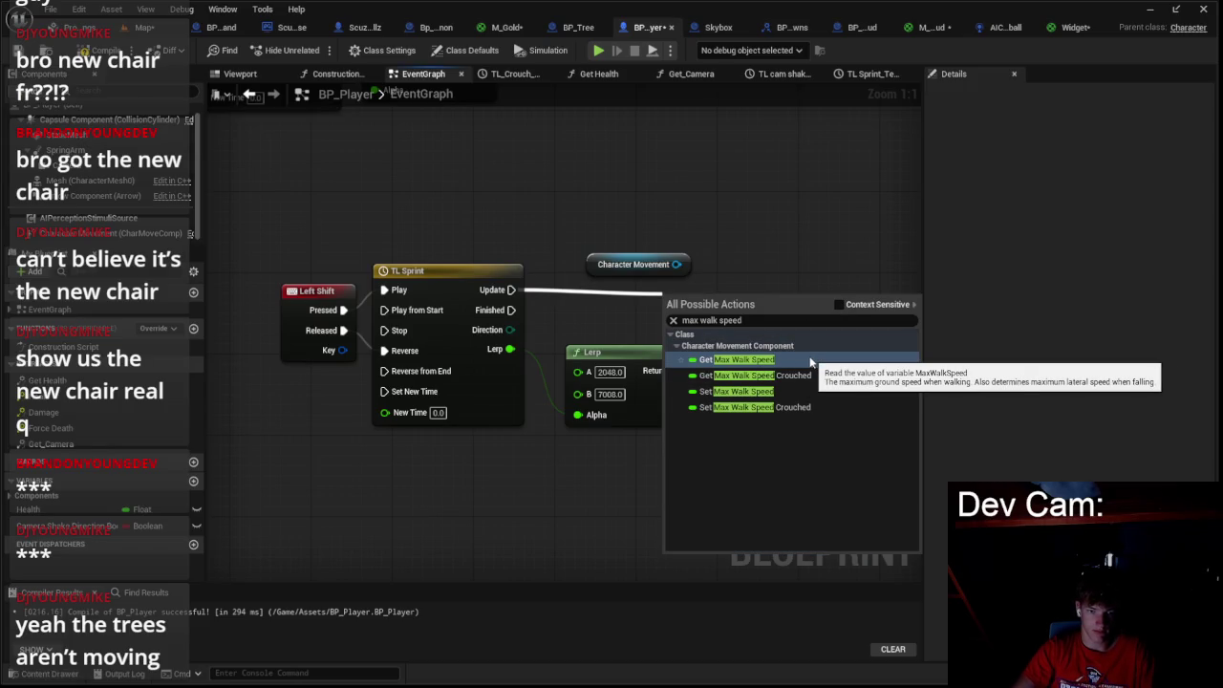
- Add a Set Max Walk Speed node on Character Movement, fed by the sprint Lerp result, then return to the map
click(759, 391)
drag(593, 325, 695, 370)
drag(679, 268, 676, 265)
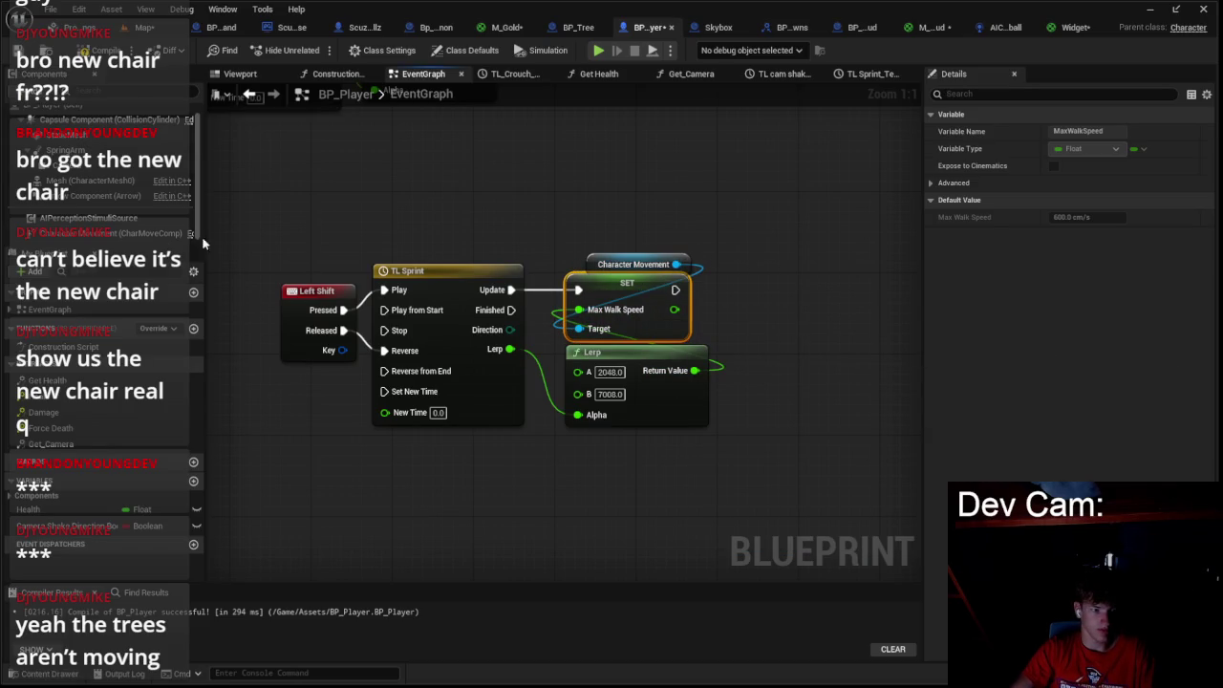
click(148, 235)
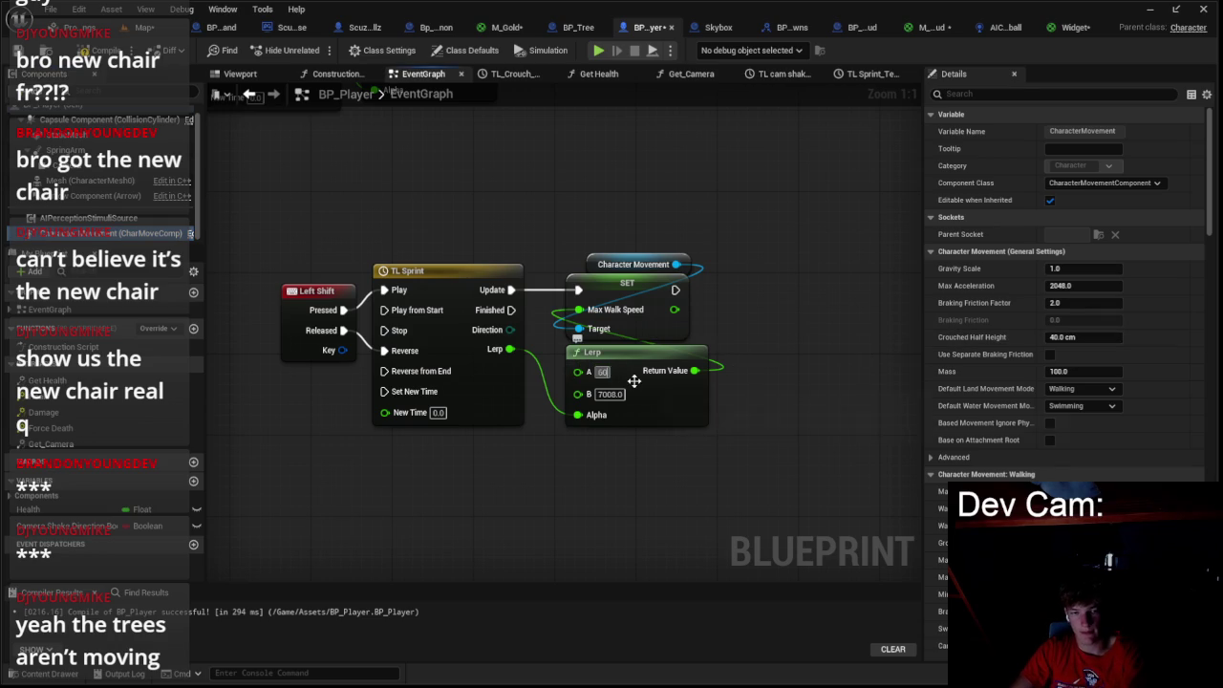
click(145, 26)
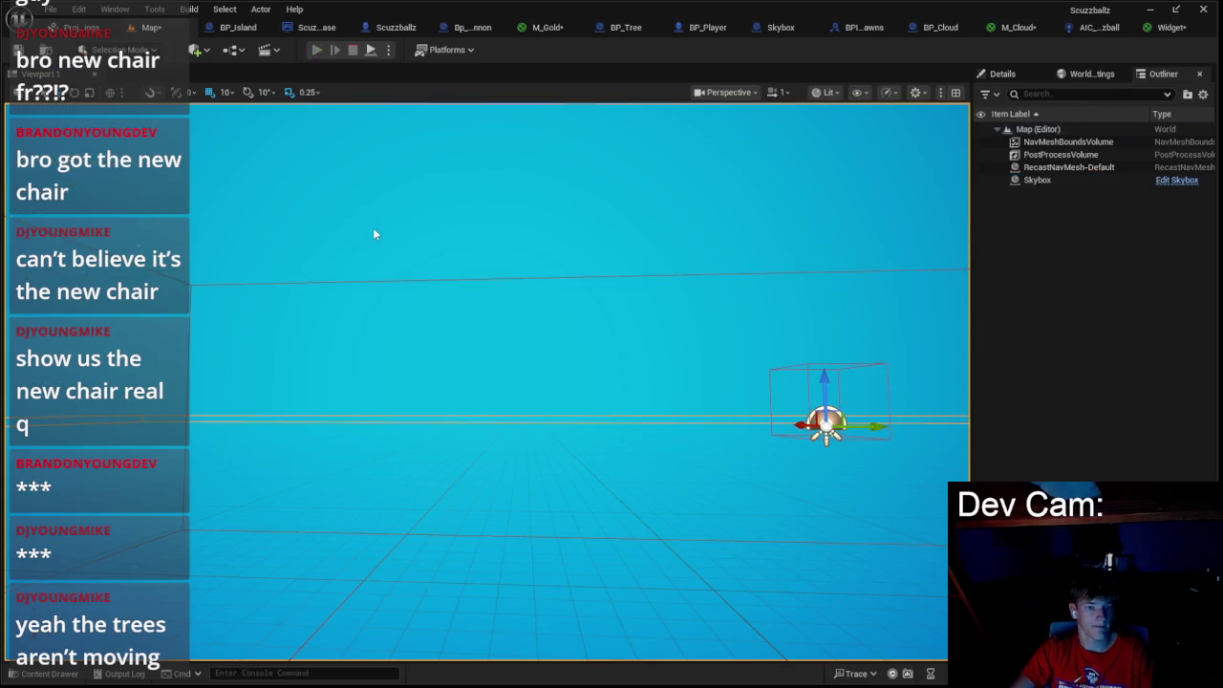
- Play-test the level twice to check sprinting, then open the Scuzzballz event graph
key(alt+p)
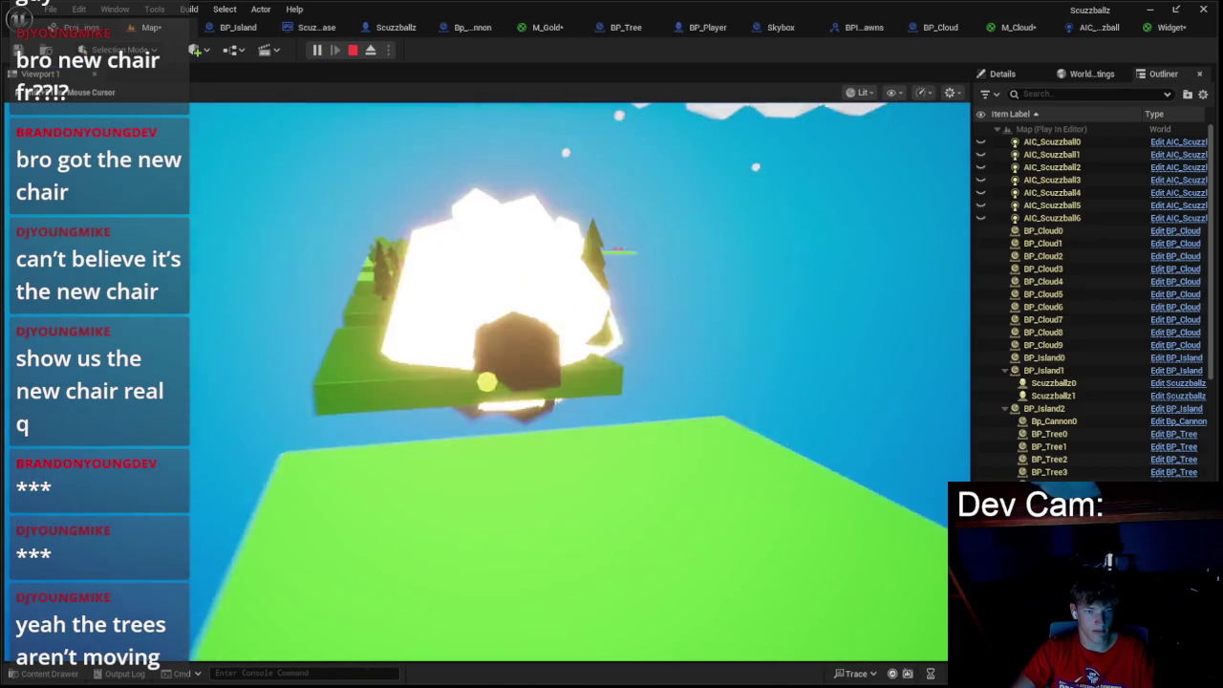
key(Escape)
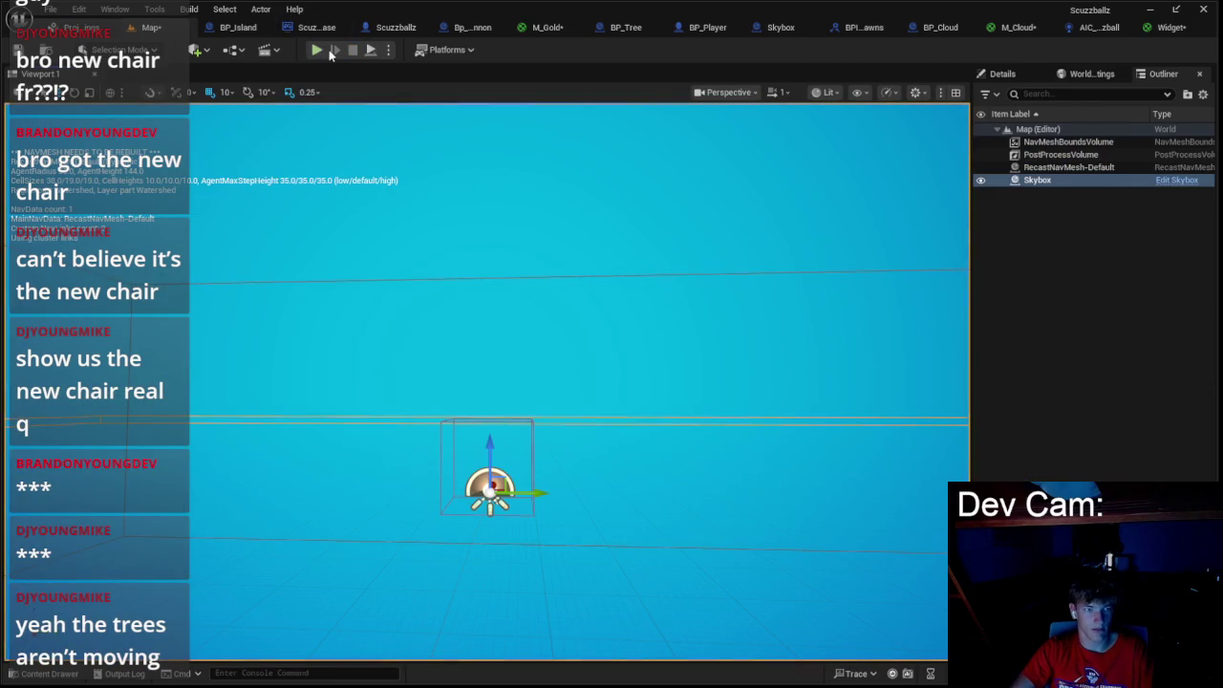
click(318, 51)
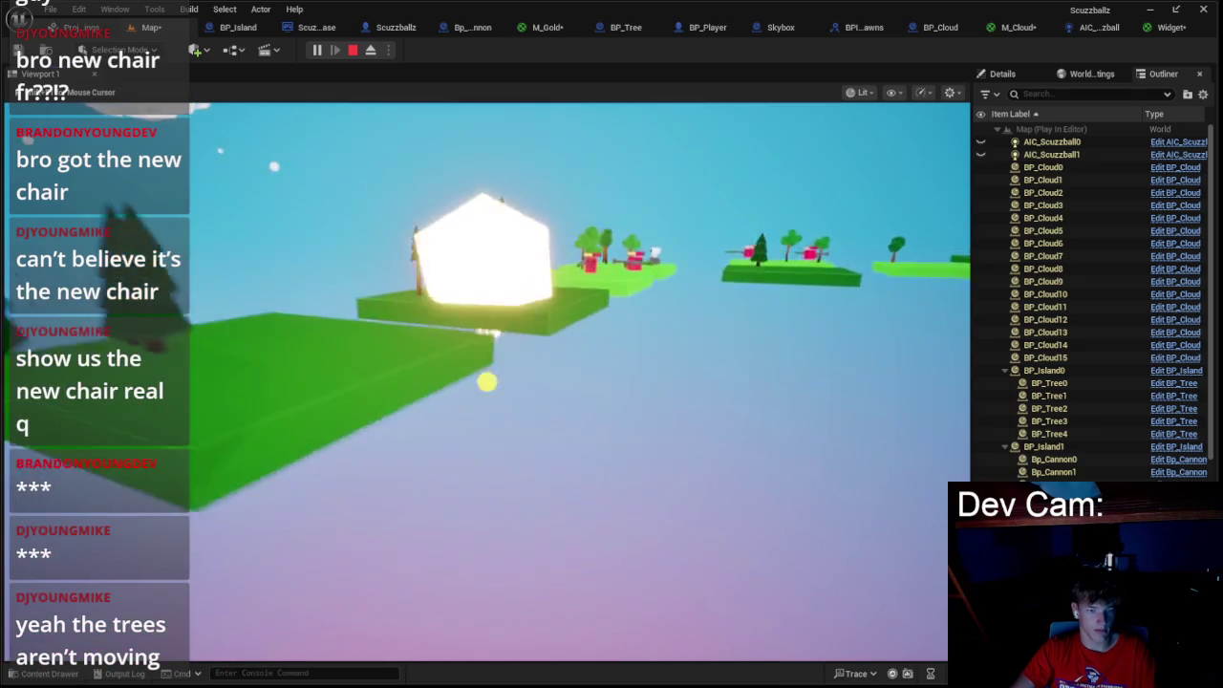
key(Escape)
click(392, 29)
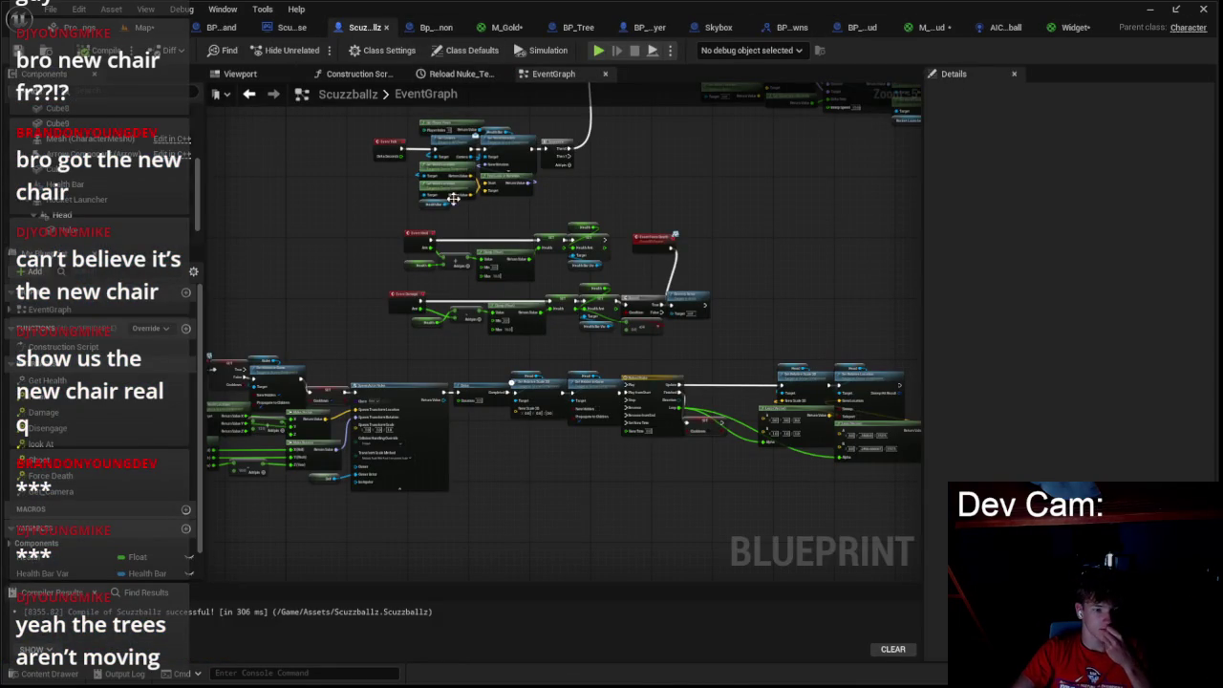
- Close the Scuzzballz, BP_Island, ScuzzballzGamemodebase and Bp_Cannon editor tabs
scroll(339, 227, down, 2)
click(215, 31)
click(387, 30)
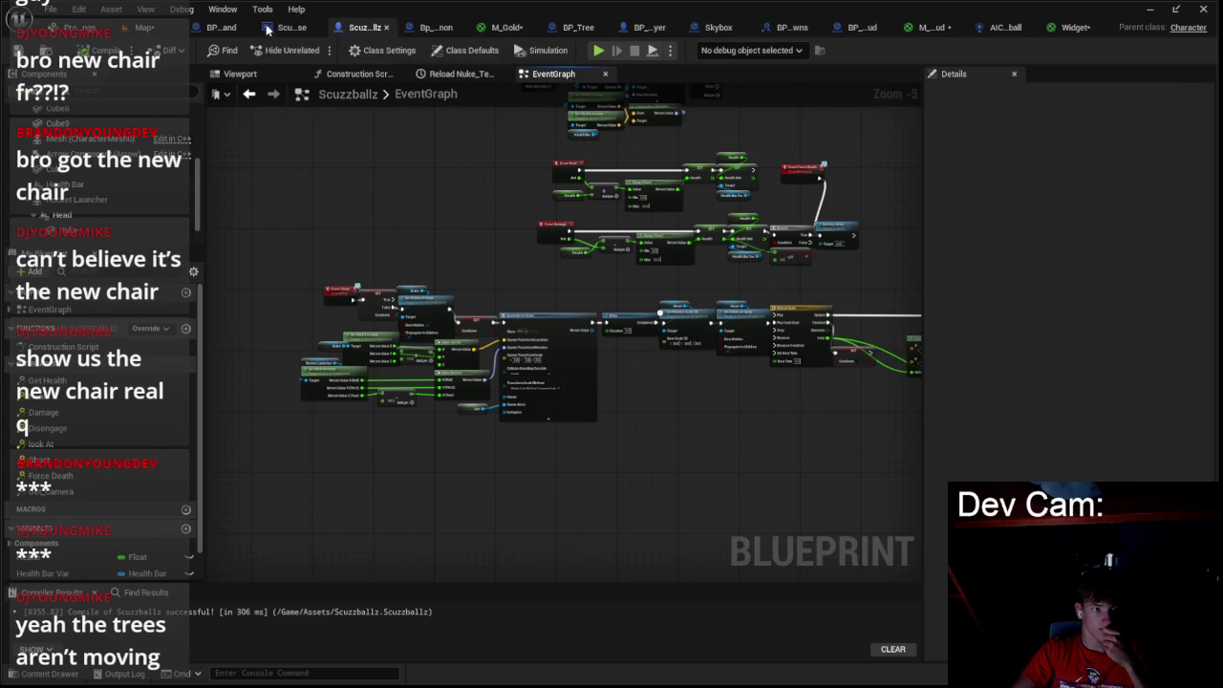
click(274, 30)
click(252, 29)
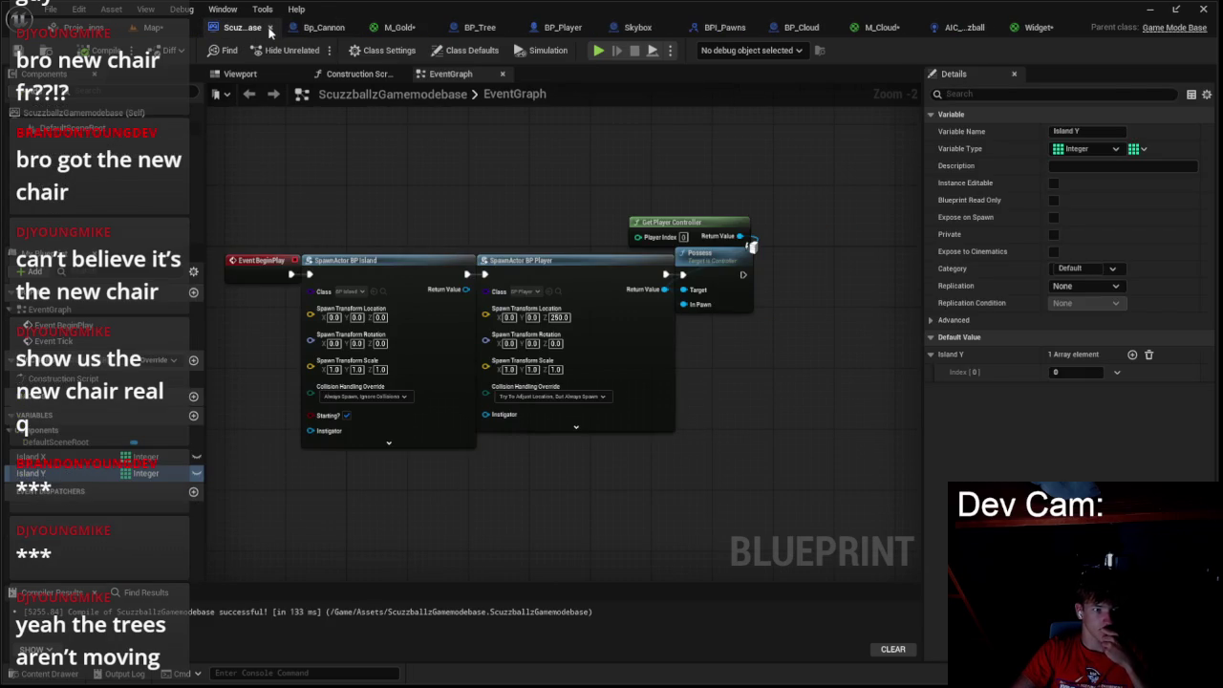
click(269, 30)
click(324, 27)
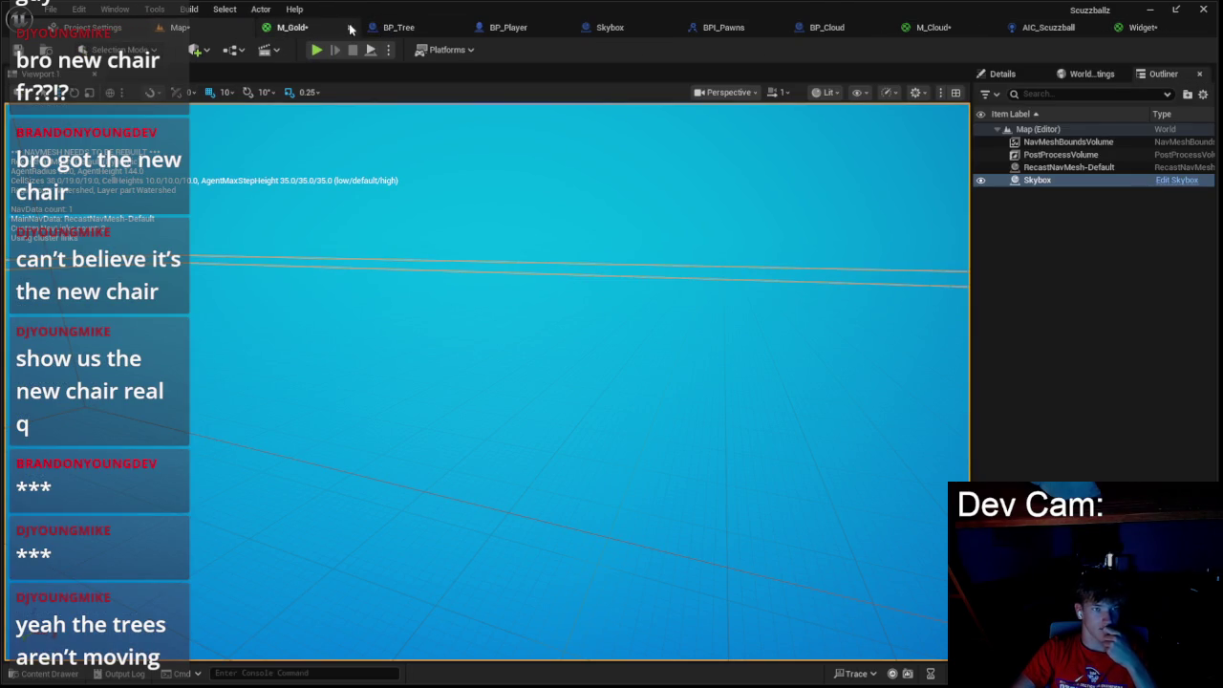
- Close the M_Gold, BP_Tree, Skybox, BPI_Pawns, M_Cloud, AIC_Scuzzball and Widget tabs, leaving BP_Player showing
click(351, 28)
click(382, 29)
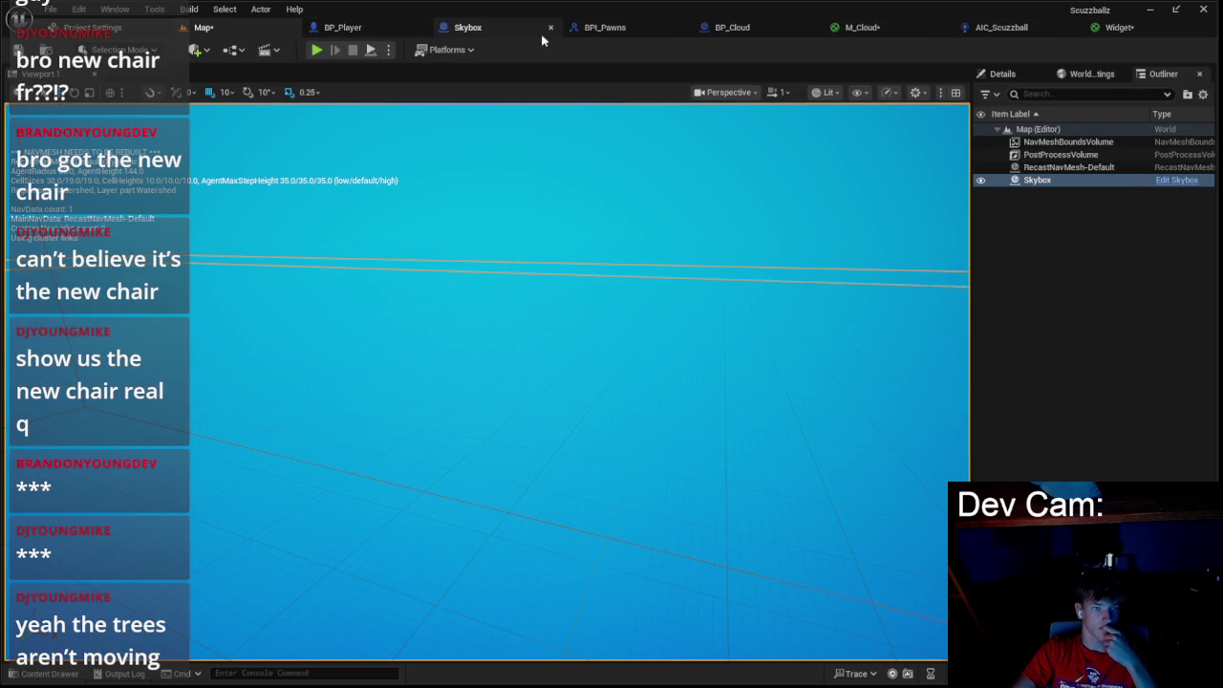
click(552, 28)
click(569, 28)
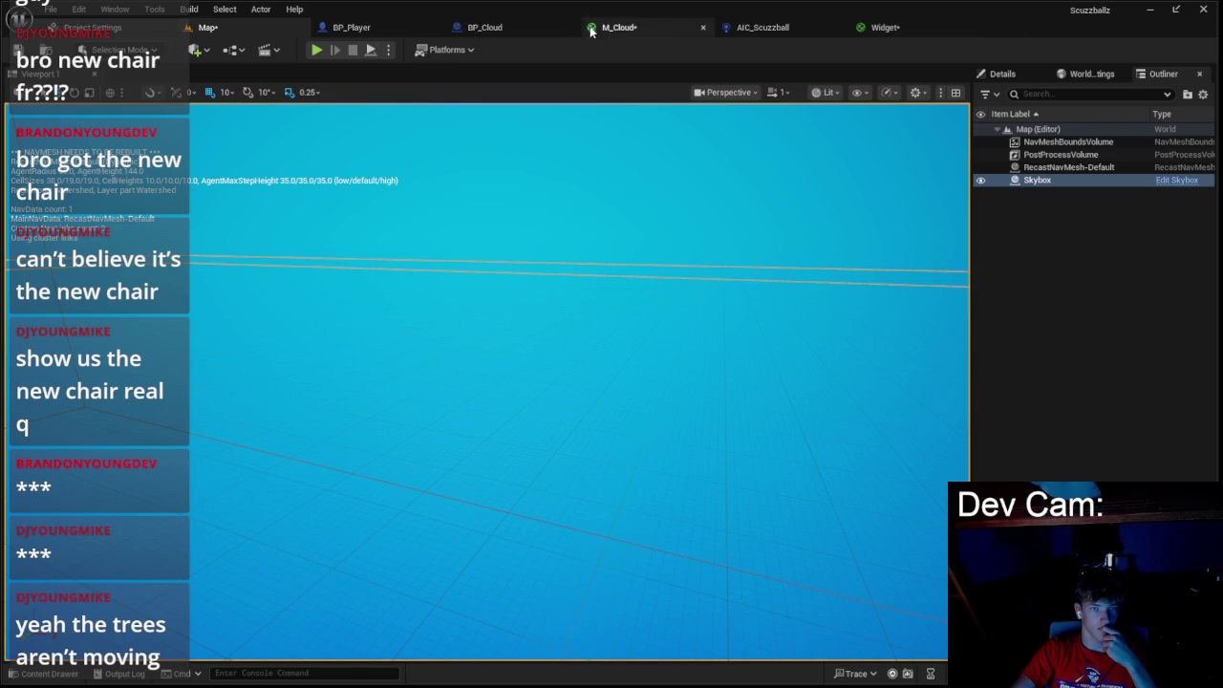
click(571, 28)
click(571, 28)
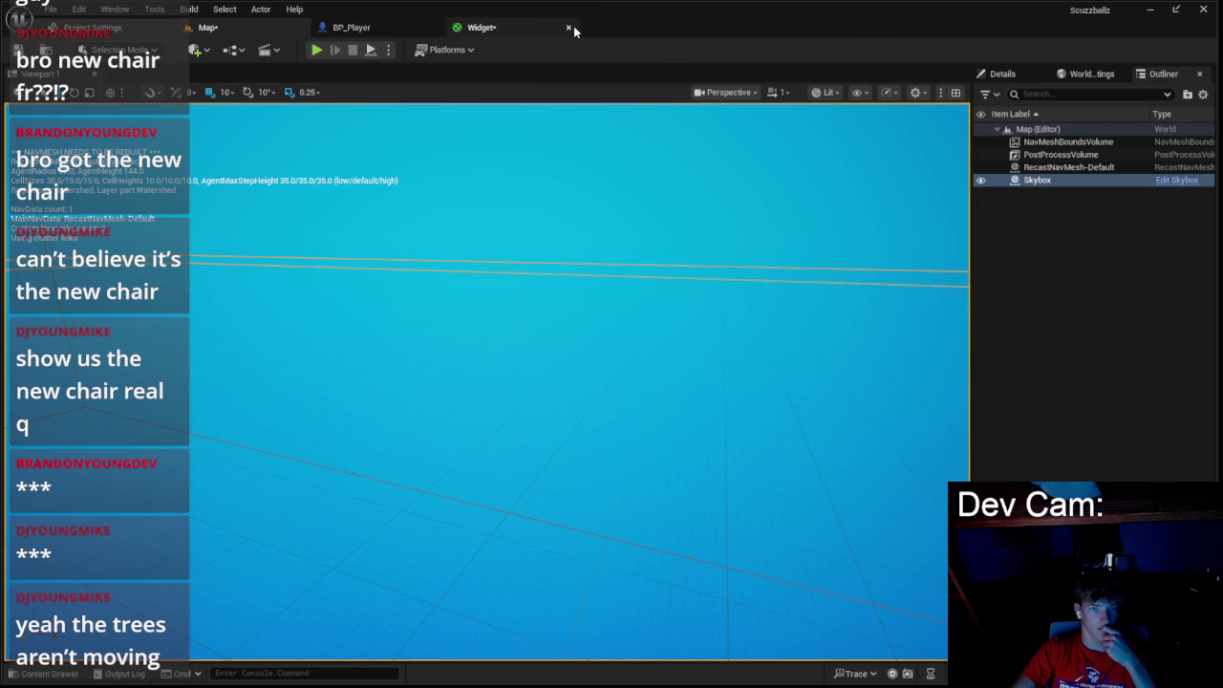
click(570, 27)
click(351, 27)
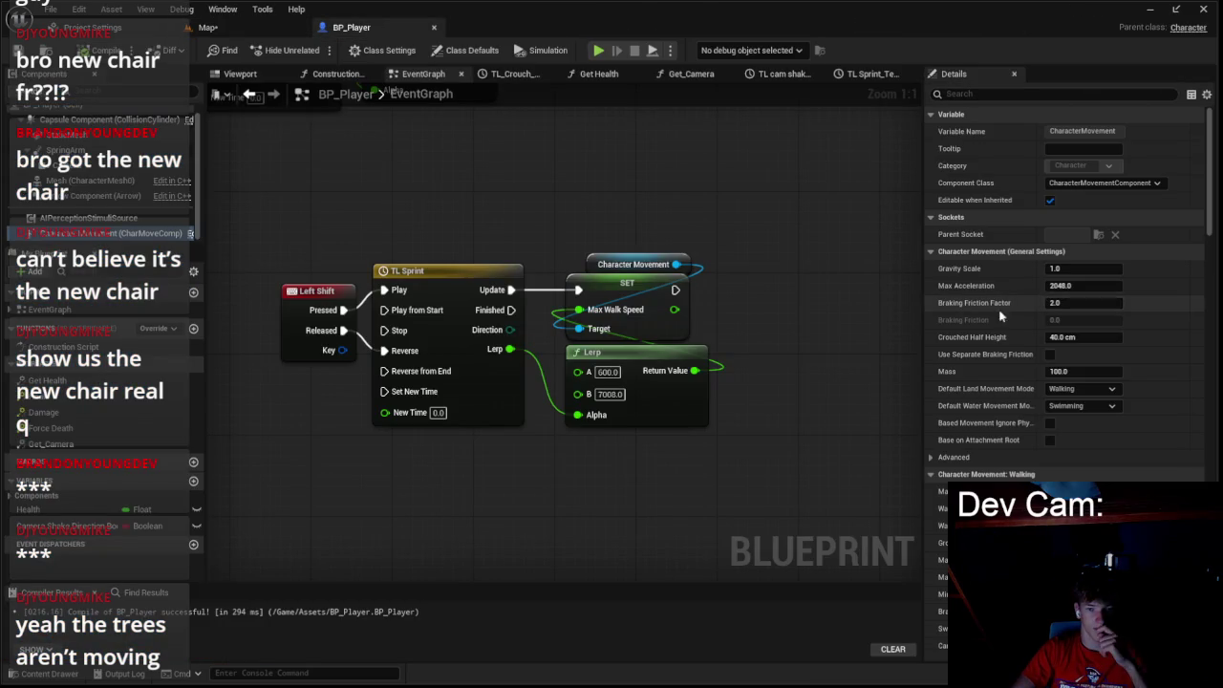
- Change the sprint Lerp's B value from 7008 to 6000
scroll(939, 436, down, 2)
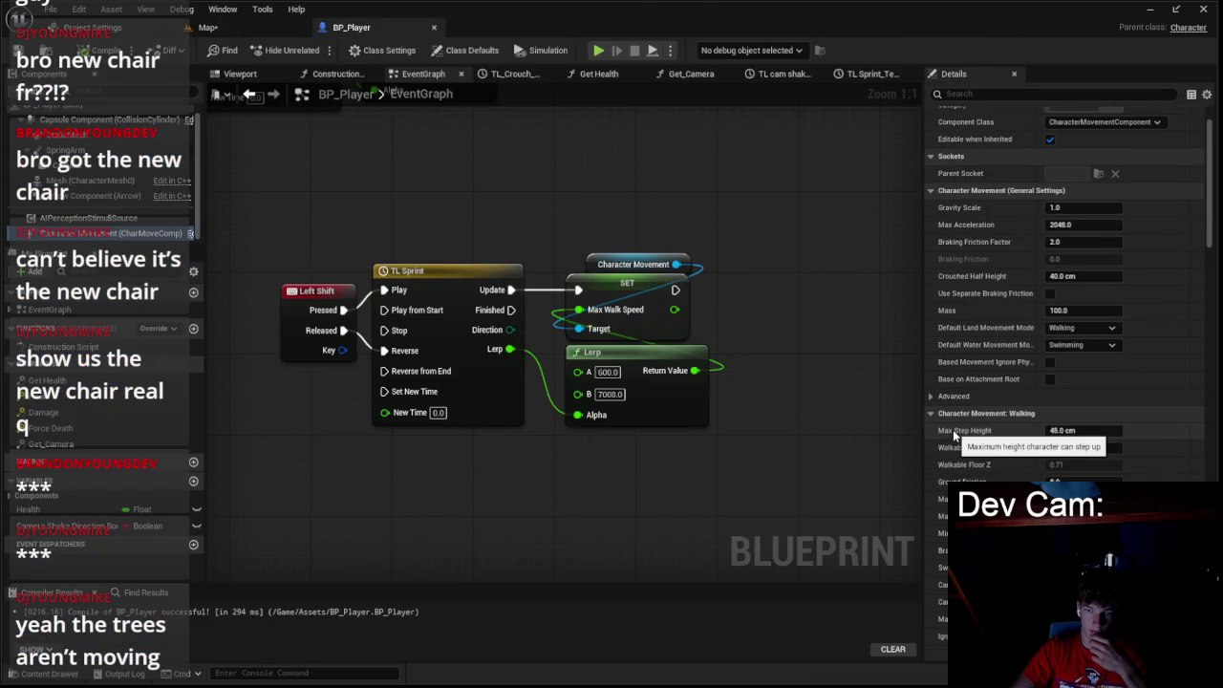
drag(828, 368, 681, 414)
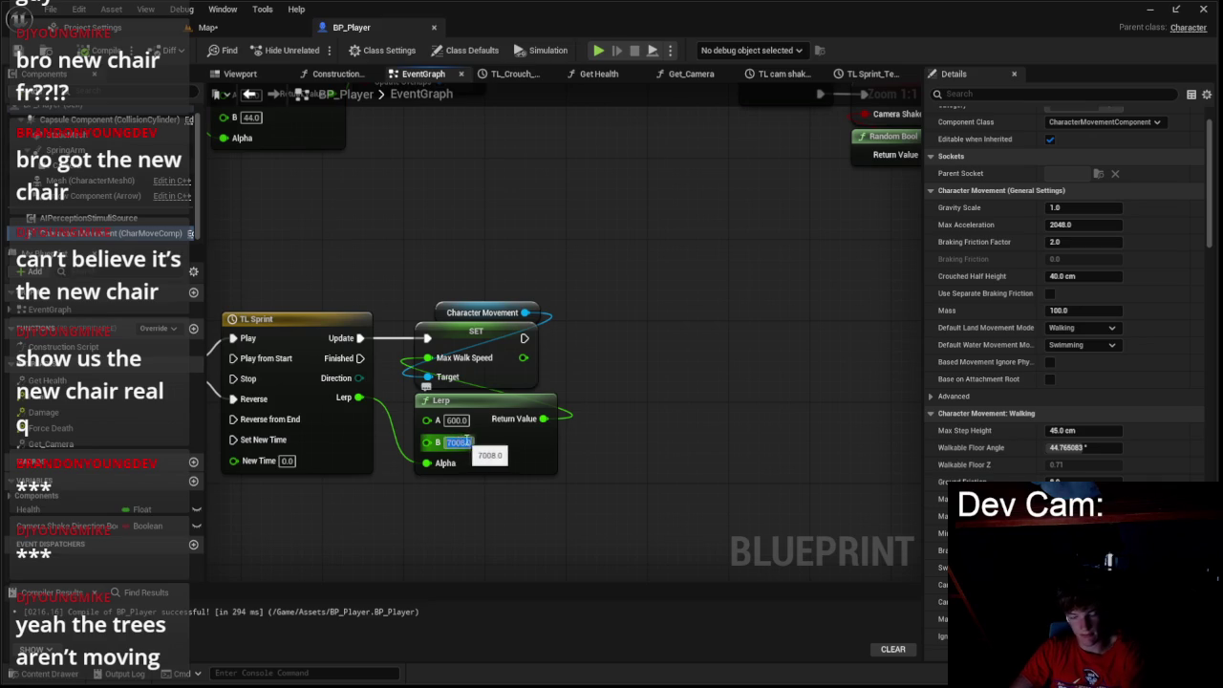
text(6000)
key(Return)
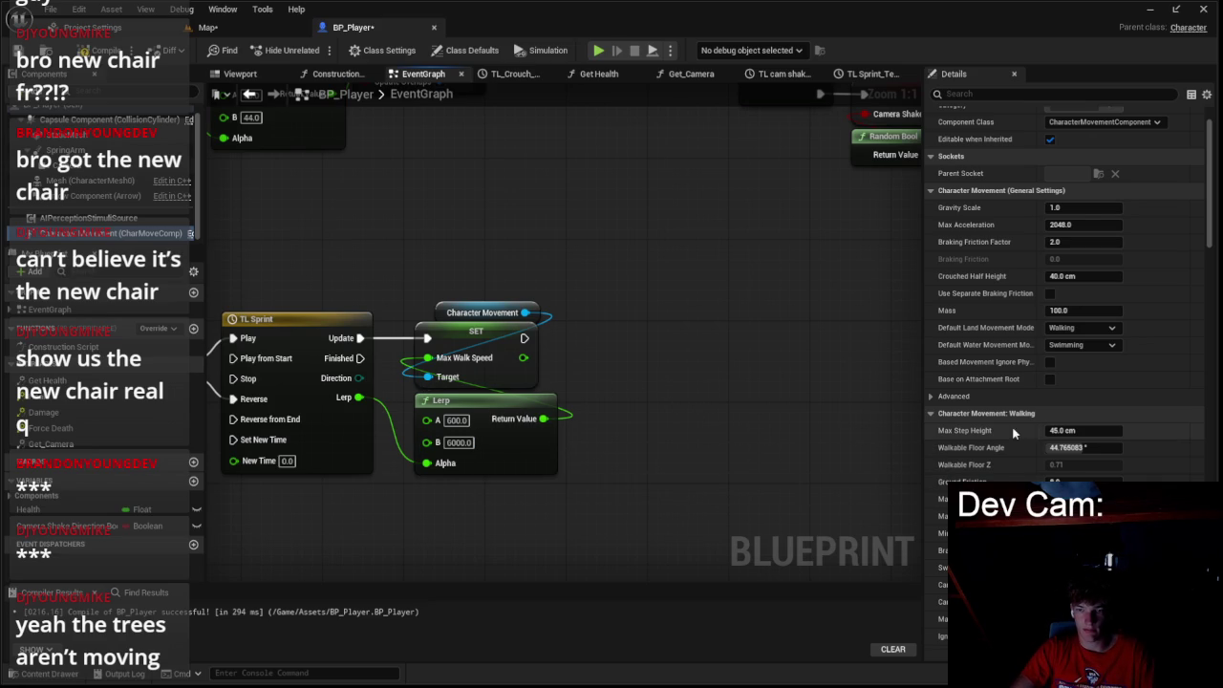
scroll(989, 439, down, 5)
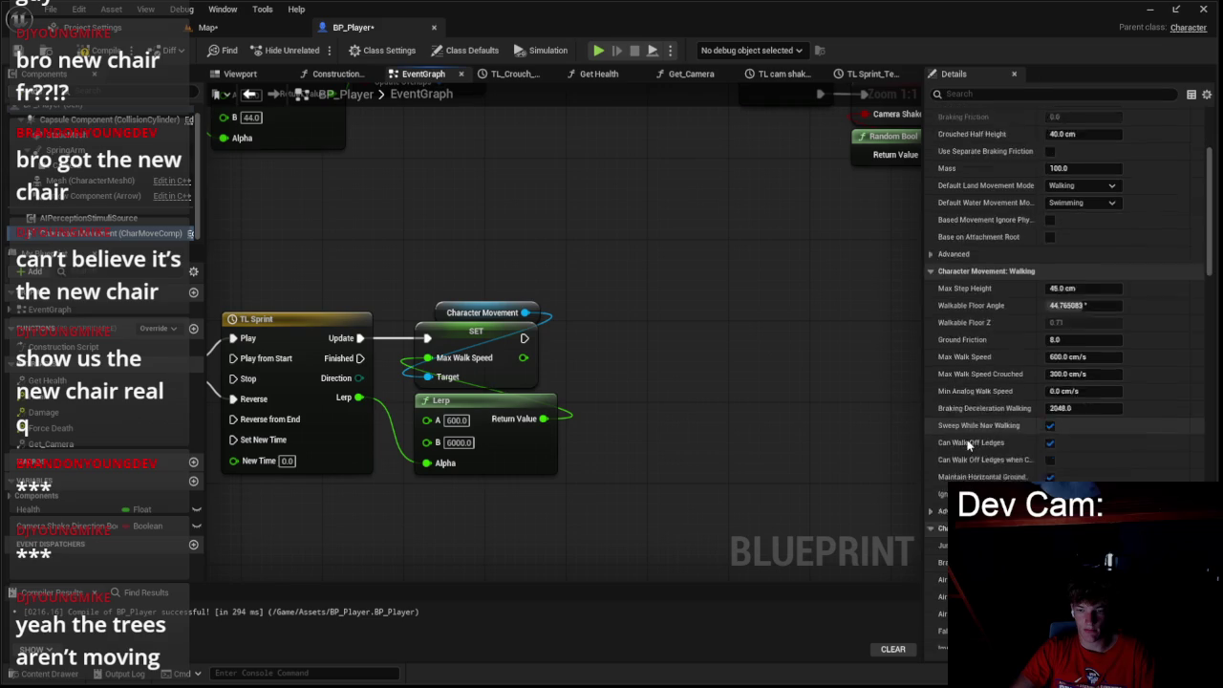
scroll(949, 447, down, 2)
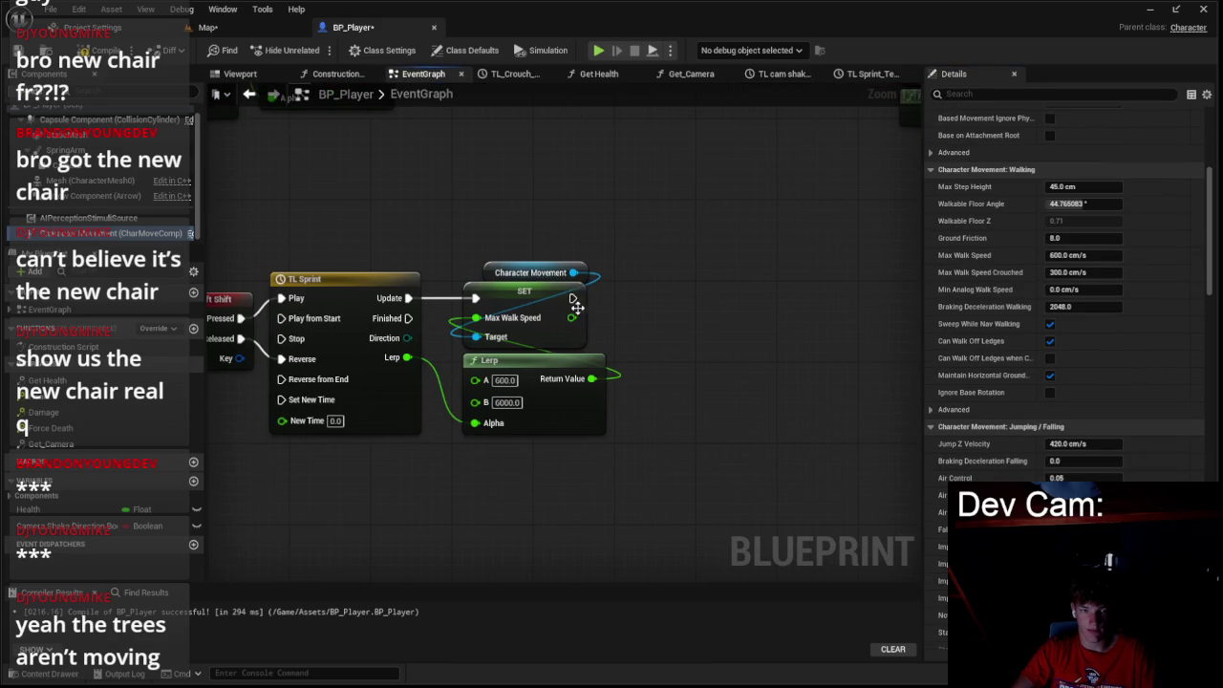
- Add a Set Air Control node after Max Walk Speed, targeting a copied Character Movement getter
drag(573, 299, 724, 305)
text(set air)
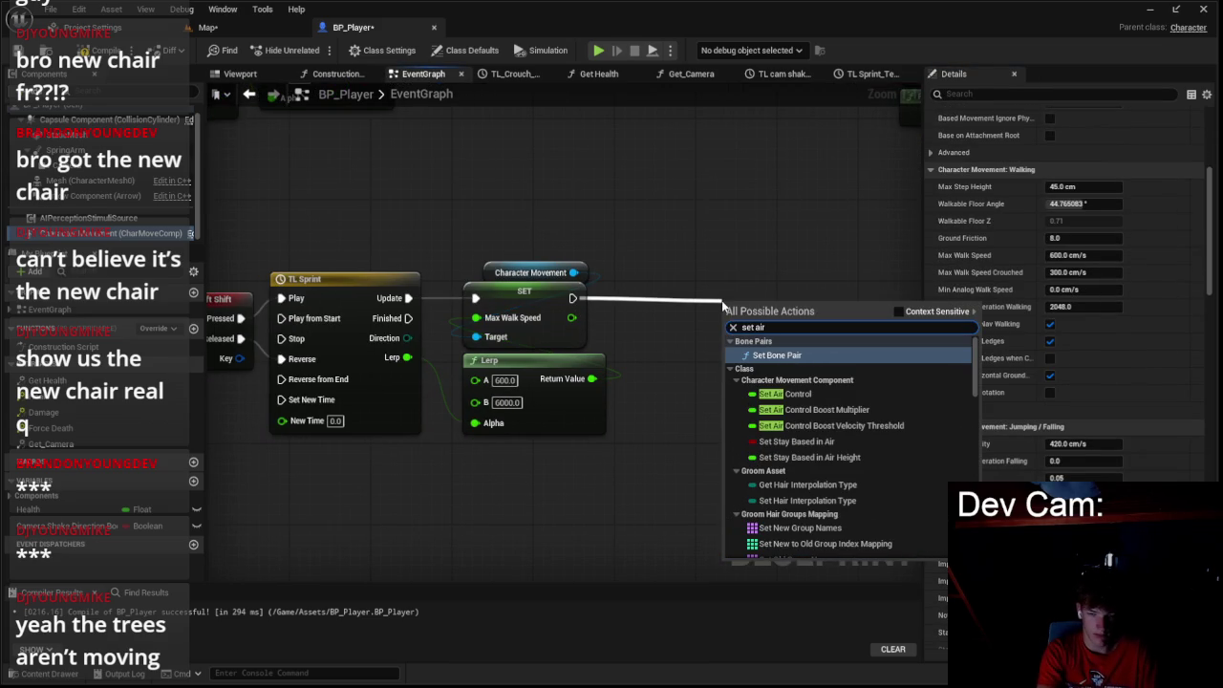
click(803, 394)
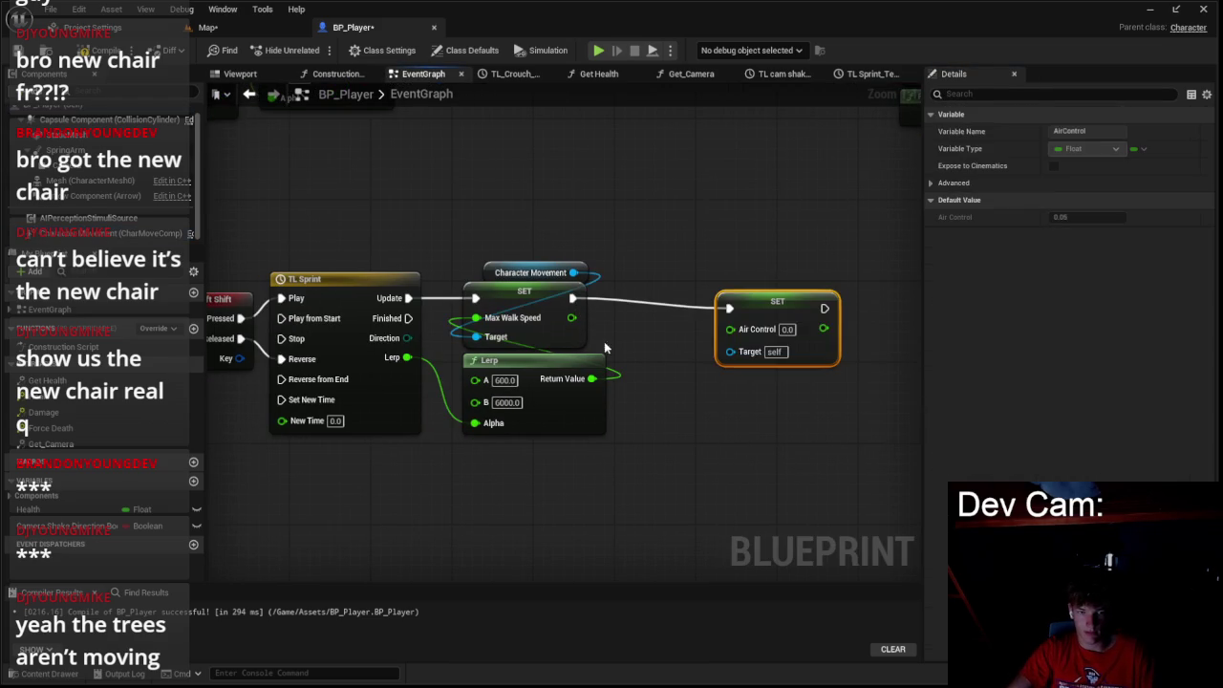
drag(803, 308, 681, 297)
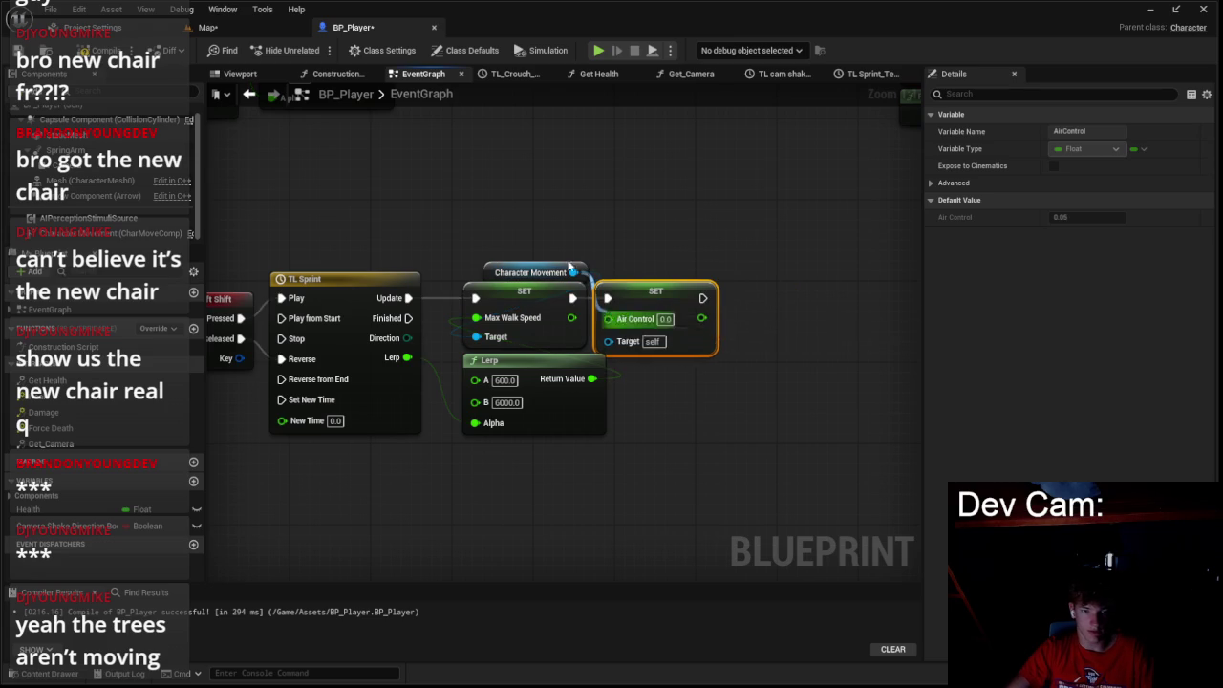
click(522, 274)
key(ctrl+c)
key(ctrl+v)
mouse_move(692, 269)
mouse_down()
mouse_move(661, 277)
mouse_move(608, 341)
mouse_up()
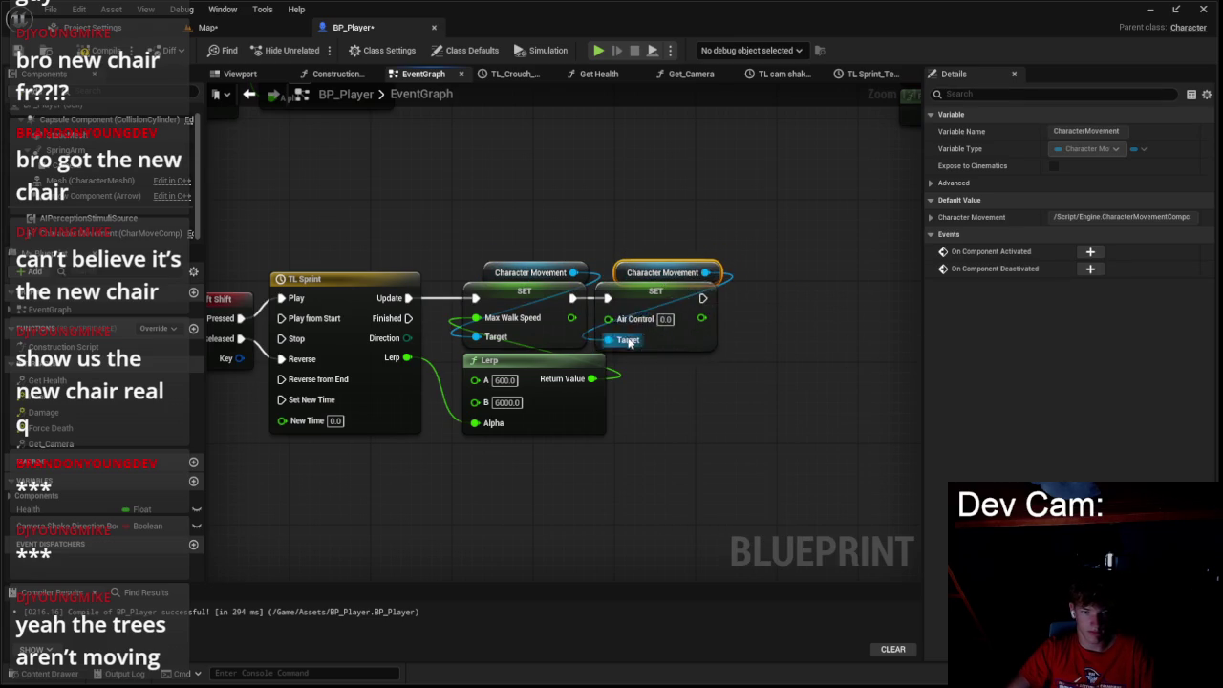
click(669, 291)
drag(669, 290, 709, 290)
click(574, 459)
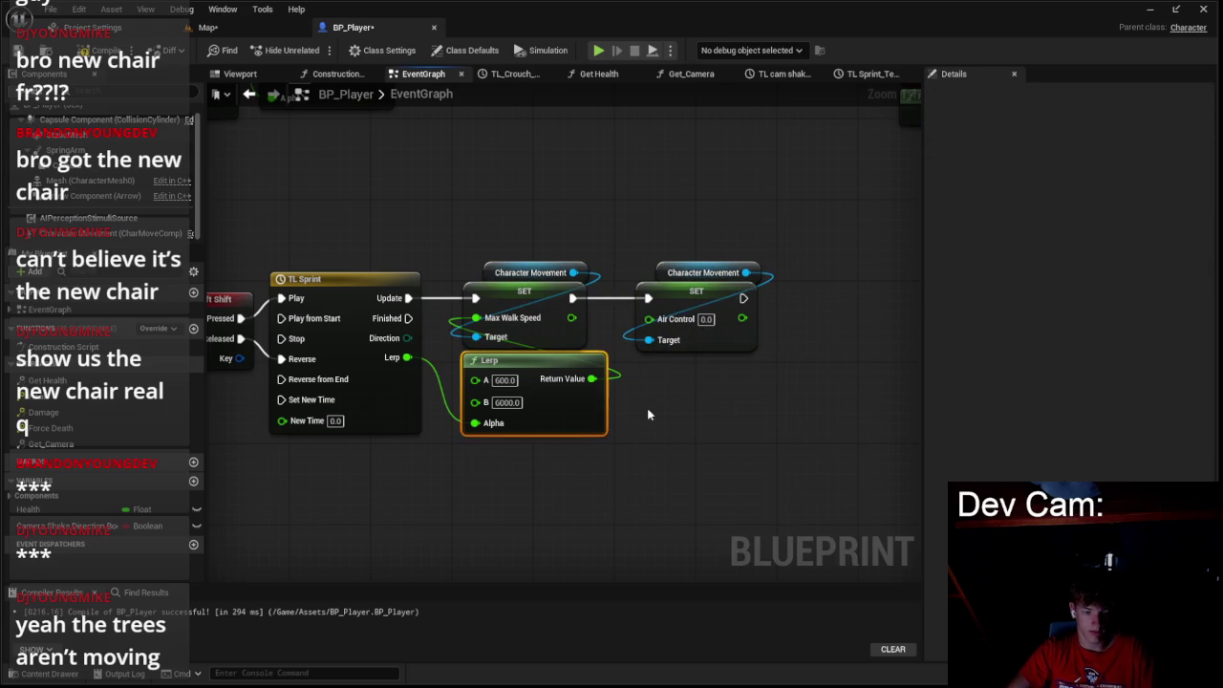
- Duplicate the sprint Lerp as 0.1 to 0.15, wiring it into Air Control and the timeline alpha
key(ctrl+c)
key(ctrl+v)
drag(740, 424, 719, 415)
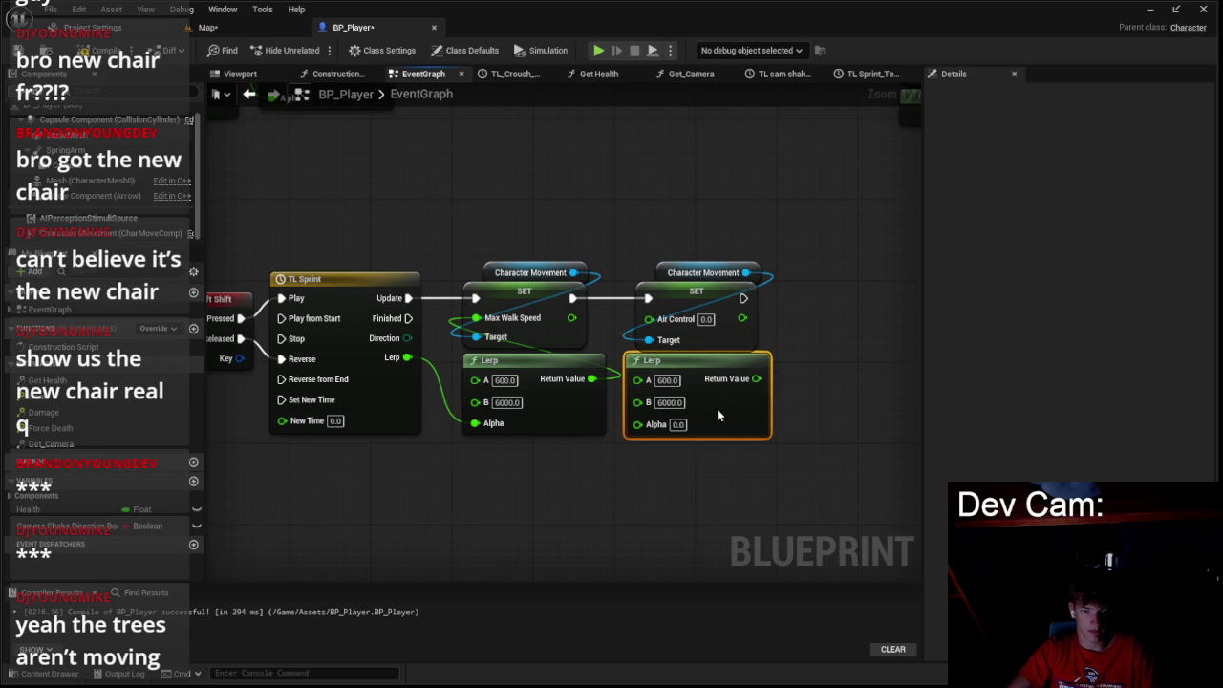
text(0.05)
click(668, 403)
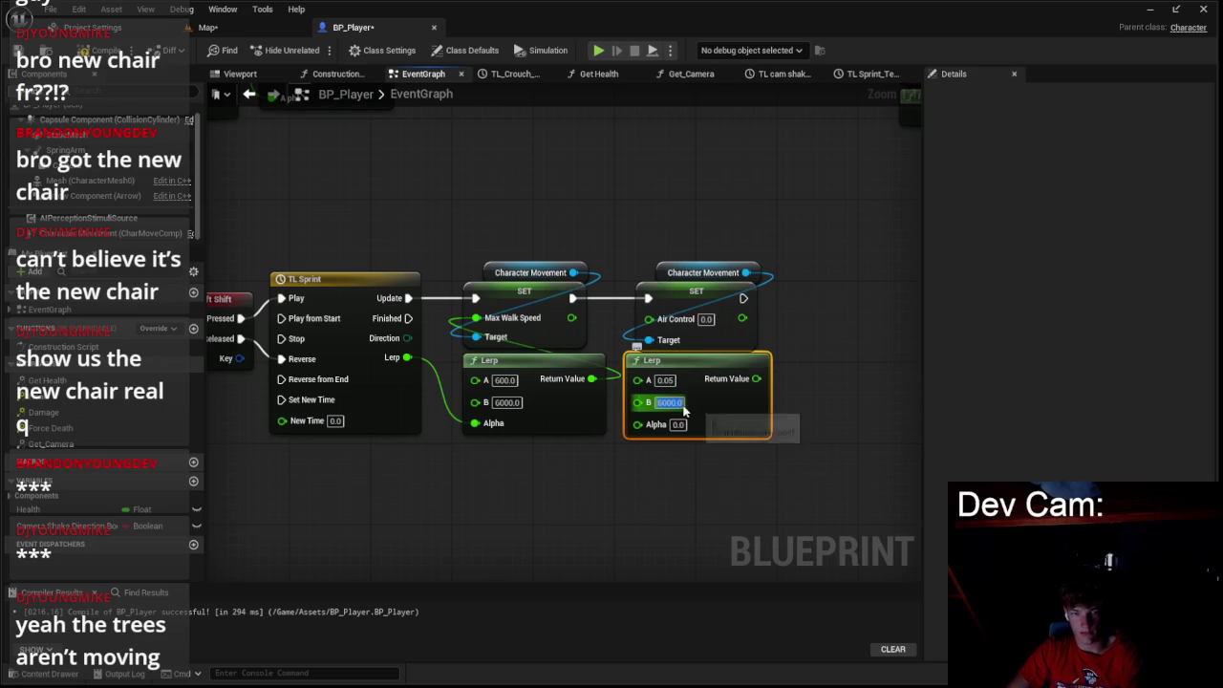
text(1)
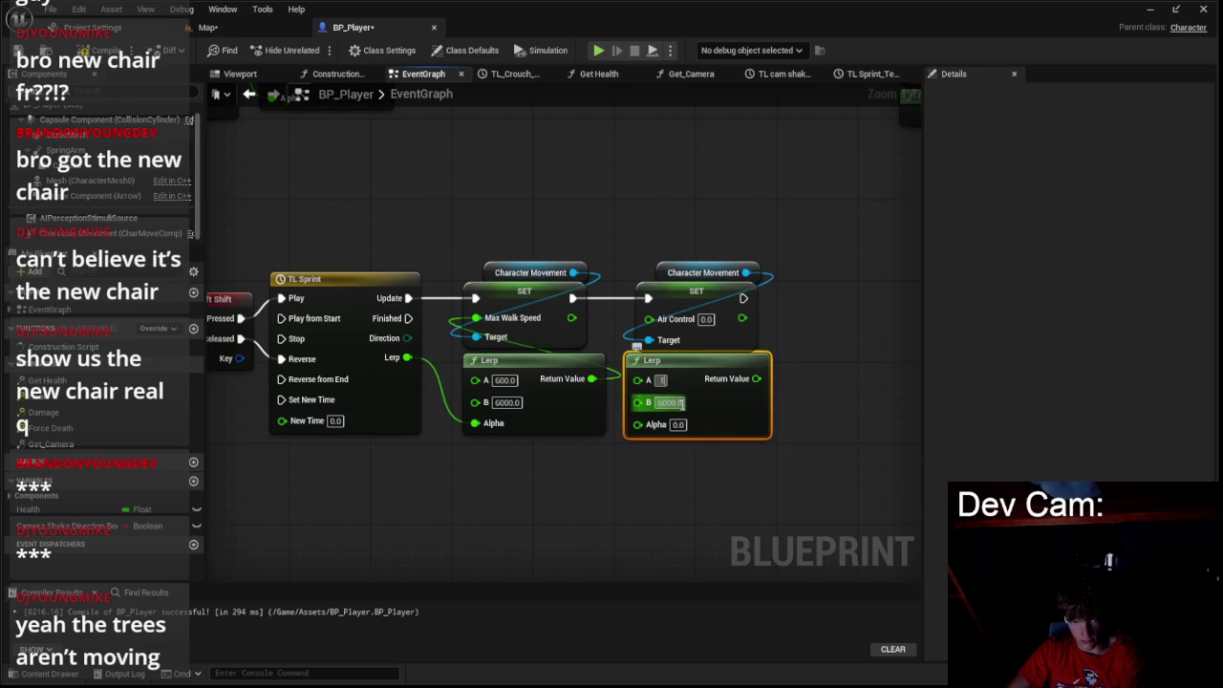
text(0.15)
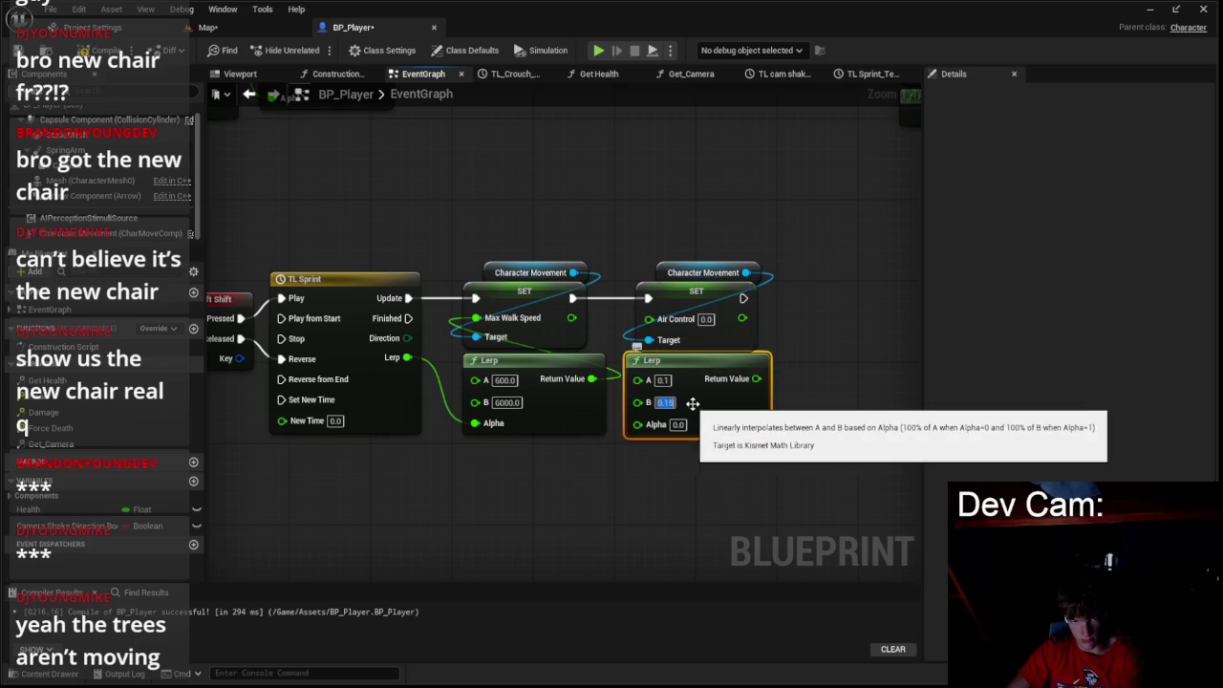
drag(756, 378, 681, 325)
mouse_move(650, 409)
mouse_down()
mouse_move(392, 342)
mouse_move(407, 358)
mouse_up()
click(130, 235)
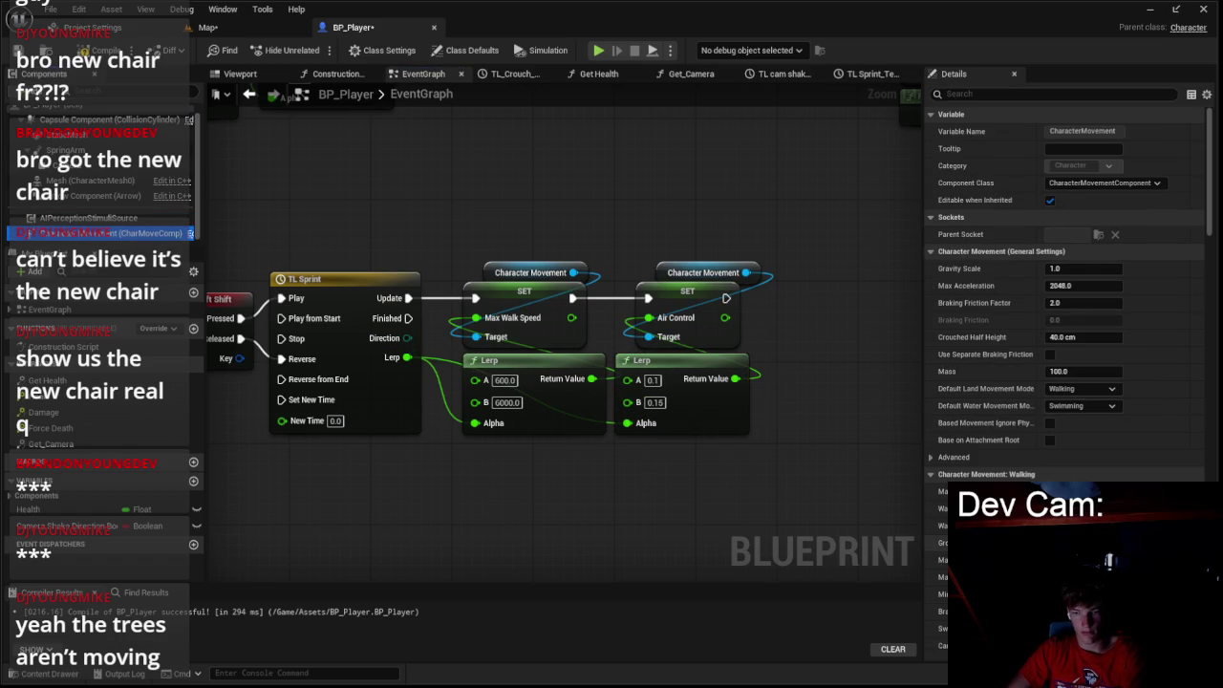
scroll(1061, 382, down, 5)
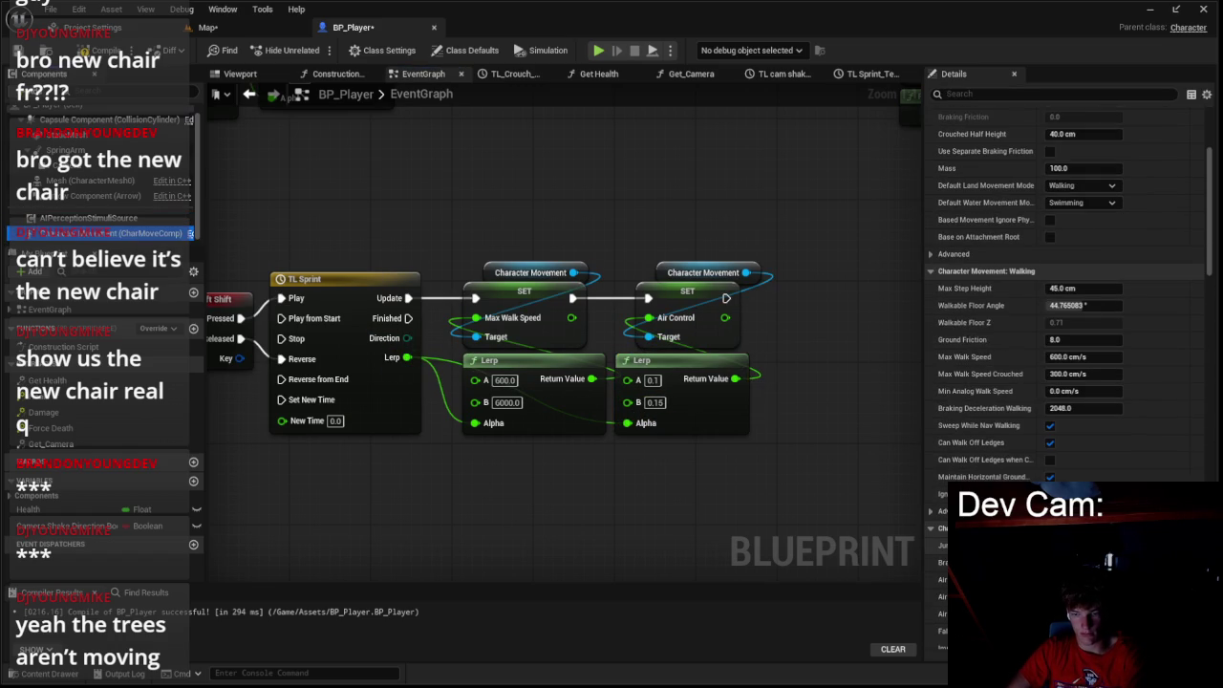
key(ctrl+Tab)
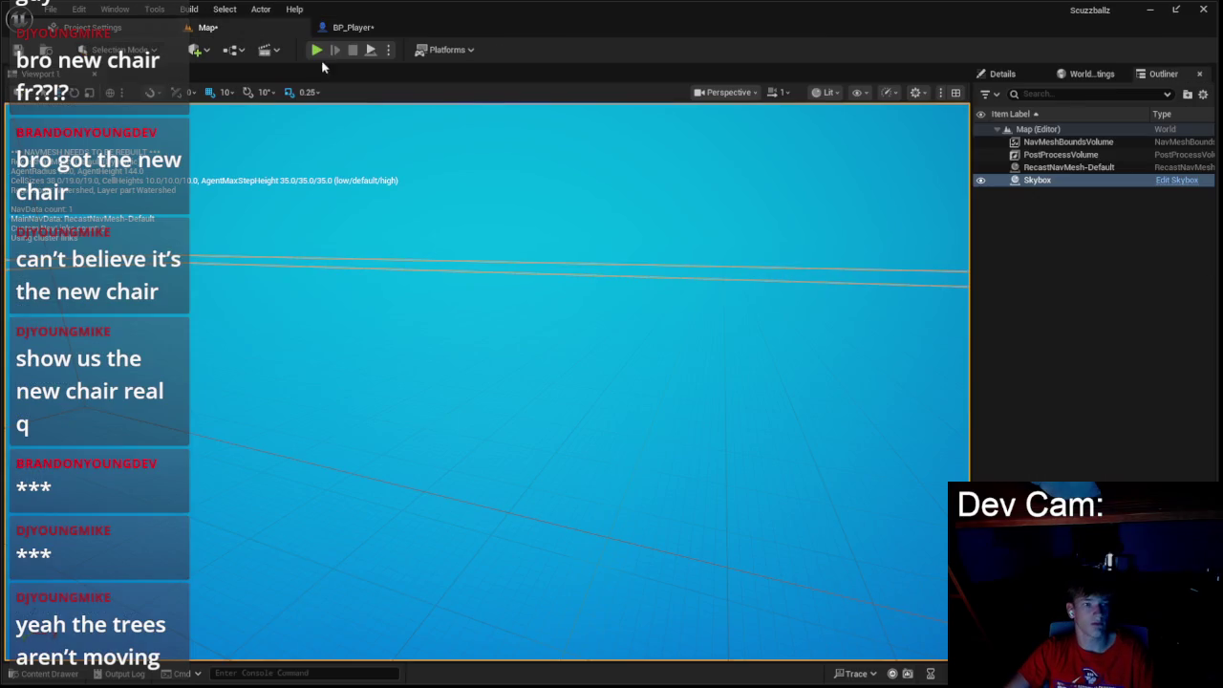
- Play-test the level twice, then go back to the BP_Player graph
click(316, 50)
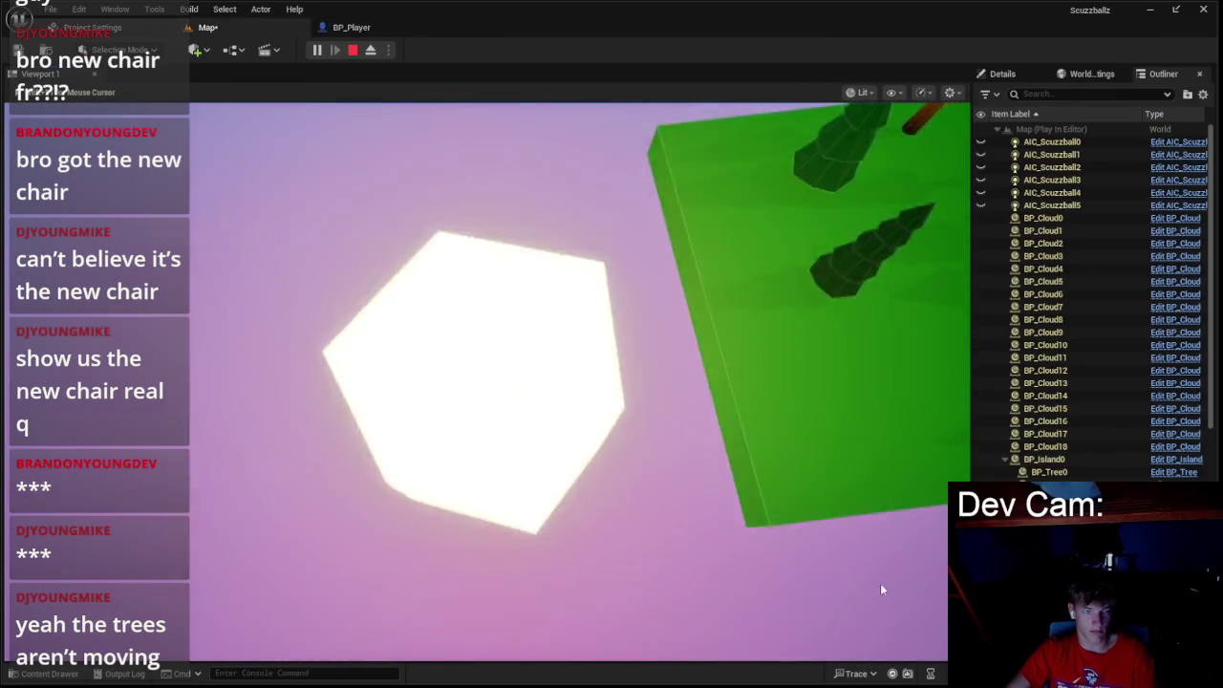
key(Escape)
click(319, 53)
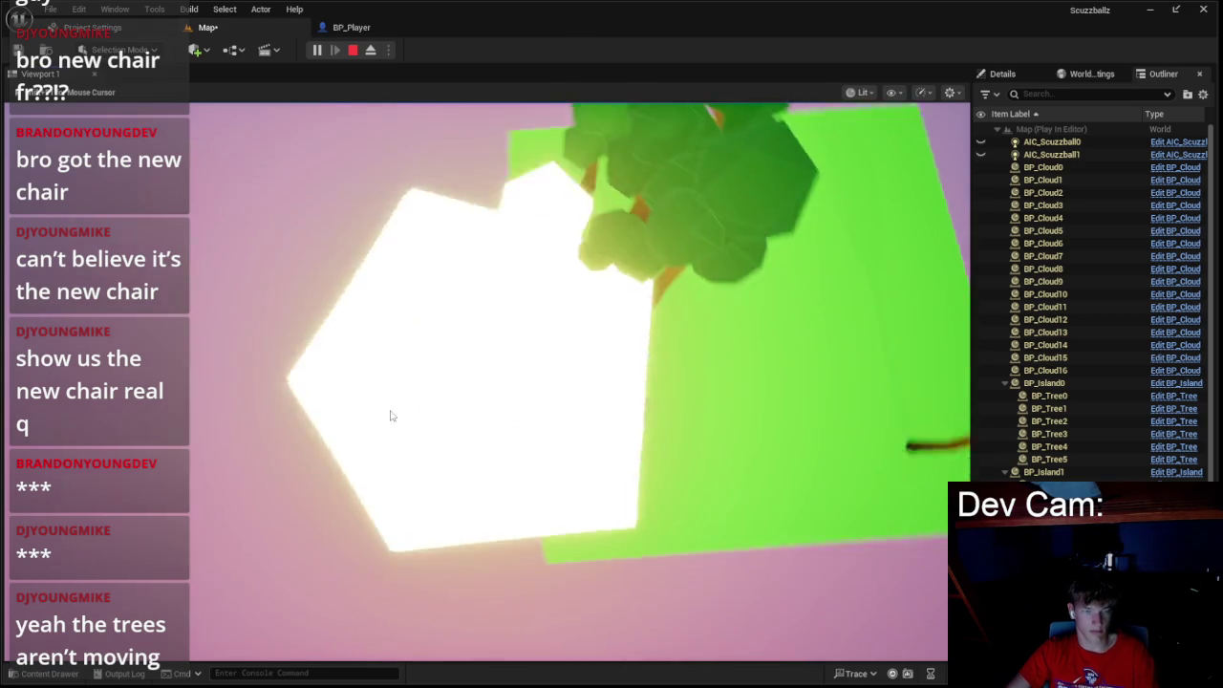
key(Escape)
click(355, 29)
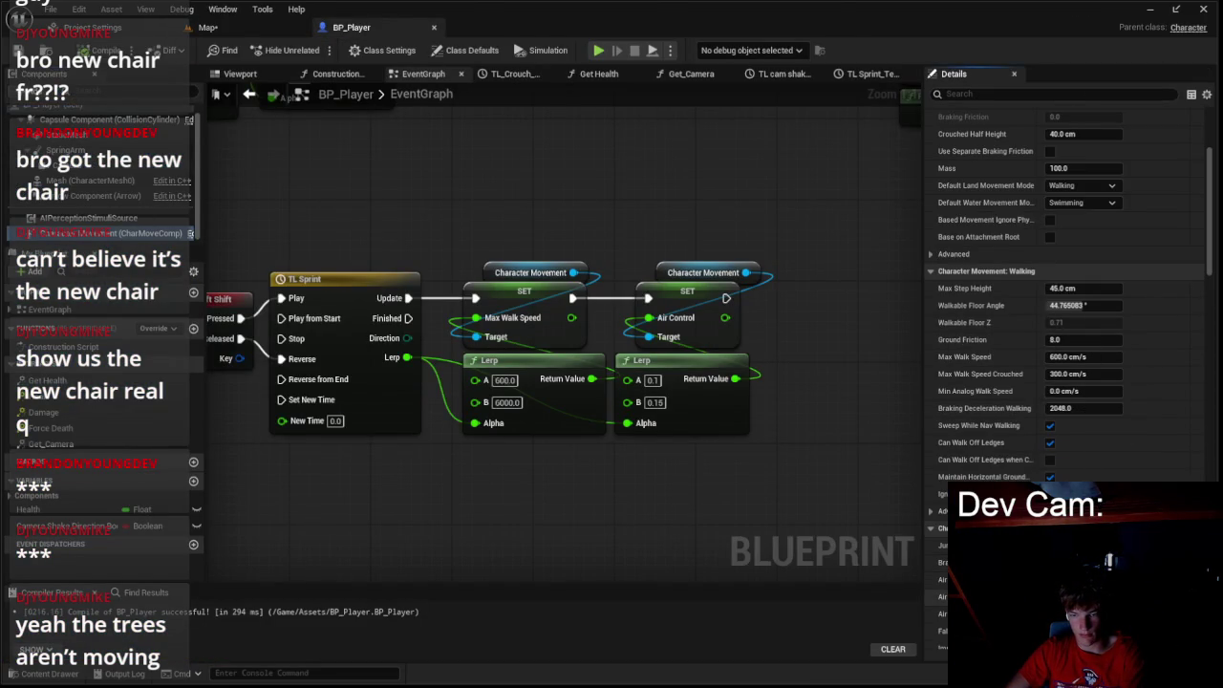
- Run one more play-test from the Map editor and reopen BP_Player
click(208, 27)
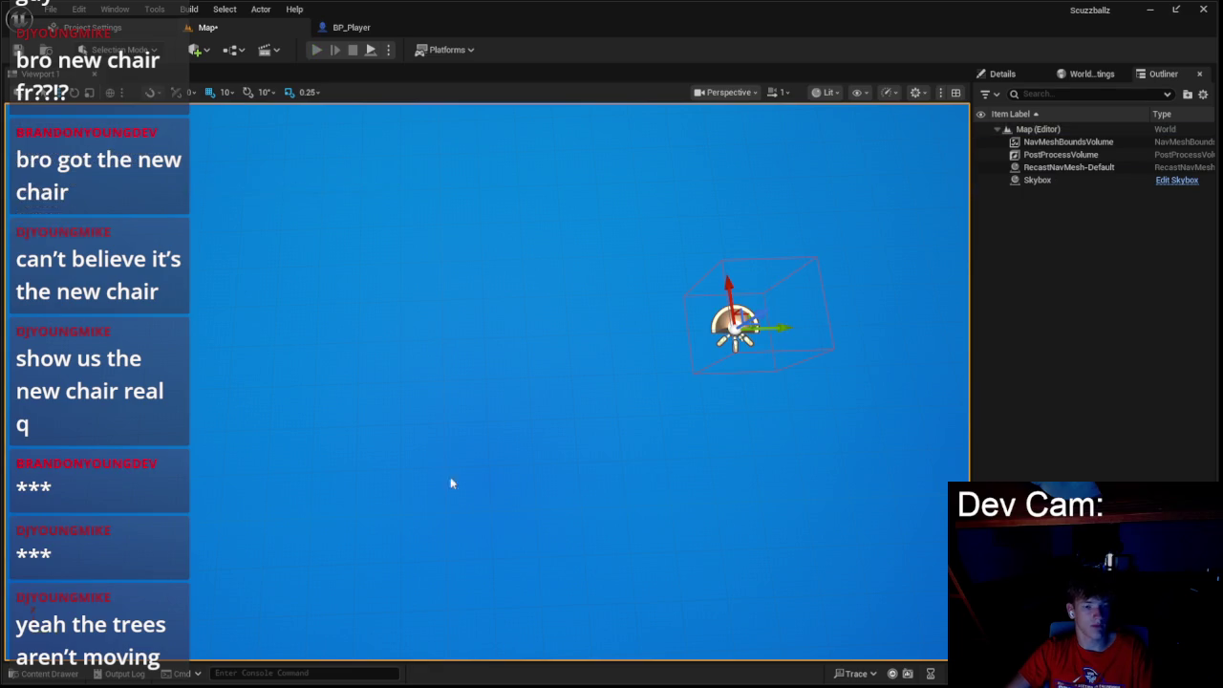
key(alt+p)
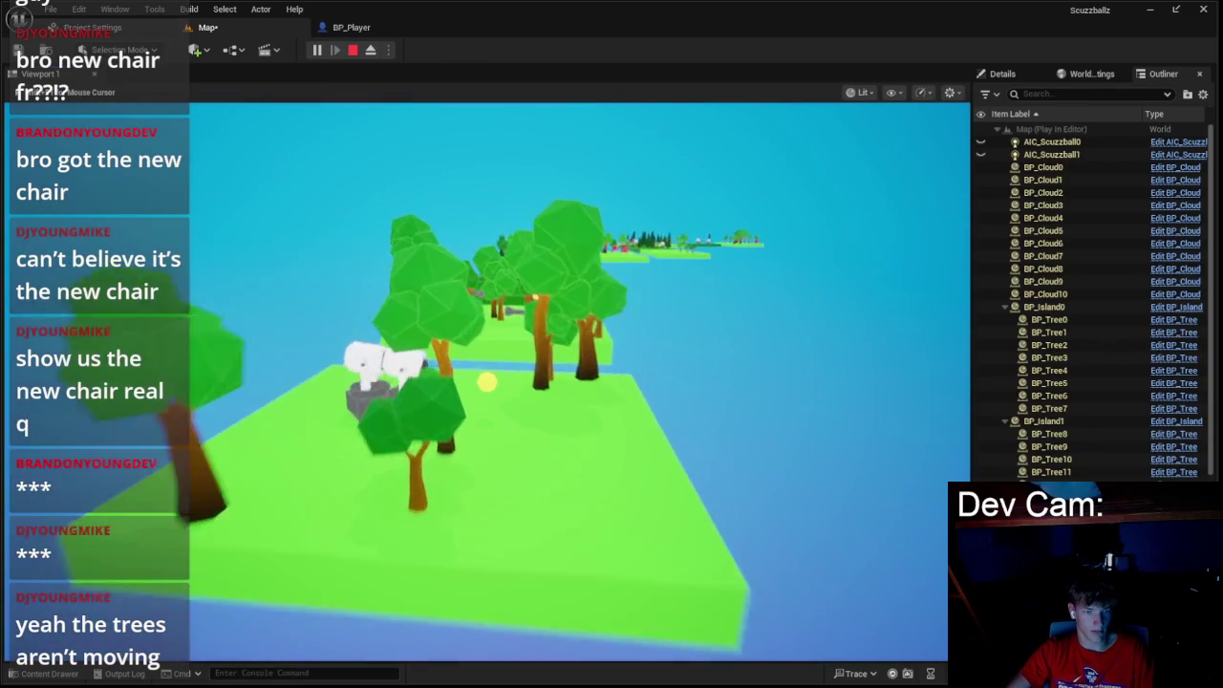
key(Escape)
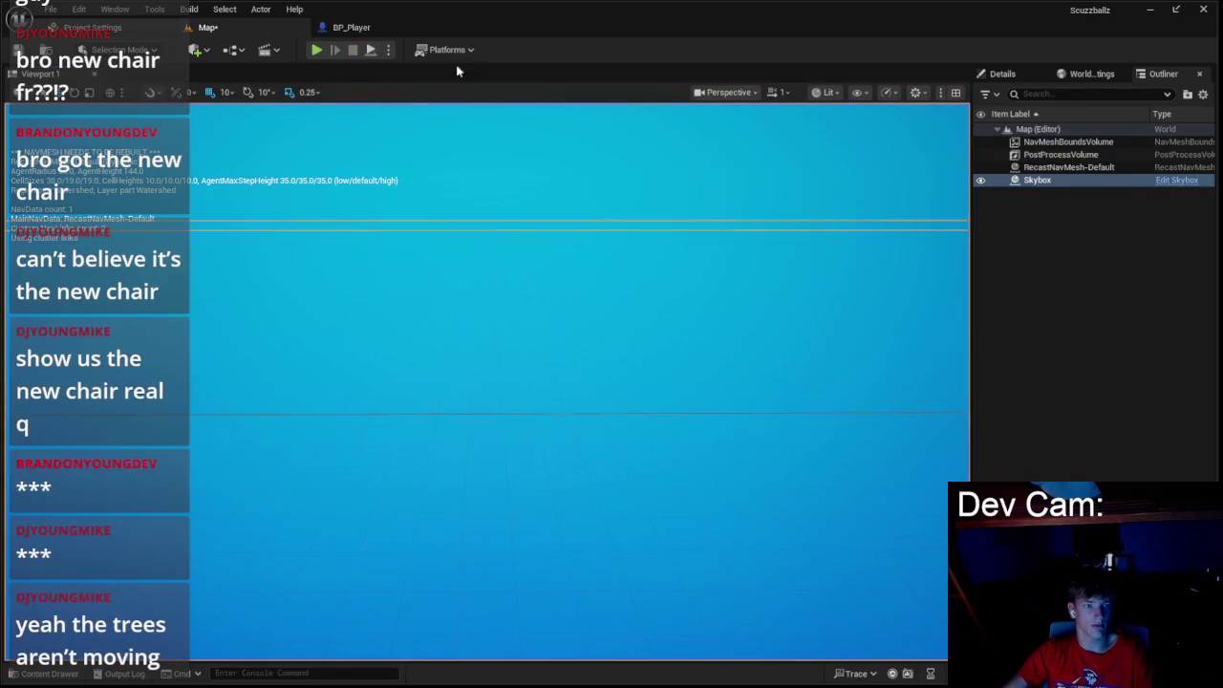
click(349, 28)
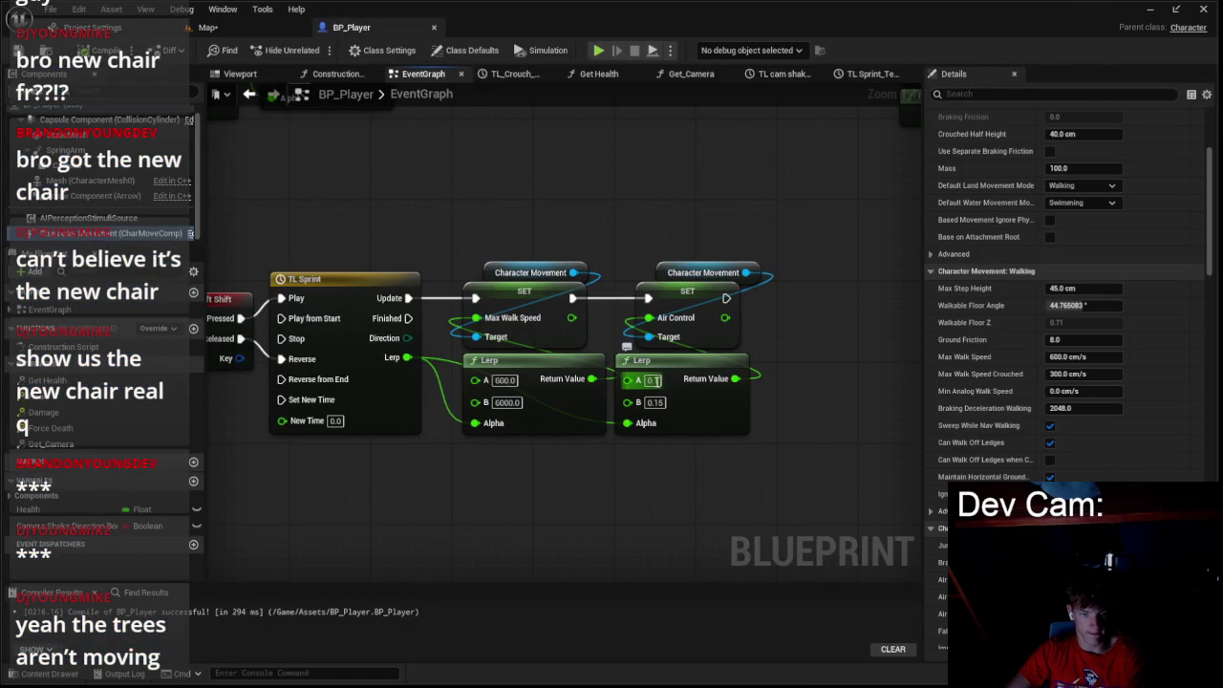
- Set the Air Control Lerp to 0.5–0.75 and play-test rolling the ball across the islands
key(BackSpace)
text(5)
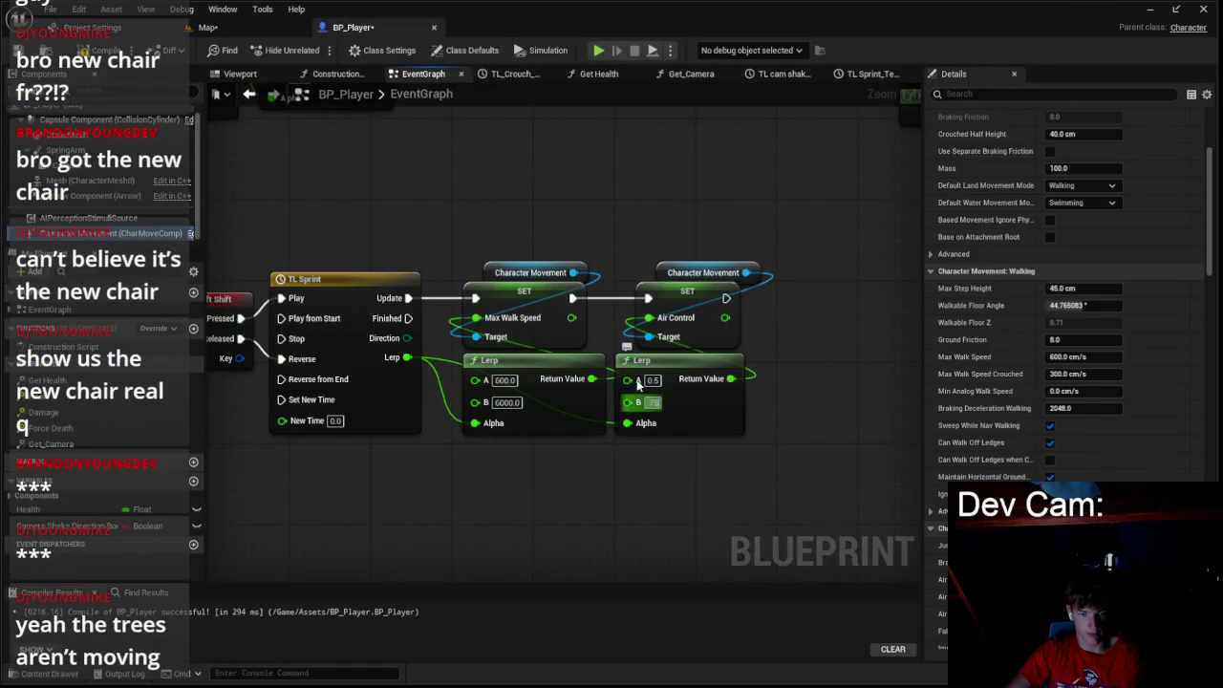
click(207, 27)
click(317, 49)
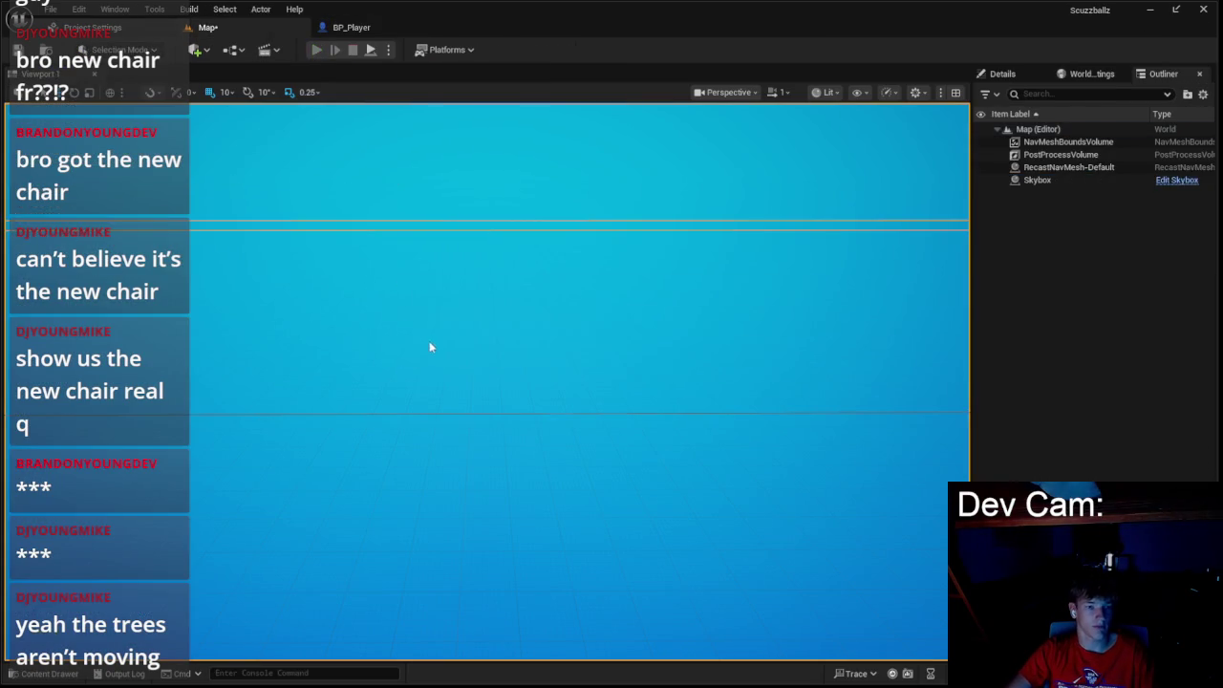
key(w)
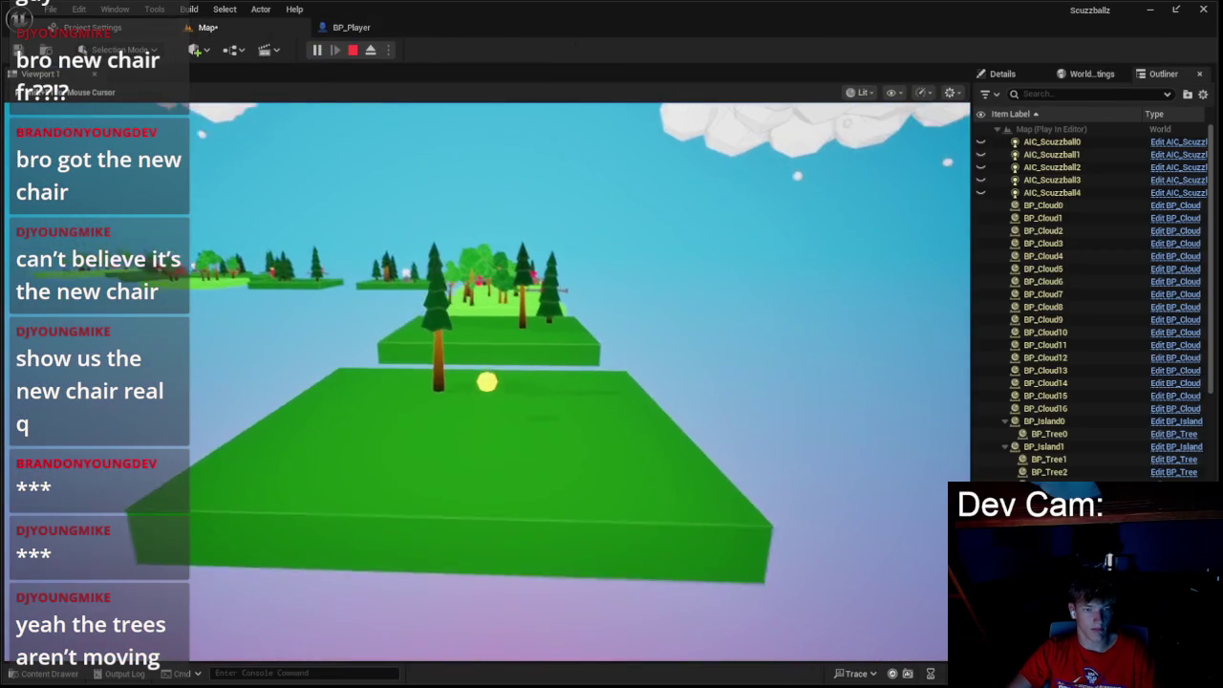
key(w)
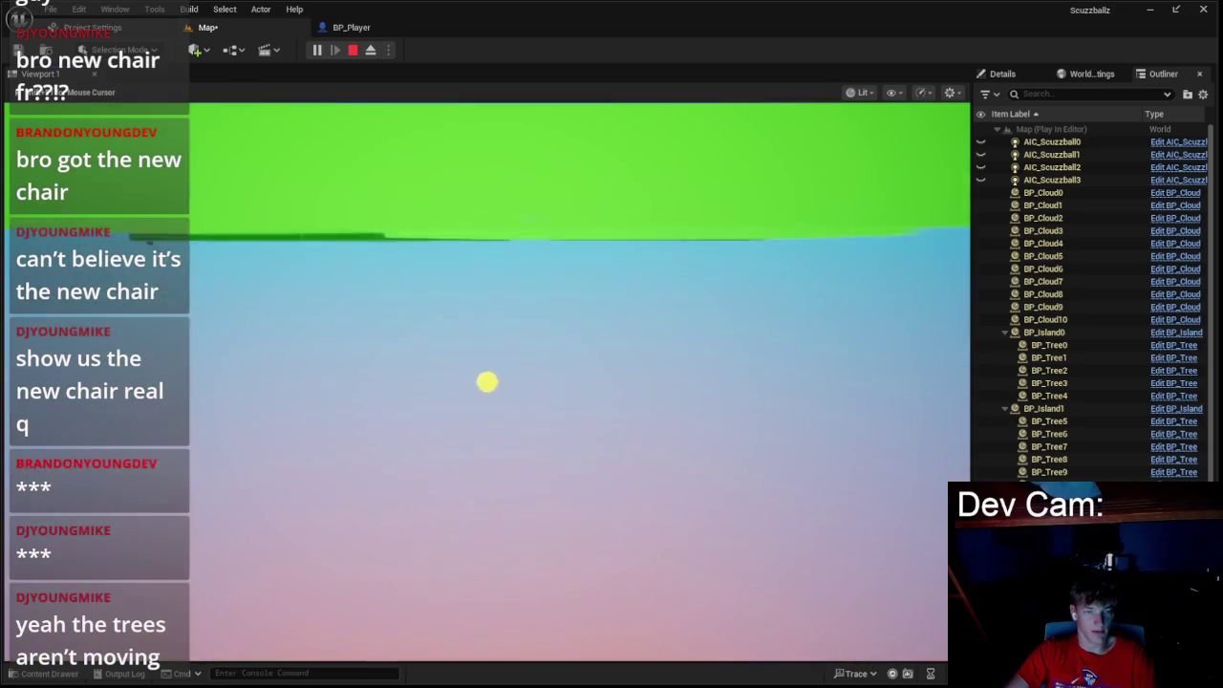
key(Escape)
click(351, 27)
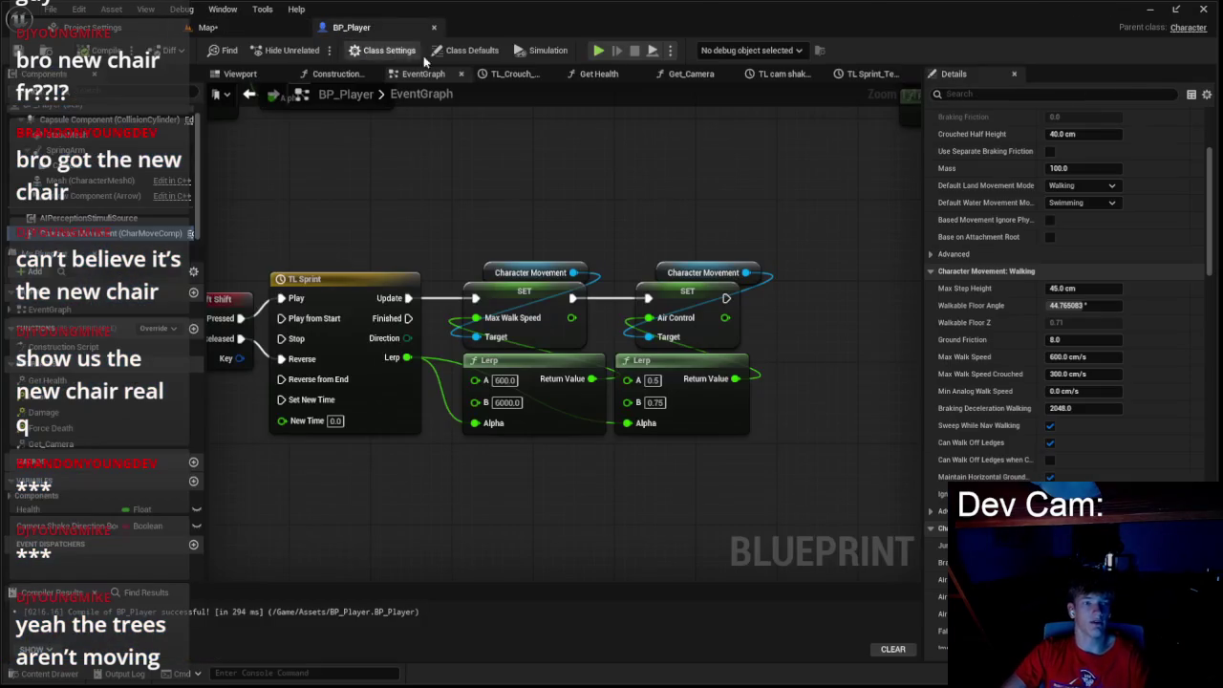
- Lower the Max Walk Speed Lerp's B value from 6000 to 2400
text(6000)
key(Return)
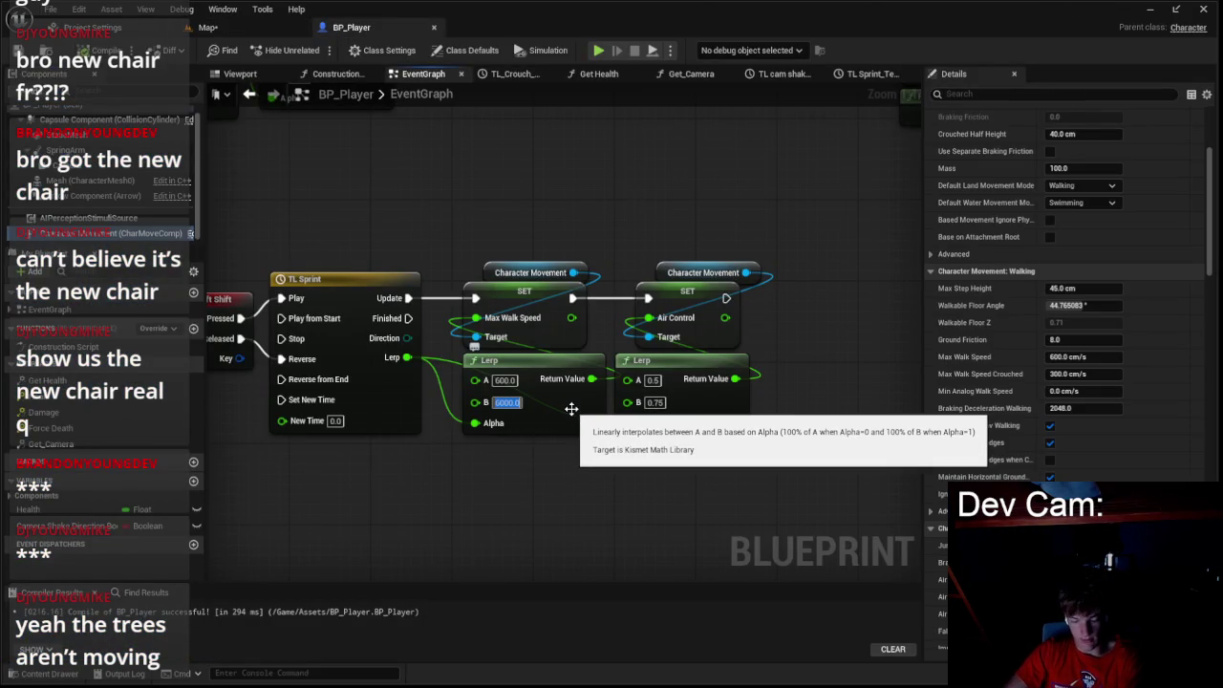
key(BackSpace)
text(2400)
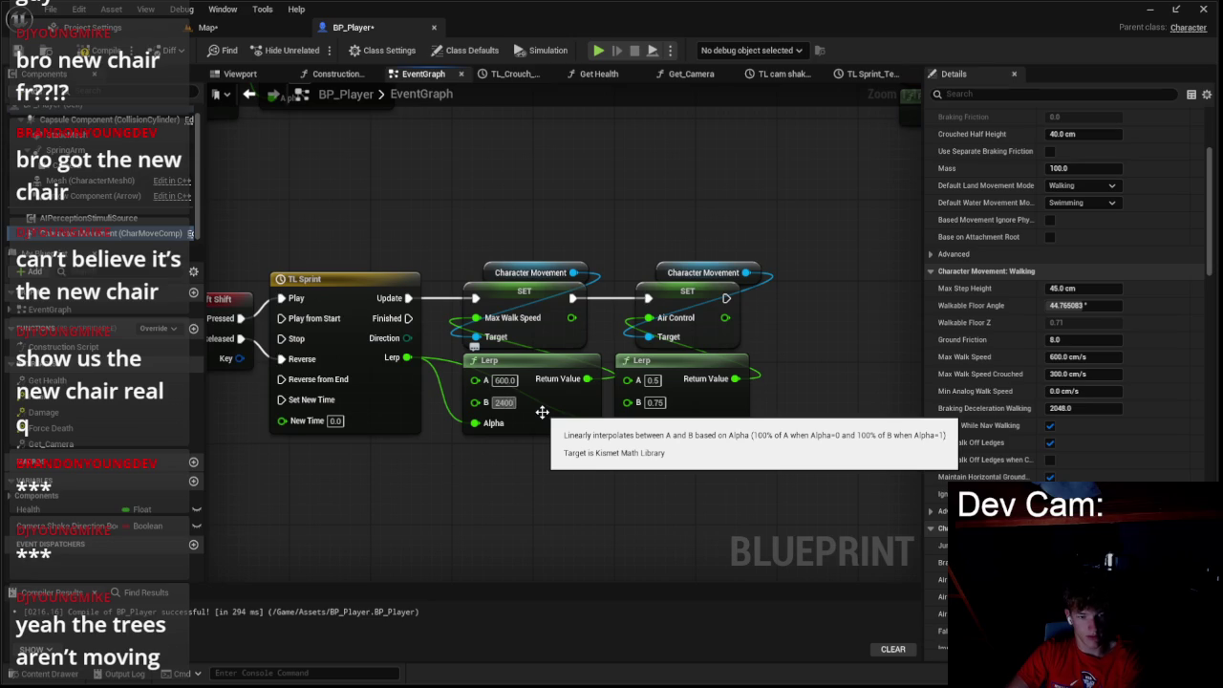
key(Return)
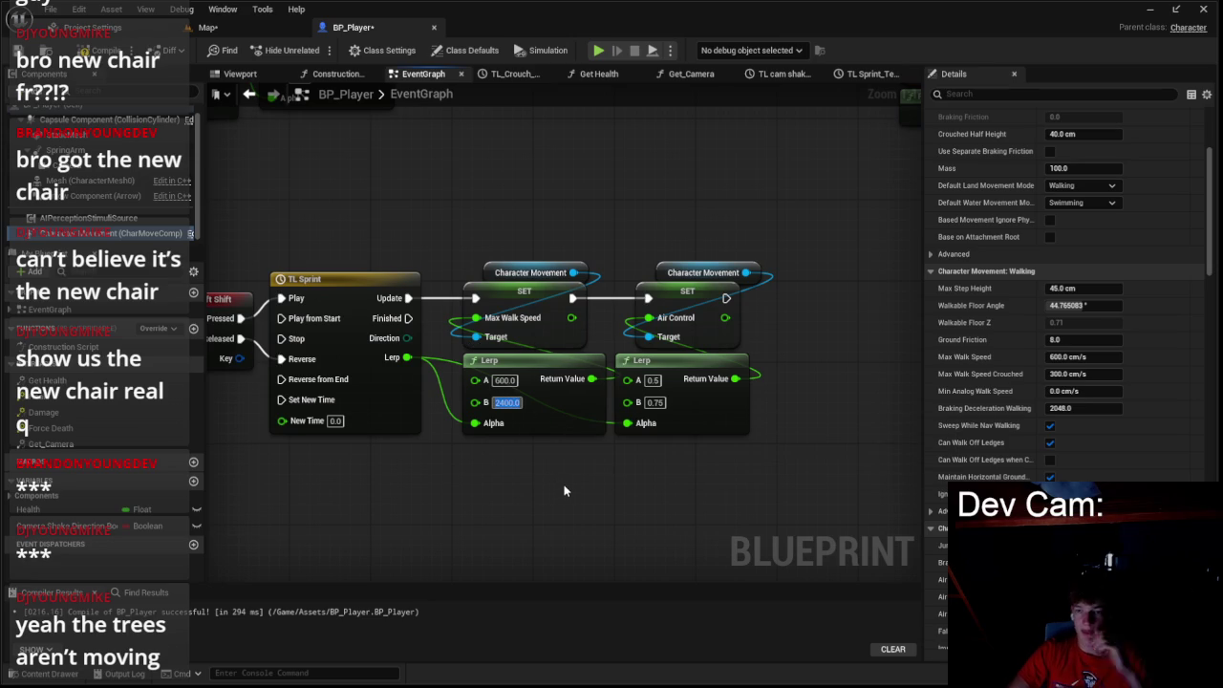
- Add a Set Max Acceleration node after the Air Control setter
drag(650, 310, 714, 513)
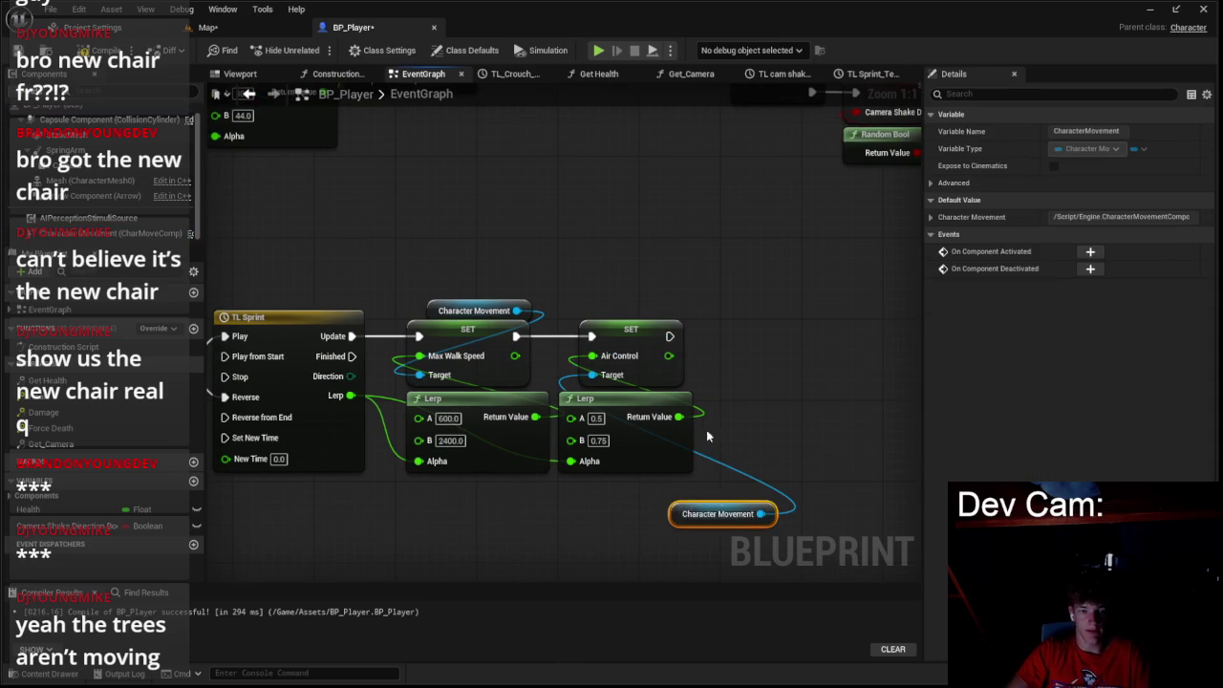
key(ctrl+z)
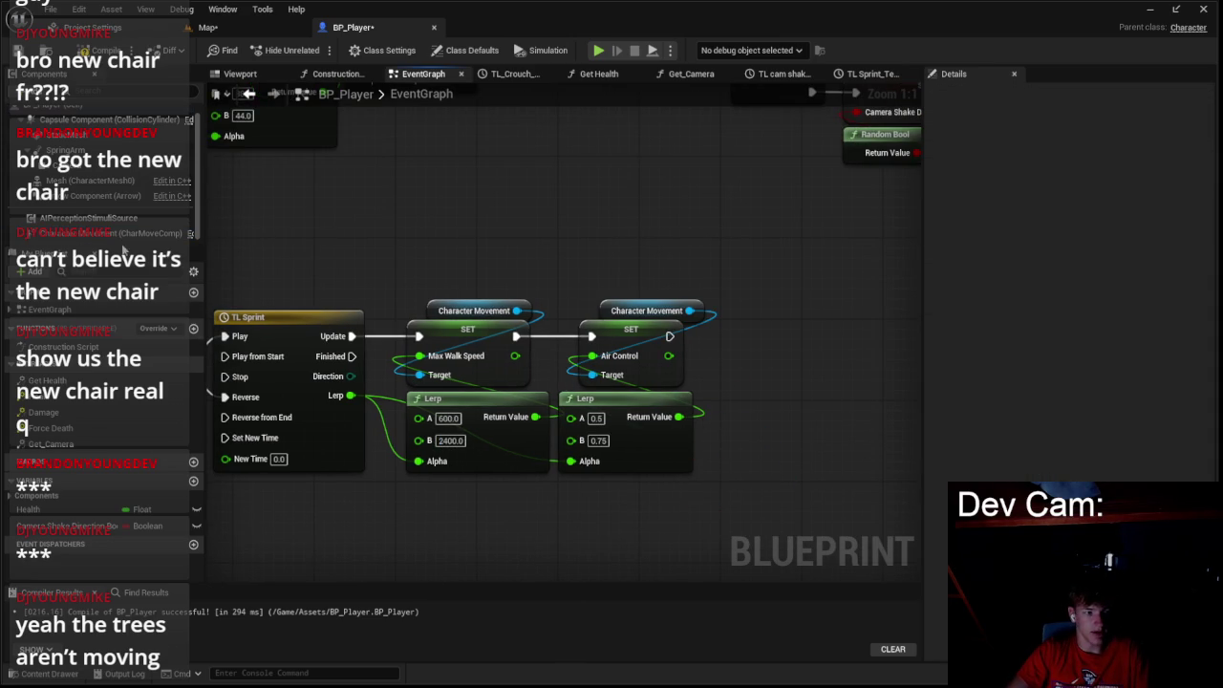
click(105, 233)
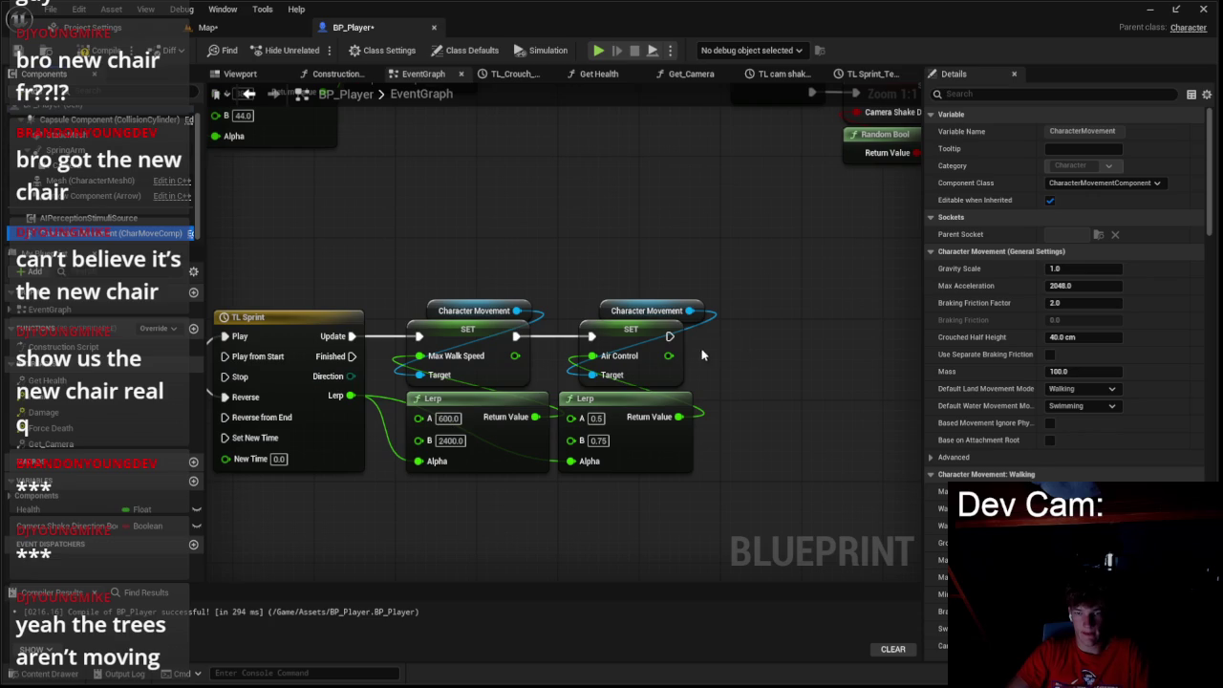
drag(668, 336, 745, 335)
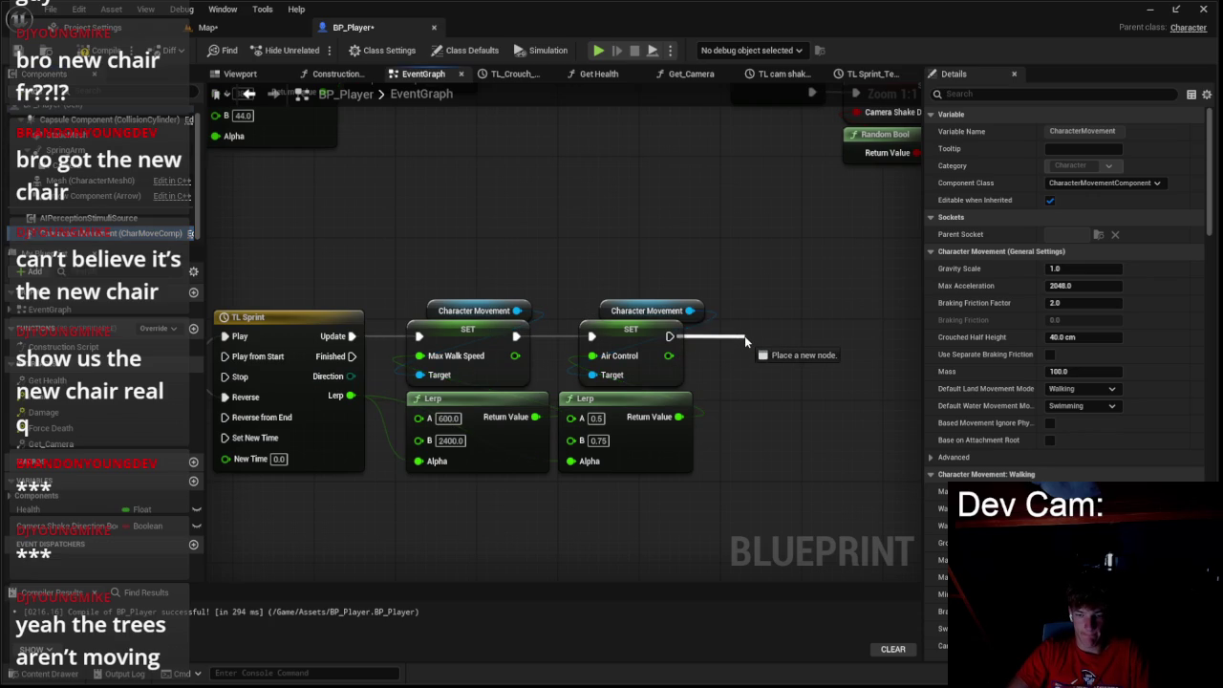
drag(744, 335, 745, 336)
text(ma)
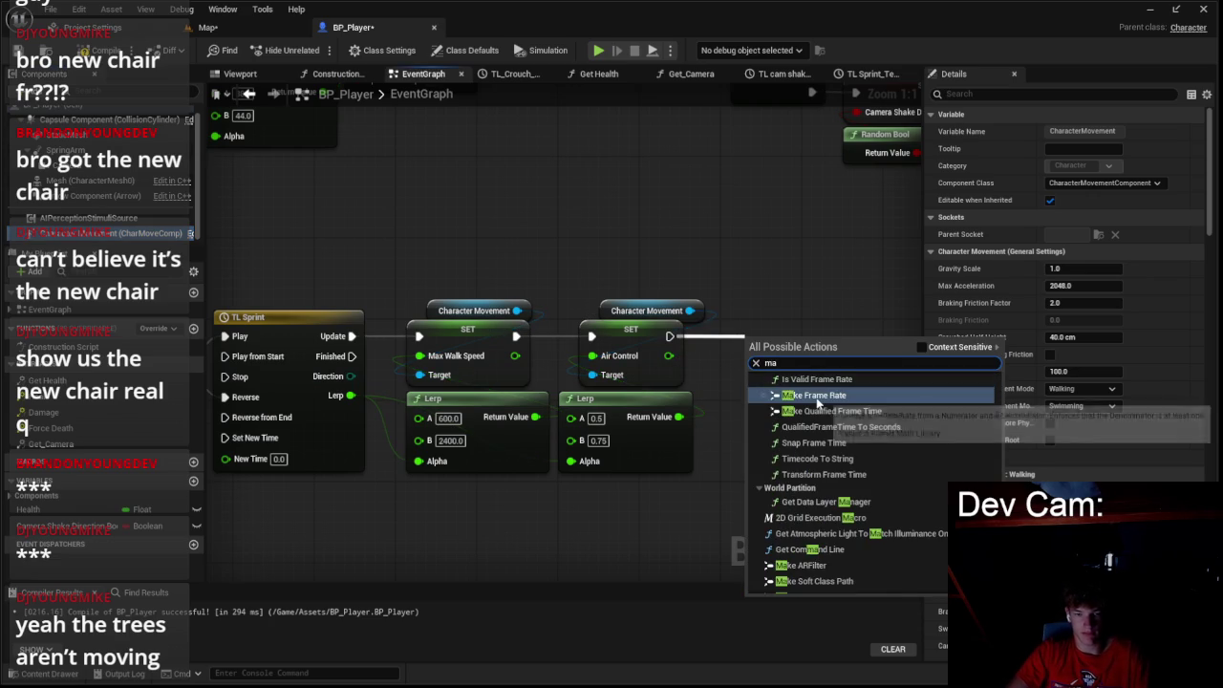
text(x)
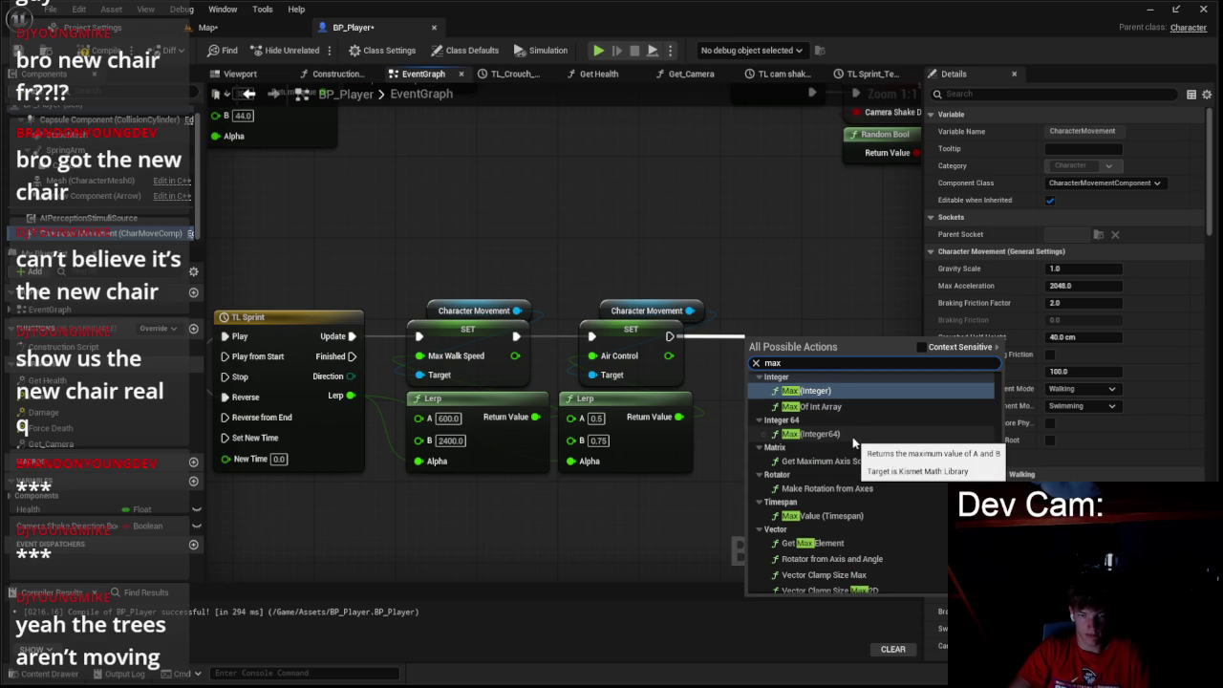
text( acc)
click(829, 397)
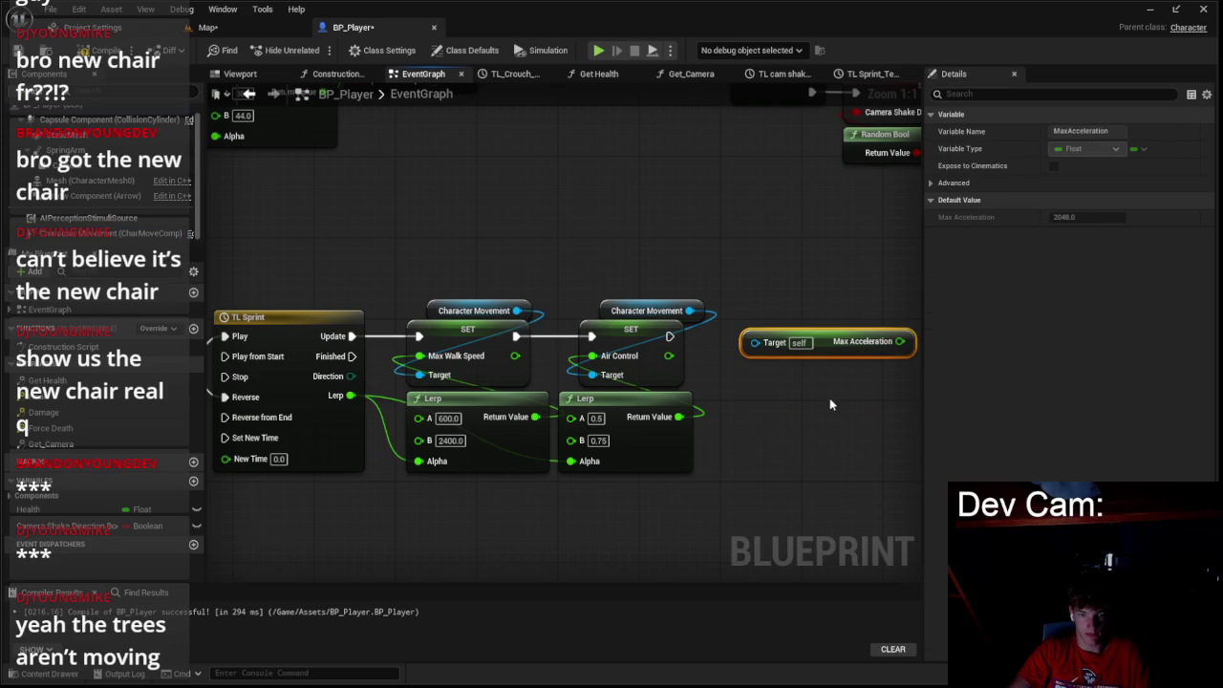
key(Delete)
mouse_move(669, 337)
mouse_down()
mouse_move(741, 349)
mouse_move(726, 344)
mouse_up()
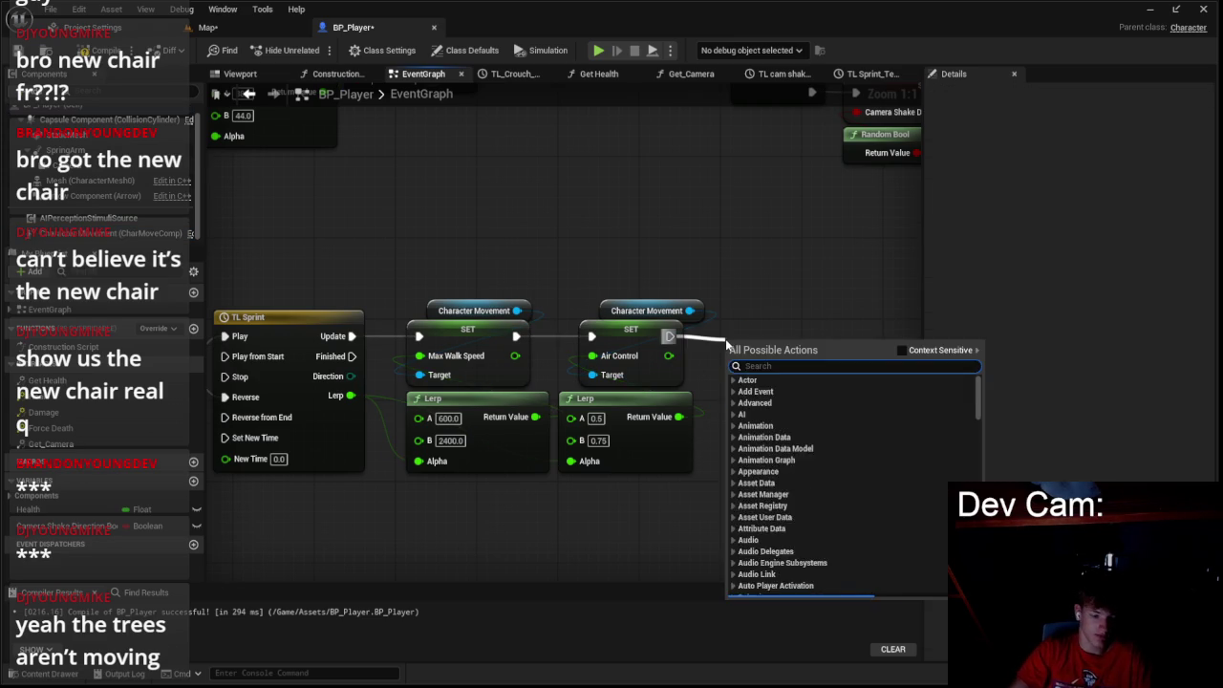
text(set max acc)
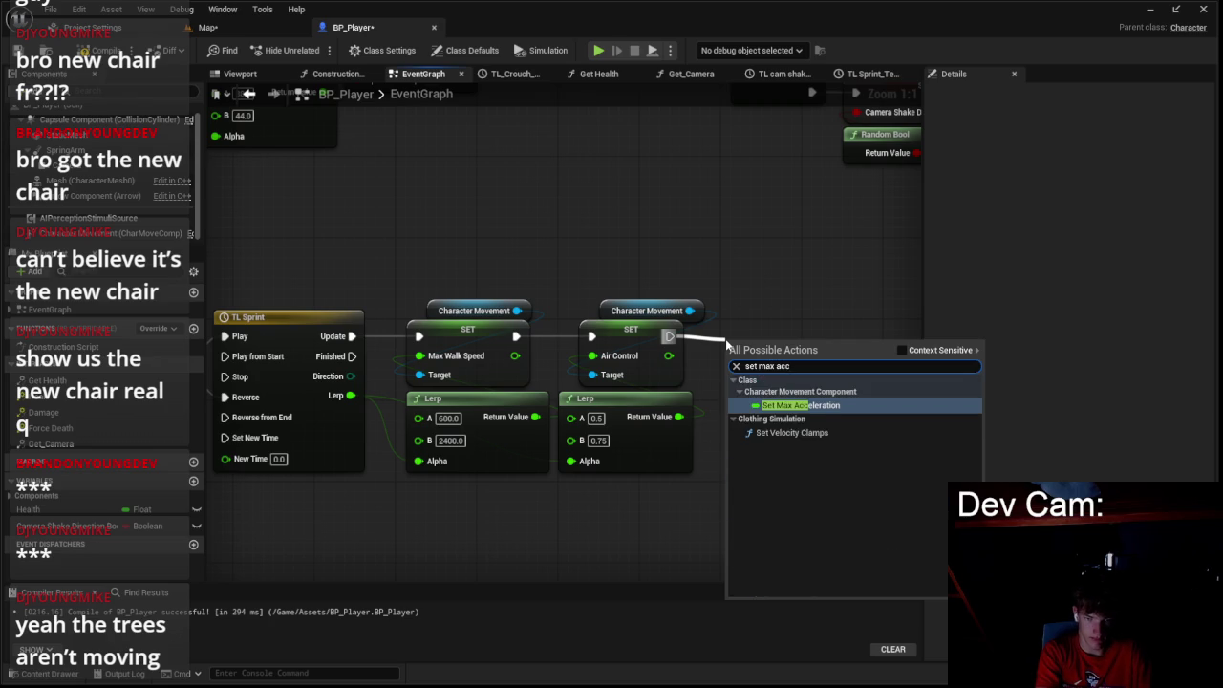
key(Return)
- Wire a pasted Character Movement getter into the Air Control and Max Acceleration targets
click(624, 311)
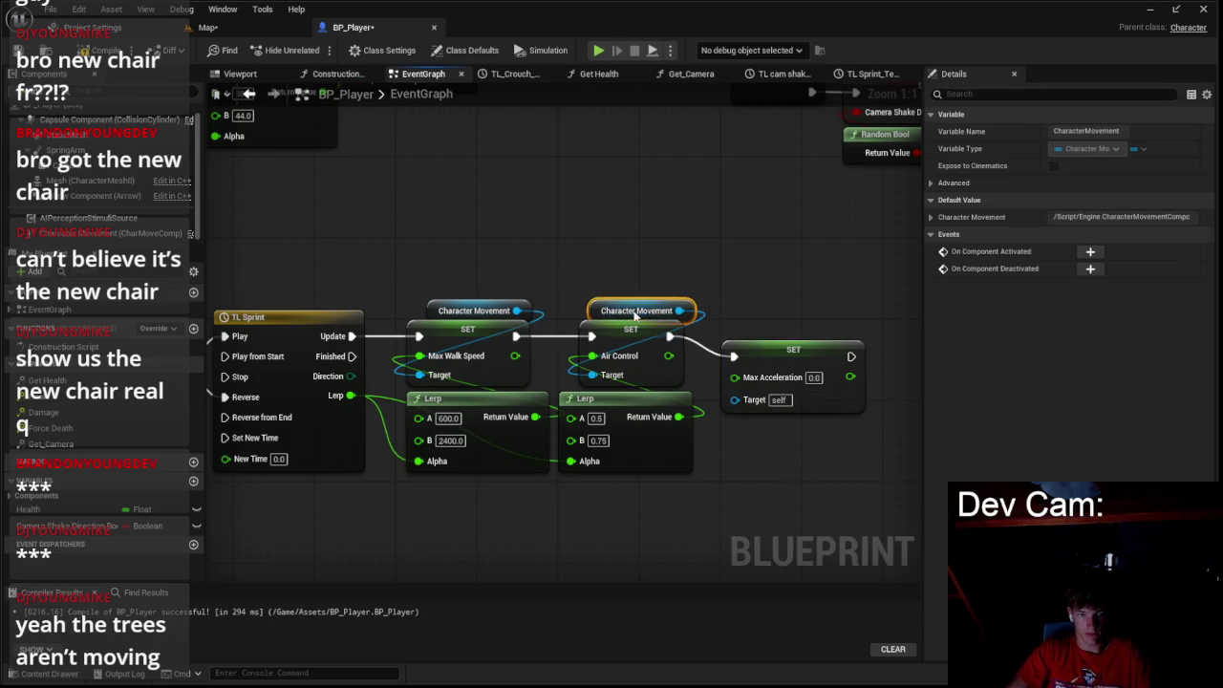
key(Delete)
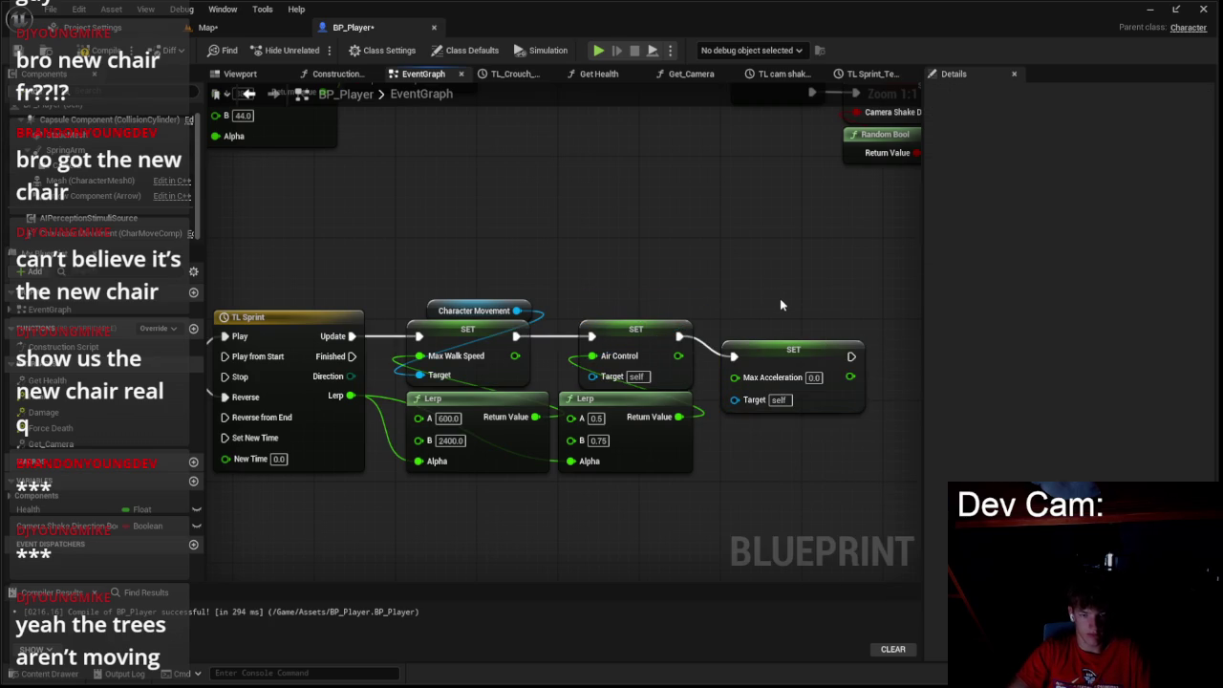
key(ctrl+v)
key(ctrl+v)
drag(644, 309, 592, 376)
drag(862, 300, 739, 401)
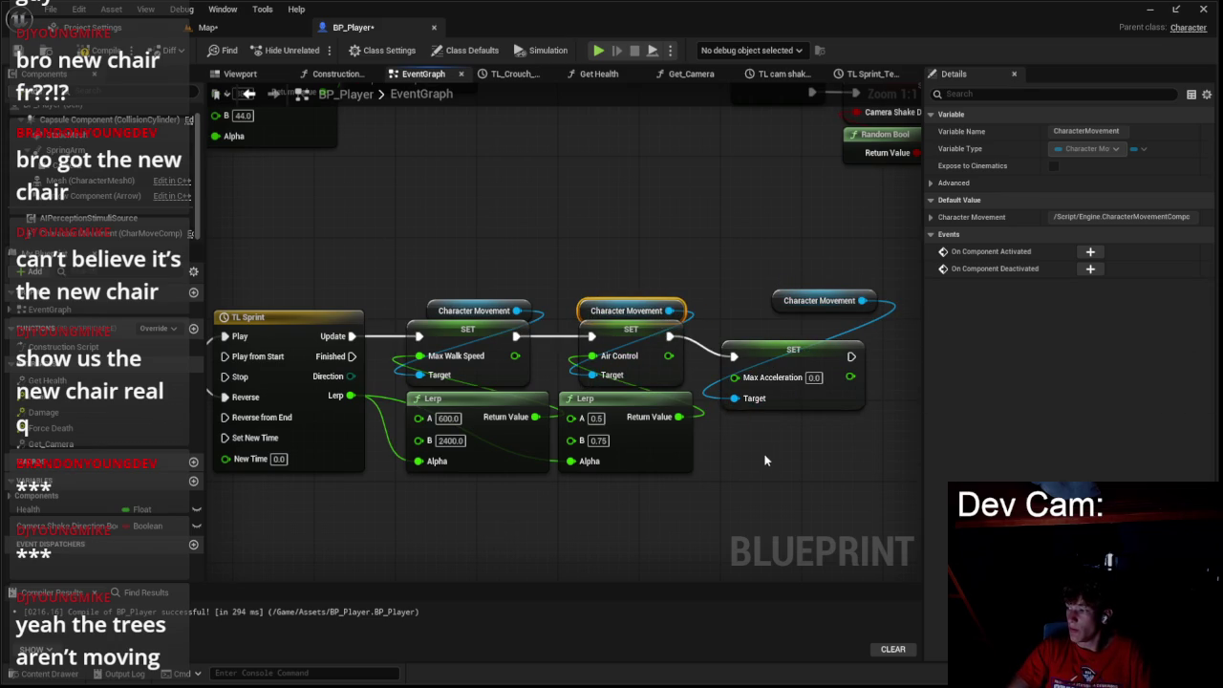
drag(765, 357, 772, 339)
- Duplicate the Air Control Lerp and place the copy beside the Max Acceleration setter
click(712, 430)
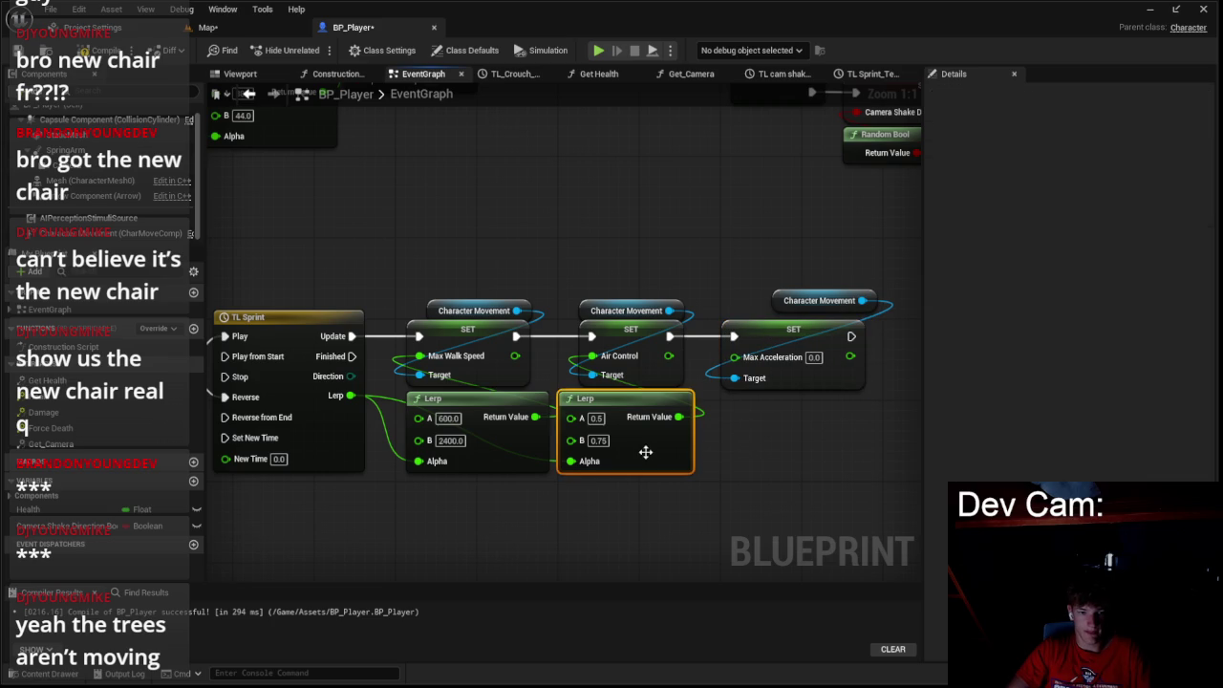
key(ctrl+c)
key(ctrl+v)
drag(841, 456, 808, 437)
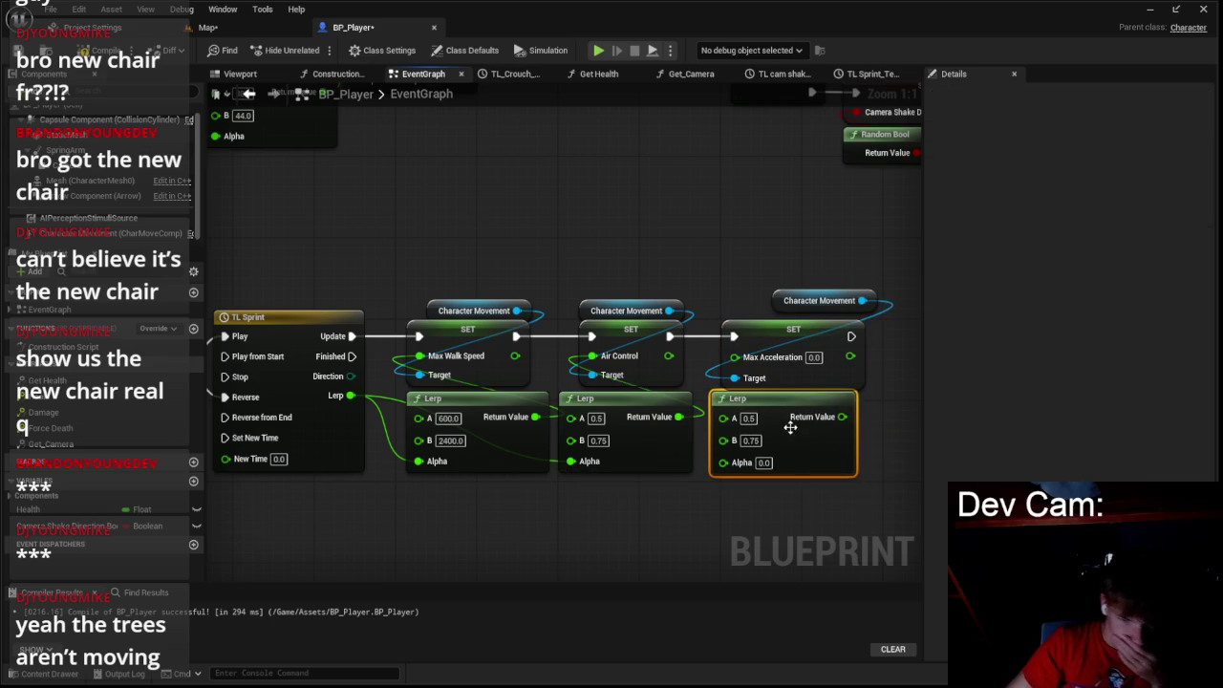
click(124, 233)
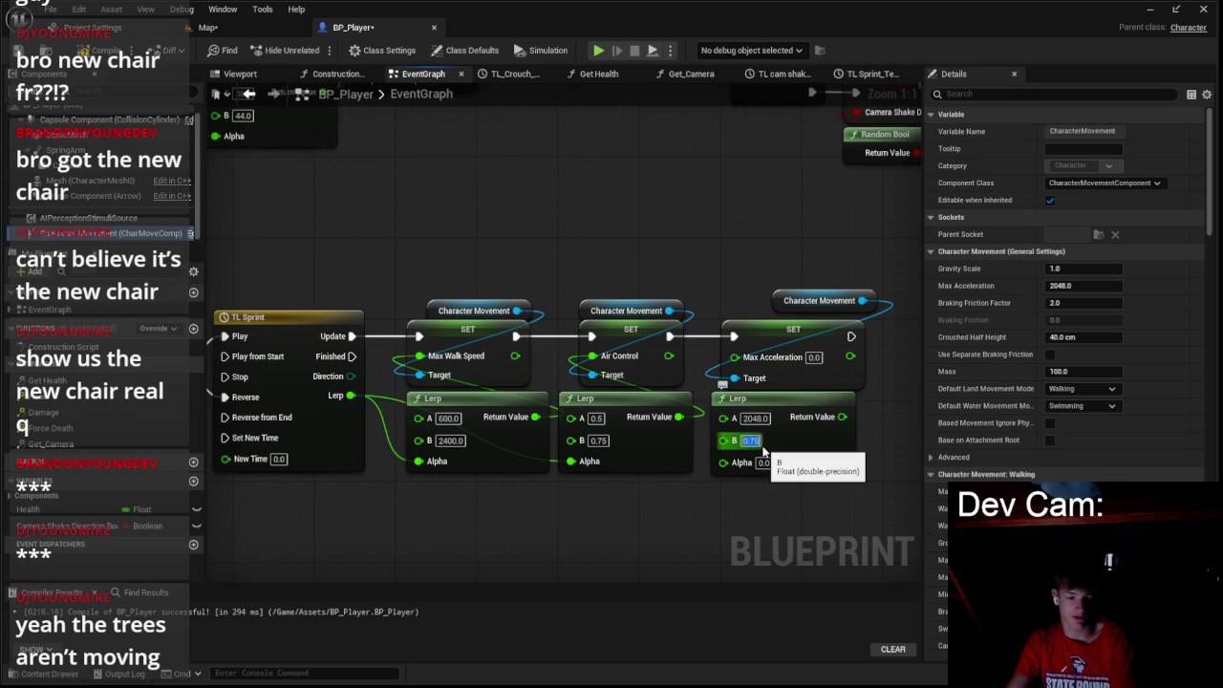
- Set the third Lerp to run from 2048 to 4096 and move its Character Movement reference beside it
text(2048)
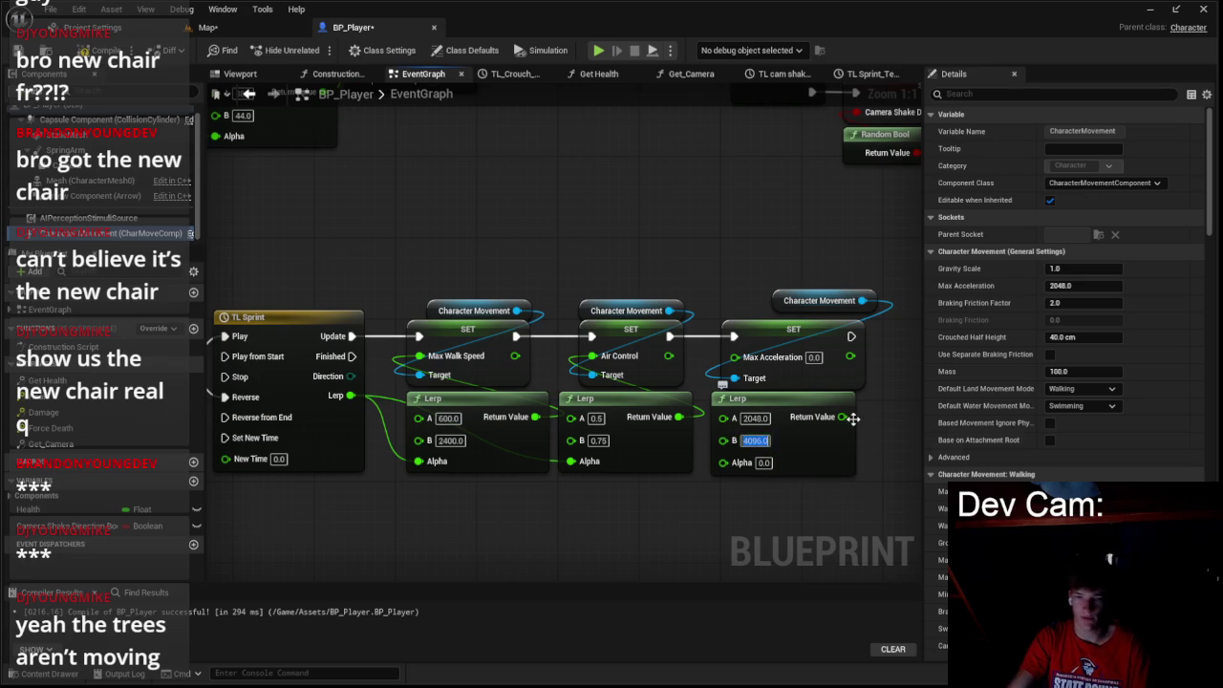
click(827, 447)
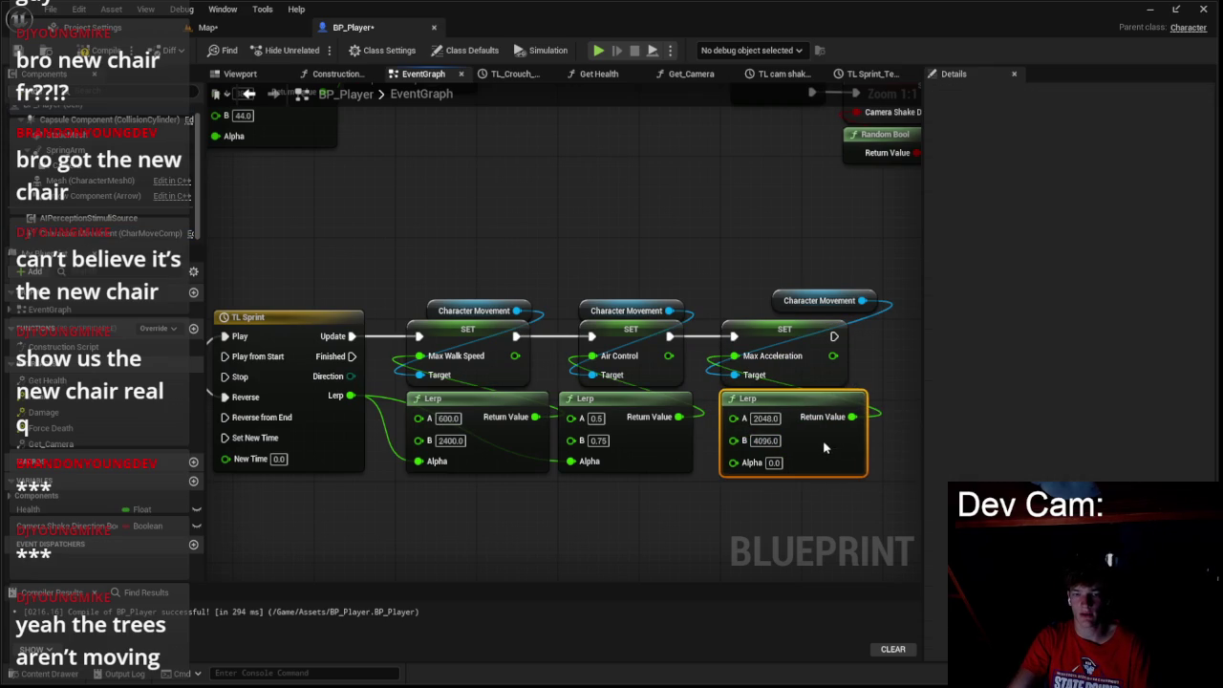
click(814, 300)
drag(776, 312, 745, 322)
click(427, 278)
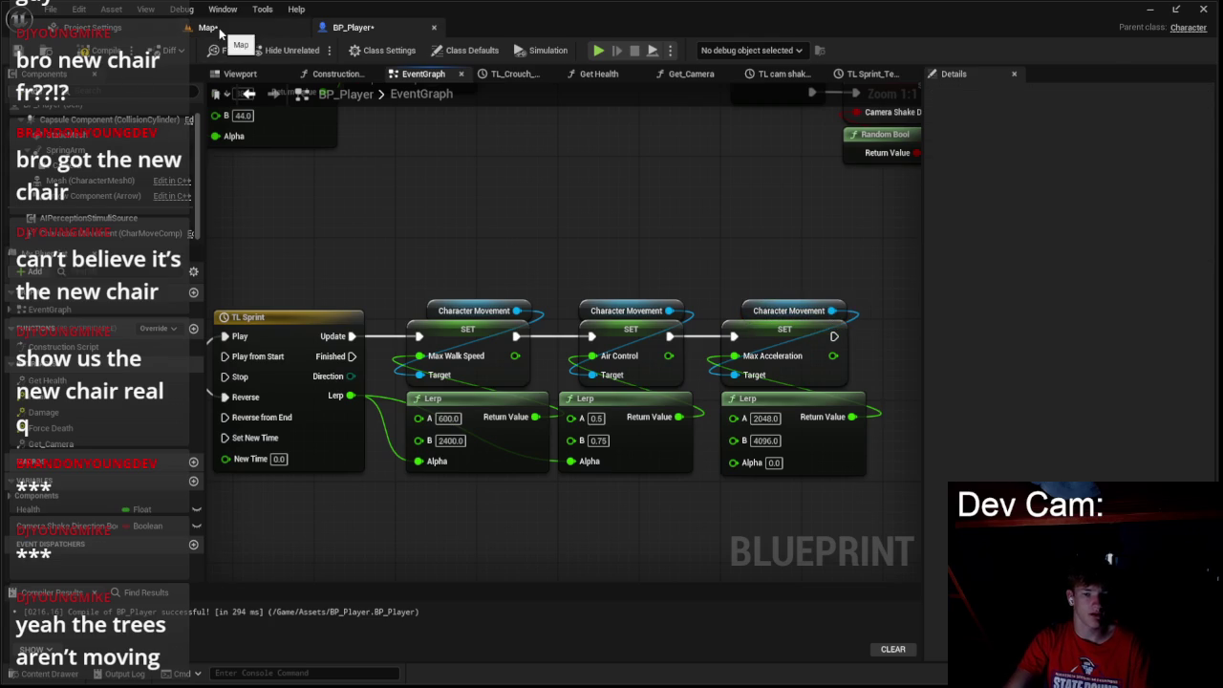
- Wire the new Lerp's Alpha input to TL Sprint's Lerp output
click(207, 27)
click(353, 27)
drag(733, 463, 350, 396)
- Play-test the level, rolling the player ball across the islands, then stop the session
click(208, 27)
click(318, 49)
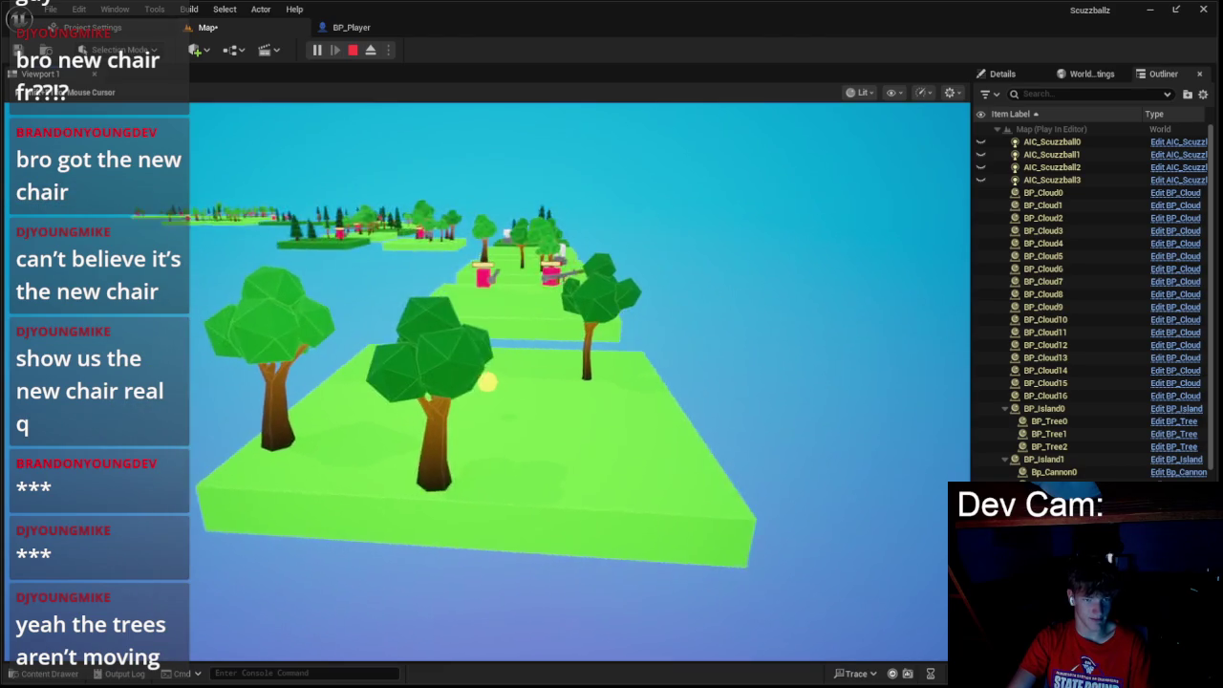
key(w)
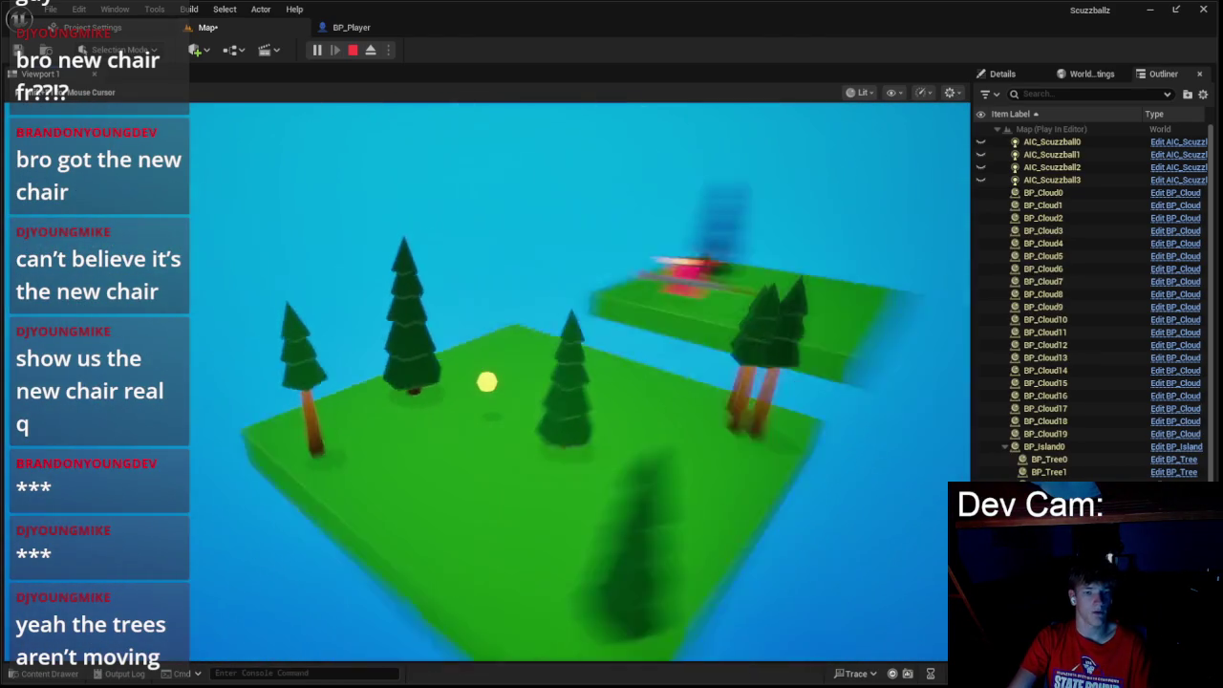
key(w)
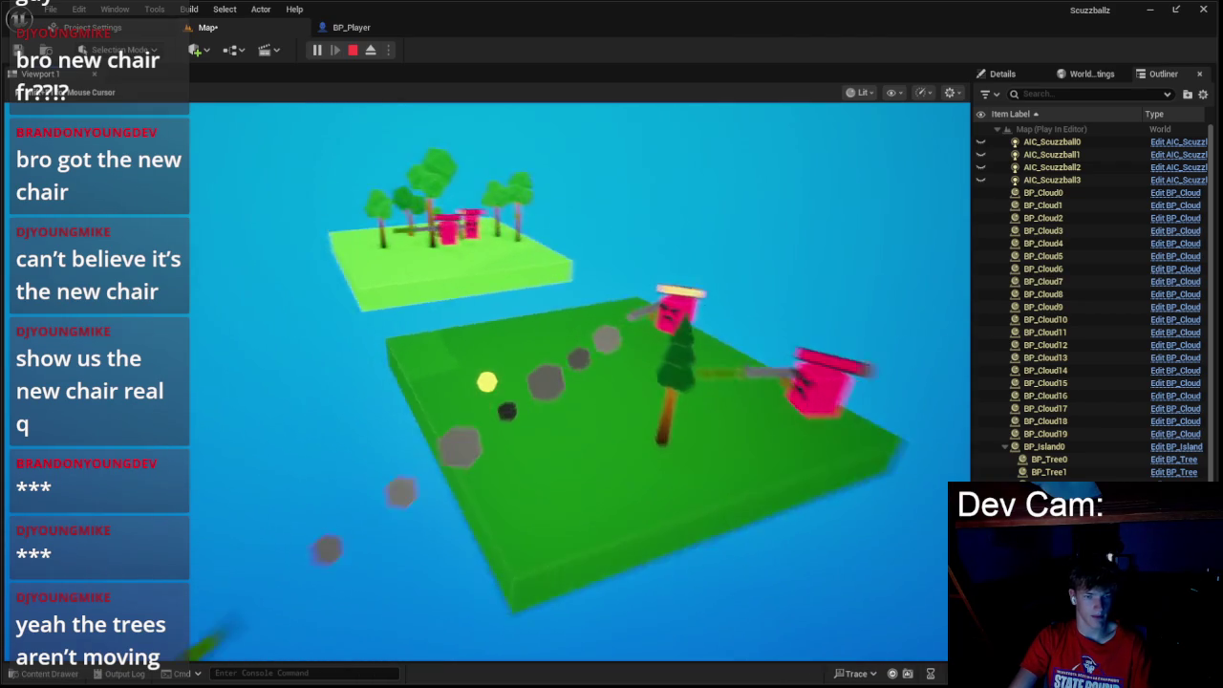
key(Escape)
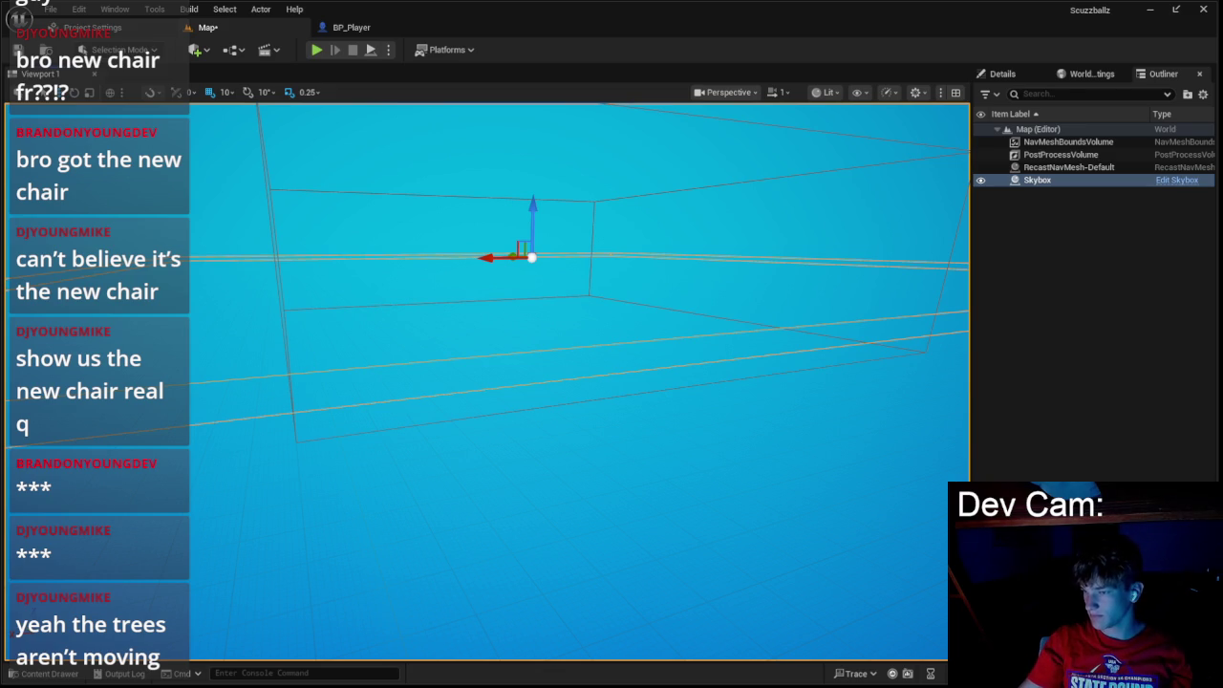
click(918, 670)
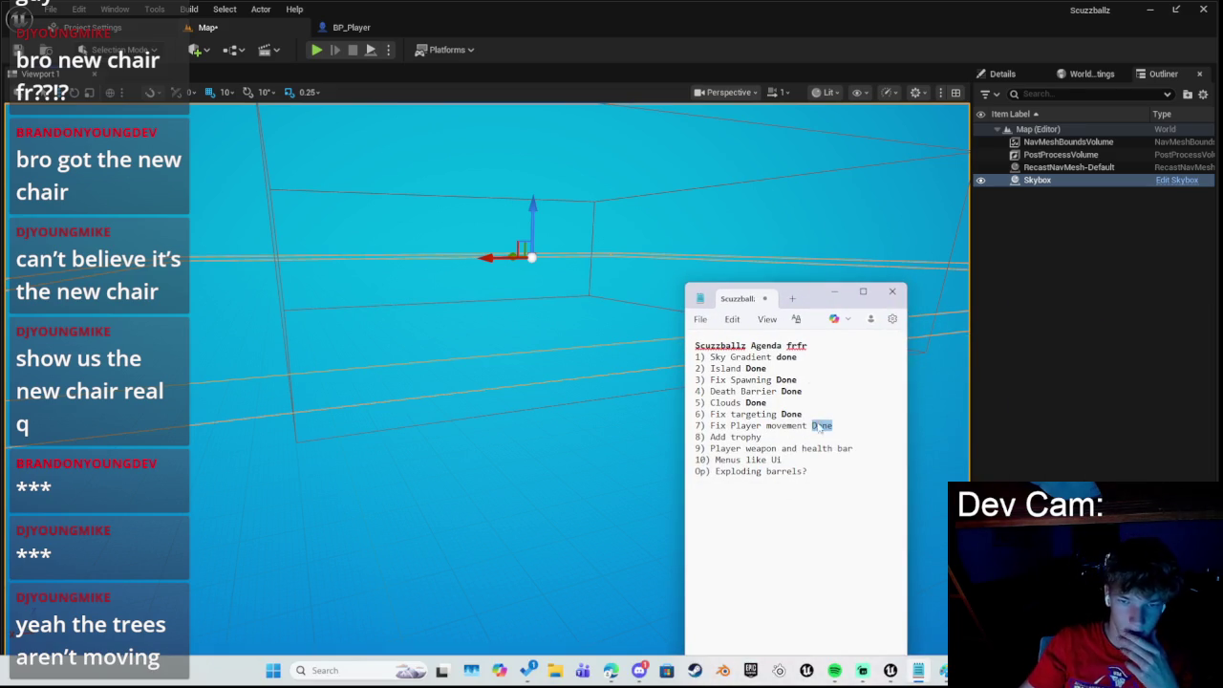
drag(812, 296, 779, 232)
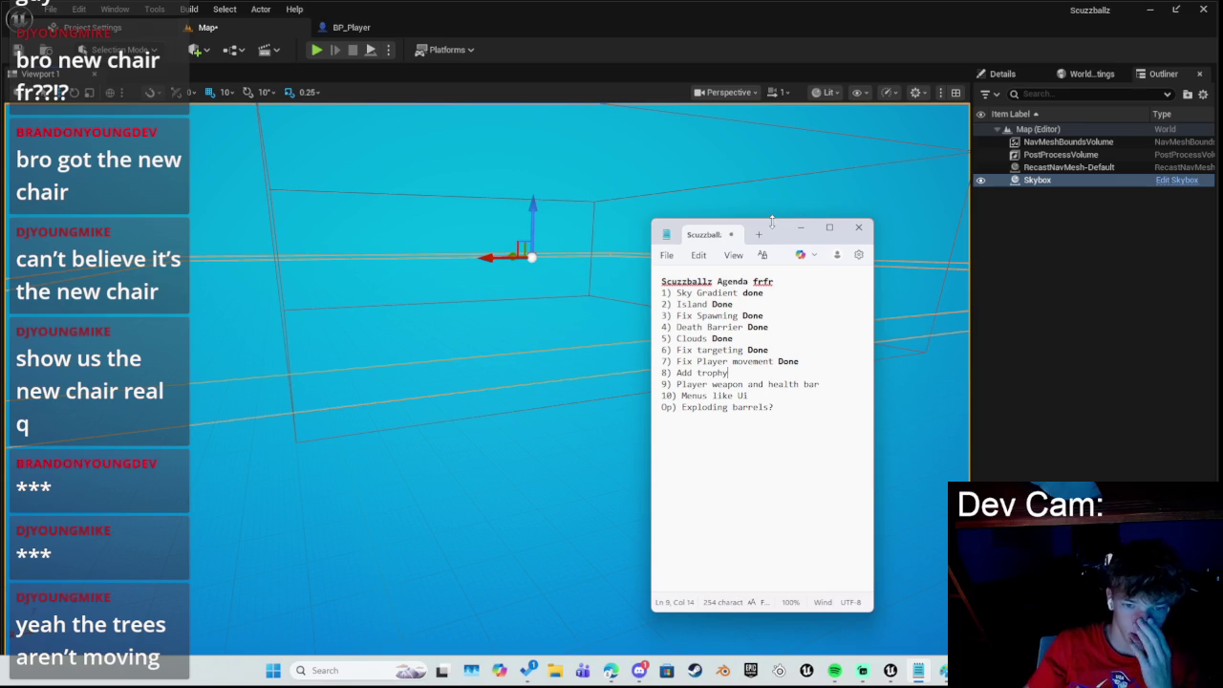
mouse_move(771, 219)
mouse_down()
mouse_move(772, 272)
mouse_move(946, 280)
mouse_up()
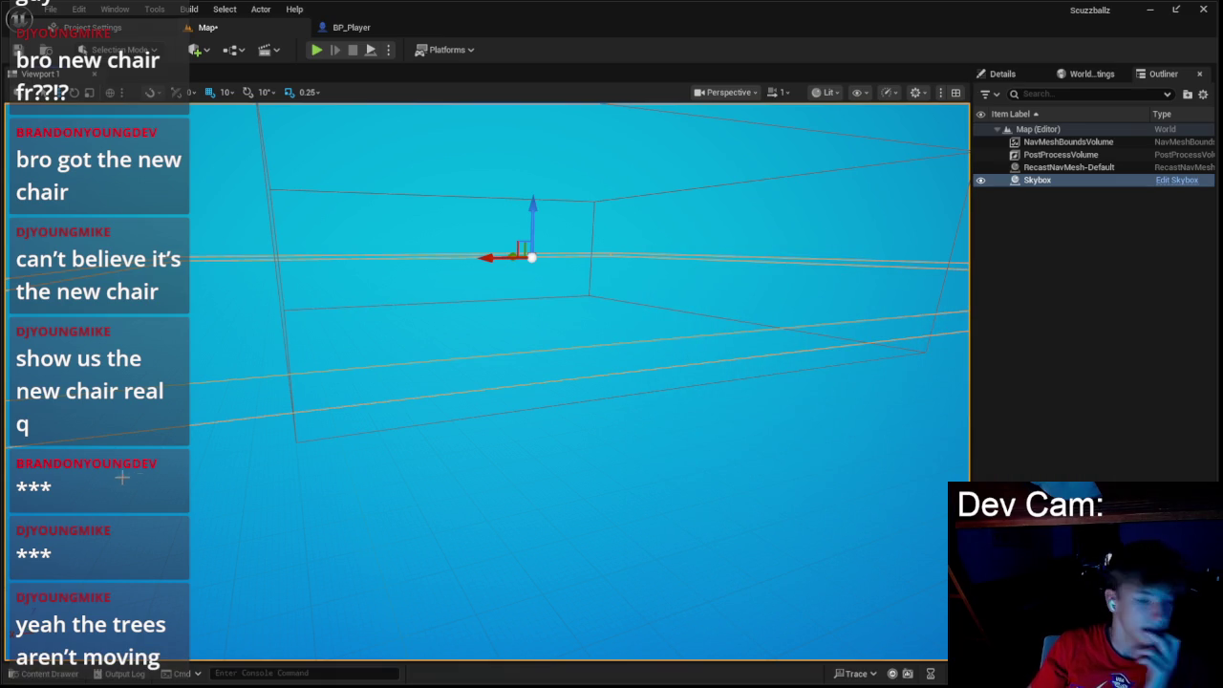
click(38, 675)
- Open the BP_Island blueprint from the Assets folder
click(76, 513)
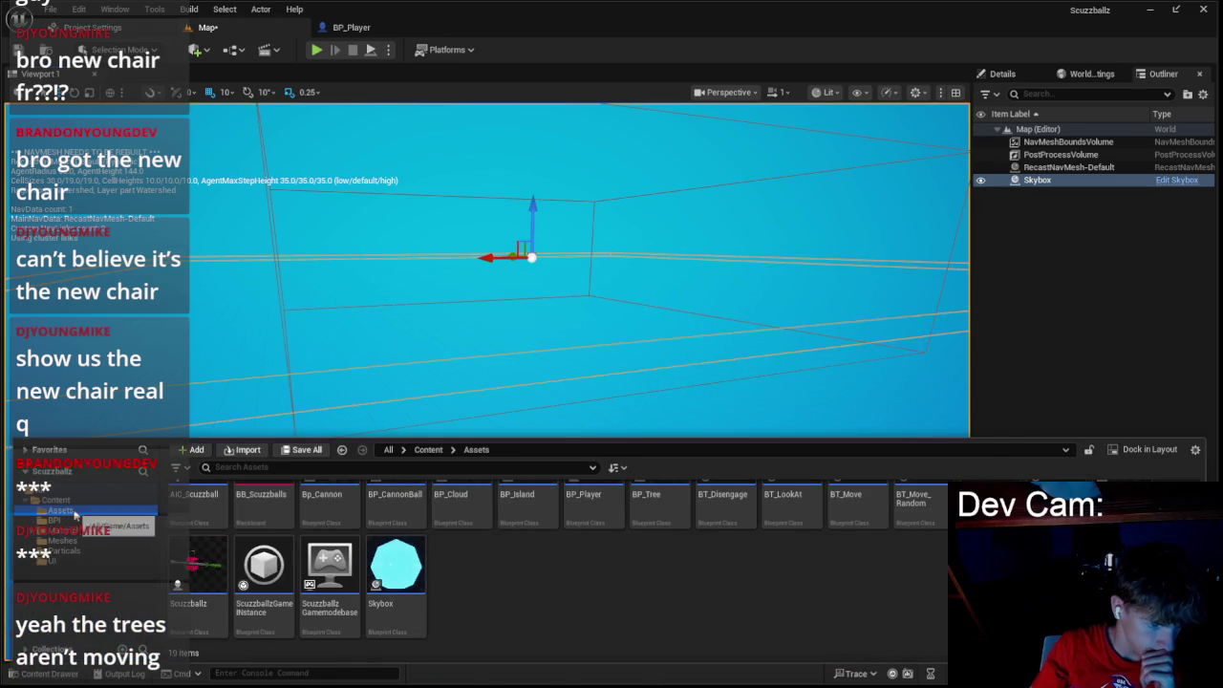
click(76, 521)
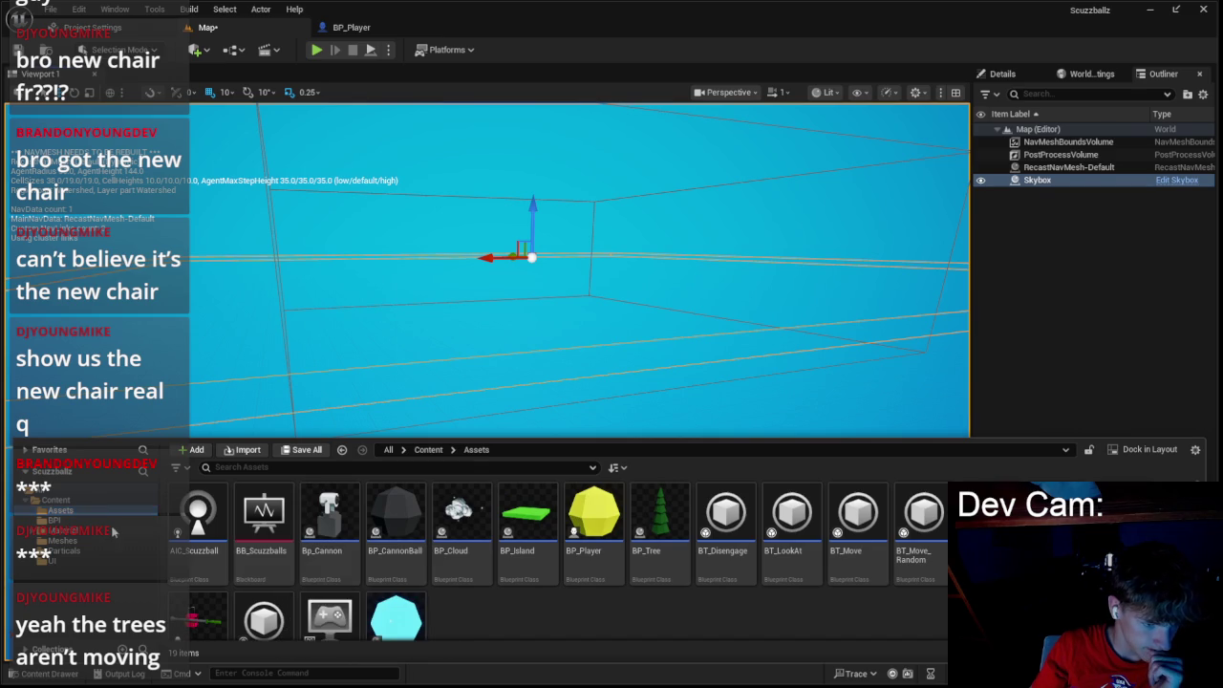
click(67, 511)
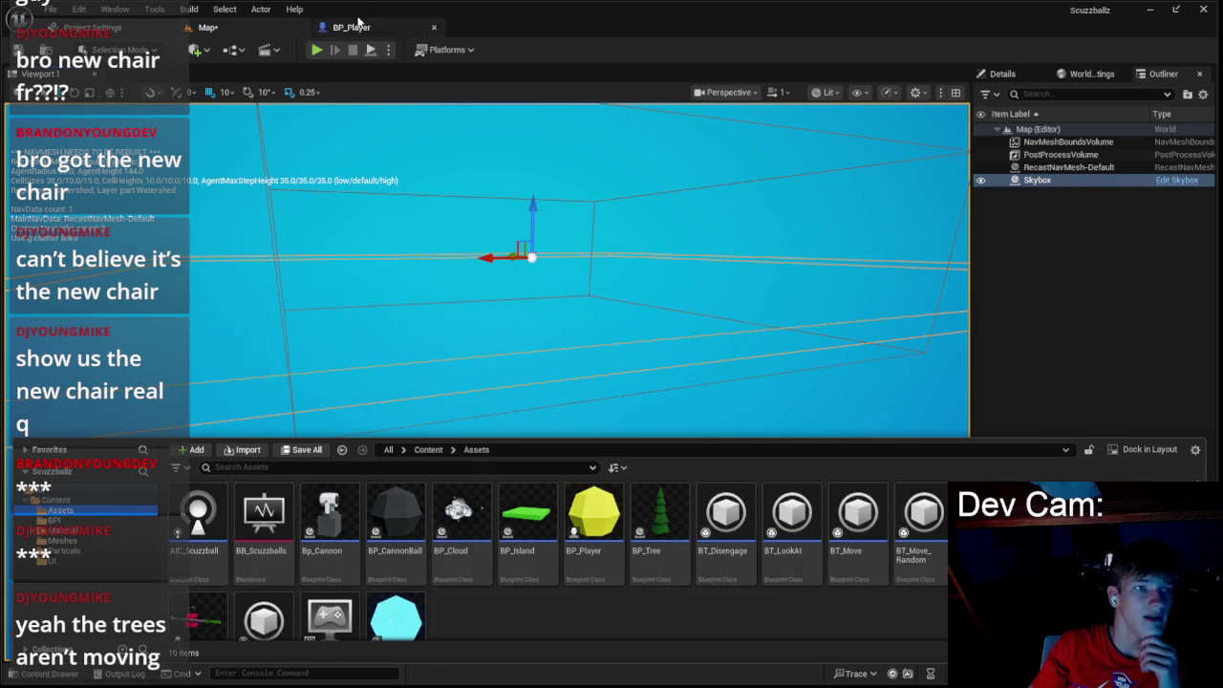
click(526, 551)
double_click(534, 550)
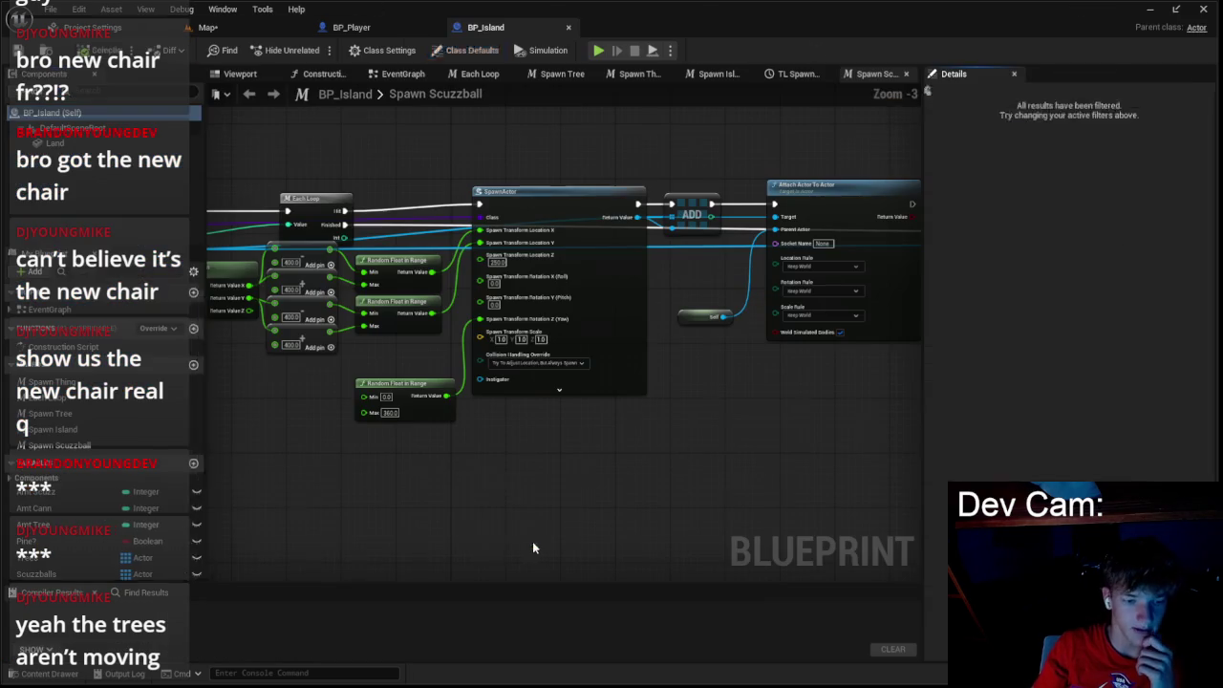
- Create an Actor Blueprint named BP_Trophy in Assets, dock its editor, and return to BP_Island
key(ctrl+space)
scroll(574, 554, down, 1)
right_click(507, 578)
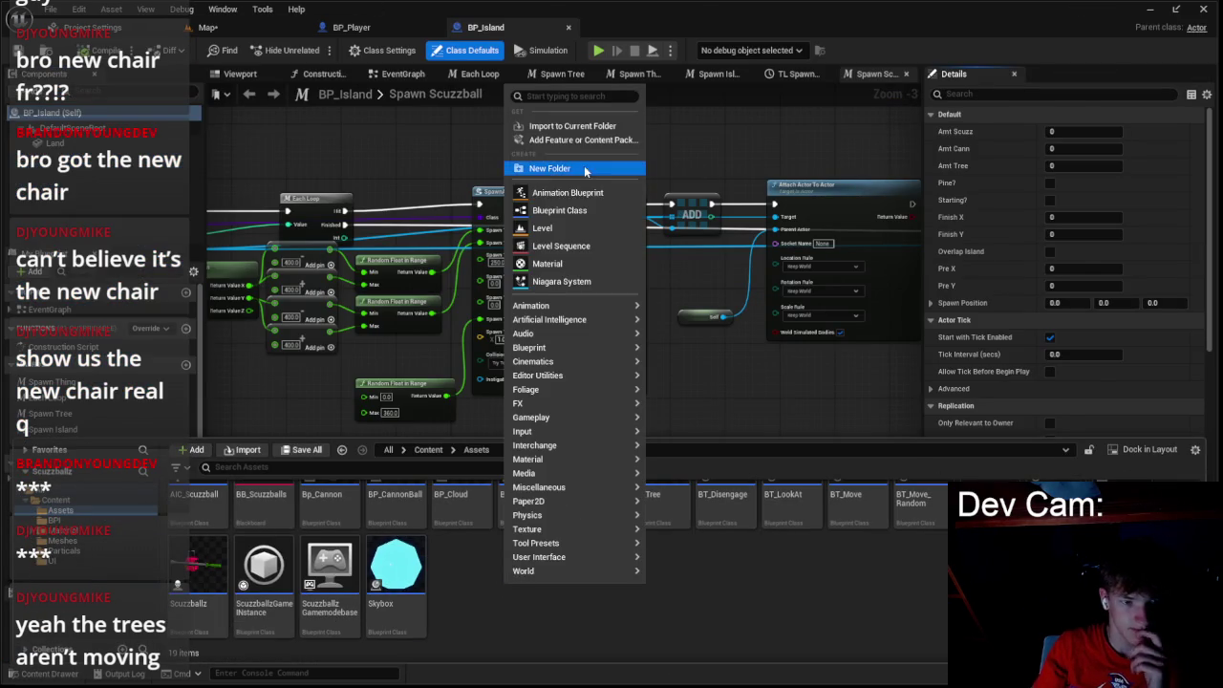
click(582, 210)
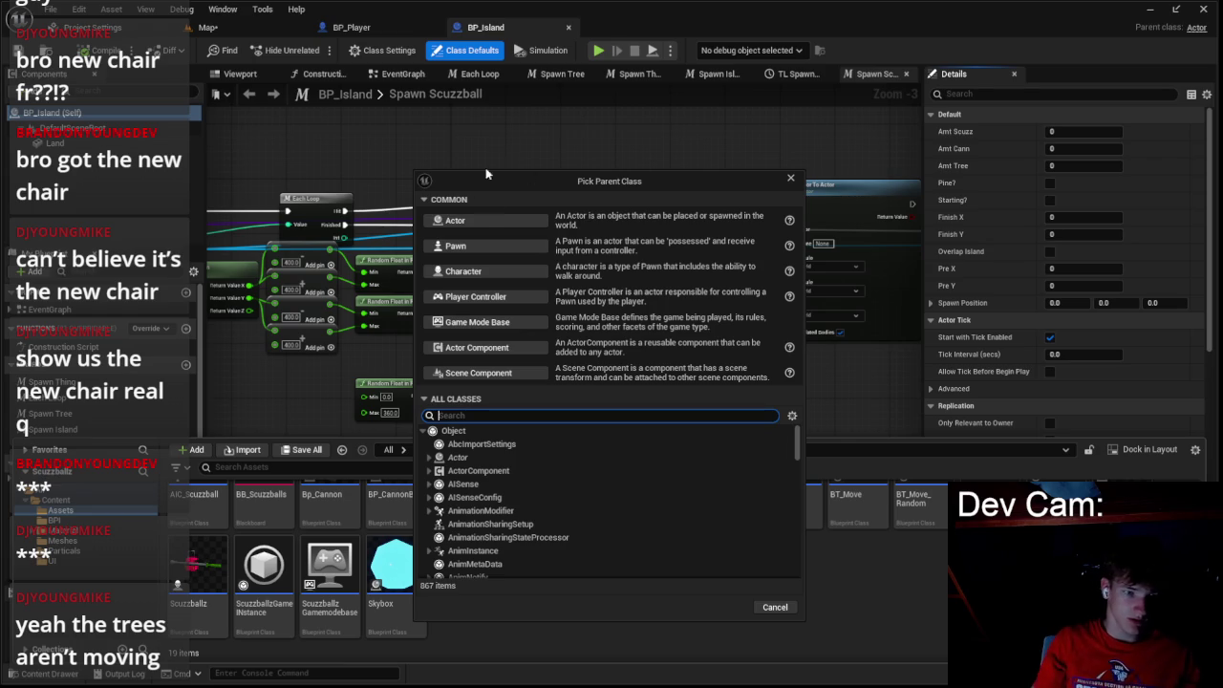
key(Escape)
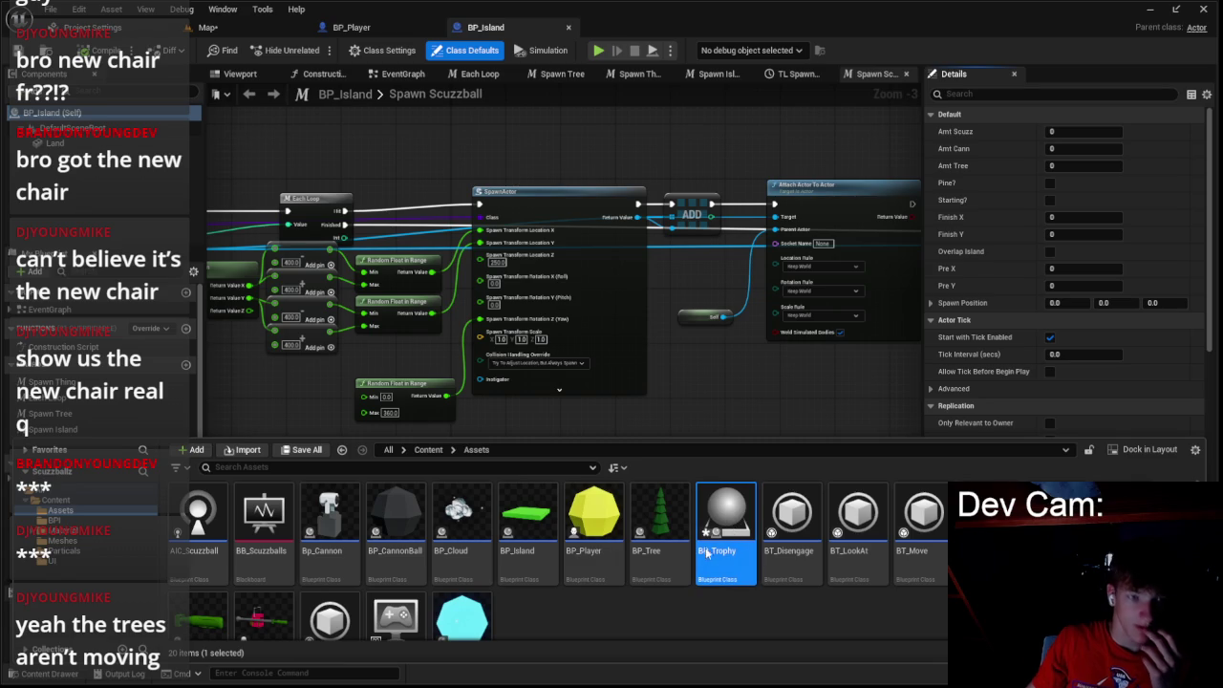
double_click(705, 554)
drag(480, 286, 633, 35)
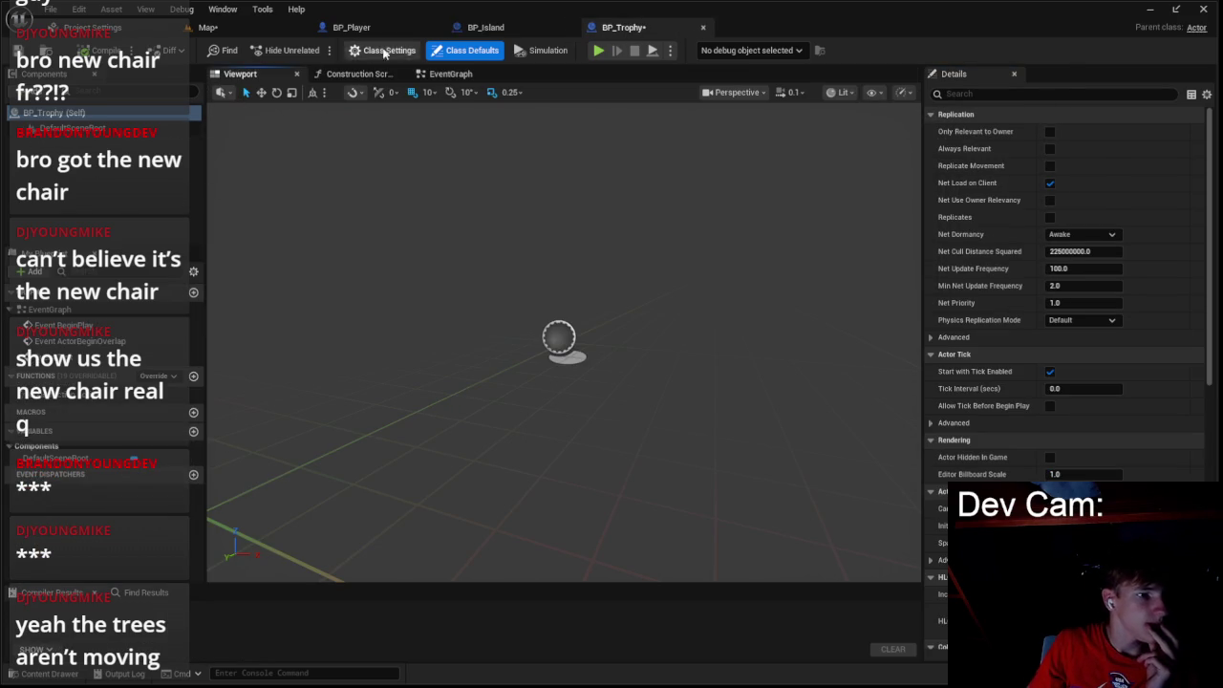
click(516, 32)
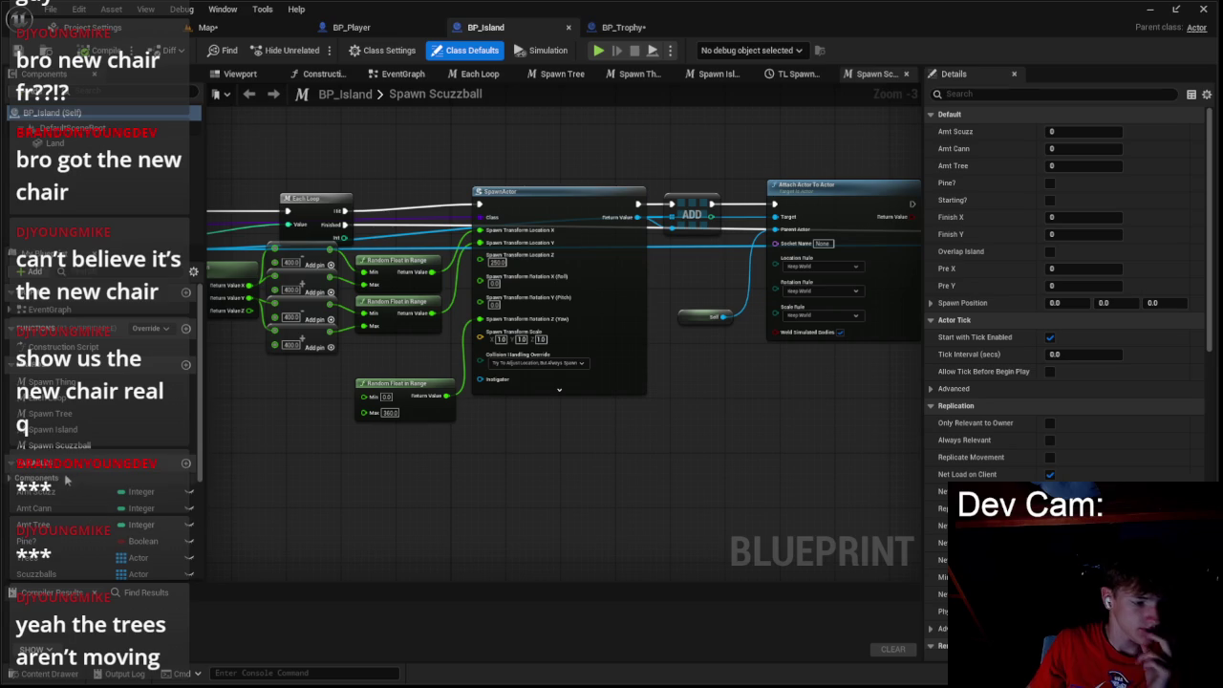
- Add a Boolean variable named 'Finish?' to BP_Island
click(187, 463)
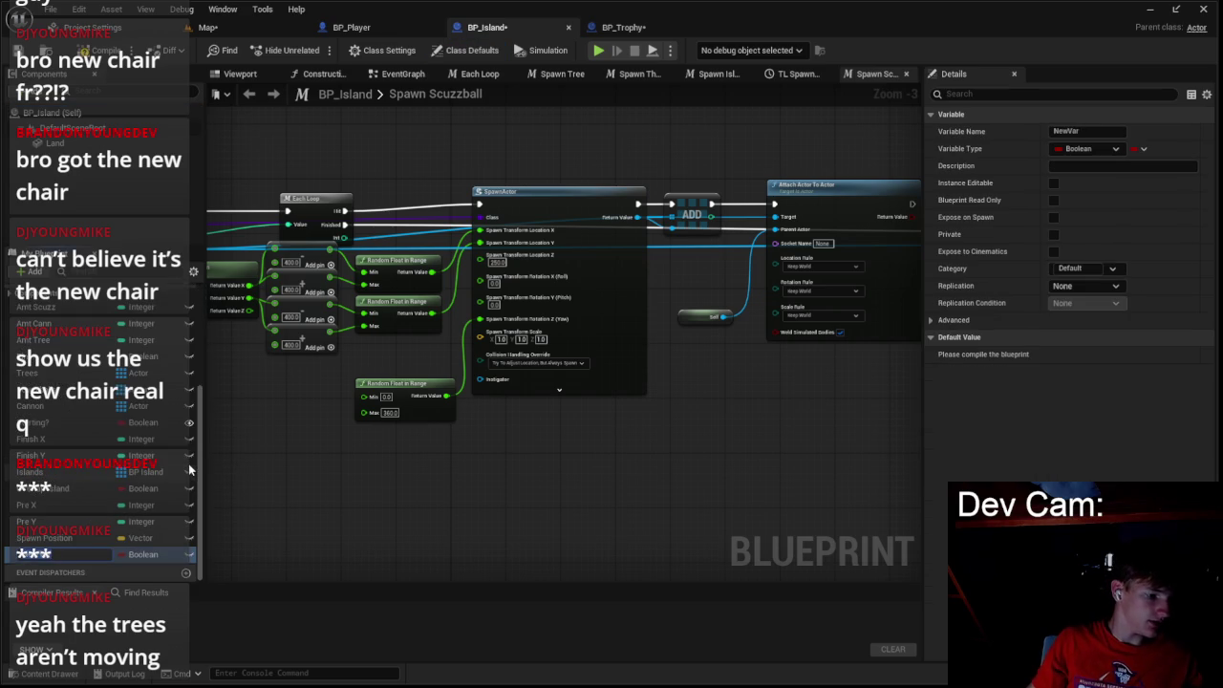
text(Finish)
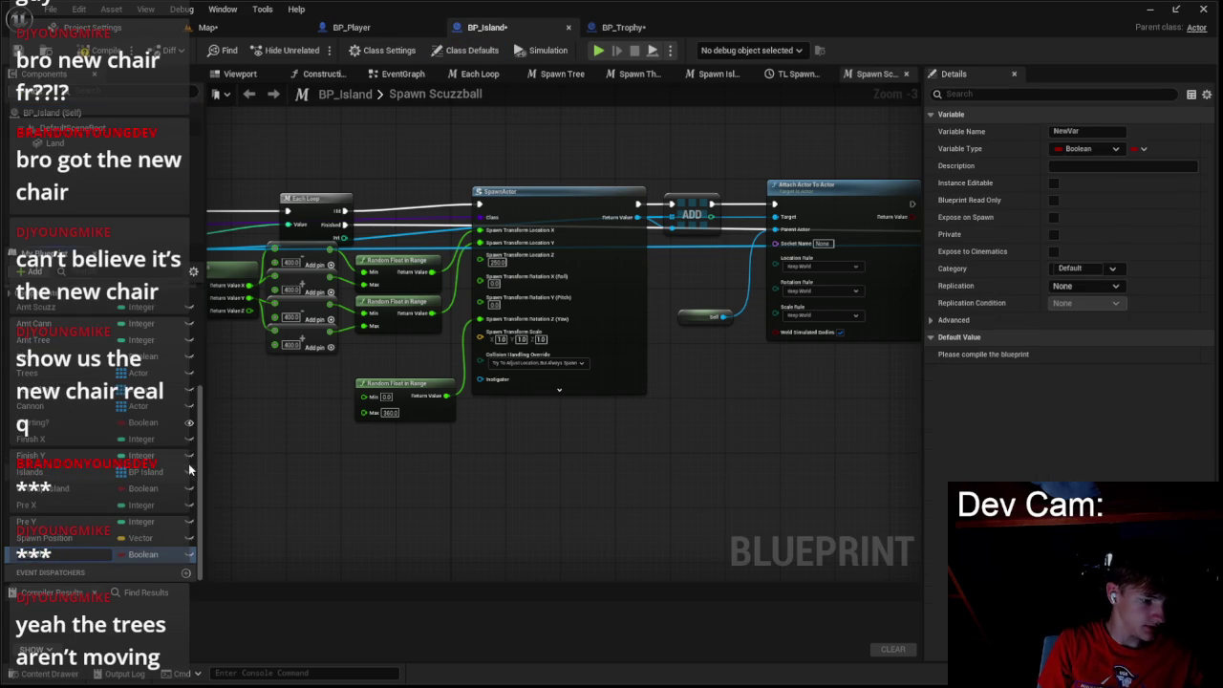
key(Return)
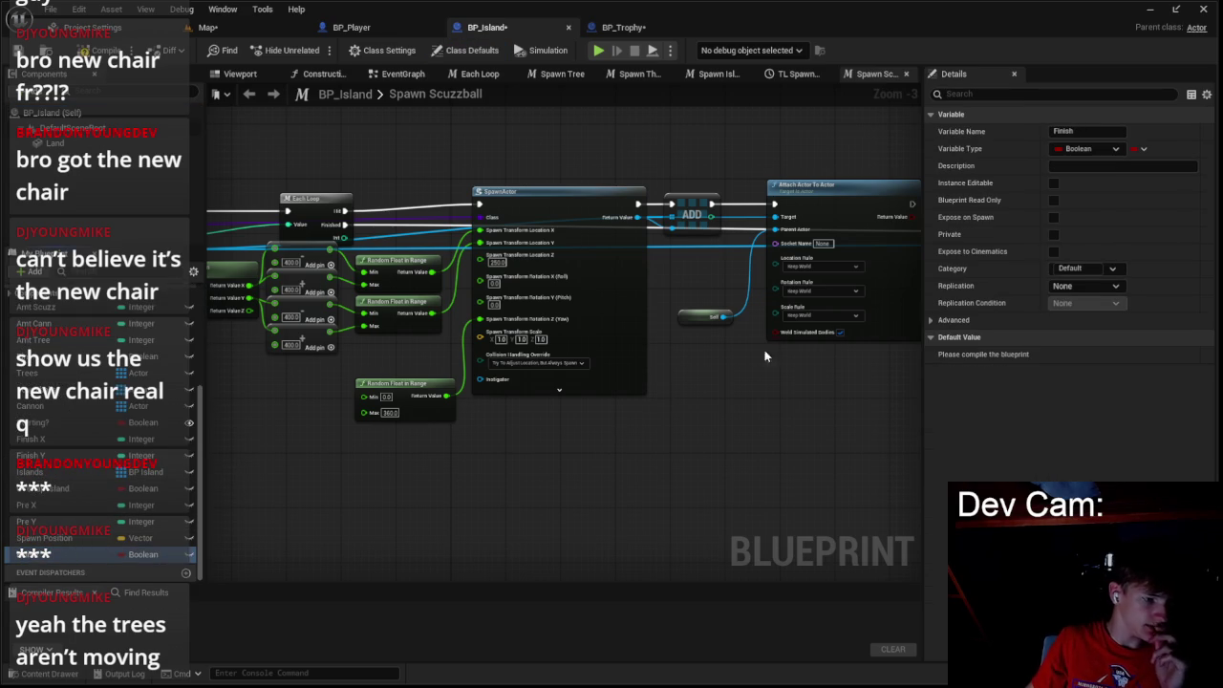
click(1095, 132)
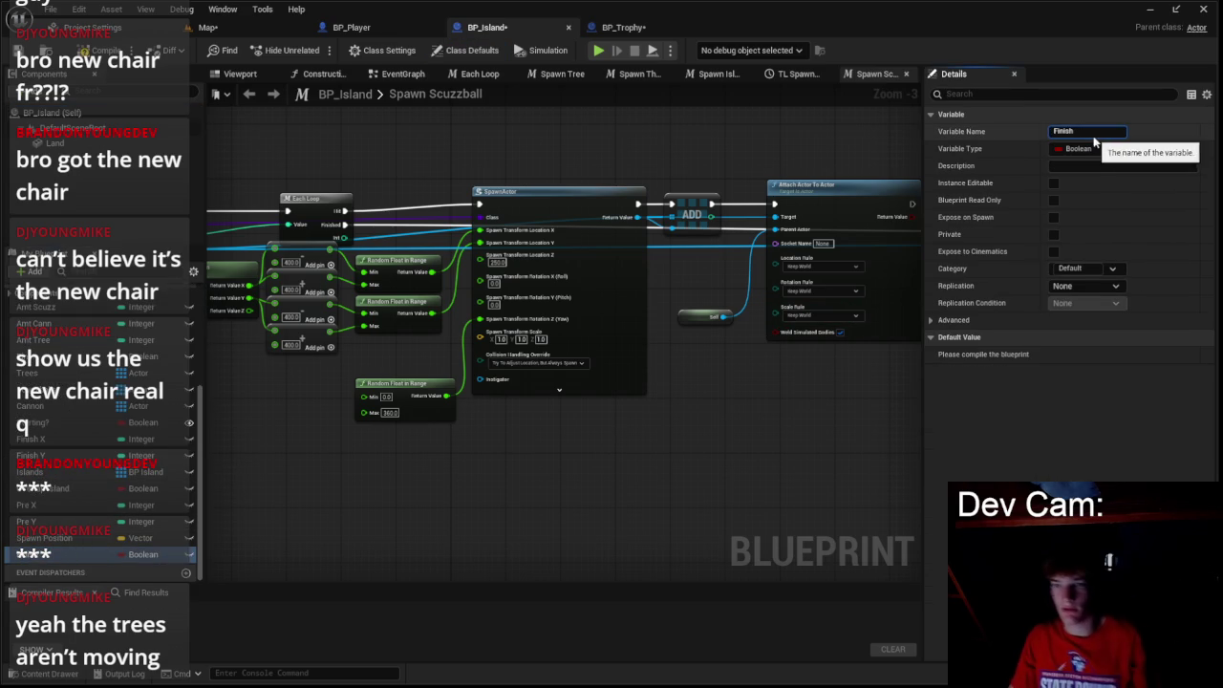
text(?)
click(1046, 222)
- Make Finish? instance editable and exposed on spawn, then compile BP_Island
click(1053, 218)
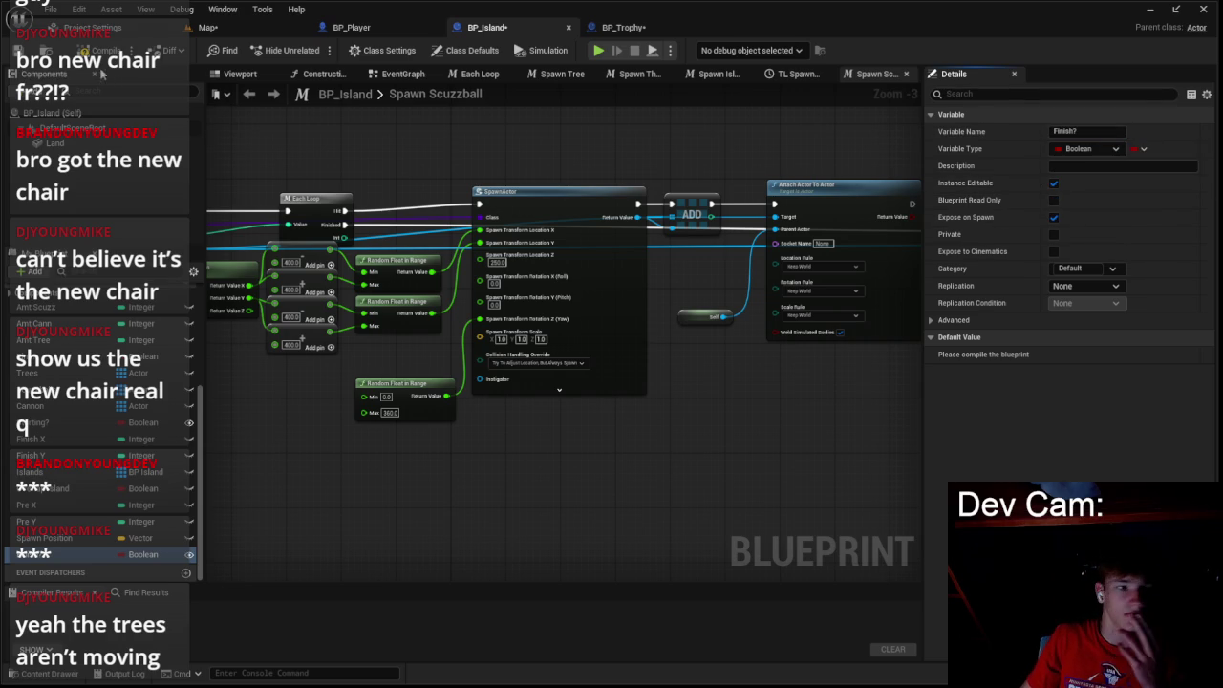
click(100, 50)
scroll(447, 198, down, 3)
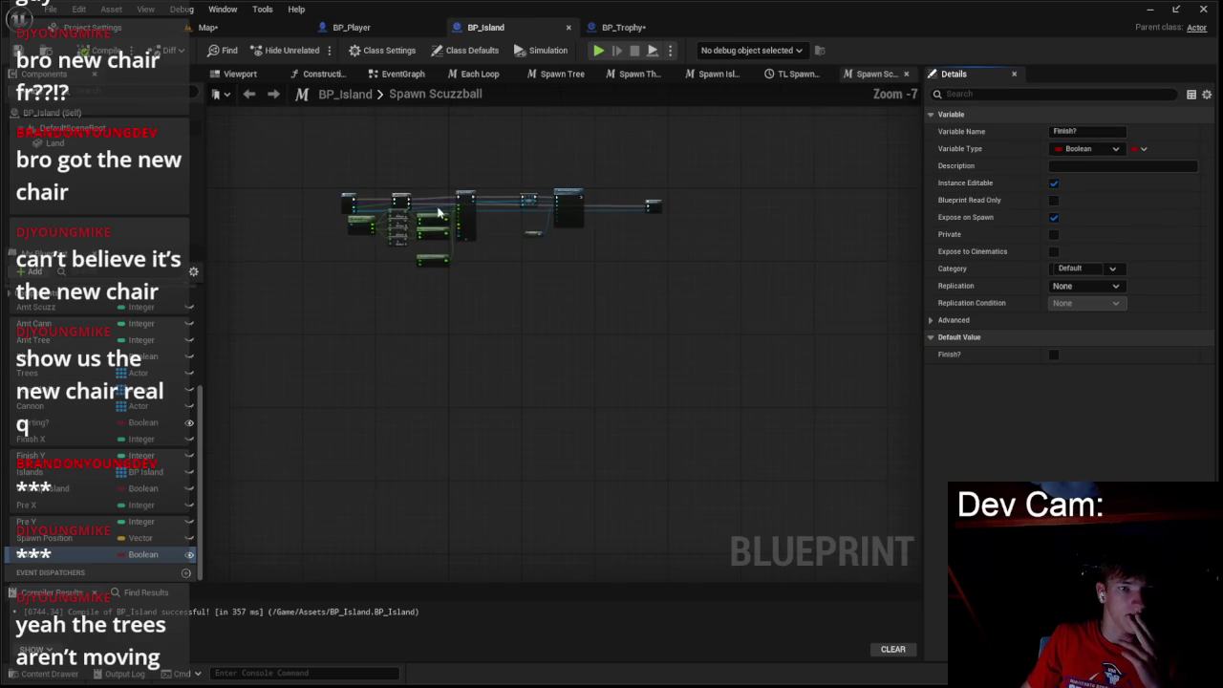
scroll(387, 141, up, 4)
scroll(463, 188, down, 1)
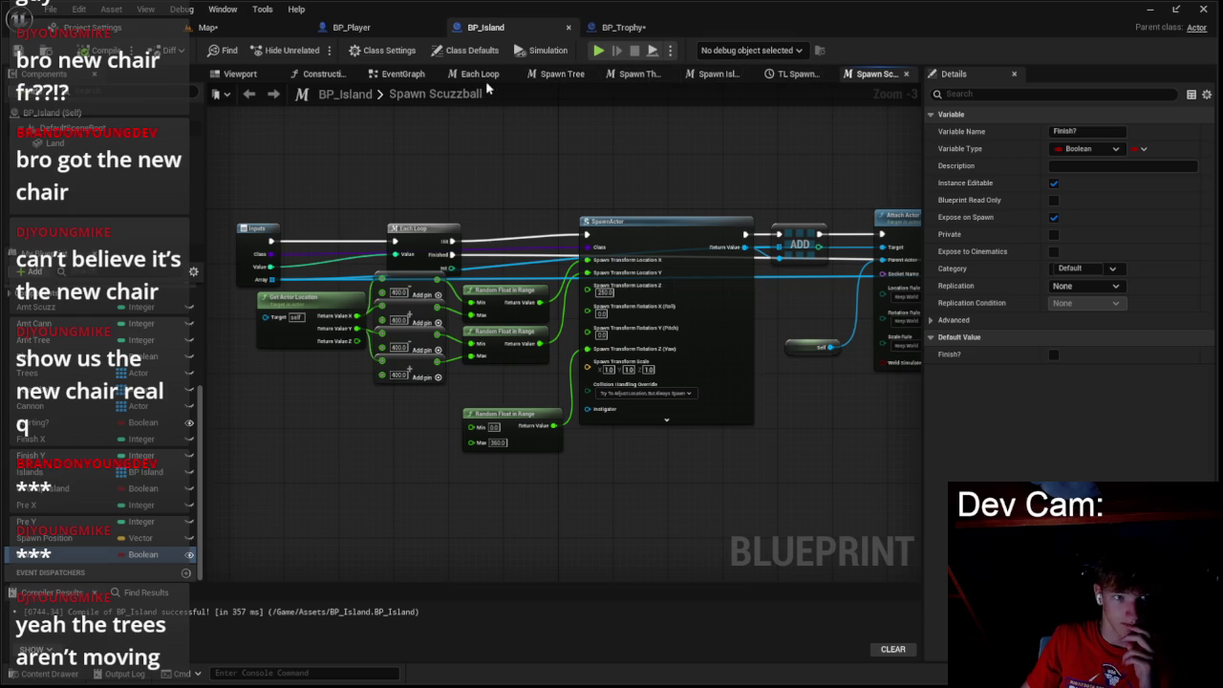
click(402, 73)
- Reselect BP_Island as the SpawnActor node's class so the Starting? and Finish? pins appear
scroll(605, 302, down, 3)
scroll(551, 376, up, 3)
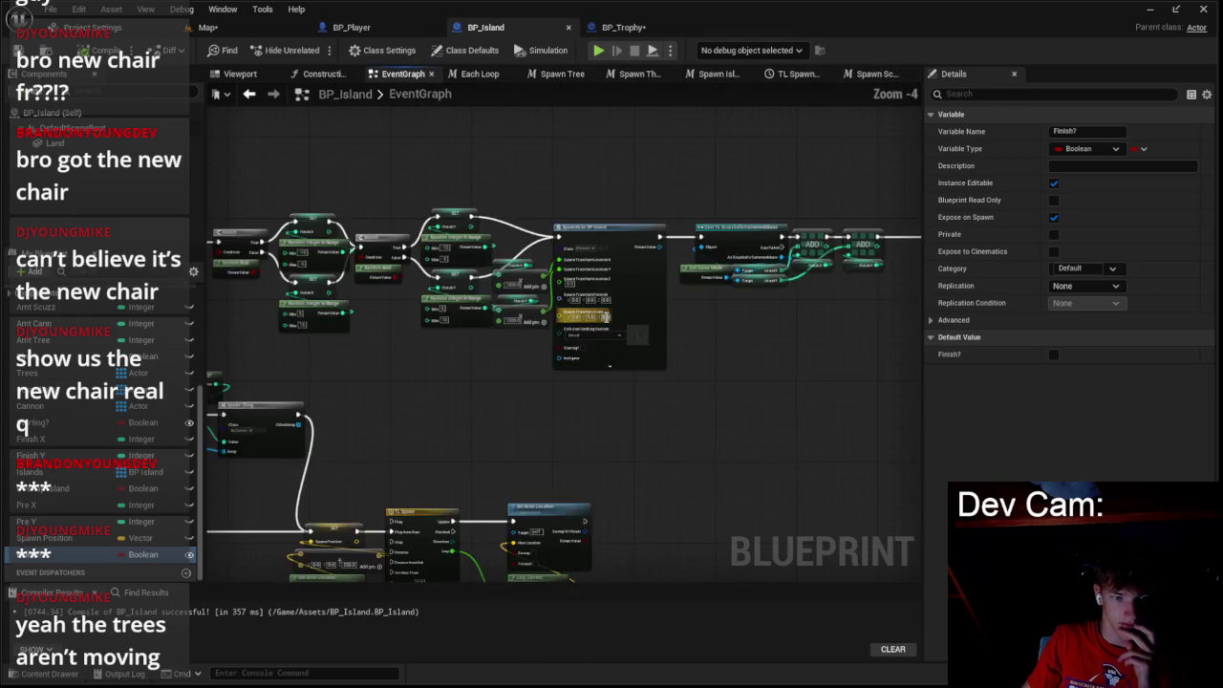
click(576, 189)
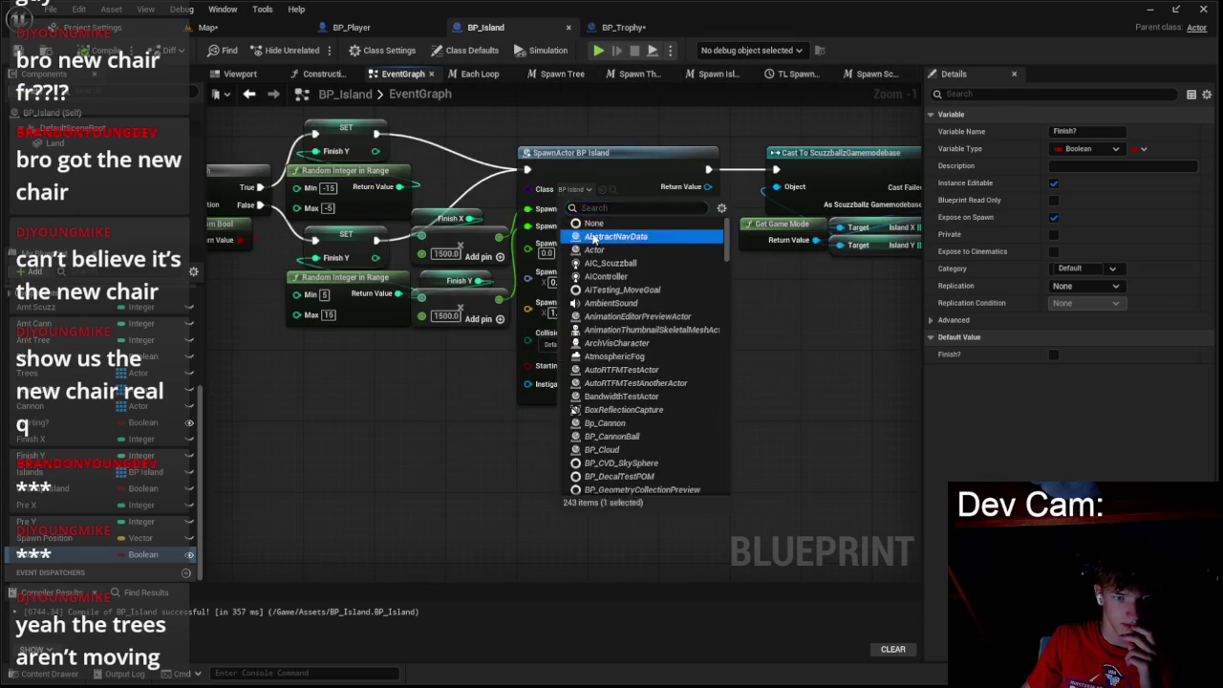
click(583, 238)
click(583, 195)
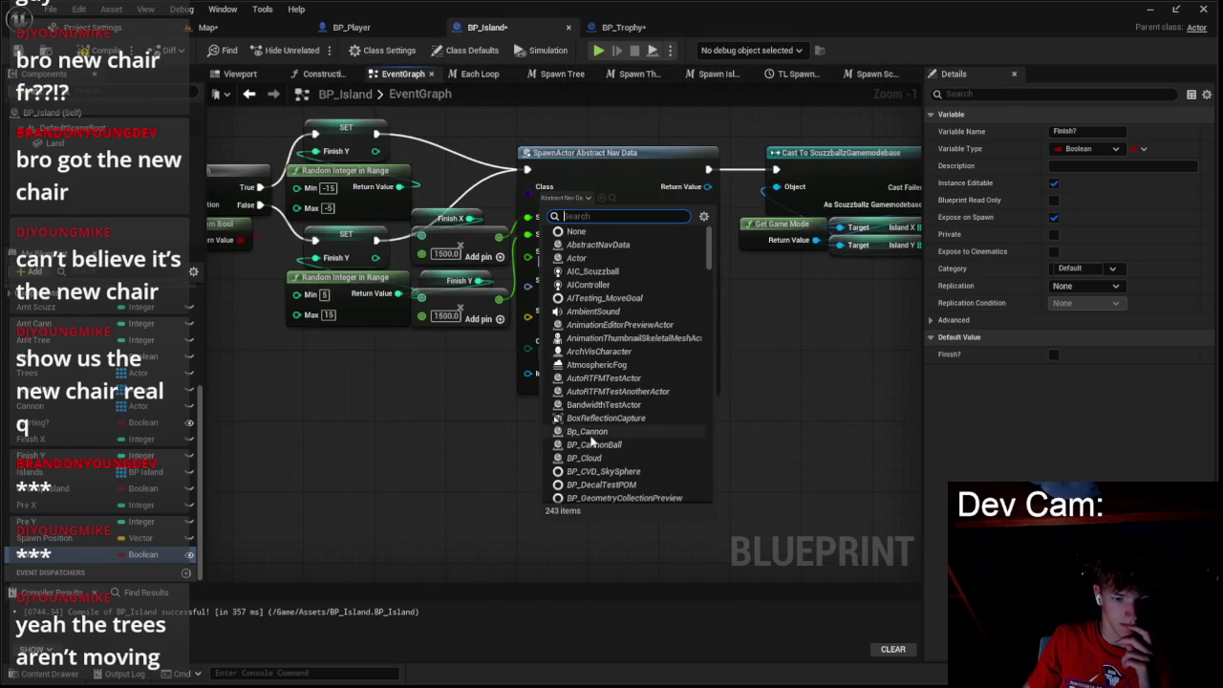
text(i)
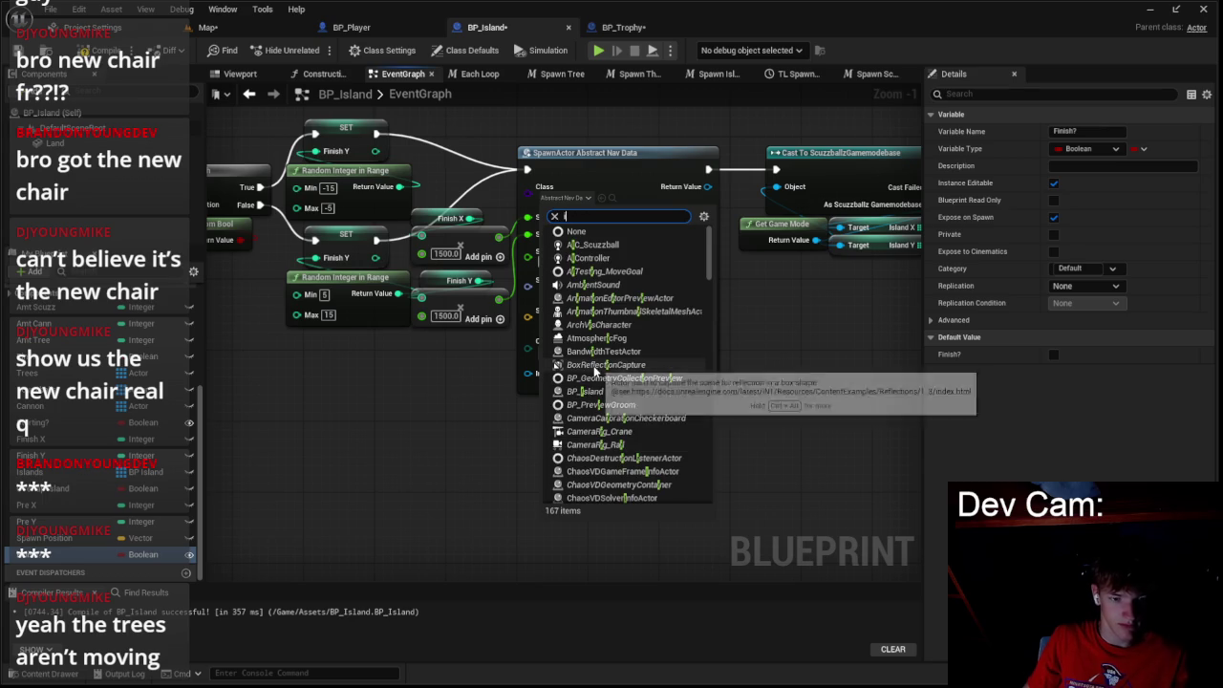
click(585, 392)
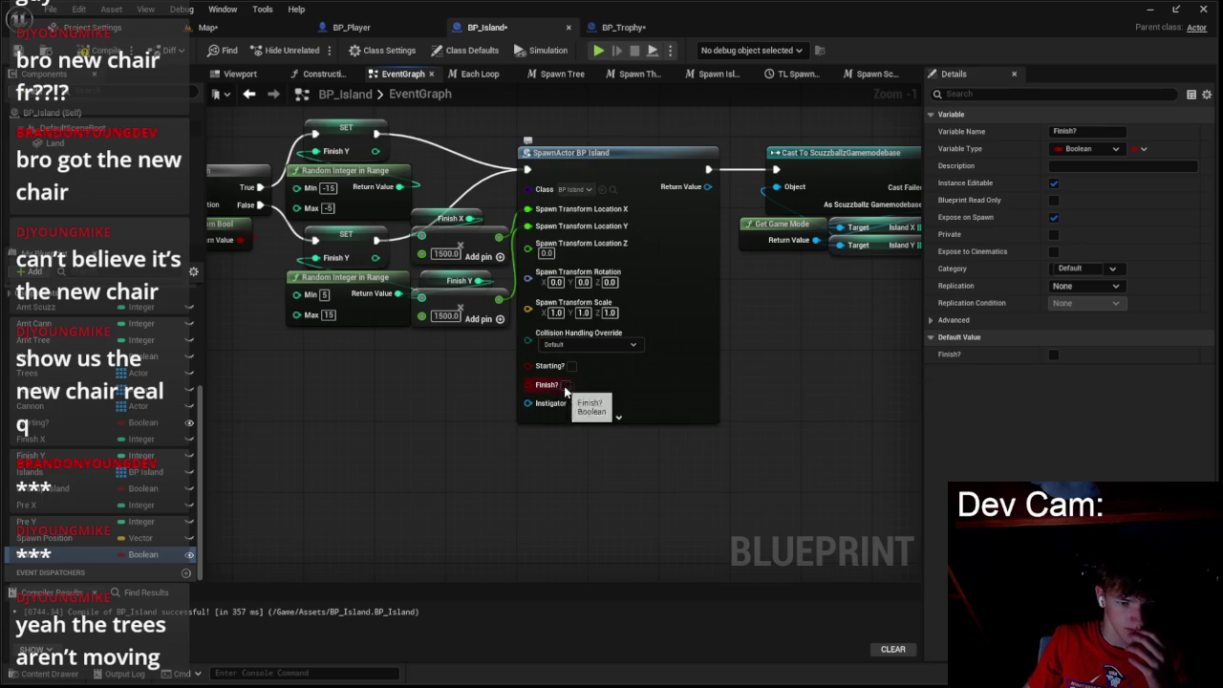
- Tick Finish? on the island SpawnActor node
click(565, 385)
scroll(457, 430, down, 2)
scroll(342, 241, down, 2)
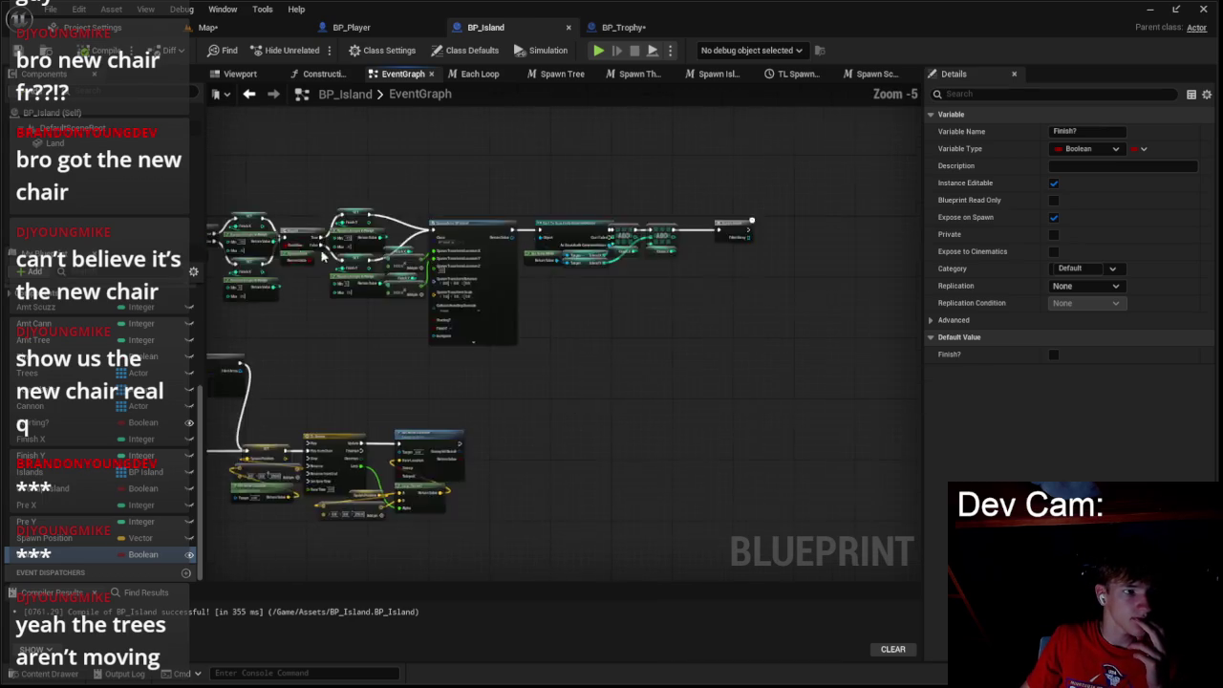
scroll(485, 222, up, 3)
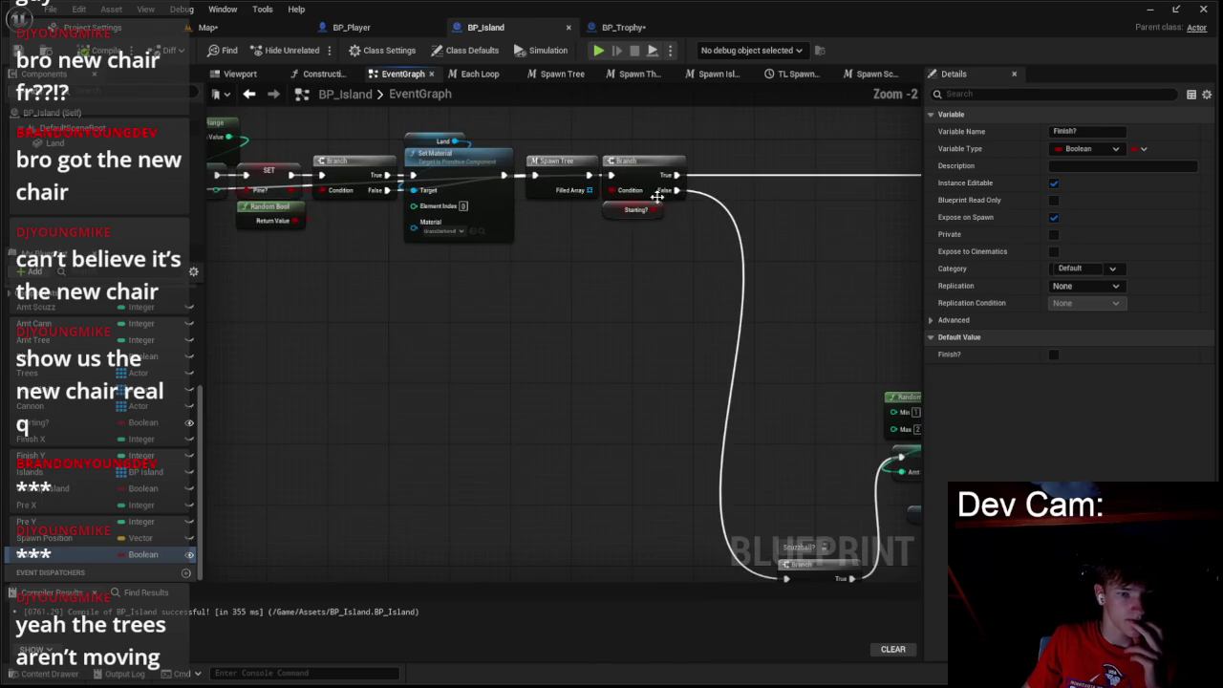
scroll(709, 223, down, 2)
mouse_move(715, 240)
mouse_down()
mouse_move(491, 235)
mouse_move(478, 306)
mouse_up()
scroll(475, 316, up, 2)
- Feed a Finish? getter into the new Branch and route its False output to the Scuzzball spawning
mouse_move(67, 556)
mouse_down()
mouse_move(425, 325)
mouse_move(328, 318)
mouse_move(389, 350)
mouse_up()
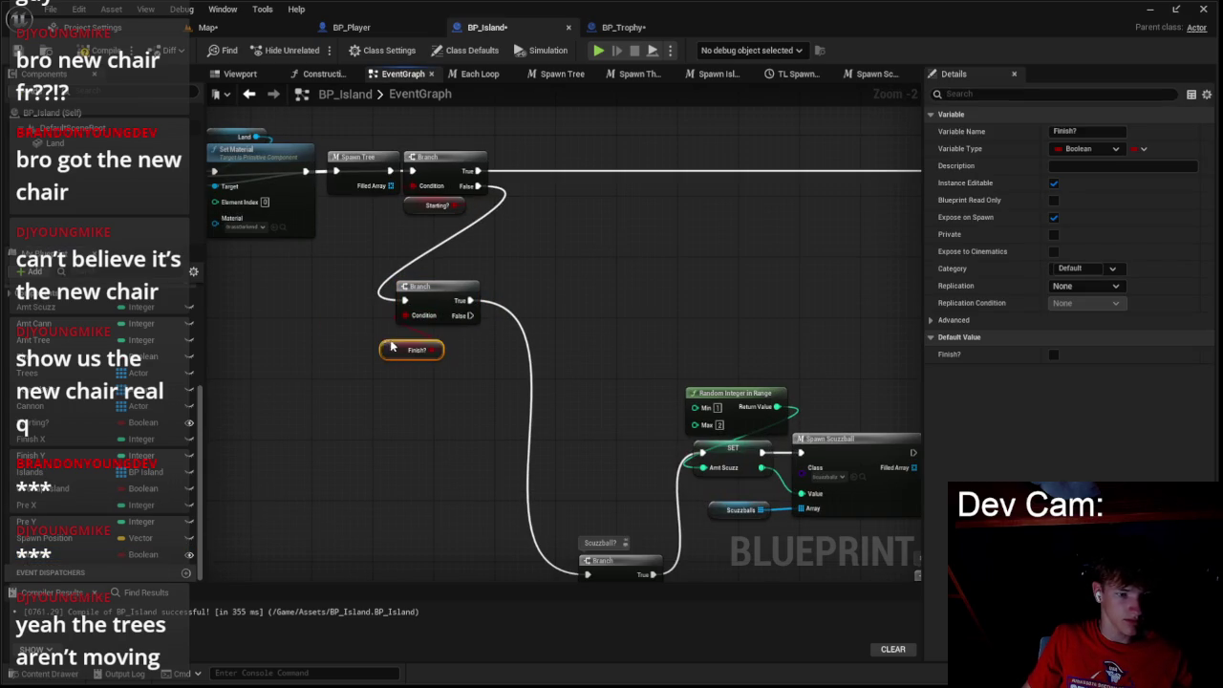
drag(520, 355, 499, 275)
drag(449, 235, 566, 494)
alt+click(449, 221)
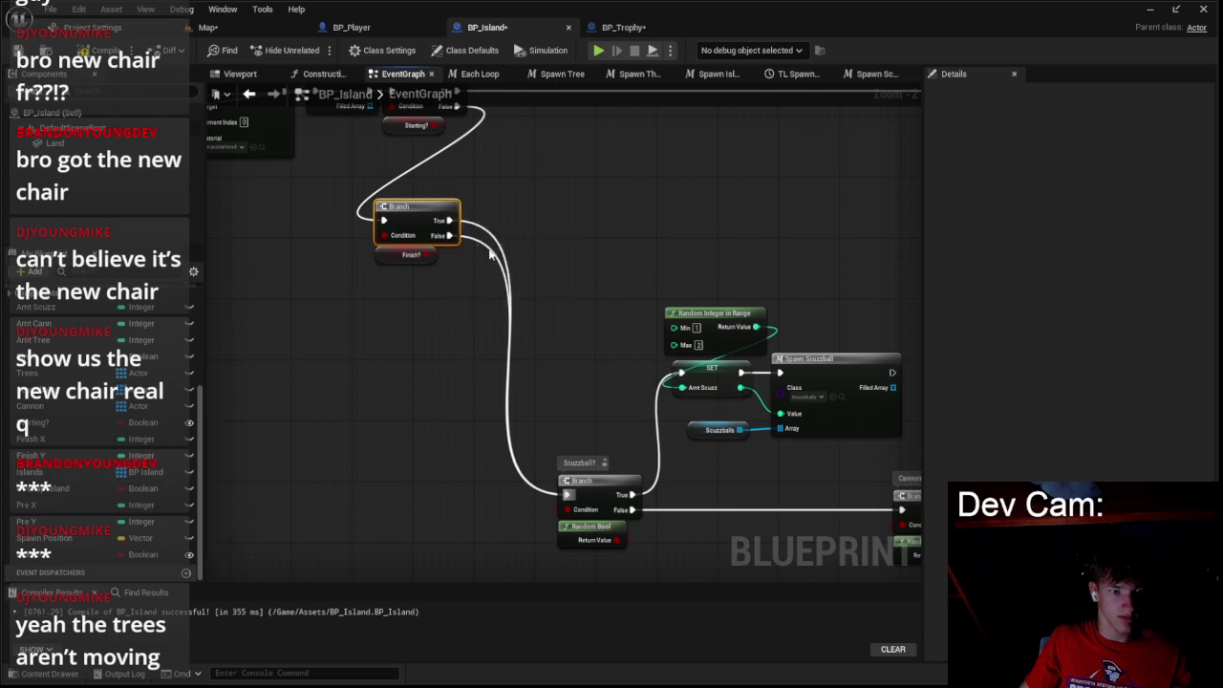
drag(368, 158, 427, 245)
click(428, 246)
mouse_move(526, 306)
mouse_down()
mouse_move(358, 260)
mouse_move(502, 244)
mouse_move(527, 222)
mouse_up()
- Add a SpawnActor node on the Branch's True output with class BP_Trophy
text(spawn)
key(Return)
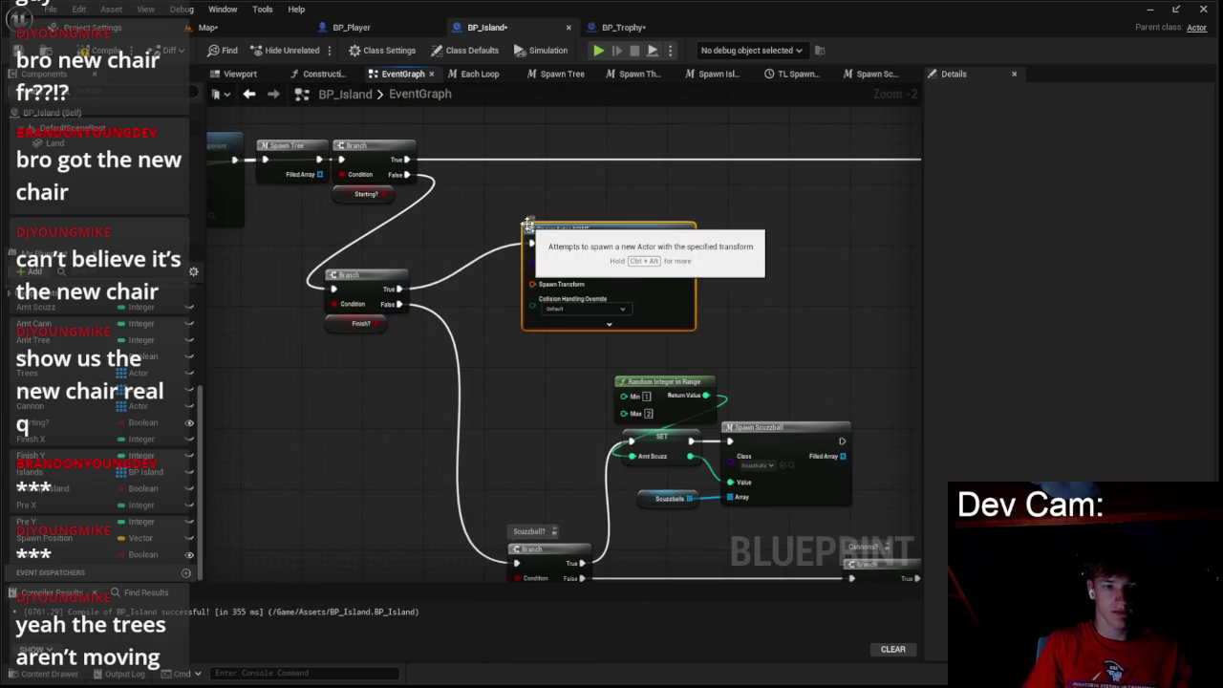
drag(573, 225, 625, 187)
click(615, 230)
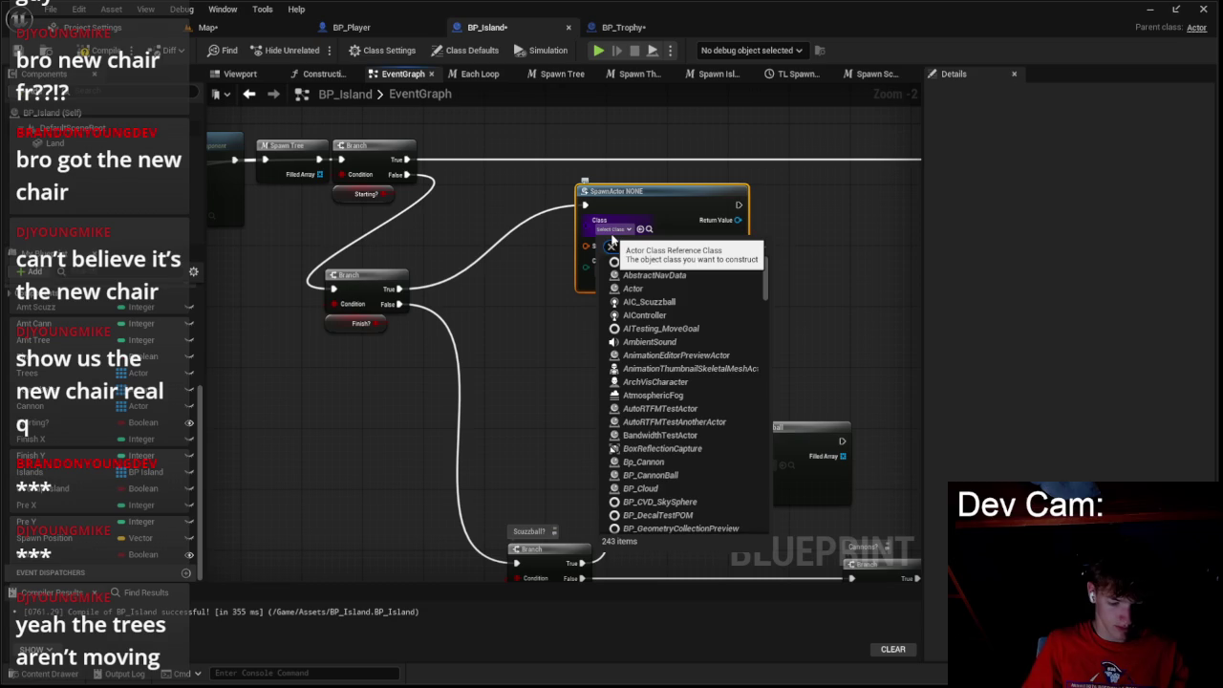
text(trophy)
key(Return)
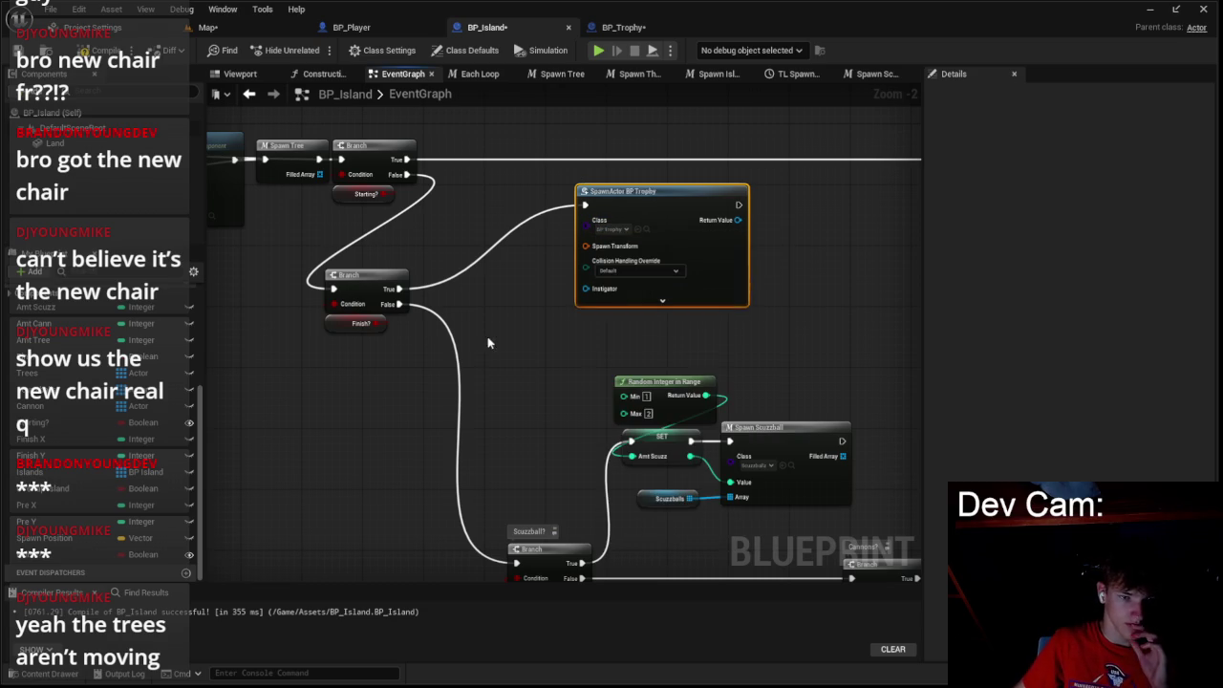
click(42, 673)
- Browse the Content Drawer folders to the Meshes folder
click(62, 532)
click(82, 542)
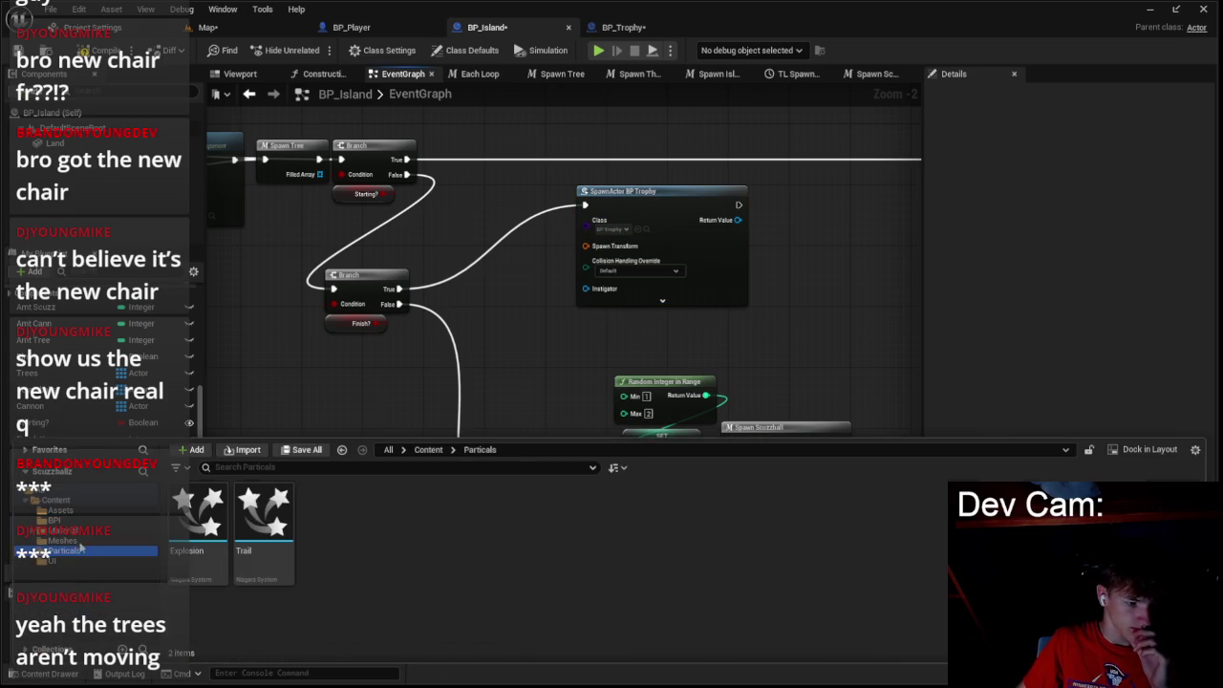
click(77, 530)
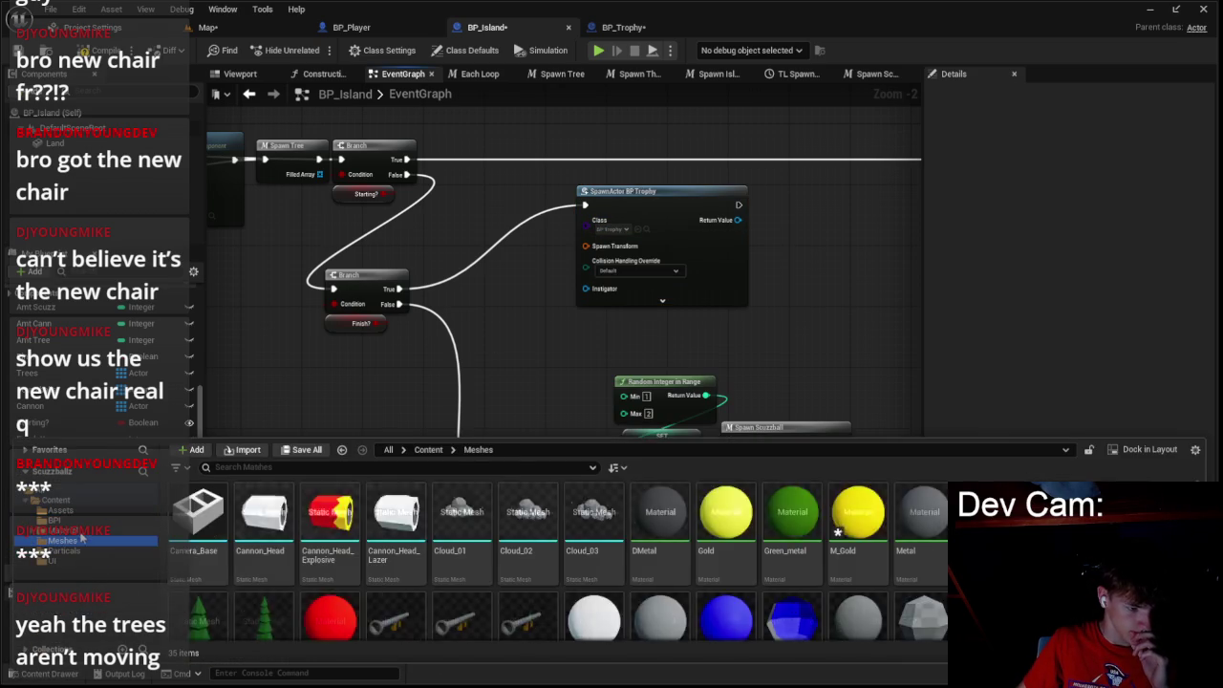
click(153, 542)
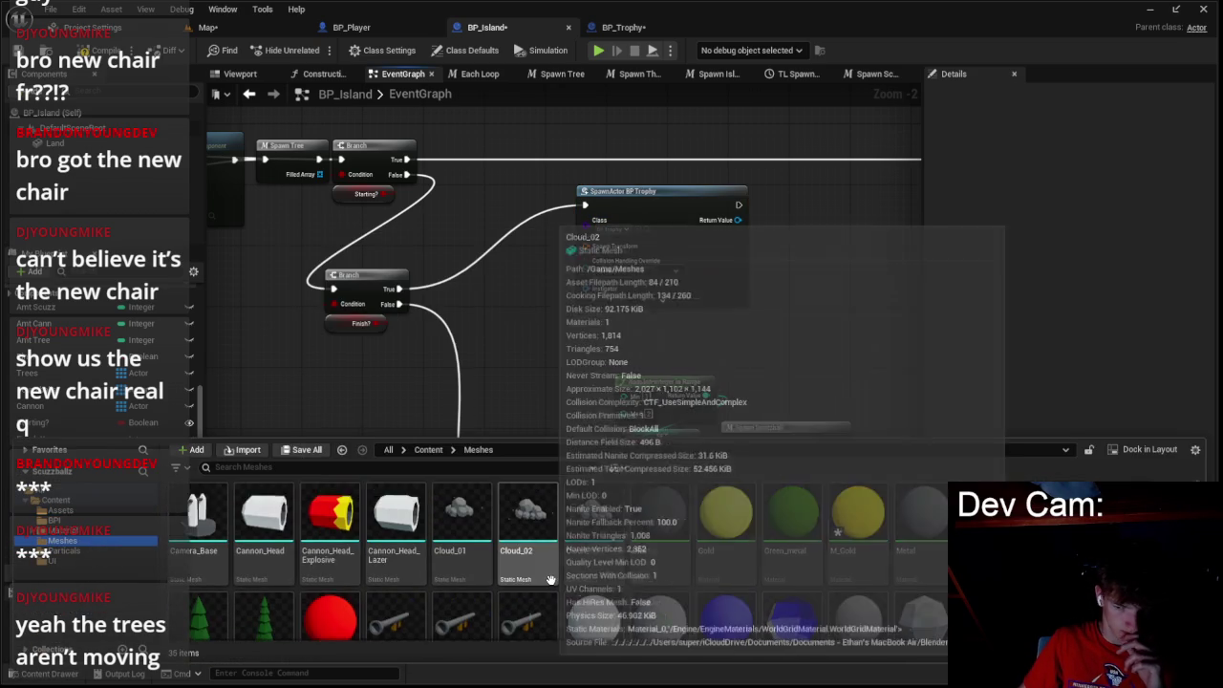
scroll(563, 580, down, 3)
scroll(577, 581, up, 2)
scroll(577, 583, down, 2)
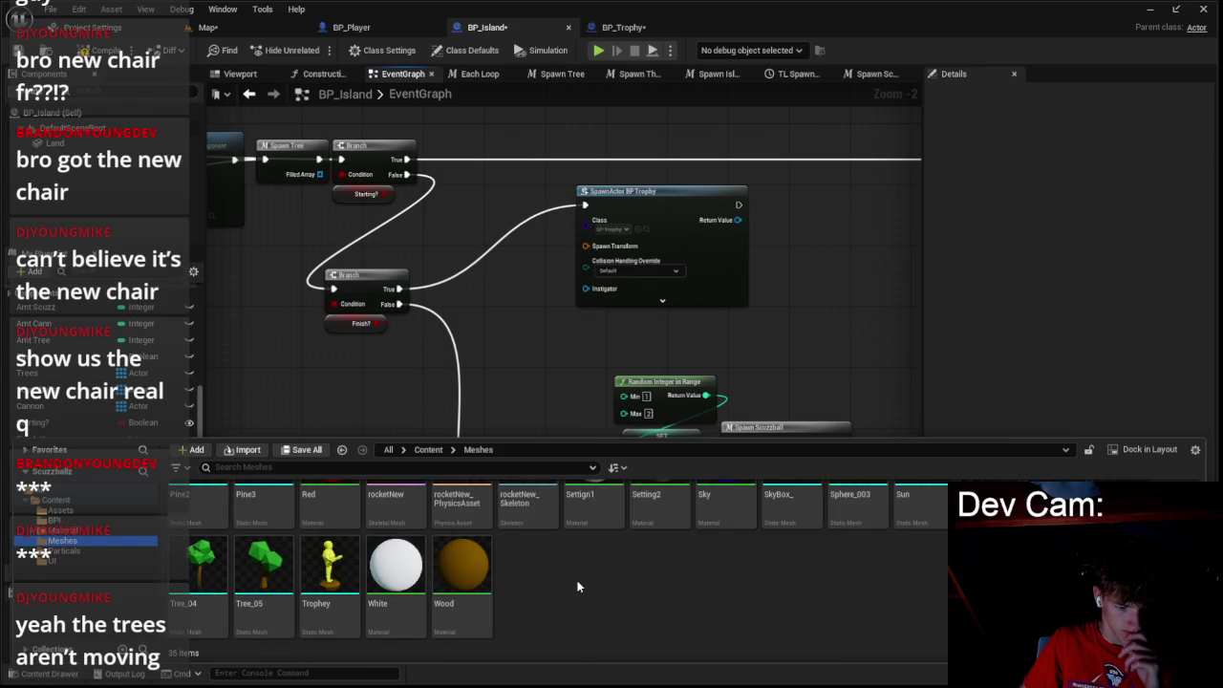
- Open the Trophy static mesh and view its base slot's Wood material
mouse_move(459, 607)
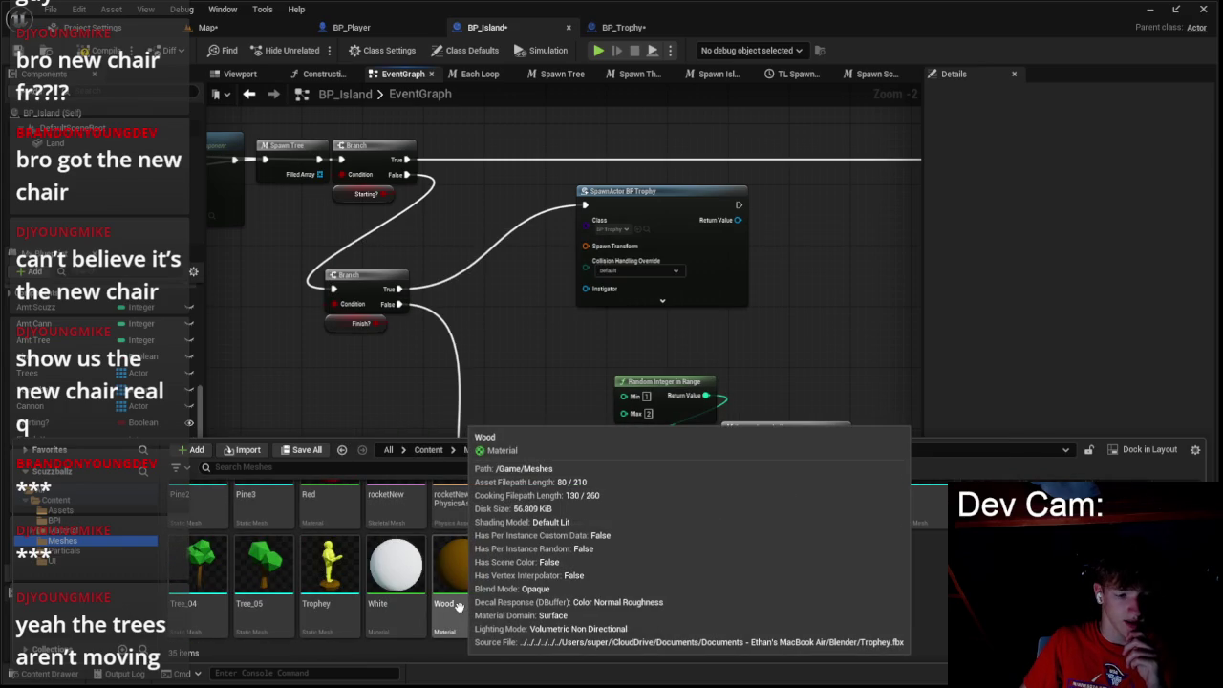
scroll(449, 592, up, 3)
scroll(383, 602, down, 3)
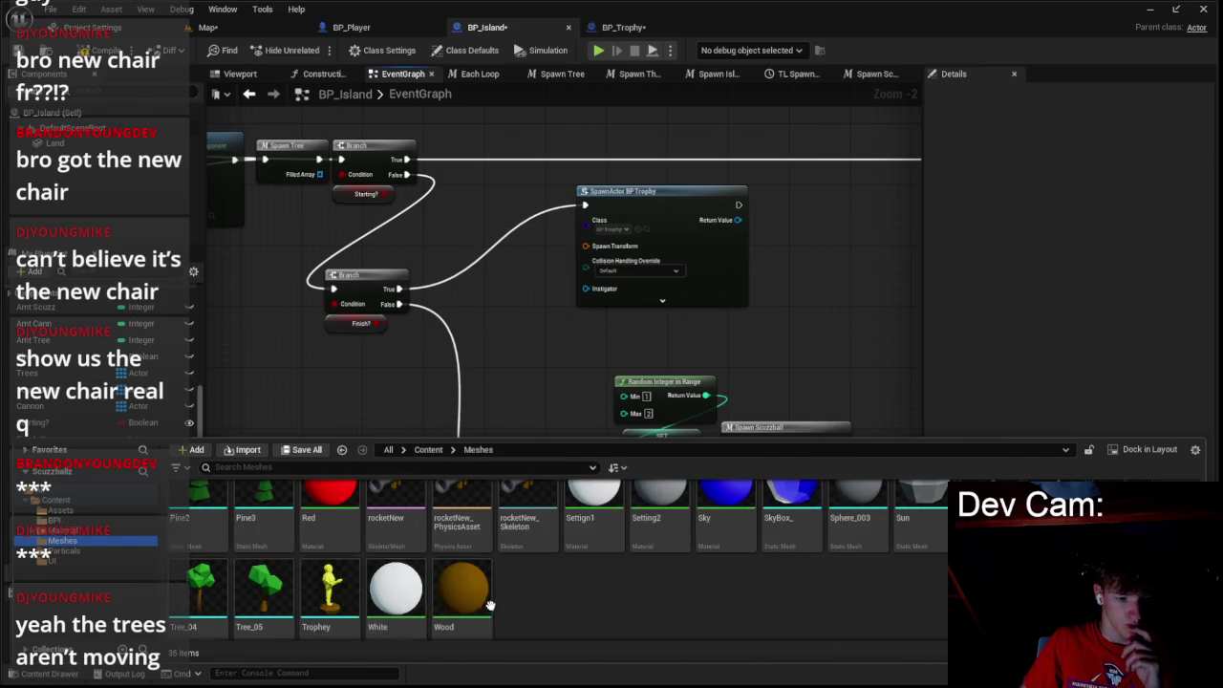
click(355, 608)
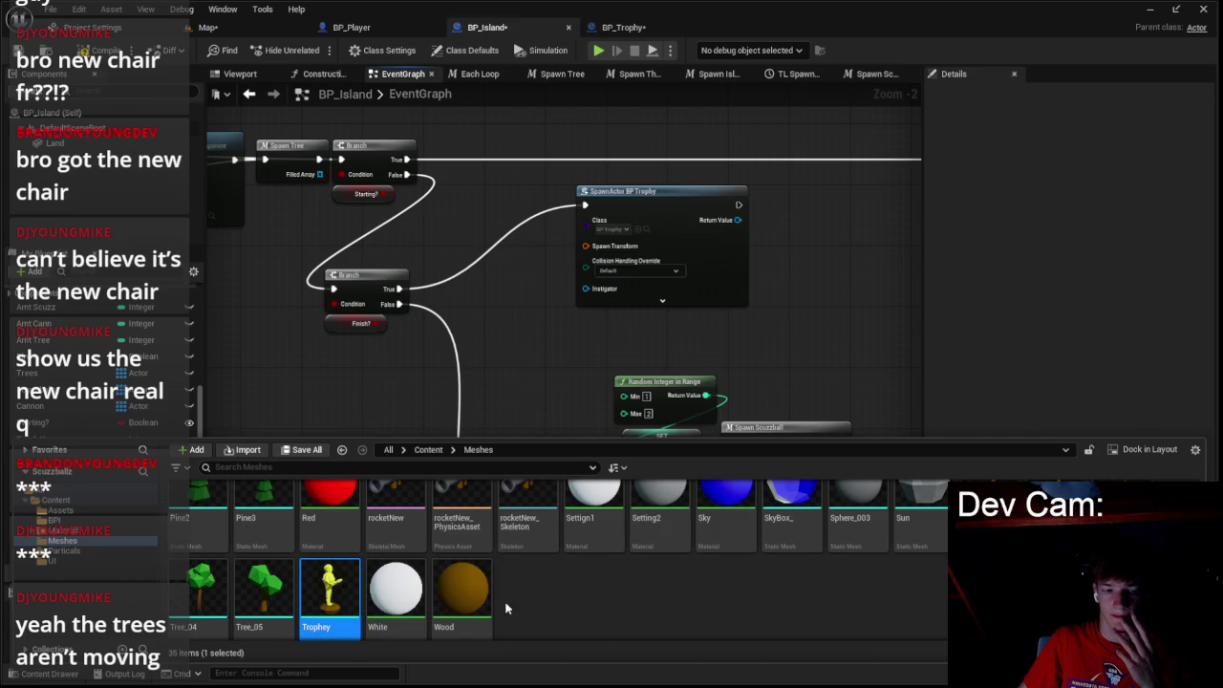
double_click(349, 587)
click(1123, 149)
scroll(1101, 382, down, 5)
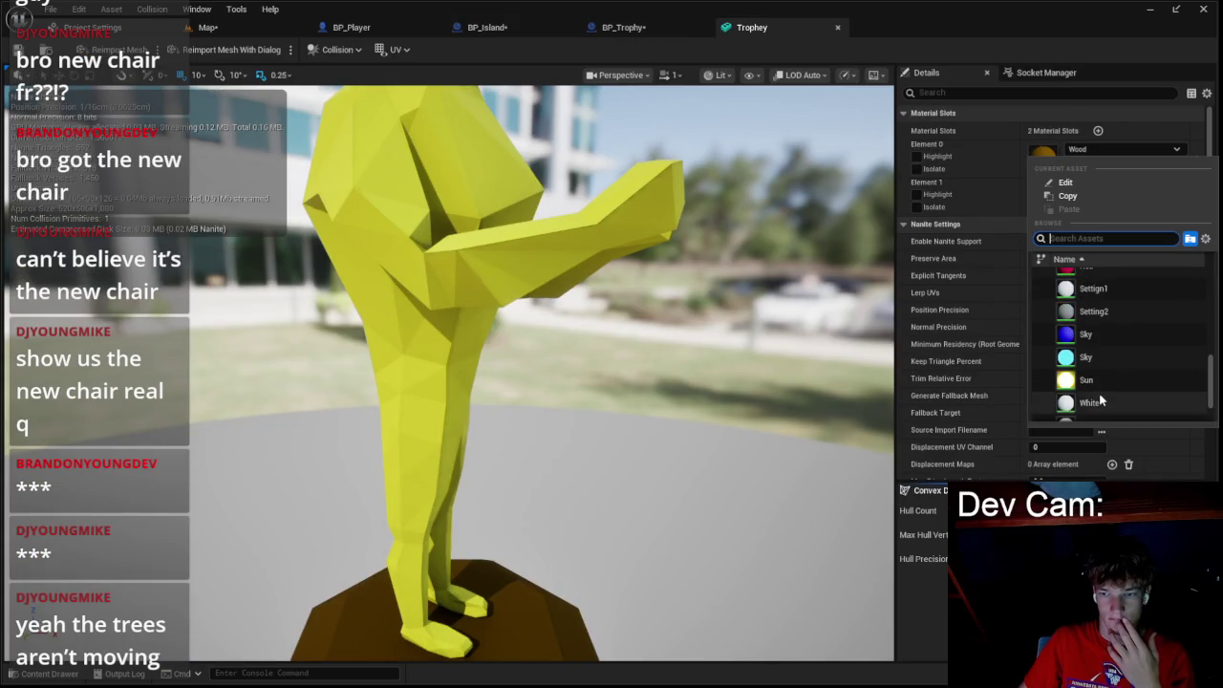
- Keep Wood on the base slot and assign M_Gold to the trophy figure's Element 1
scroll(1101, 402, down, 1)
click(1099, 404)
drag(574, 382, 411, 382)
click(1123, 187)
scroll(1099, 363, down, 3)
scroll(1100, 370, down, 3)
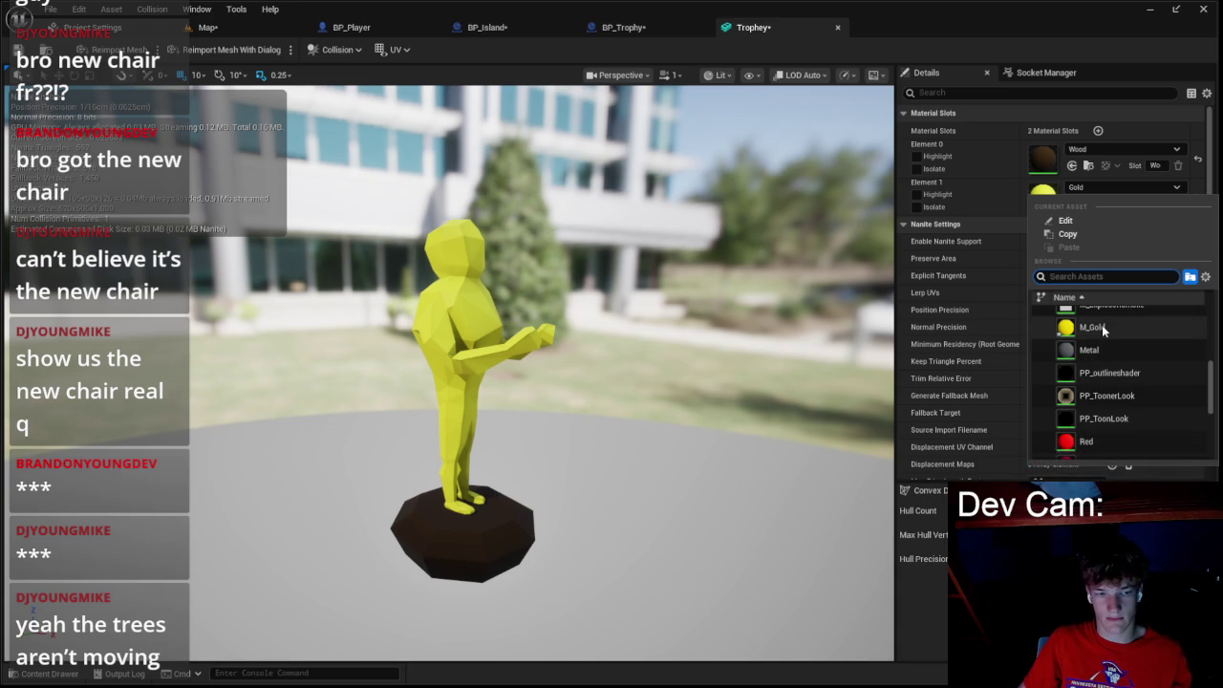
click(1102, 327)
- Start deleting the Wood material, then cancel the Delete Assets dialog
click(19, 674)
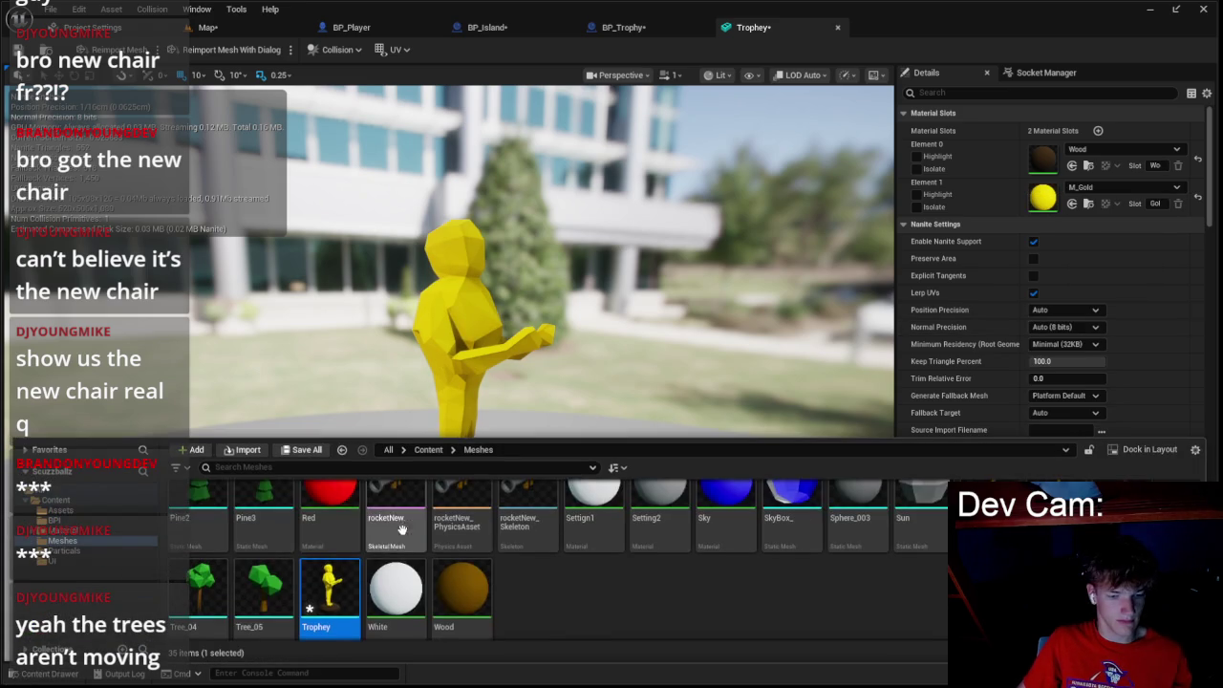
click(467, 588)
key(Delete)
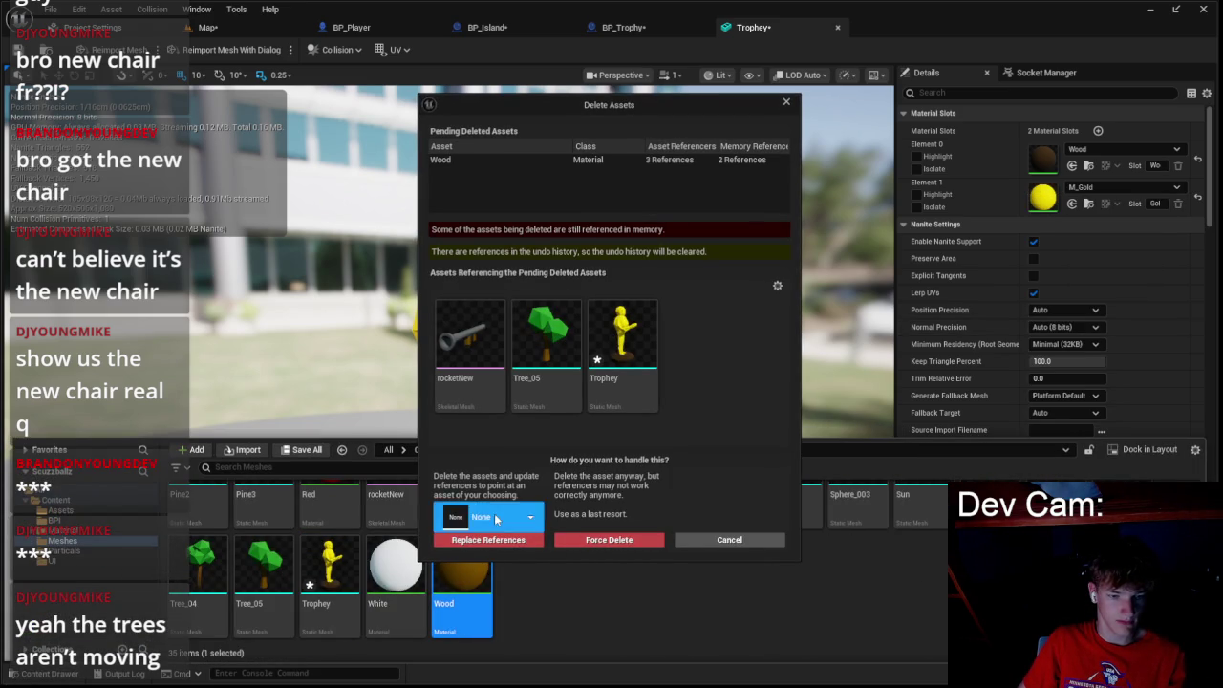
click(488, 517)
scroll(524, 458, down, 3)
scroll(525, 459, down, 3)
click(729, 539)
scroll(497, 609, up, 1)
scroll(496, 608, down, 1)
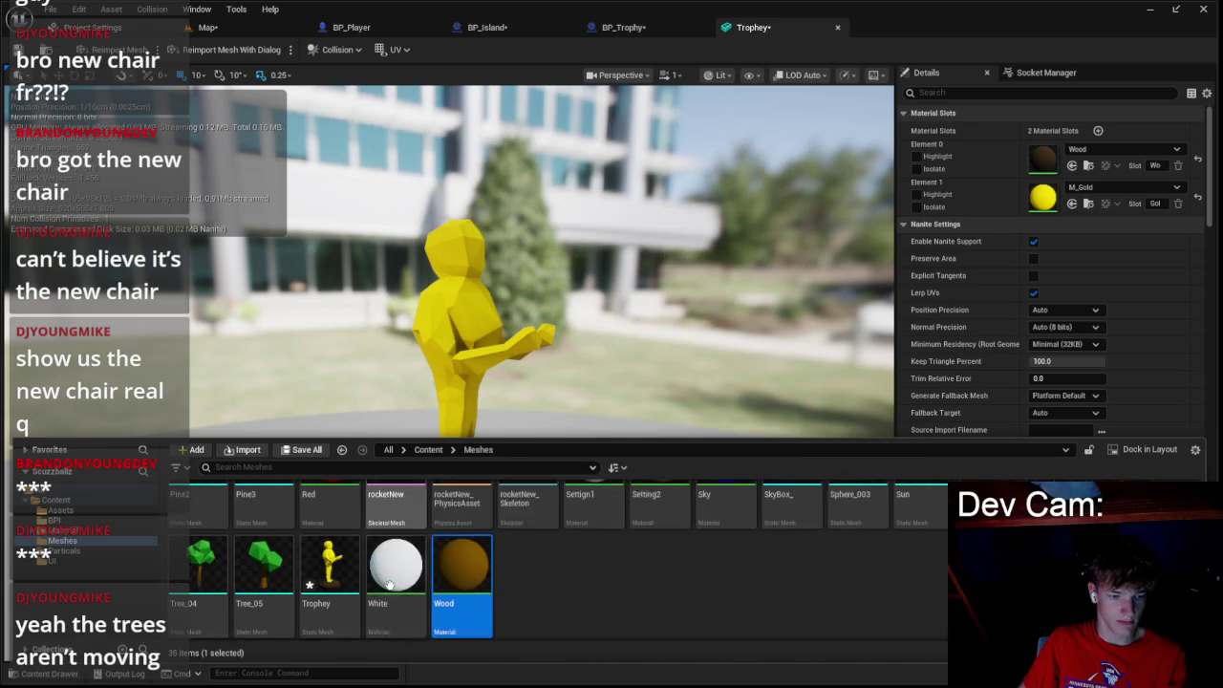
click(571, 576)
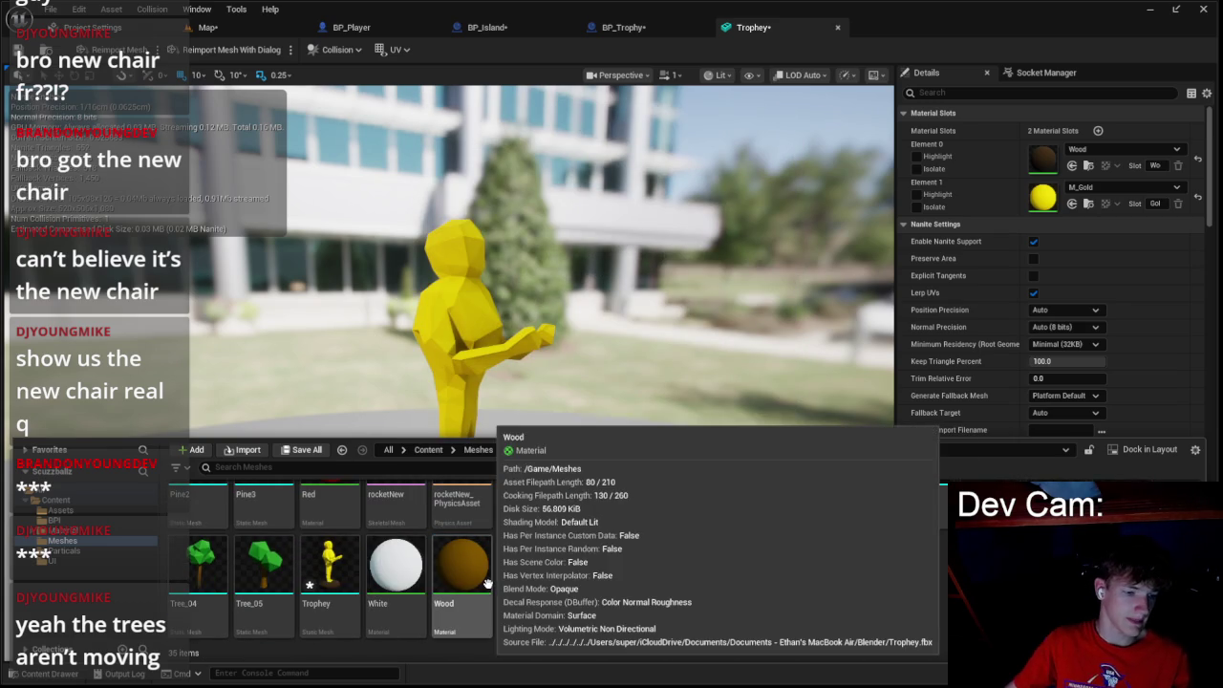
- Inspect the trophy figure close up and select M_Gold in the Content Drawer
scroll(507, 588, up, 2)
scroll(587, 592, down, 1)
mouse_move(535, 287)
mouse_down()
mouse_move(621, 287)
mouse_move(592, 325)
mouse_move(573, 315)
mouse_move(535, 382)
mouse_move(446, 428)
mouse_move(516, 387)
mouse_up()
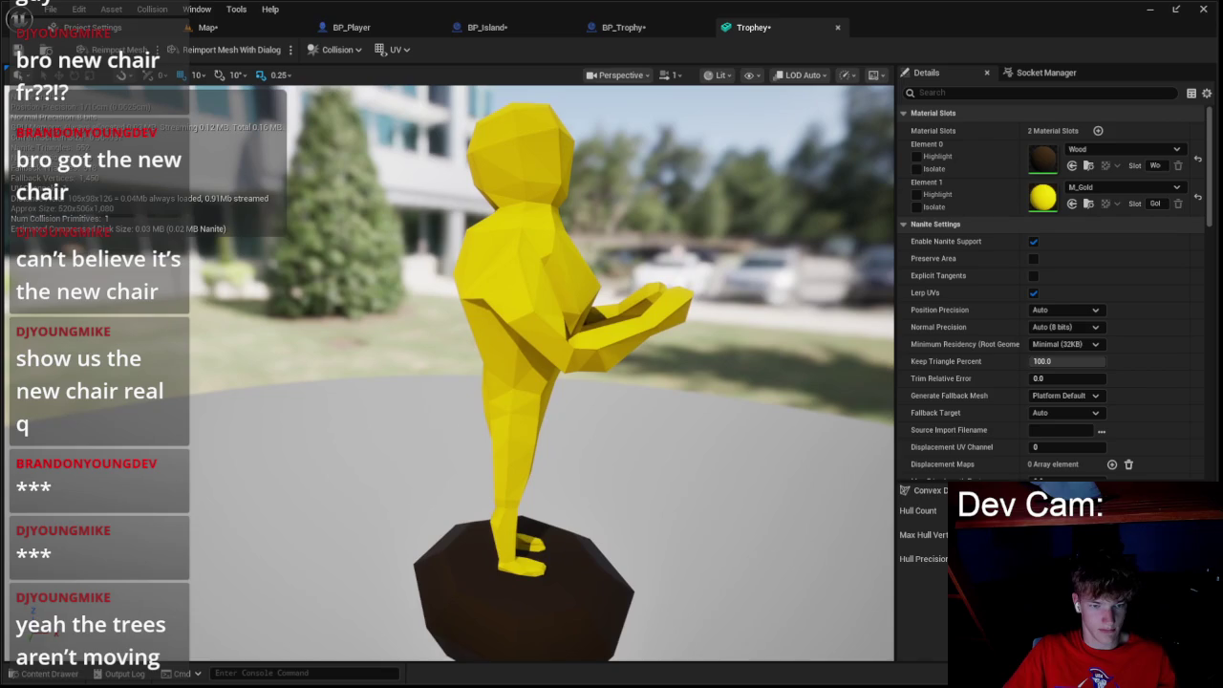
click(59, 674)
scroll(669, 574, up, 2)
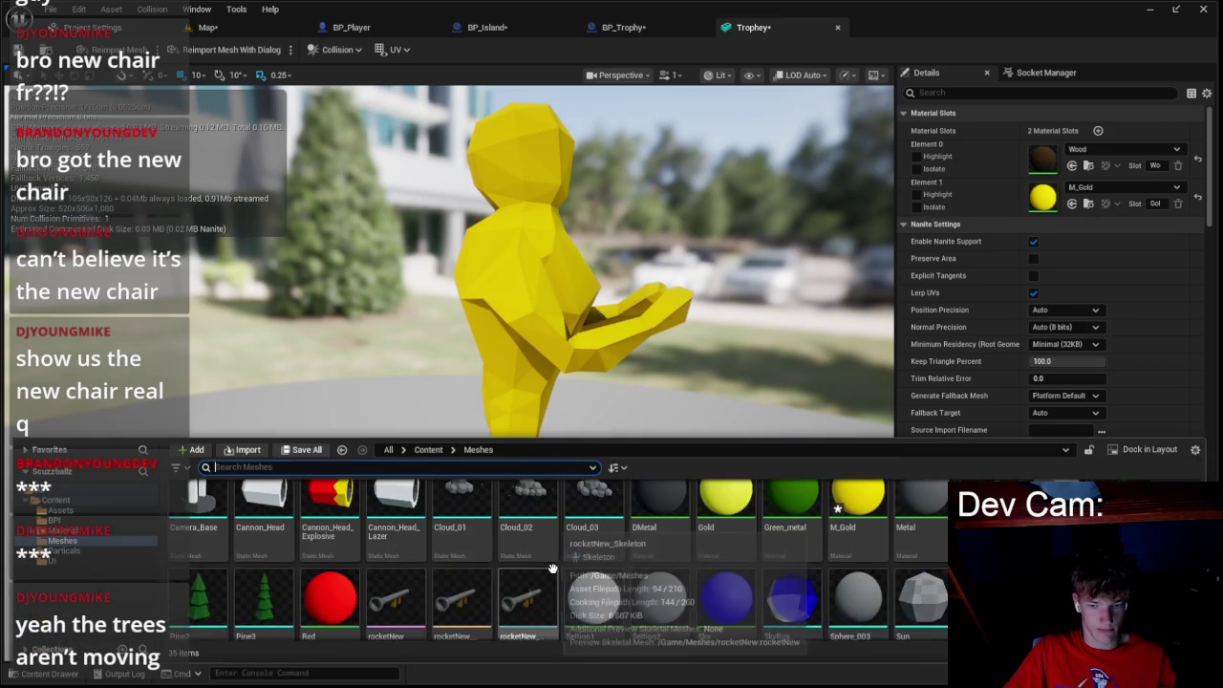
click(849, 579)
- Open M_Gold and add an Object Position node below the yellow constant
double_click(849, 578)
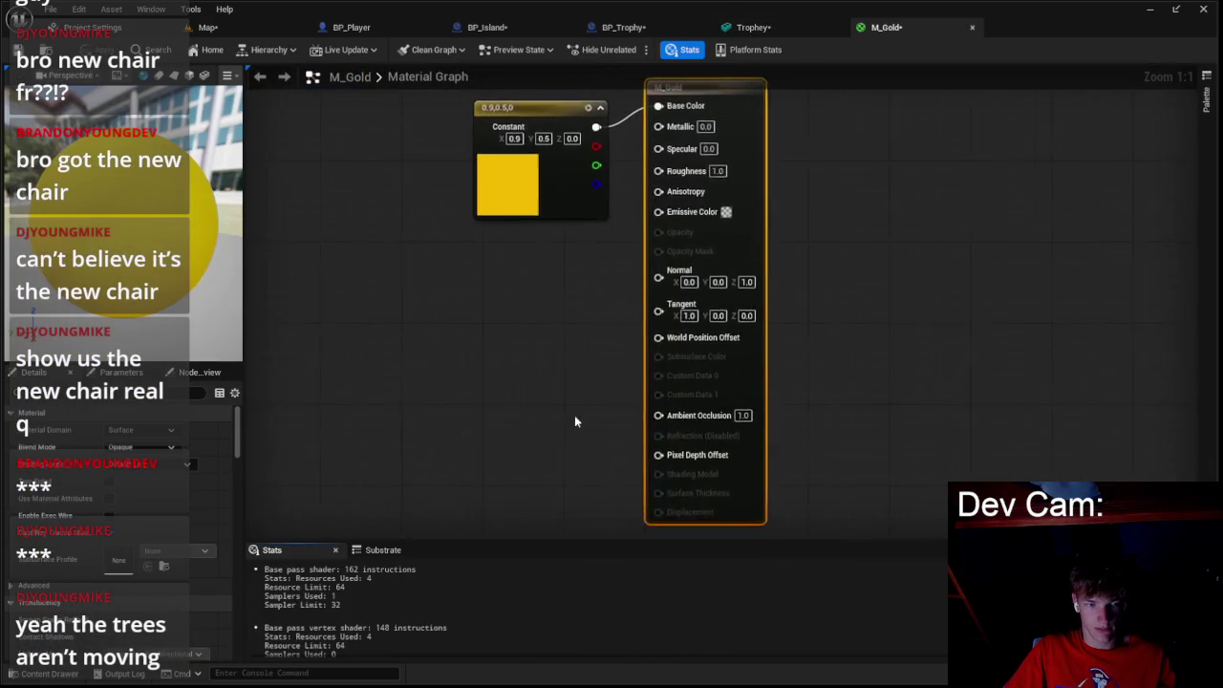
drag(660, 323, 535, 286)
drag(635, 282, 321, 255)
right_click(496, 290)
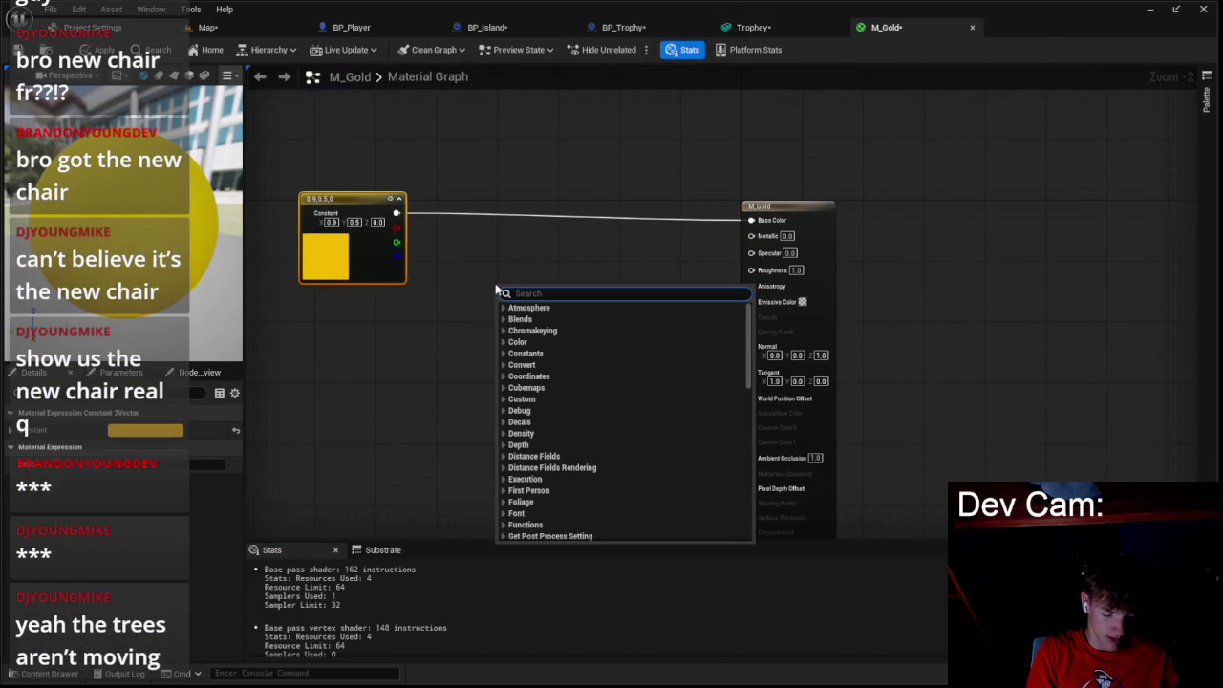
text(mesh pos)
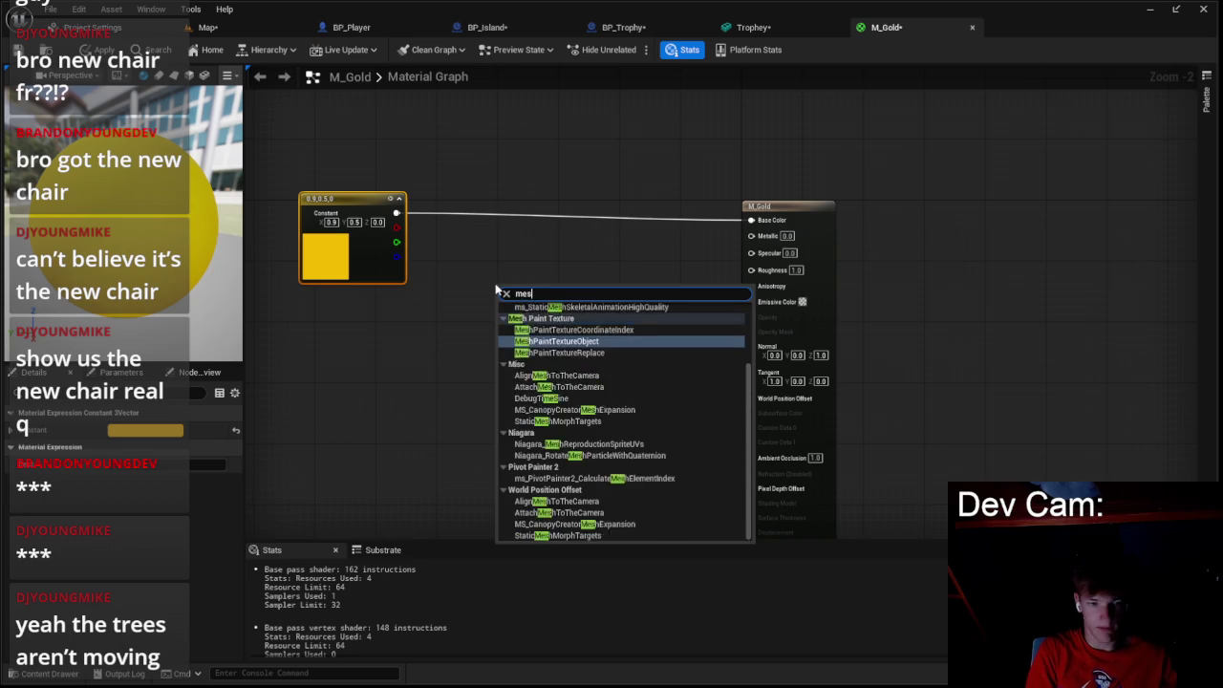
key(BackSpace)
key(BackSpace)
key(BackSpace)
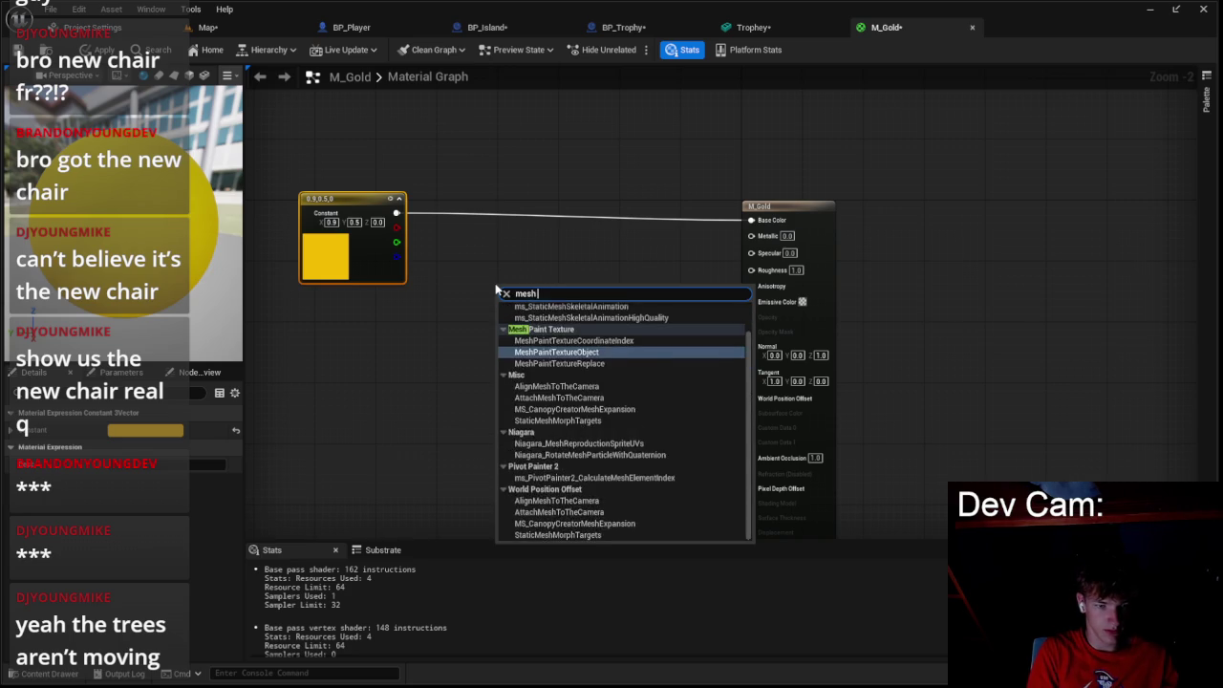
key(BackSpace)
key(BackSpace)
key(BackSpace)
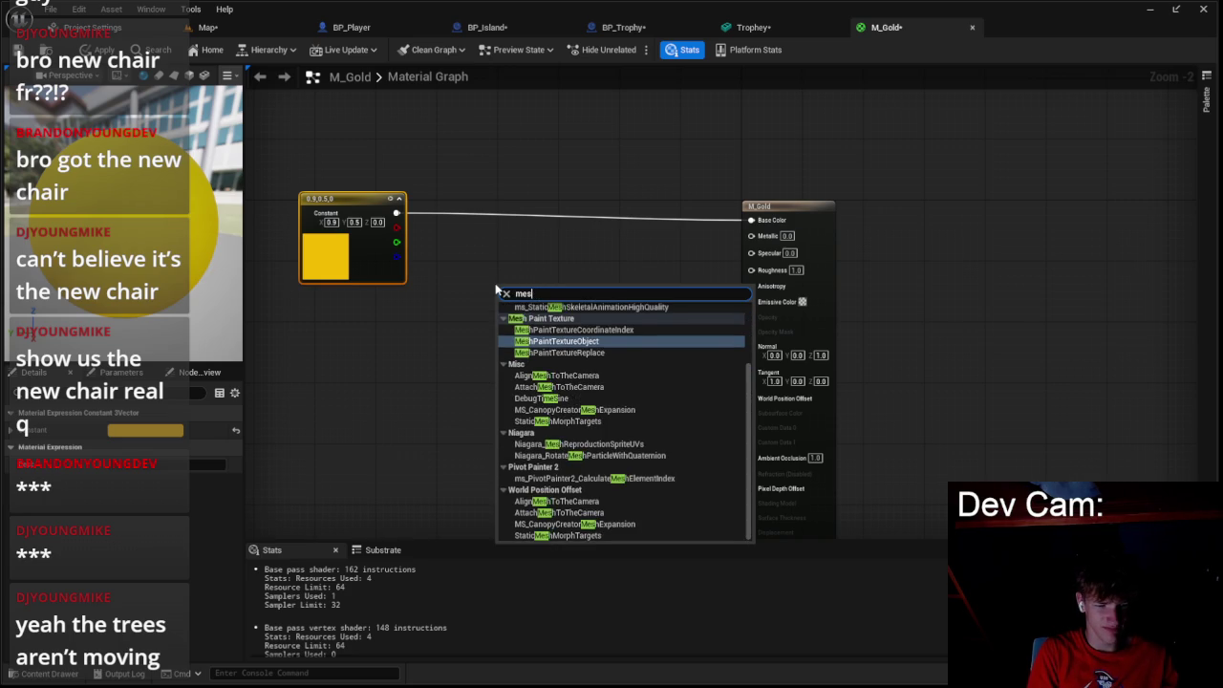
text(posi)
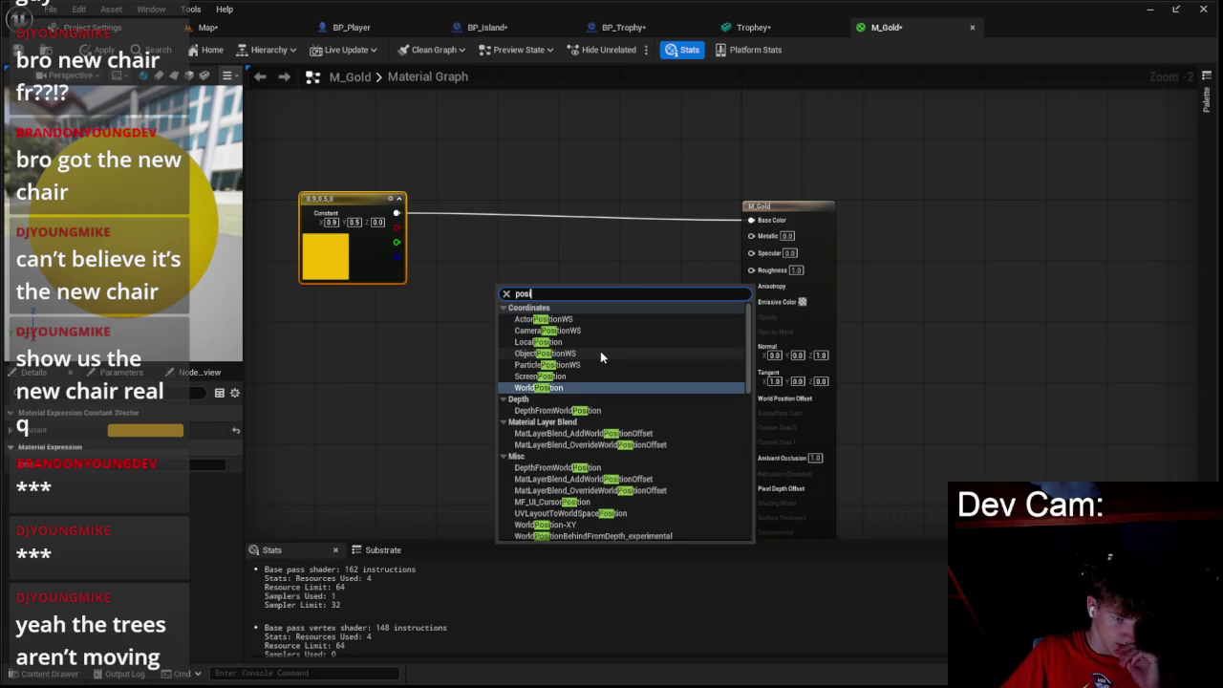
click(585, 351)
drag(545, 294, 356, 394)
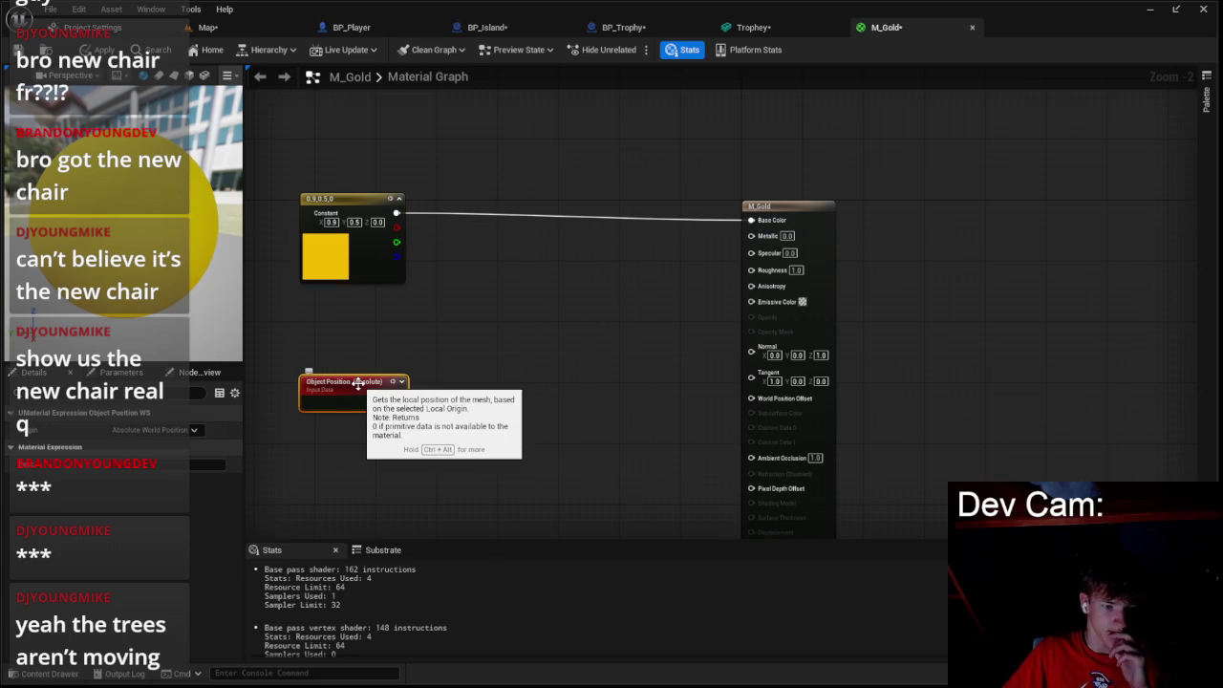
drag(453, 383, 708, 339)
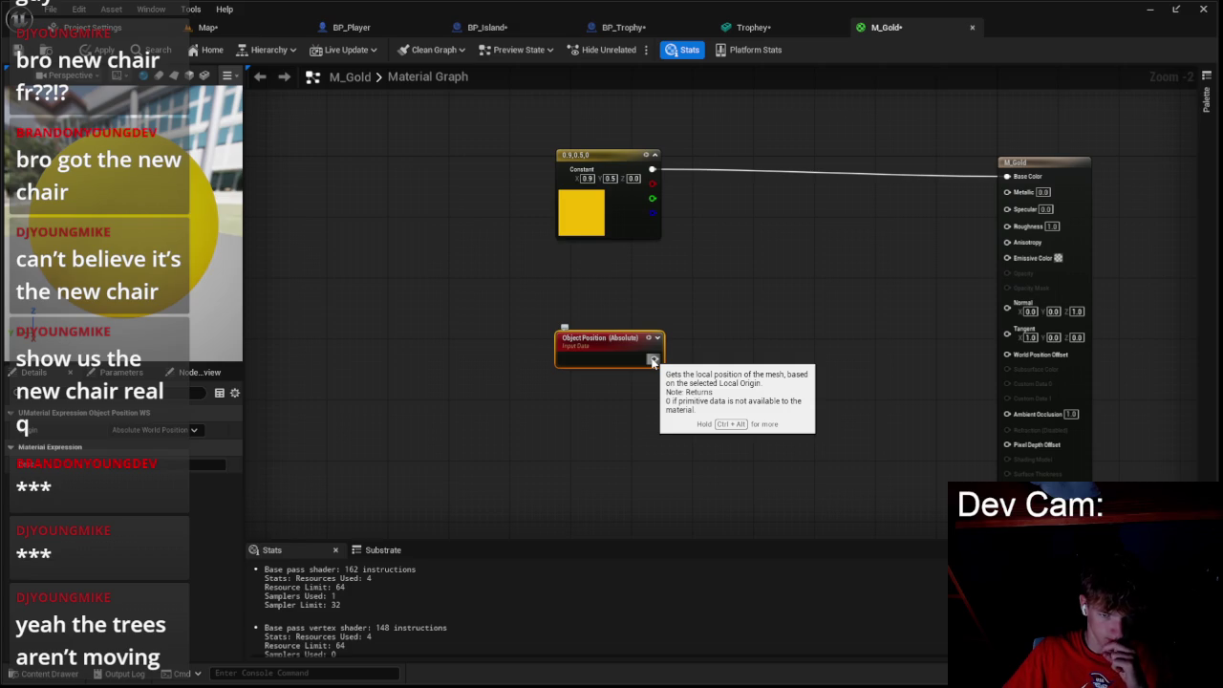
- Chain a Subtract node (B 100) and a Divide node (B 100) after Object Position
mouse_move(652, 361)
mouse_down()
mouse_move(709, 329)
mouse_move(718, 309)
mouse_up()
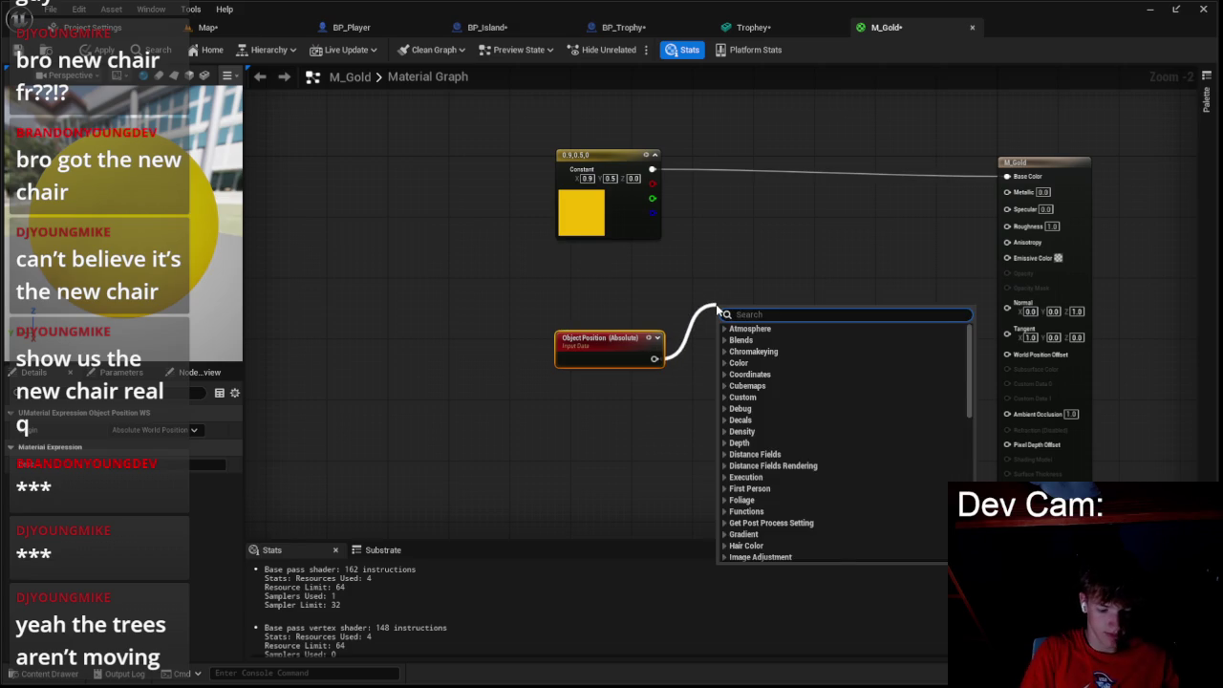
text(sub)
key(Return)
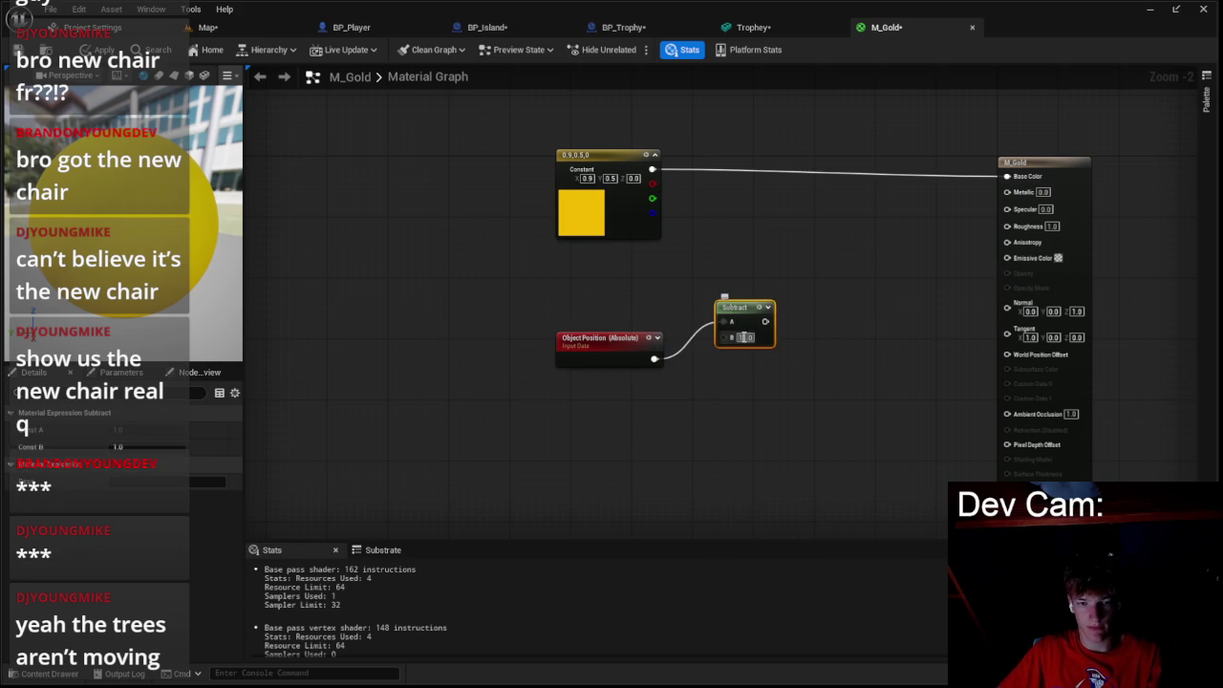
text(0)
key(Return)
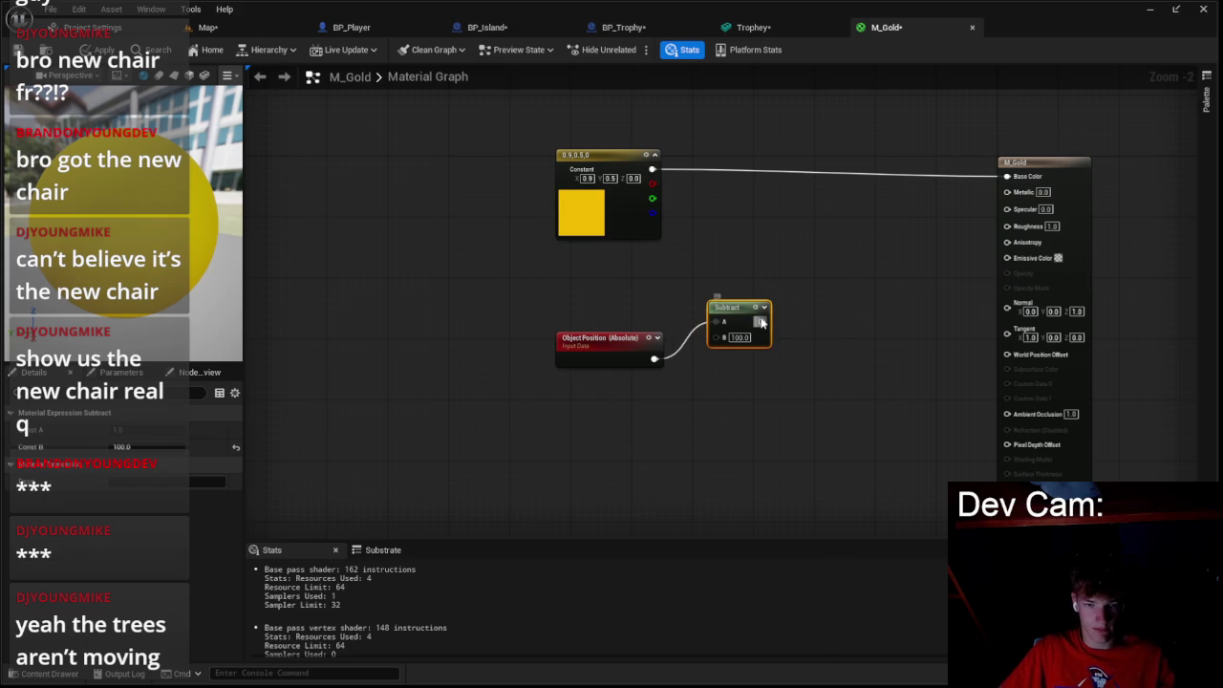
drag(762, 322, 797, 327)
text(div)
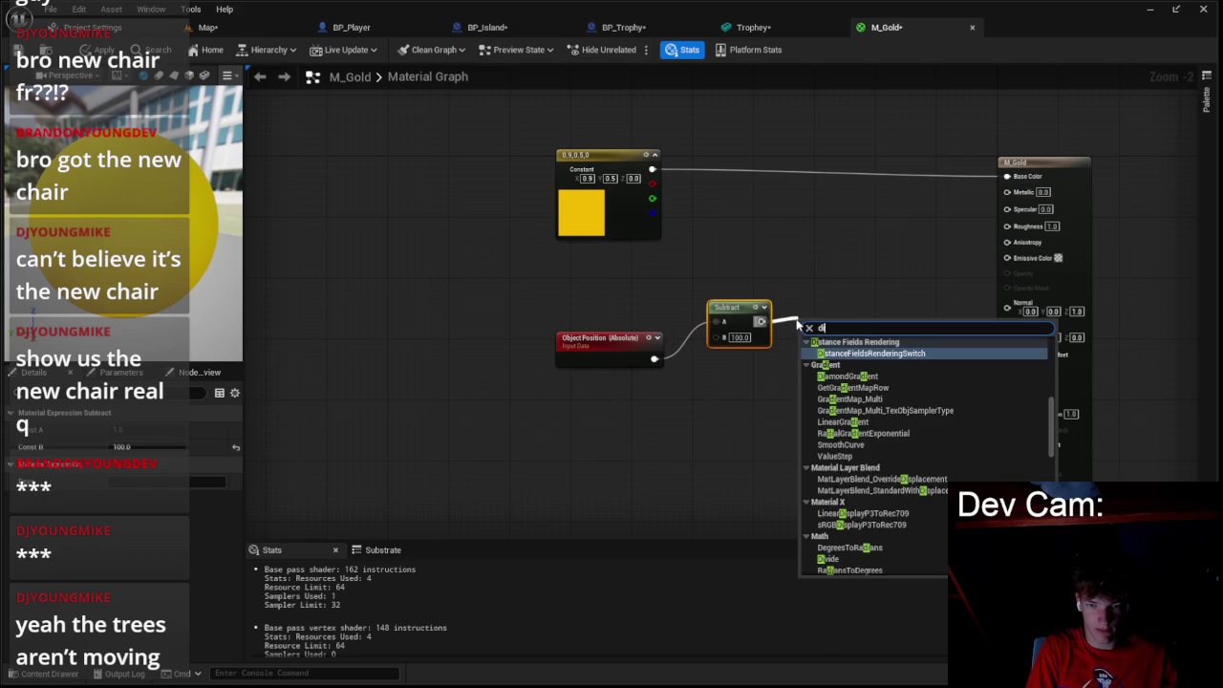
key(Return)
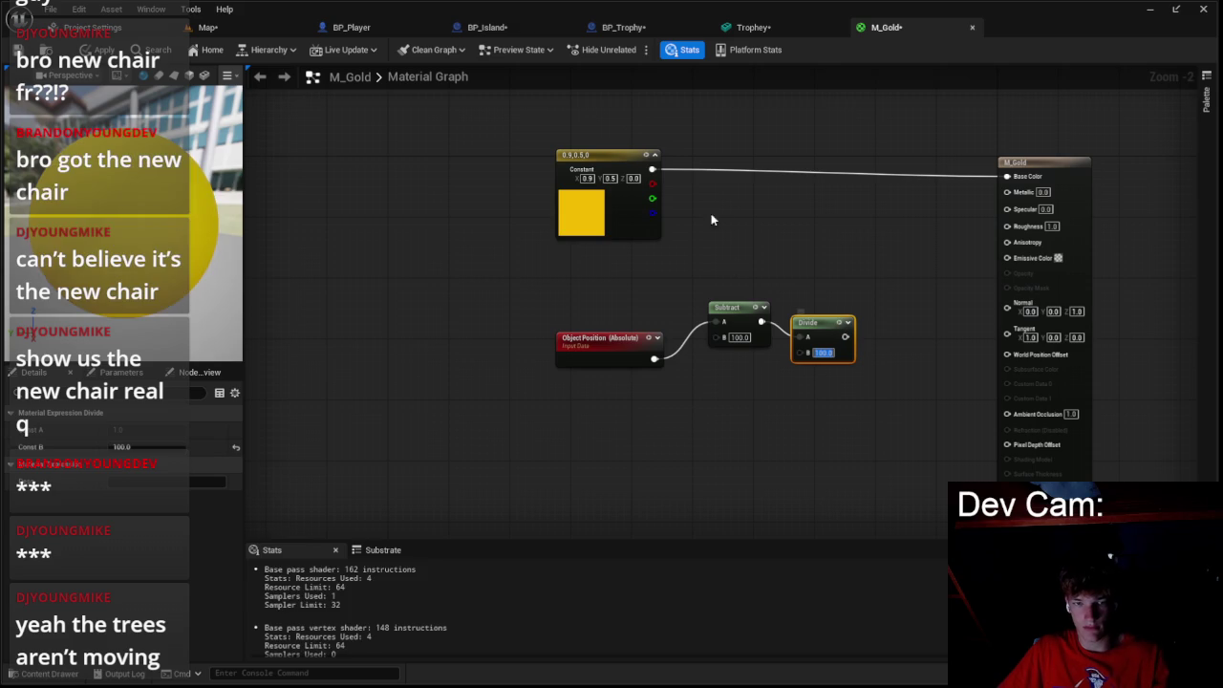
- Add a Lerp node with the yellow constant wired into its B input
drag(823, 186, 867, 194)
key(l)
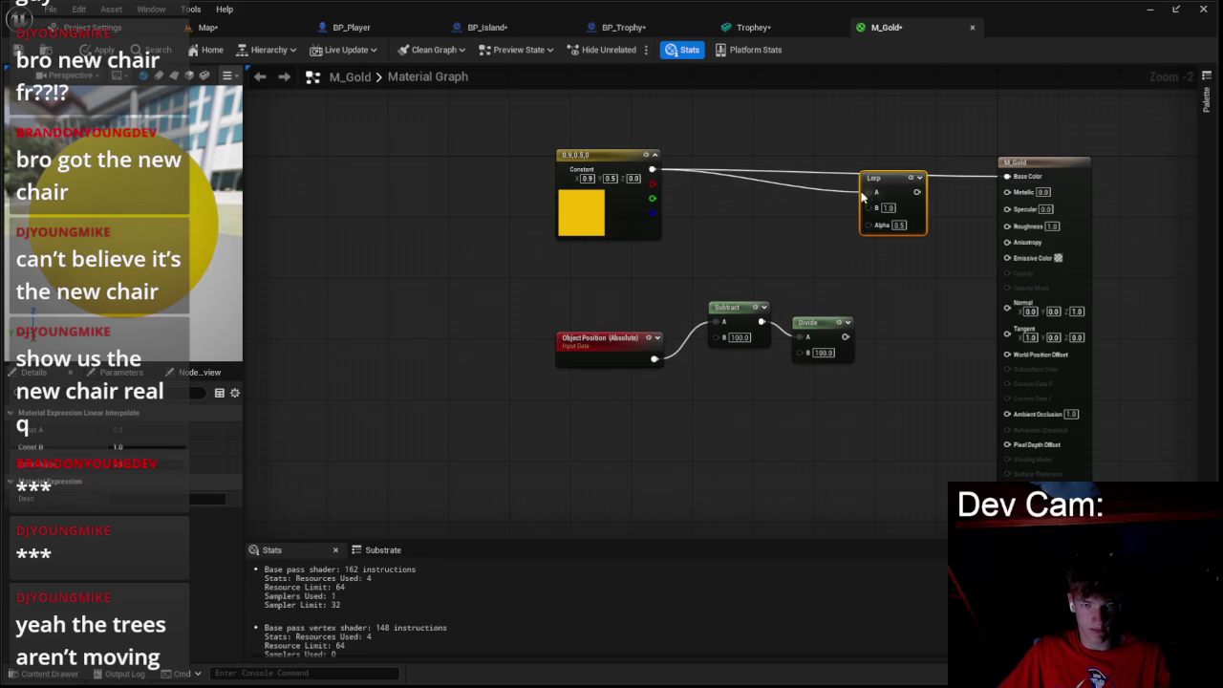
drag(587, 222, 593, 313)
drag(658, 261, 889, 208)
drag(683, 304, 649, 446)
- Duplicate the yellow constant, make the copy orange, and place it beside the Lerp
key(ctrl+d)
double_click(659, 305)
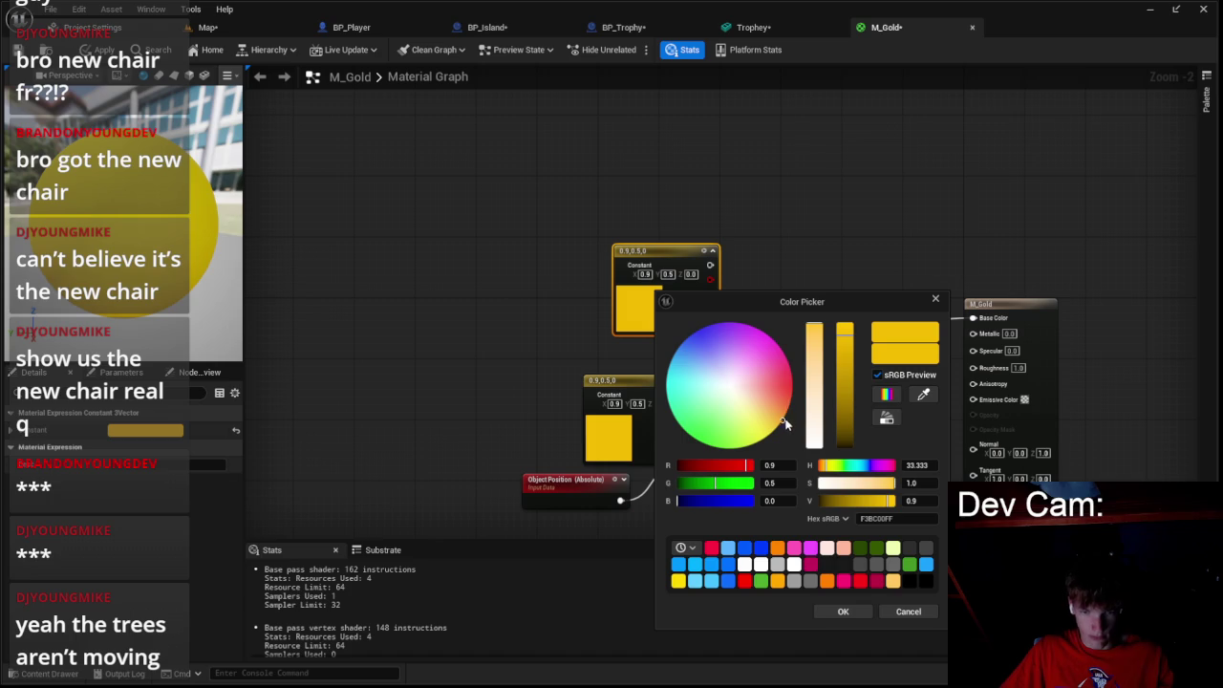
drag(781, 418, 791, 410)
click(843, 611)
mouse_move(733, 249)
mouse_down()
mouse_move(858, 352)
mouse_move(691, 283)
mouse_move(837, 333)
mouse_up()
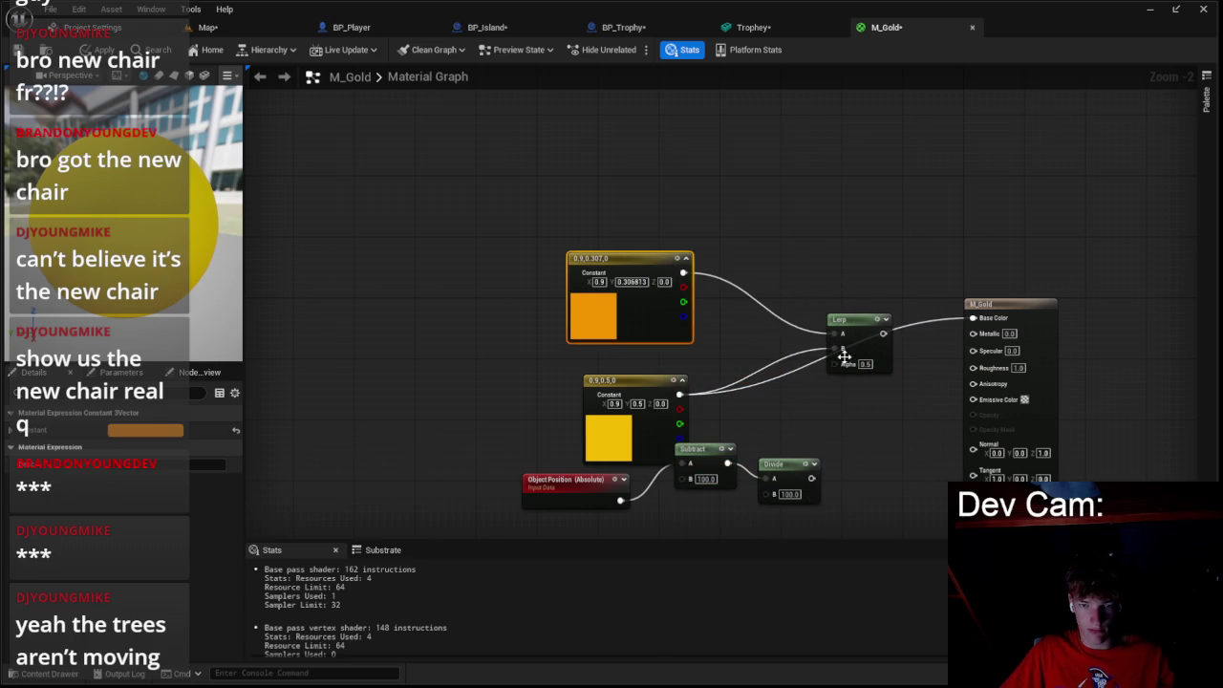
- Wire Divide into the Lerp's Alpha and the Lerp into Base Color, then apply
mouse_move(811, 477)
mouse_down()
mouse_move(835, 364)
mouse_move(975, 320)
mouse_up()
scroll(754, 219, down, 3)
drag(754, 219, 664, 161)
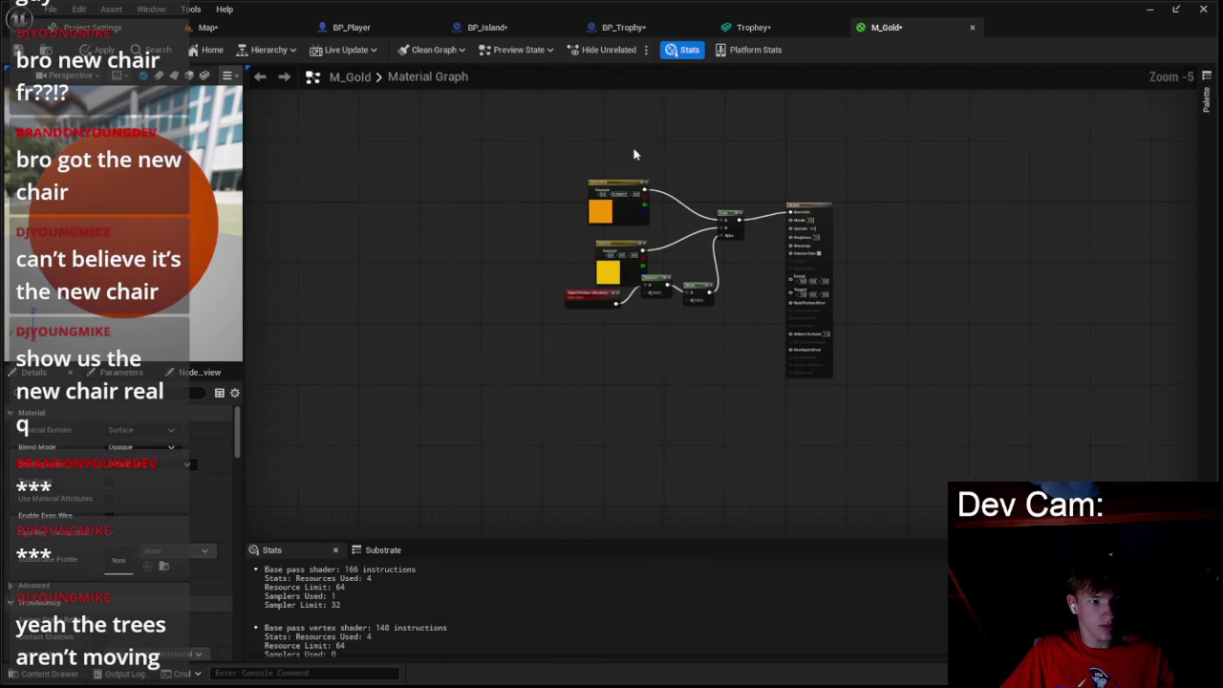
click(104, 49)
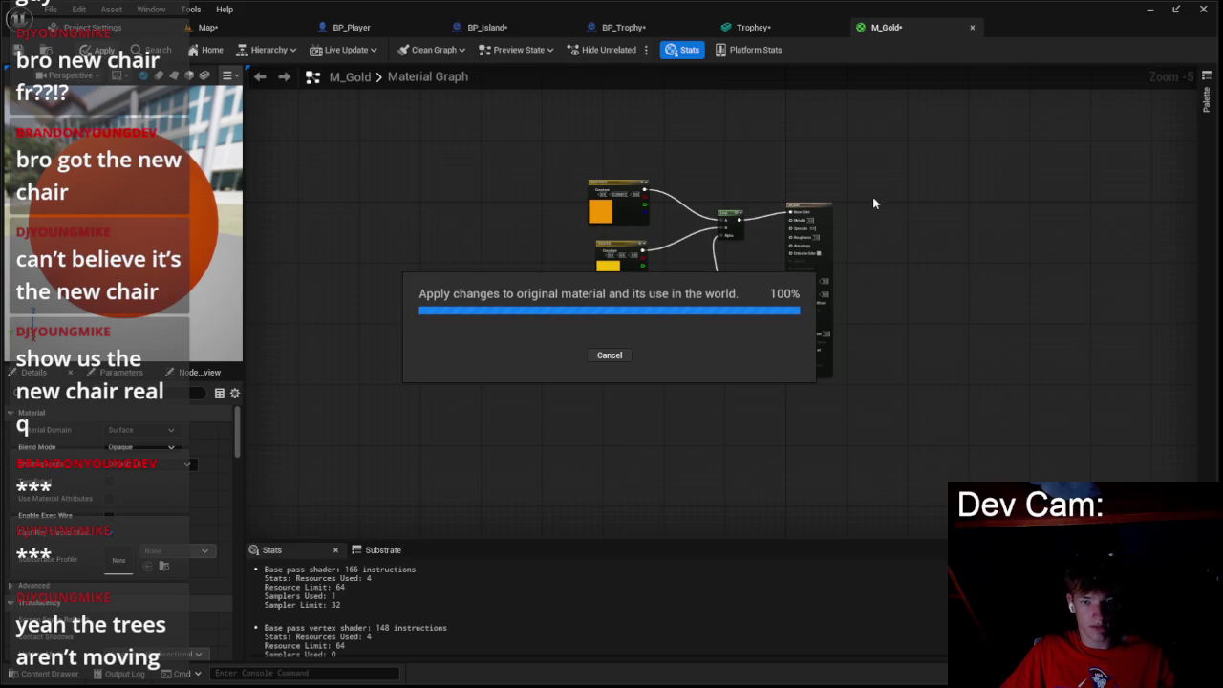
click(778, 27)
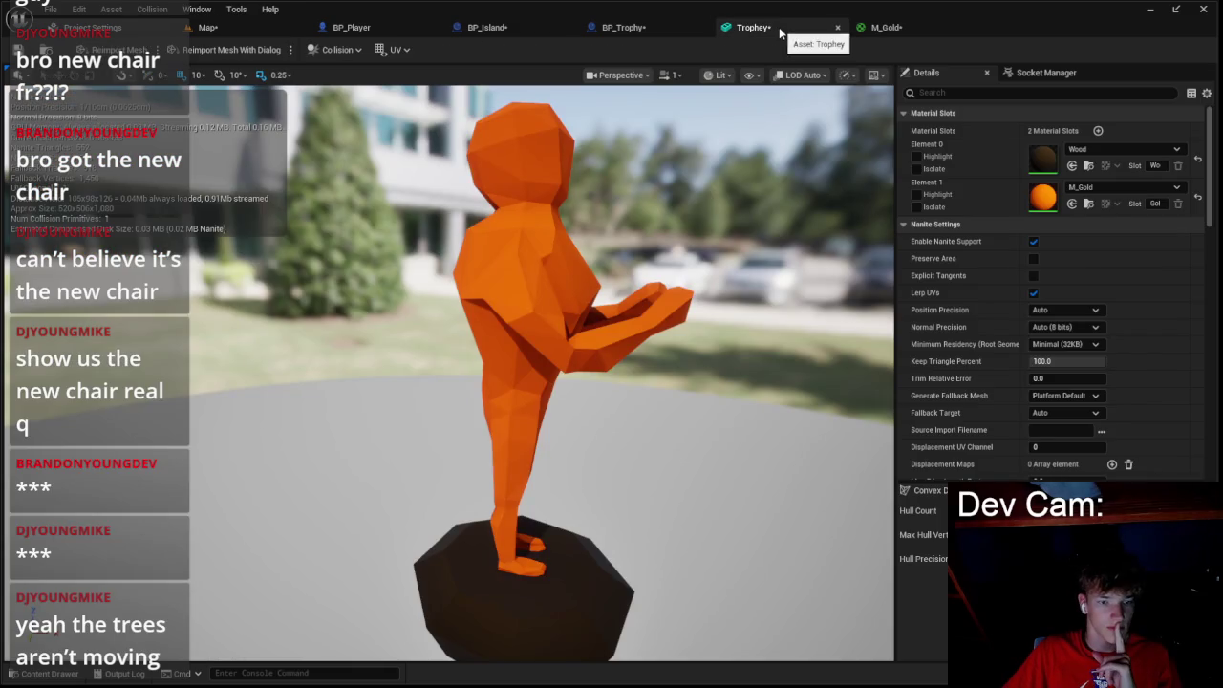
- Back in the Map level, browse the Content Drawer to the Meshes folder
click(207, 27)
click(42, 674)
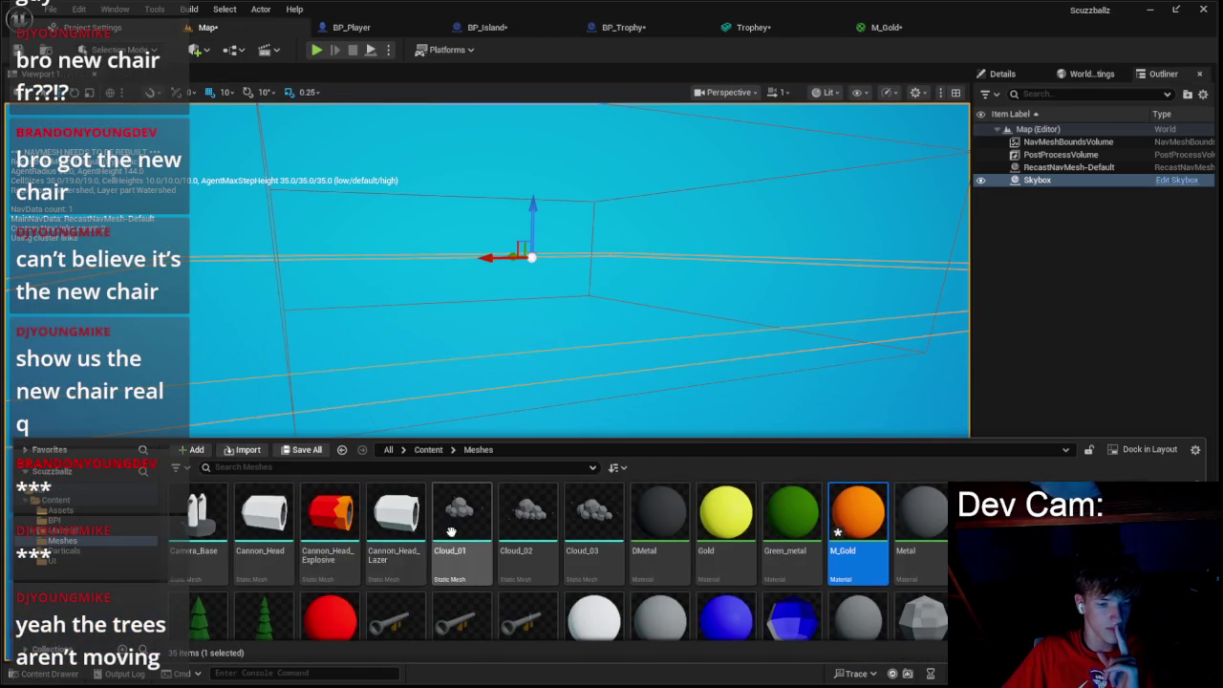
click(110, 511)
click(117, 500)
click(115, 510)
click(109, 531)
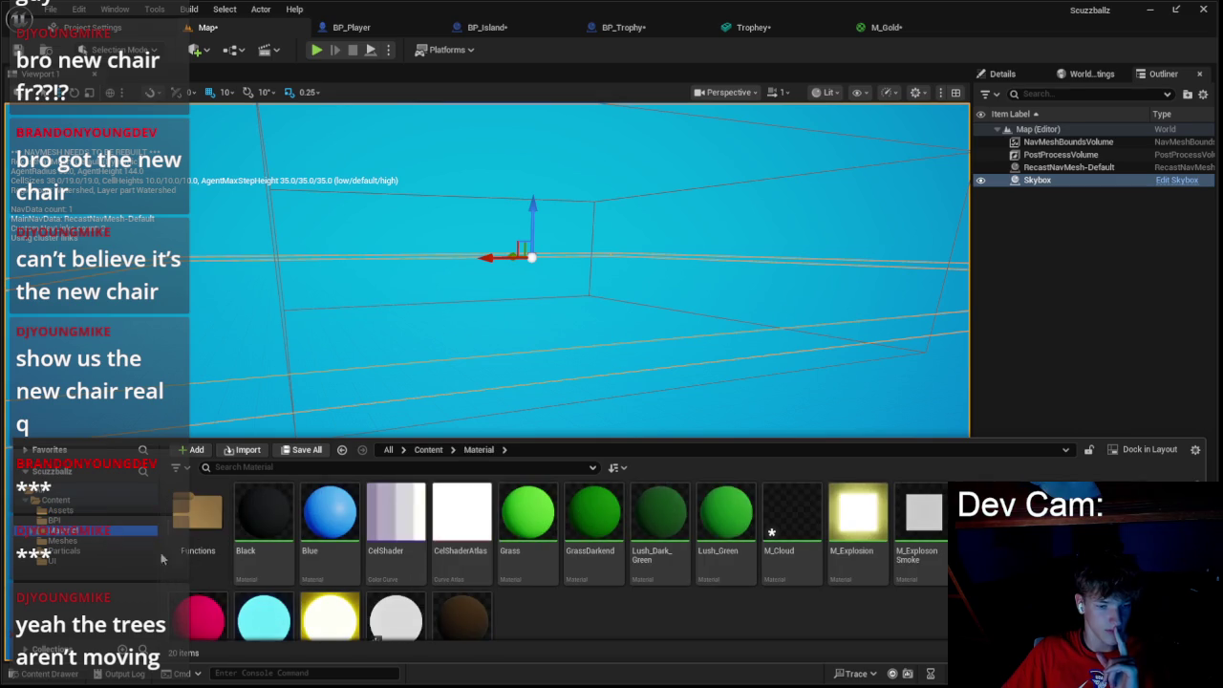
click(62, 541)
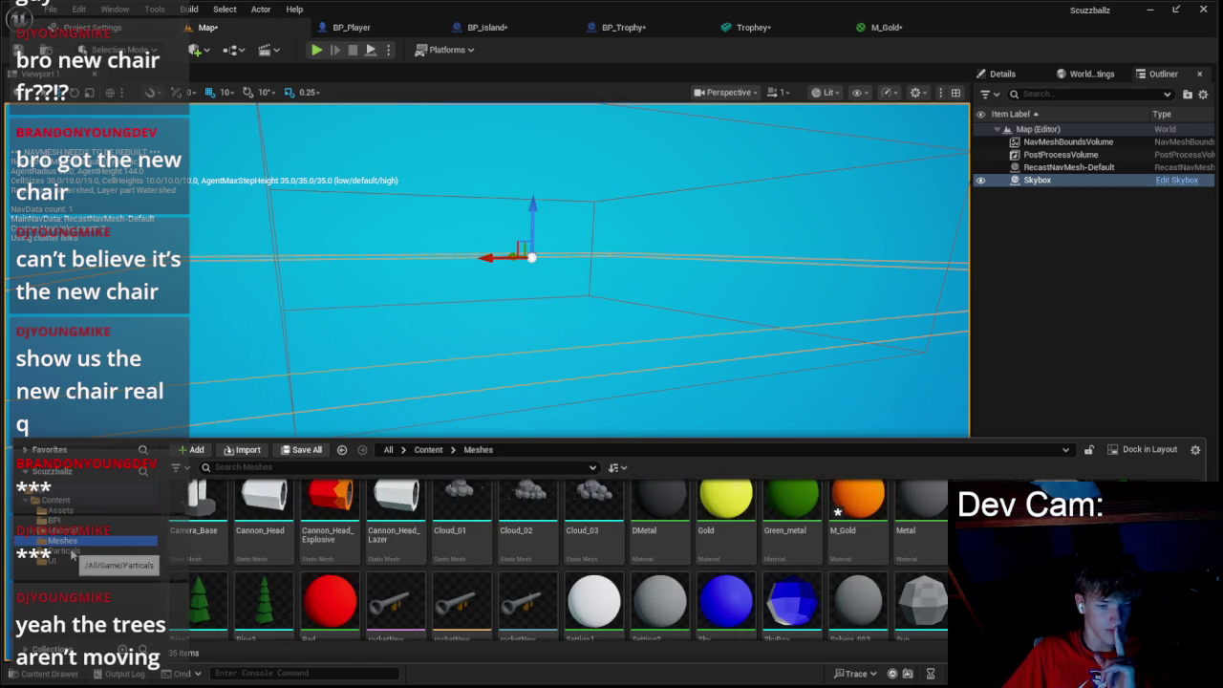
- Drag the Trophey mesh into the level and show its Details properties
click(364, 529)
drag(364, 528, 437, 391)
scroll(574, 391, down, 5)
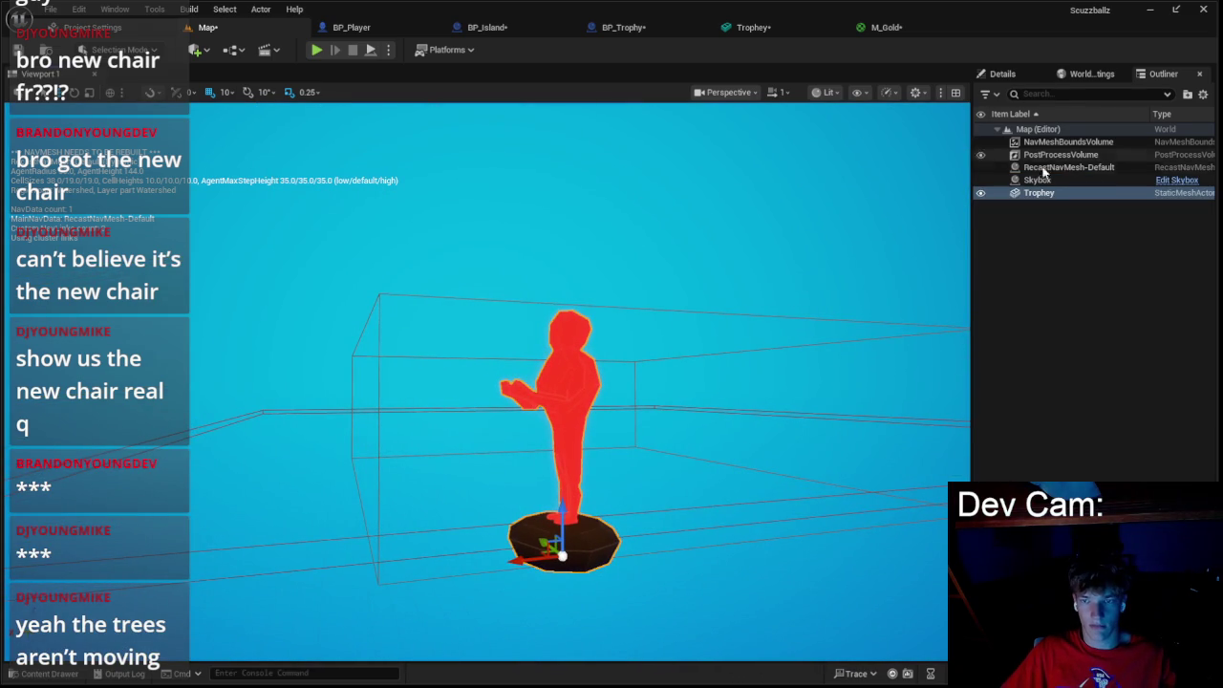
click(1002, 73)
click(1172, 311)
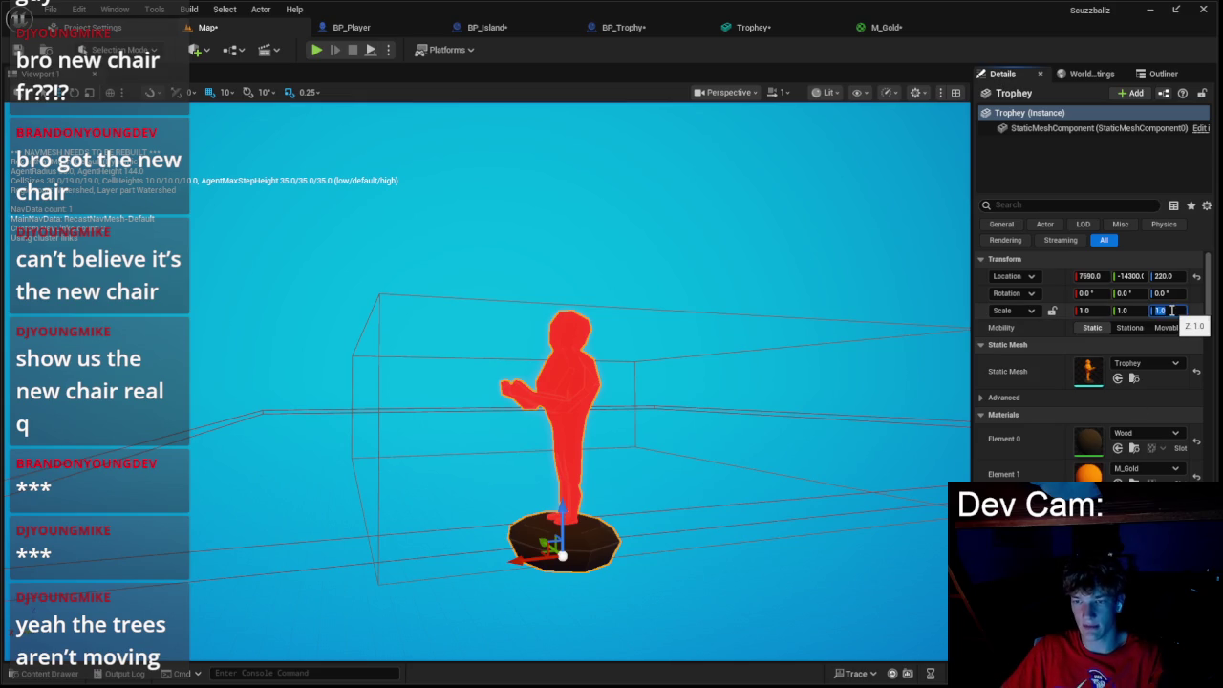
- Set the placed Trophey actor's X, Y and Z scale to 10.0, then return to M_Gold
key(Return)
scroll(912, 382, down, 5)
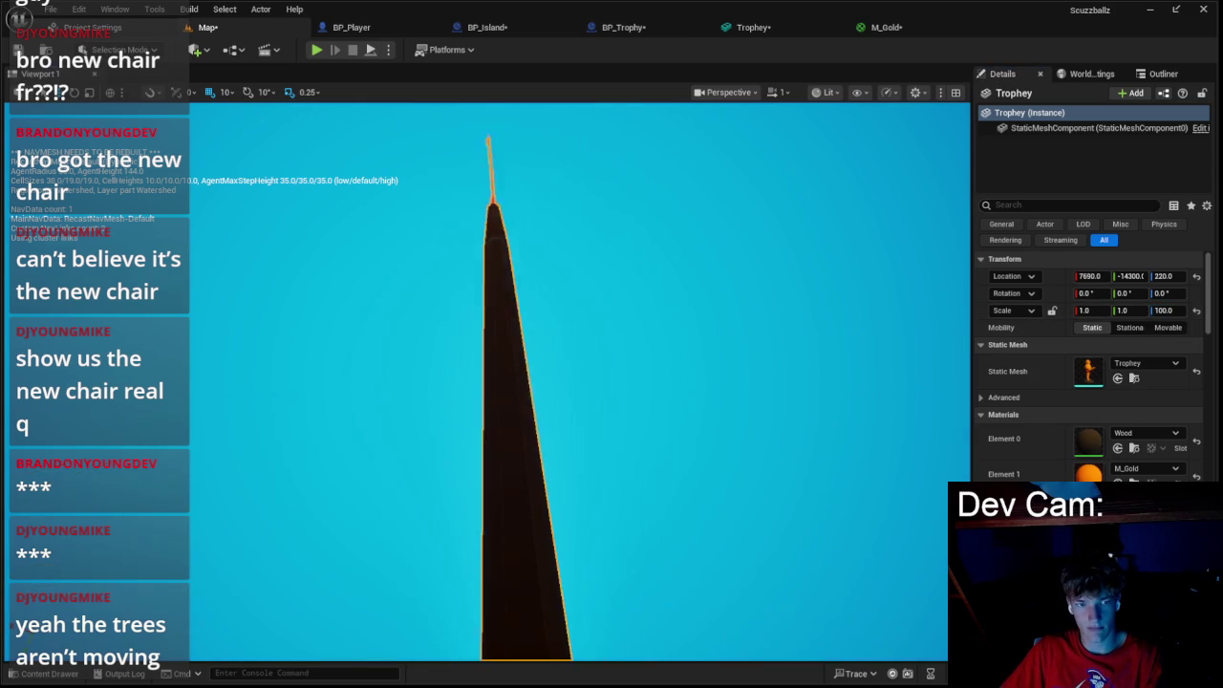
click(1163, 311)
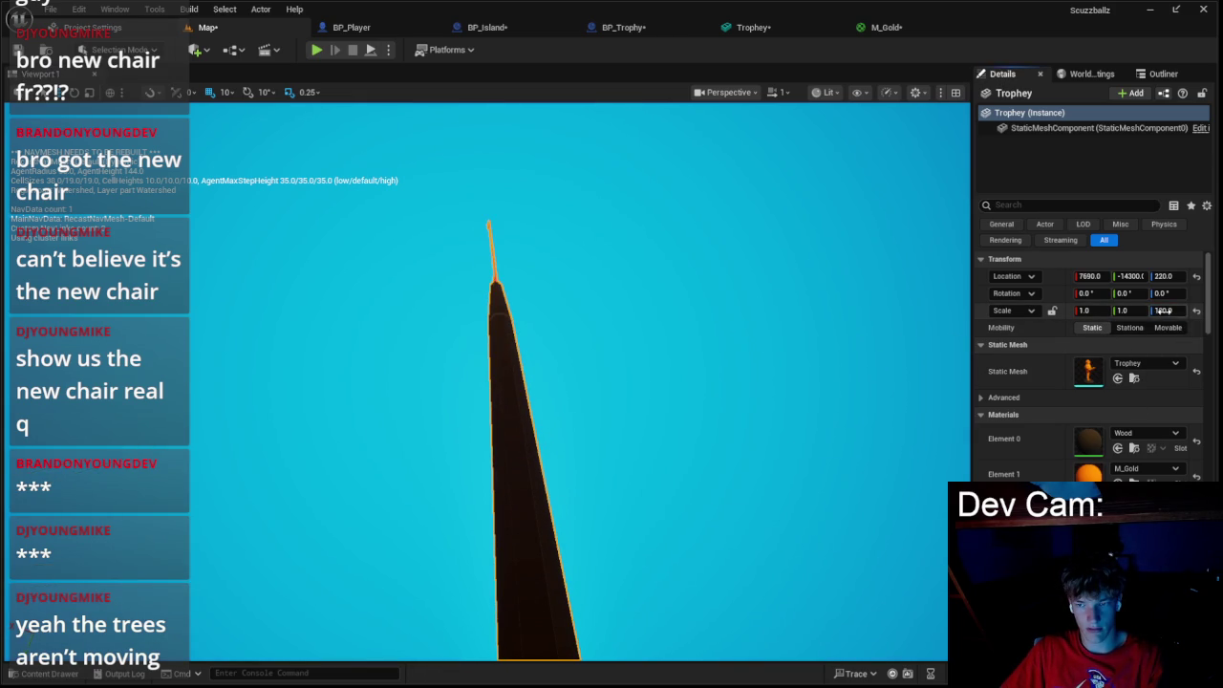
text(10)
key(Tab)
text(10)
key(Tab)
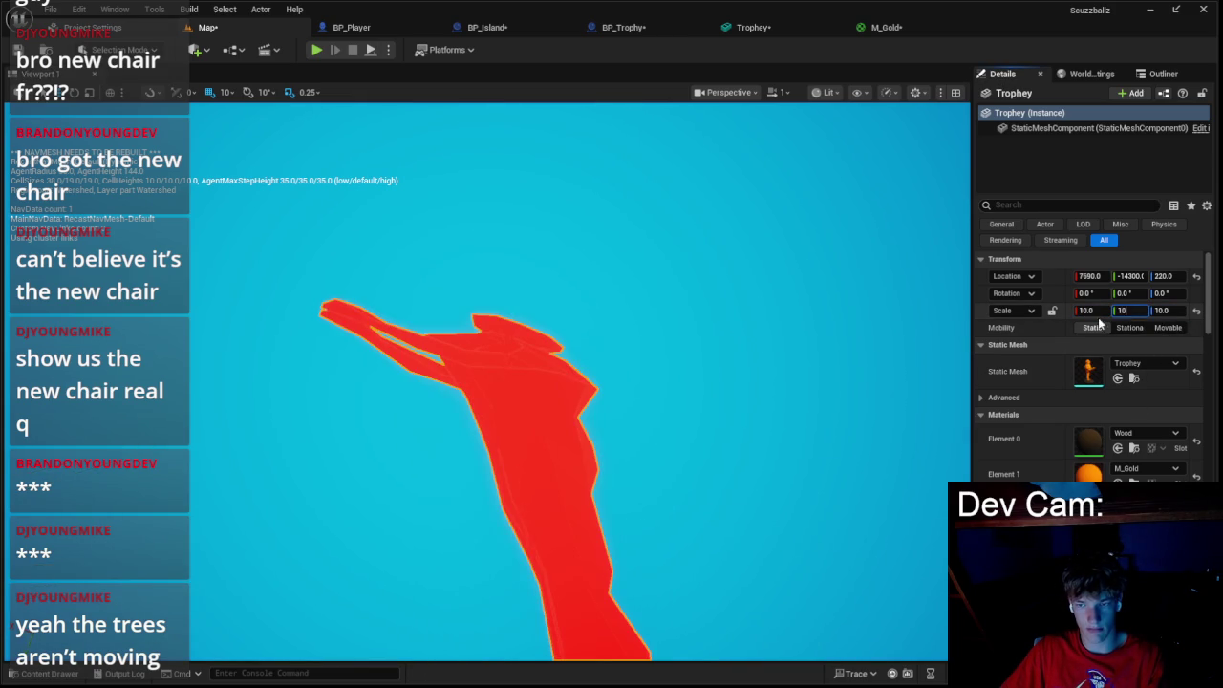
key(Return)
scroll(606, 415, up, 5)
scroll(851, 334, down, 5)
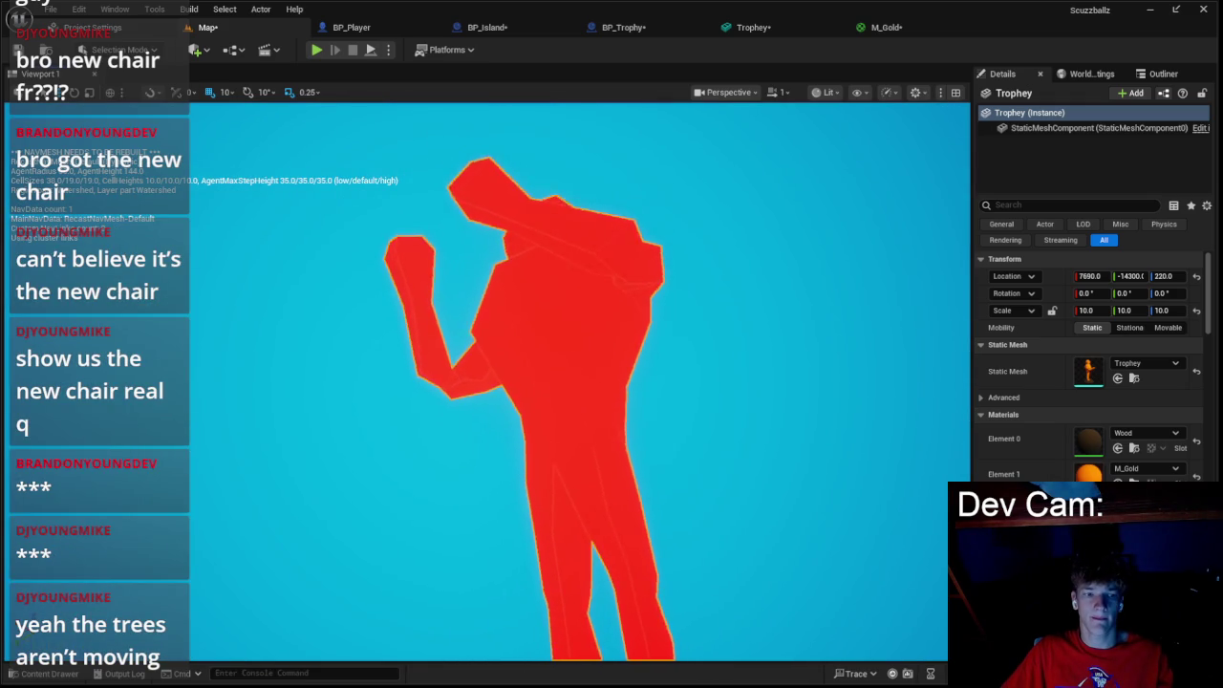
click(886, 28)
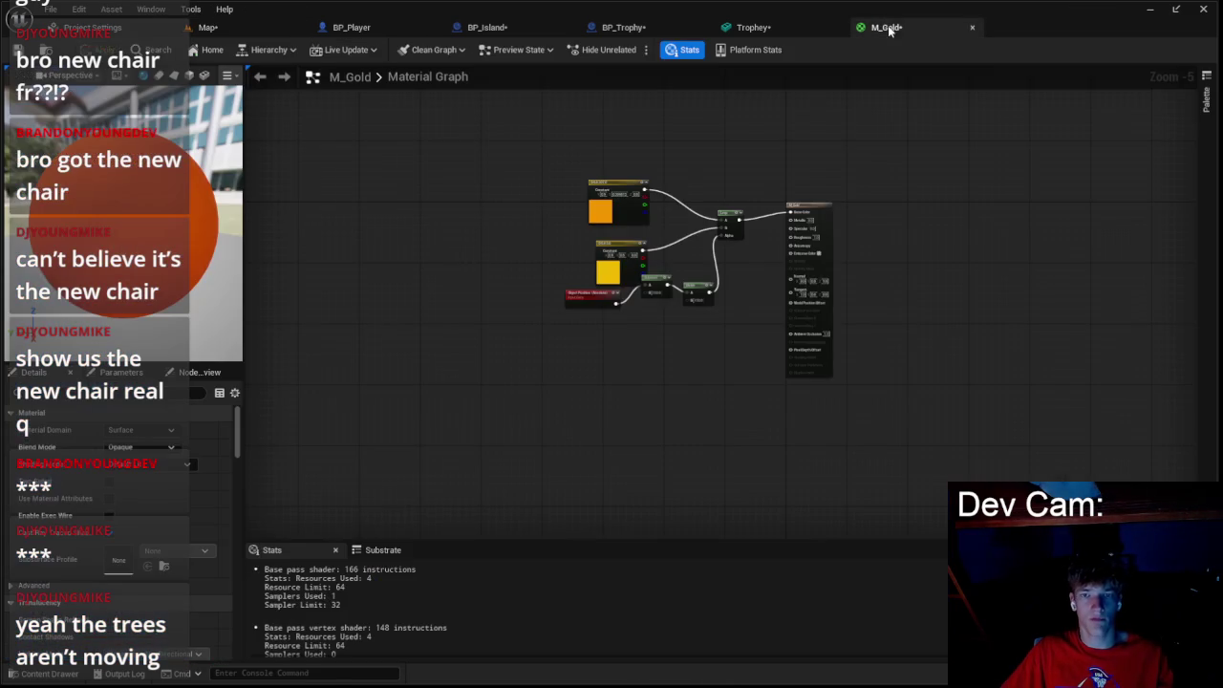
- Set the Subtract node's B value to 10, apply M_Gold, and check the trophy
scroll(621, 308, up, 4)
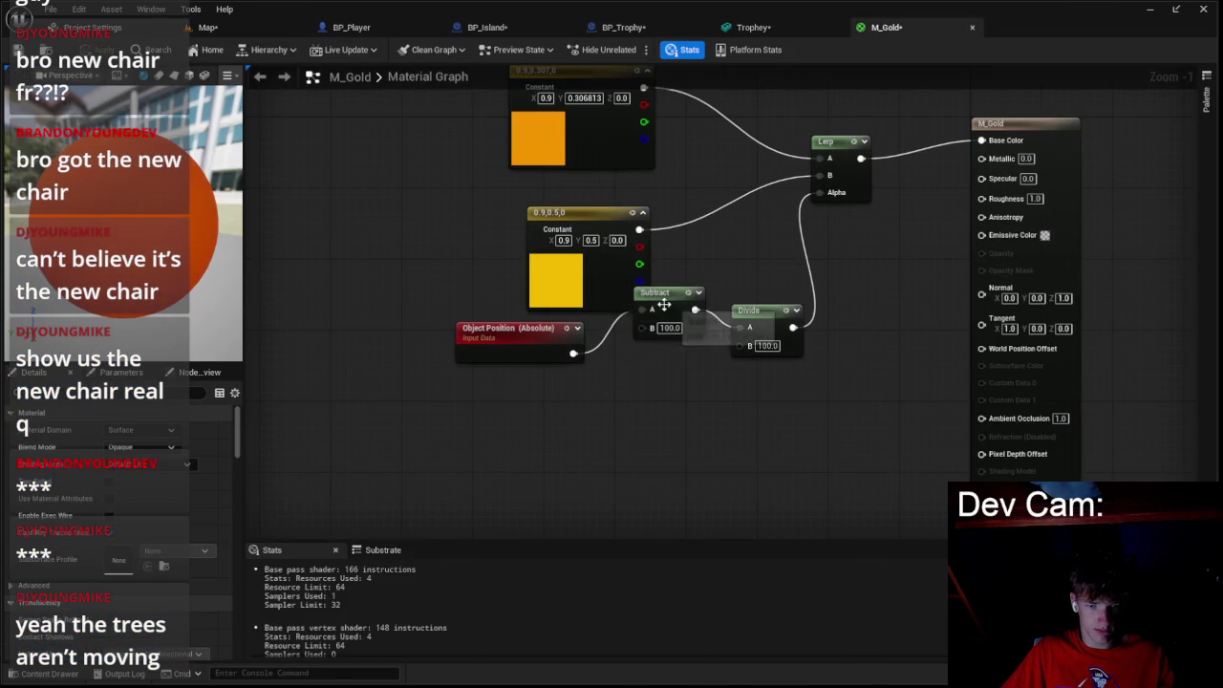
drag(663, 304, 645, 340)
text(10)
key(Return)
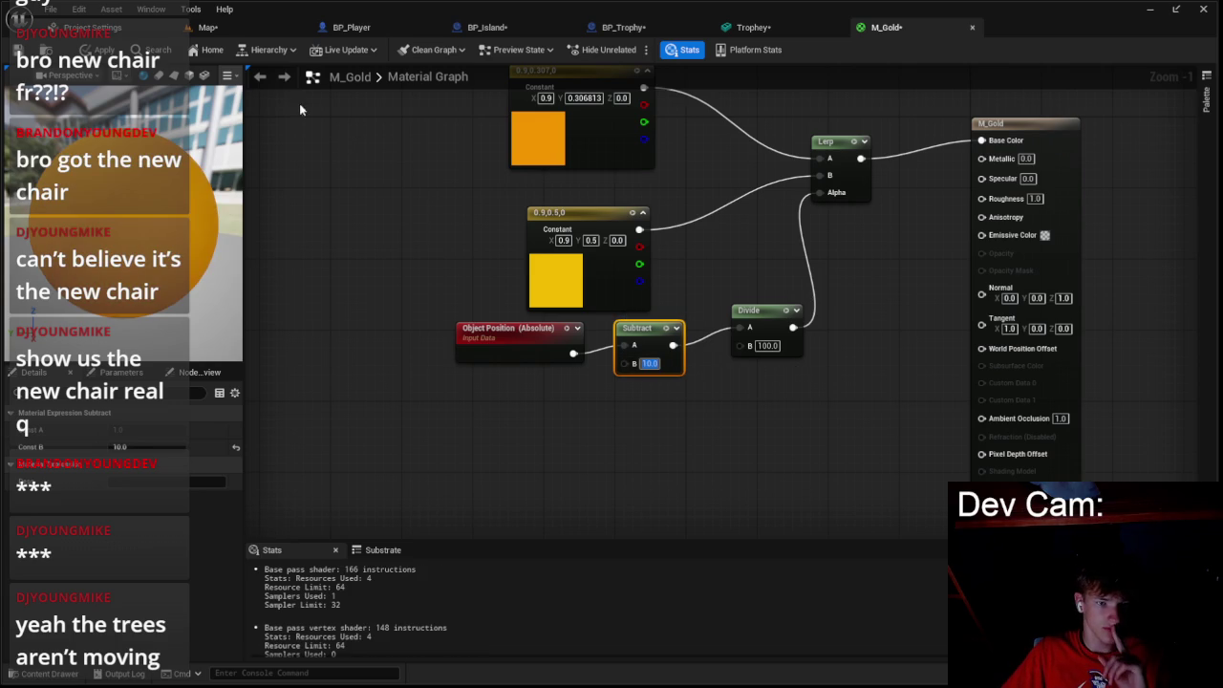
click(96, 51)
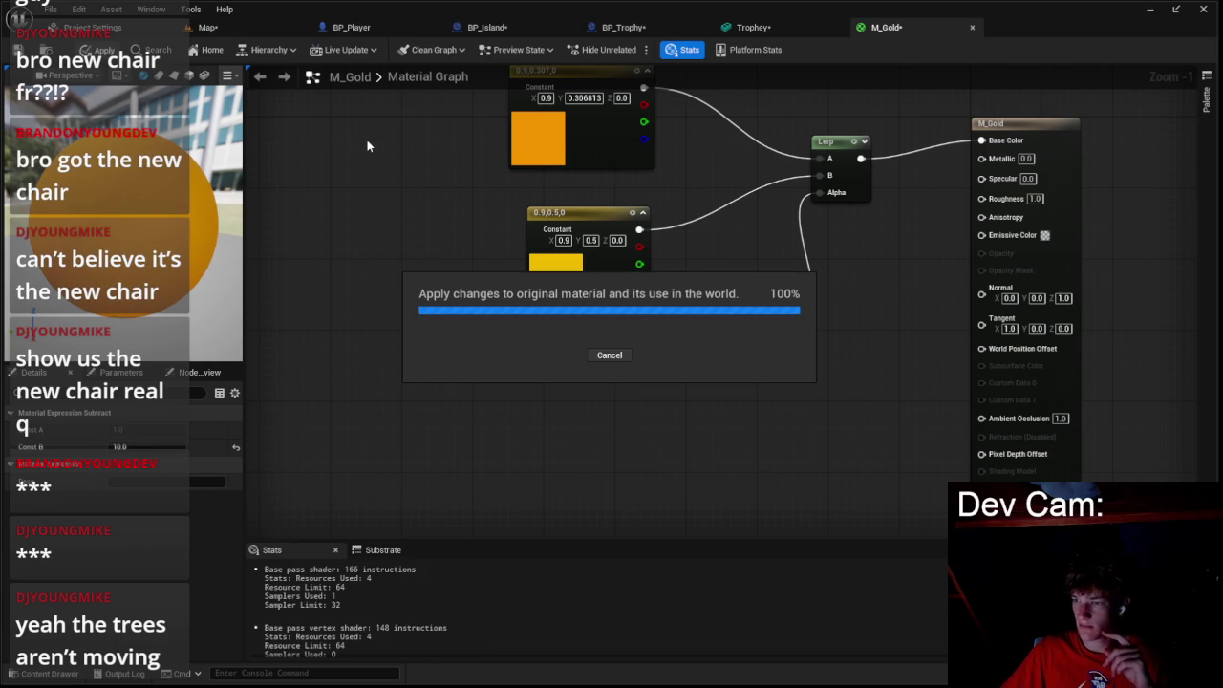
click(208, 27)
drag(808, 113, 809, 113)
click(886, 27)
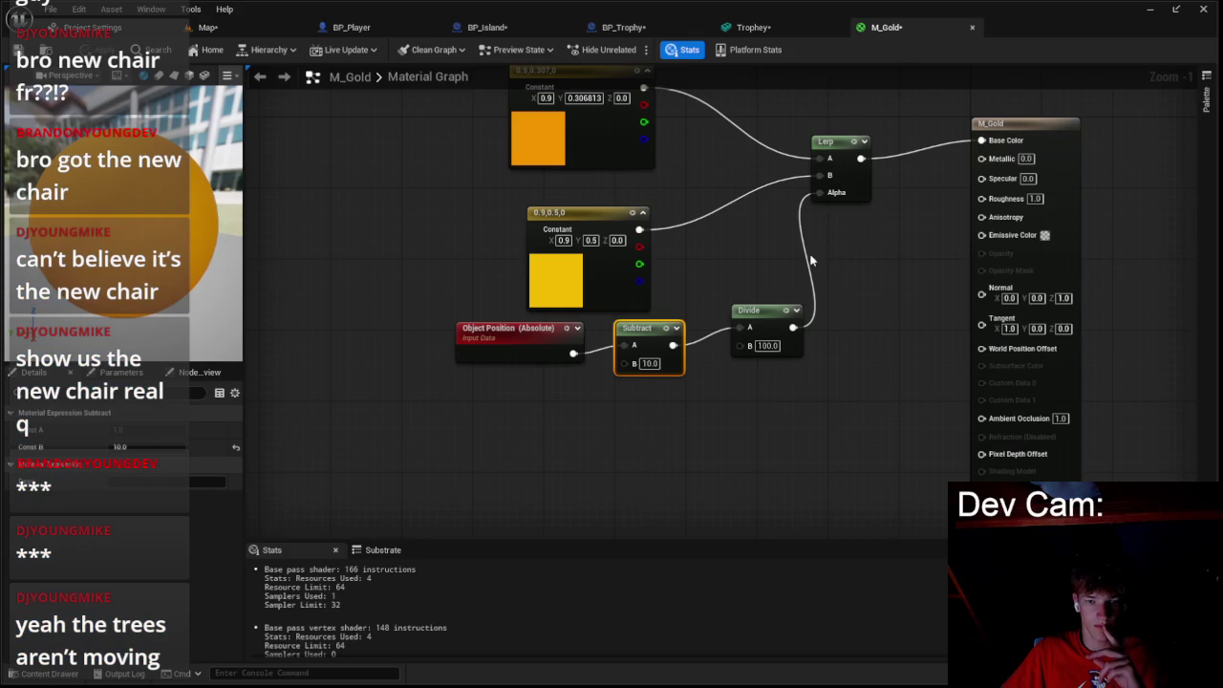
- Insert a Saturate node between the Divide output and Lerp Alpha, then apply
mouse_move(792, 327)
mouse_down()
mouse_move(832, 215)
mouse_move(819, 192)
mouse_up()
text(saturate)
click(857, 306)
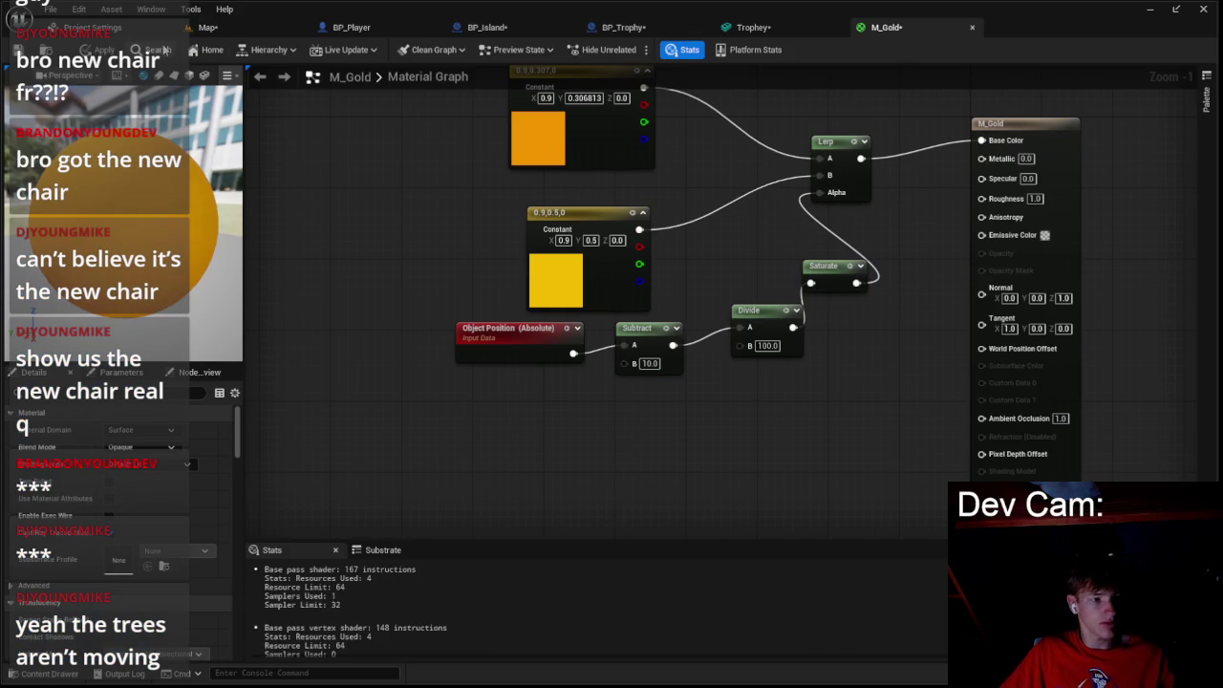
click(103, 49)
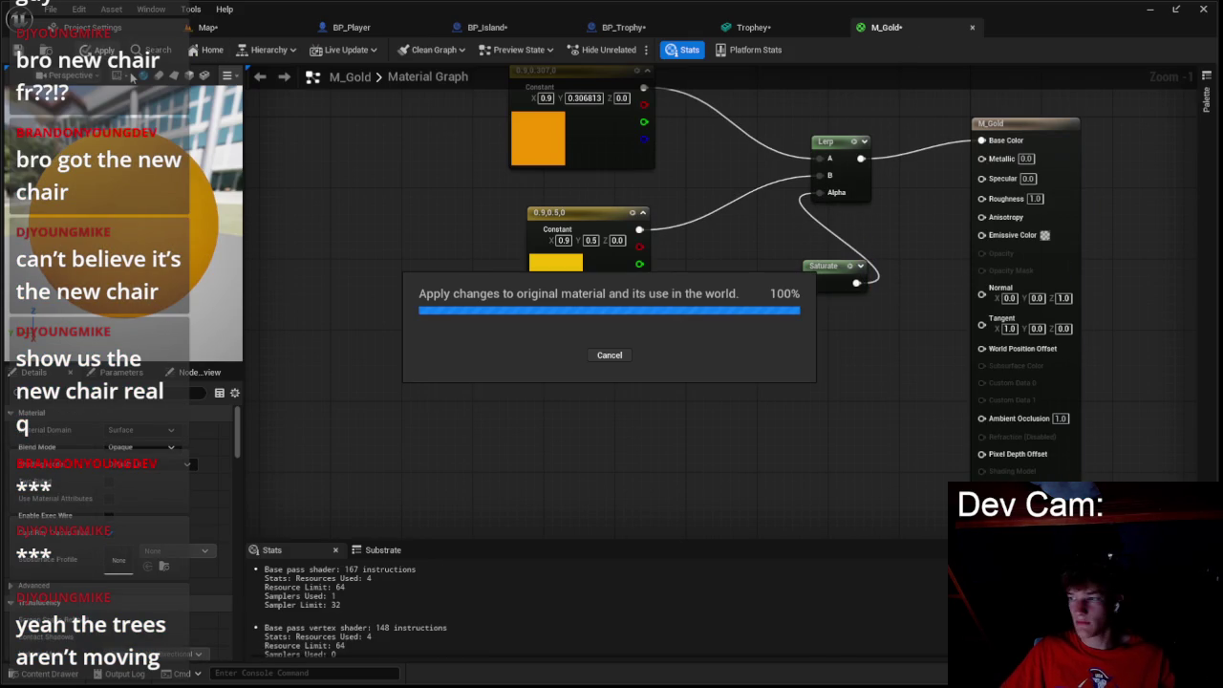
click(207, 28)
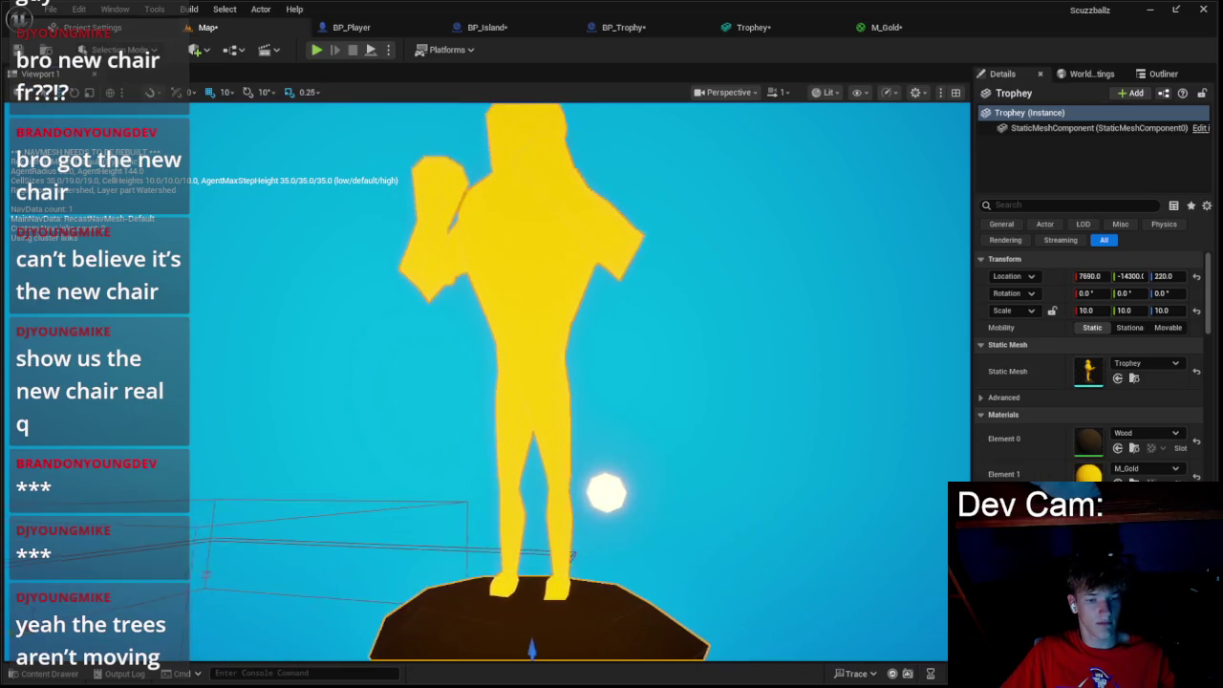
- Inspect the trophy, then set Subtract B to 100 in M_Gold and apply
drag(573, 277, 595, 271)
click(689, 358)
mouse_move(674, 352)
mouse_down()
mouse_move(626, 363)
mouse_move(635, 344)
mouse_move(573, 368)
mouse_up()
click(593, 363)
click(887, 28)
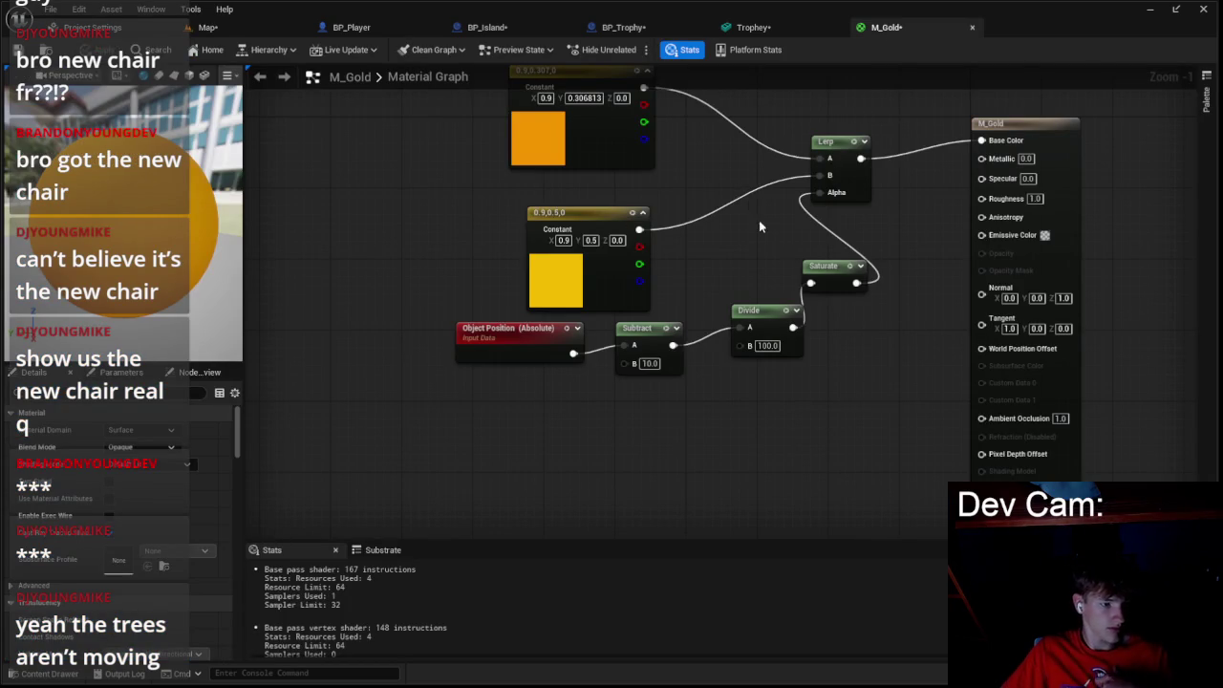
drag(722, 246, 614, 309)
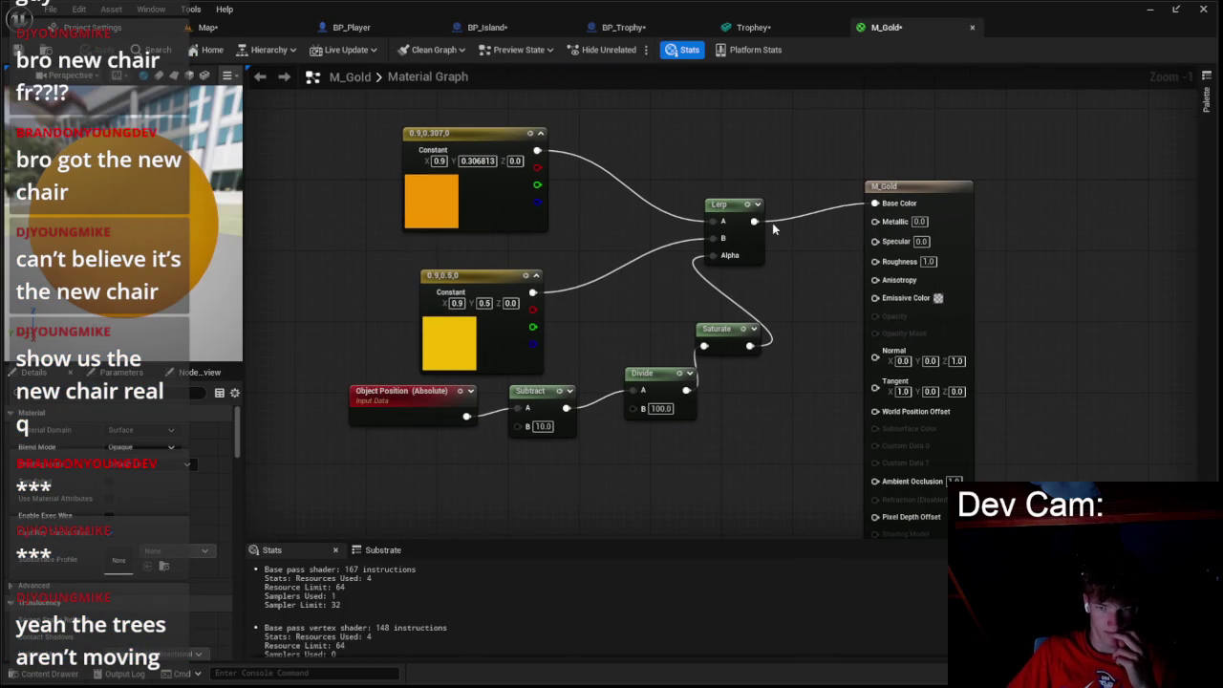
drag(920, 211, 1054, 174)
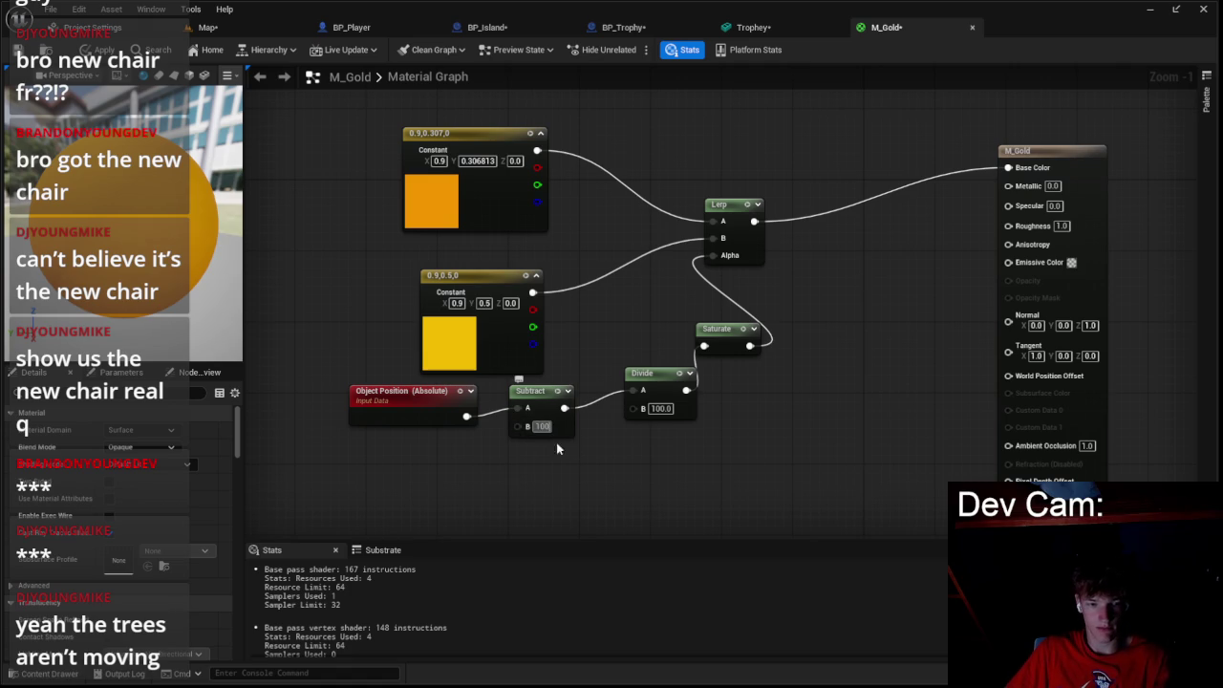
key(Return)
key(ctrl+s)
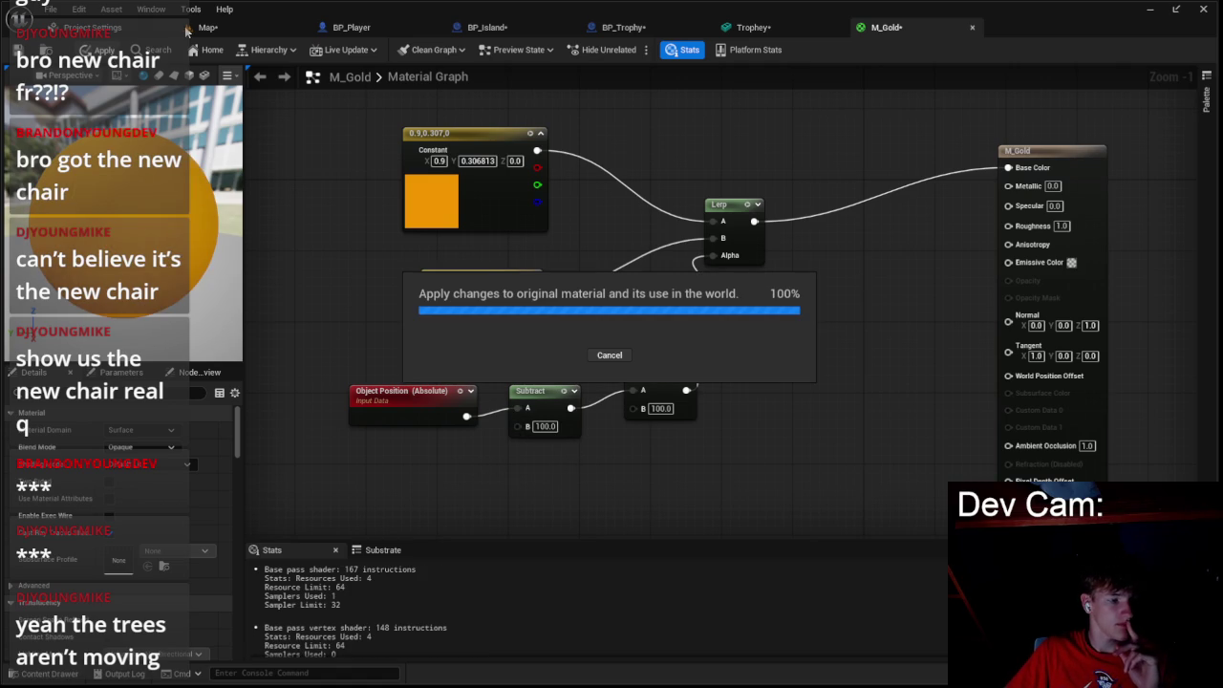
- Set the Divide node's divisor to 10 and apply the material
click(210, 28)
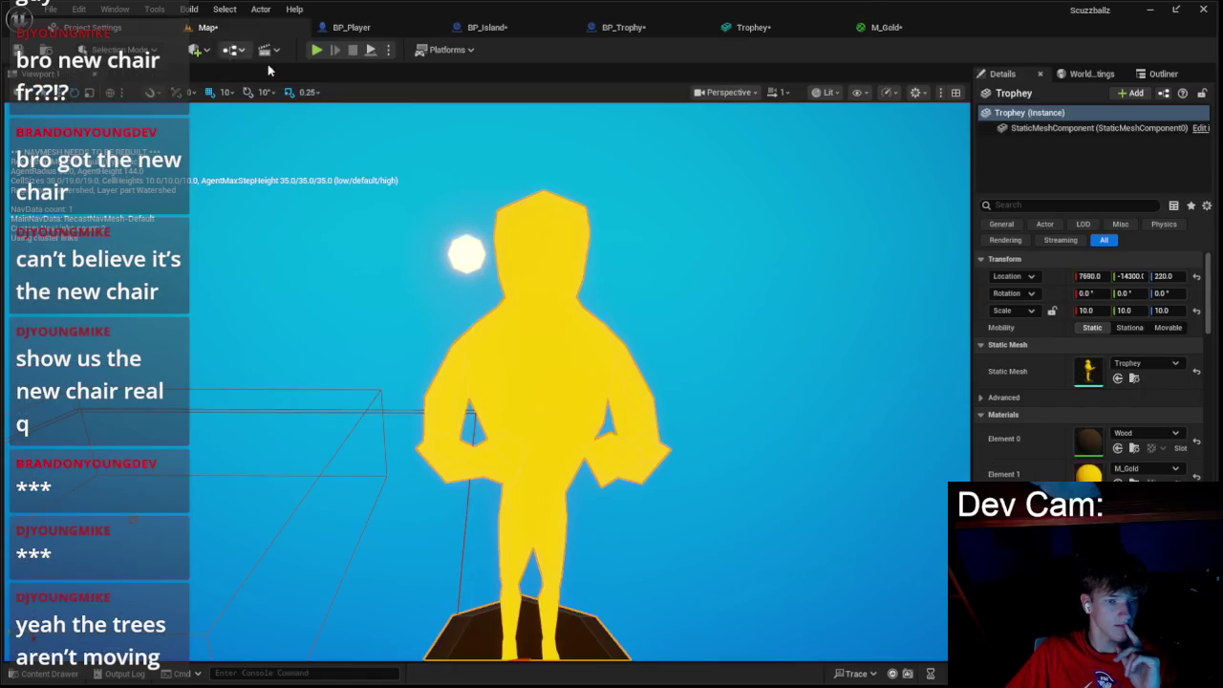
click(899, 28)
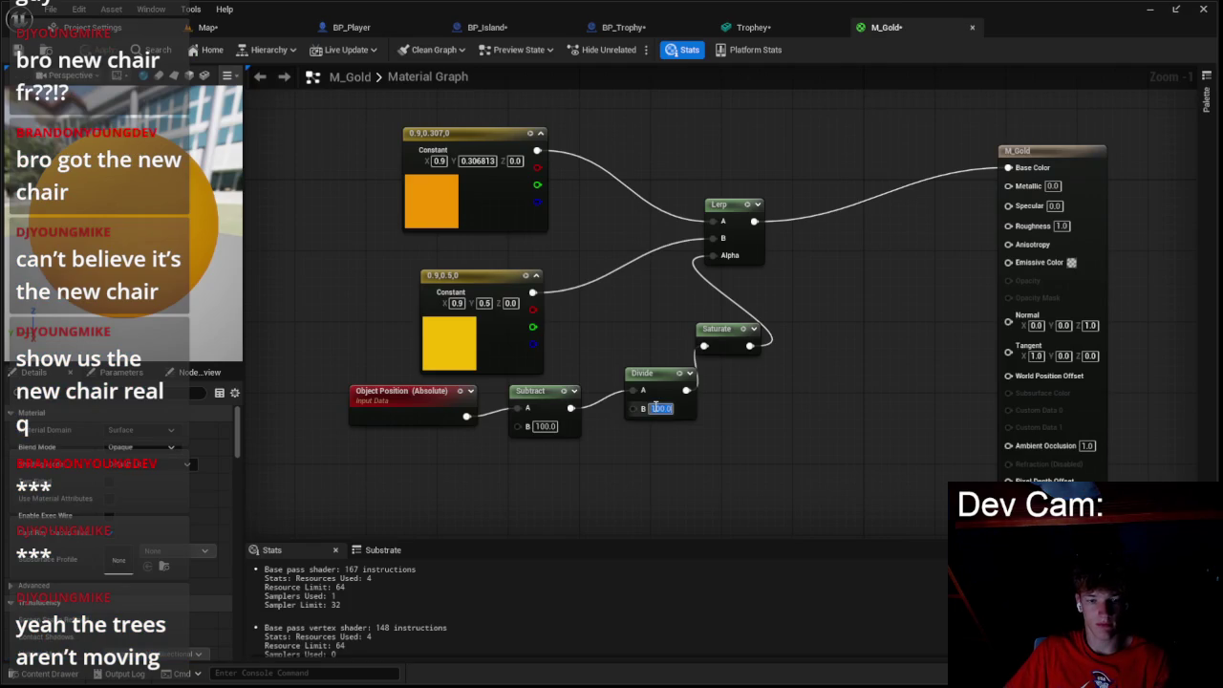
text(10)
key(Return)
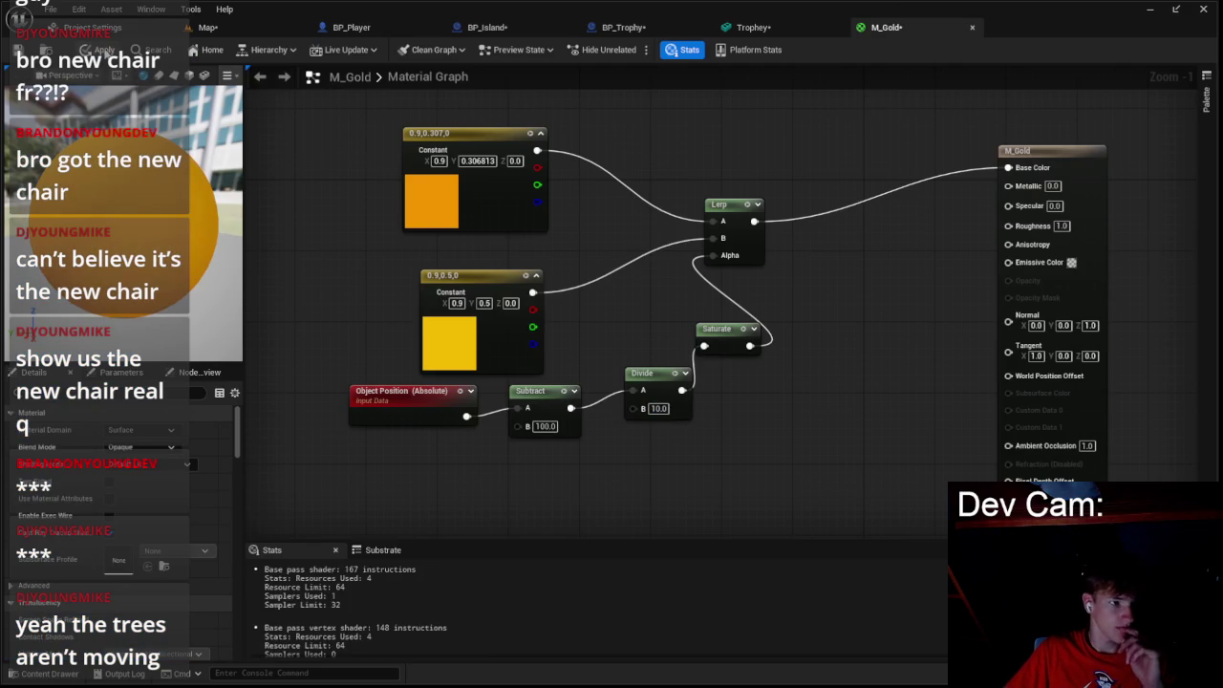
click(100, 50)
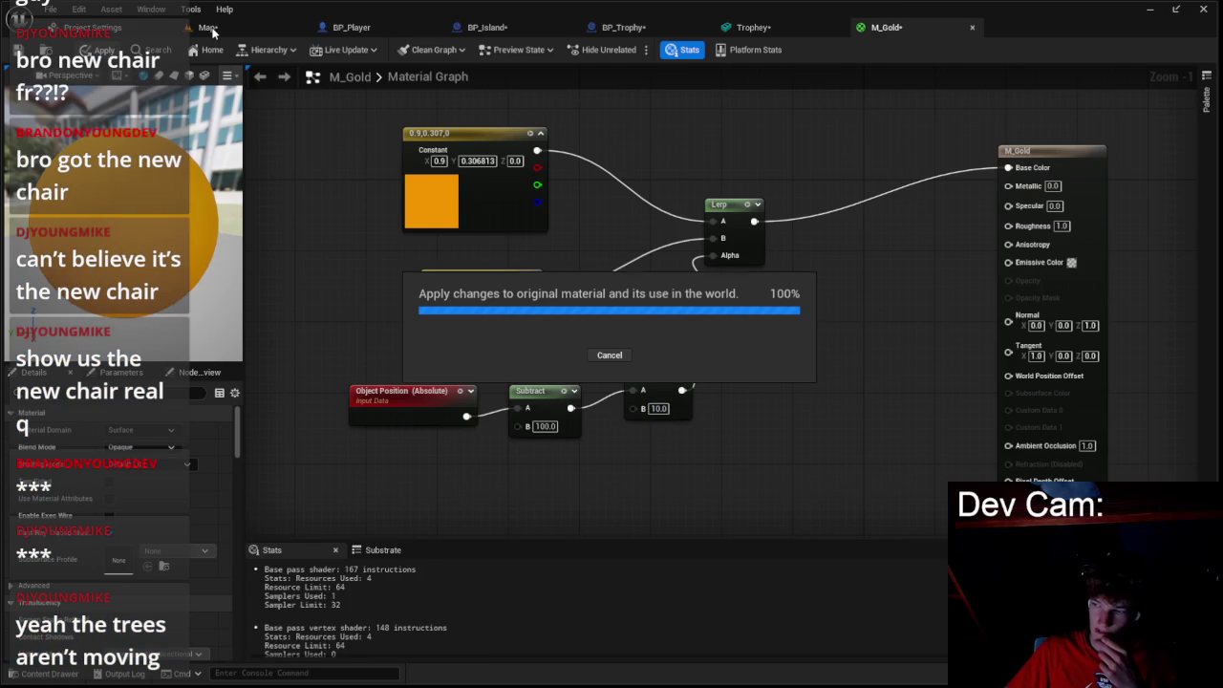
- Reset the trophy's scale to 1,1,1, play, and open BP_Island's compile errors
click(209, 28)
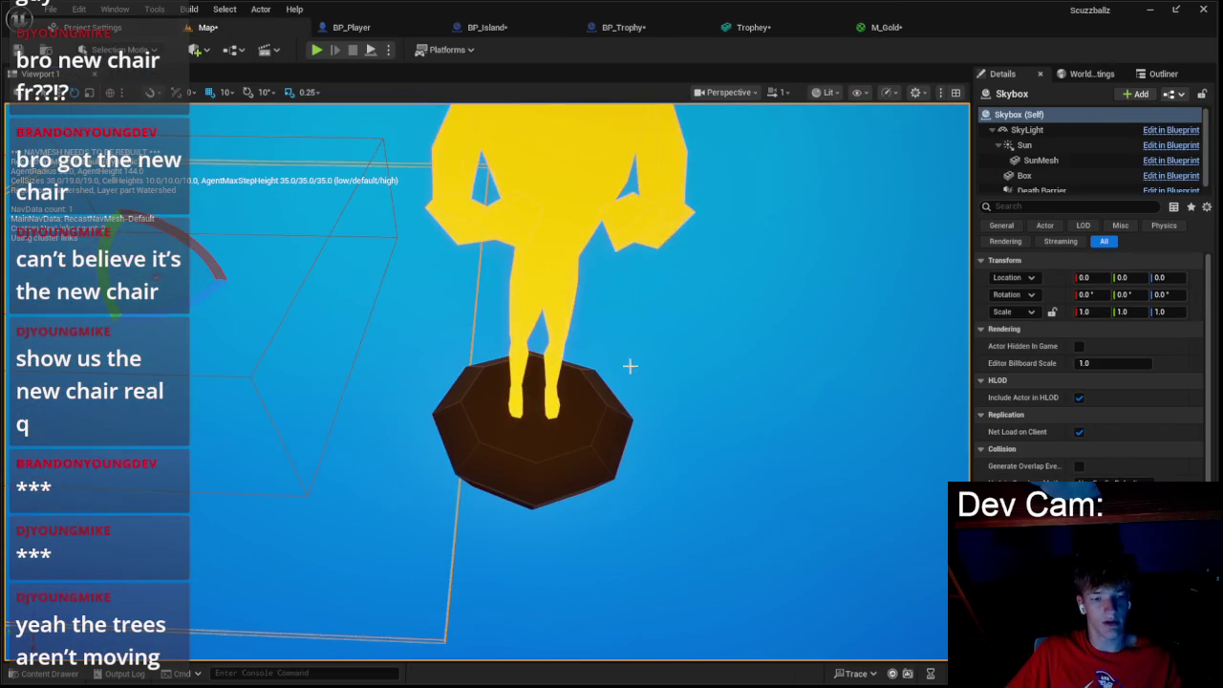
click(568, 439)
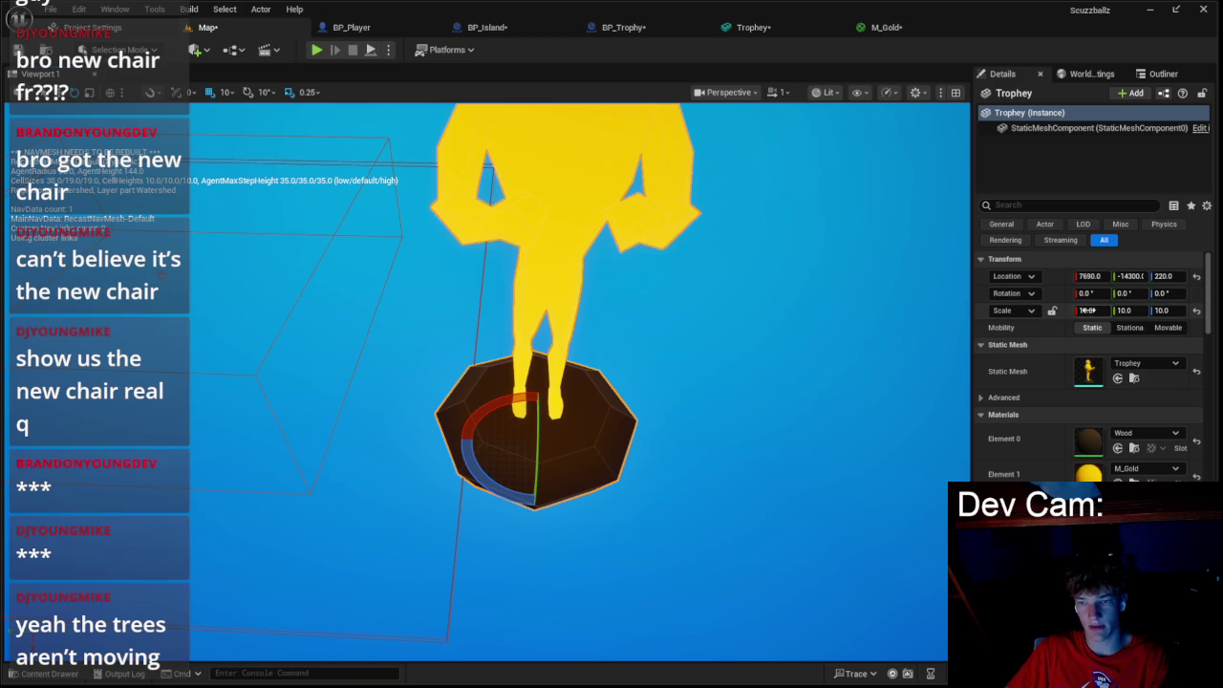
text(1)
key(Return)
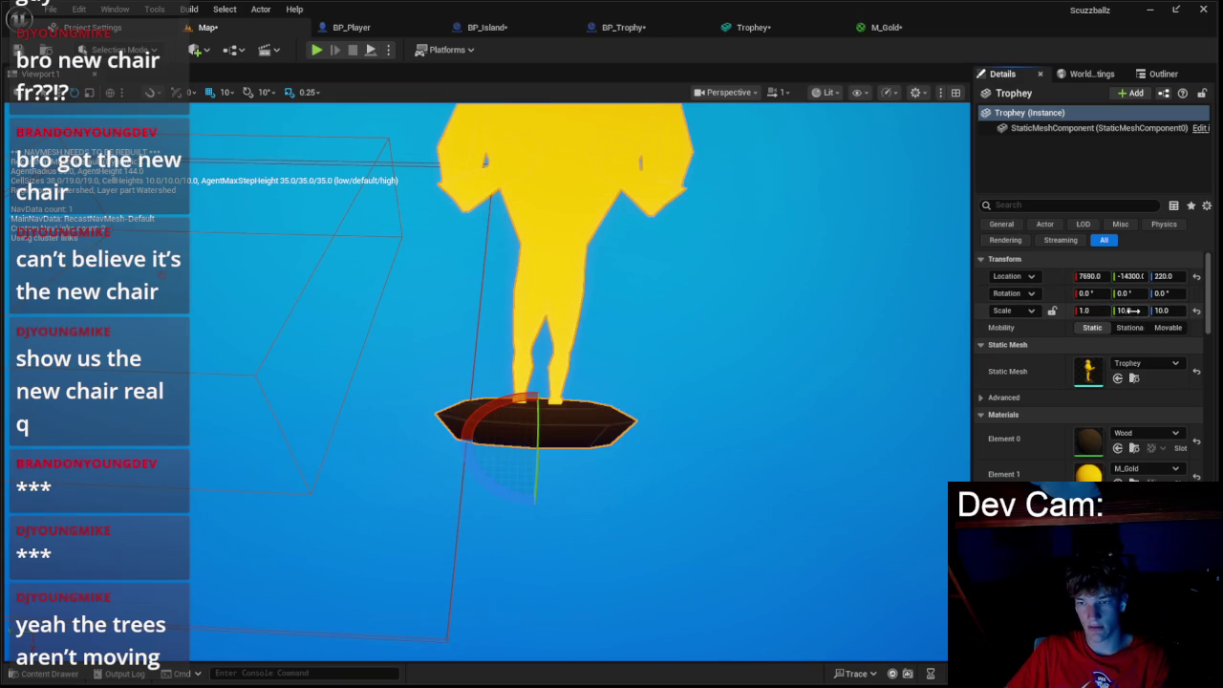
text(1)
key(Tab)
text(1)
key(Return)
click(310, 50)
click(467, 336)
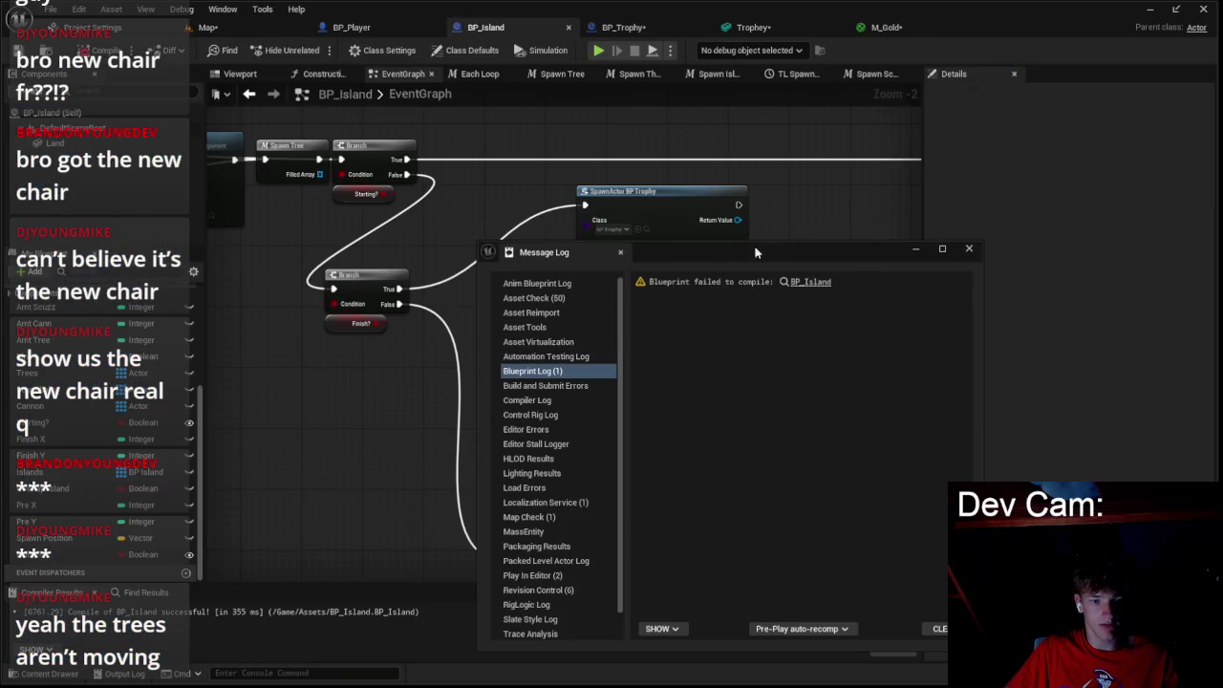
- Split the SpawnActor's Spawn Transform pin, recompile BP_Island, and play-test the level
click(837, 287)
click(969, 249)
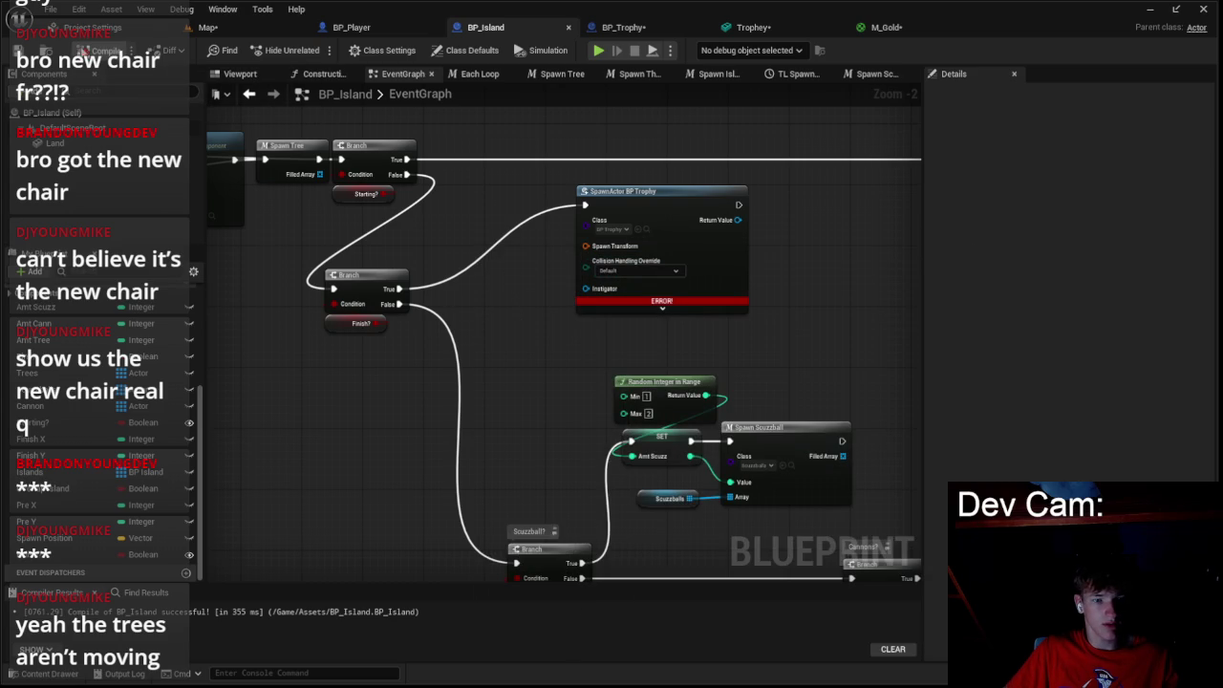
click(96, 50)
right_click(602, 245)
click(659, 295)
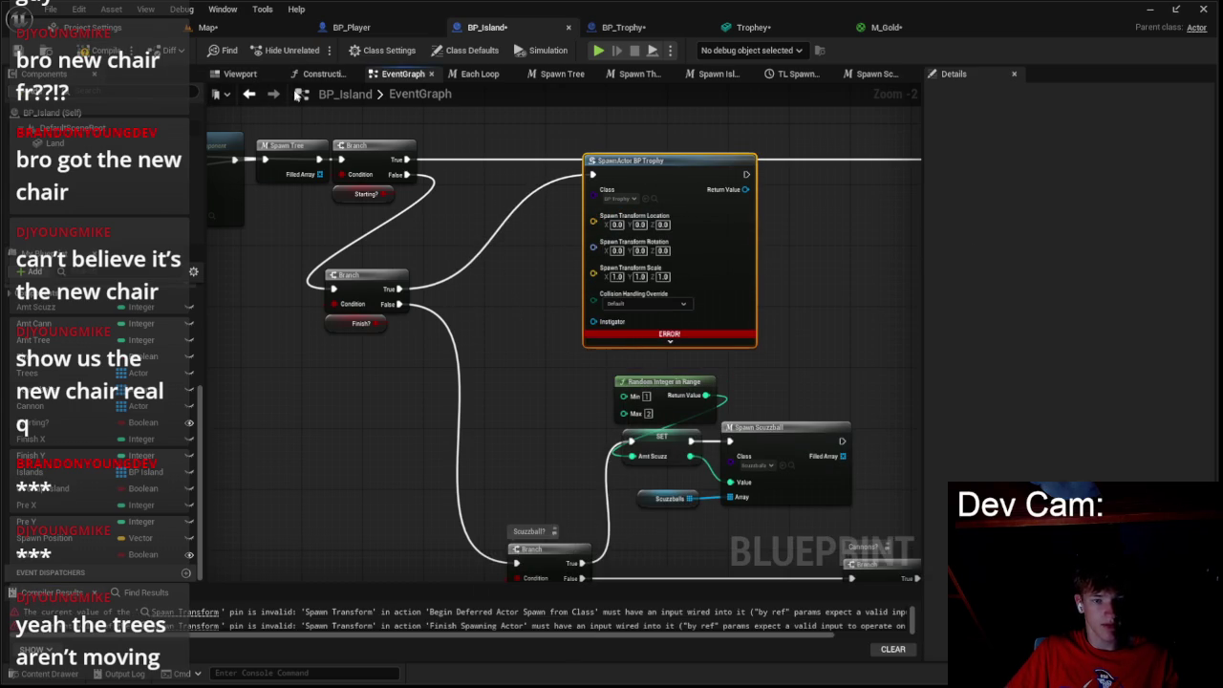
click(95, 49)
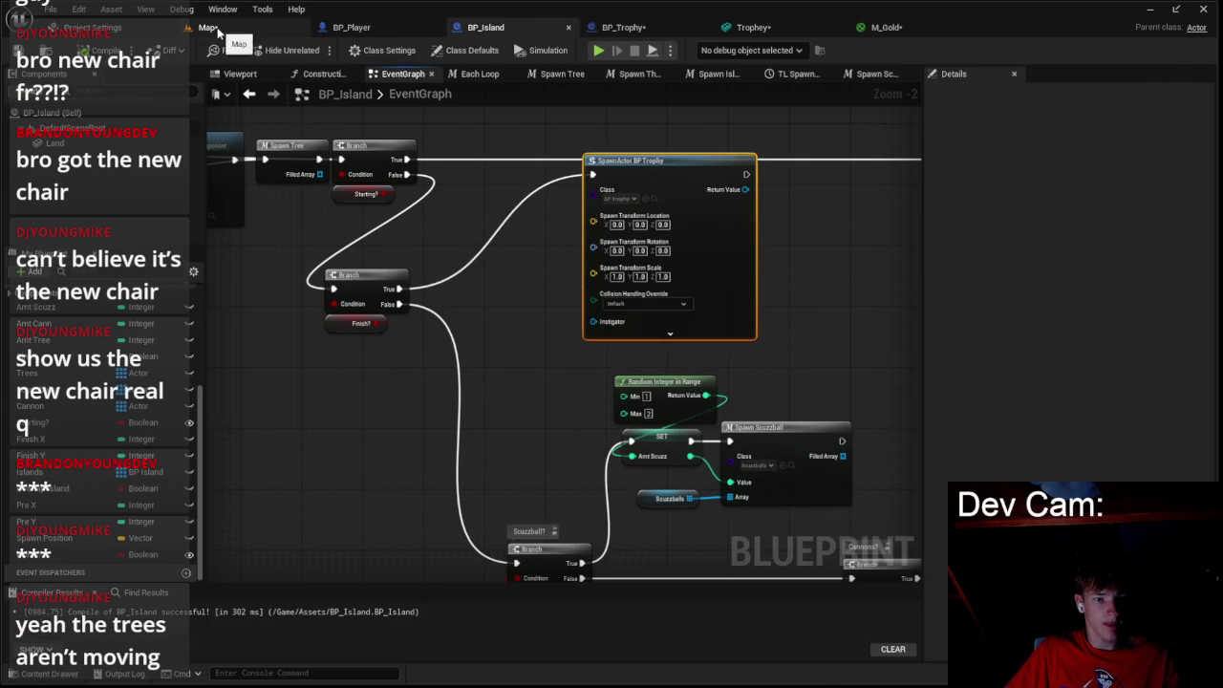
click(216, 29)
click(316, 50)
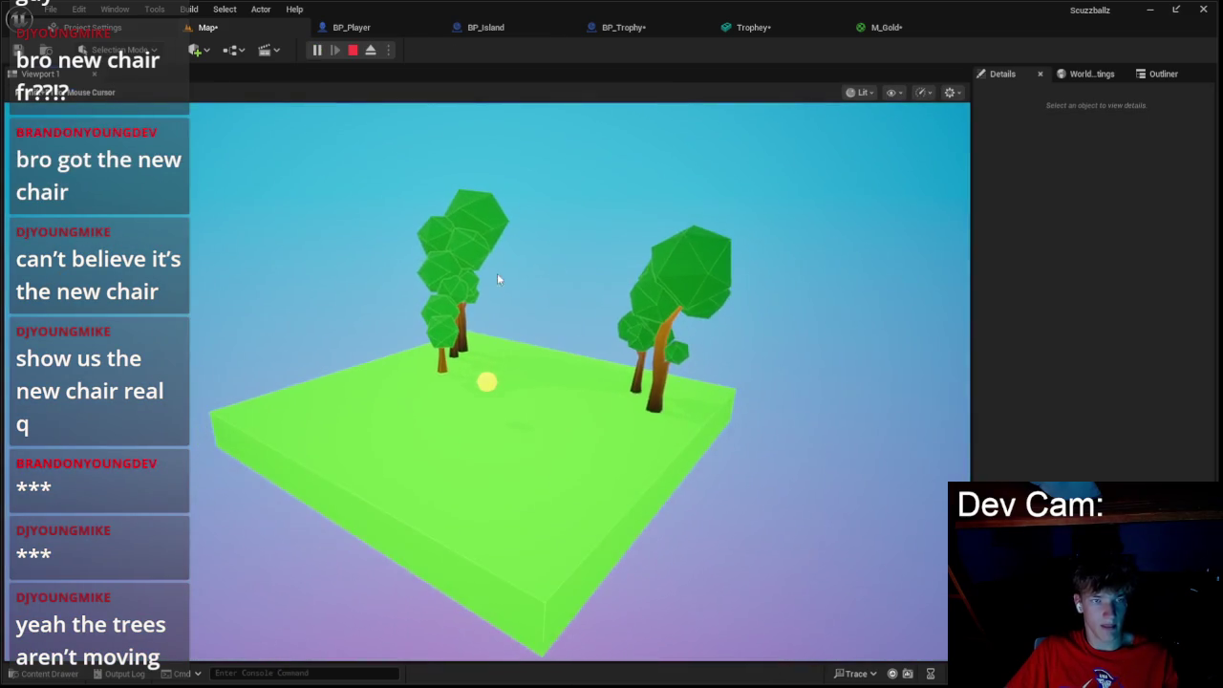
click(623, 26)
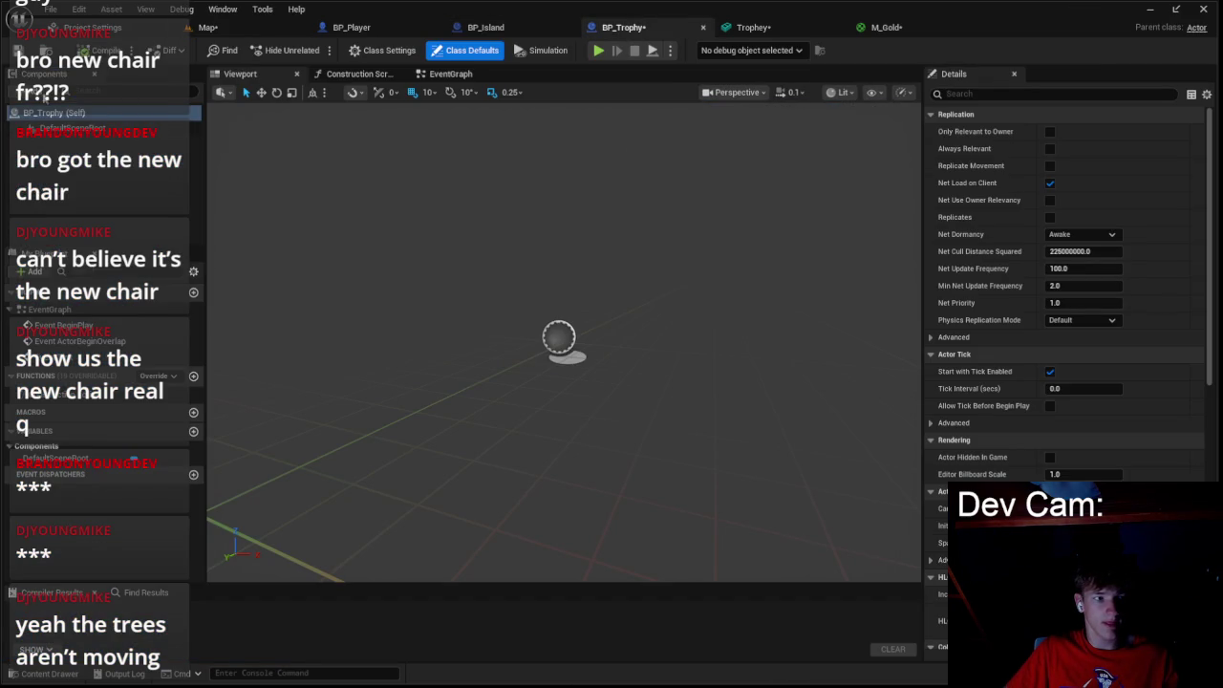
- Select BP_Trophy's Trophey mesh component, compile, and play-test the level
click(57, 142)
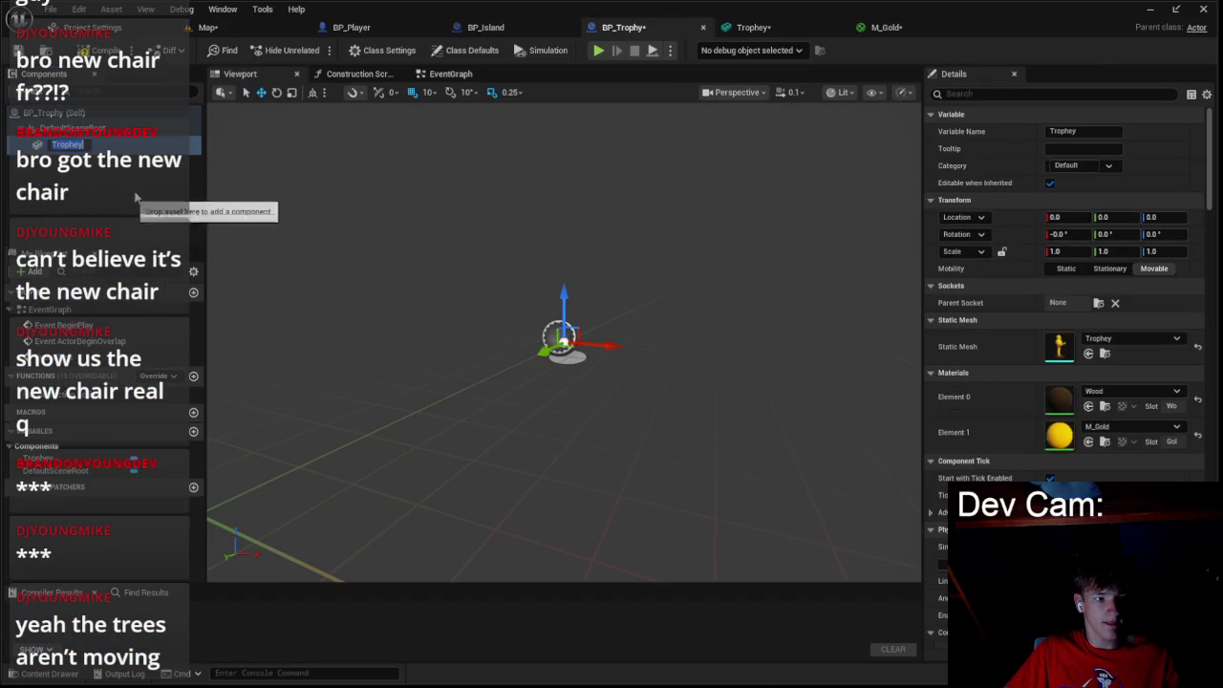
click(112, 143)
click(105, 50)
click(57, 142)
key(f)
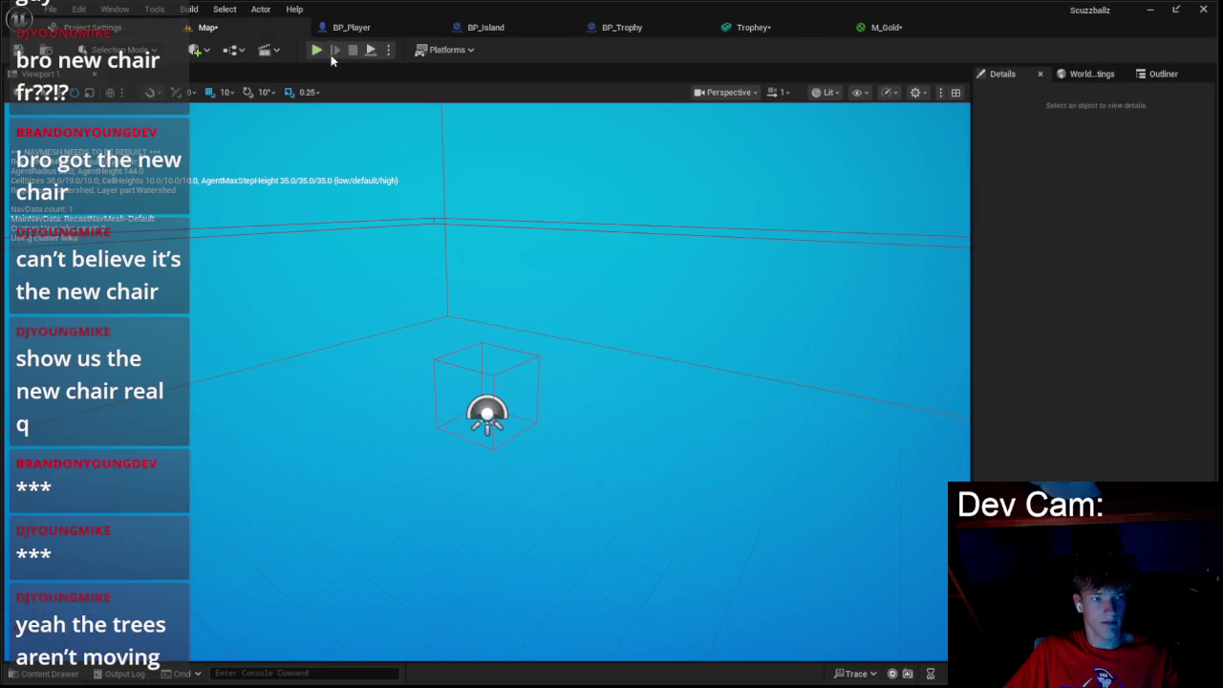
click(314, 50)
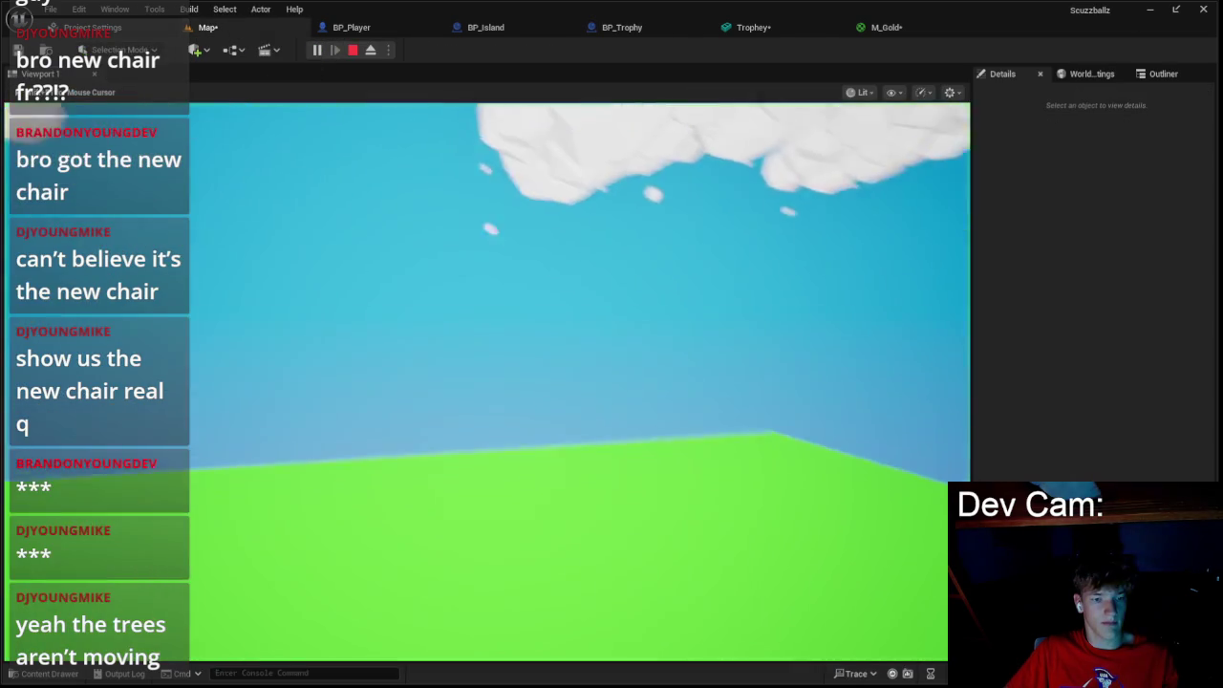
key(Escape)
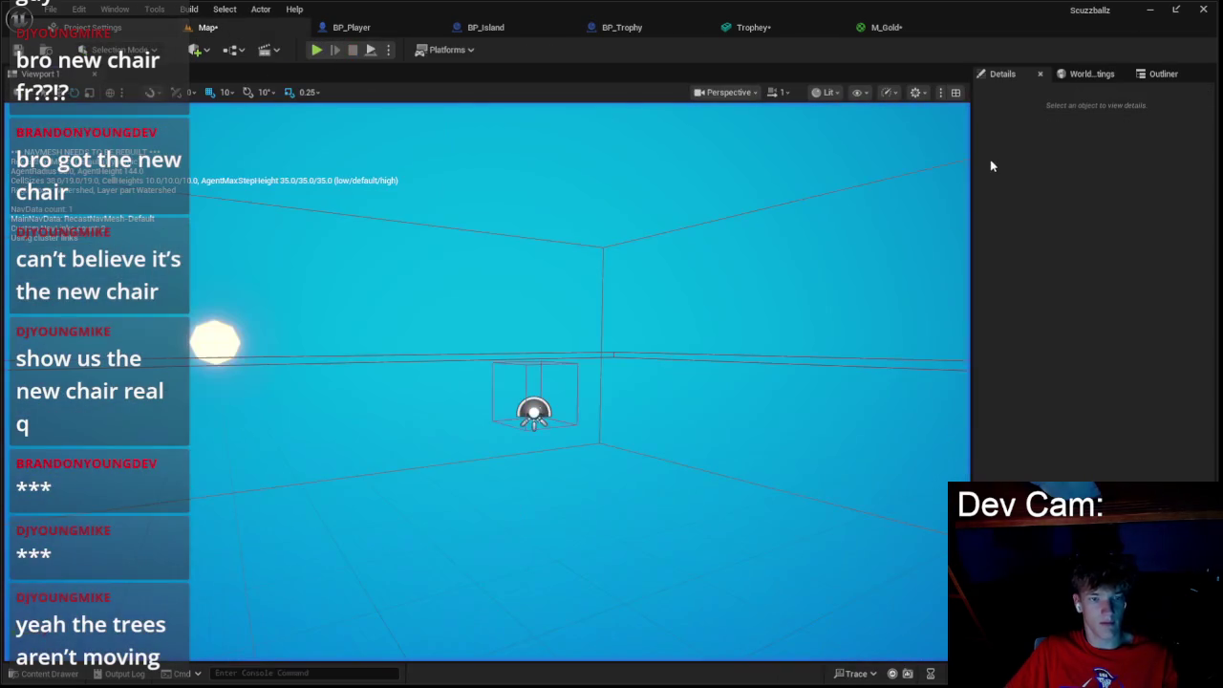
- Set the Trophey component's scale to 0.25 and play-test
click(622, 27)
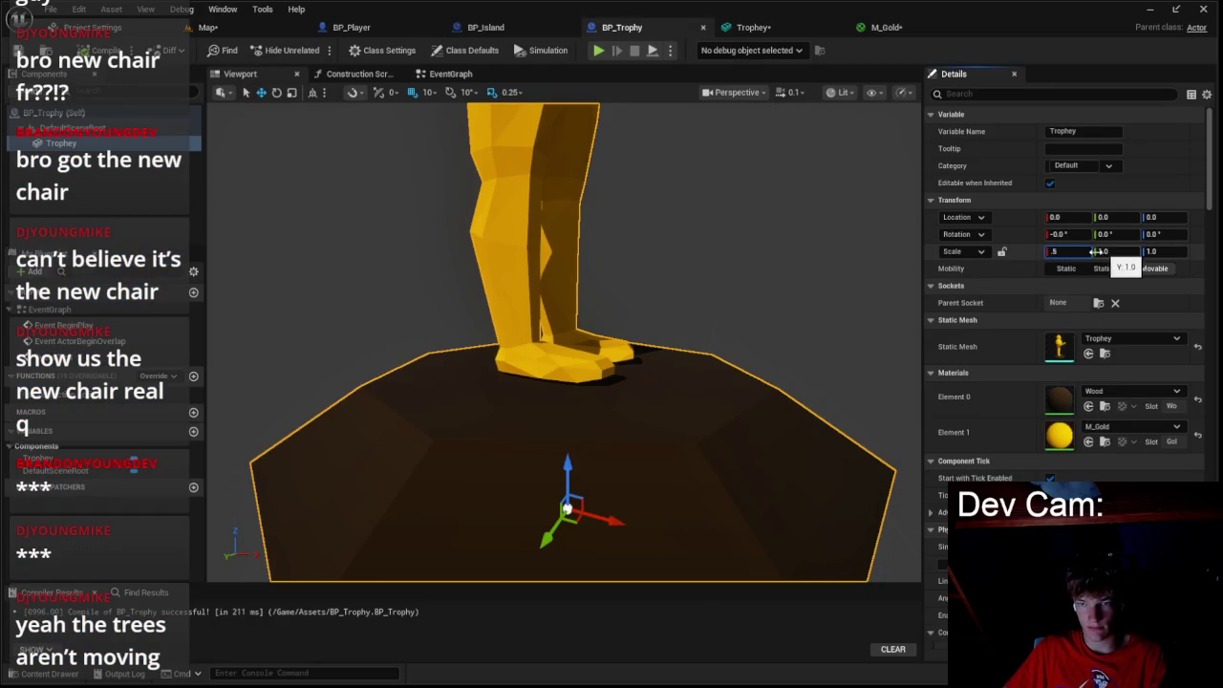
key(Tab)
text(.25)
key(Return)
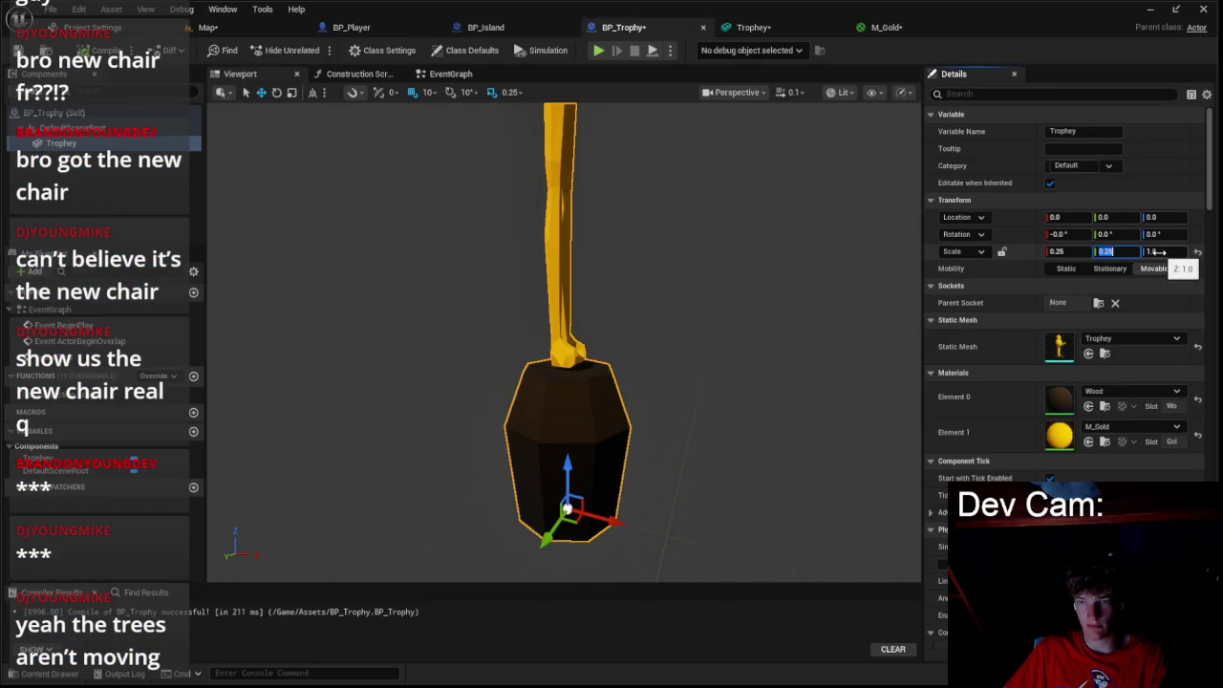
text(5)
key(Return)
click(208, 27)
click(318, 50)
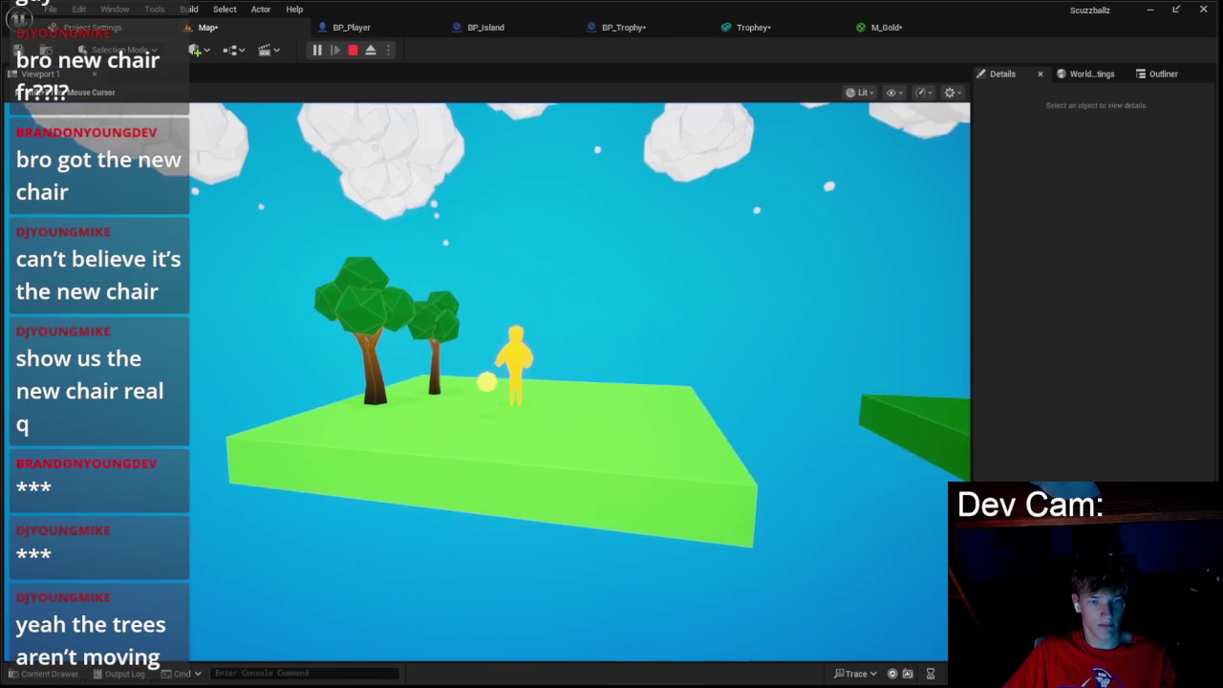
key(Escape)
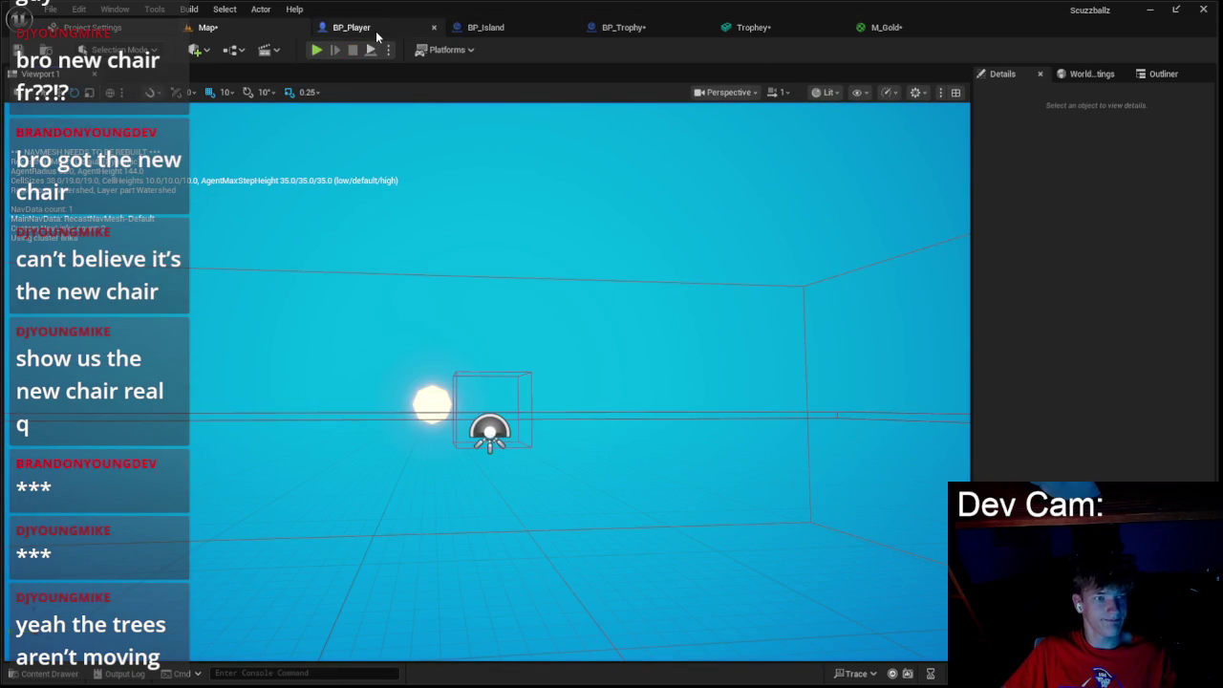
- Change the Trophey component's scale to 0.1 on all axes and test again
click(644, 27)
click(1078, 250)
text(0.1)
key(Tab)
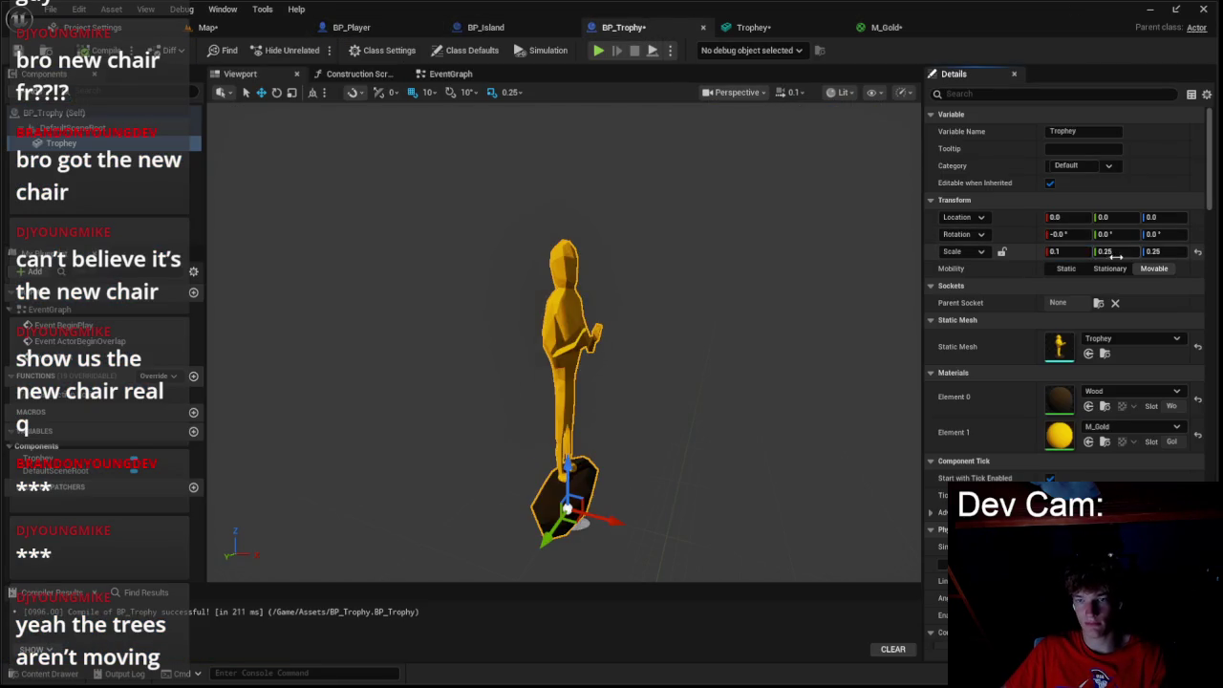
text(0.1)
key(Tab)
text(0.1)
key(Return)
click(186, 10)
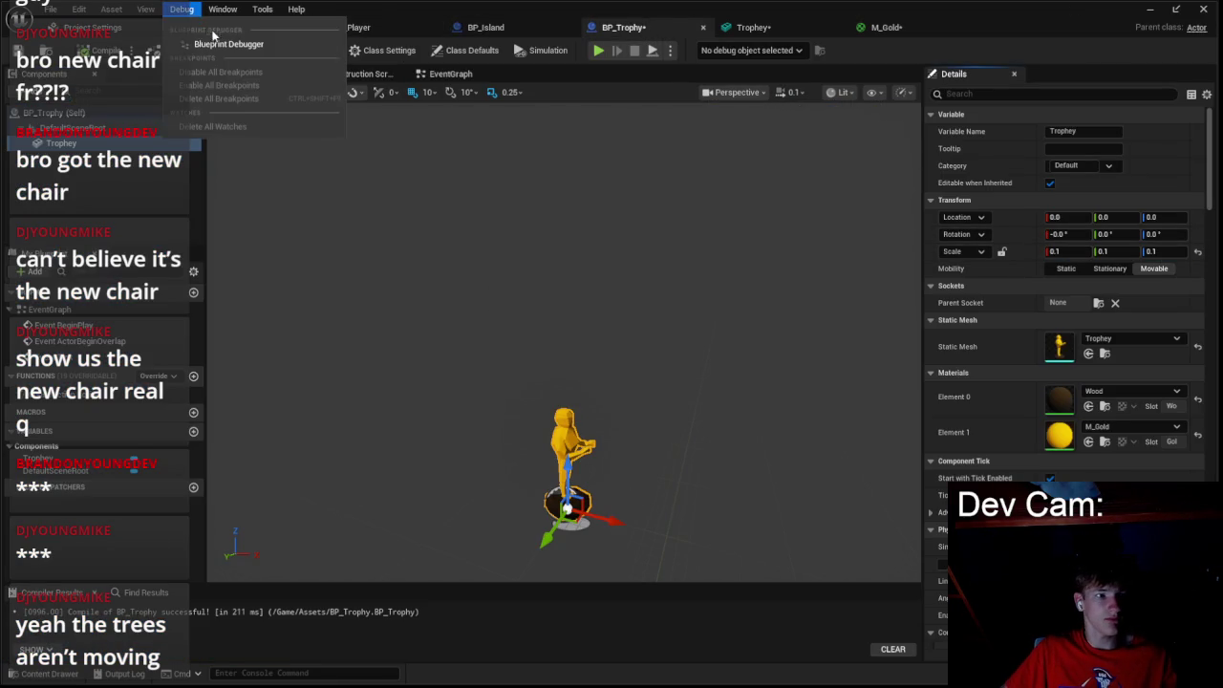
click(207, 27)
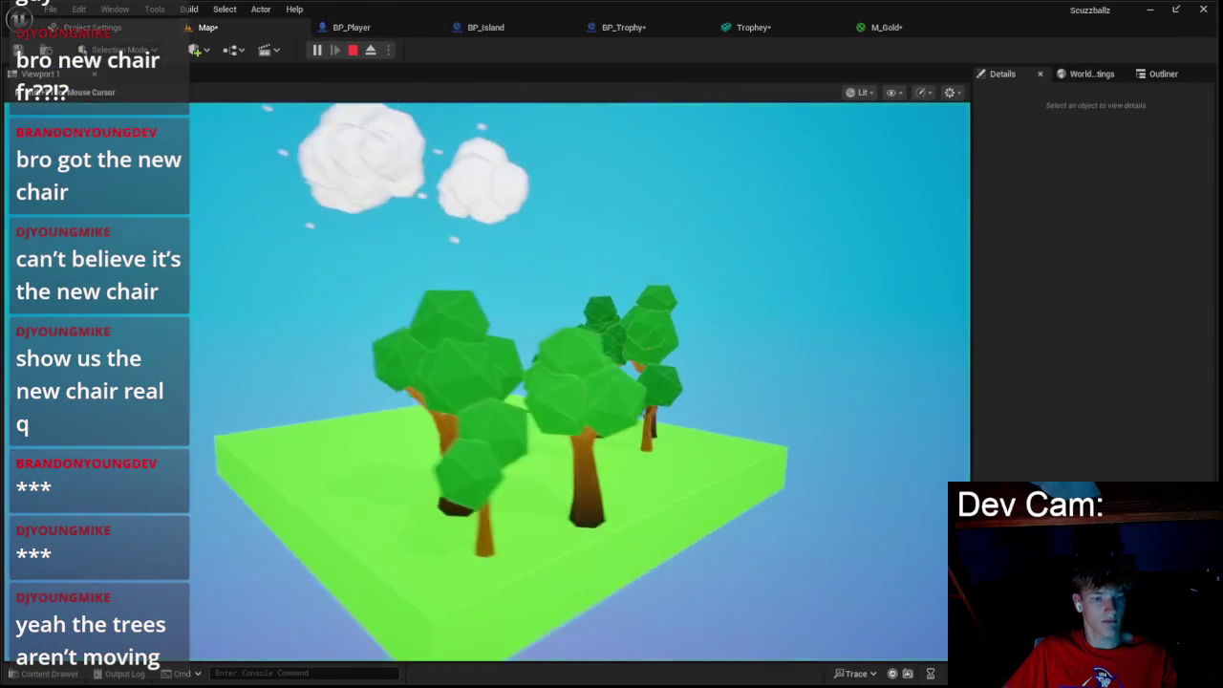
key(Escape)
- Try a Trophey component scale of 0.125 and play-test
click(368, 27)
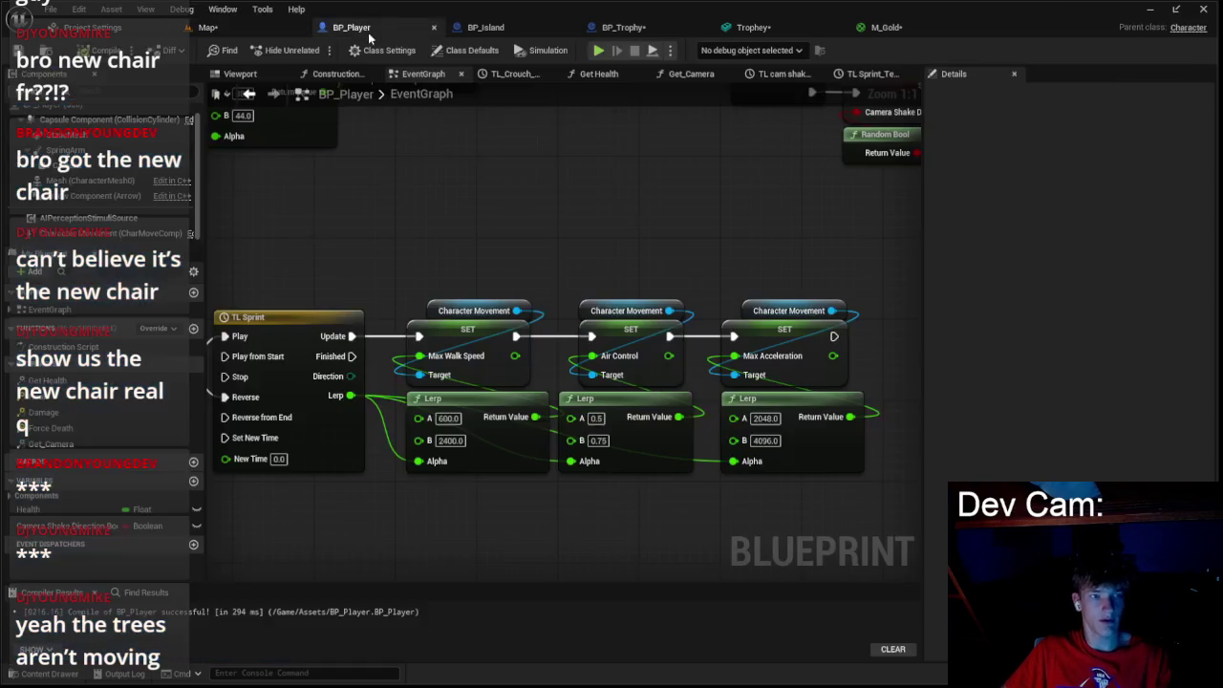
click(624, 29)
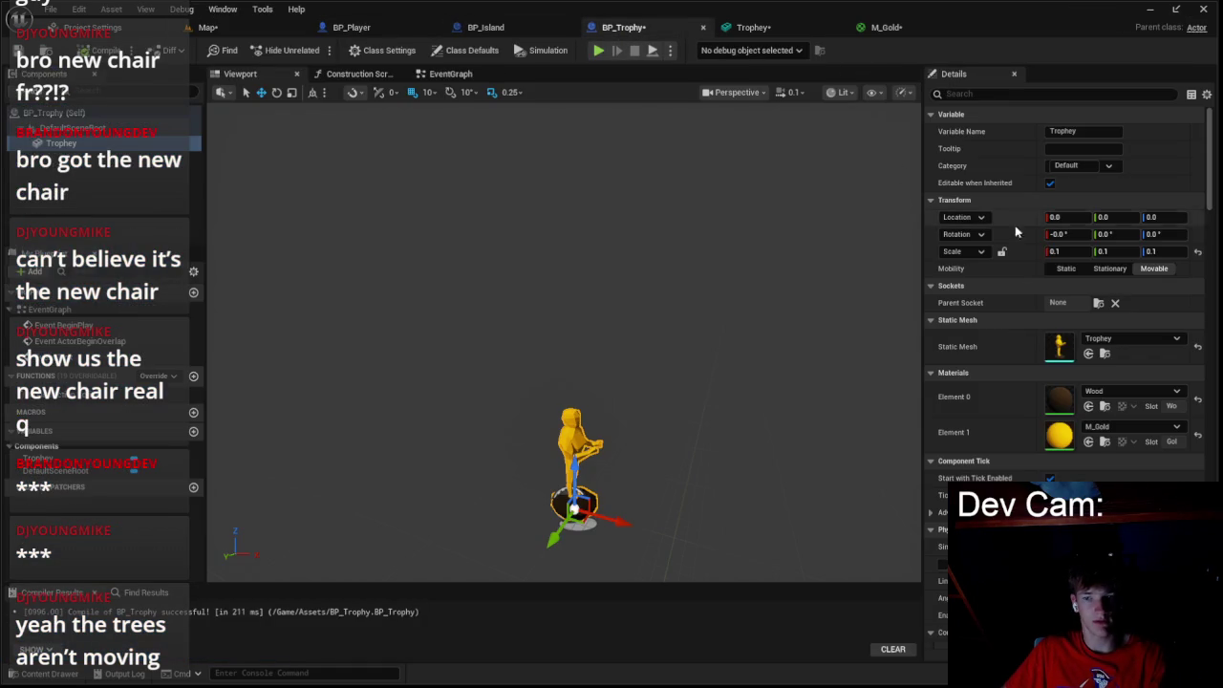
key(Return)
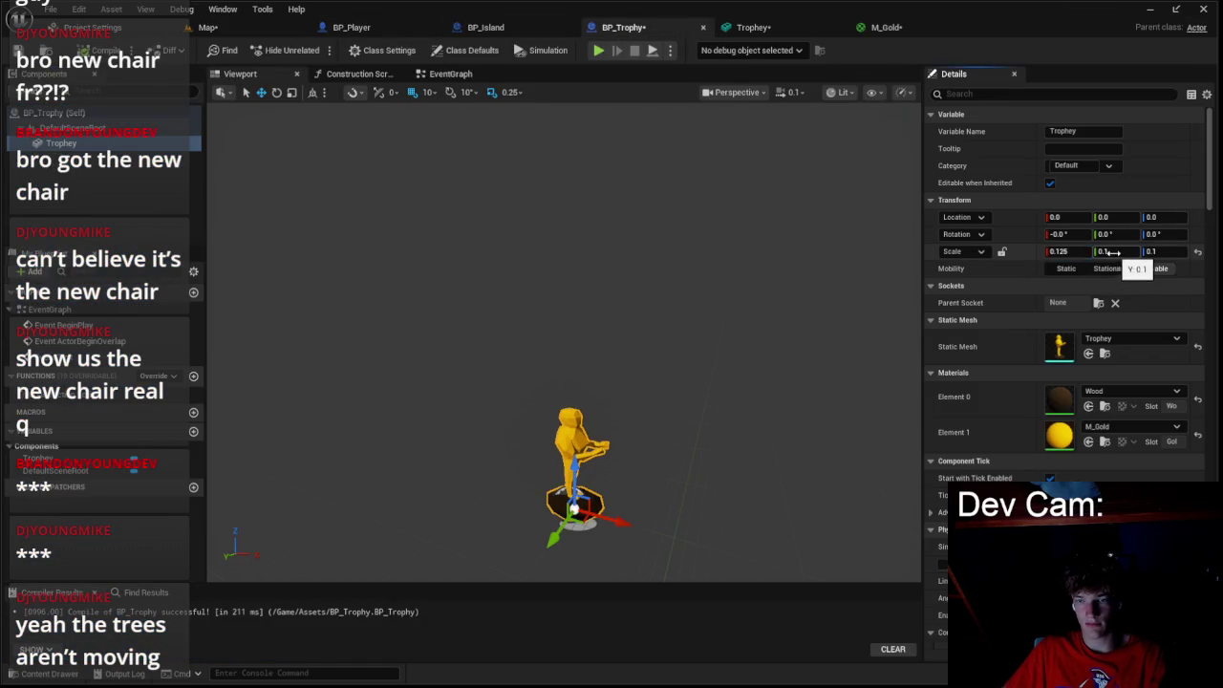
text(5)
key(Tab)
text(5)
key(Return)
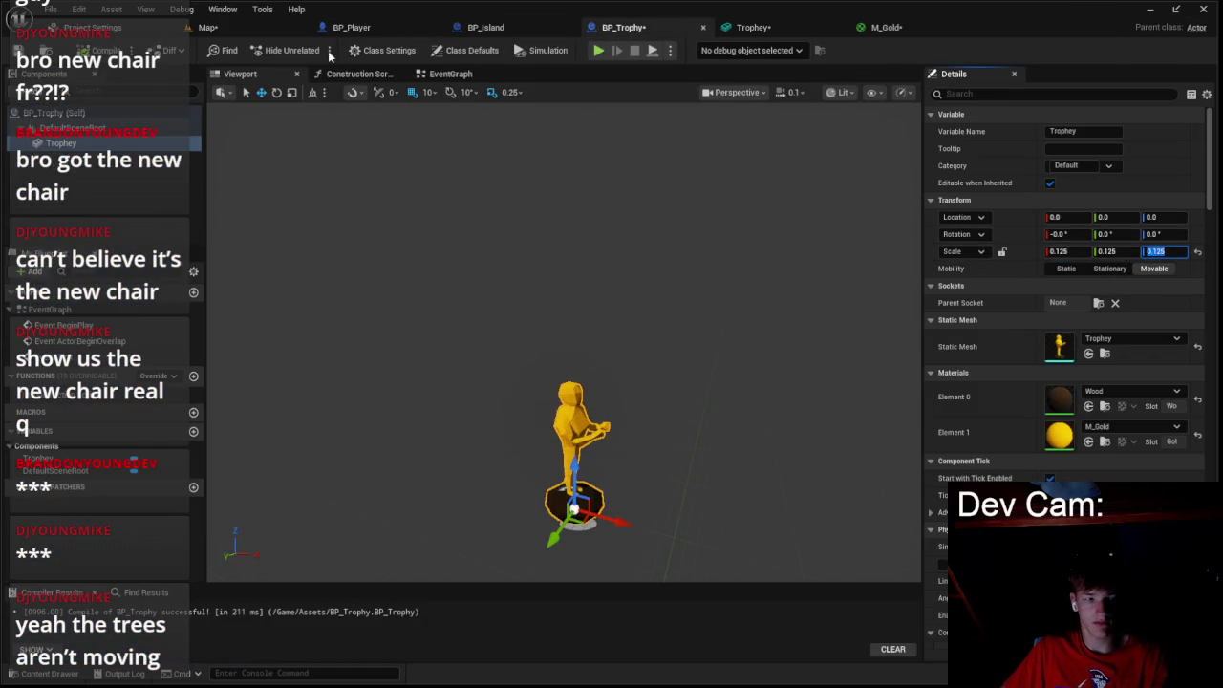
click(205, 27)
click(315, 51)
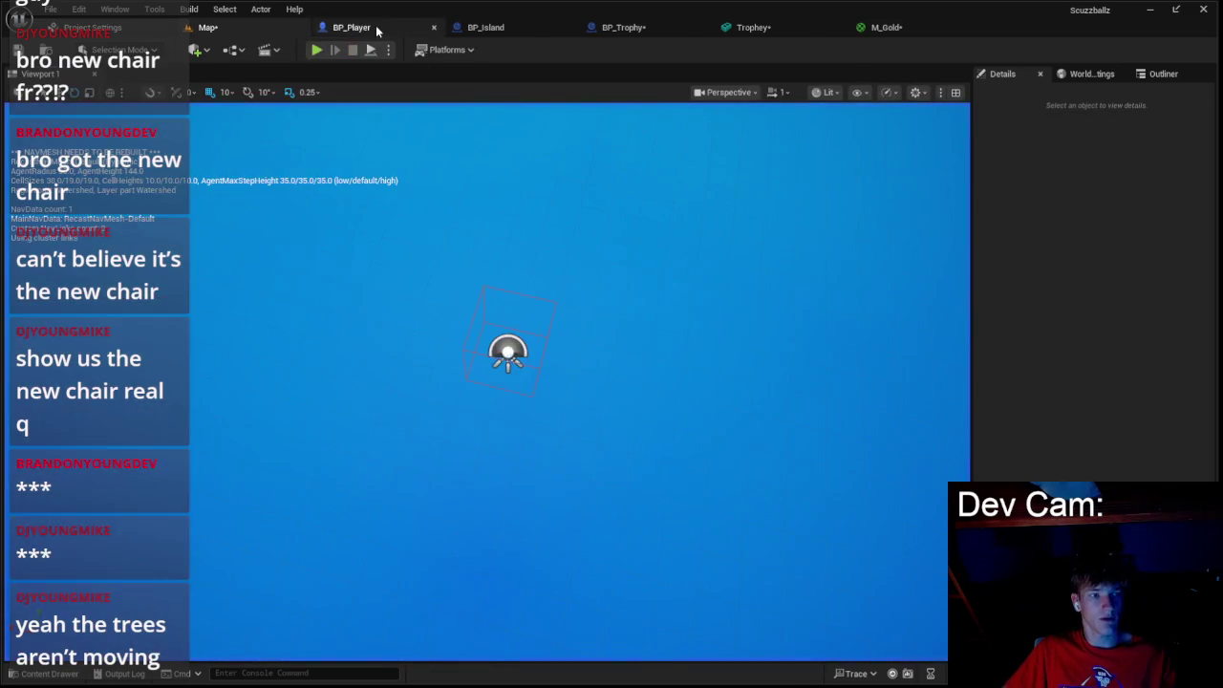
- Settle on a Trophey component scale of 0.15 and play-test
click(351, 27)
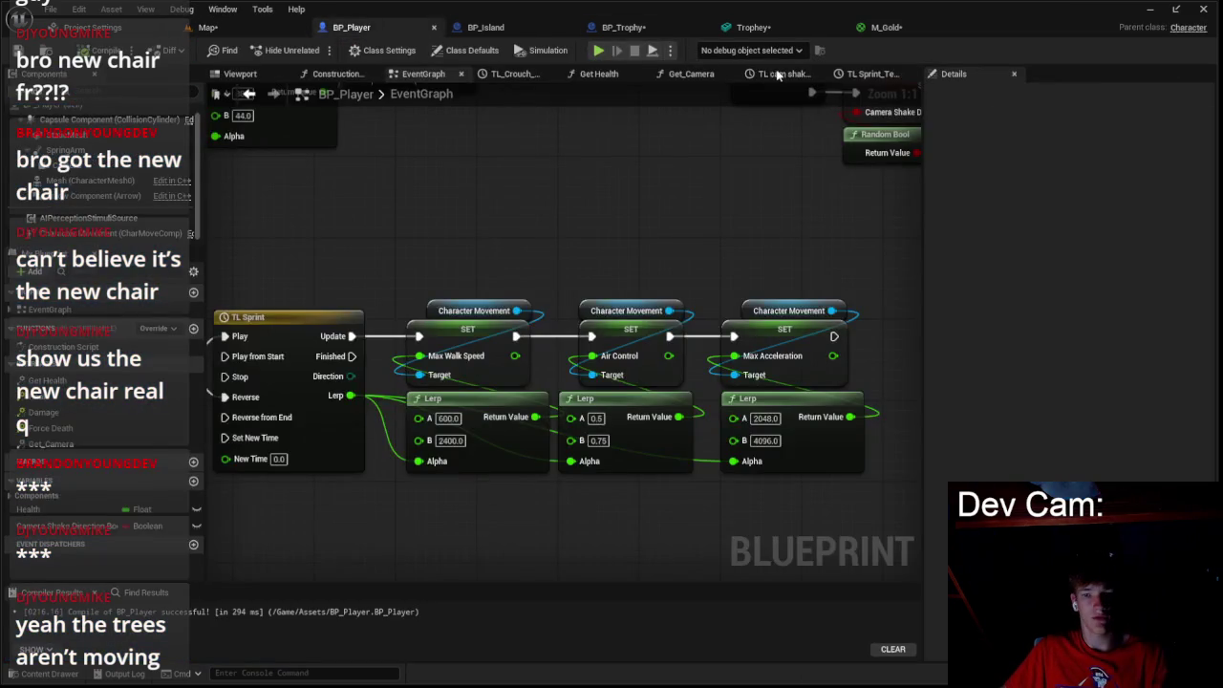
click(486, 27)
click(623, 27)
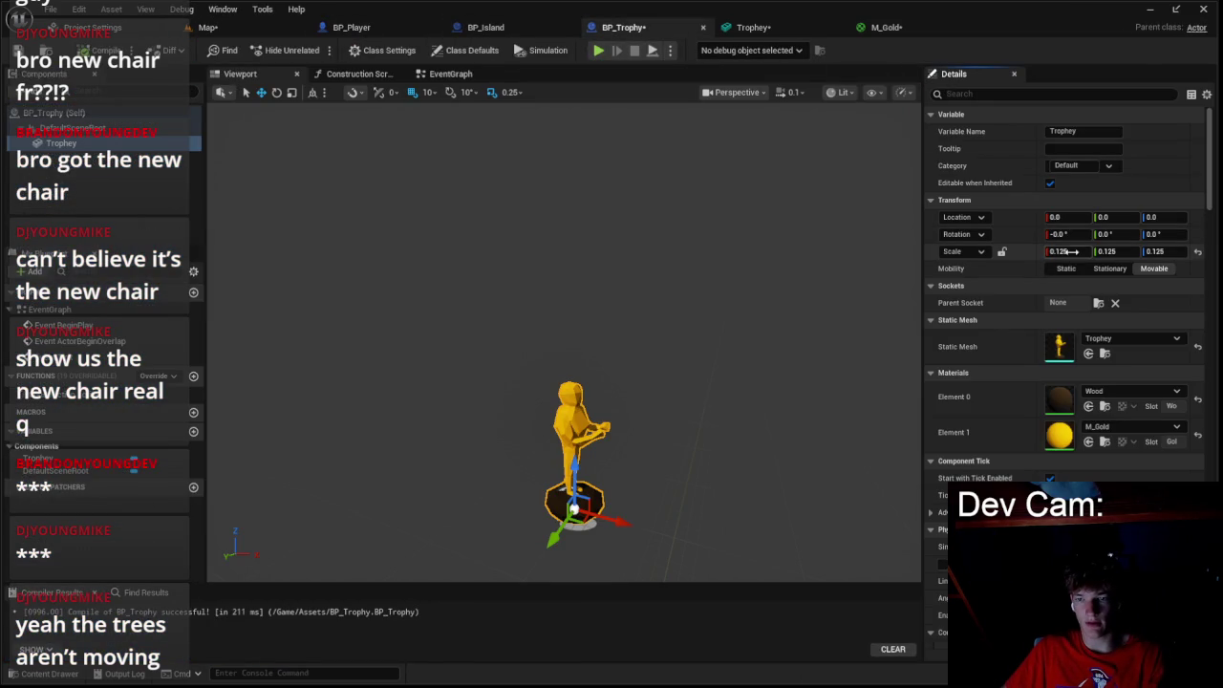
key(Return)
text(5)
click(1154, 251)
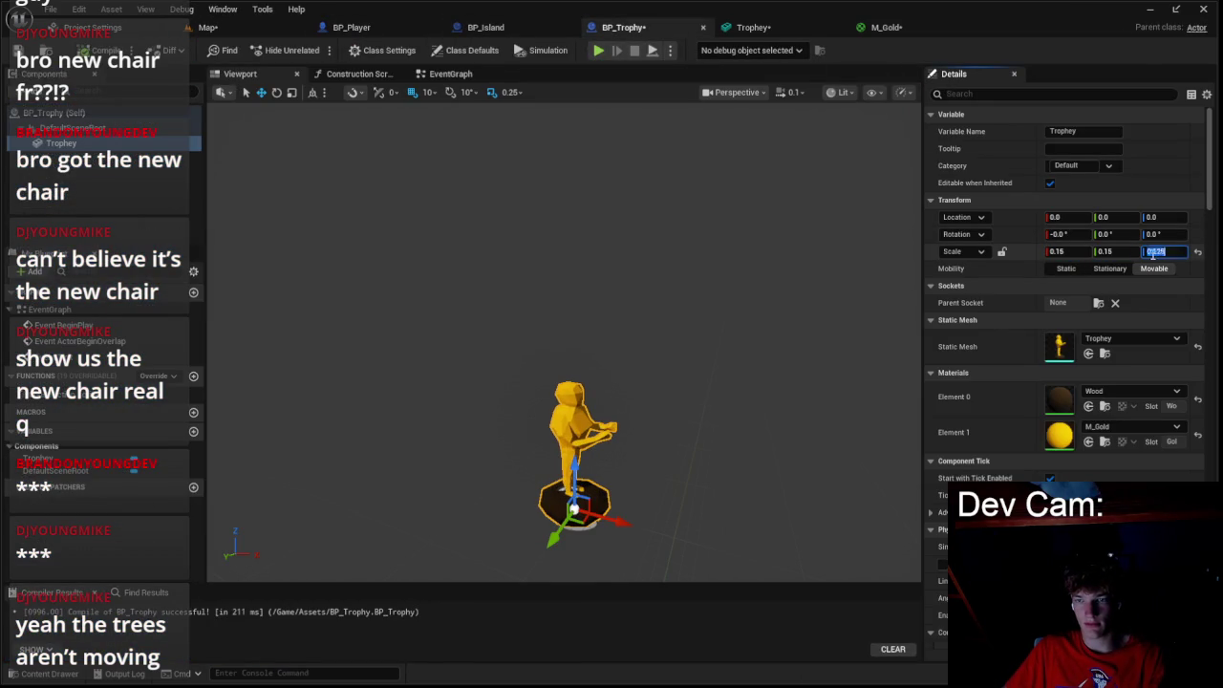
text(.15)
key(Return)
click(208, 27)
click(316, 50)
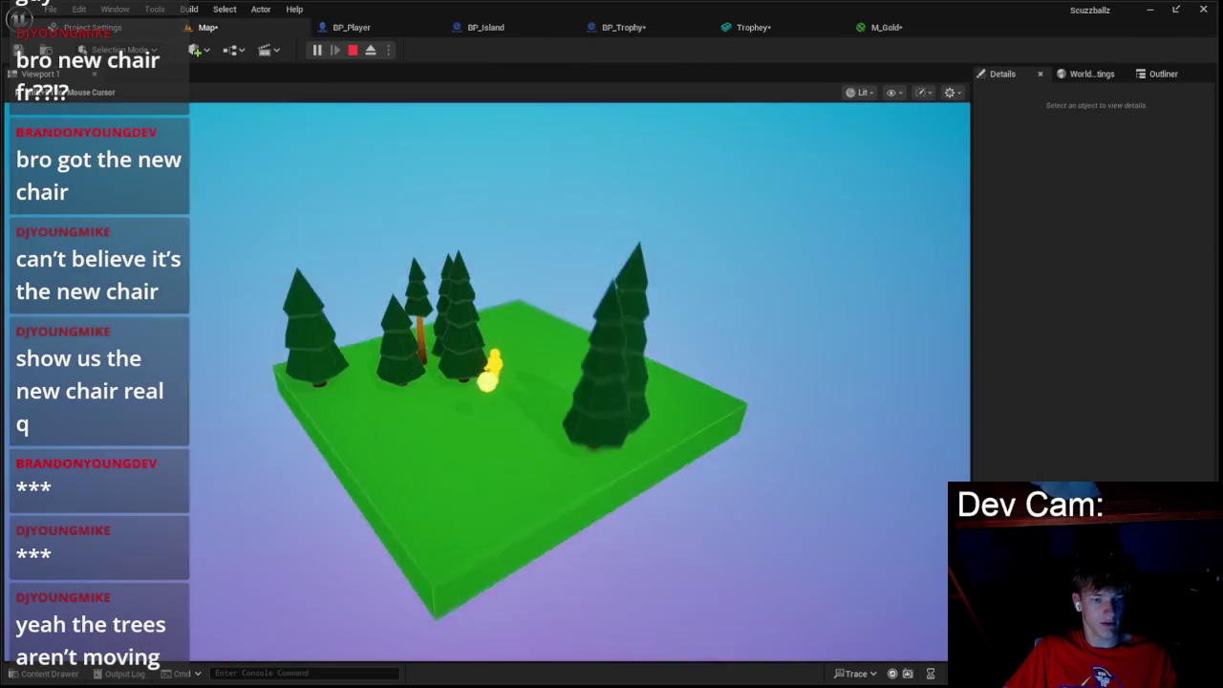
key(Escape)
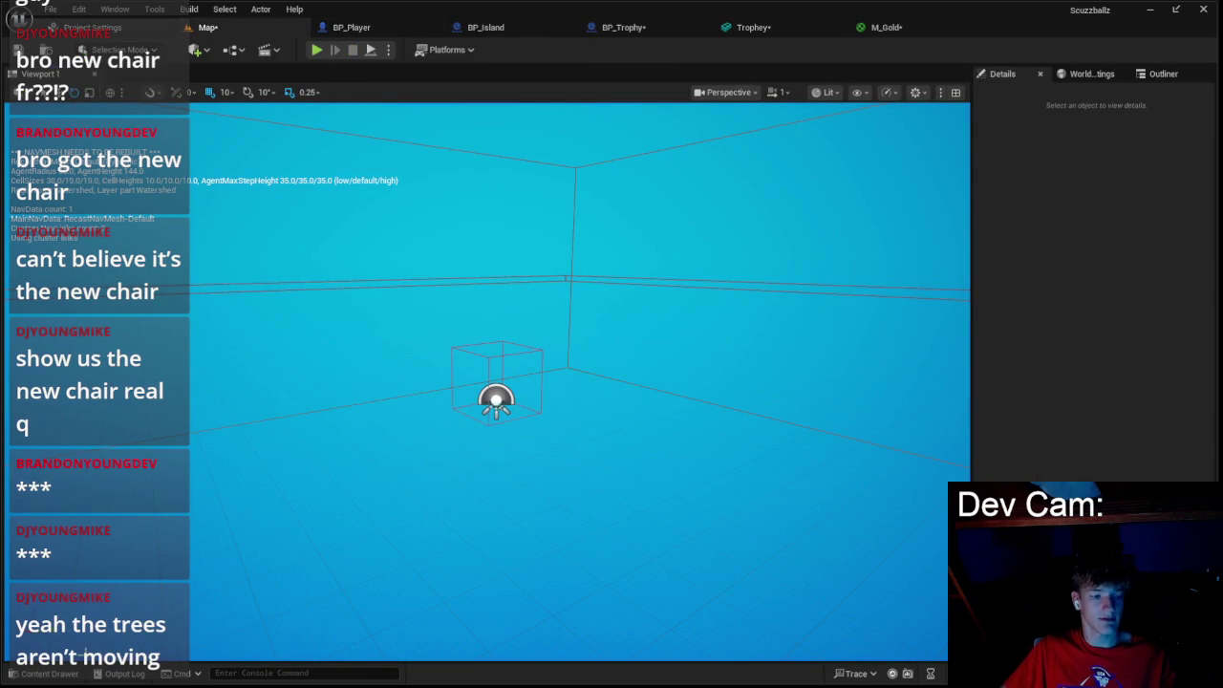
- Place another Trophey mesh in the level at 0.15 scale on every axis
click(43, 673)
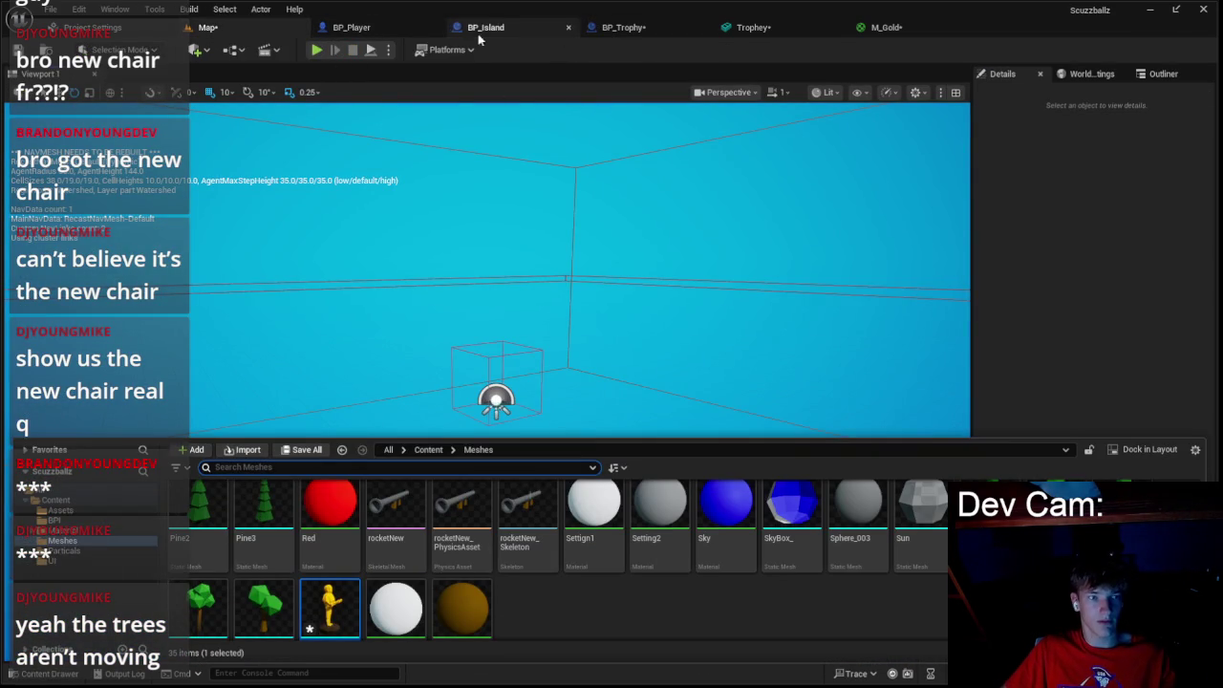
mouse_move(329, 608)
mouse_down()
mouse_move(497, 338)
mouse_move(538, 434)
mouse_up()
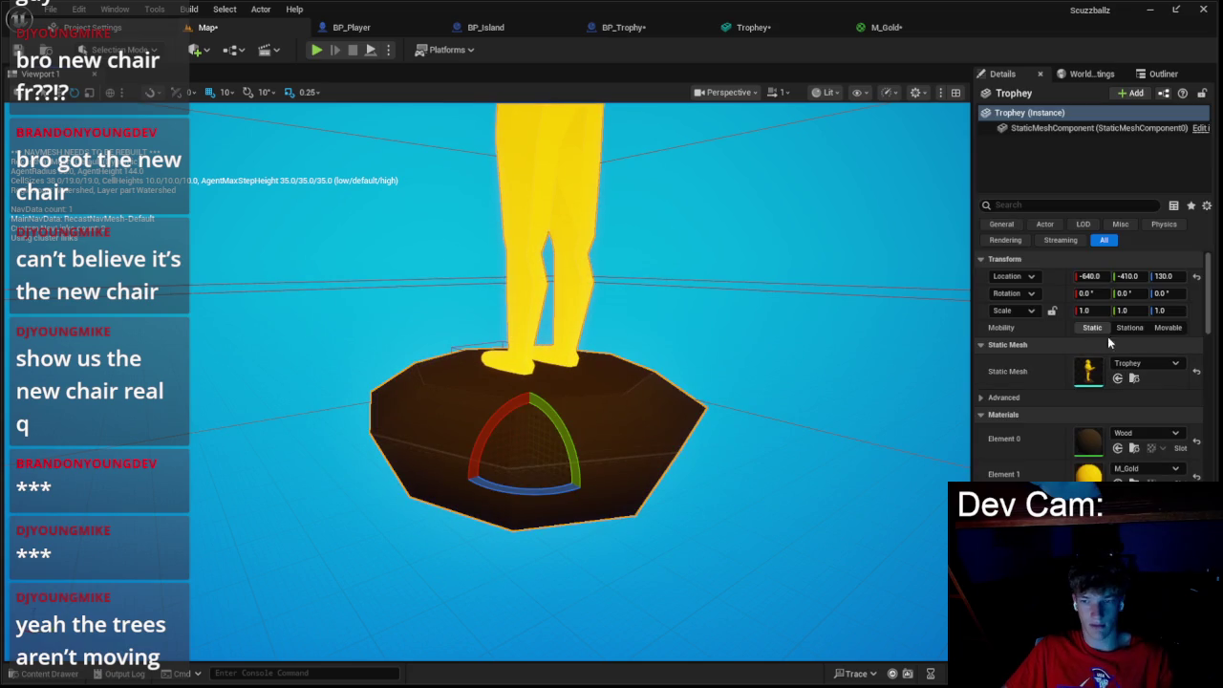
text(.15)
key(Return)
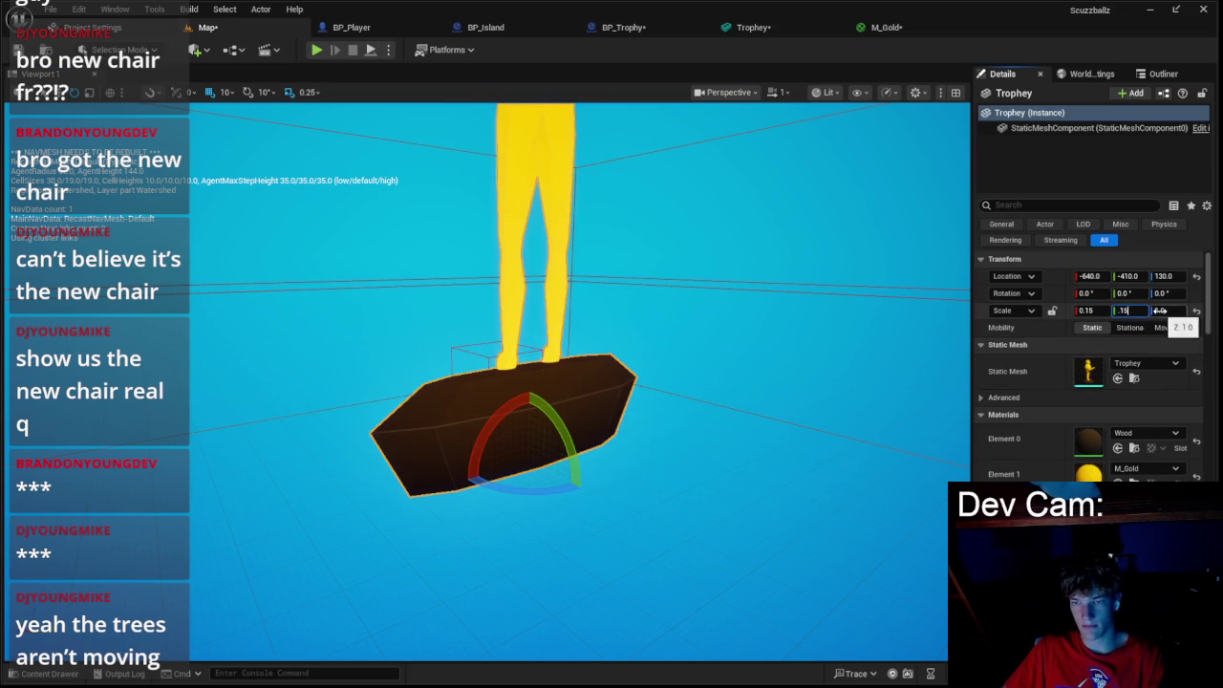
key(Return)
key(Return)
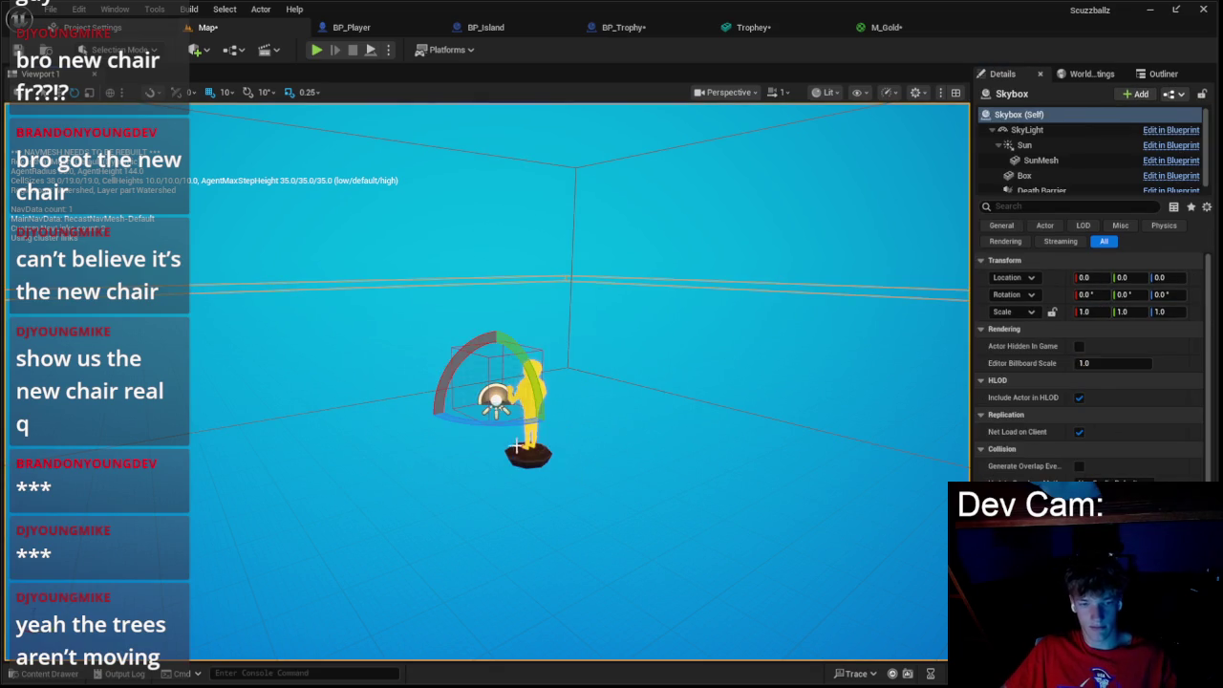
key(f)
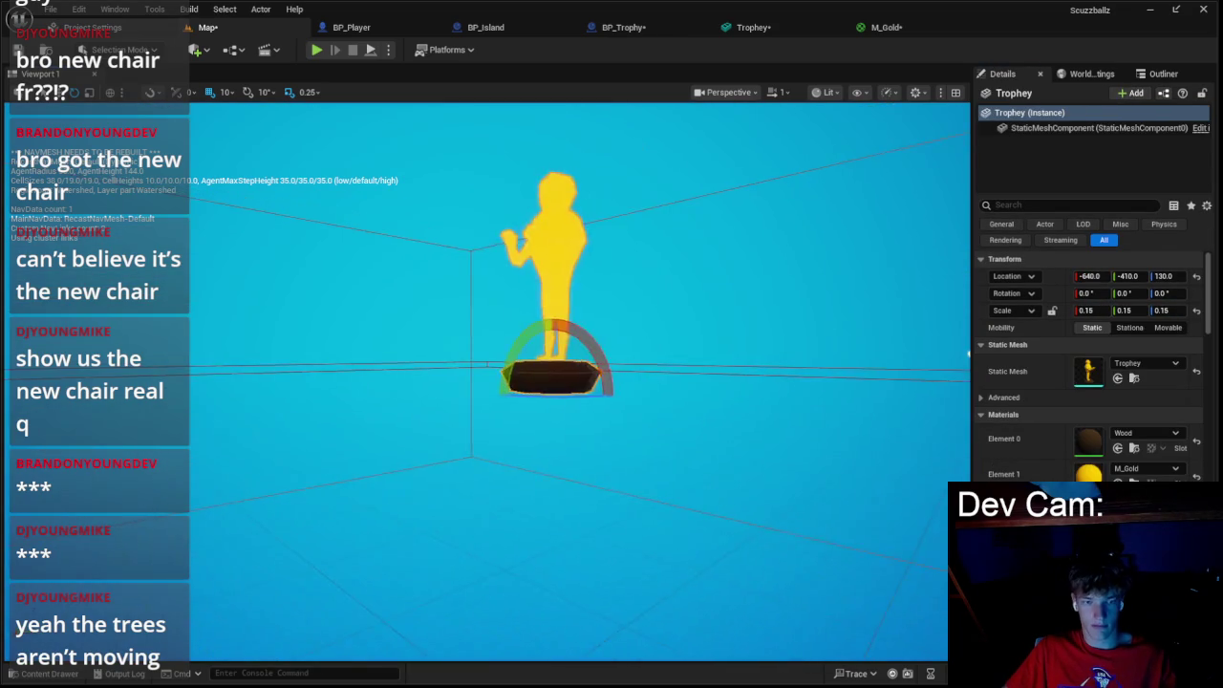
click(659, 420)
click(887, 27)
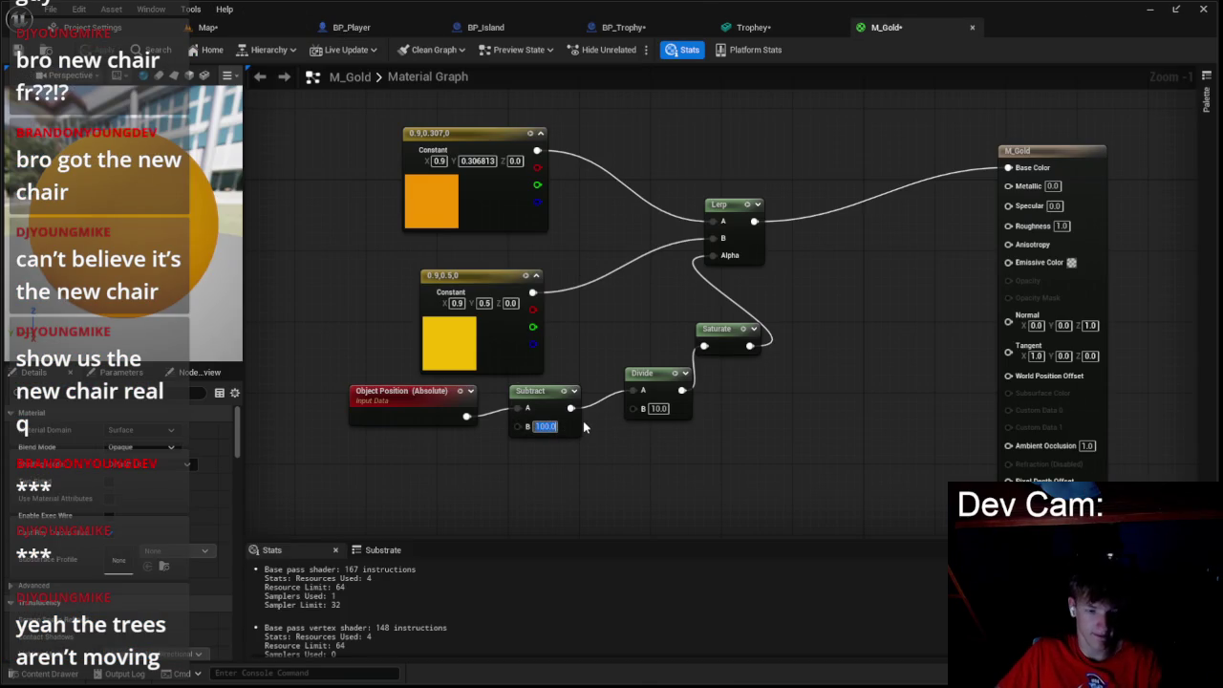
- Change the Subtract node's B value and apply M_Gold
text(1)
key(Return)
text(0)
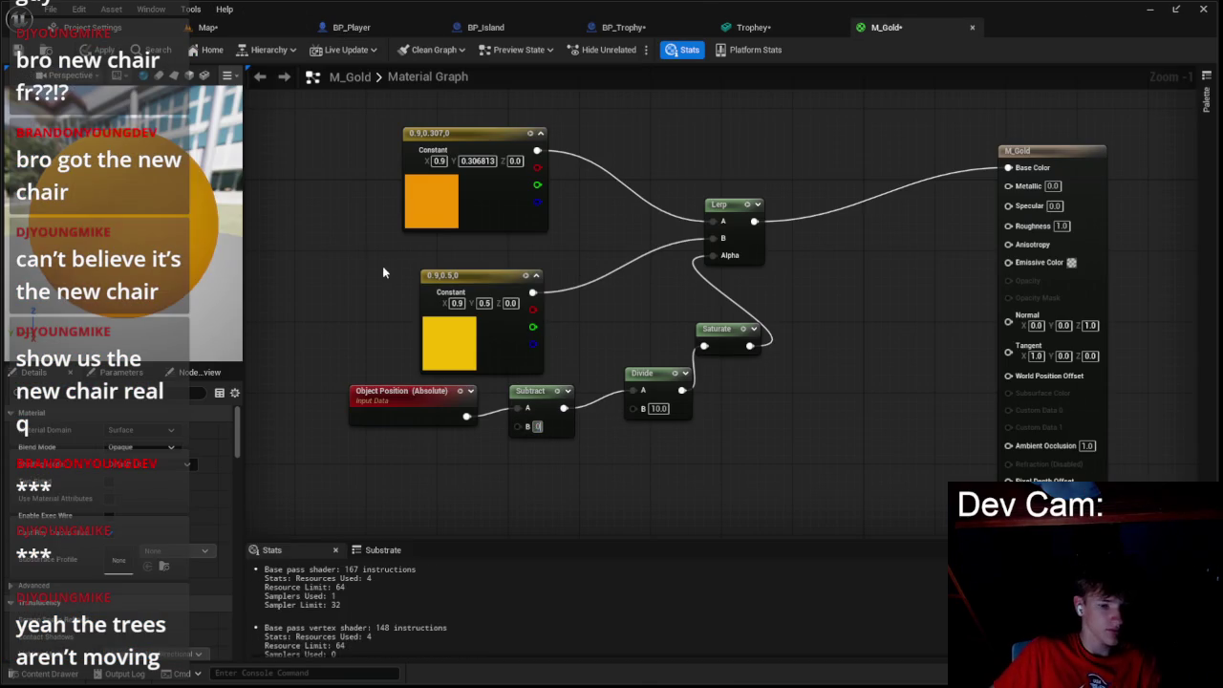
click(103, 49)
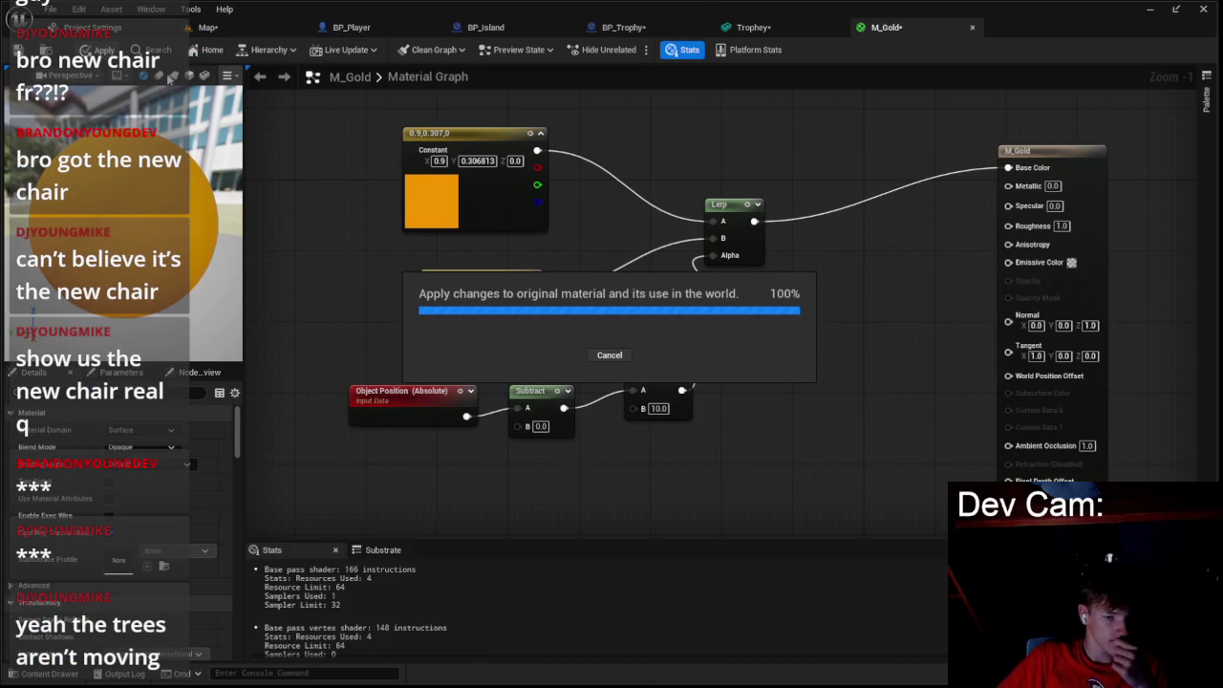
- Select the placed trophy and keep its Z scale at 0.15
click(222, 32)
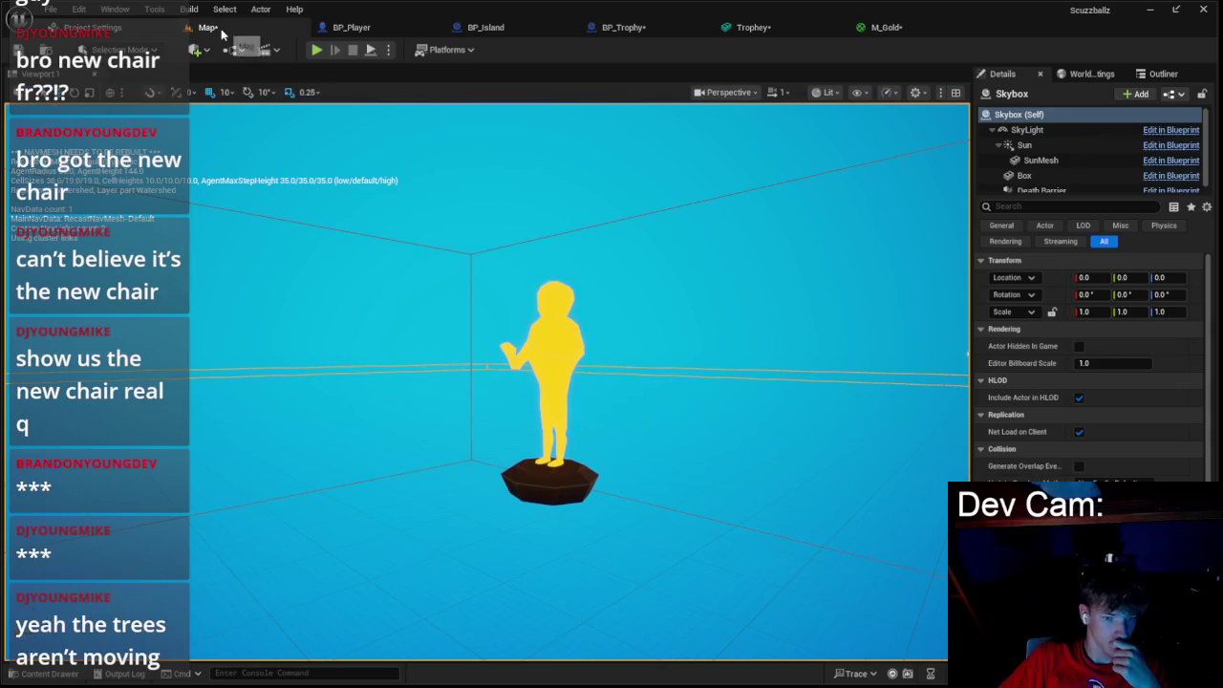
click(565, 373)
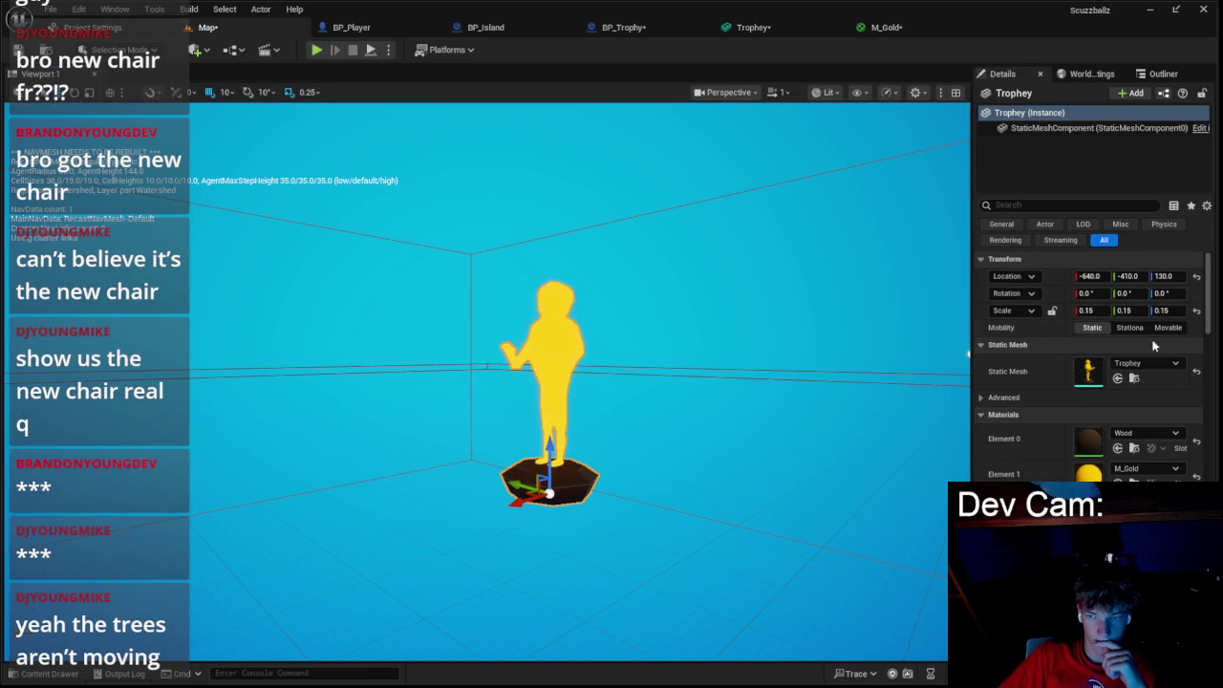
mouse_move(1161, 311)
mouse_down()
mouse_move(1195, 311)
mouse_move(1145, 310)
mouse_move(1173, 312)
mouse_up()
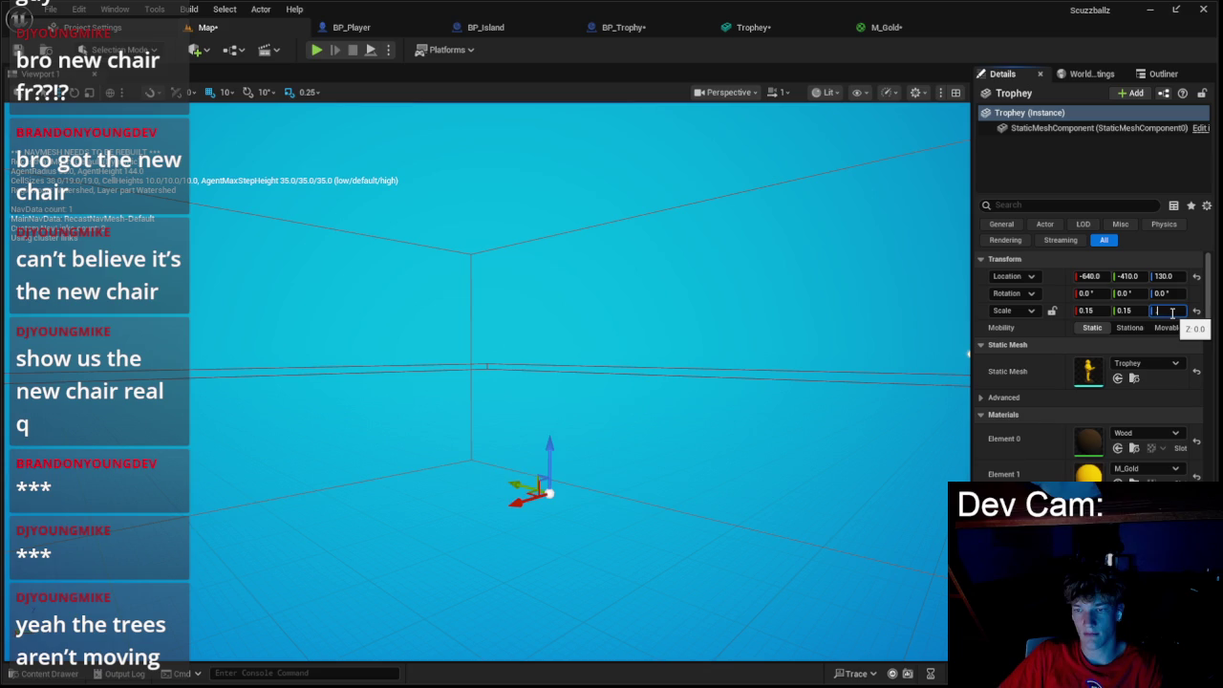
text(.15)
key(Return)
- Recolour M_Gold's orange constant to magenta (0.9, 0.0, 0.734) and apply it
click(887, 26)
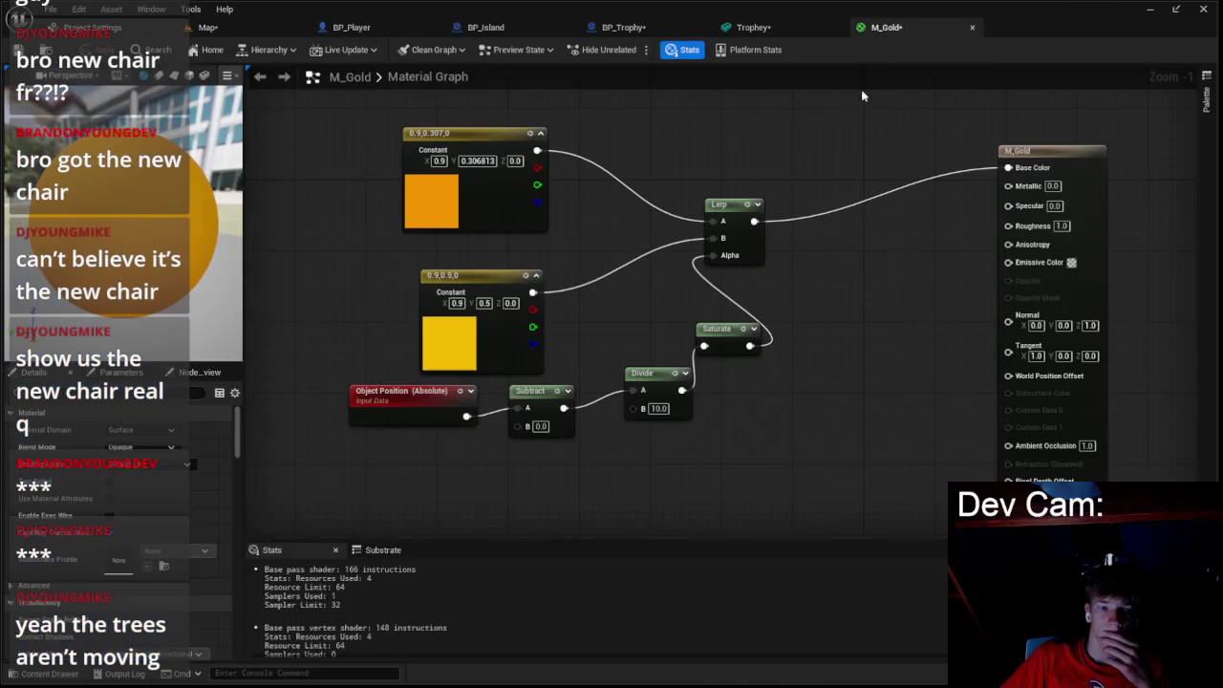
double_click(482, 204)
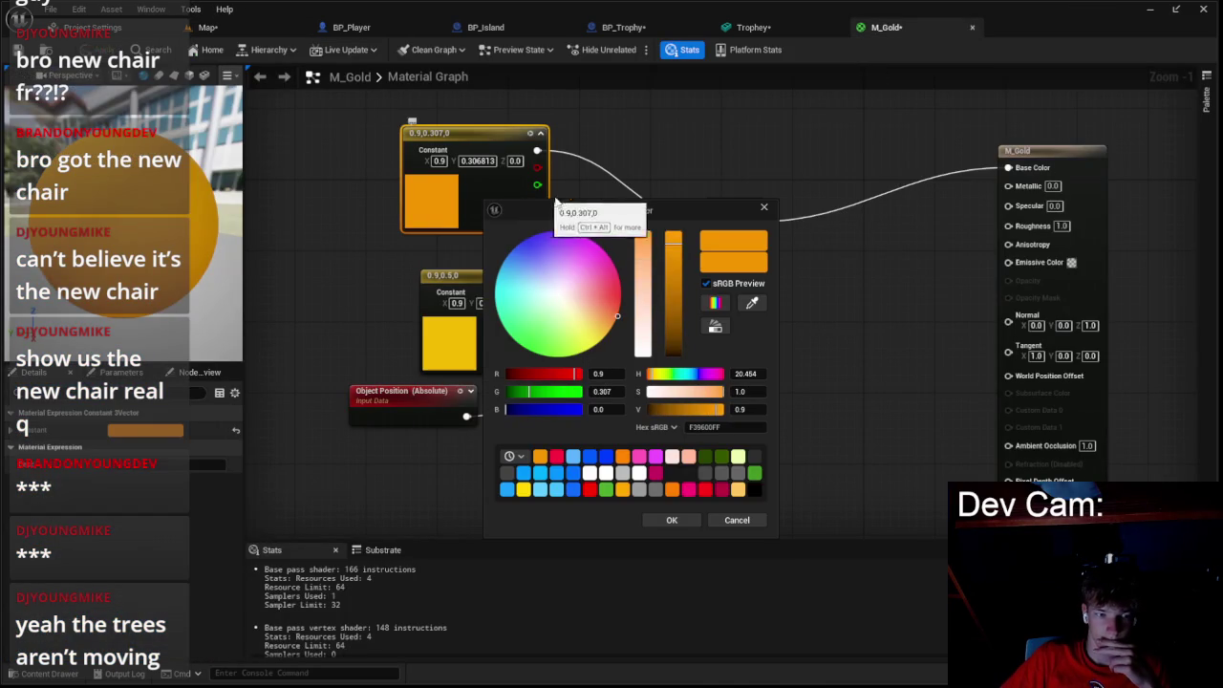
click(600, 246)
click(672, 520)
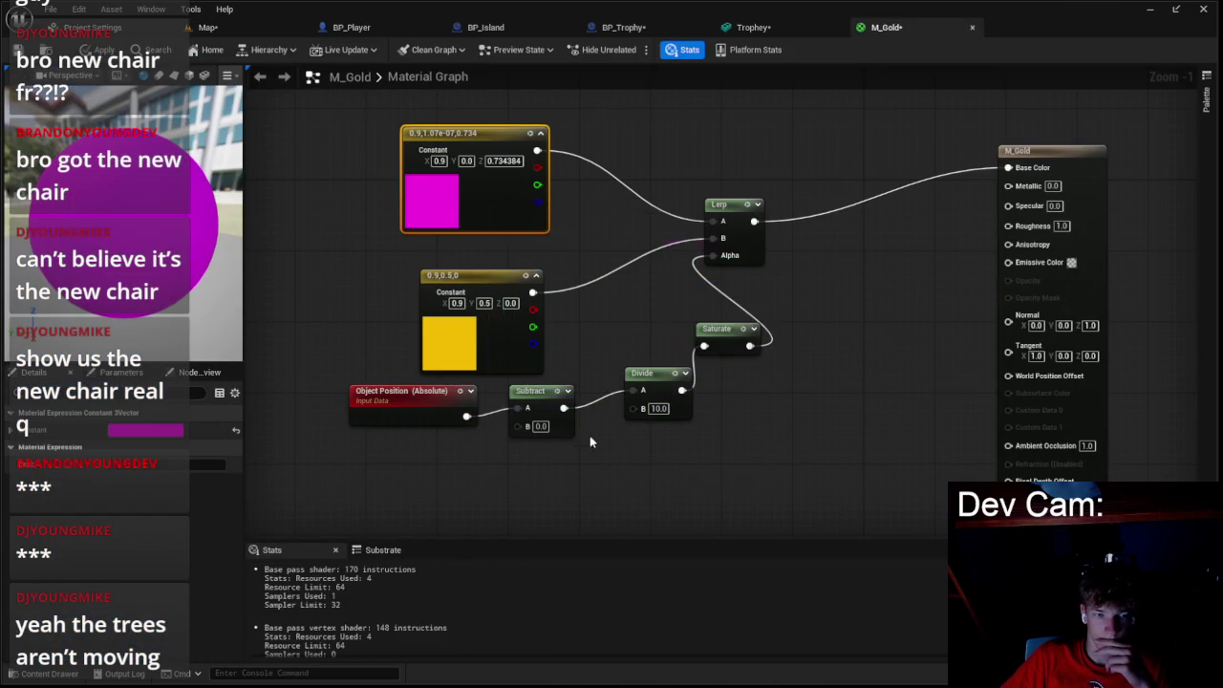
click(104, 50)
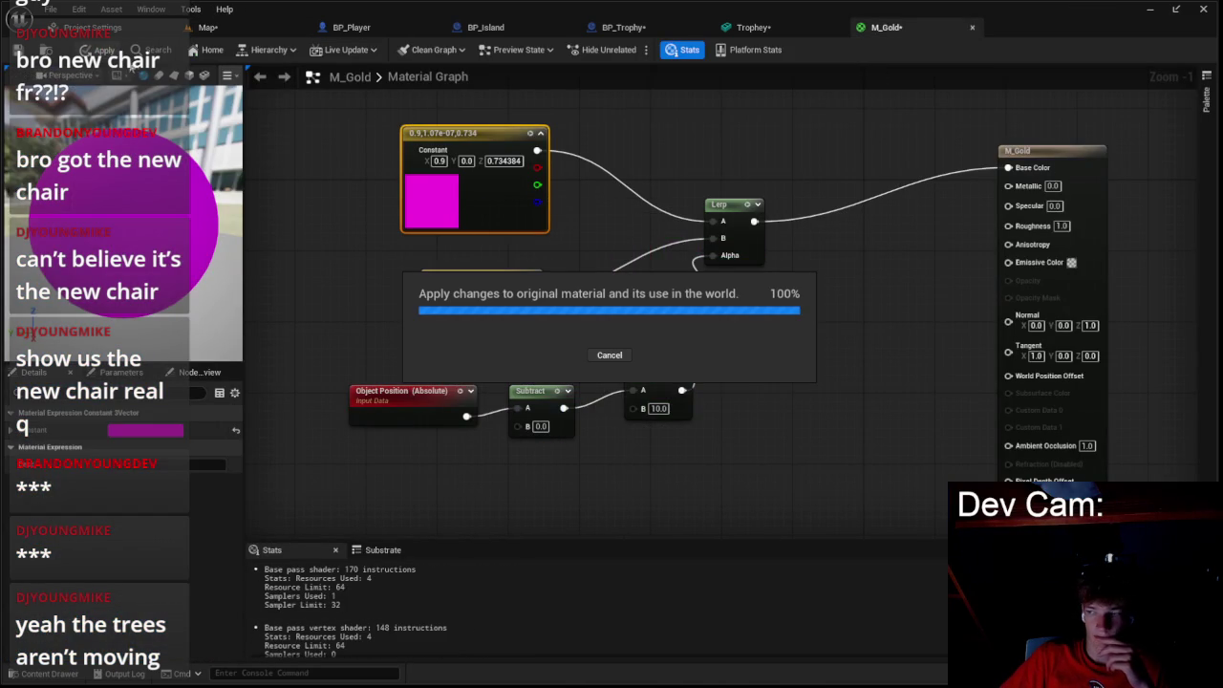
click(351, 27)
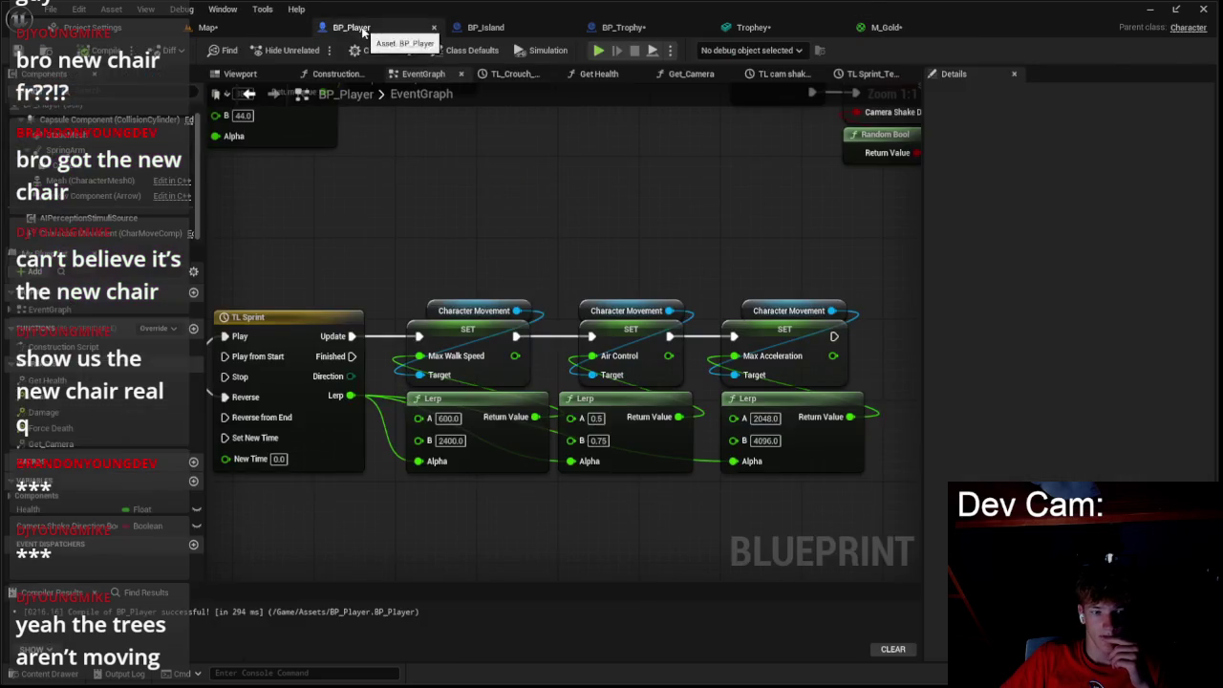
- Reset the skybox's height and rotation in the level, then select the trophy
click(207, 27)
mouse_move(1163, 295)
mouse_down()
mouse_move(1185, 296)
mouse_move(1134, 276)
mouse_move(1171, 278)
mouse_up()
key(alt+g)
key(alt+r)
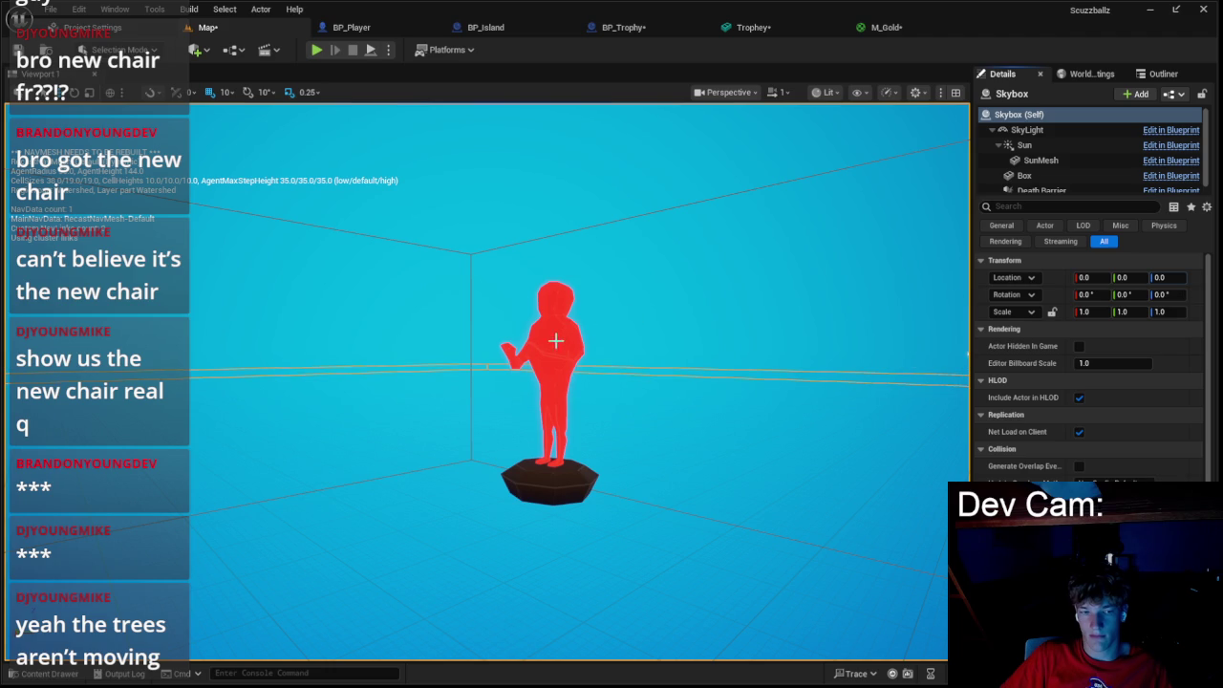
click(549, 483)
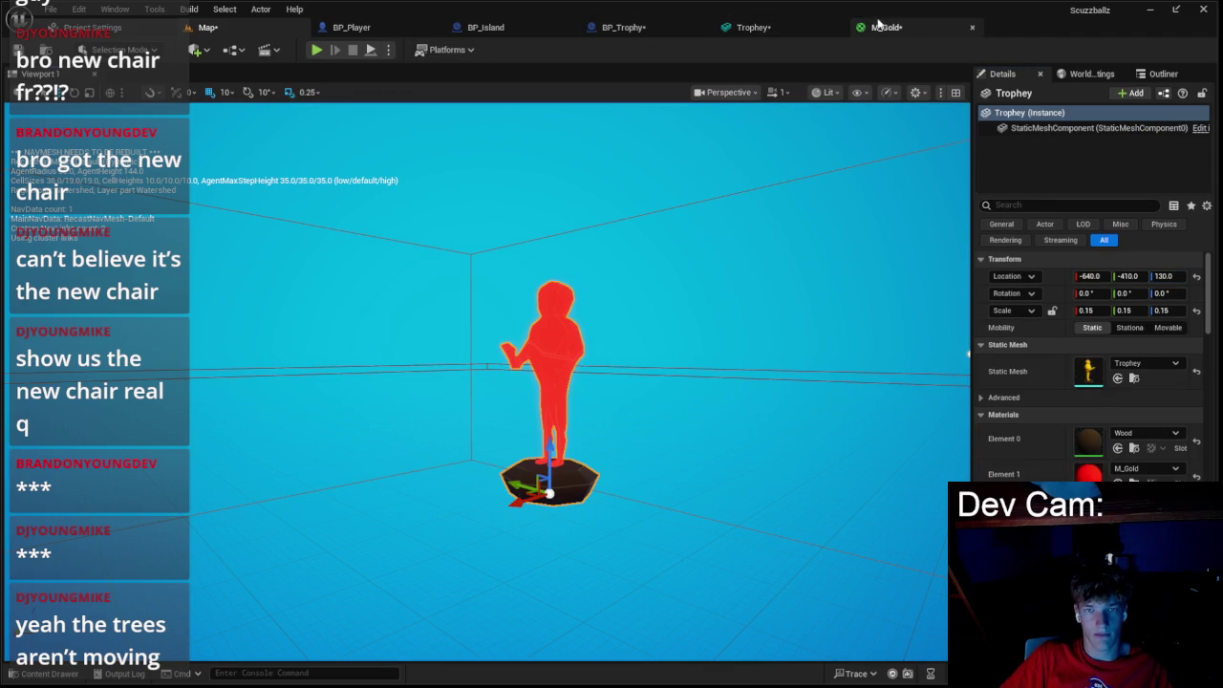
click(887, 27)
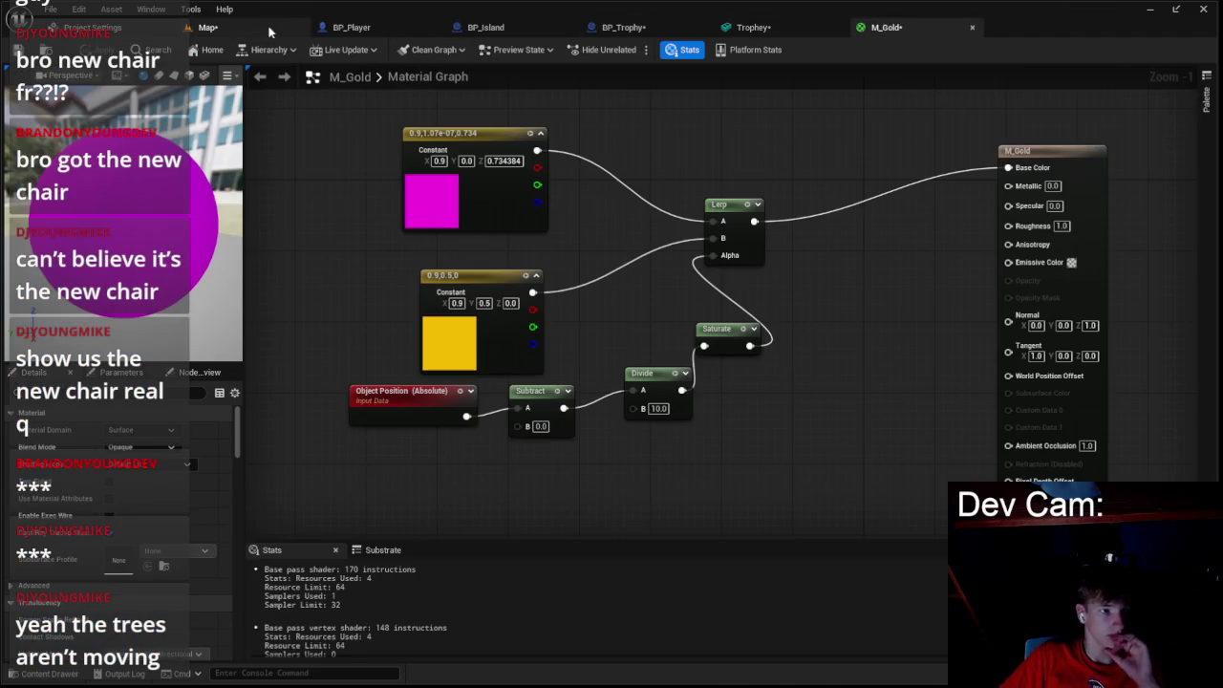
click(207, 27)
- Lower the trophy to height 95 and scale it to 10 on all axes
mouse_move(1166, 277)
mouse_down()
mouse_move(1204, 277)
mouse_move(1181, 282)
mouse_move(1206, 310)
mouse_move(1168, 311)
mouse_up()
click(1124, 310)
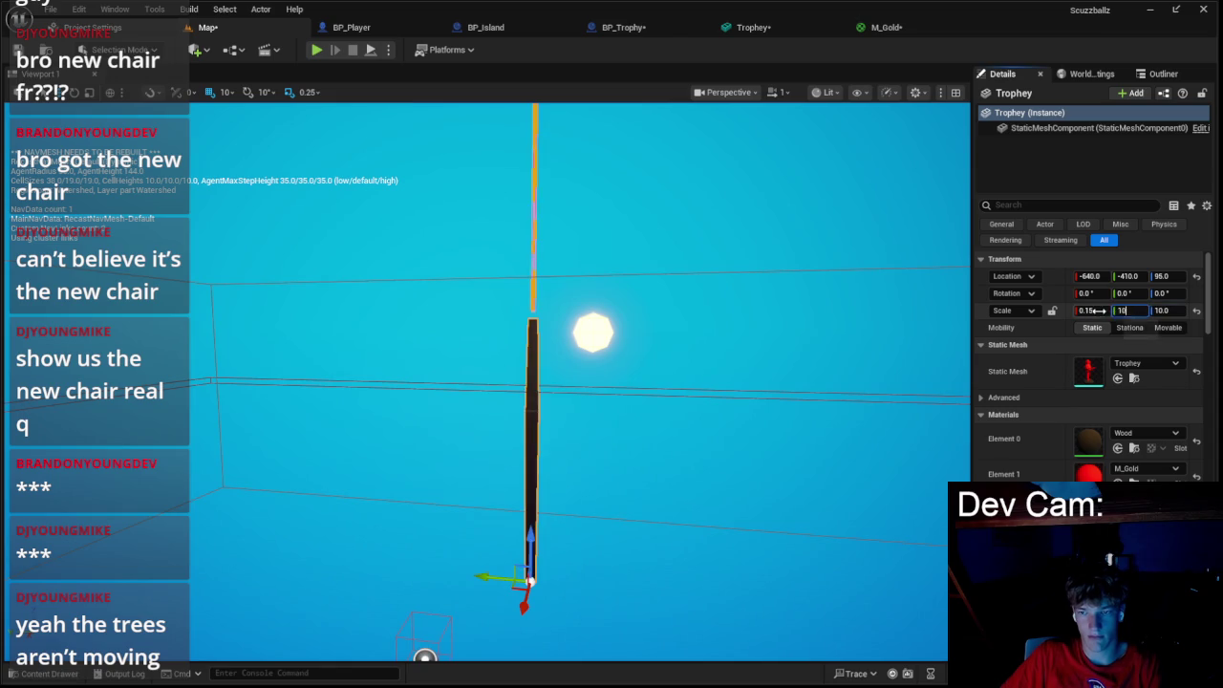
text(10)
key(Return)
click(1086, 310)
text(10)
key(Return)
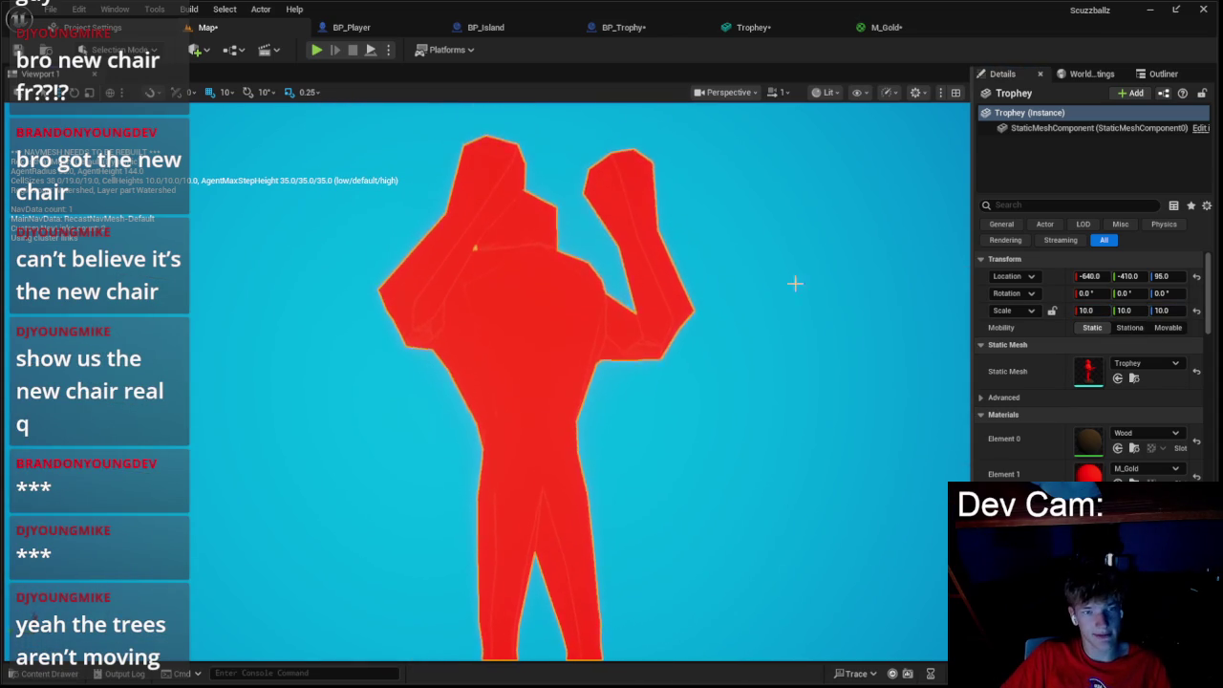
click(888, 35)
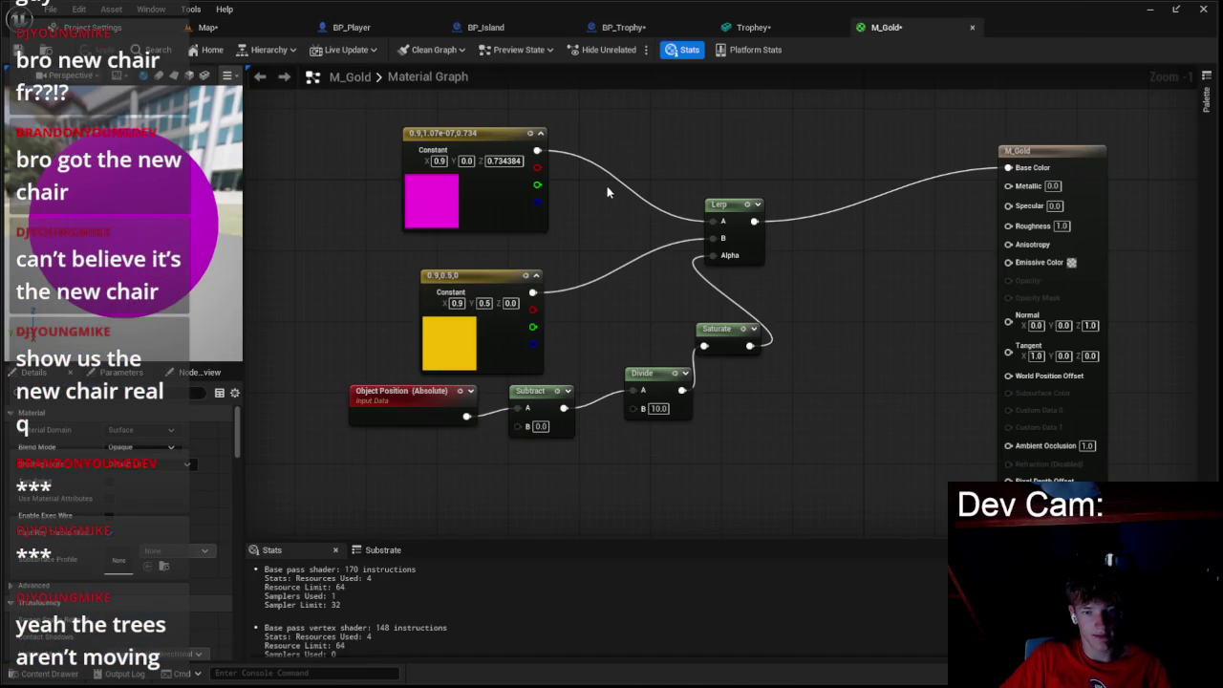
- Add an Absolute World Position node above the repositioned Object Position node
click(456, 392)
key(space)
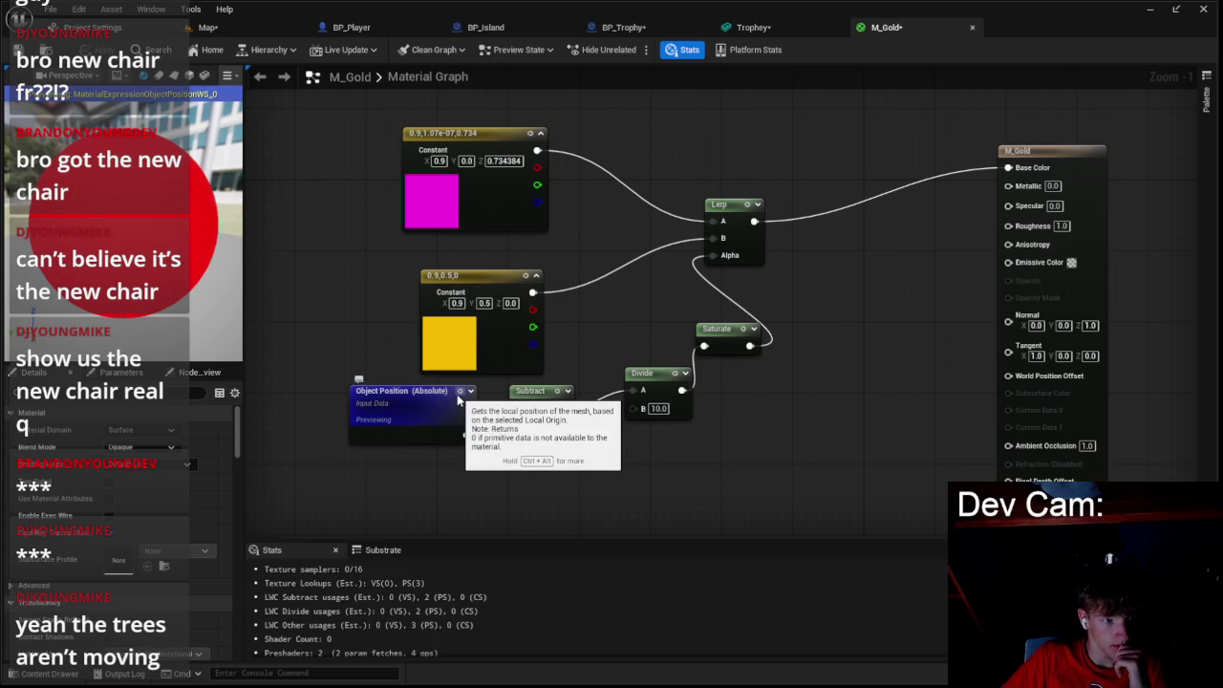
key(space)
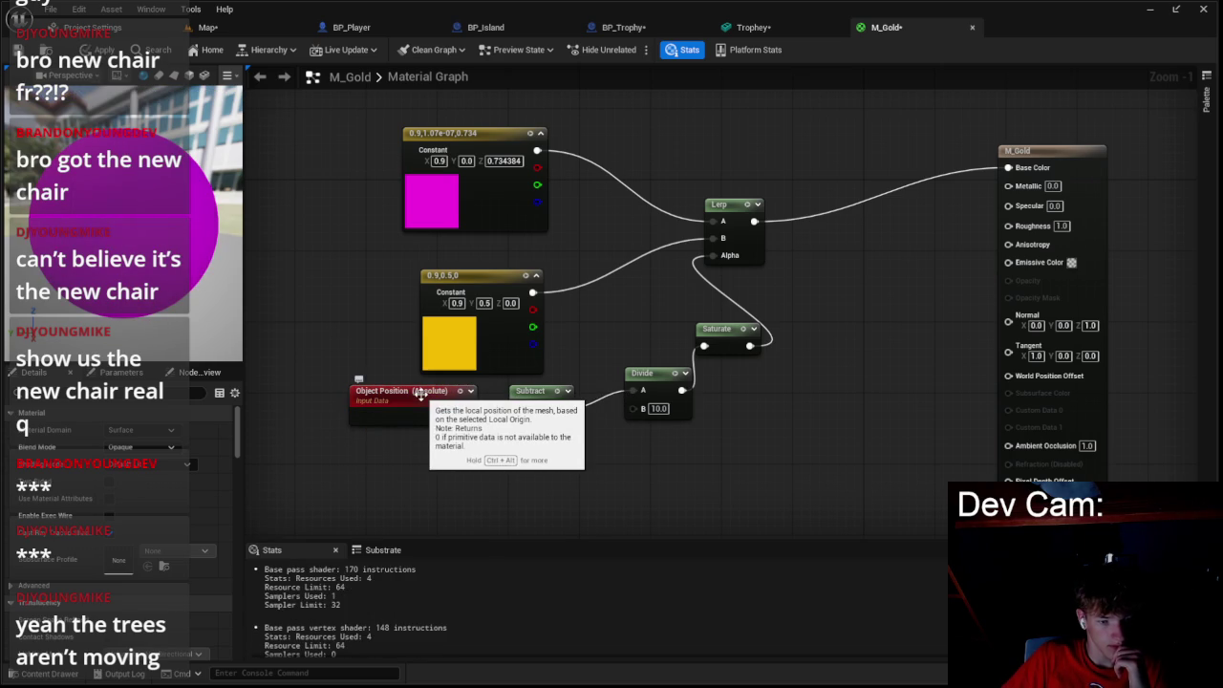
mouse_move(420, 394)
mouse_down()
mouse_move(574, 249)
mouse_move(605, 285)
mouse_move(490, 364)
mouse_up()
right_click(458, 289)
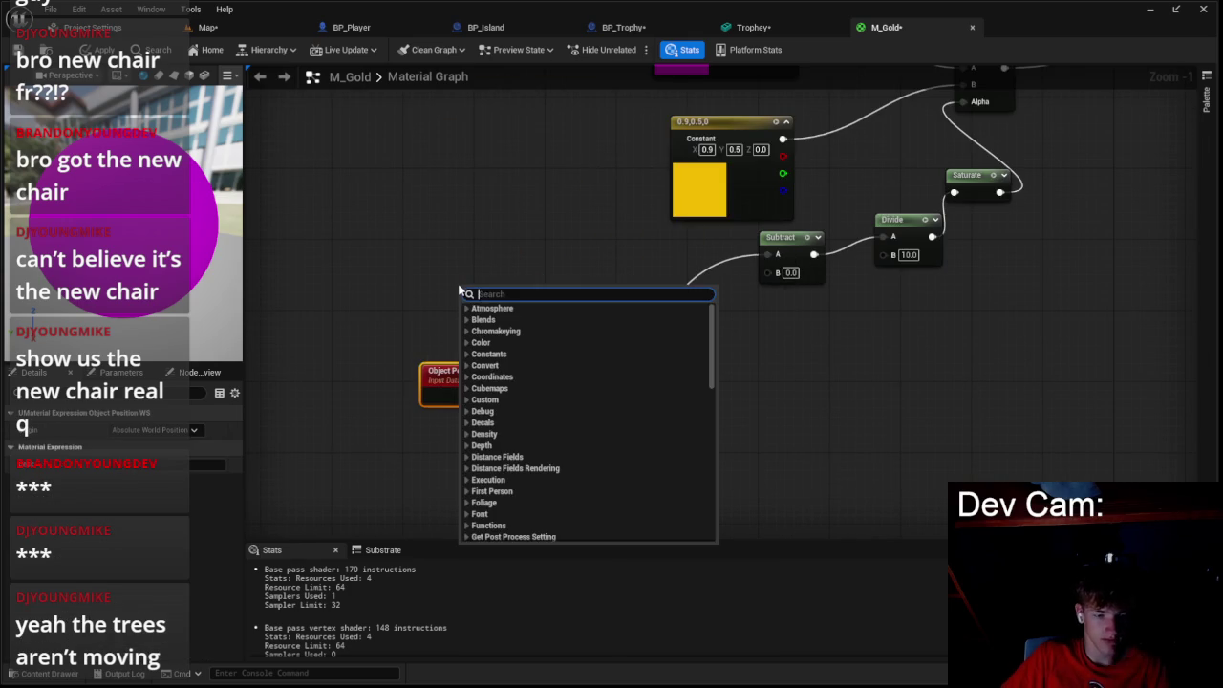
text(world)
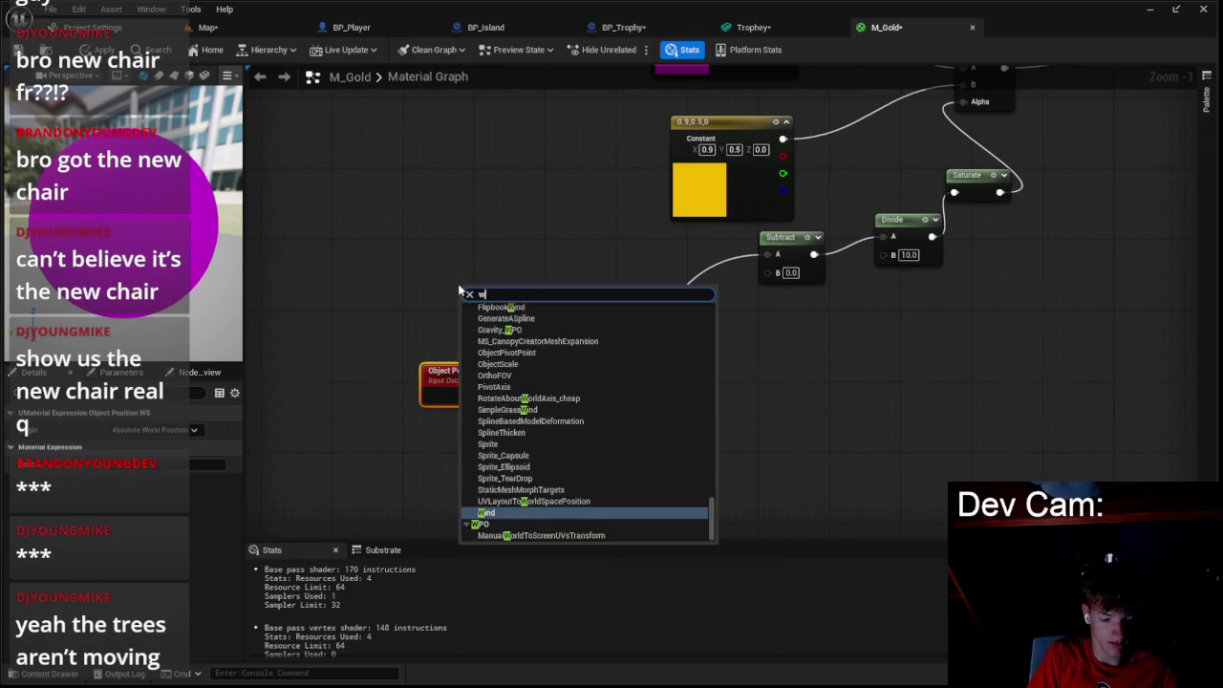
key(Return)
mouse_move(528, 302)
mouse_down()
mouse_move(480, 265)
mouse_move(508, 456)
mouse_move(494, 448)
mouse_move(464, 248)
mouse_move(554, 268)
mouse_up()
- Add a Subtract node fed by world position Z, wired into the existing Subtract's A, with B set to 10
text(sub)
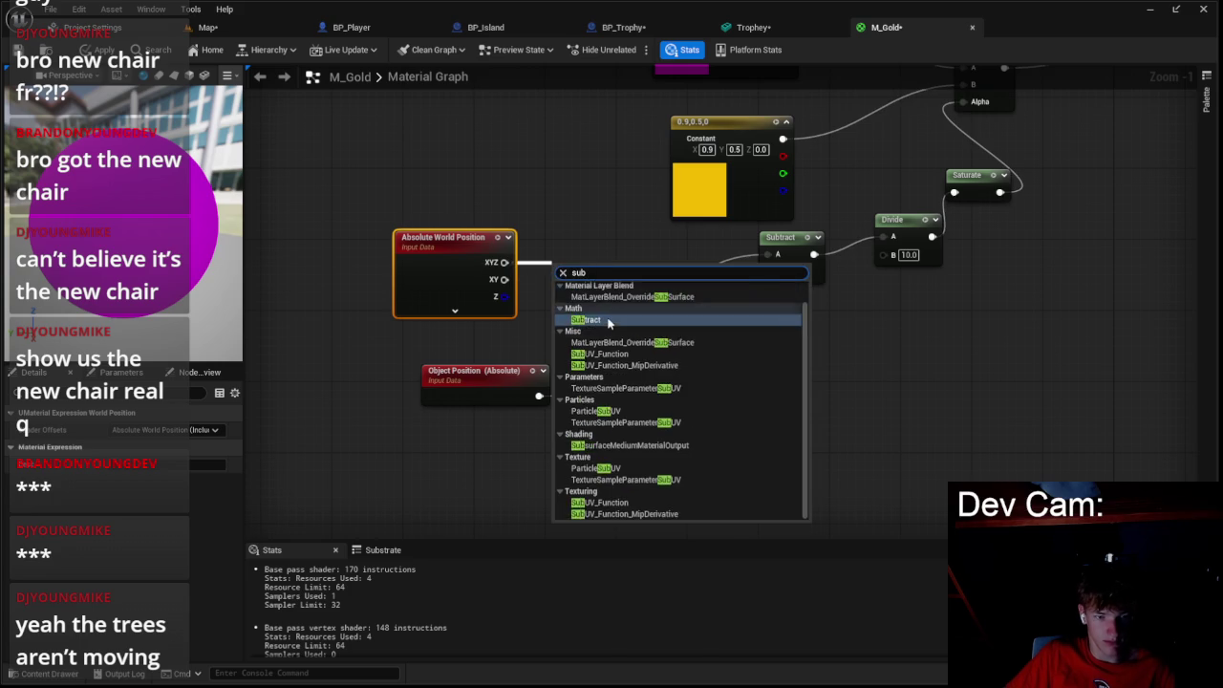
click(609, 320)
mouse_move(539, 394)
mouse_down()
mouse_move(575, 315)
mouse_move(563, 297)
mouse_move(788, 263)
mouse_move(781, 255)
mouse_up()
click(742, 356)
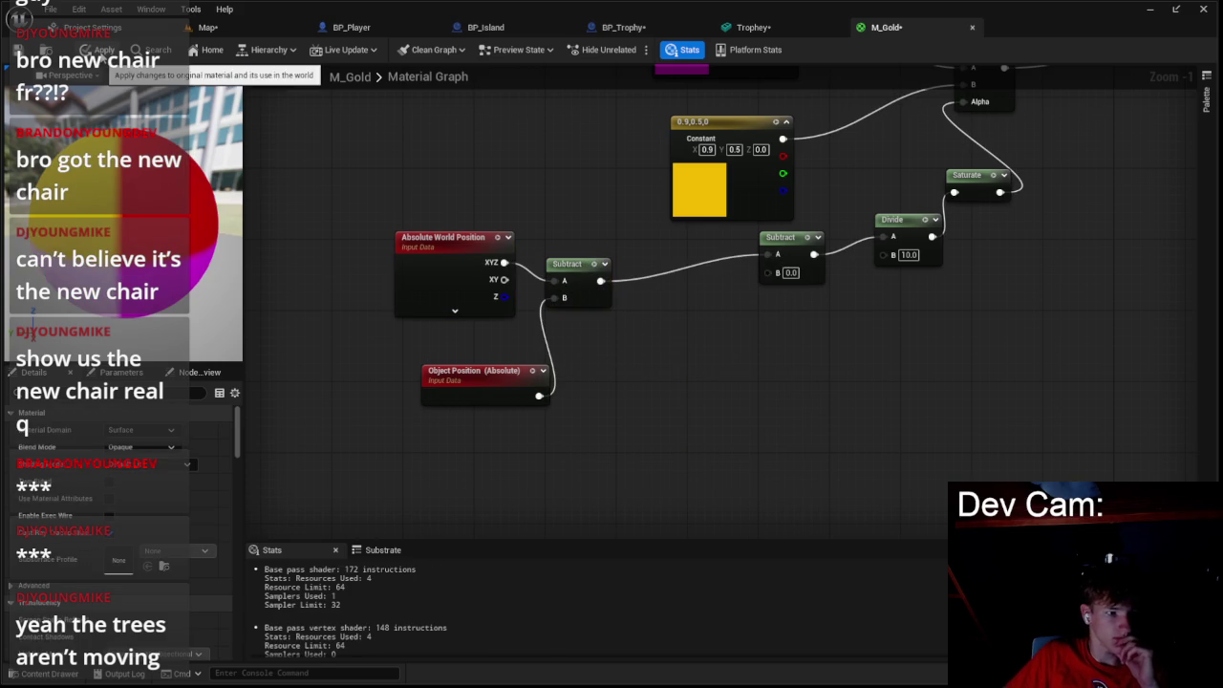
mouse_move(622, 290)
mouse_down()
mouse_move(573, 352)
mouse_move(587, 303)
mouse_up()
text(10)
key(Return)
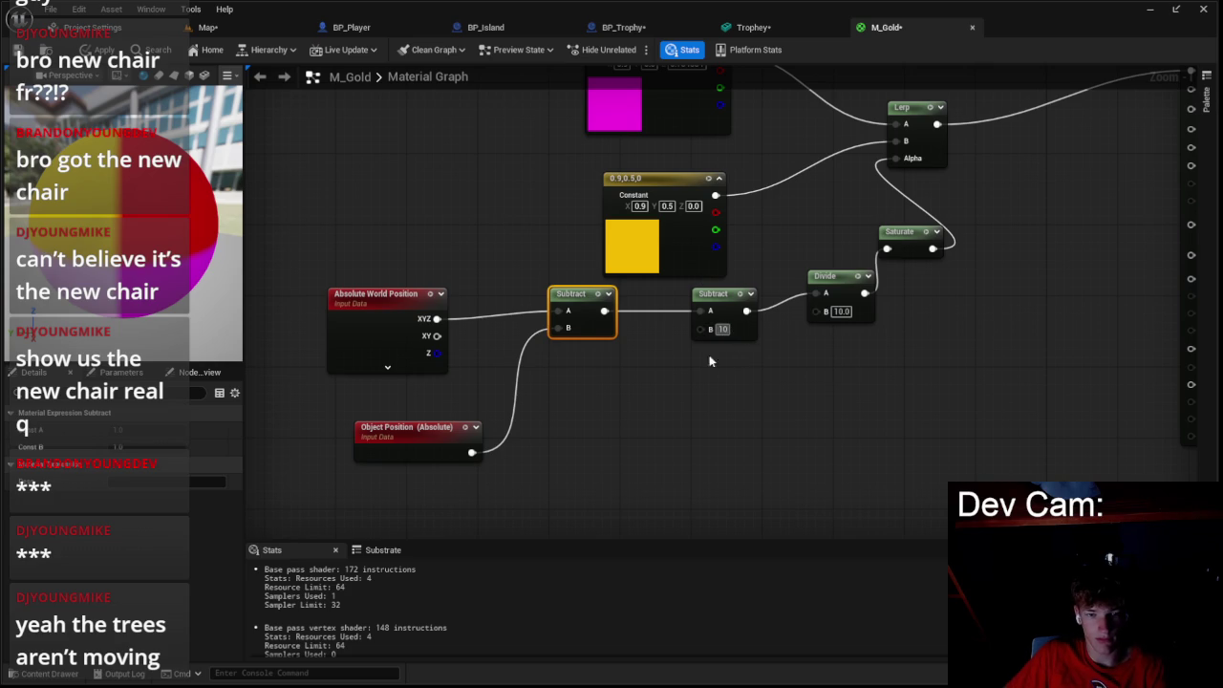
drag(437, 353, 558, 311)
- Mask Object Position to its B channel only and wire it into the new Subtract's B
mouse_move(471, 452)
mouse_down()
mouse_move(519, 423)
mouse_move(524, 402)
mouse_up()
text(mas)
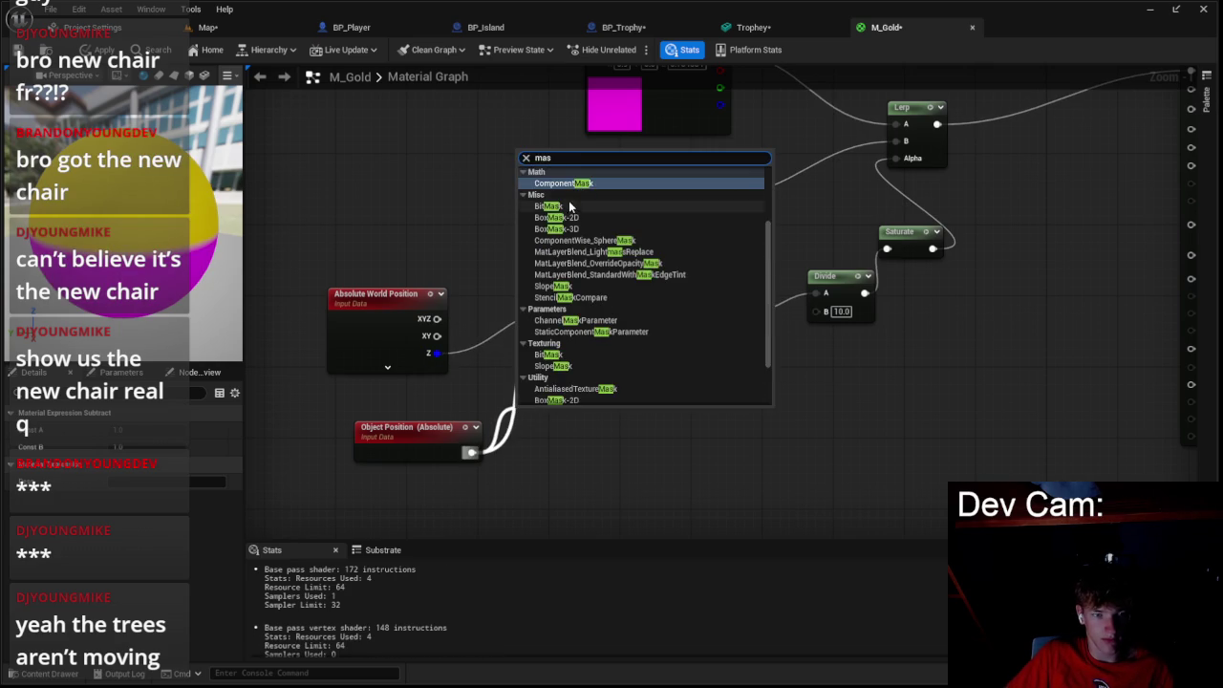
click(578, 181)
click(557, 442)
click(542, 501)
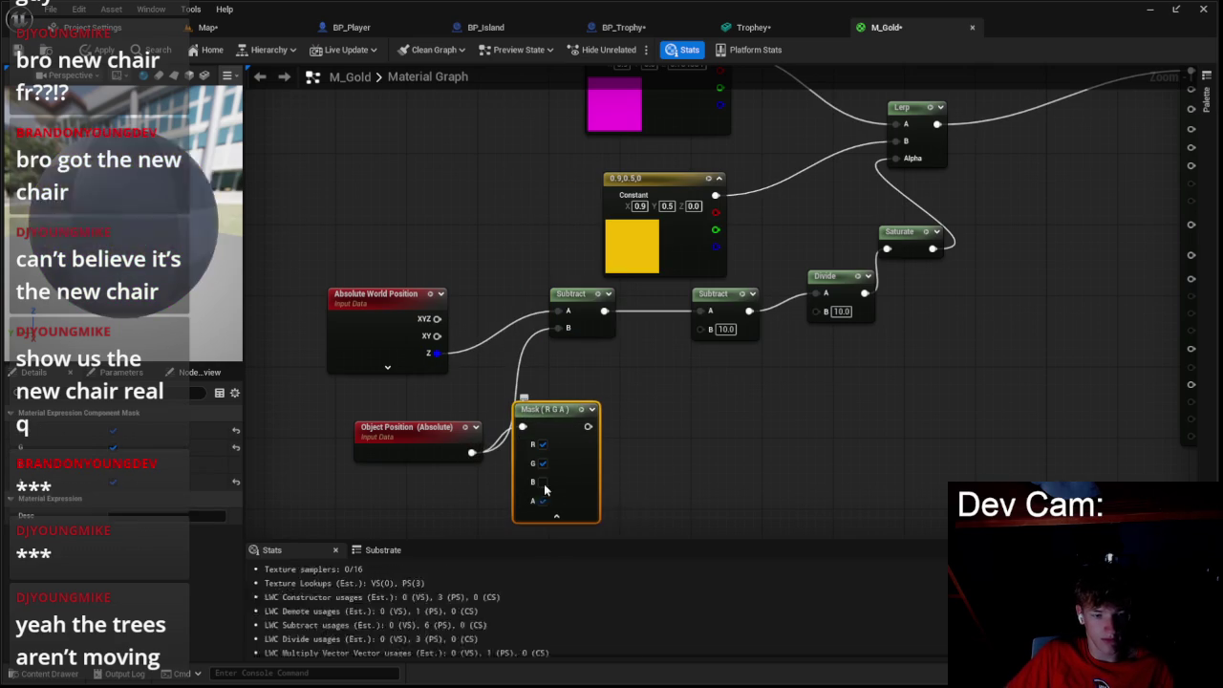
click(542, 501)
click(542, 481)
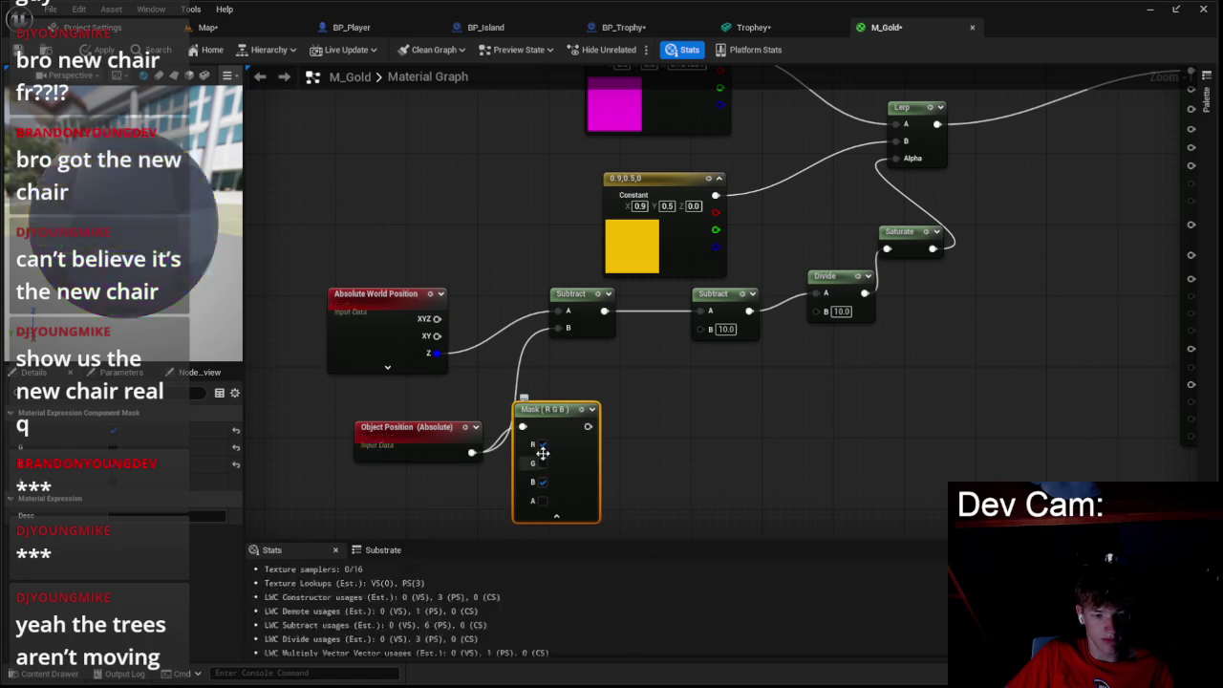
drag(573, 427, 560, 329)
click(549, 516)
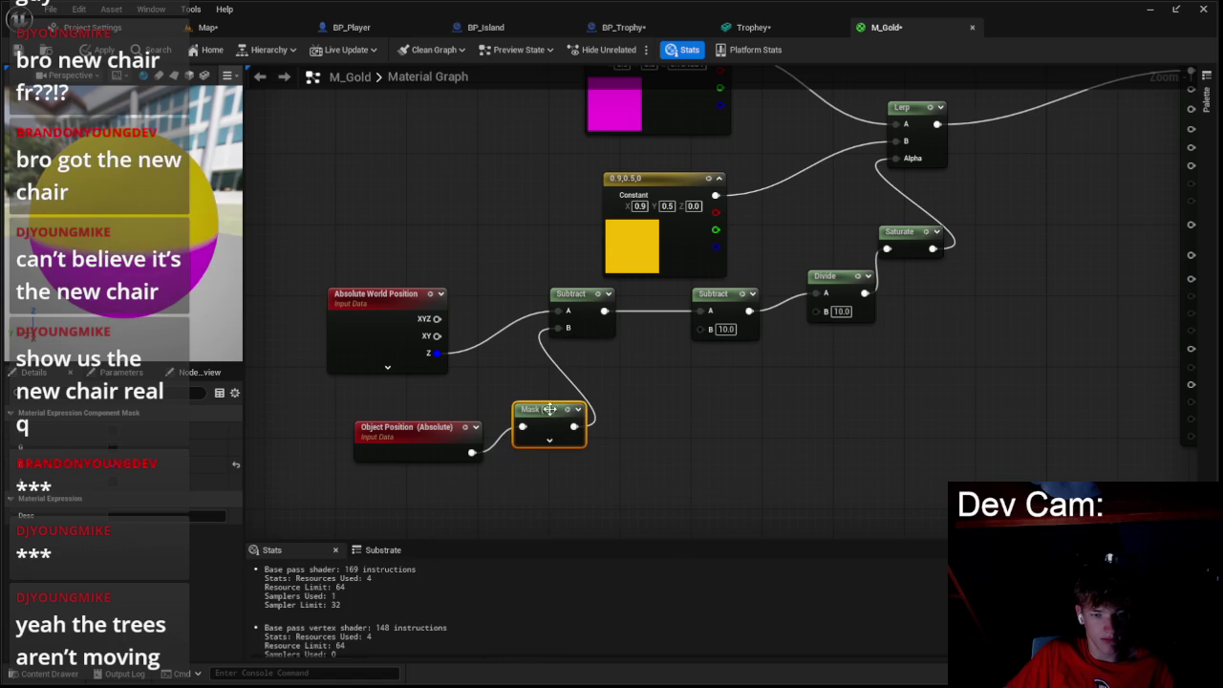
drag(538, 410, 529, 365)
click(639, 380)
- Recolour the magenta constant orange and apply and save the M_Gold changes
click(103, 50)
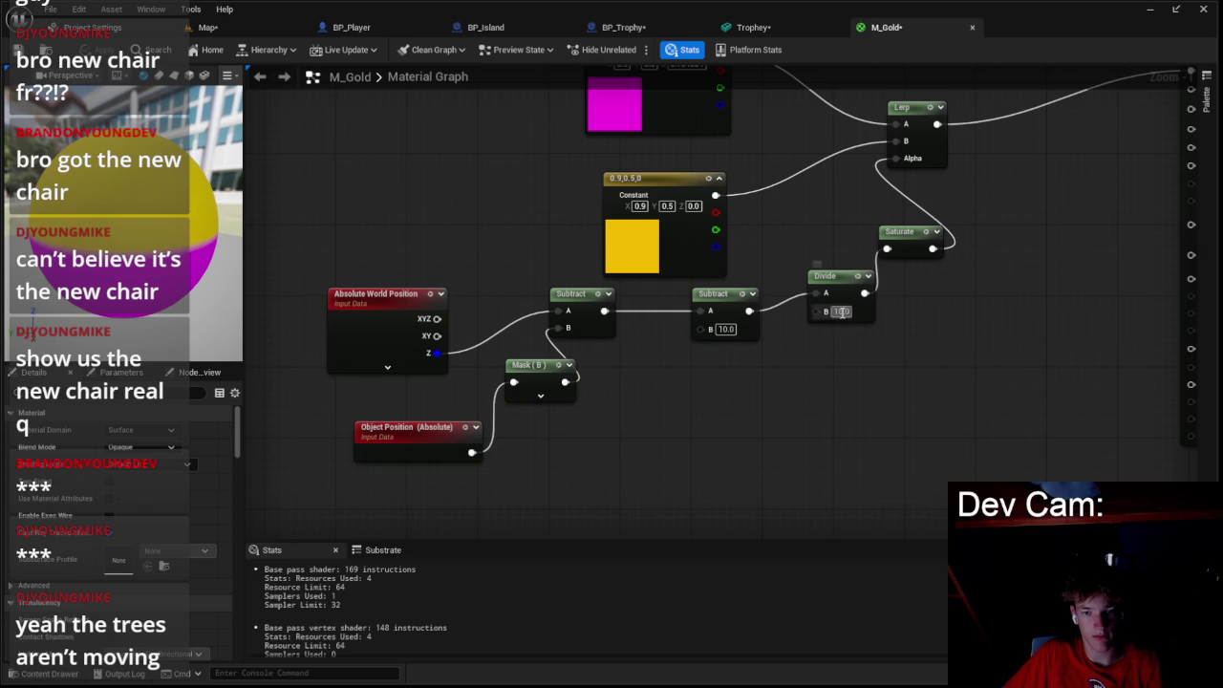
drag(809, 389, 789, 400)
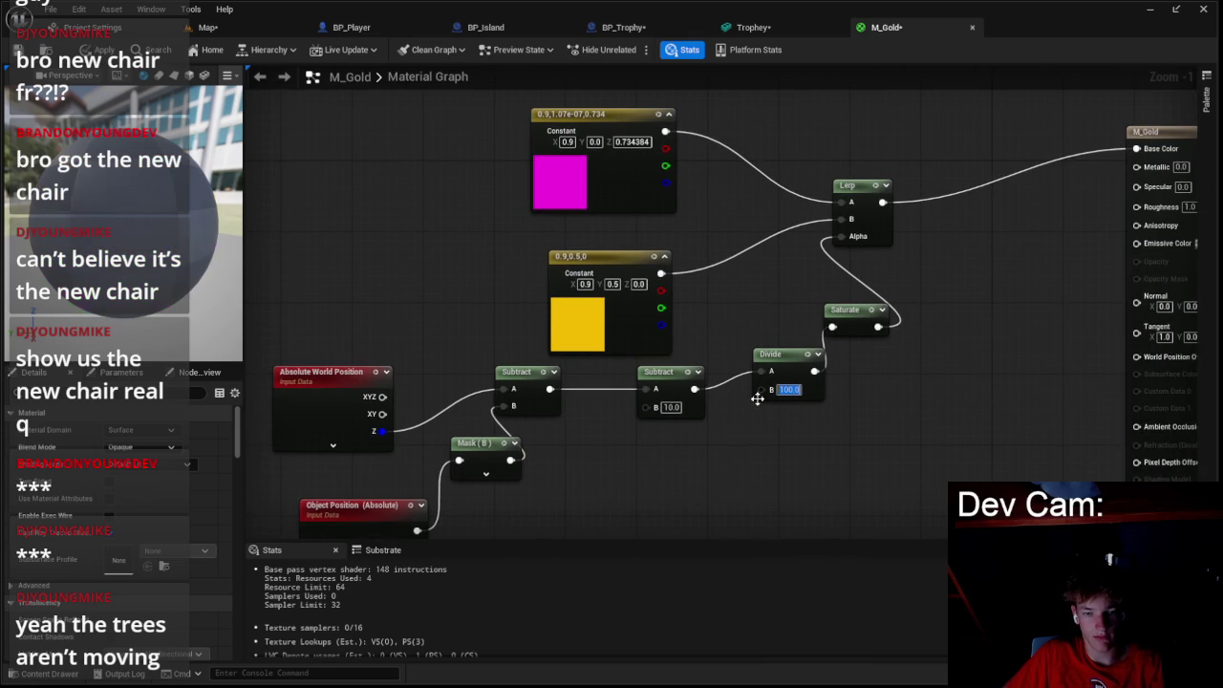
double_click(560, 182)
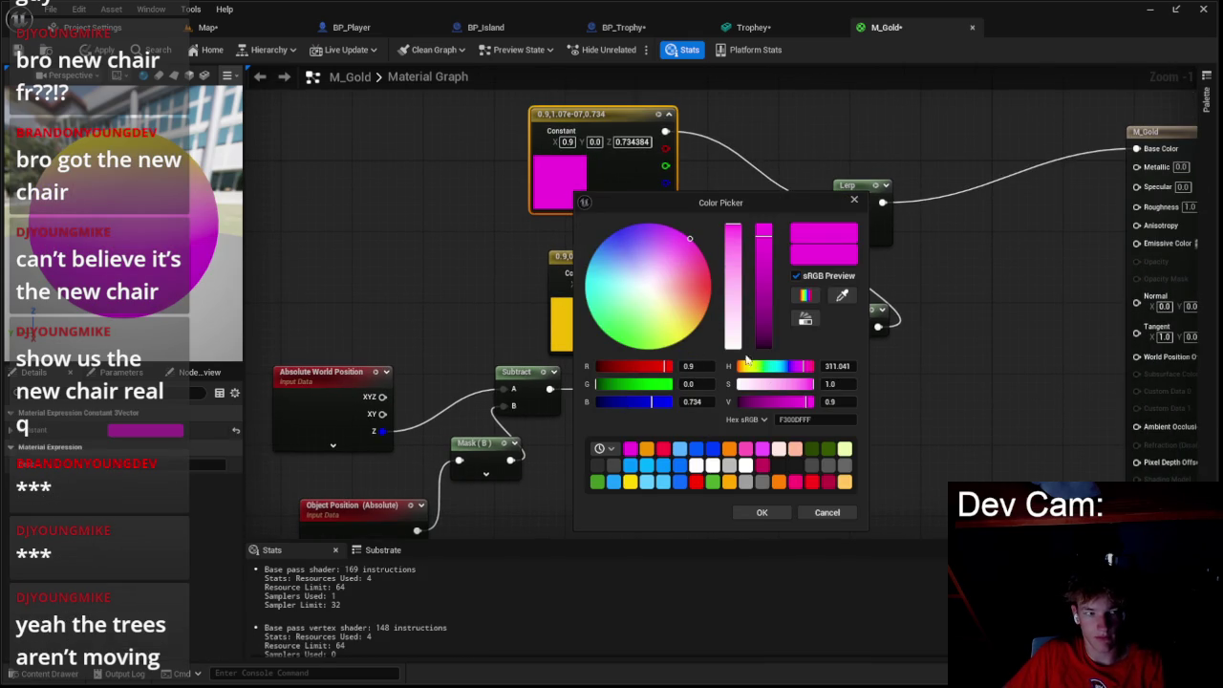
click(649, 449)
click(758, 513)
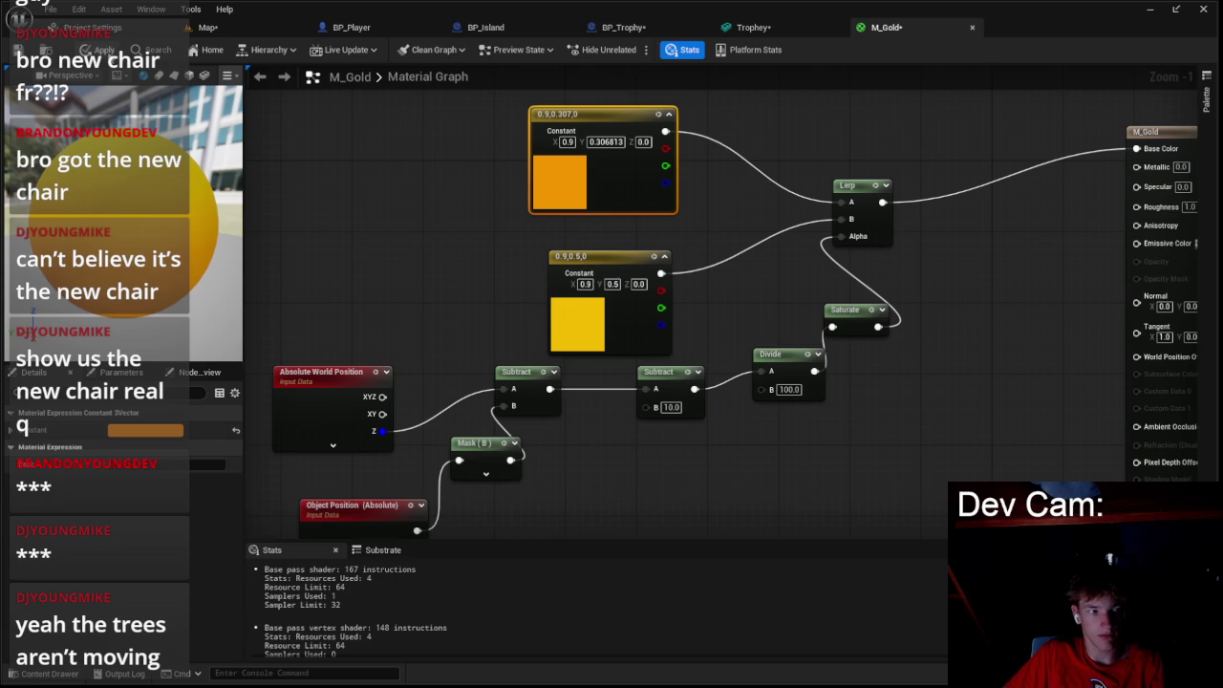
key(ctrl+s)
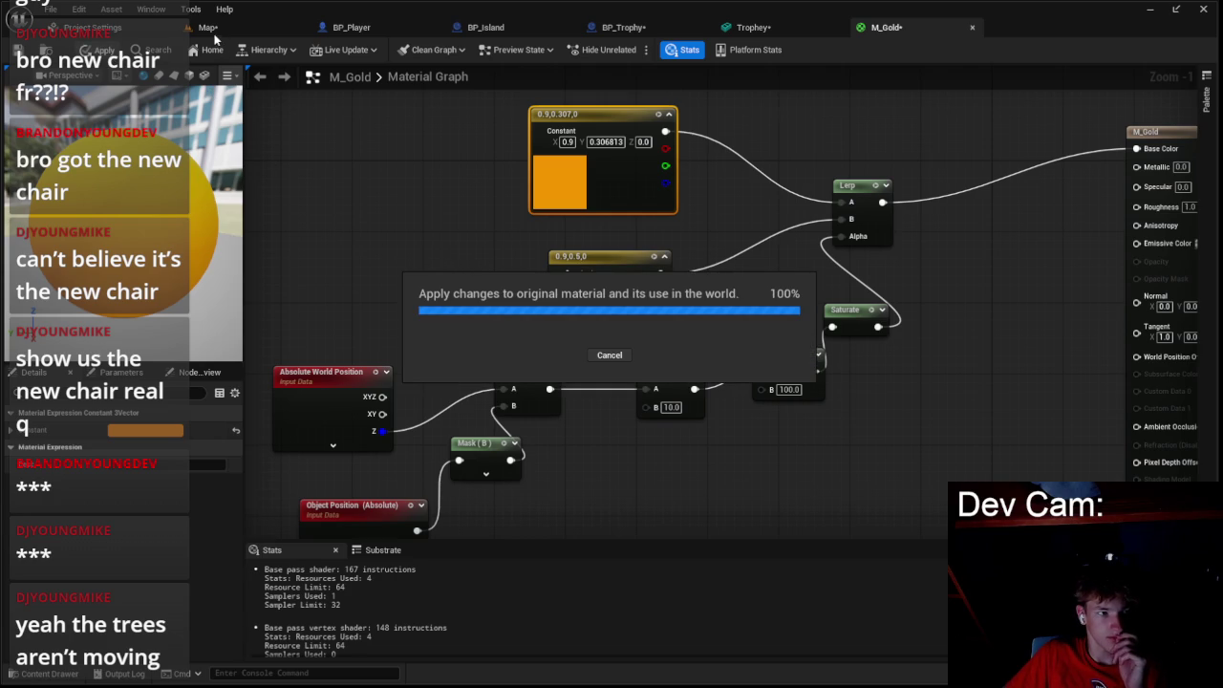
click(207, 27)
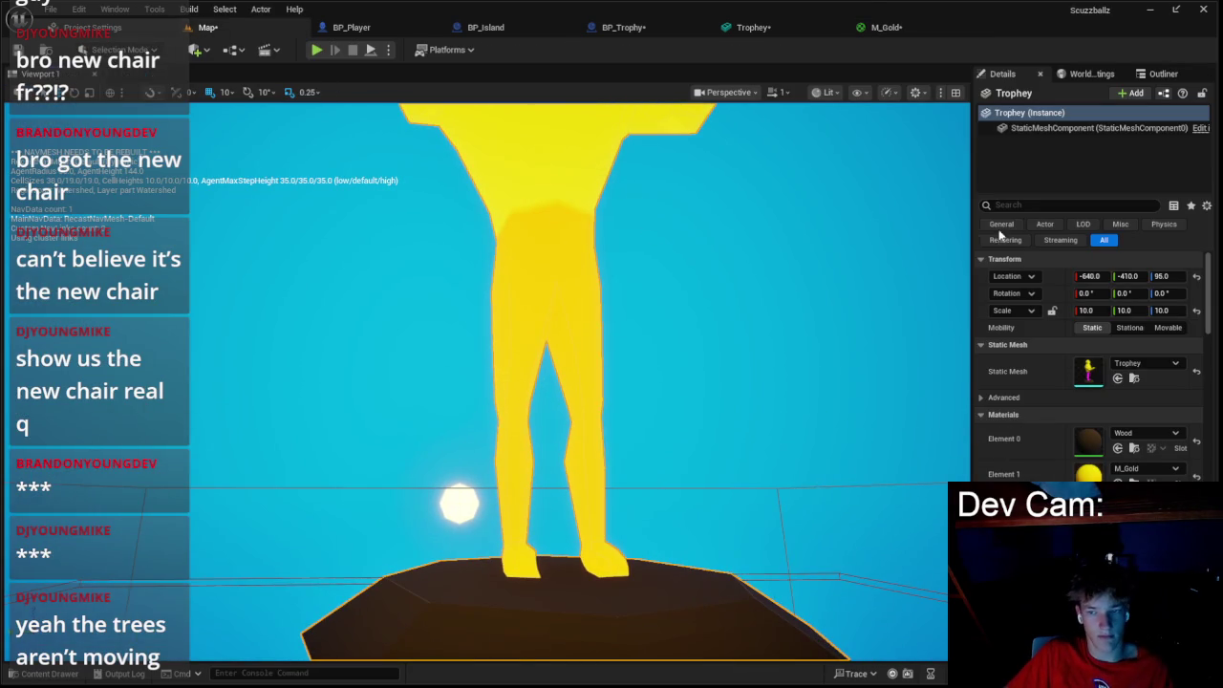
- Shrink the trophy to 0.15 scale on X, Y and Z and frame it in the viewport
click(1126, 311)
text(.15)
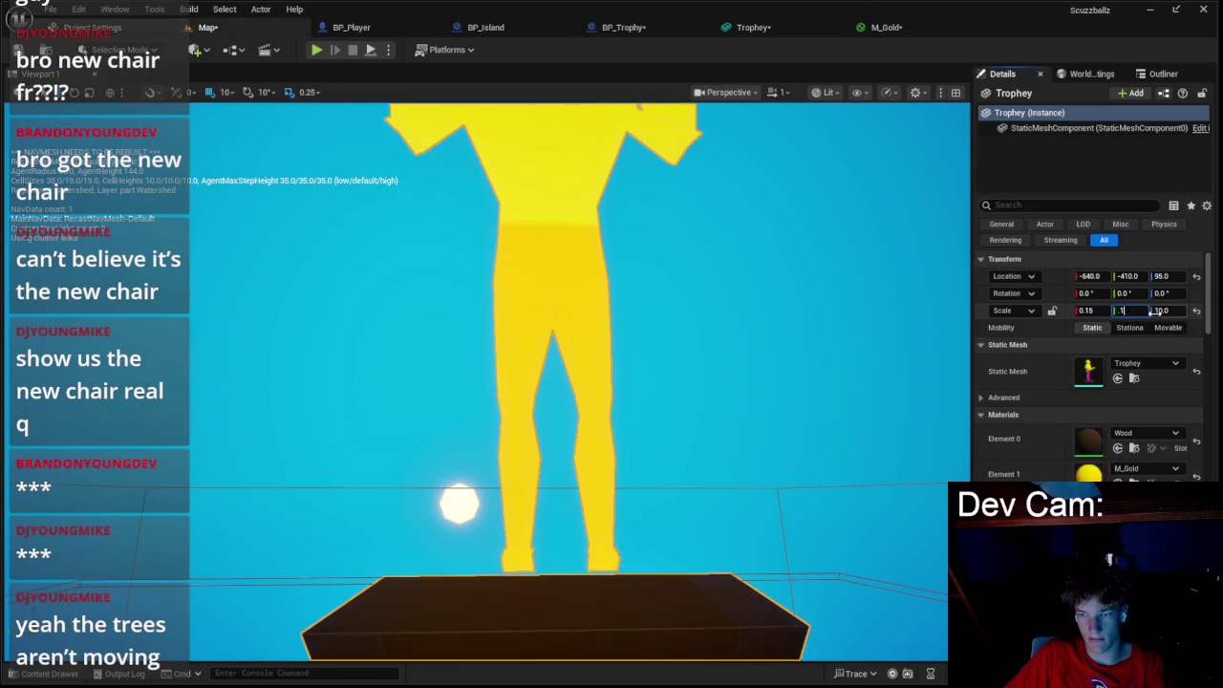
click(1161, 310)
key(Return)
key(f)
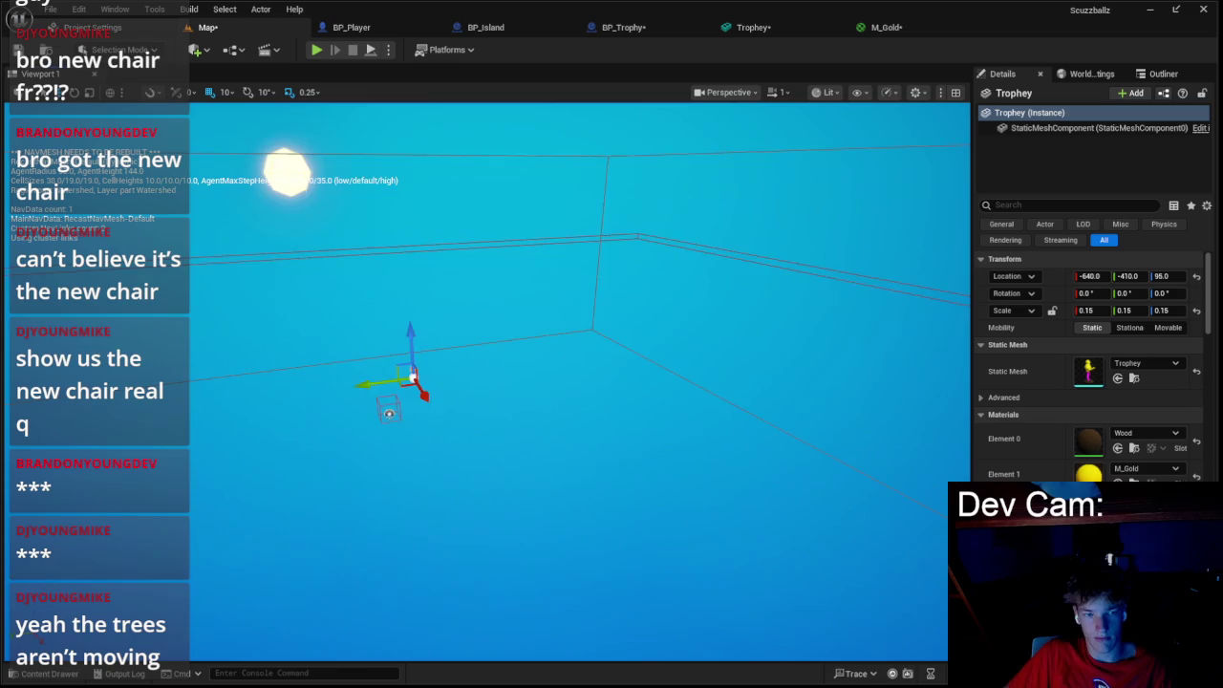
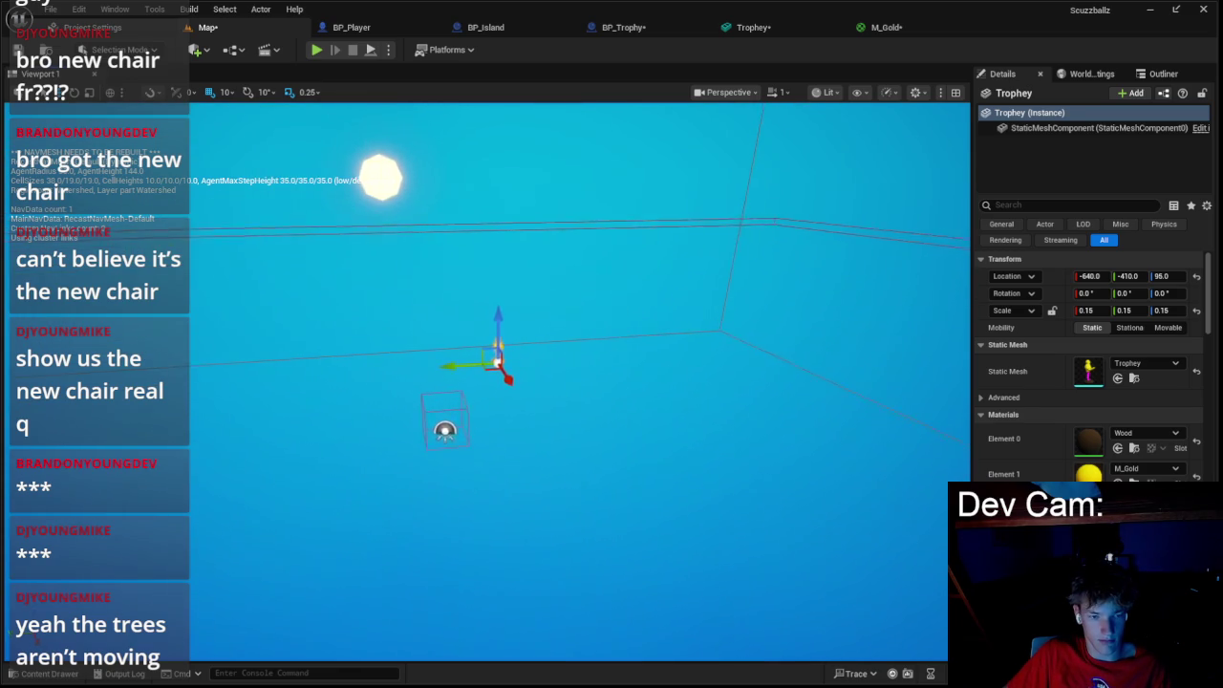
- Move the viewport camera in close to the character and select the yellow trophy
click(780, 319)
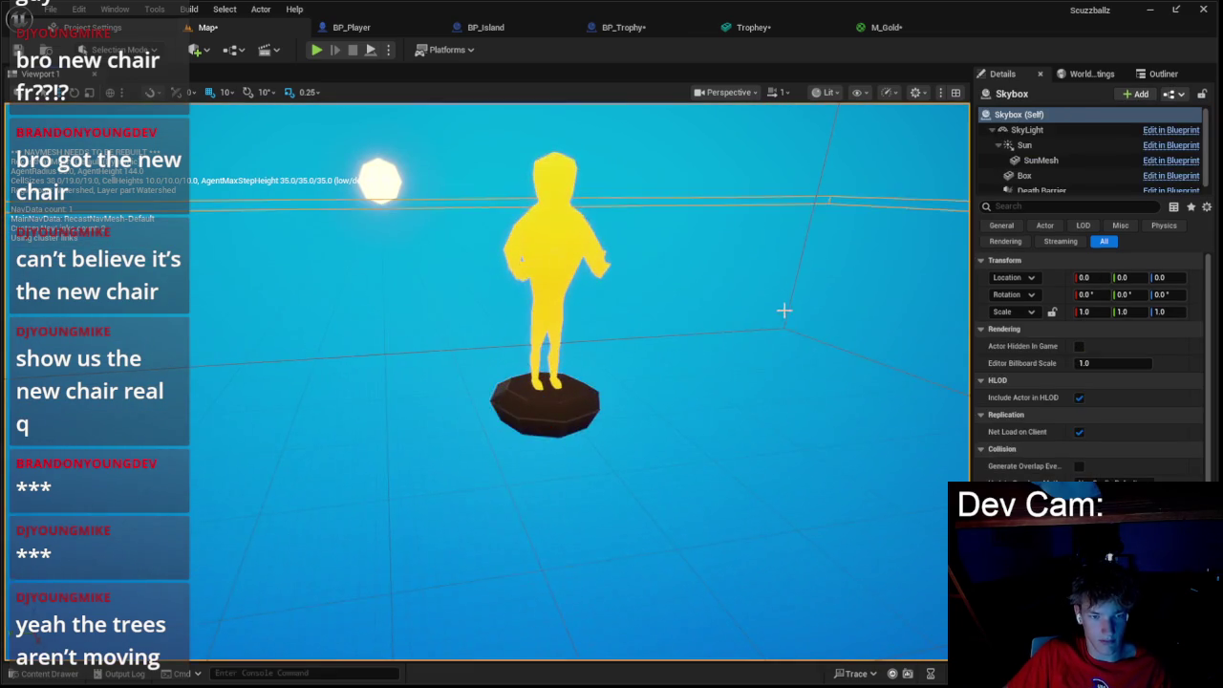
mouse_move(564, 287)
mouse_down()
mouse_move(334, 306)
mouse_move(382, 316)
mouse_up()
click(500, 354)
scroll(540, 412, up, 5)
mouse_move(540, 412)
mouse_down()
mouse_move(521, 401)
mouse_move(517, 363)
mouse_move(497, 392)
mouse_move(502, 382)
mouse_move(507, 421)
mouse_move(511, 353)
mouse_up()
click(528, 232)
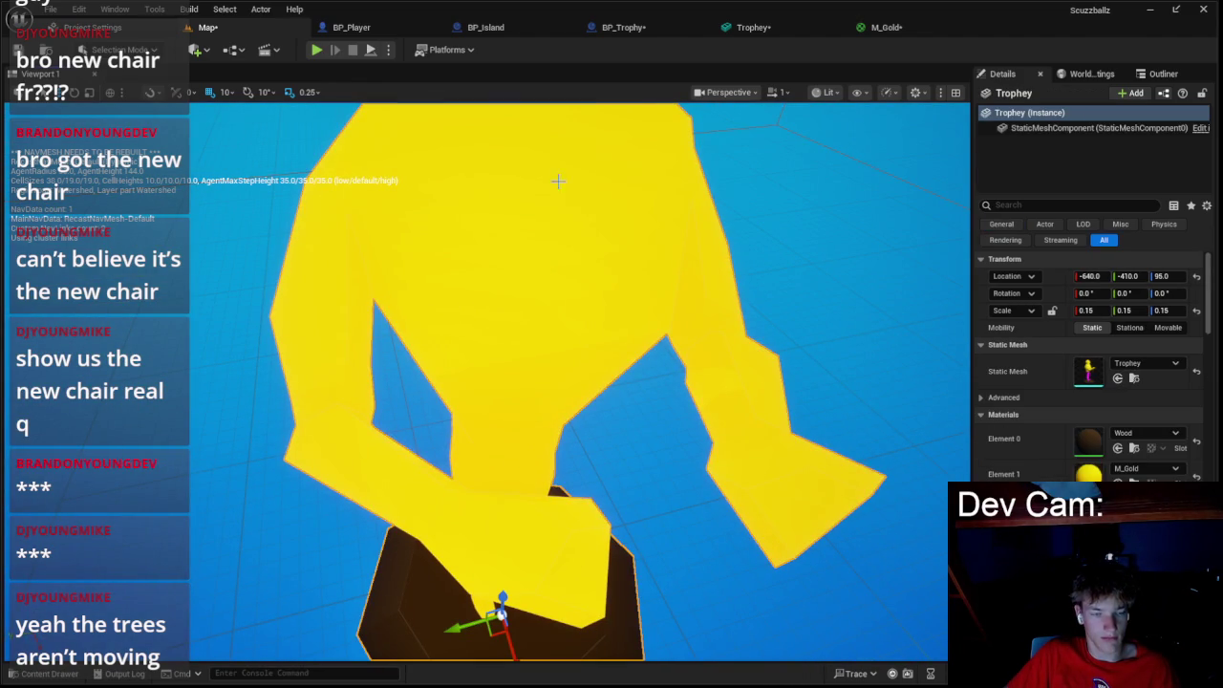
- Turn on an option in M_Gold's material settings and apply the change
click(863, 26)
click(253, 362)
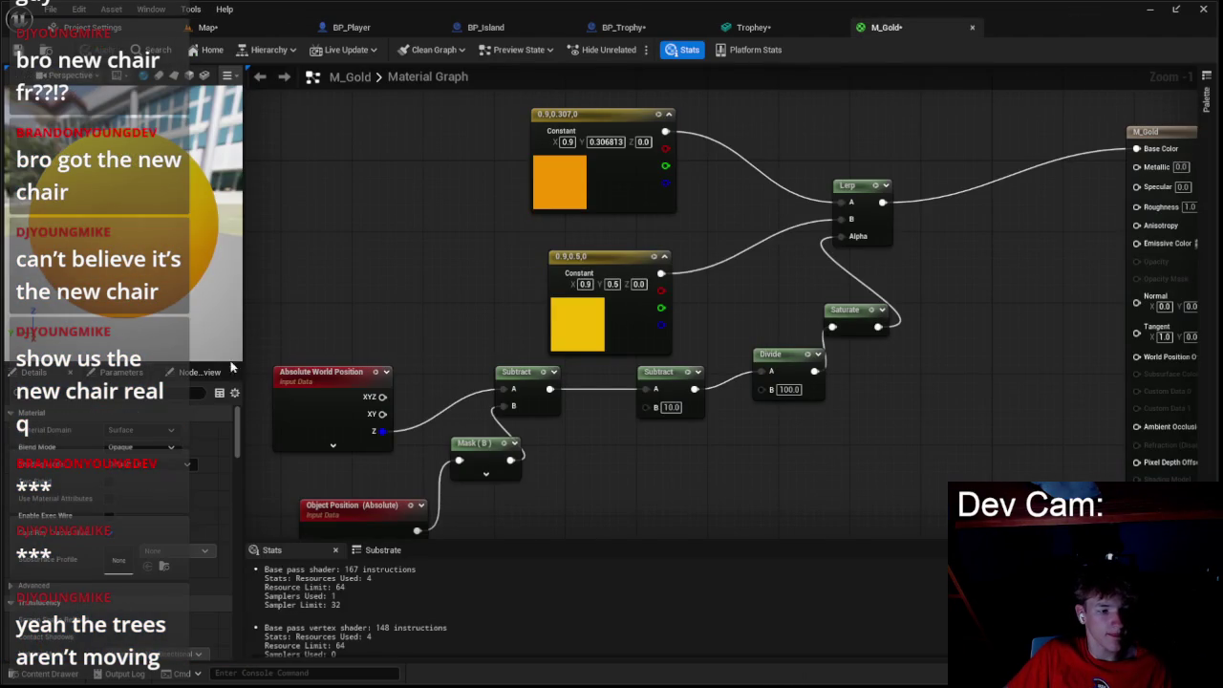
click(109, 481)
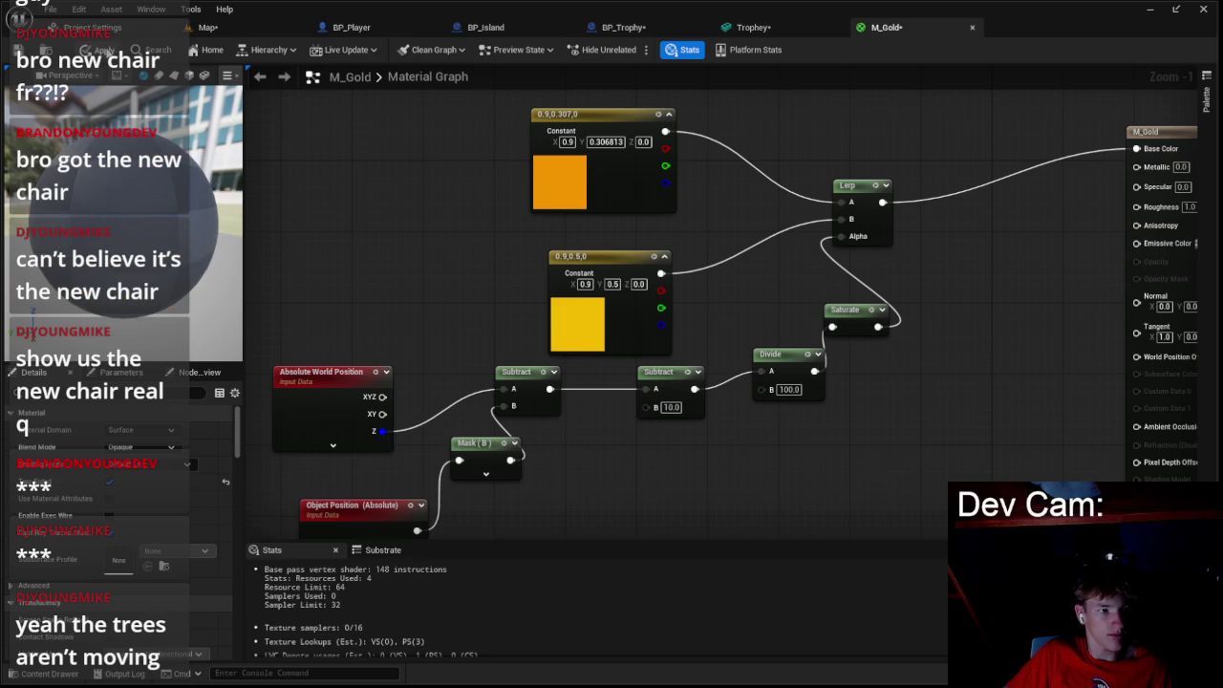
click(103, 50)
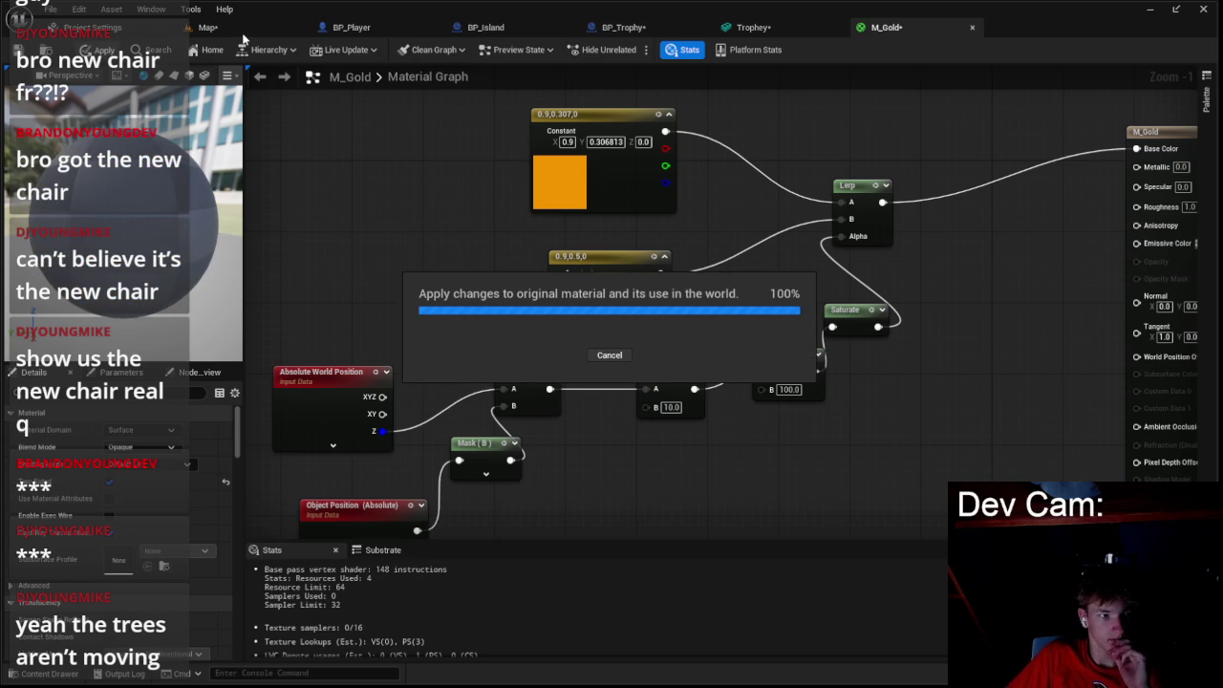
click(208, 27)
scroll(301, 107, down, 5)
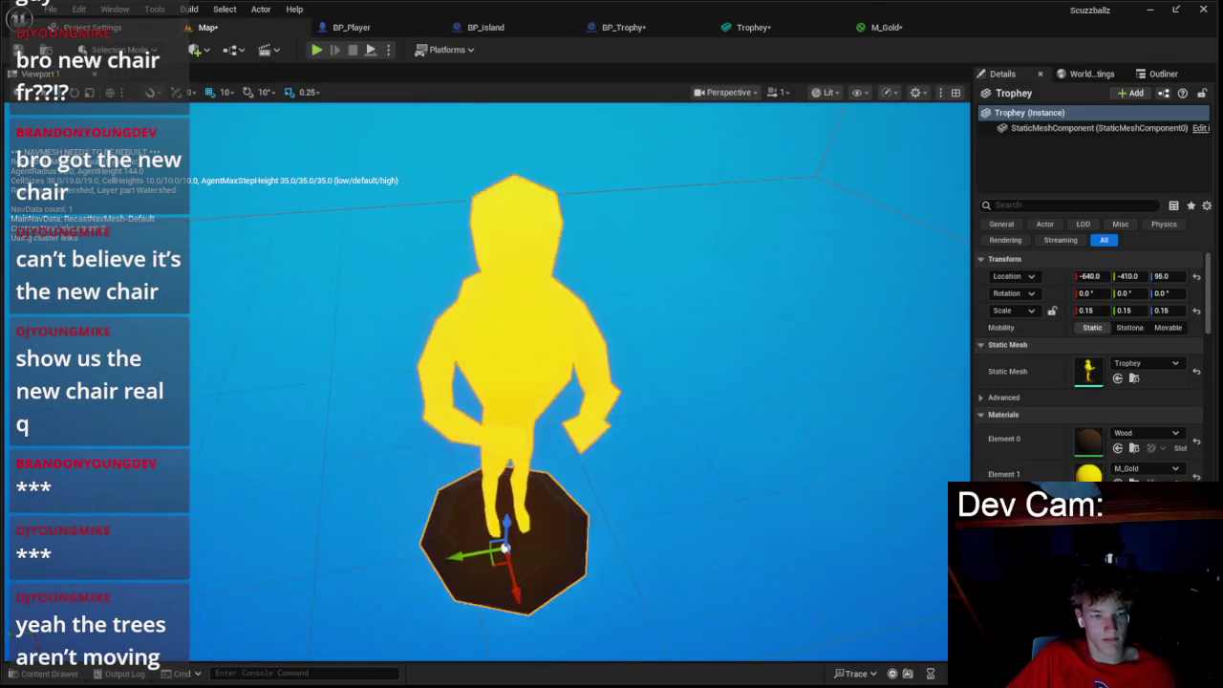
click(883, 30)
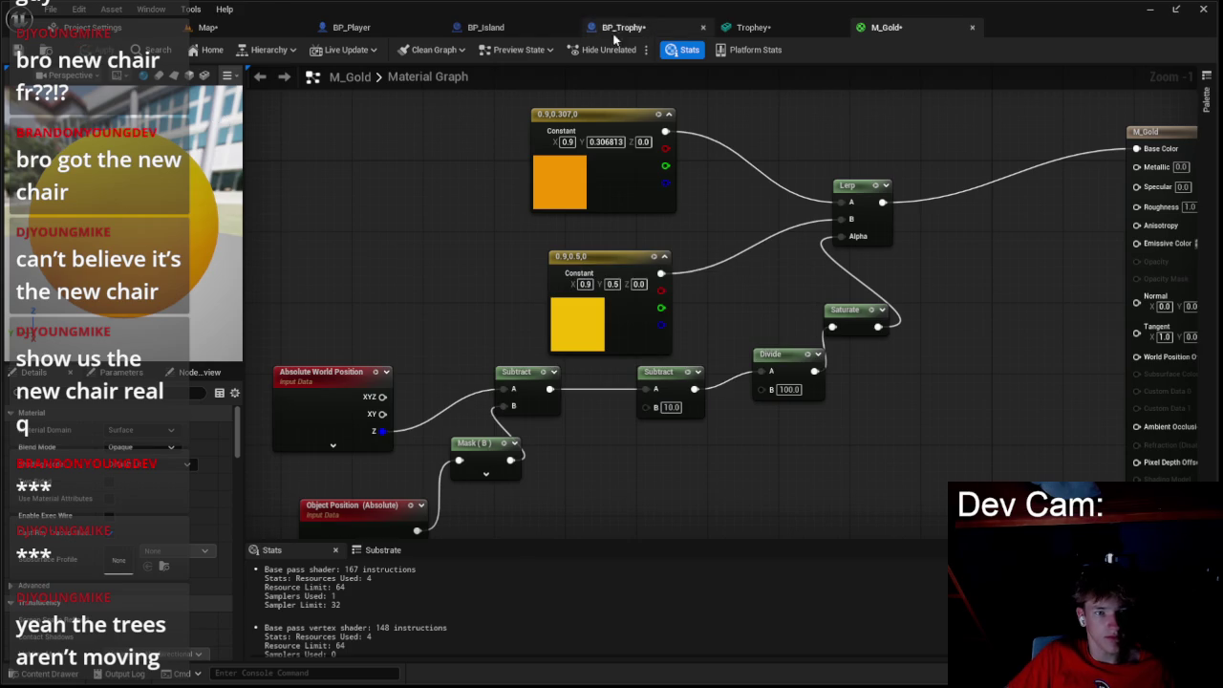
- Inspect the Trophey mesh asset from a front view
click(732, 37)
drag(554, 157, 344, 161)
click(239, 23)
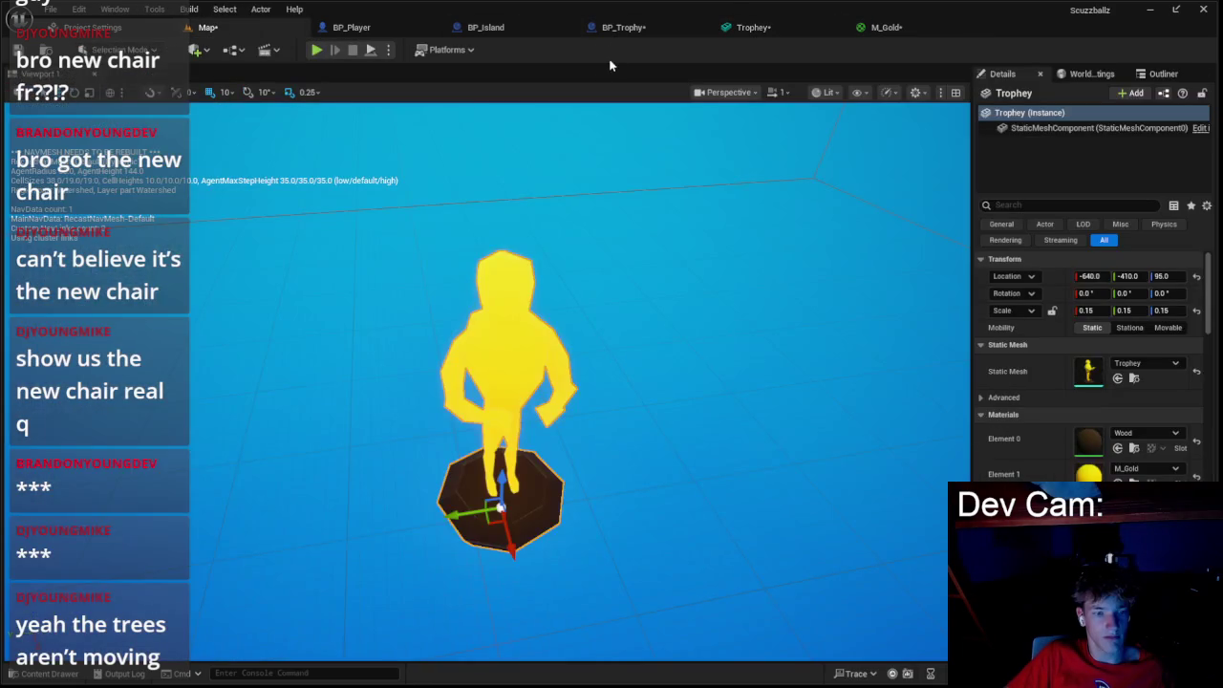
- Move M_Gold's orange Constant node left and duplicate it with Ctrl+D
click(913, 26)
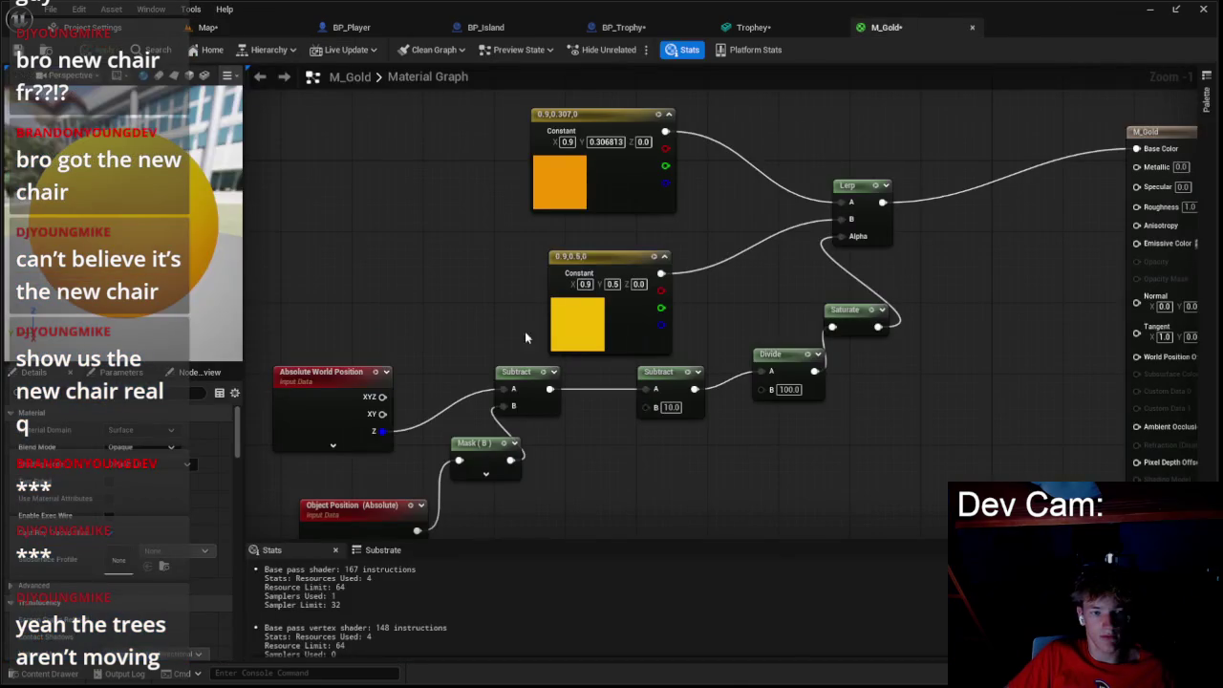
drag(608, 195, 378, 189)
key(ctrl+d)
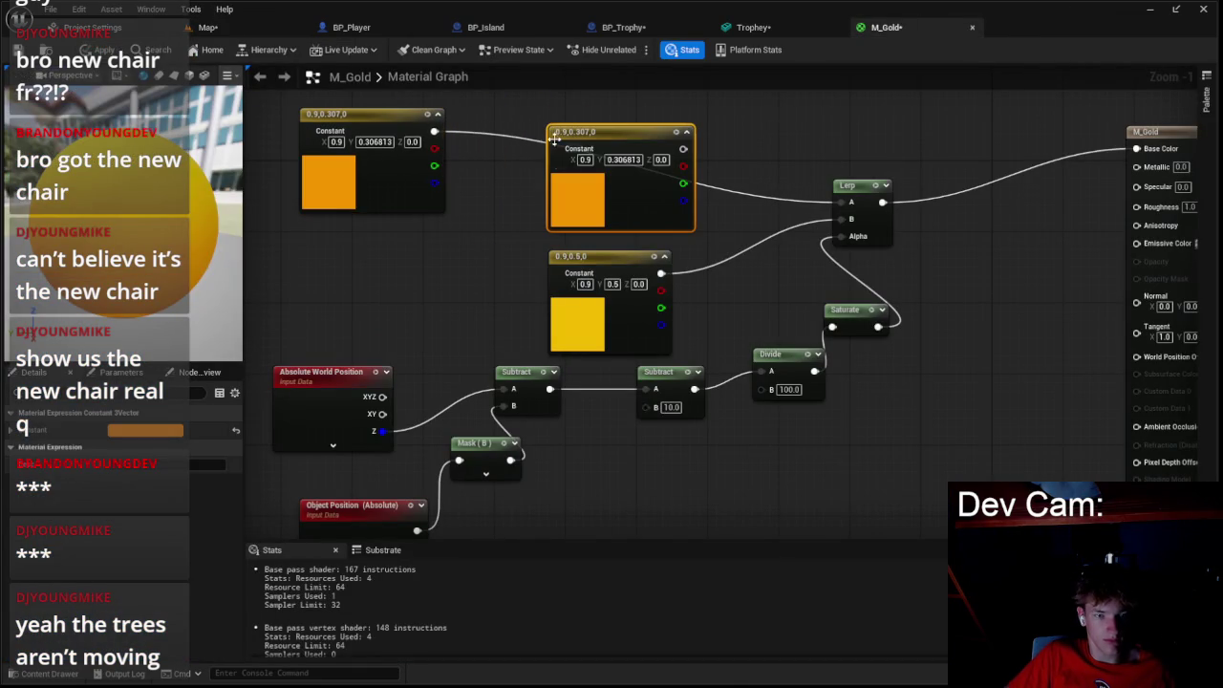
- Change the duplicated constant's colour to magenta
double_click(602, 190)
click(577, 205)
double_click(572, 189)
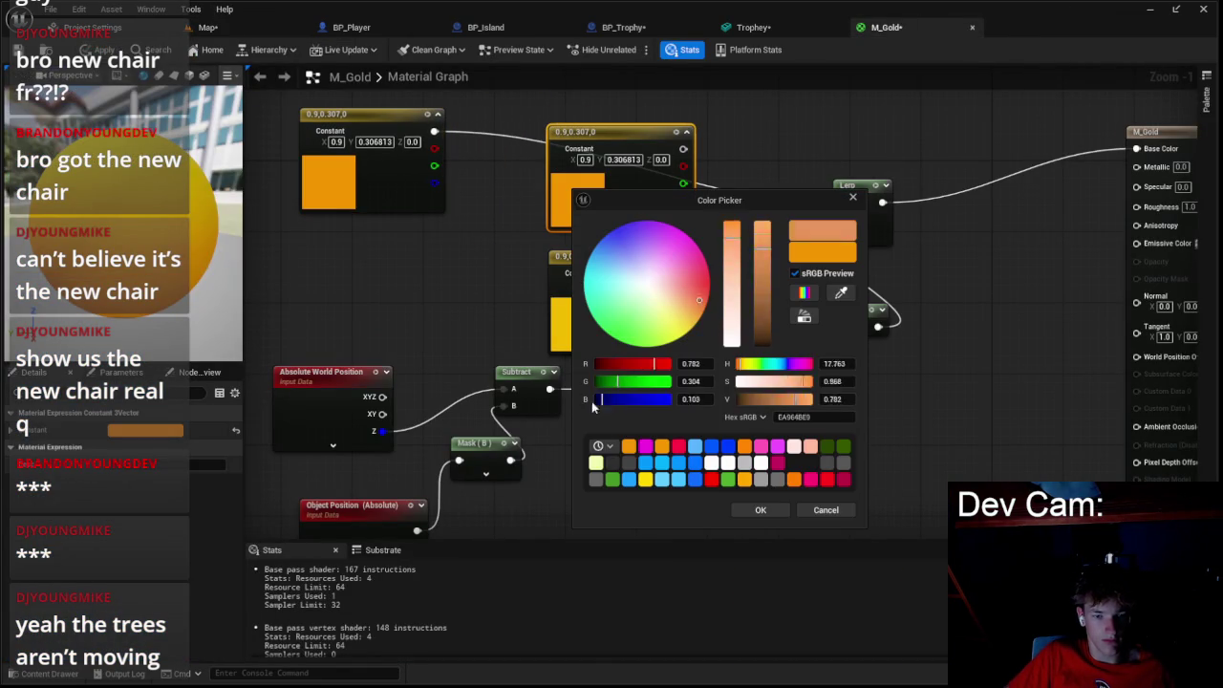
click(646, 447)
click(757, 510)
- Wire the magenta constant into the Lerp's A input and save the material
drag(683, 149, 827, 204)
click(764, 211)
drag(689, 149, 850, 202)
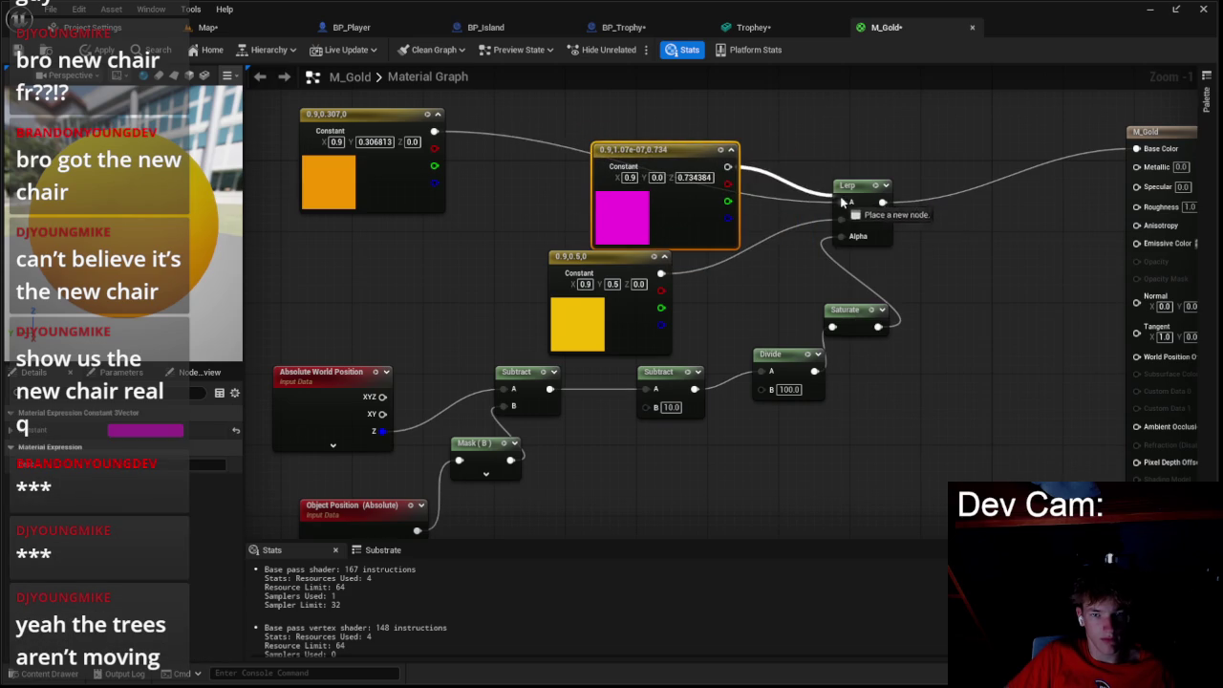
click(783, 281)
key(ctrl+s)
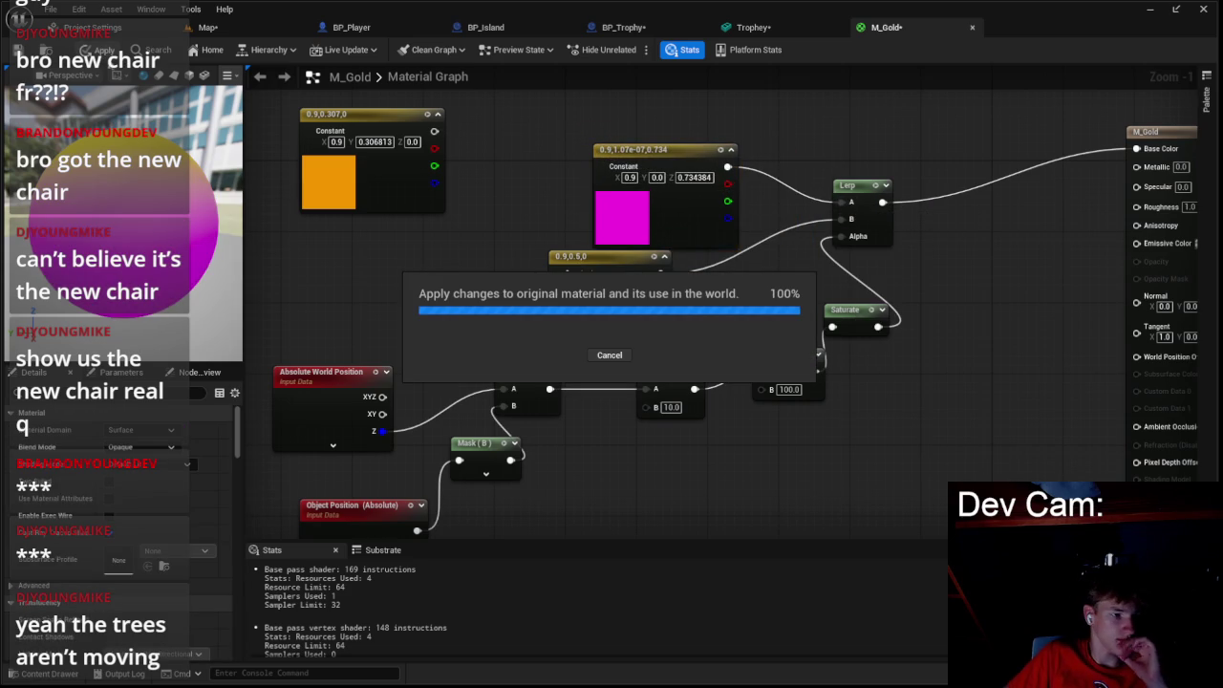
- Raise the trophy along Z in the level and fly the camera up to it
click(210, 28)
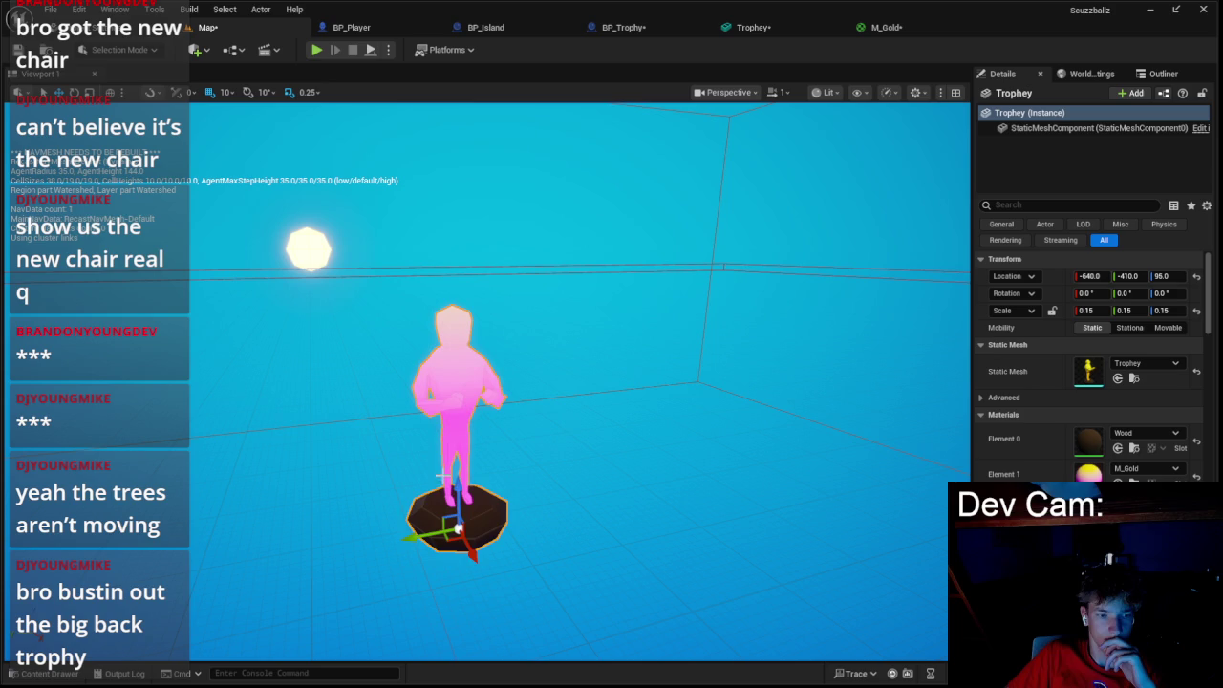
drag(459, 490, 498, 289)
key(Page_Up)
key(Up)
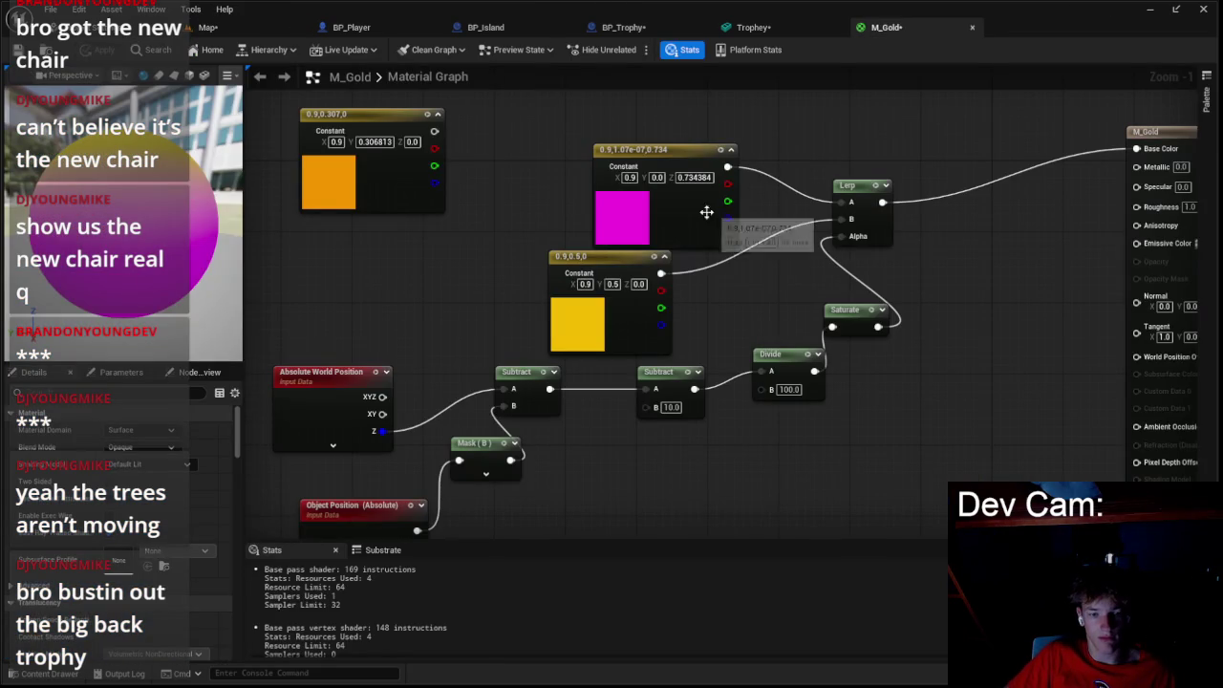
text(100)
- Wire the second Subtract node's output into the Divide node's A input
key(Return)
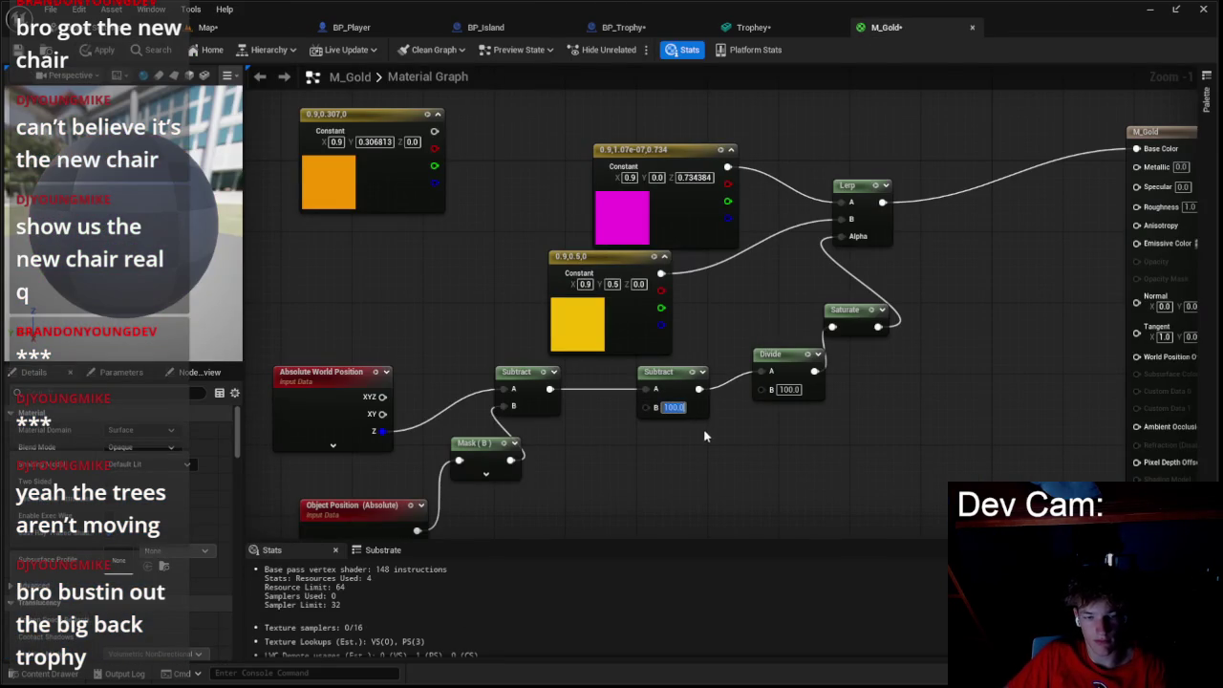
click(674, 407)
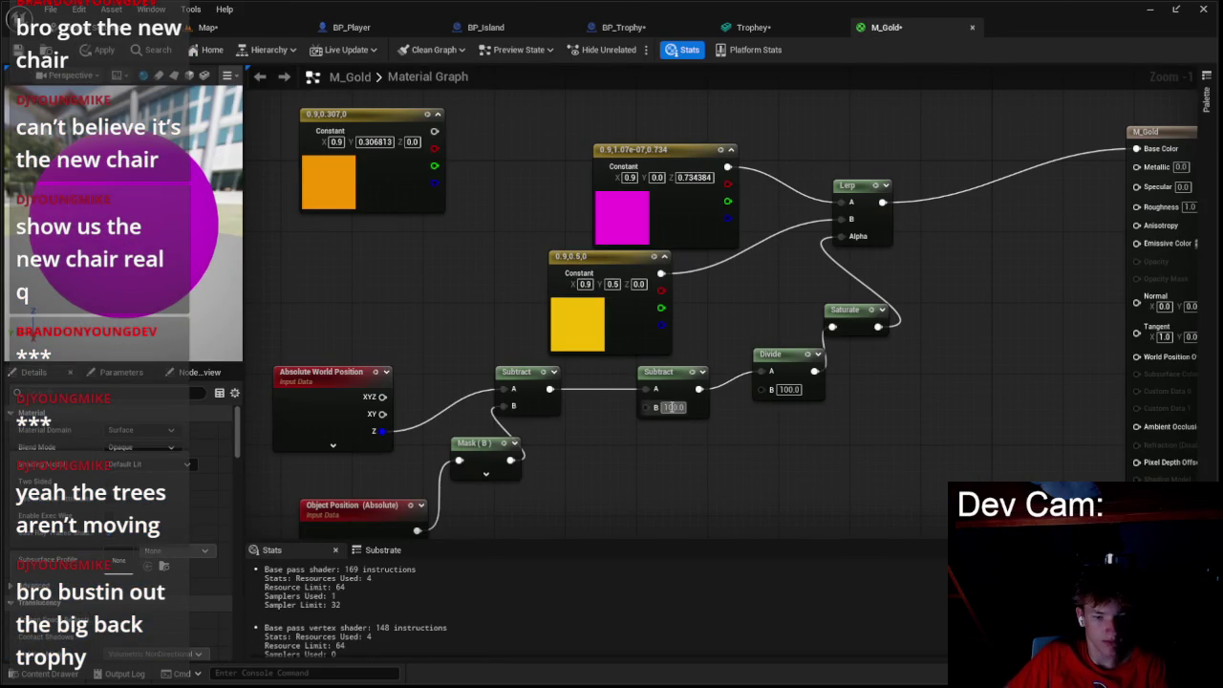
click(669, 371)
drag(699, 389, 773, 376)
click(751, 429)
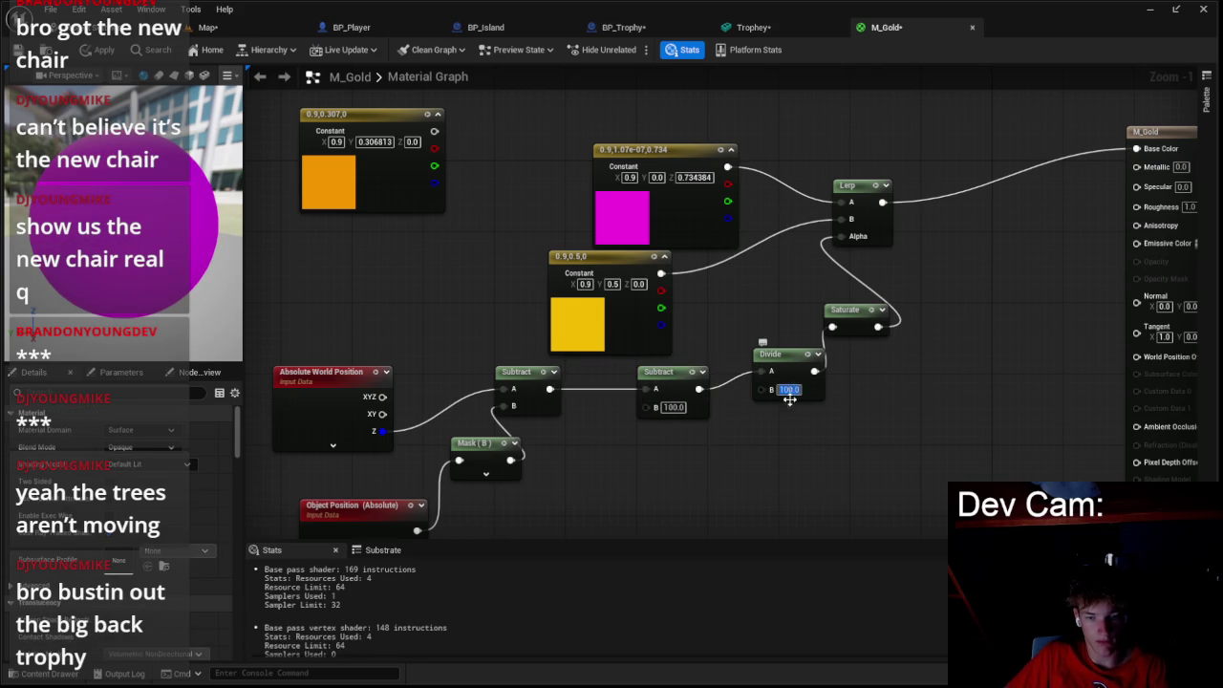
- Test Divide B at 10 and back to 100, then set Subtract B to -100
text(10)
key(Return)
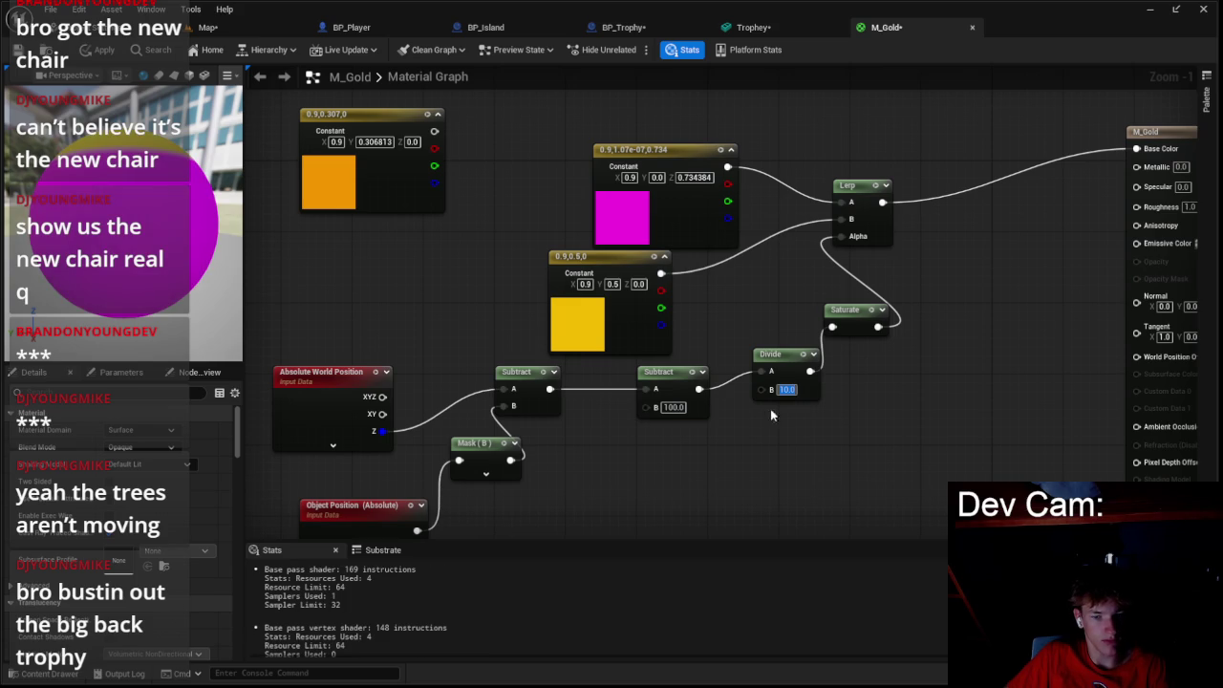
text(100)
key(Return)
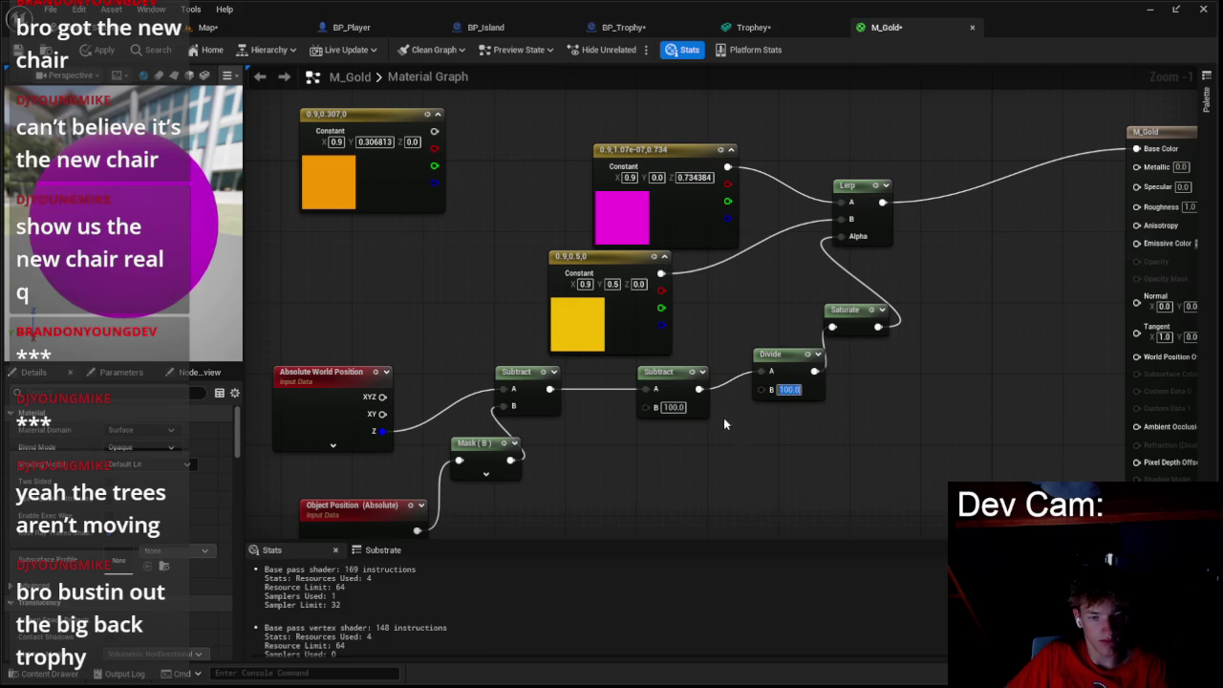
text(0)
key(Return)
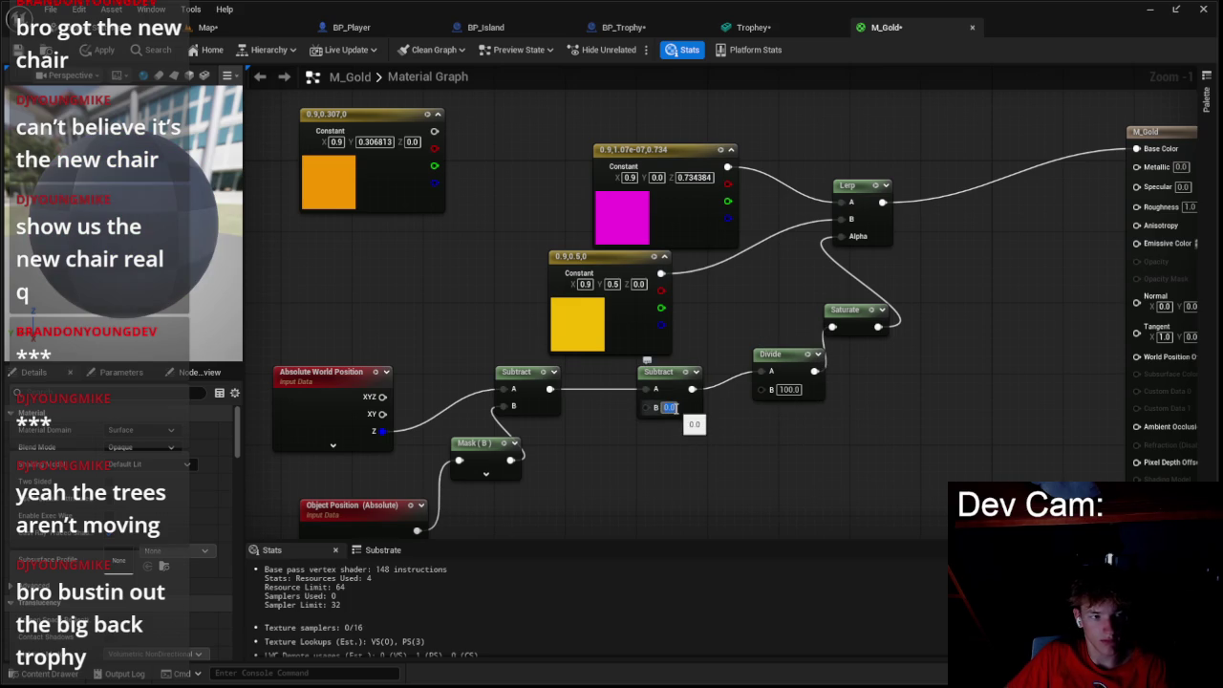
text(-100)
key(Return)
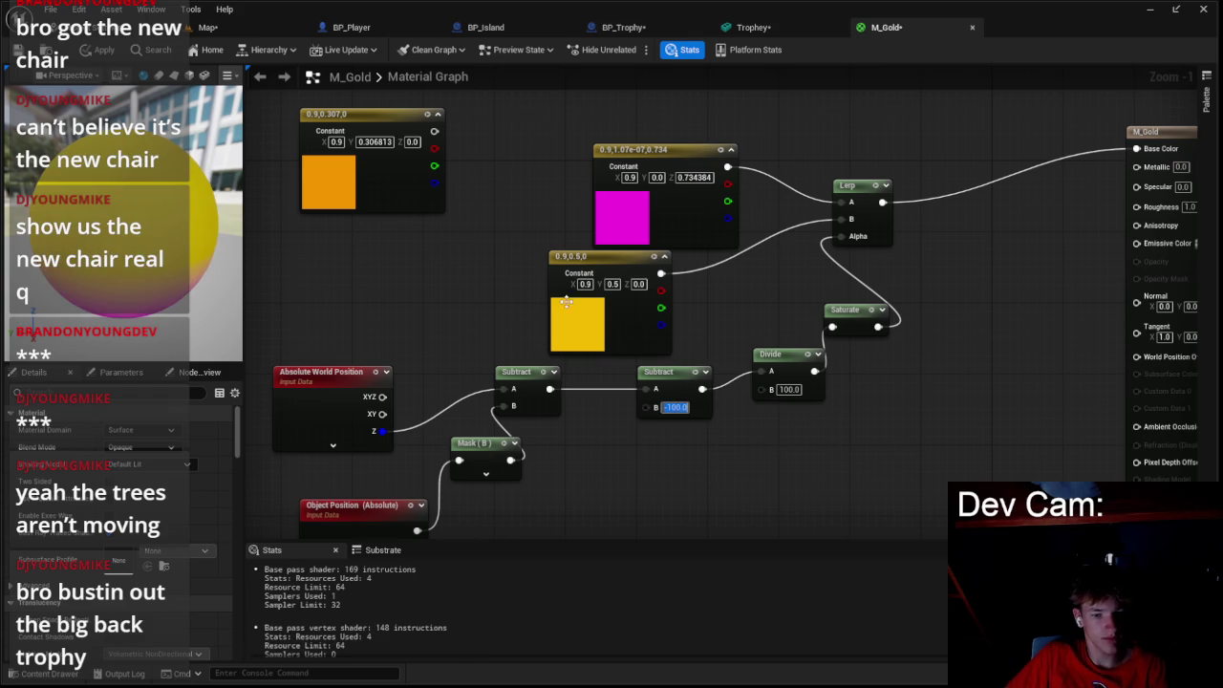
- Apply the material and view the yellow-to-pink trophy in the level
click(98, 50)
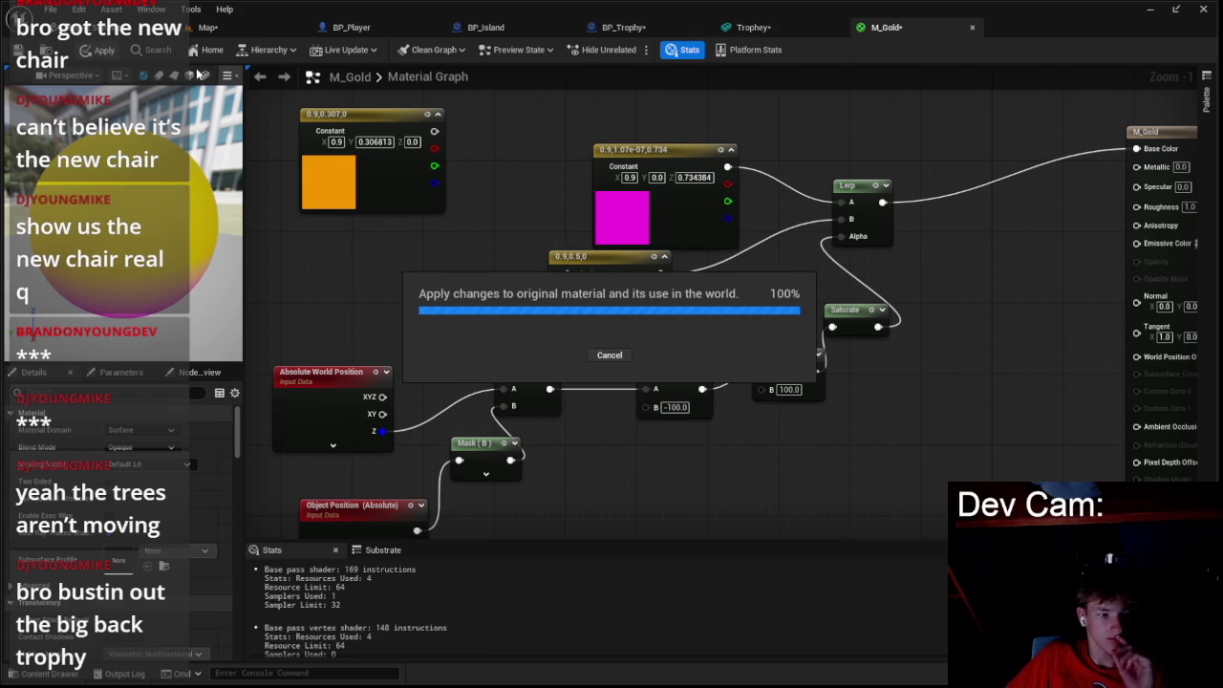
click(206, 30)
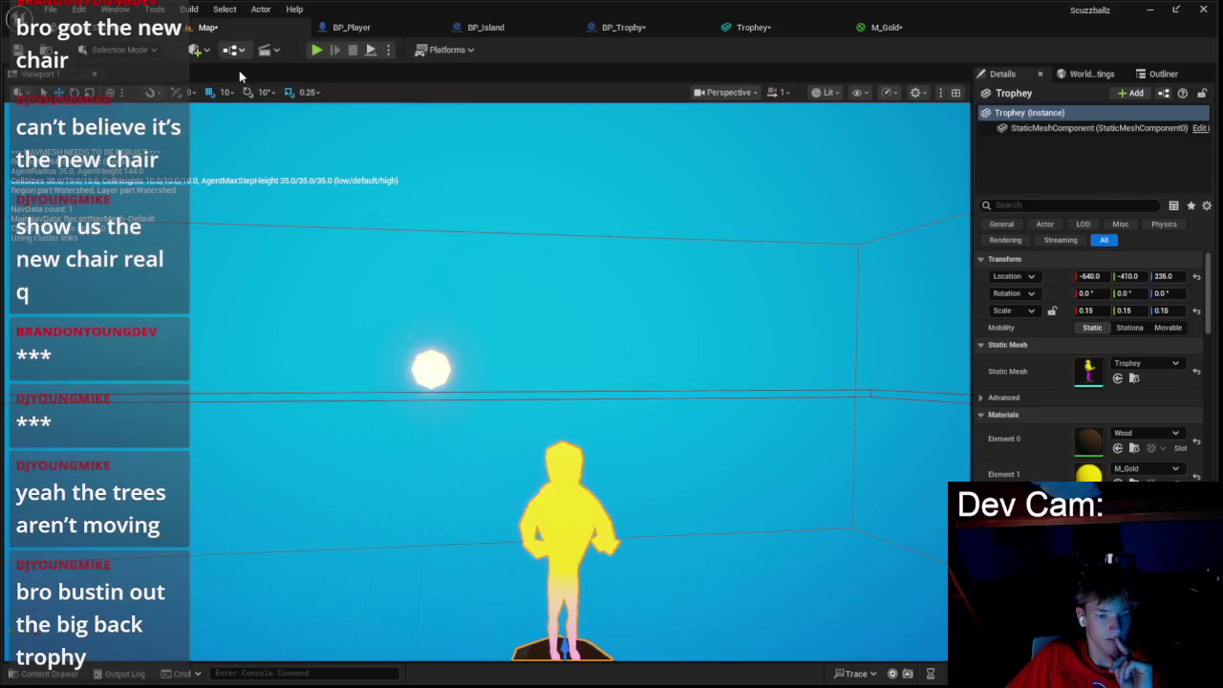
click(560, 275)
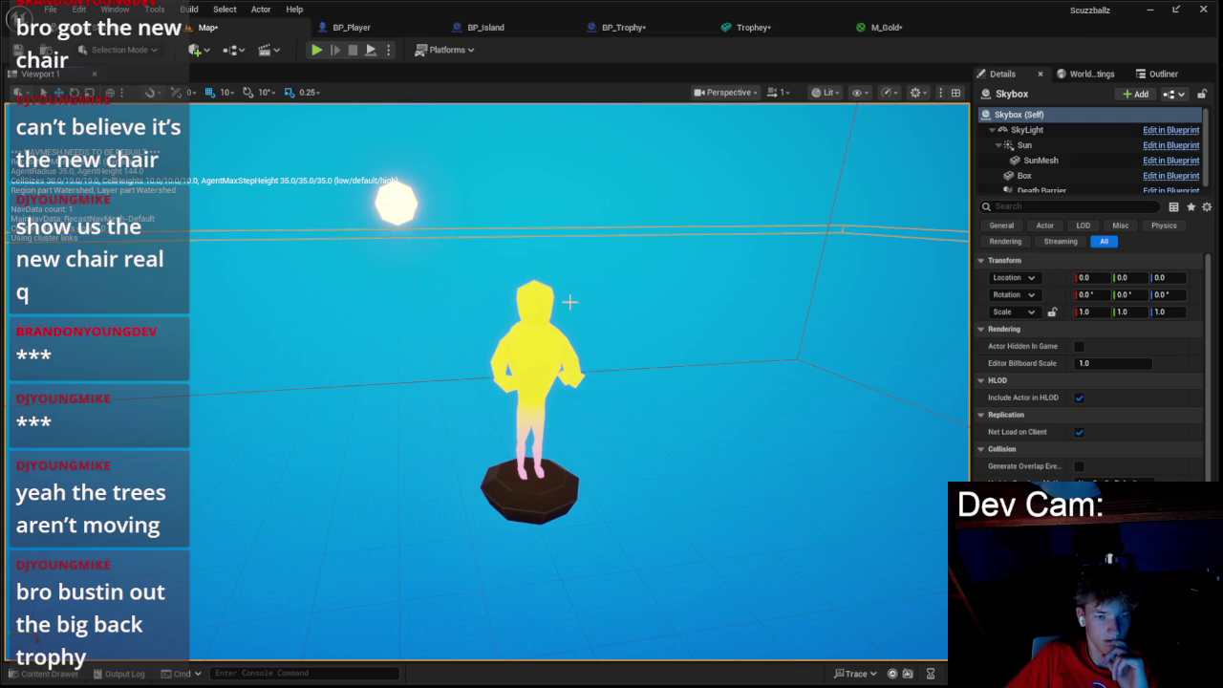
mouse_move(760, 182)
mouse_down()
mouse_move(769, 155)
mouse_move(751, 134)
mouse_up()
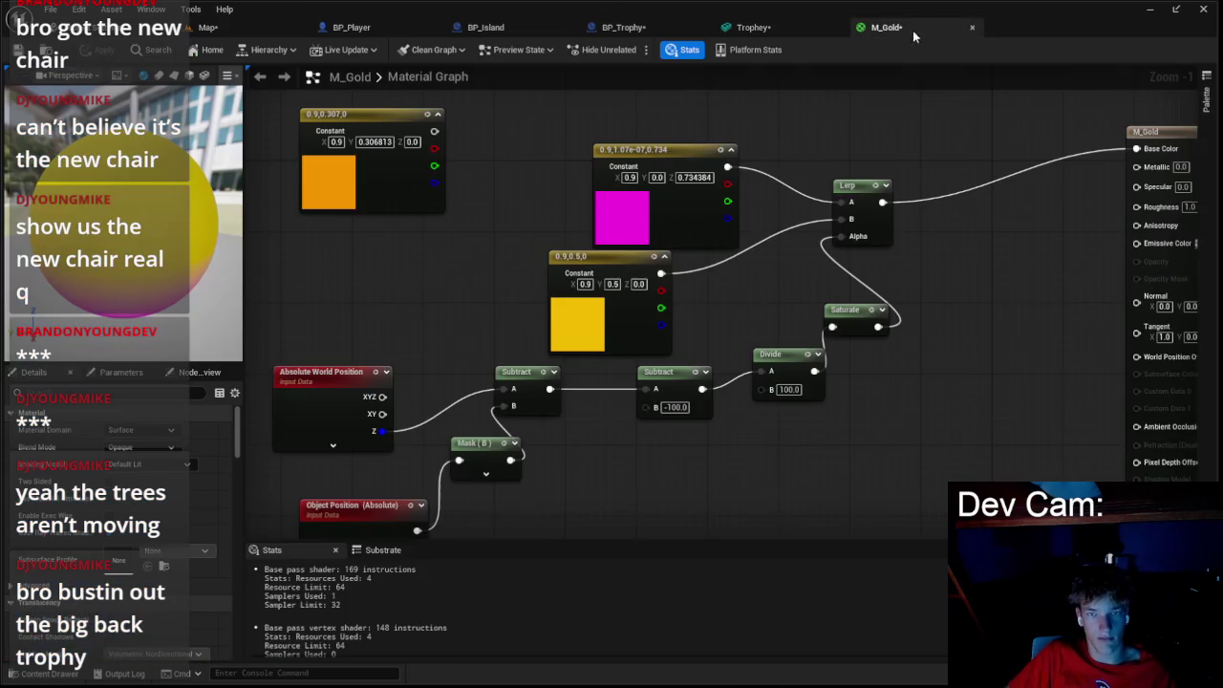
- Add a Multiply node after the Lerp, feed it into Emissive Color, and apply
click(887, 27)
drag(867, 206, 743, 278)
mouse_move(758, 274)
mouse_down()
mouse_move(805, 295)
mouse_move(819, 284)
mouse_move(869, 325)
mouse_move(1012, 314)
mouse_up()
text(mu)
click(844, 372)
click(791, 306)
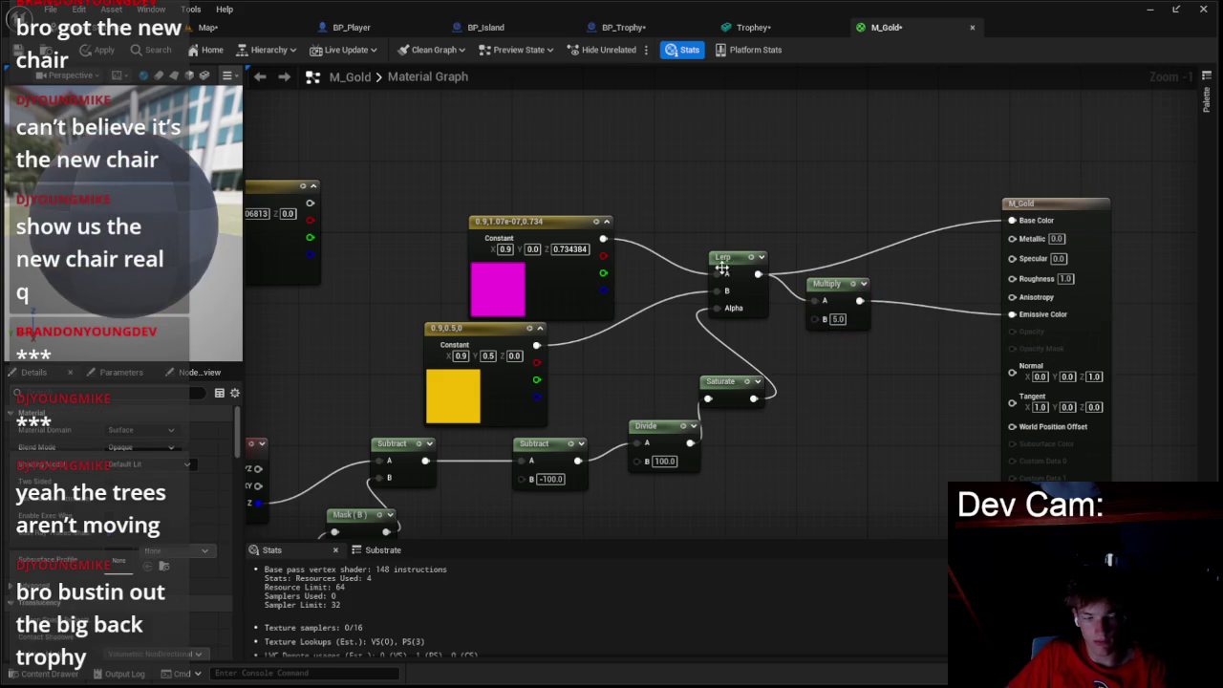
click(102, 50)
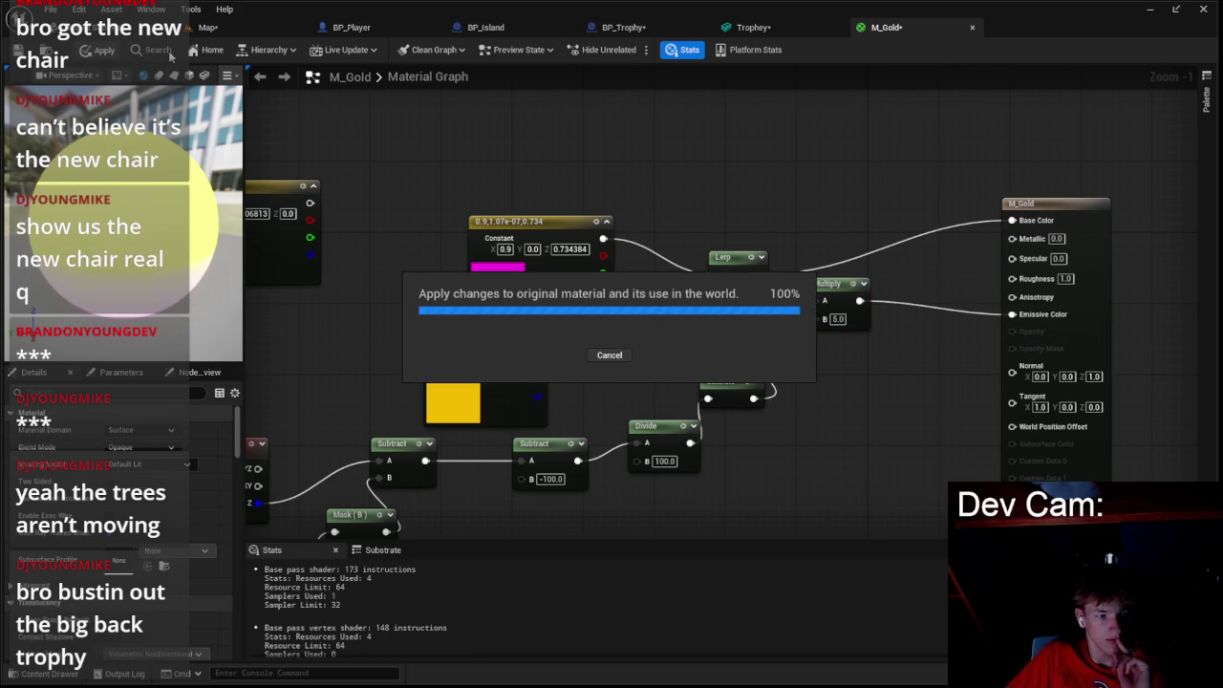
- Check the trophy in the level, then raise Multiply B to 25.0 and apply
click(207, 29)
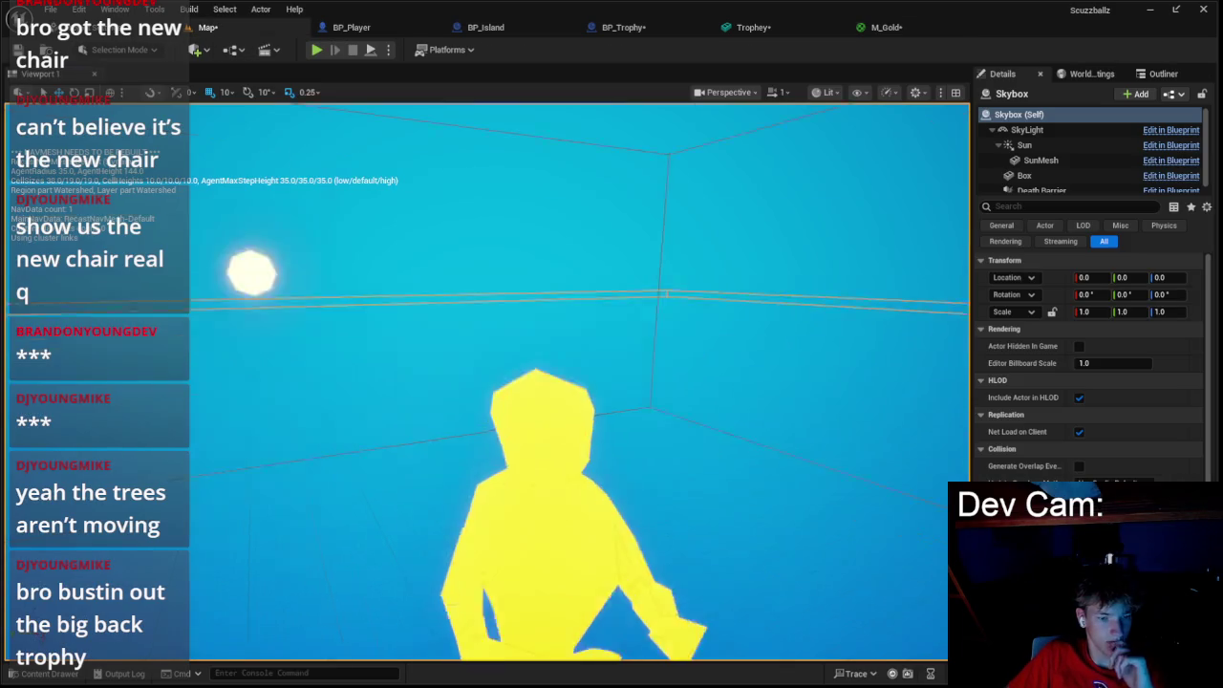
scroll(574, 383, up, 5)
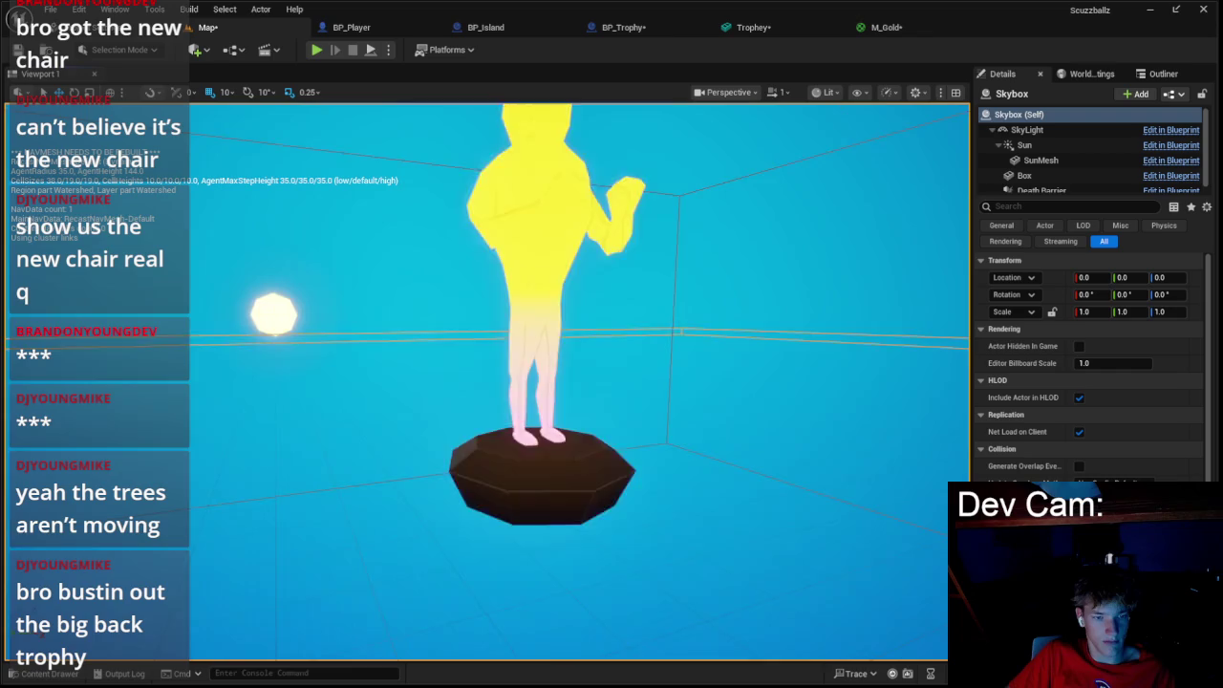
scroll(573, 383, down, 5)
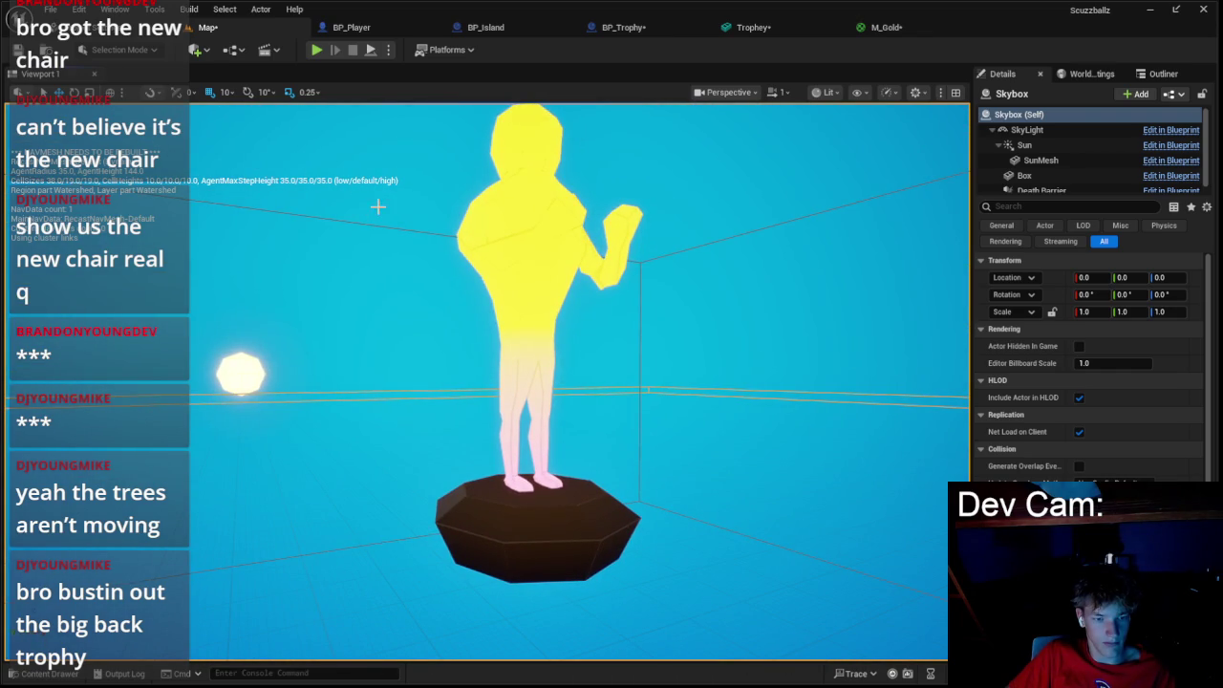
click(886, 27)
click(837, 320)
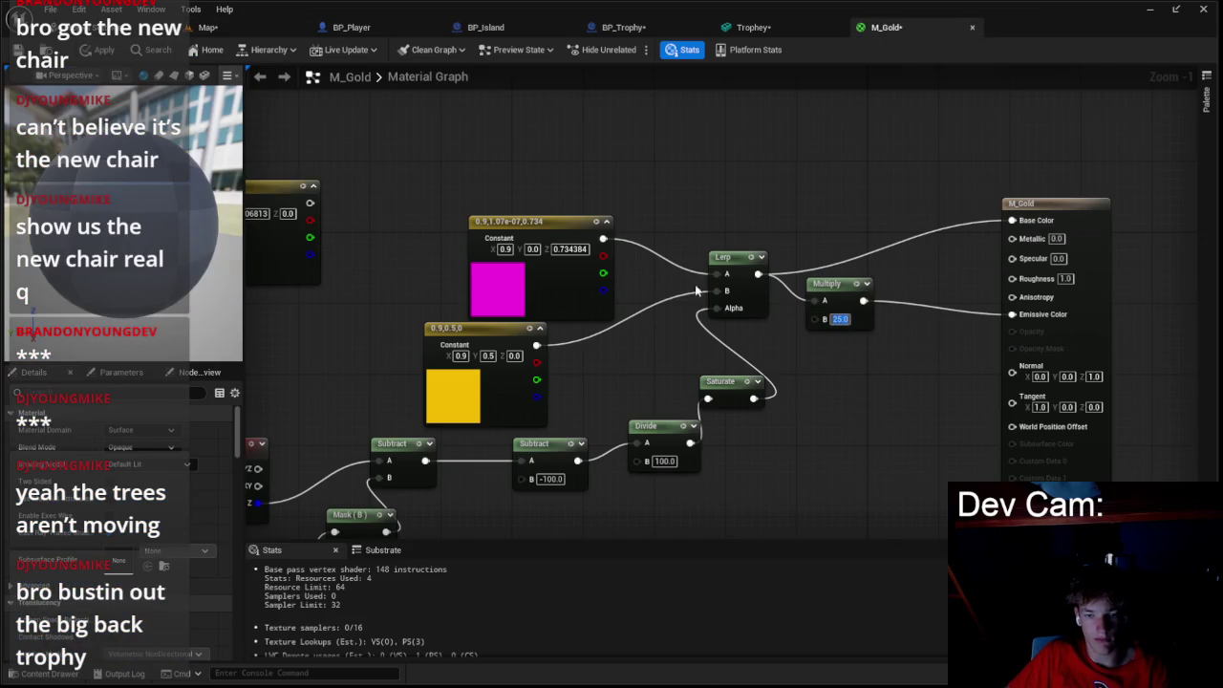
click(101, 50)
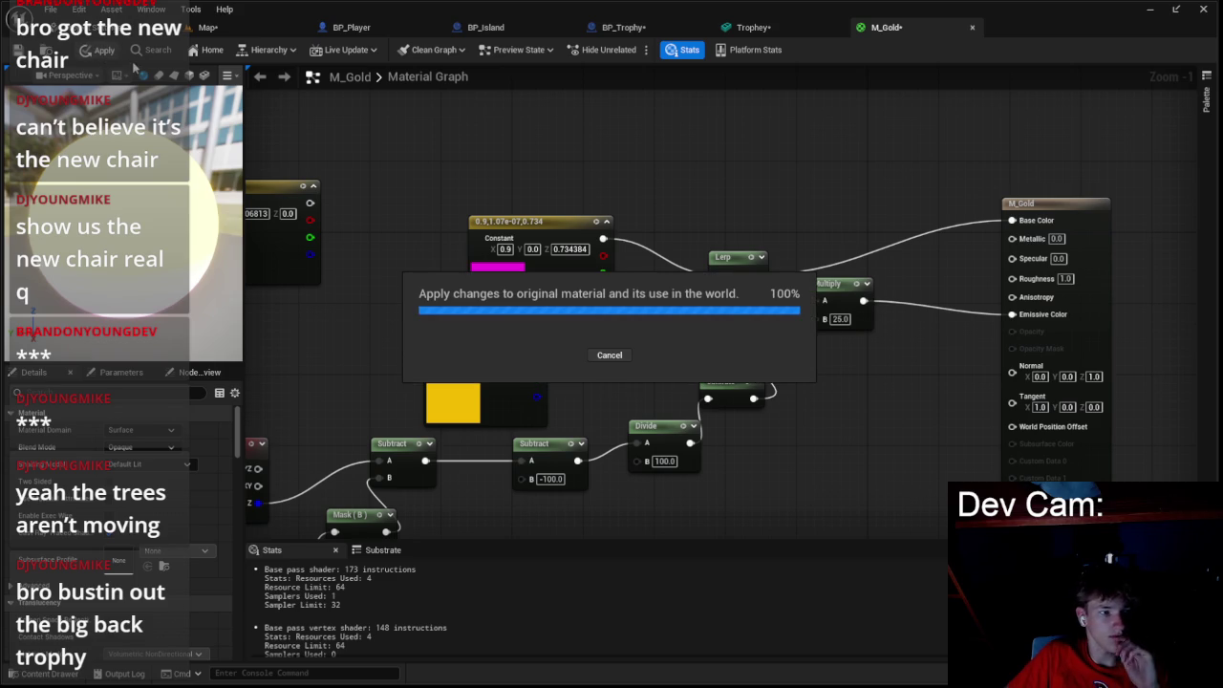
click(210, 27)
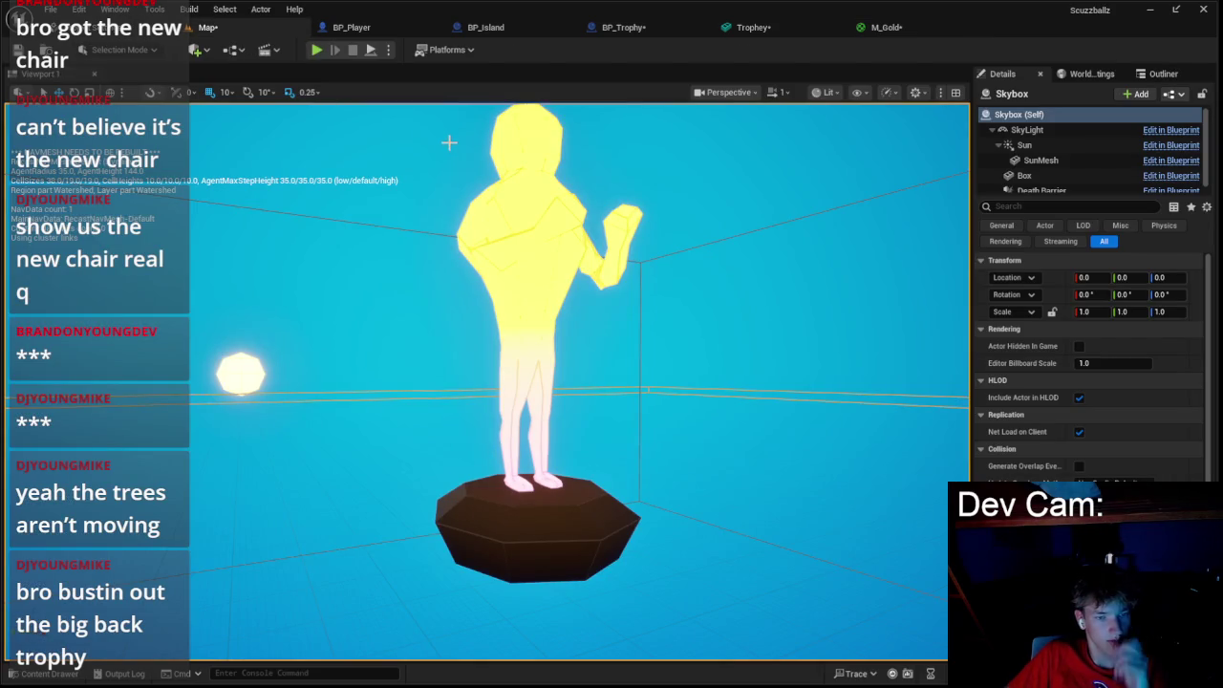
scroll(449, 143, up, 3)
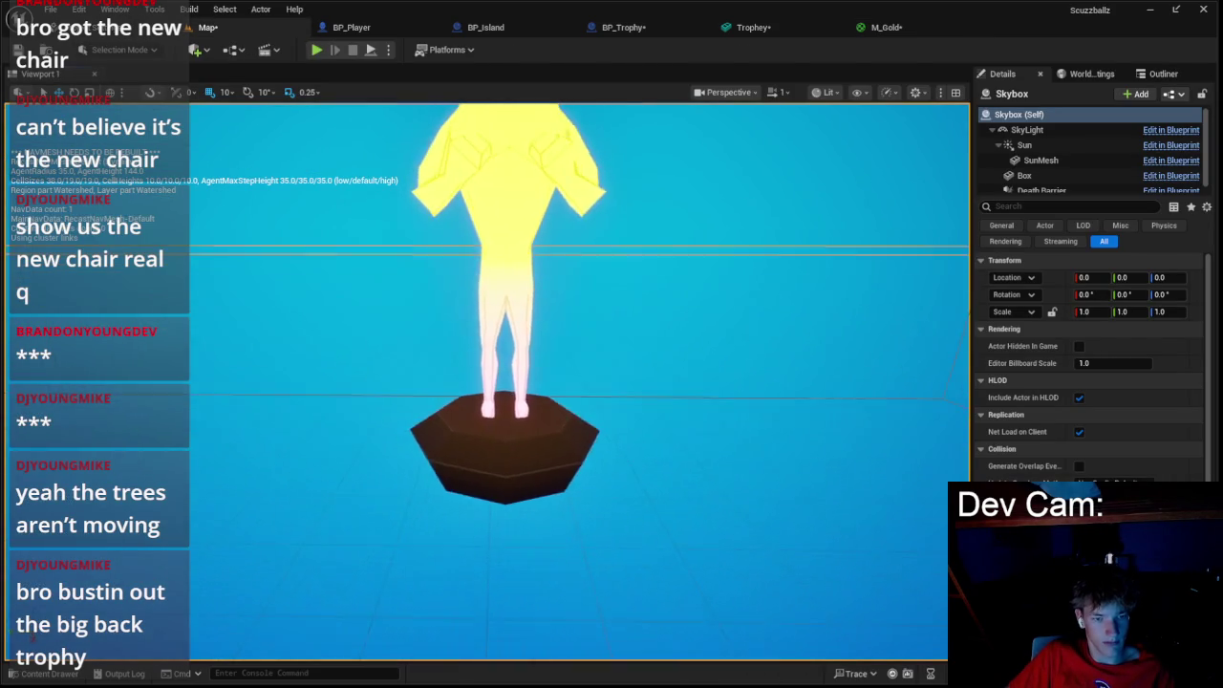
scroll(479, 194, down, 4)
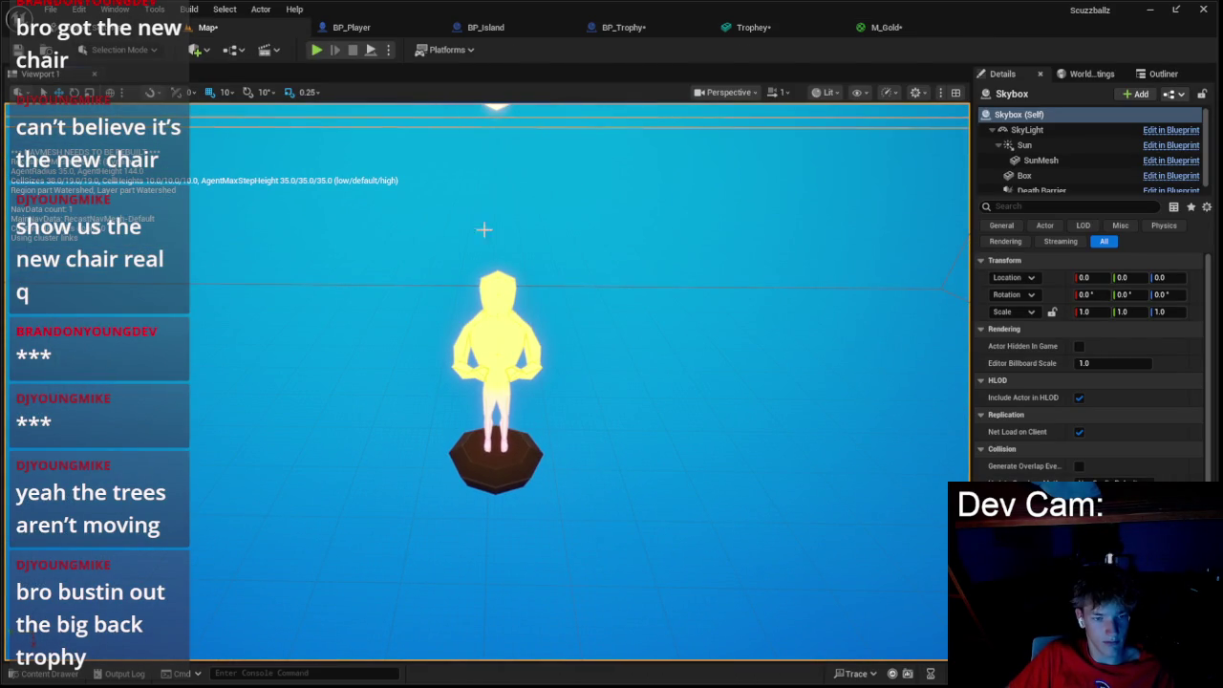
click(316, 50)
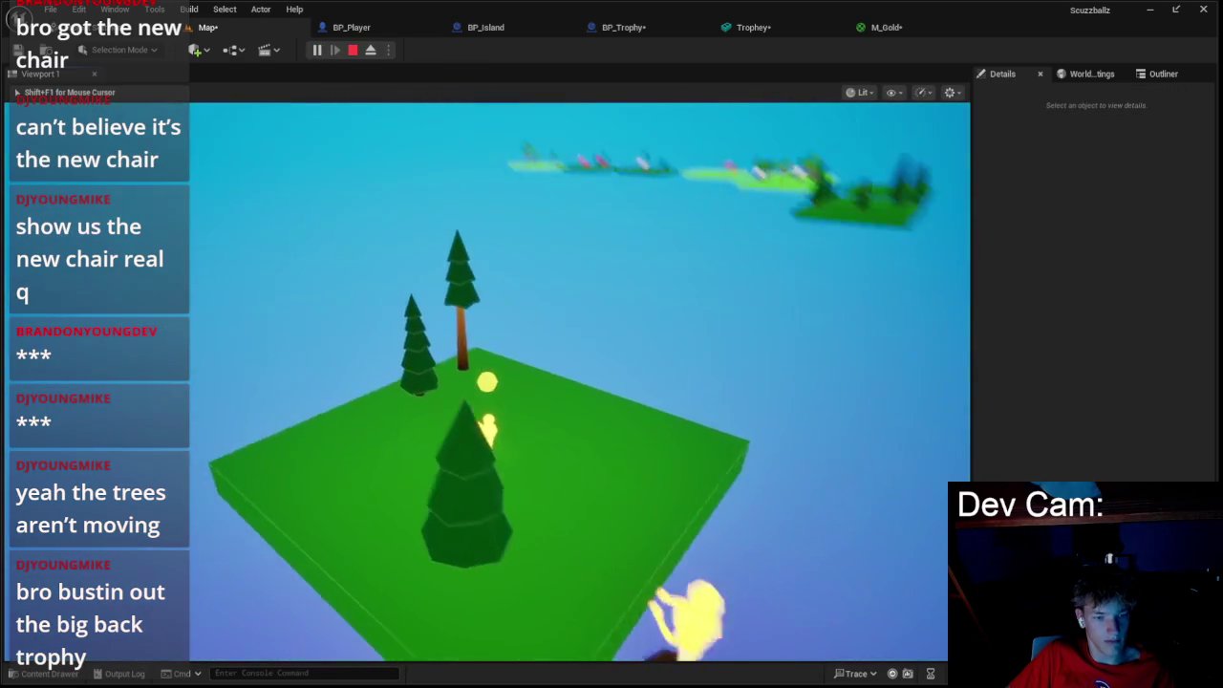
key(Escape)
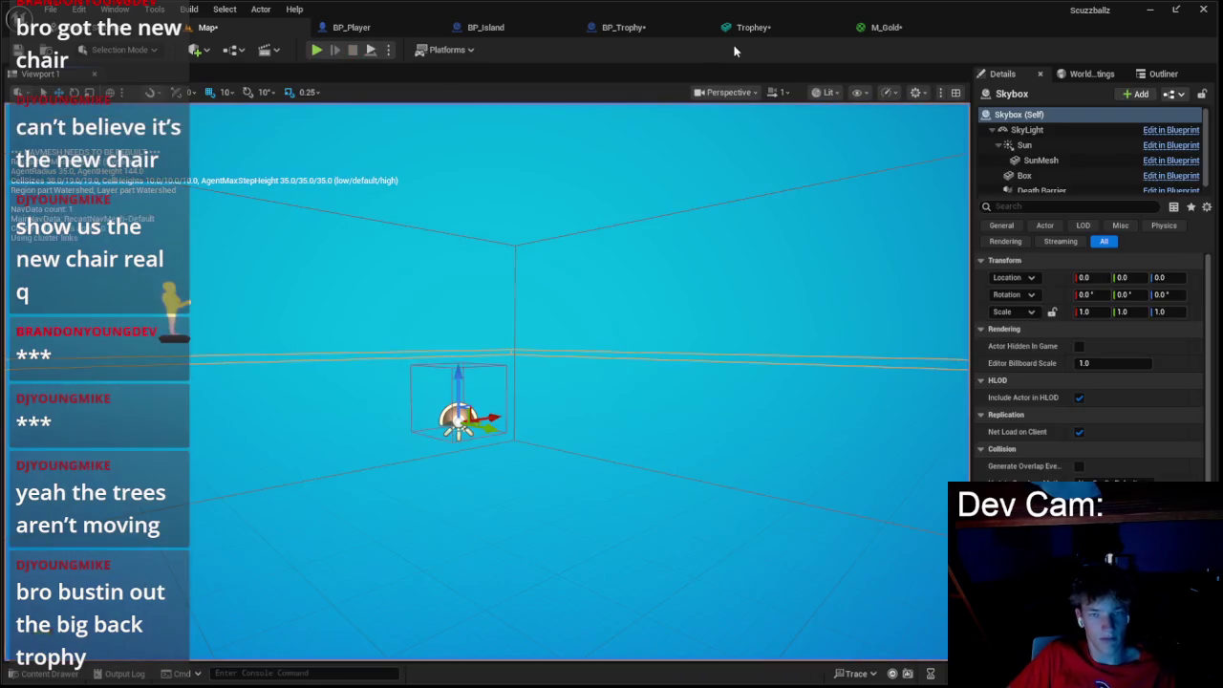
click(865, 28)
drag(489, 192, 609, 178)
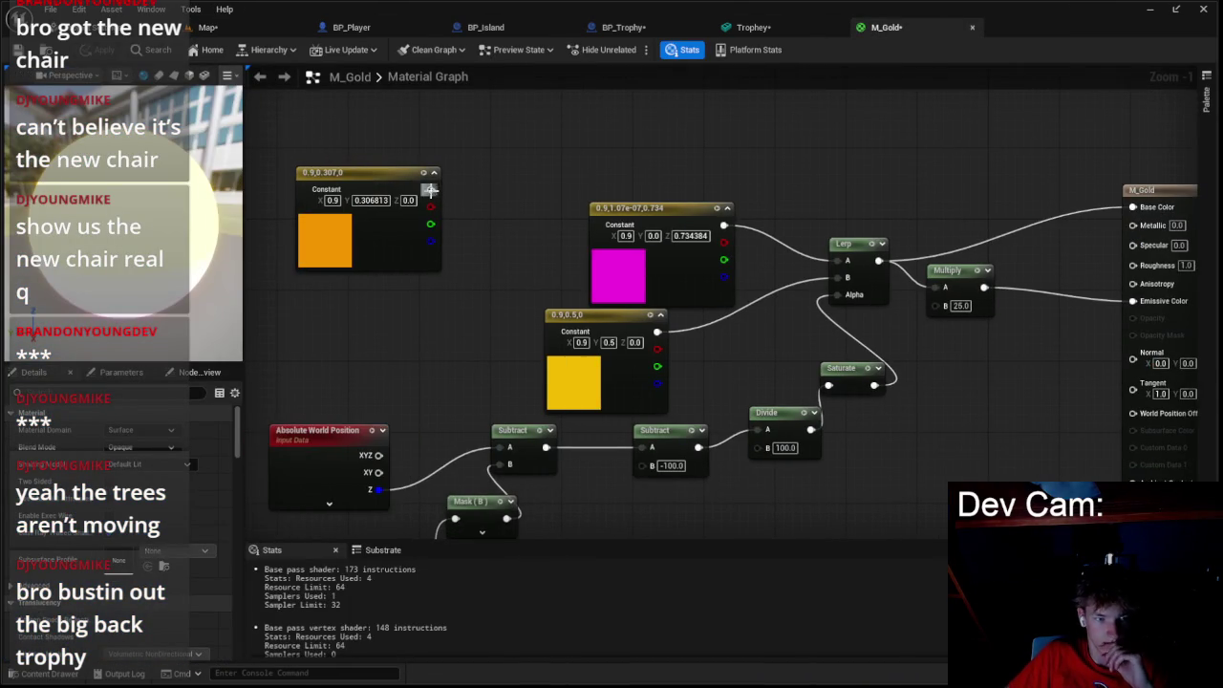
click(100, 50)
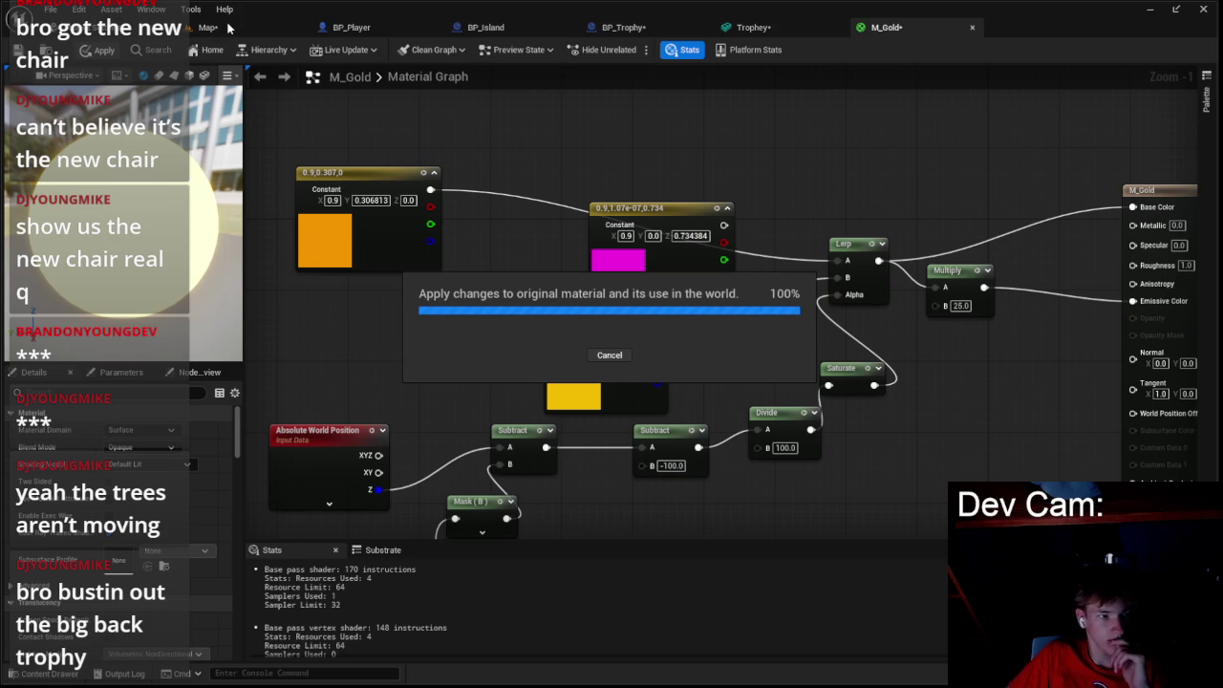
click(227, 28)
click(315, 50)
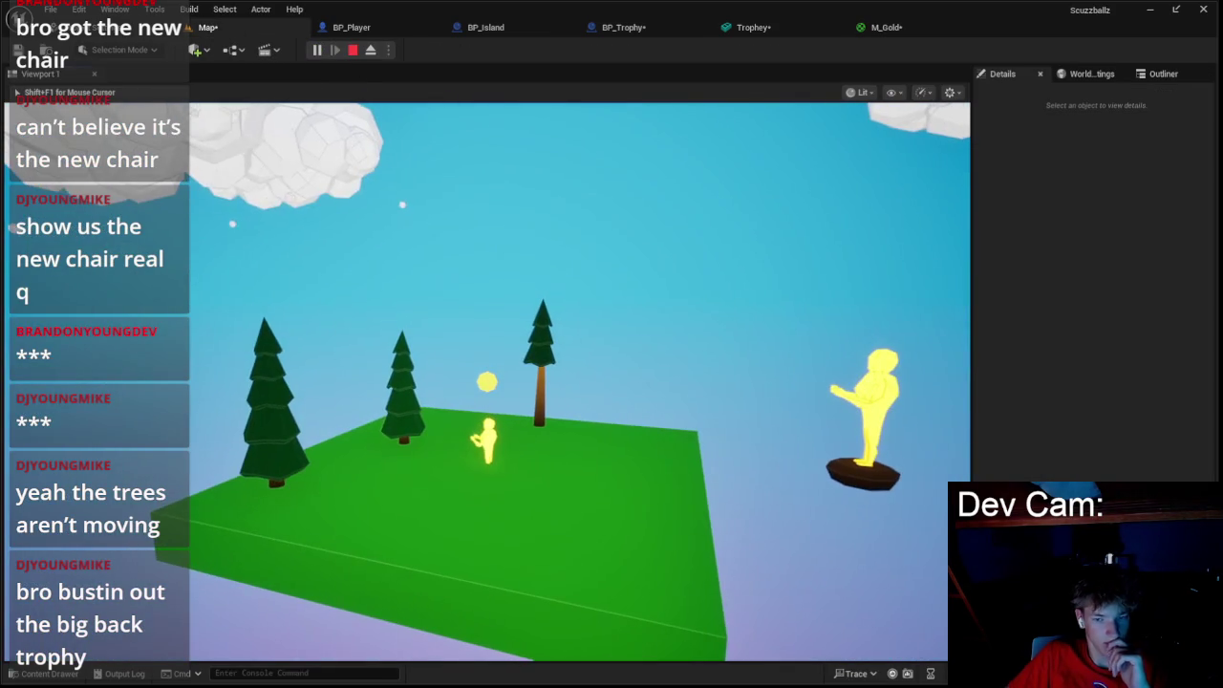
key(Escape)
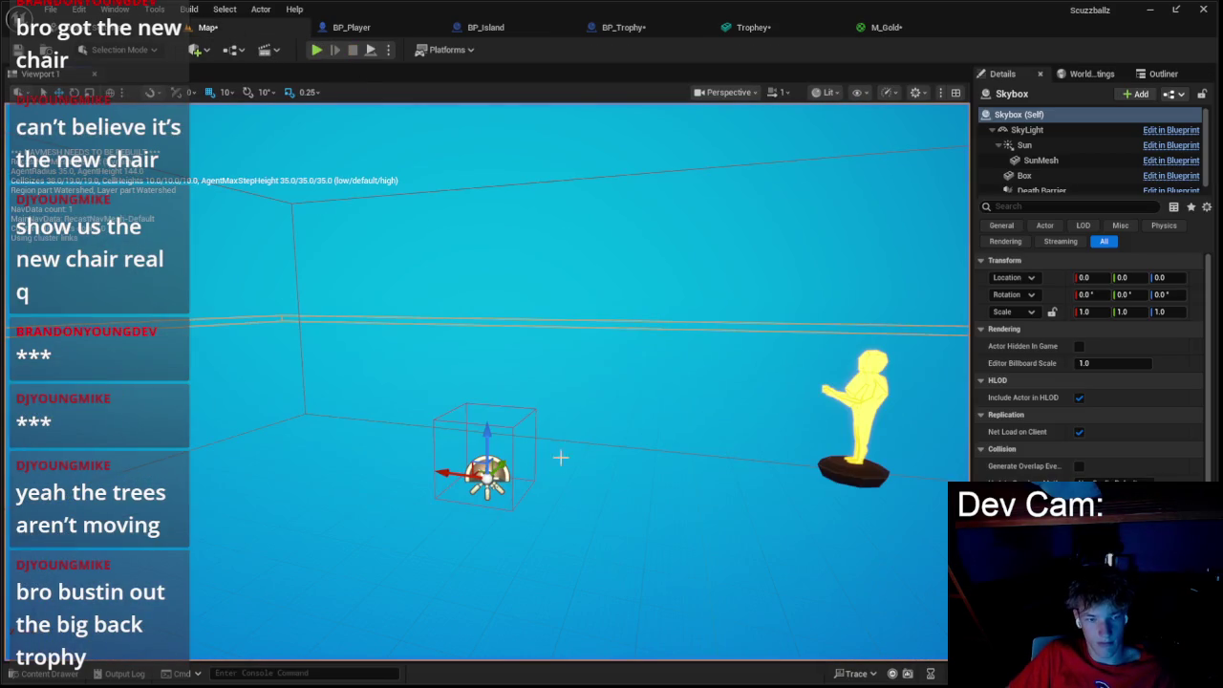
- Darken the magenta constant to purple (0.0625, 0, 0.051), apply it, and test-play the level
click(860, 383)
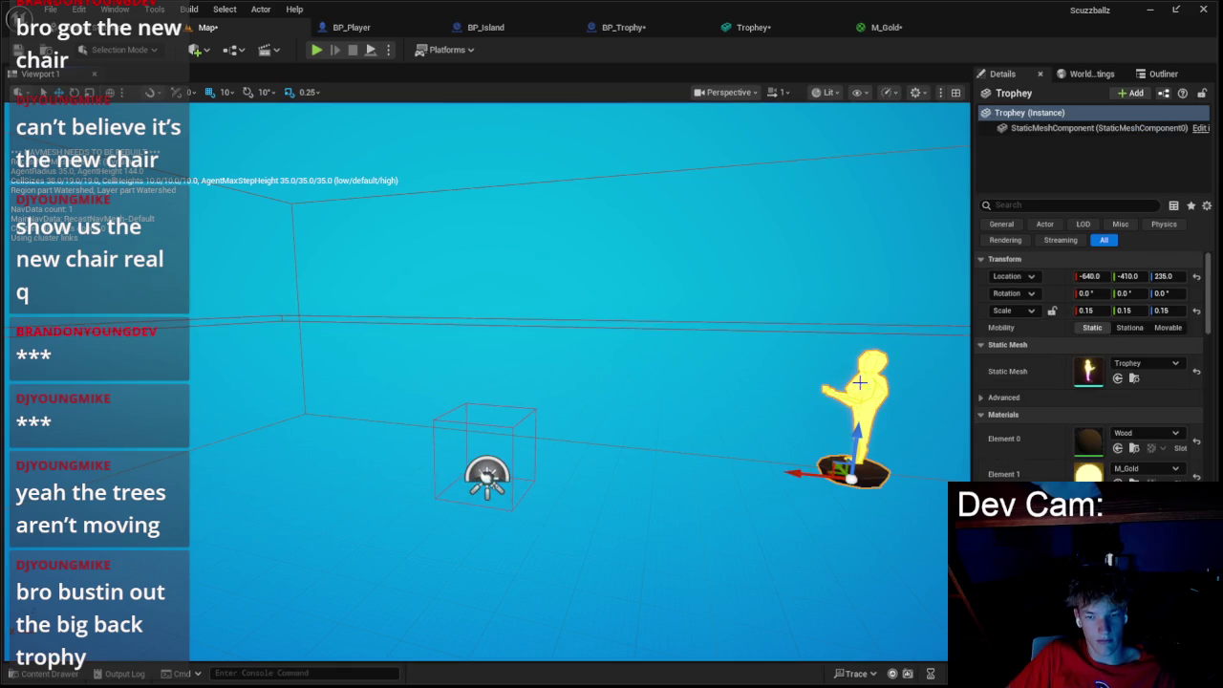
click(886, 27)
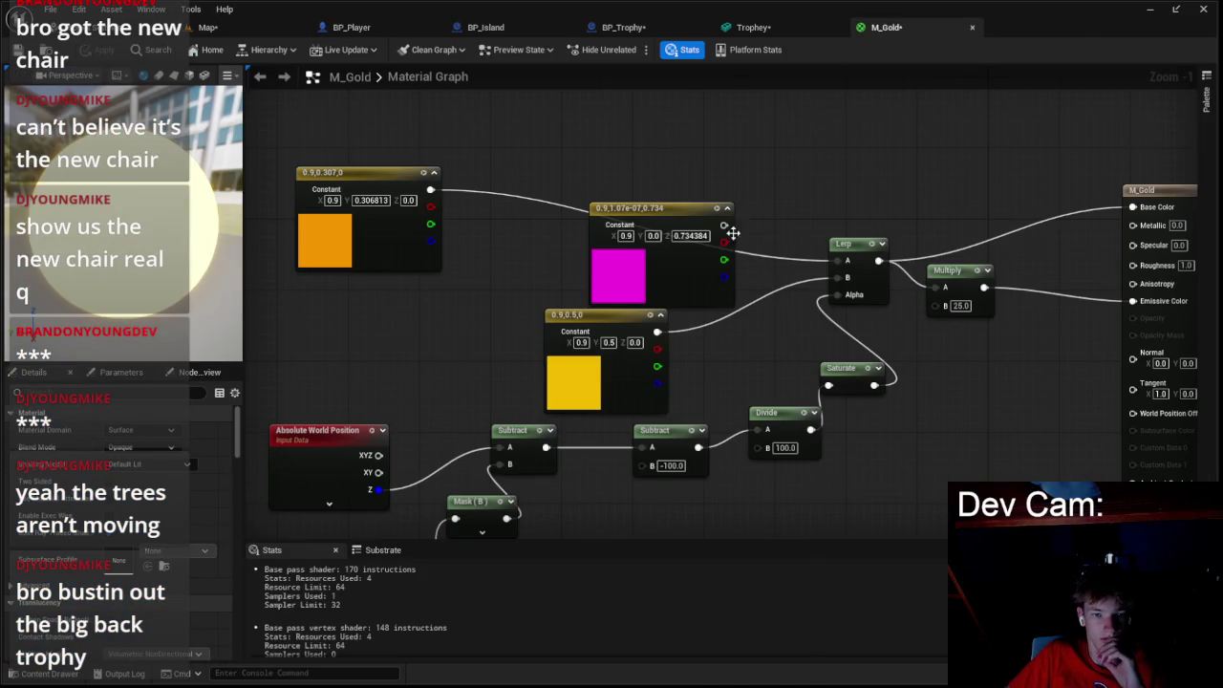
double_click(621, 269)
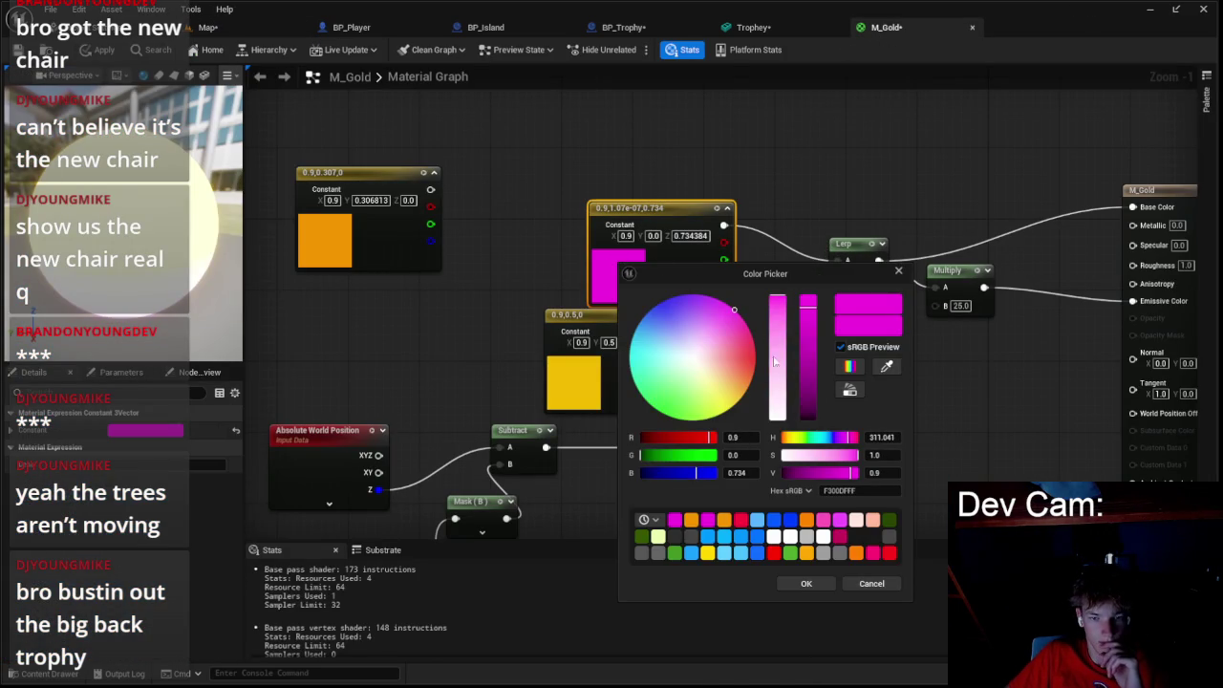
click(809, 414)
click(807, 584)
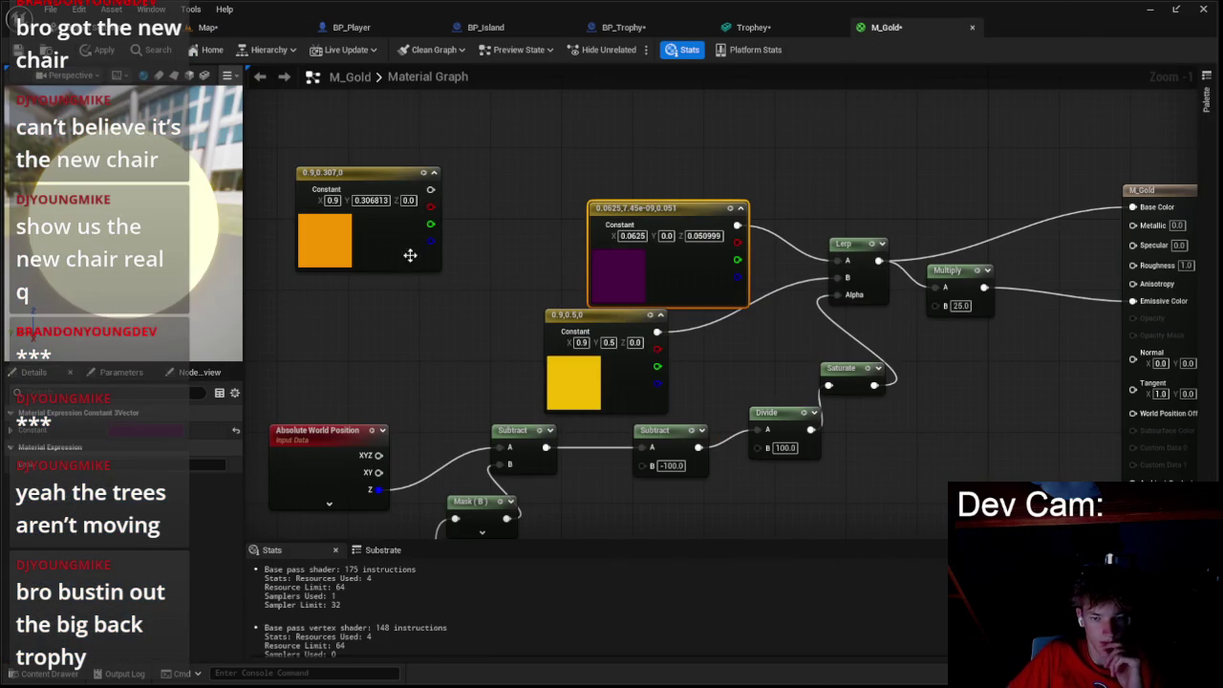
click(112, 55)
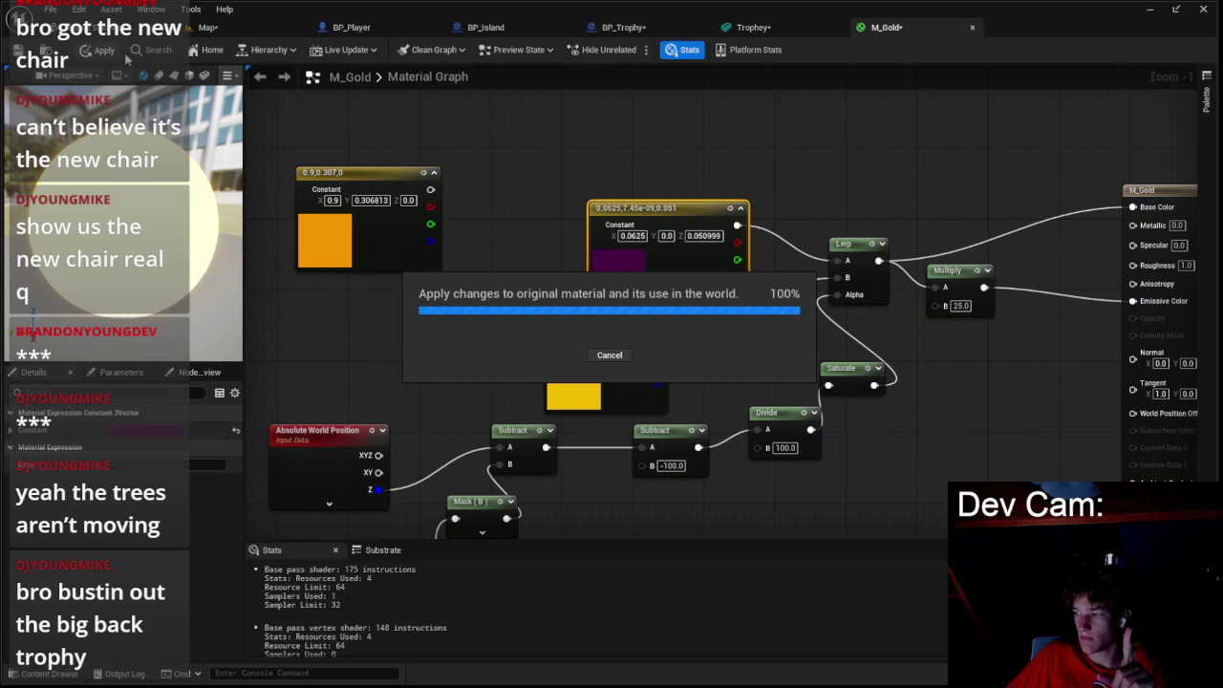
click(208, 26)
click(318, 50)
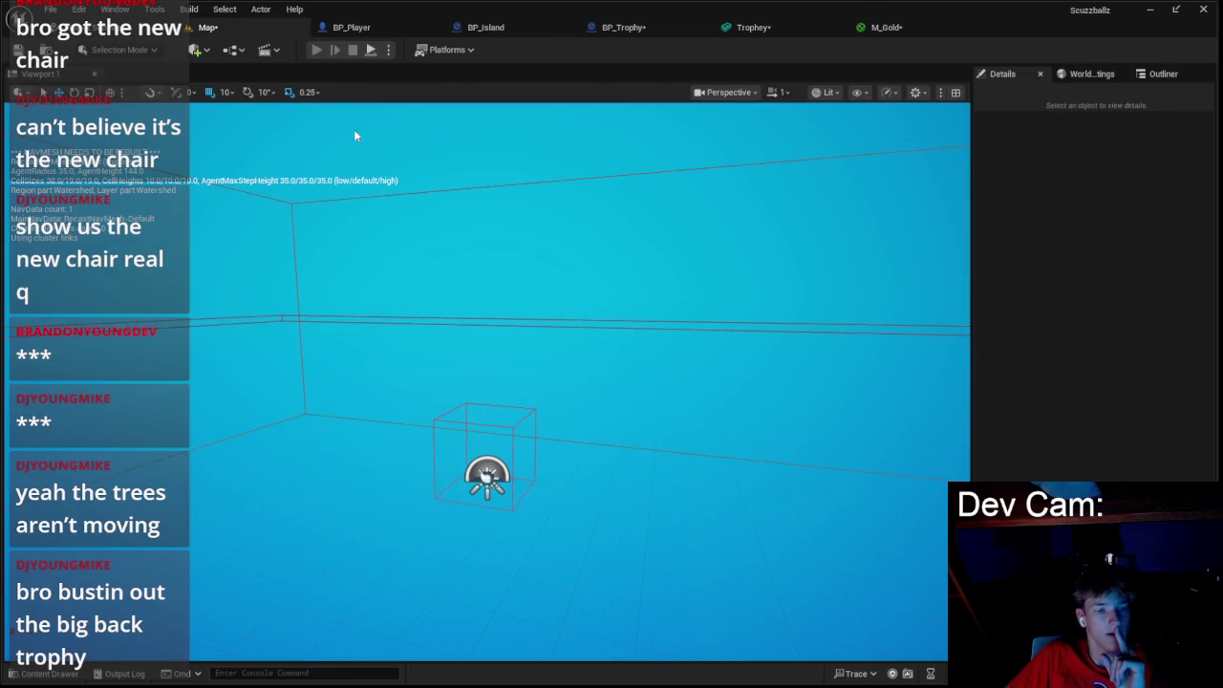
- Stop play and copy the Trophey asset into the level at -110, -410, 380
key(Escape)
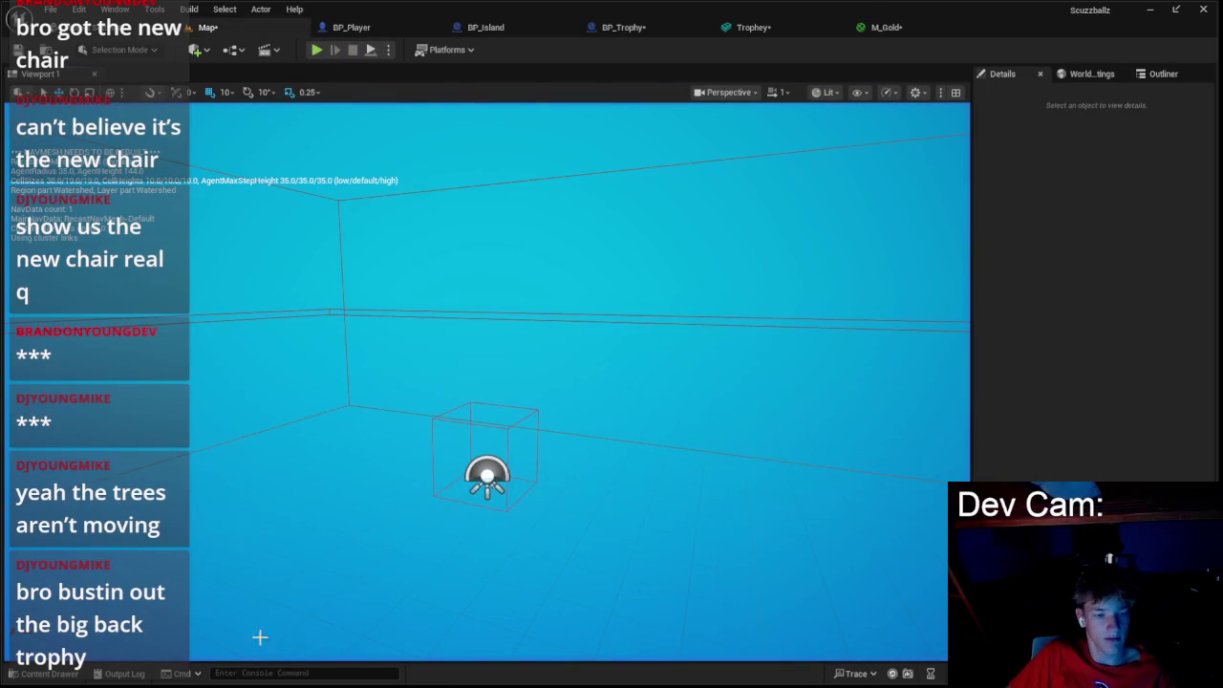
click(71, 677)
drag(264, 608, 309, 629)
click(325, 603)
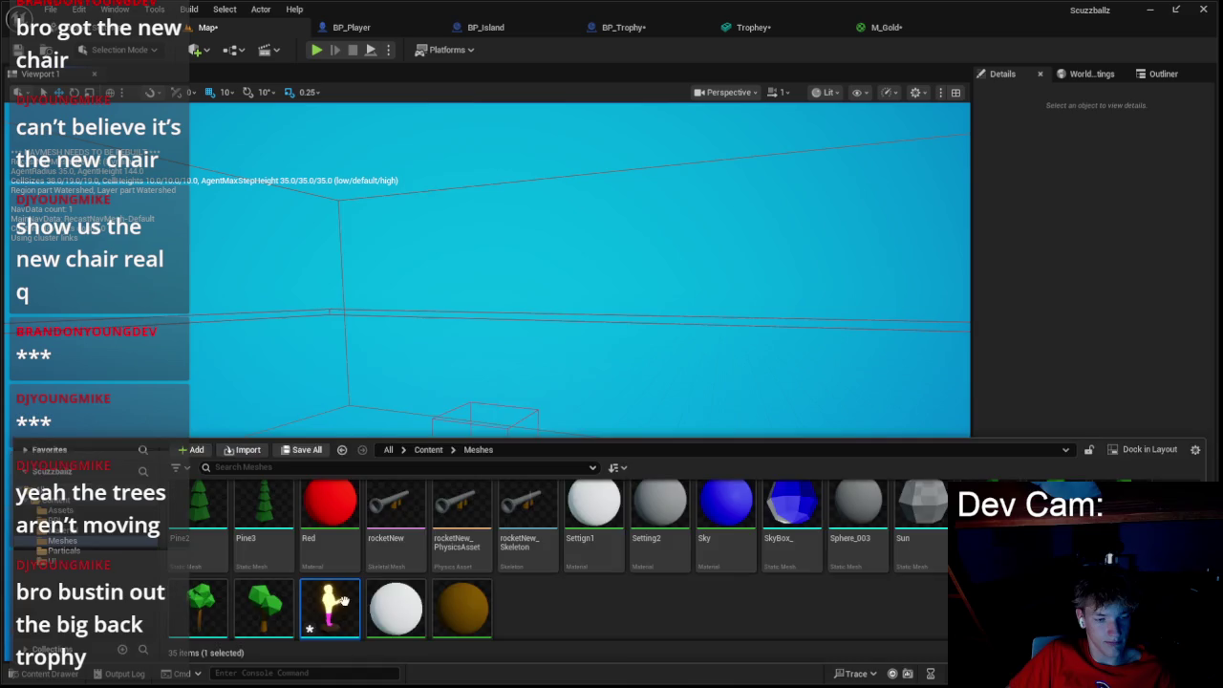
click(443, 333)
- Scale the new trophy to 0.15 on X, Y and Z
click(1087, 310)
text(0.15)
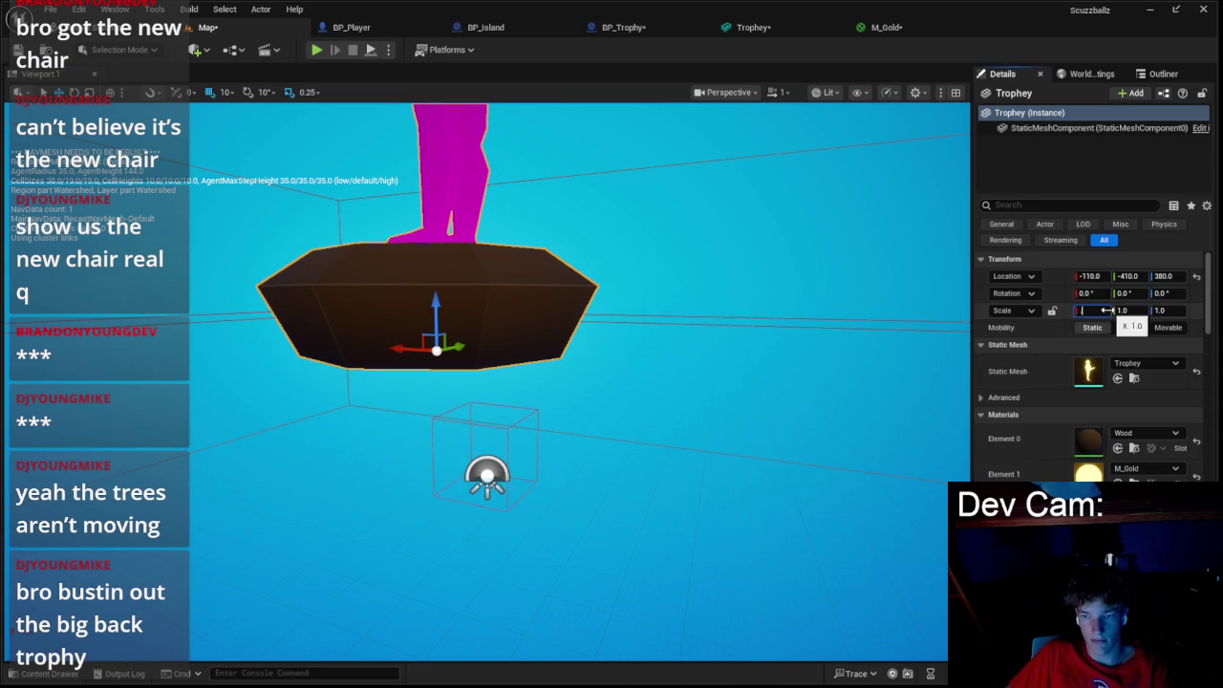
click(1123, 311)
text(0.15)
click(1162, 311)
text(5)
key(Return)
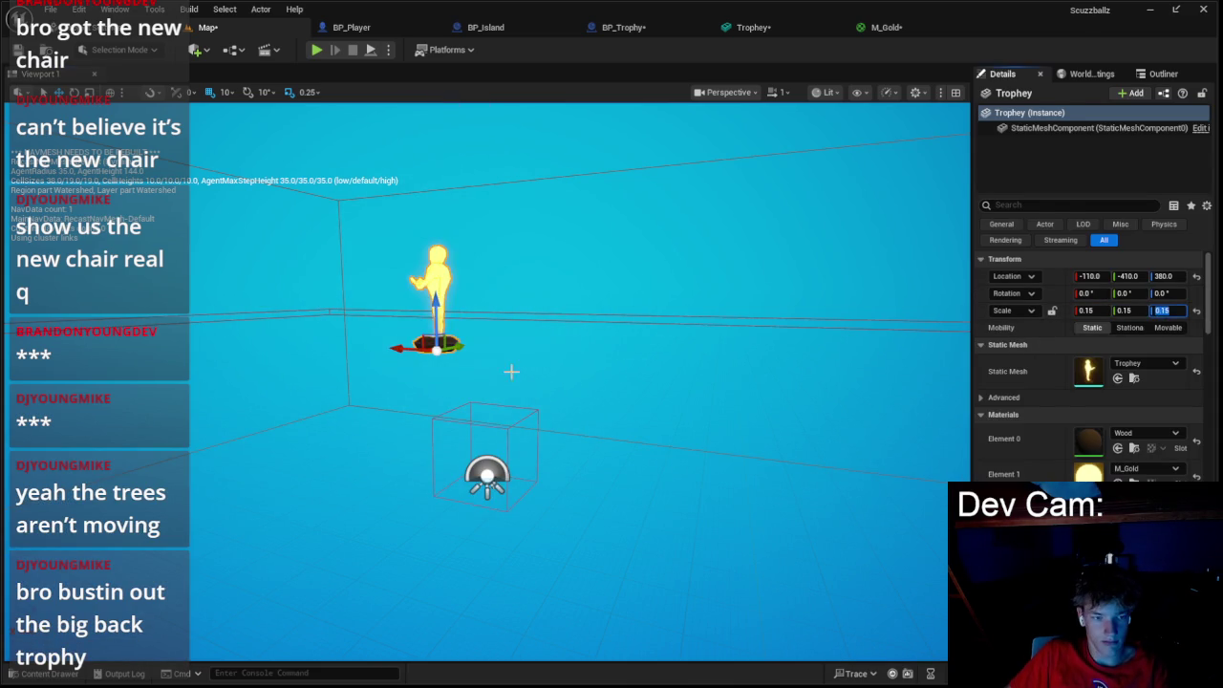
click(510, 369)
scroll(511, 369, up, 5)
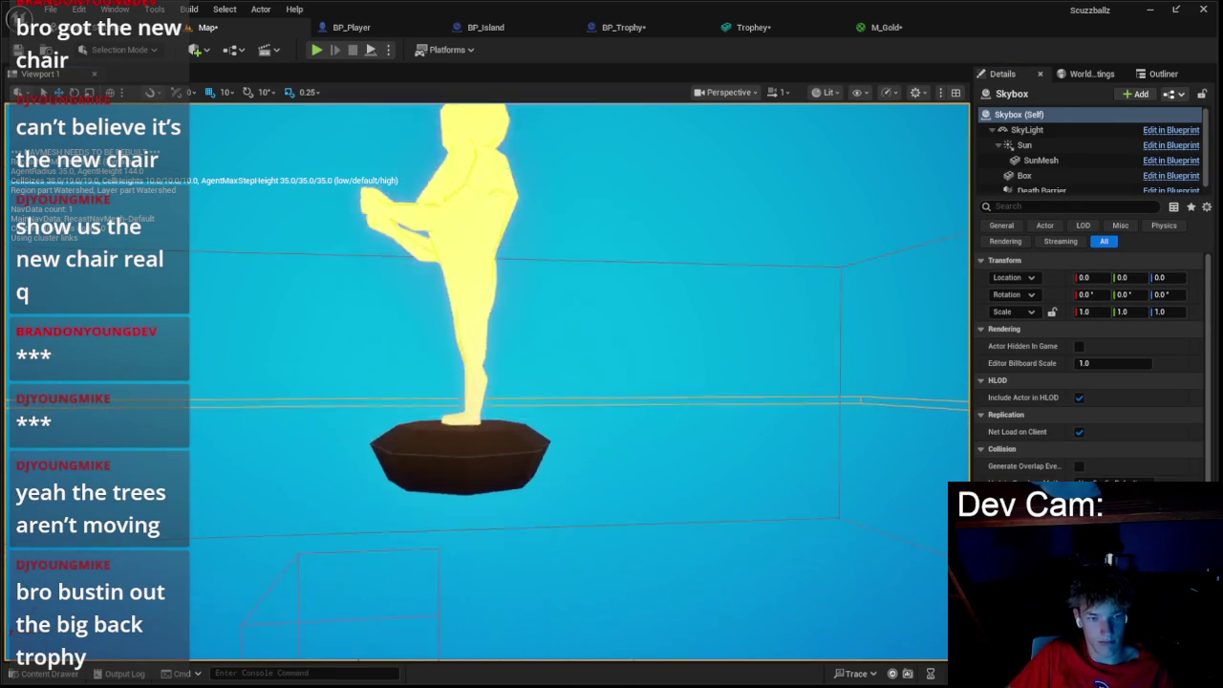
click(506, 287)
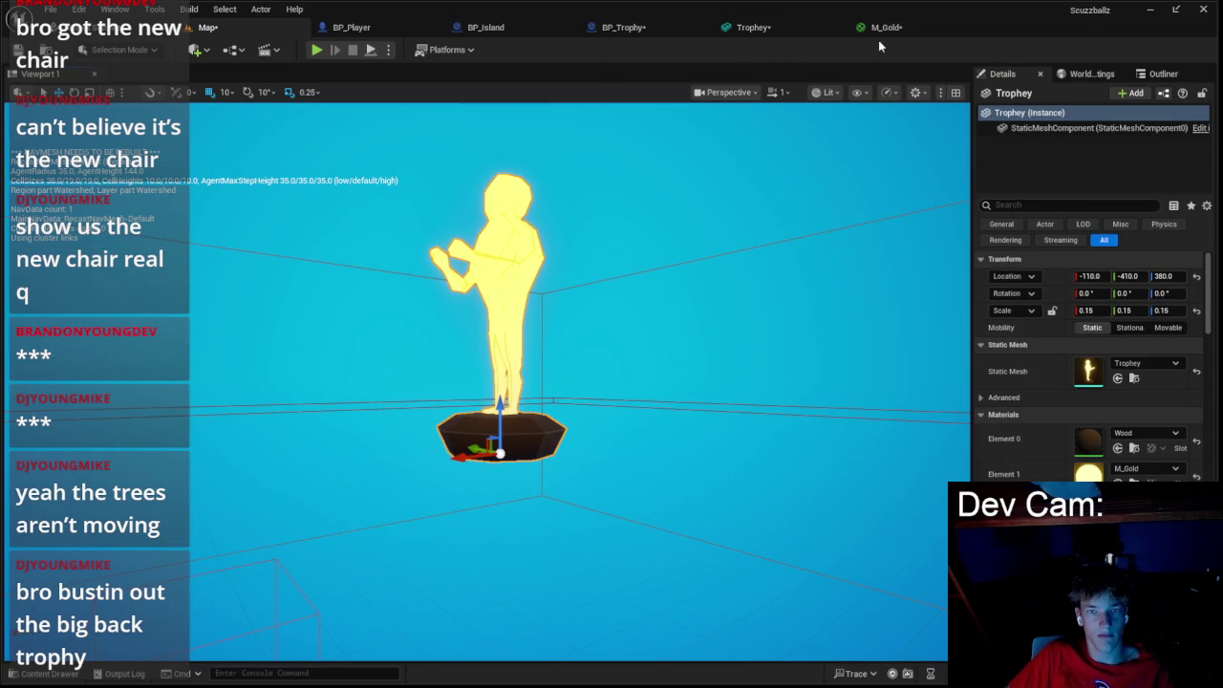
click(879, 27)
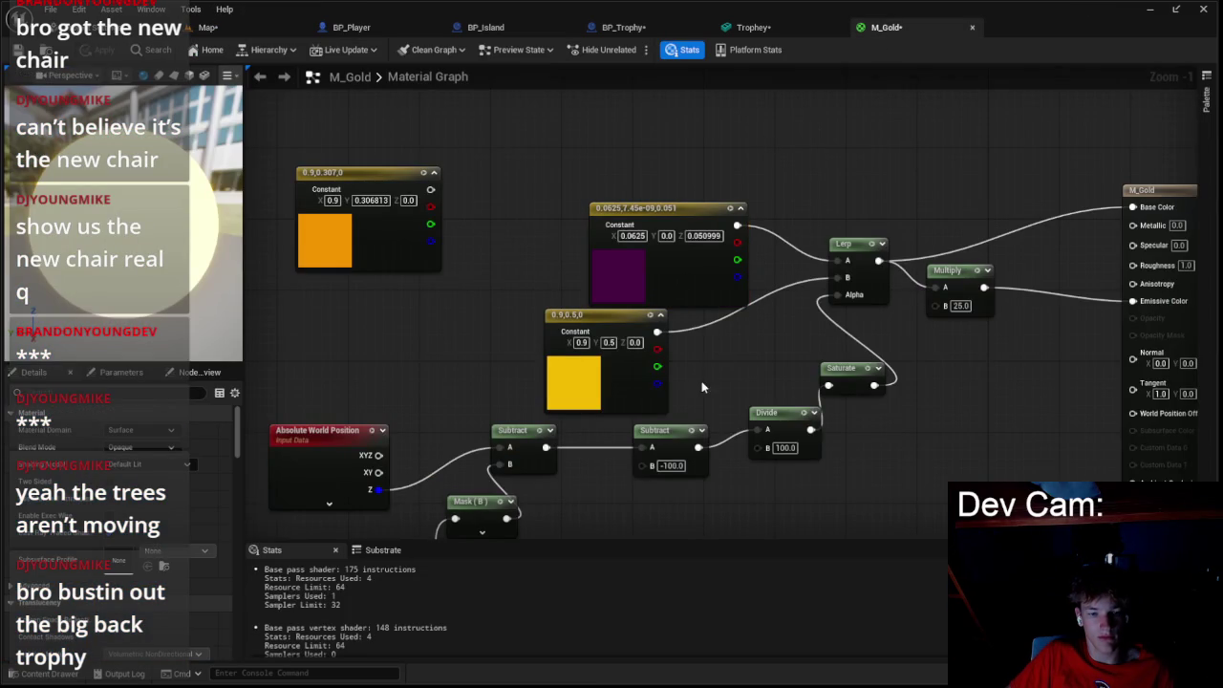
- Set the Multiply B value back to 5.0, apply, and check the level
drag(702, 387, 729, 330)
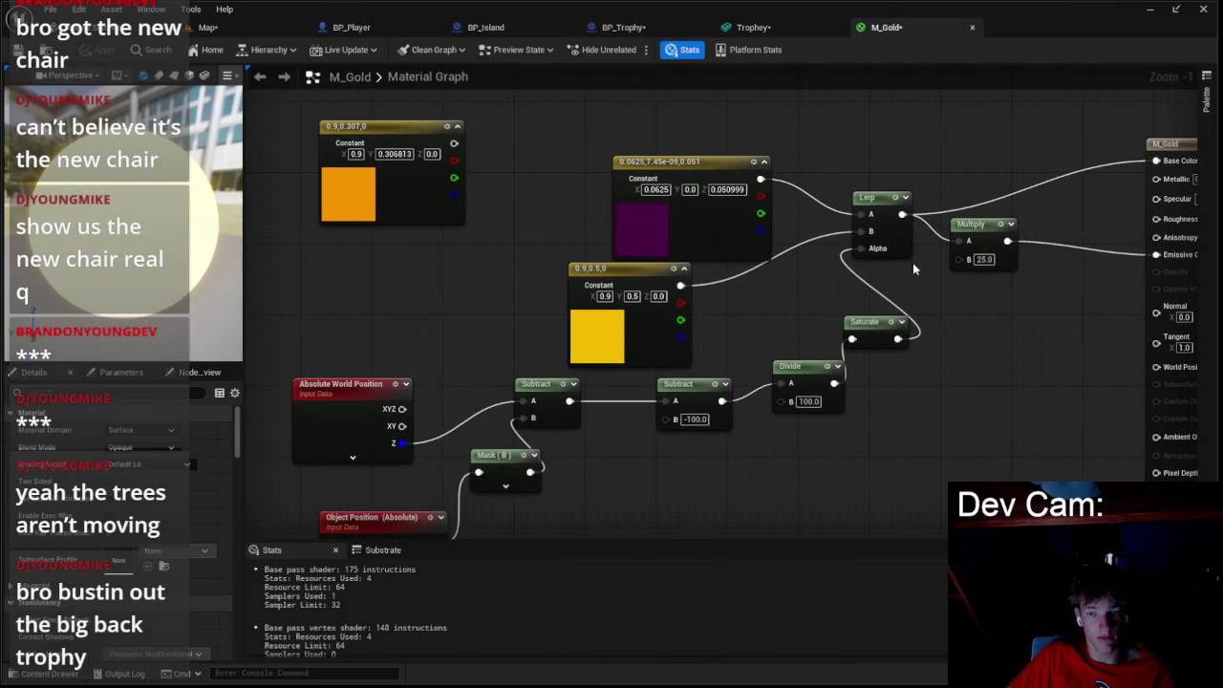
text(5)
key(Return)
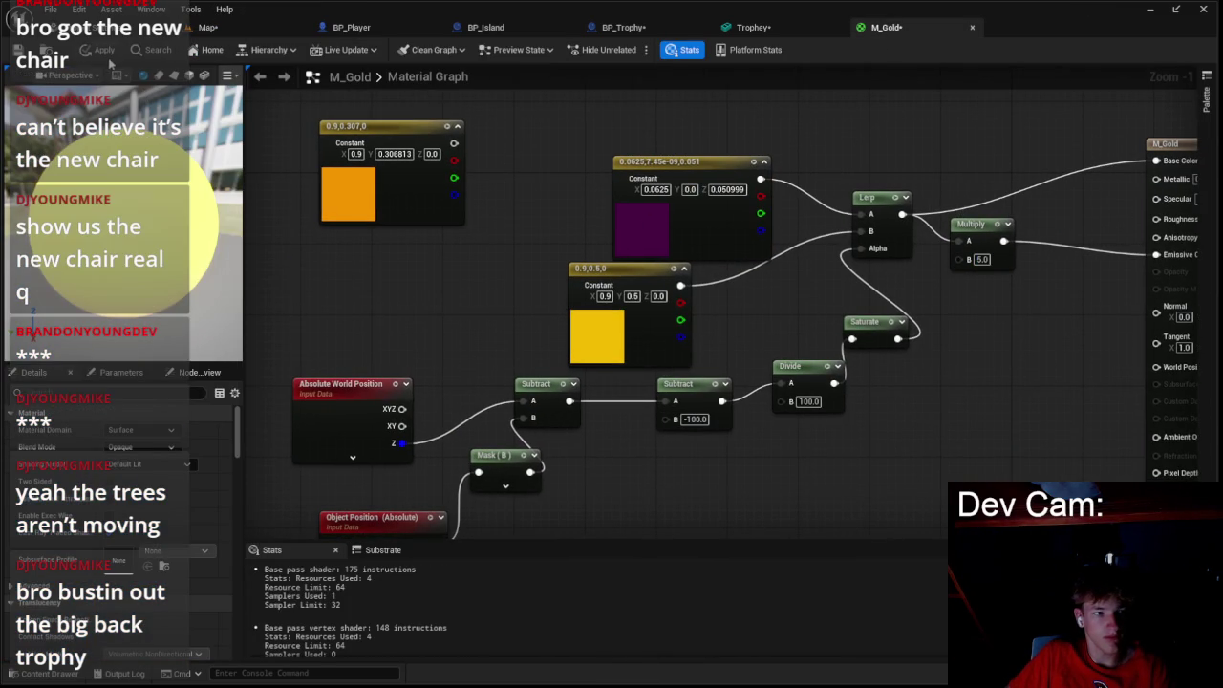
click(101, 50)
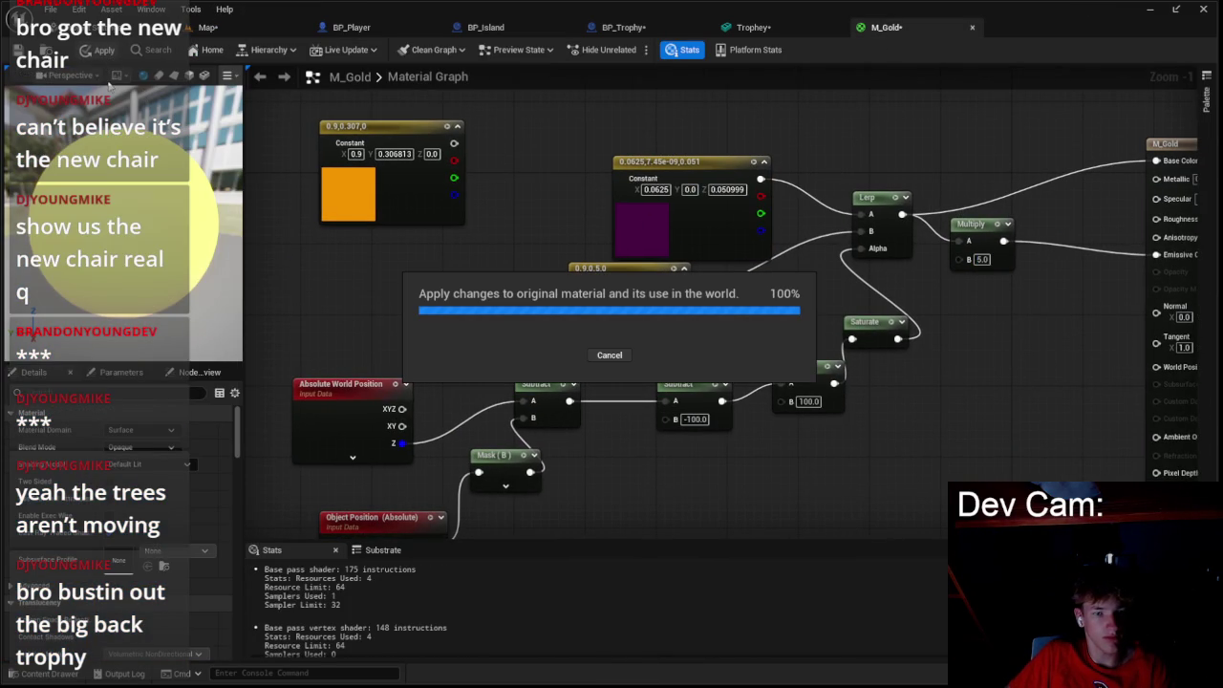
click(208, 27)
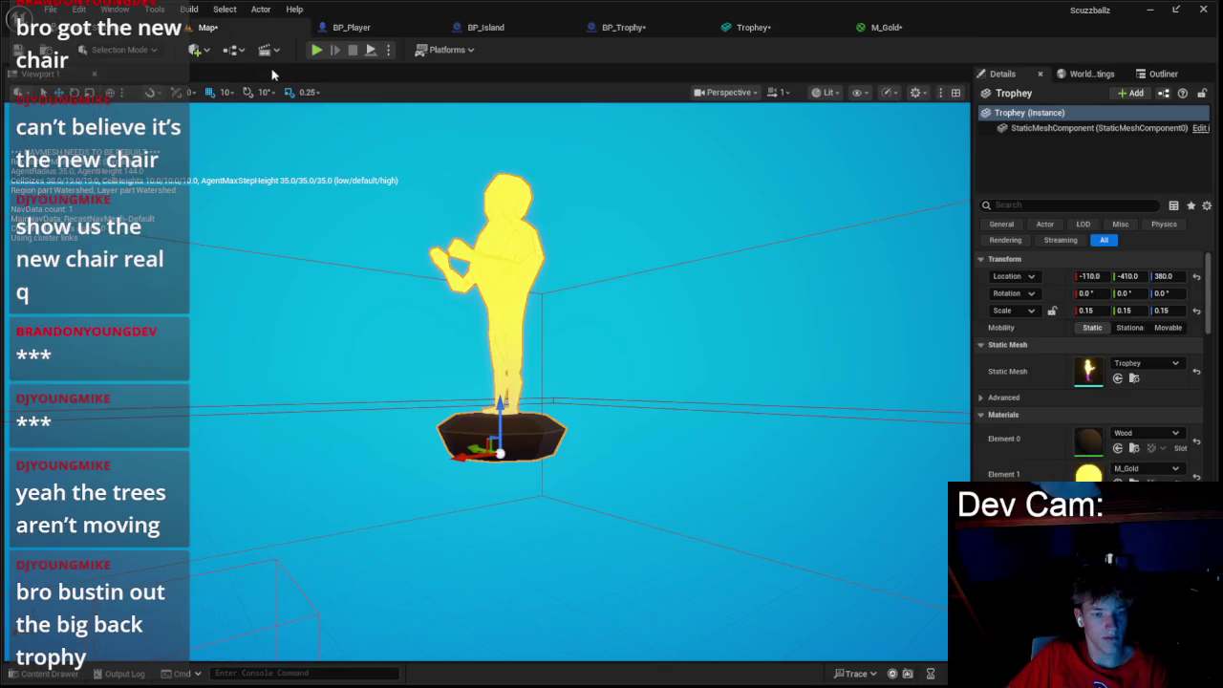
click(604, 264)
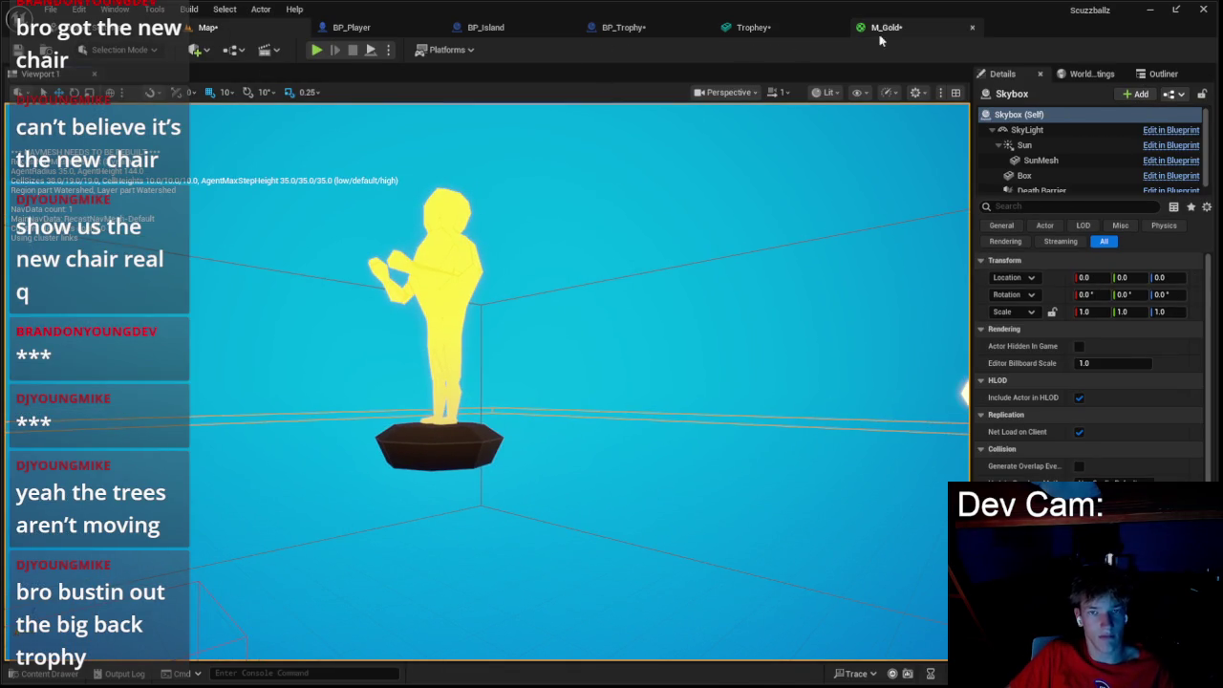
- Brighten the purple constant to full magenta (1.0, 0.0, 0.816), apply, and view the trophy
click(879, 27)
double_click(695, 239)
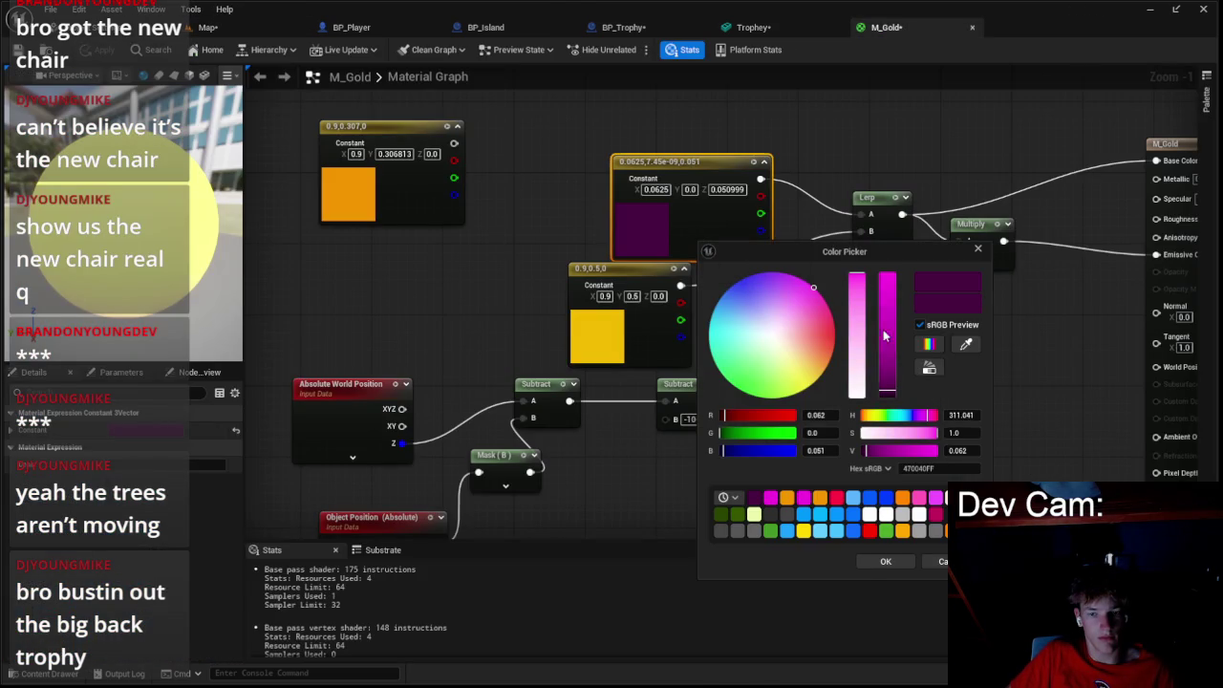
drag(884, 335, 887, 275)
click(885, 562)
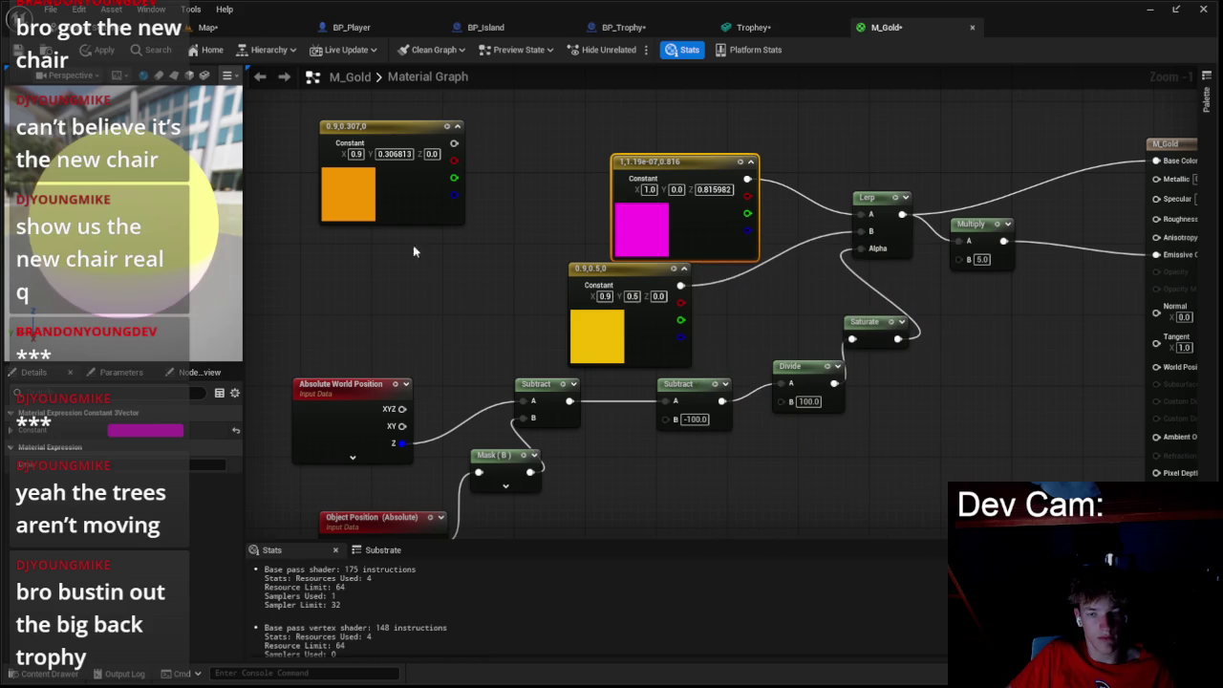
click(100, 49)
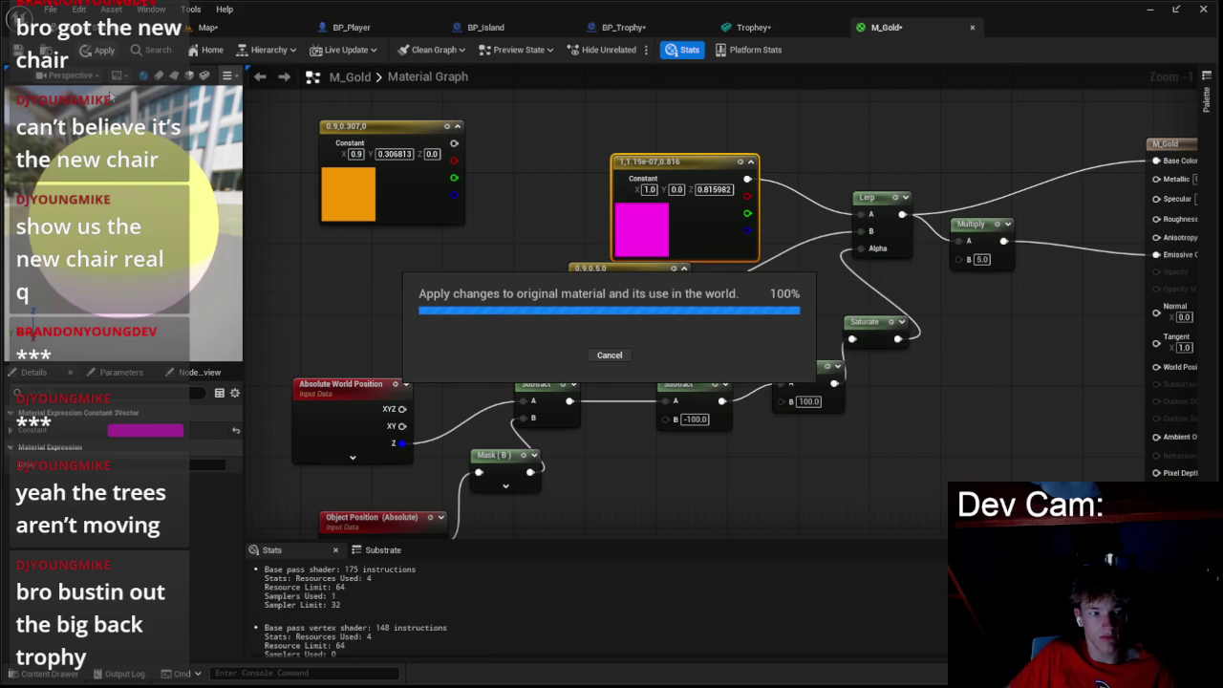
click(209, 28)
key(w)
key(s)
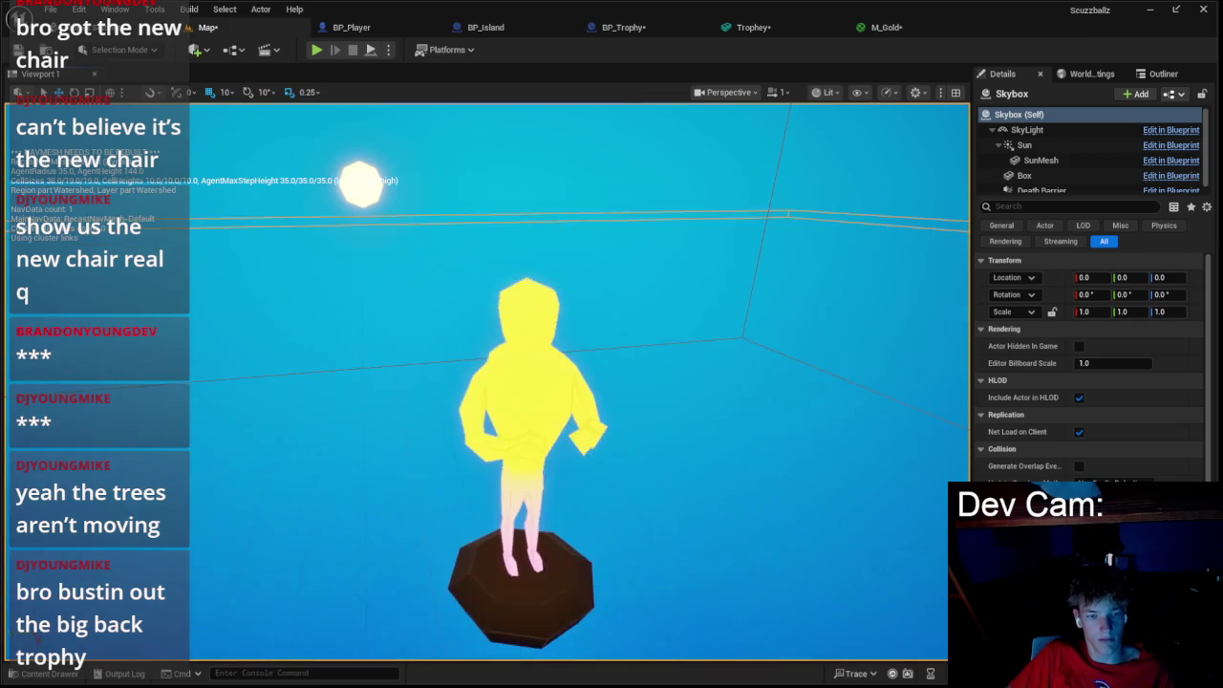
- Set the magenta constant's blue value to 1.0
click(866, 33)
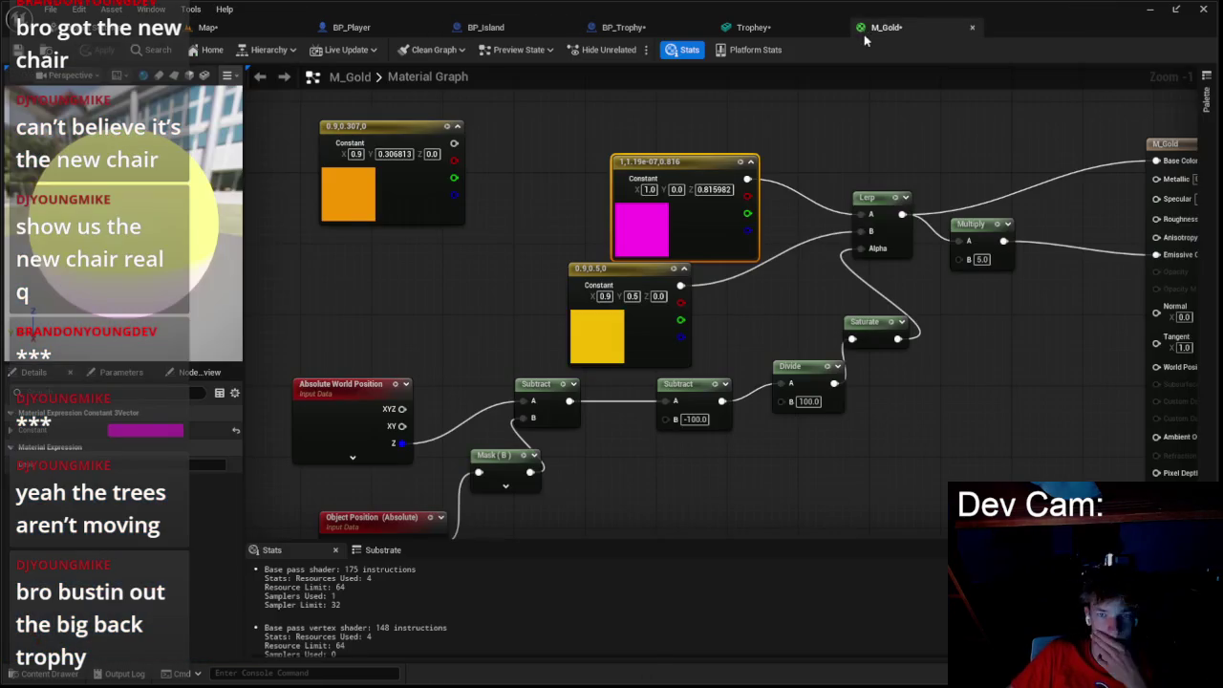
double_click(642, 230)
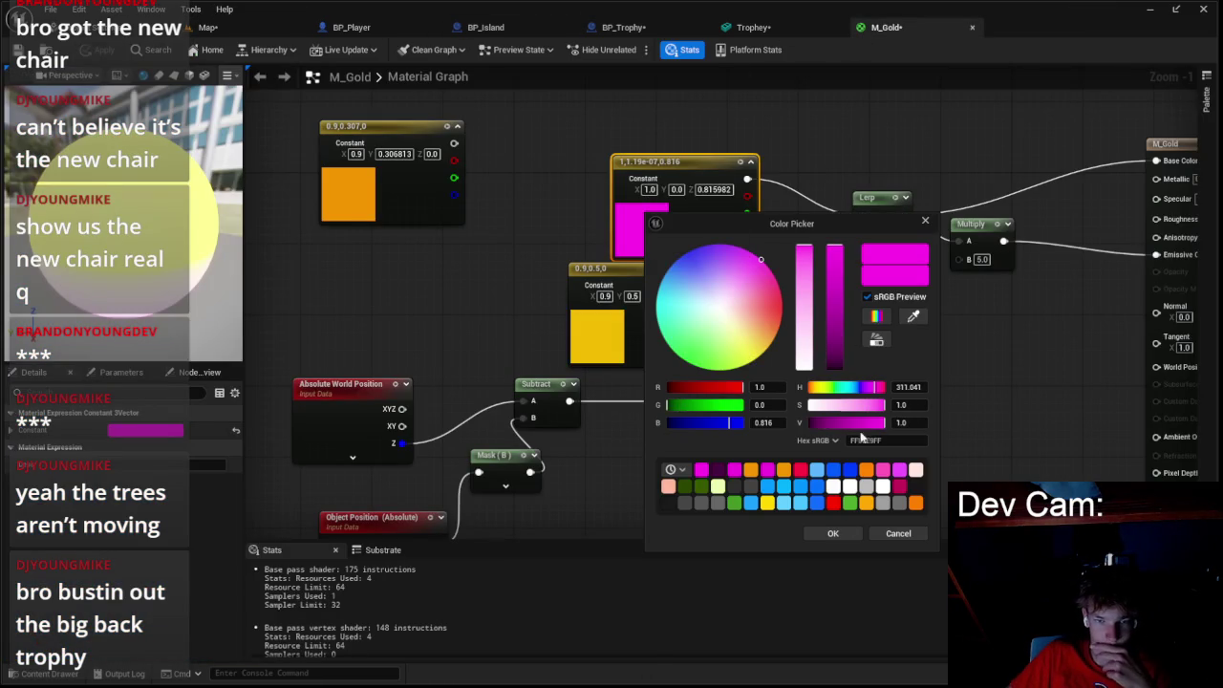
click(780, 422)
text(1)
key(Return)
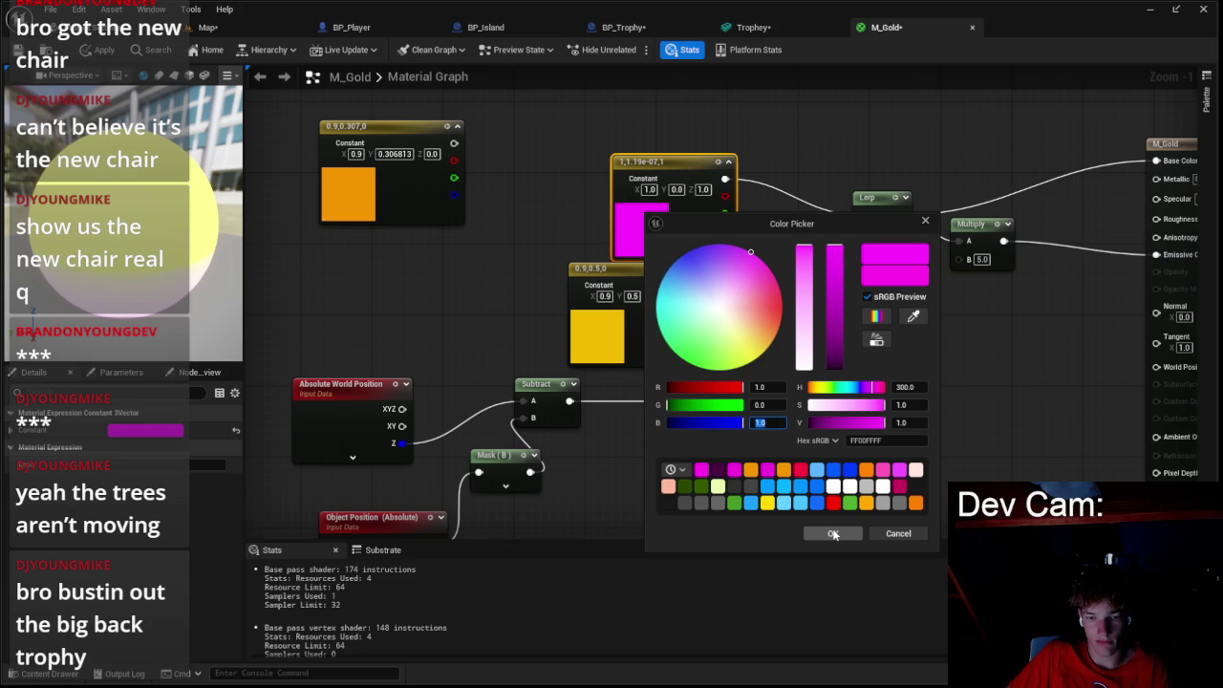
click(833, 533)
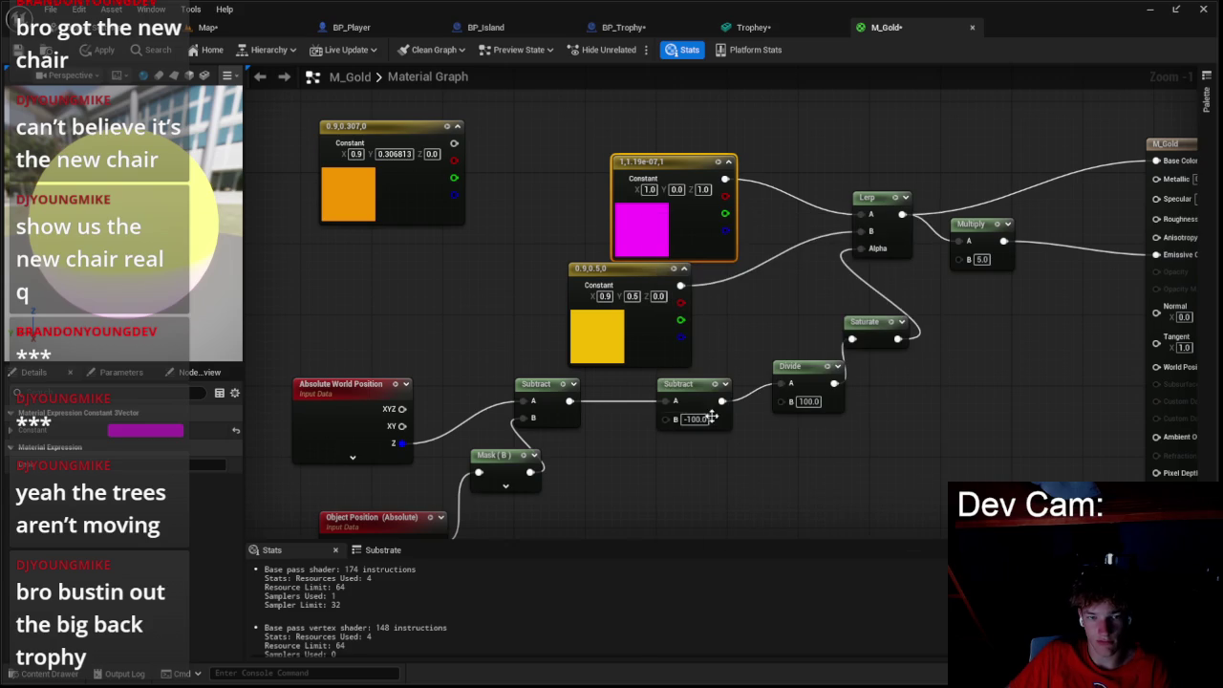
- Change the constant's colour to green with RGB 0, 0.5, 0.1
double_click(648, 237)
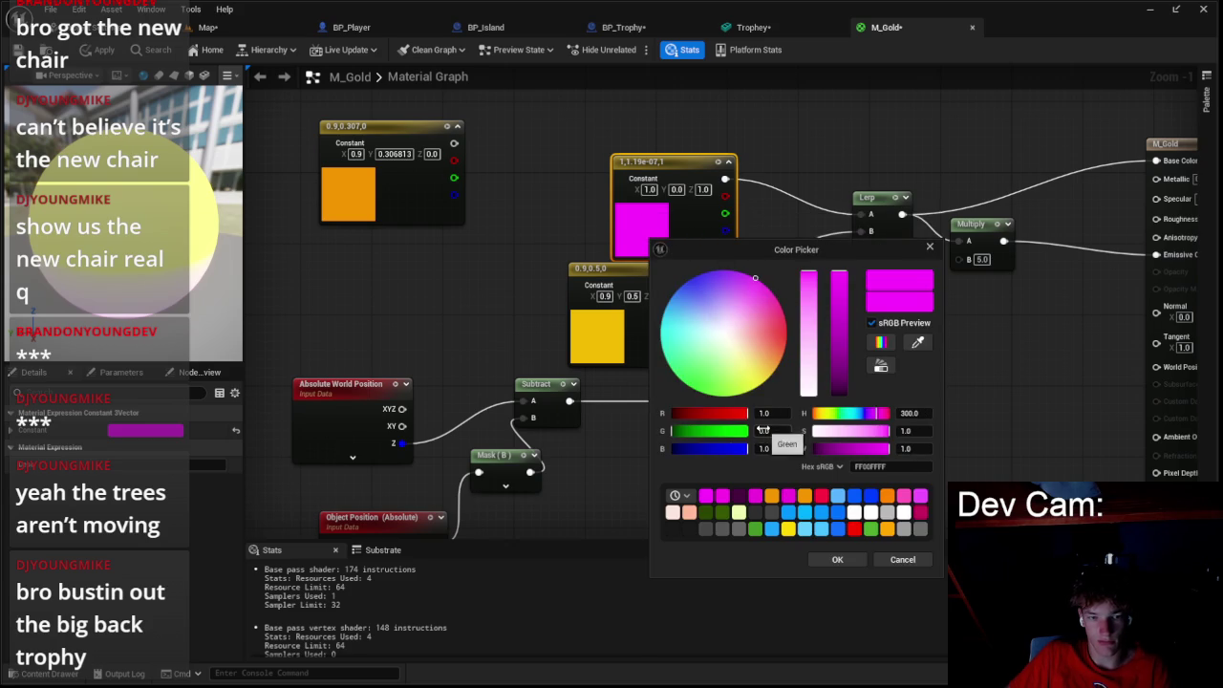
drag(797, 249, 906, 253)
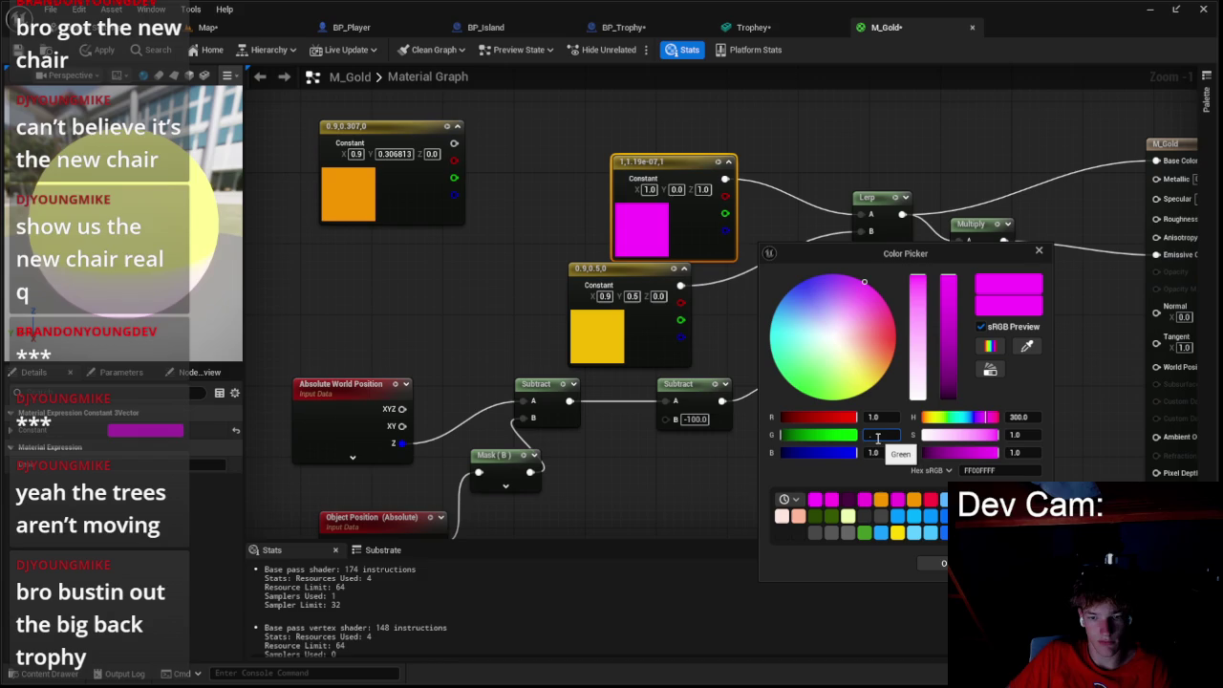
text(0.5)
key(Return)
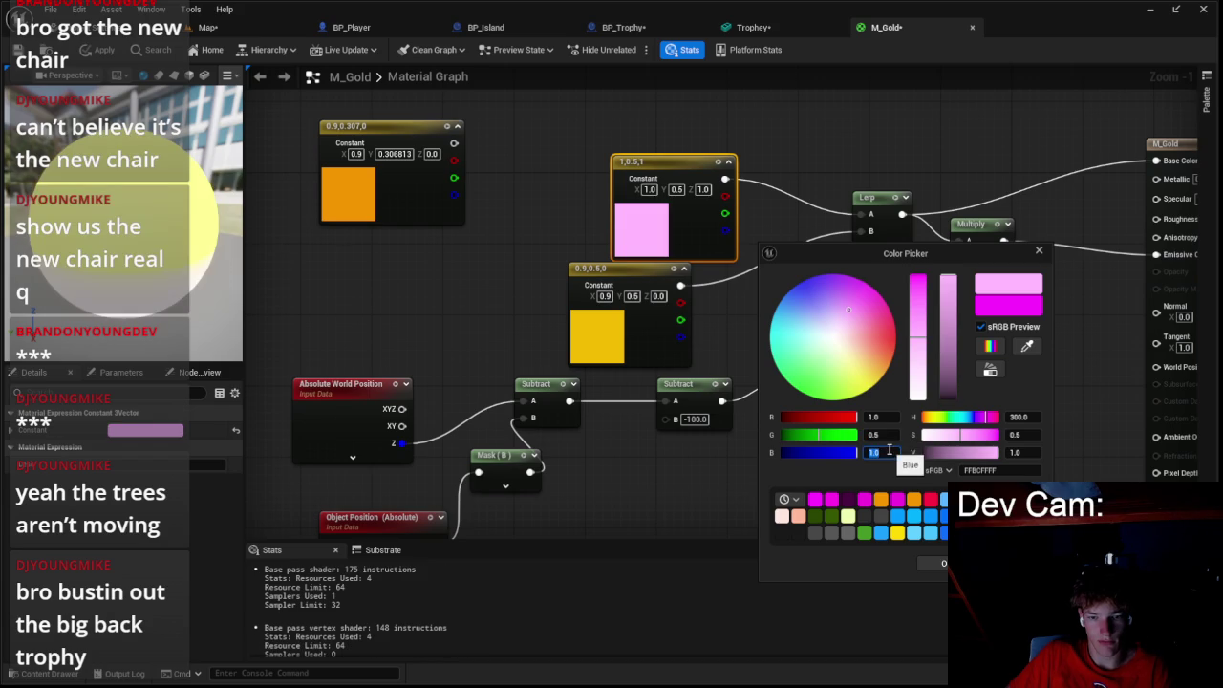
text(0.1)
key(Return)
click(874, 417)
text(0)
key(Return)
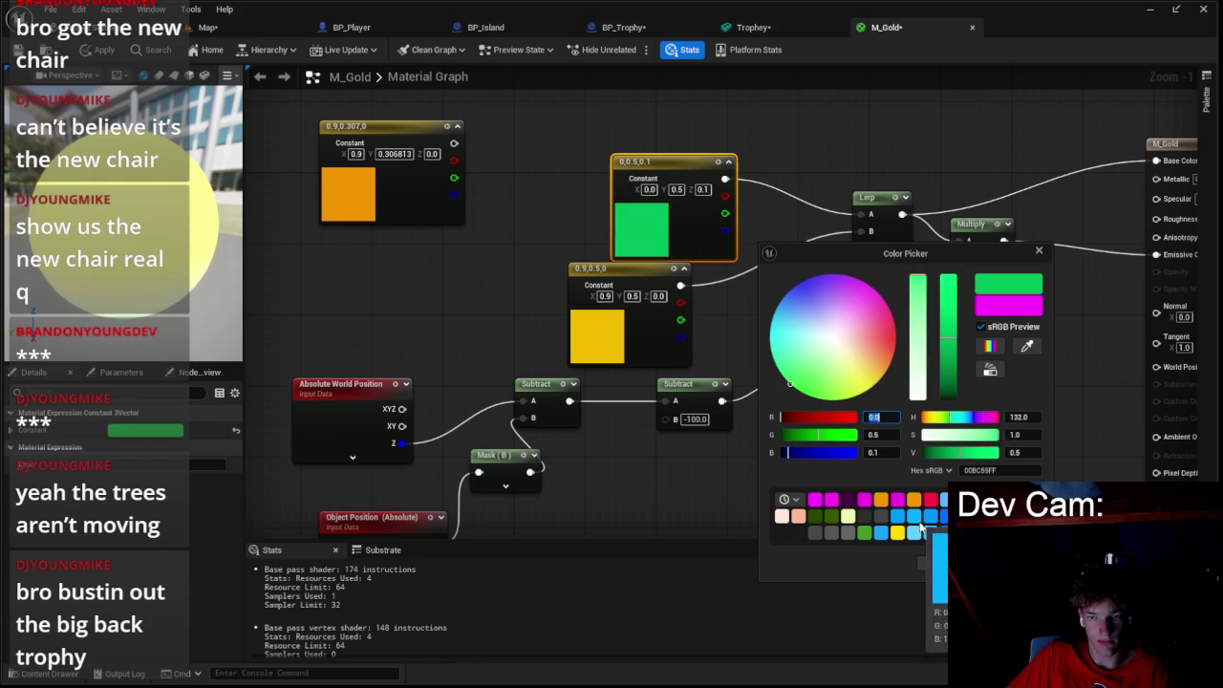
click(925, 563)
- Apply the green material and view the trophy in the level
click(99, 51)
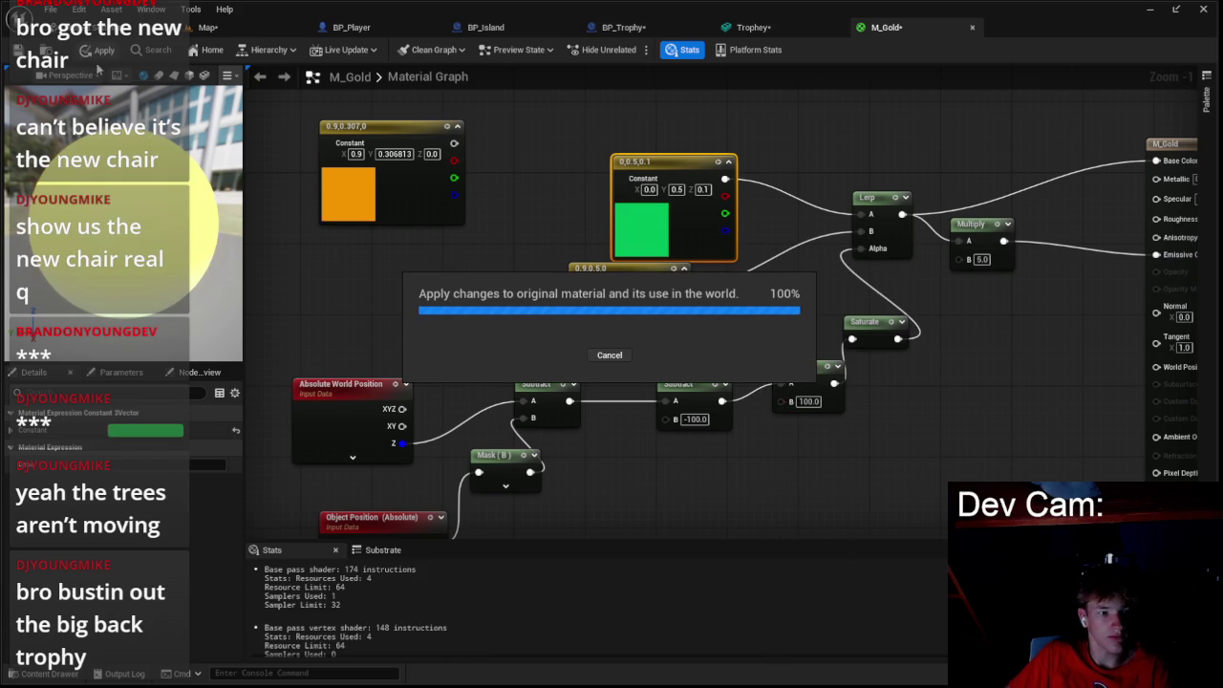
click(209, 28)
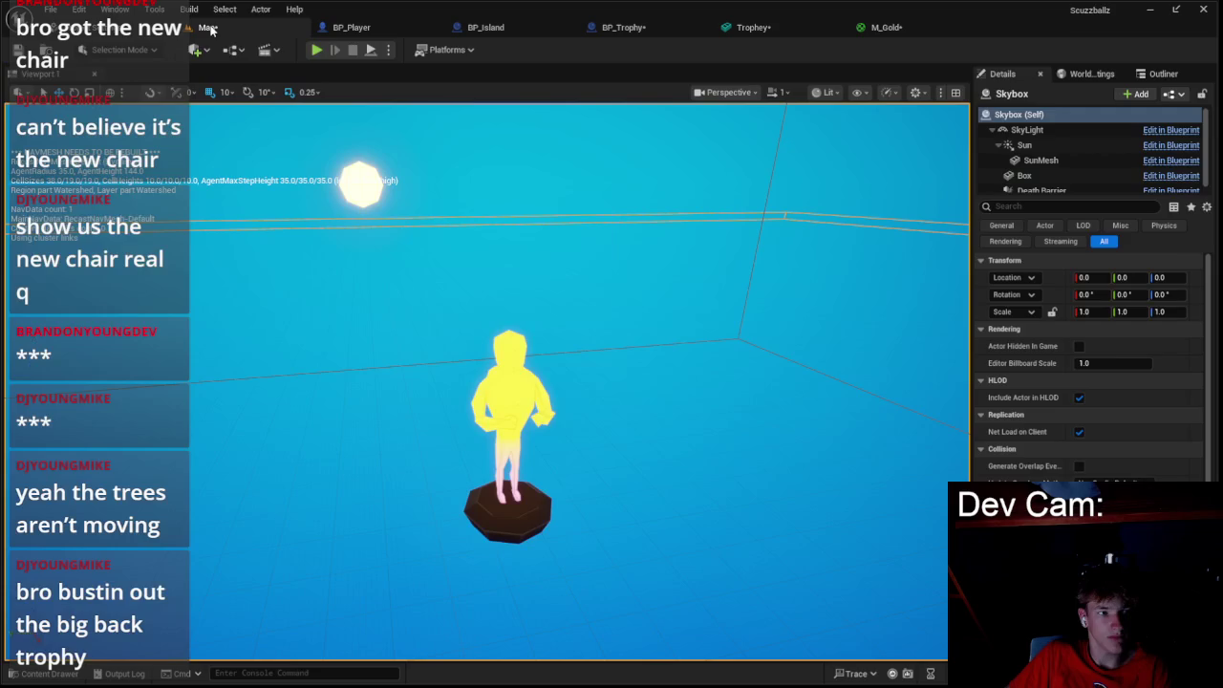
scroll(318, 133, up, 5)
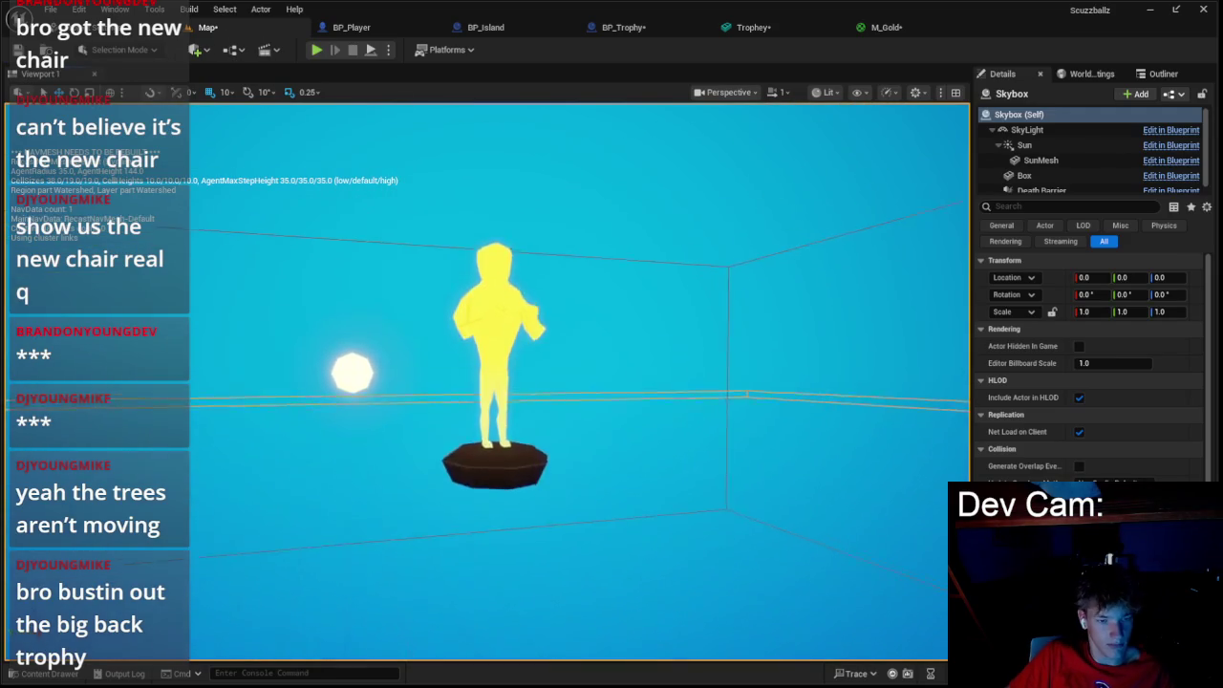
- Change M_Gold's green constant to light blue and apply the material
click(753, 27)
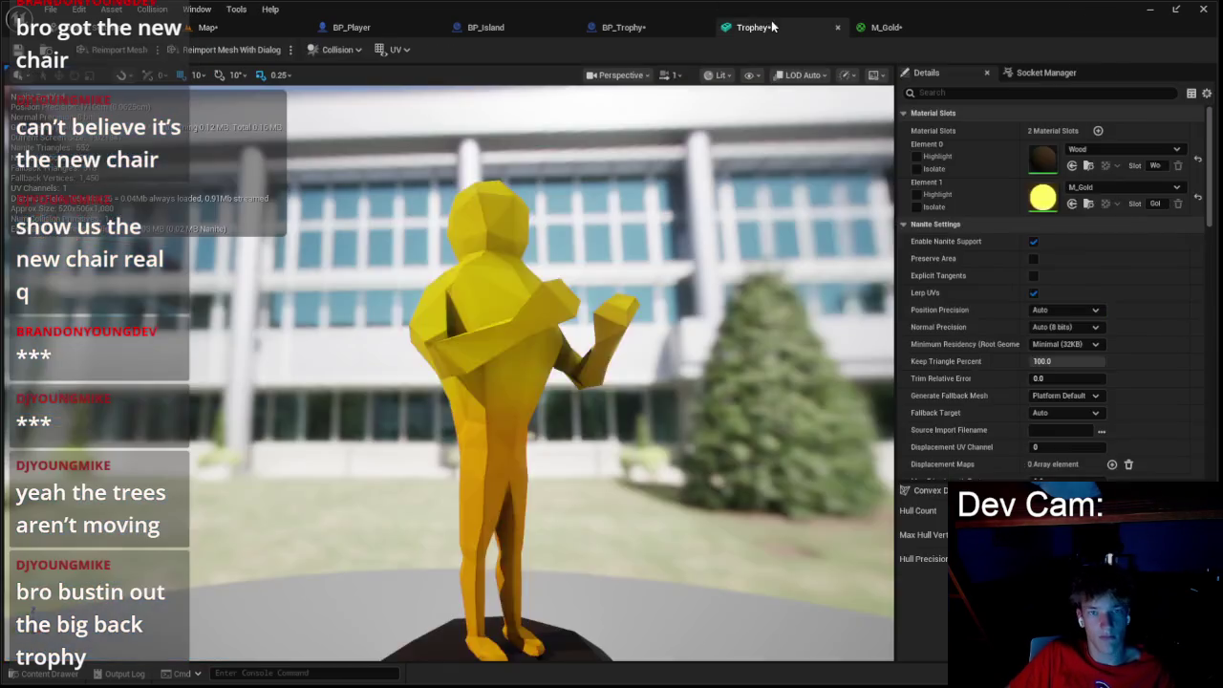
click(887, 27)
double_click(669, 235)
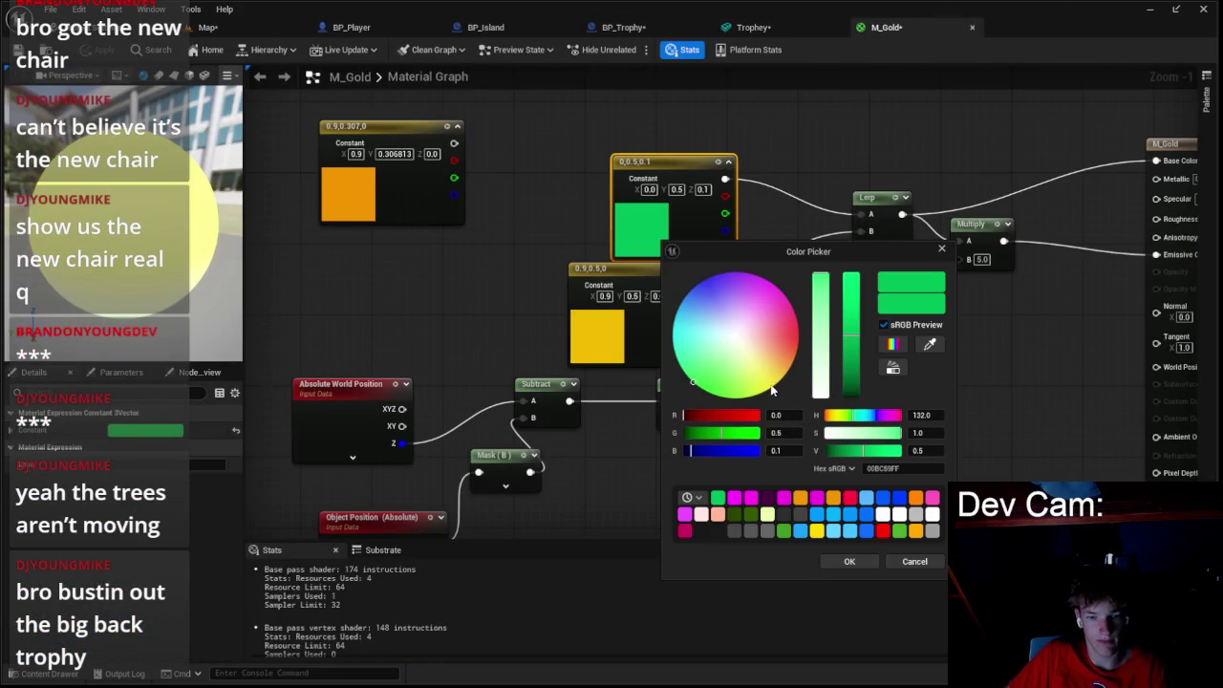
key(Tab)
key(Tab)
text(0)
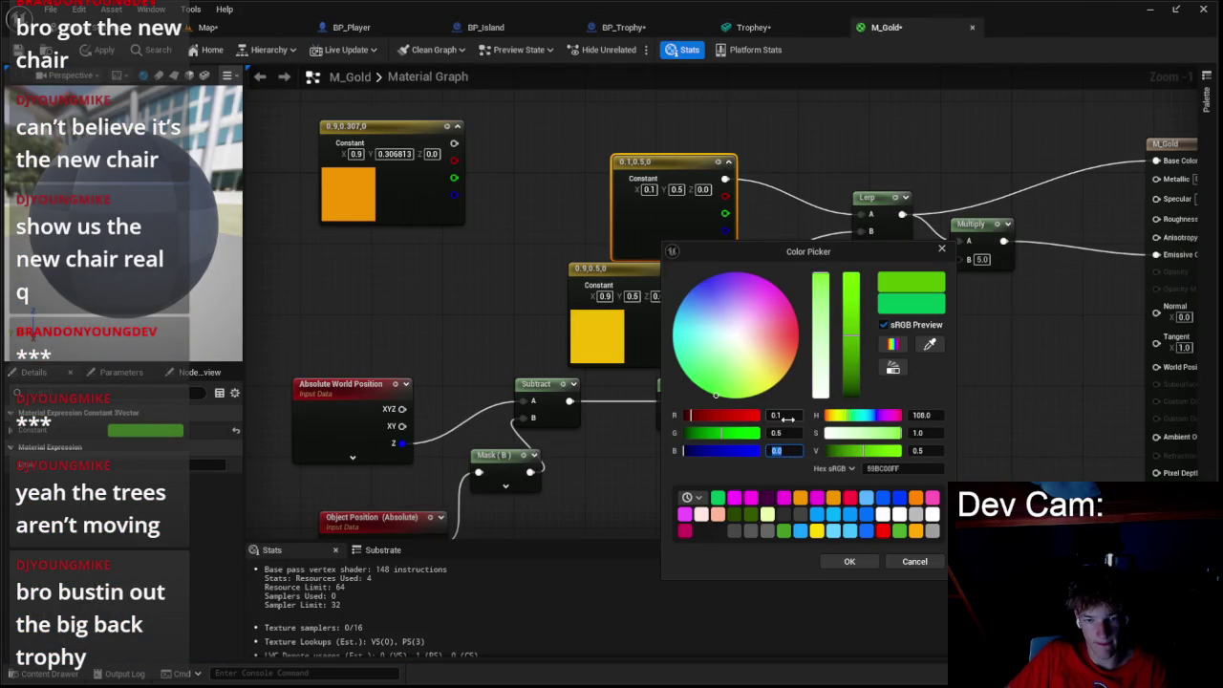
key(Return)
drag(782, 251, 859, 249)
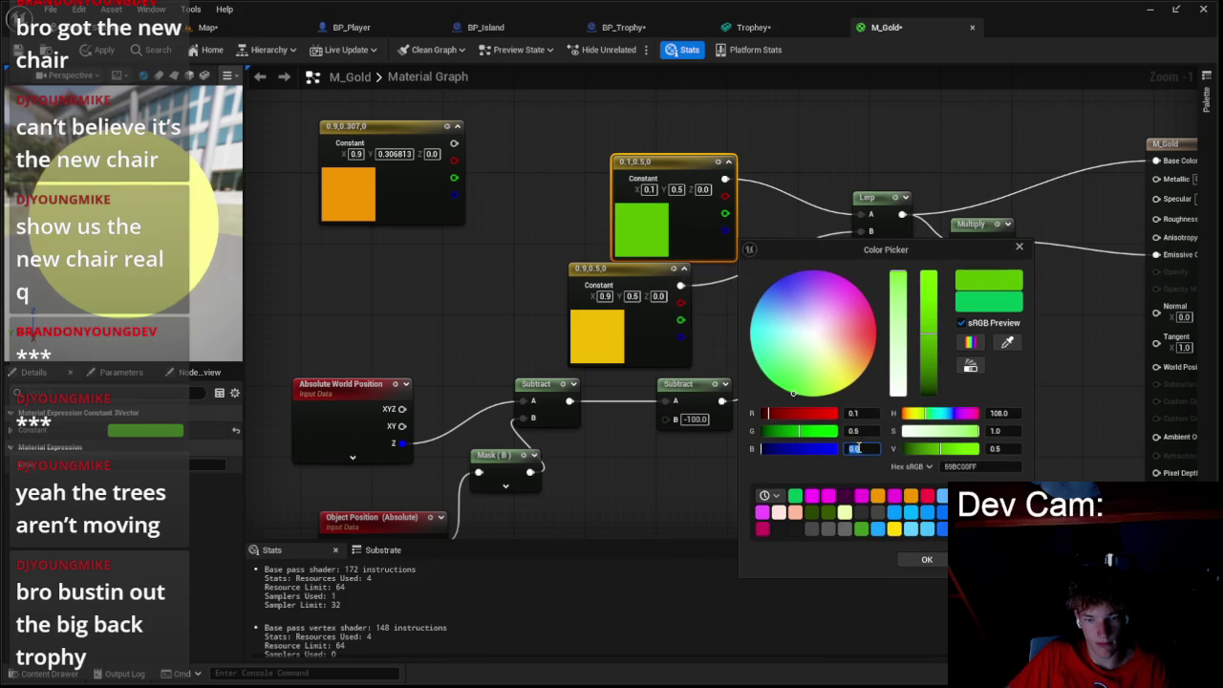
text(1)
key(Return)
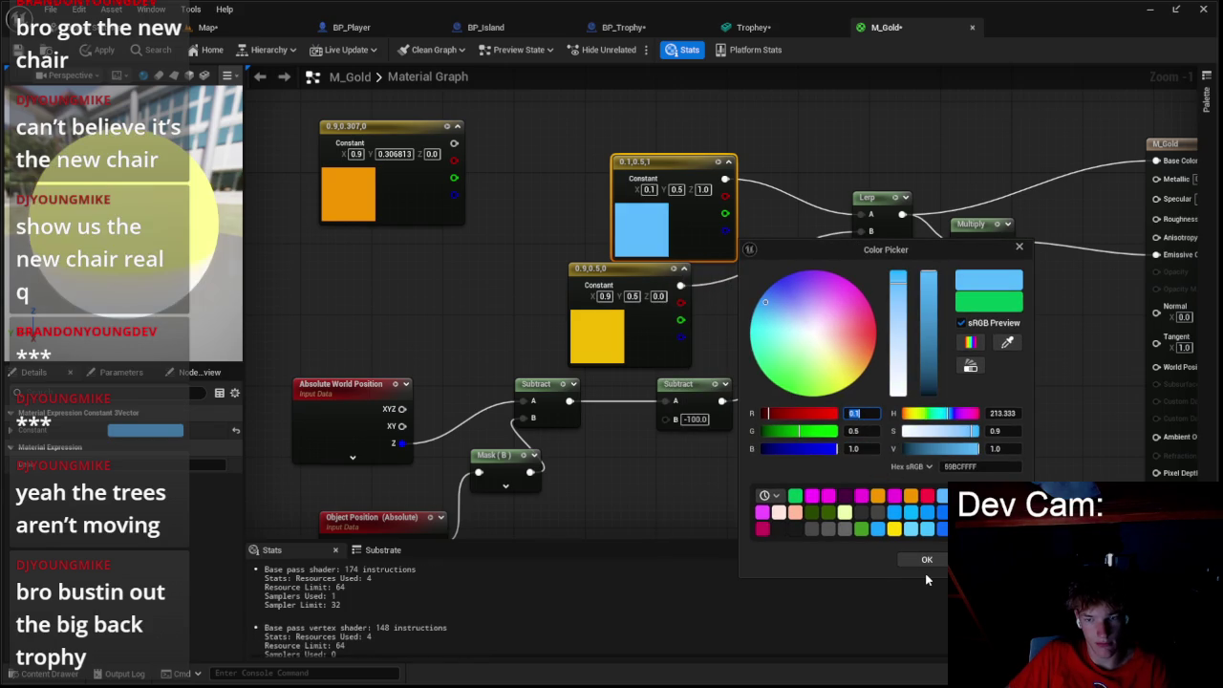
click(926, 564)
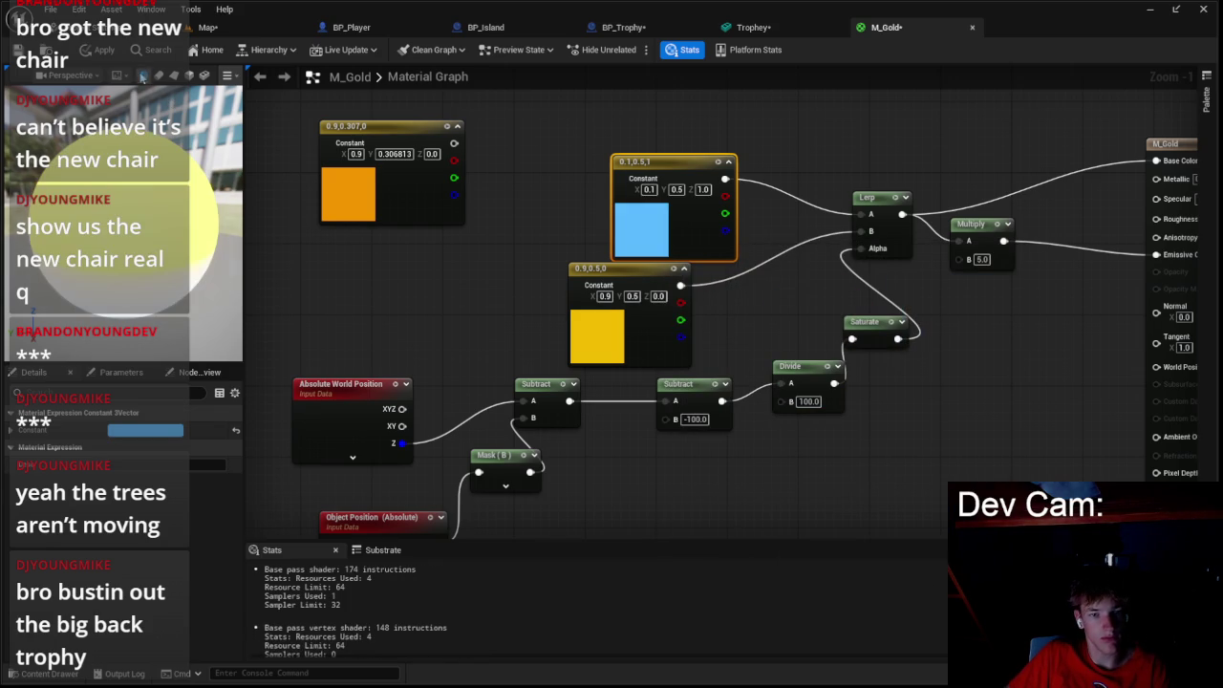
click(104, 50)
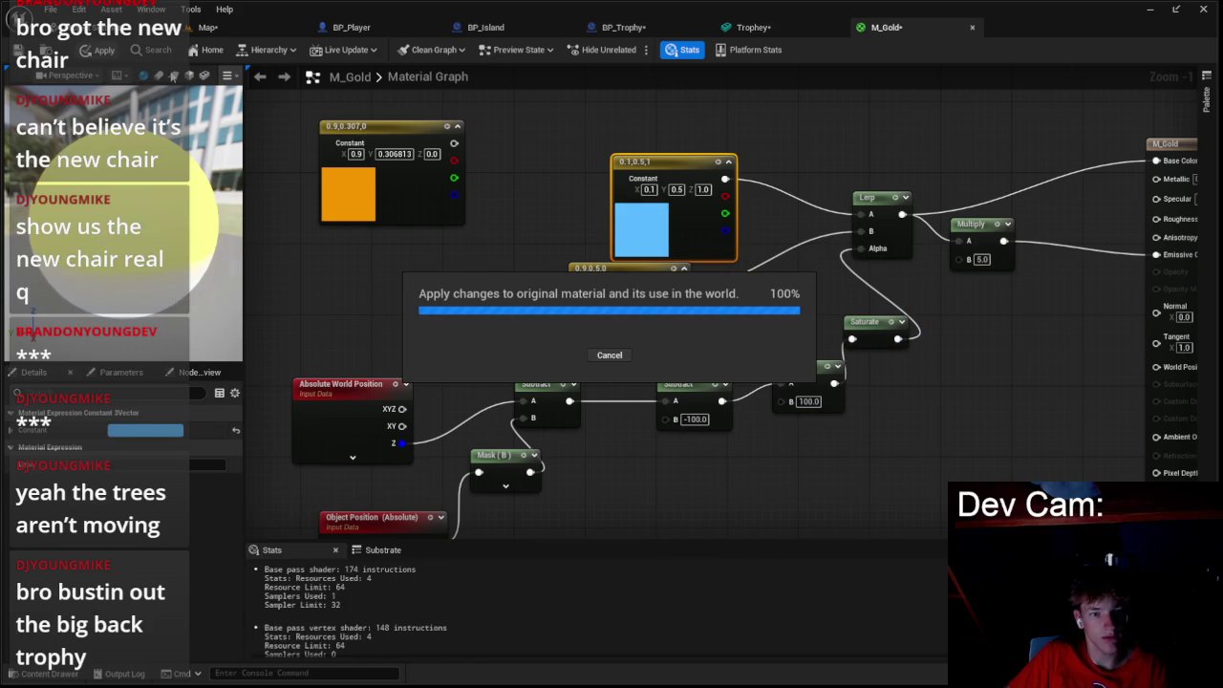
click(205, 29)
scroll(408, 158, down, 5)
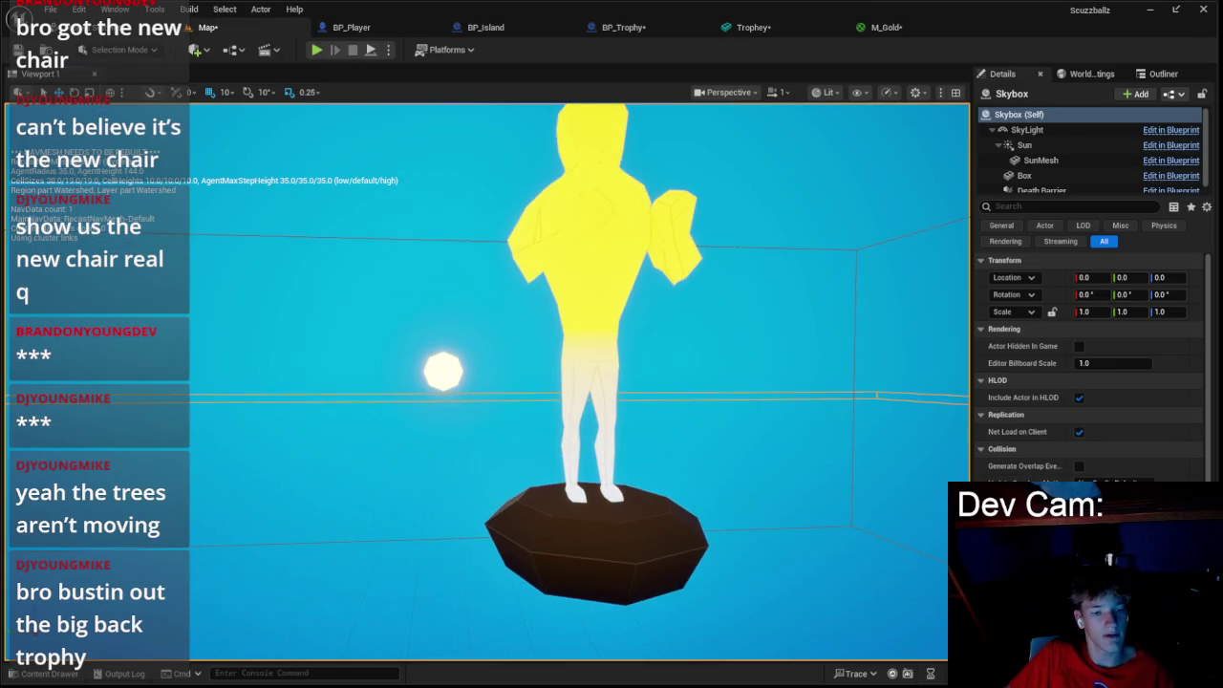
- Recolour the constant to hot pink (1, 0.1, 0.5) and apply the material
click(885, 29)
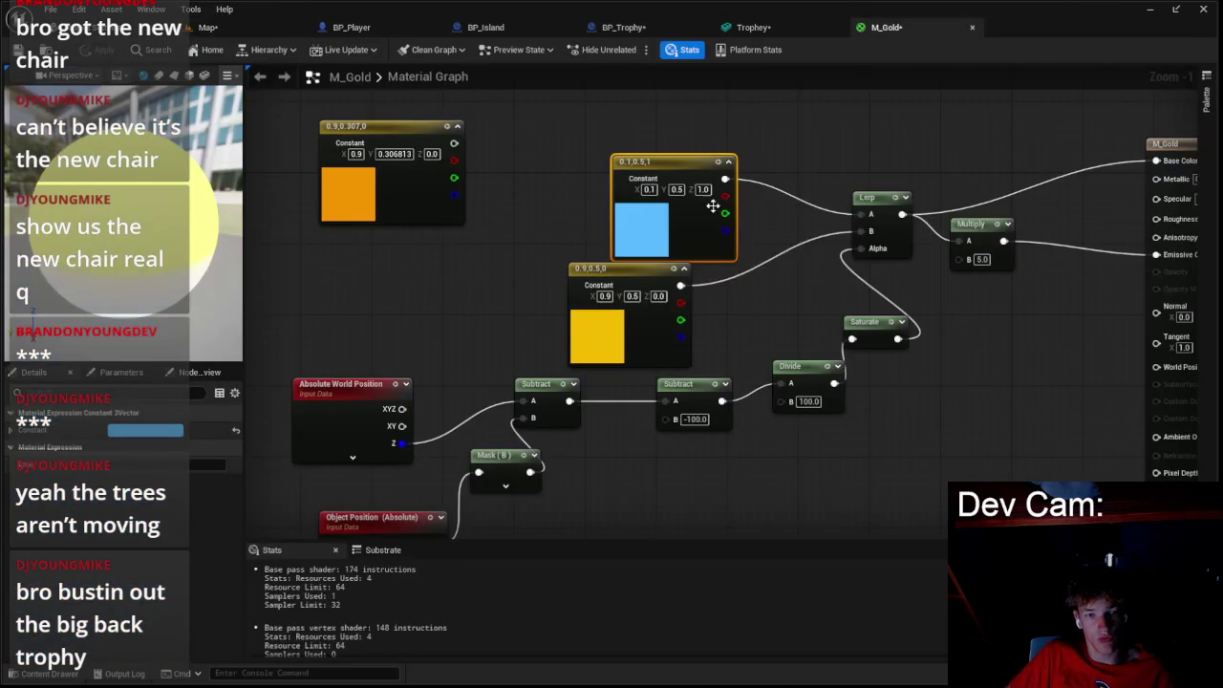
double_click(704, 205)
text(1)
key(Tab)
key(Tab)
text(0.1)
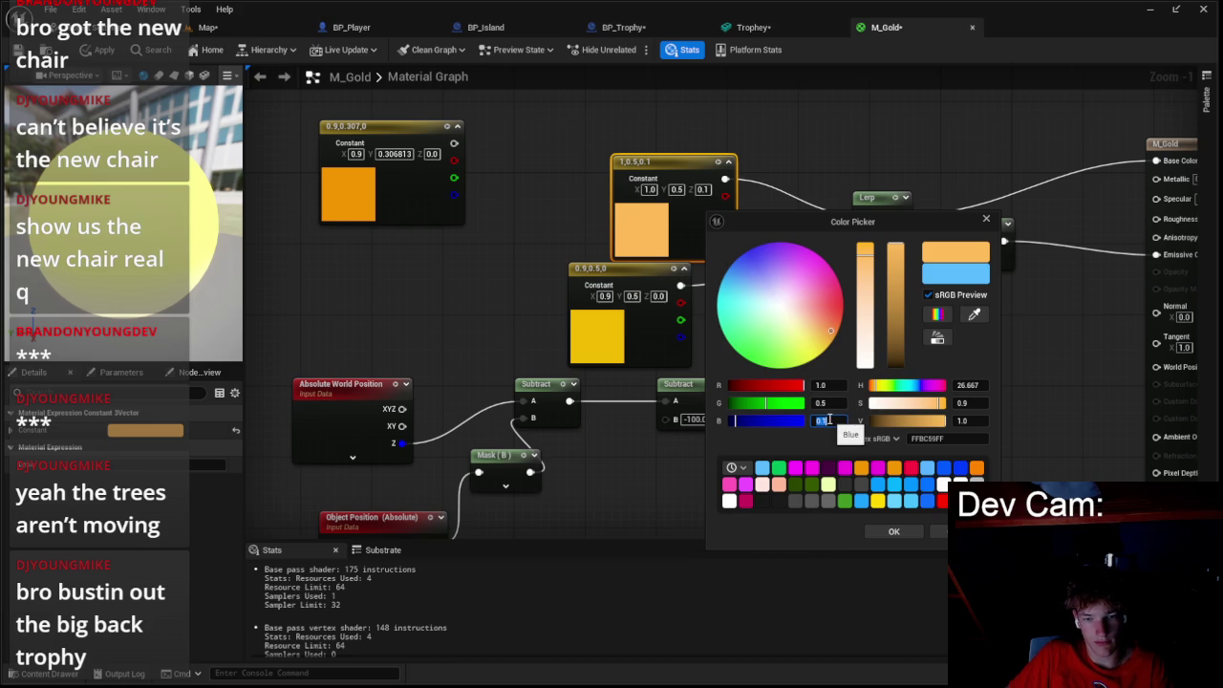
text(1)
key(Return)
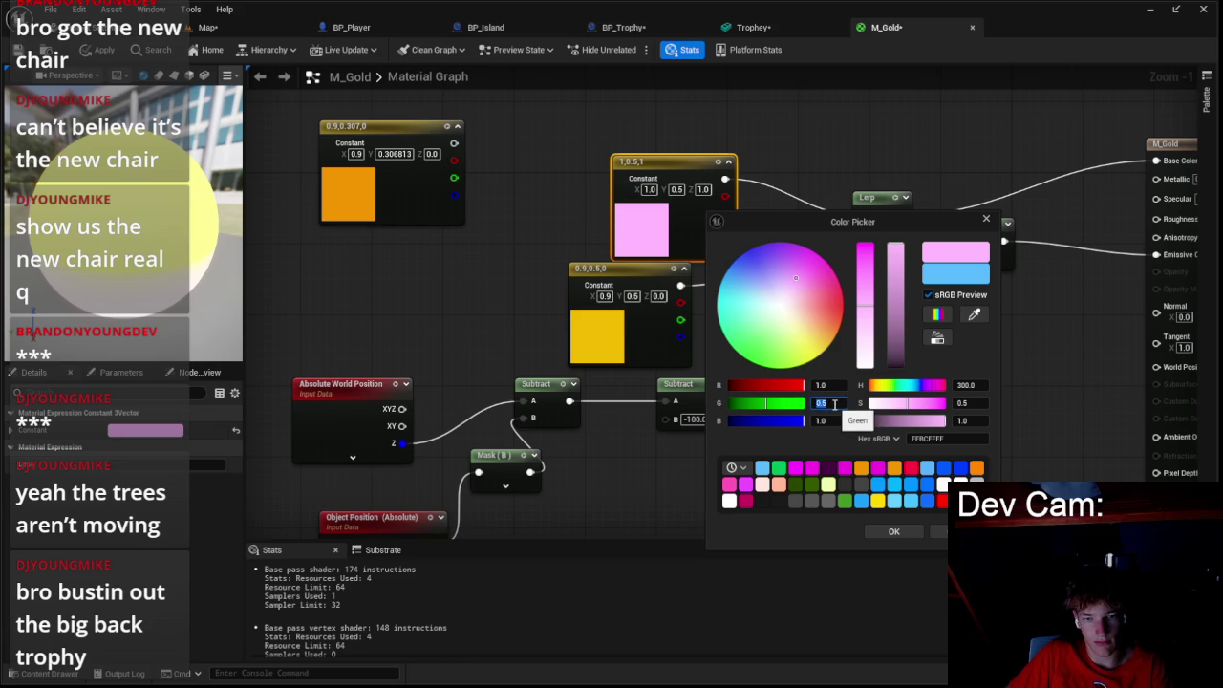
key(Tab)
text(.5)
key(Return)
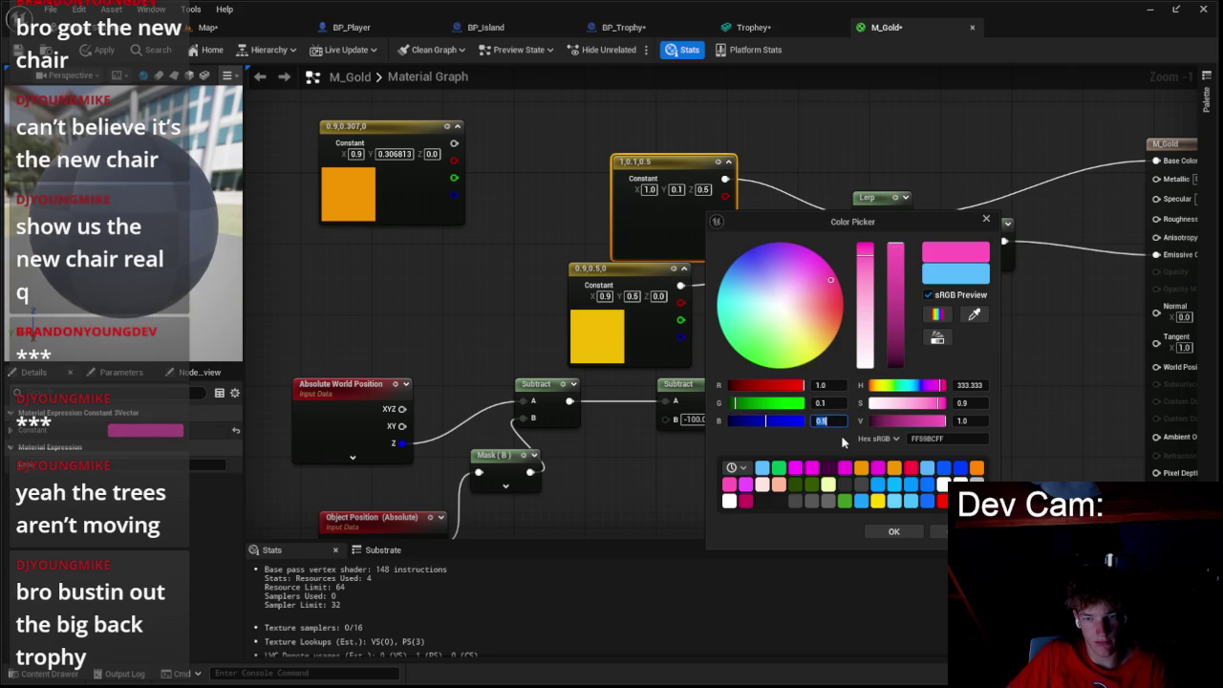
click(880, 535)
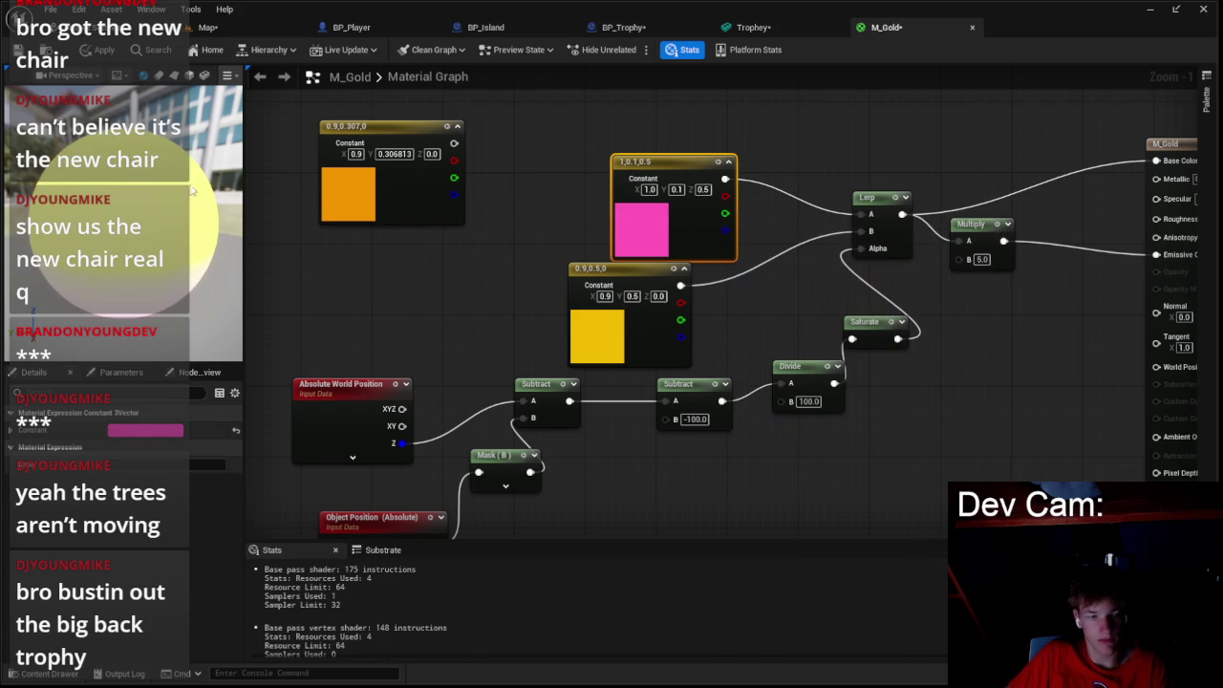
click(99, 49)
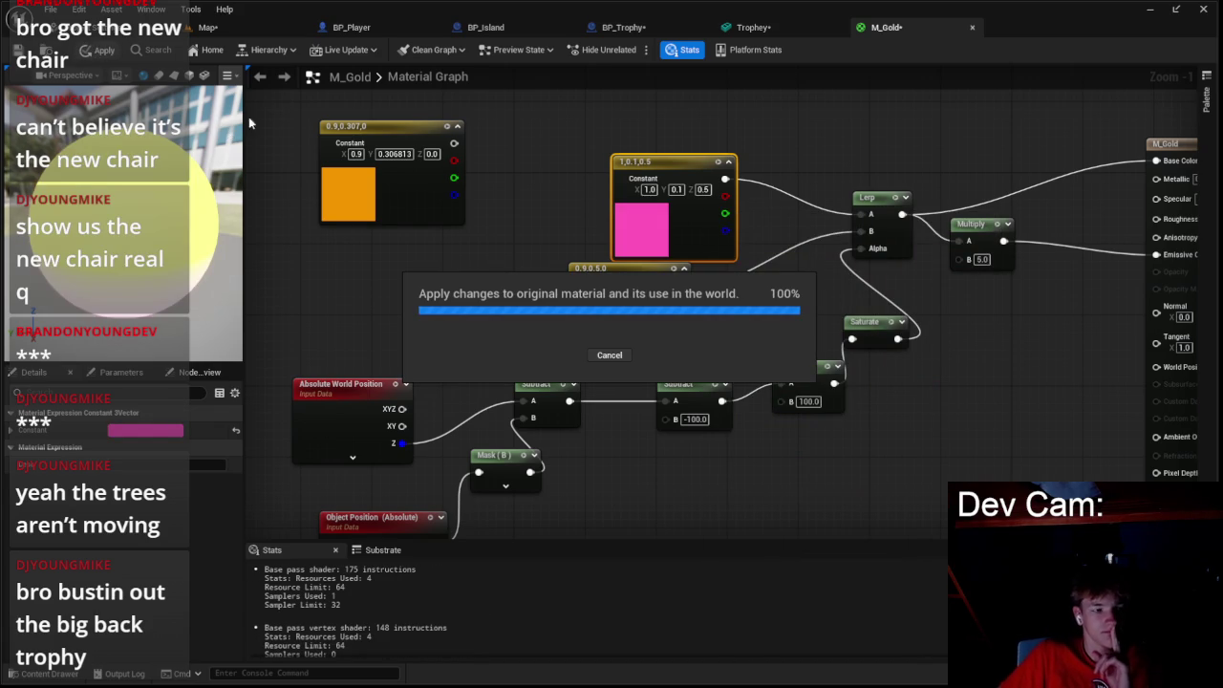
click(205, 27)
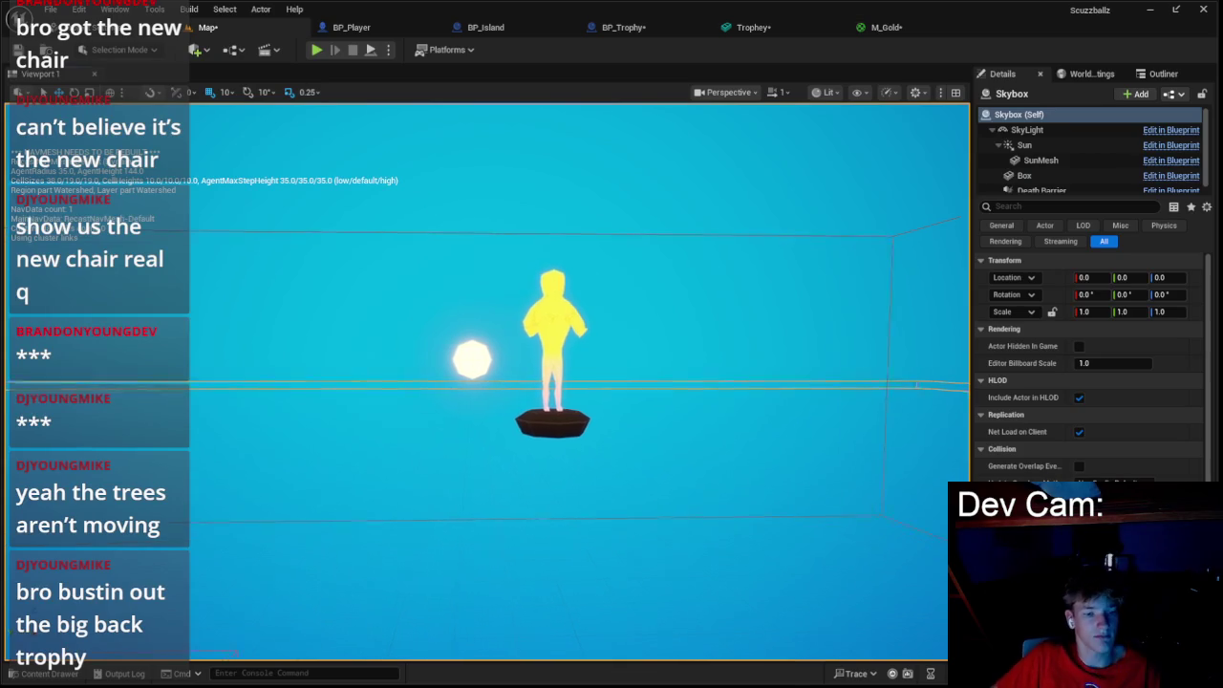
- Delete the Multiply node feeding M_Gold's emissive and apply the change
scroll(459, 238, up, 5)
key(Escape)
click(884, 26)
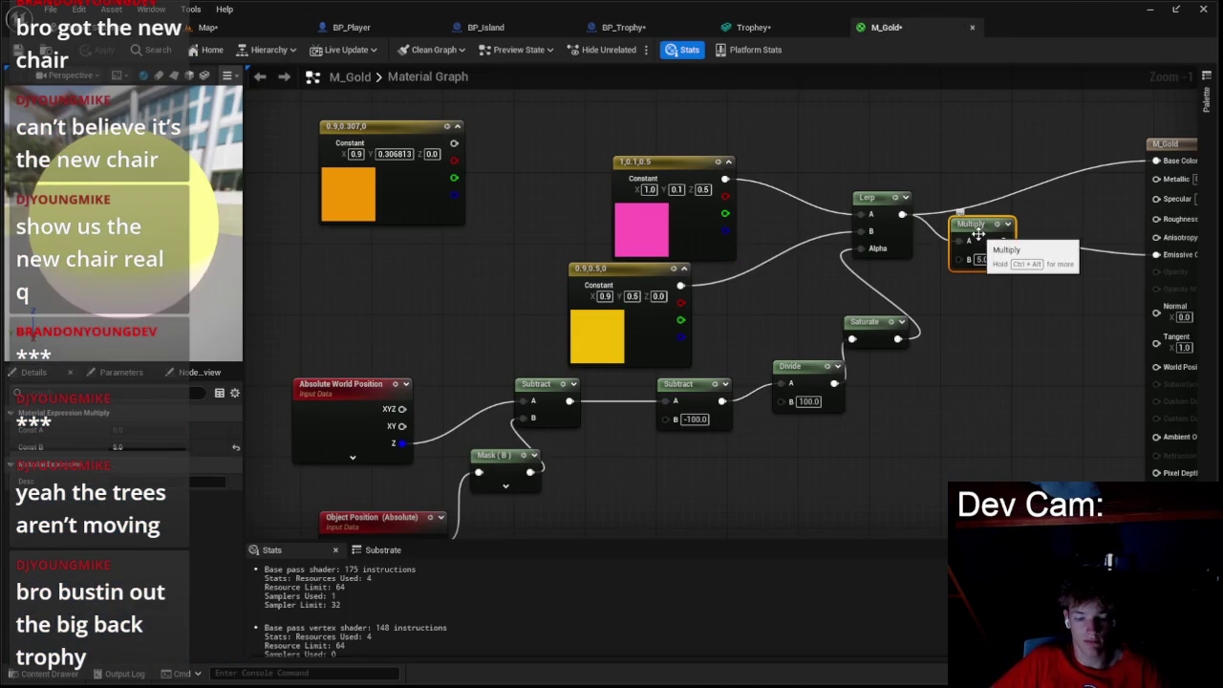
key(Delete)
click(102, 52)
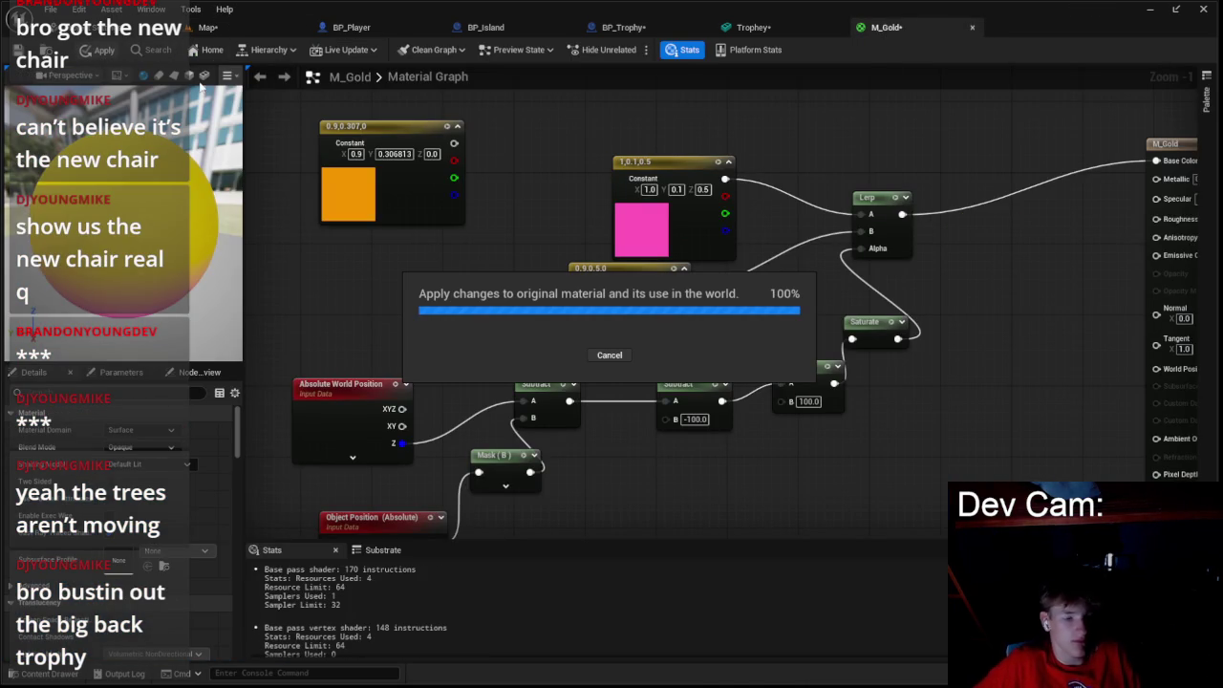
click(253, 29)
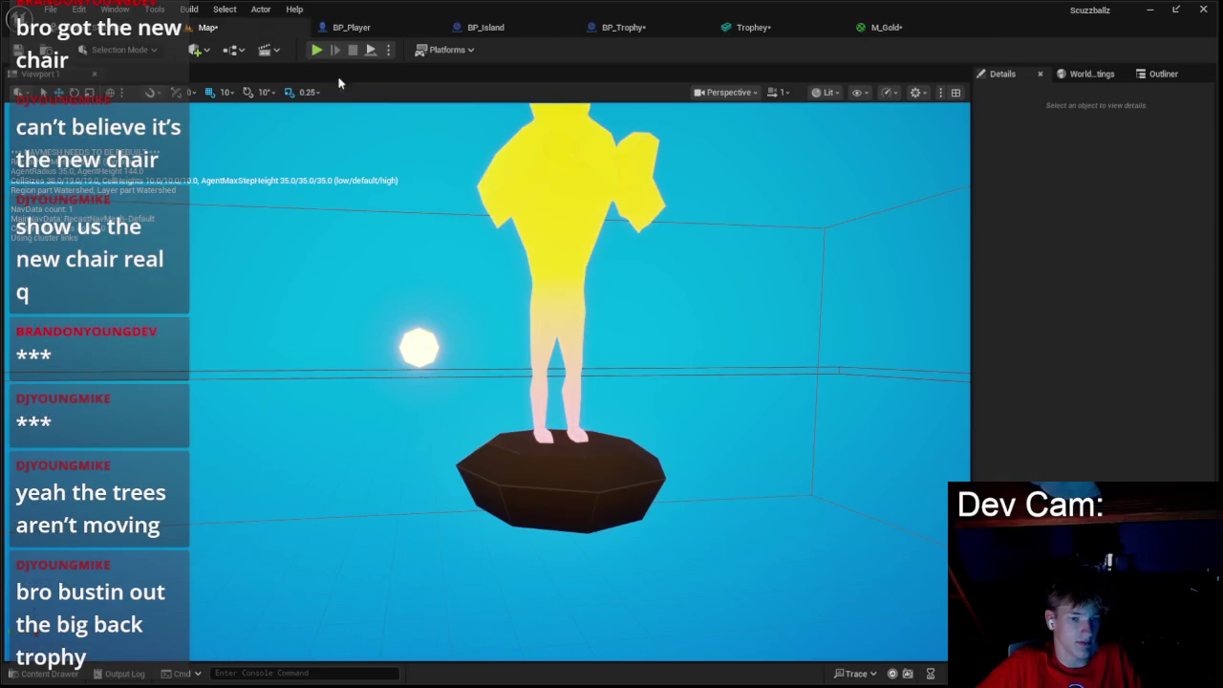
drag(474, 150, 468, 205)
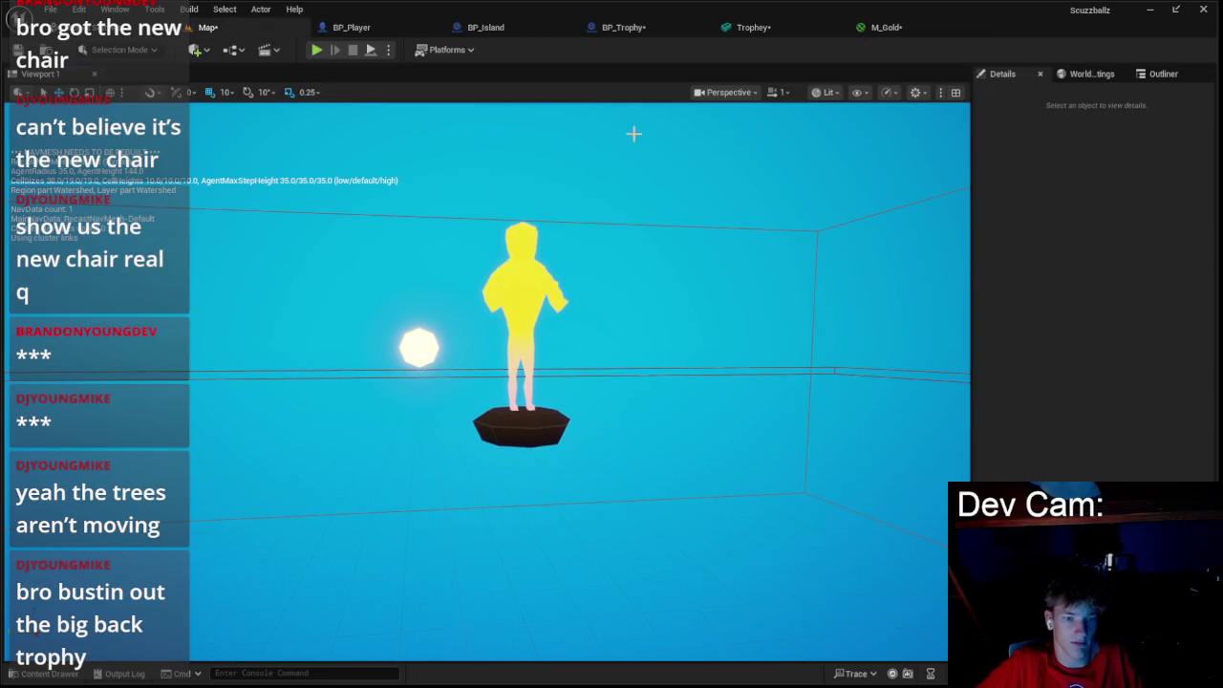
- Darken the pink constant to dark purple (0.0781, 0.0078, 0.0391) and apply
click(891, 32)
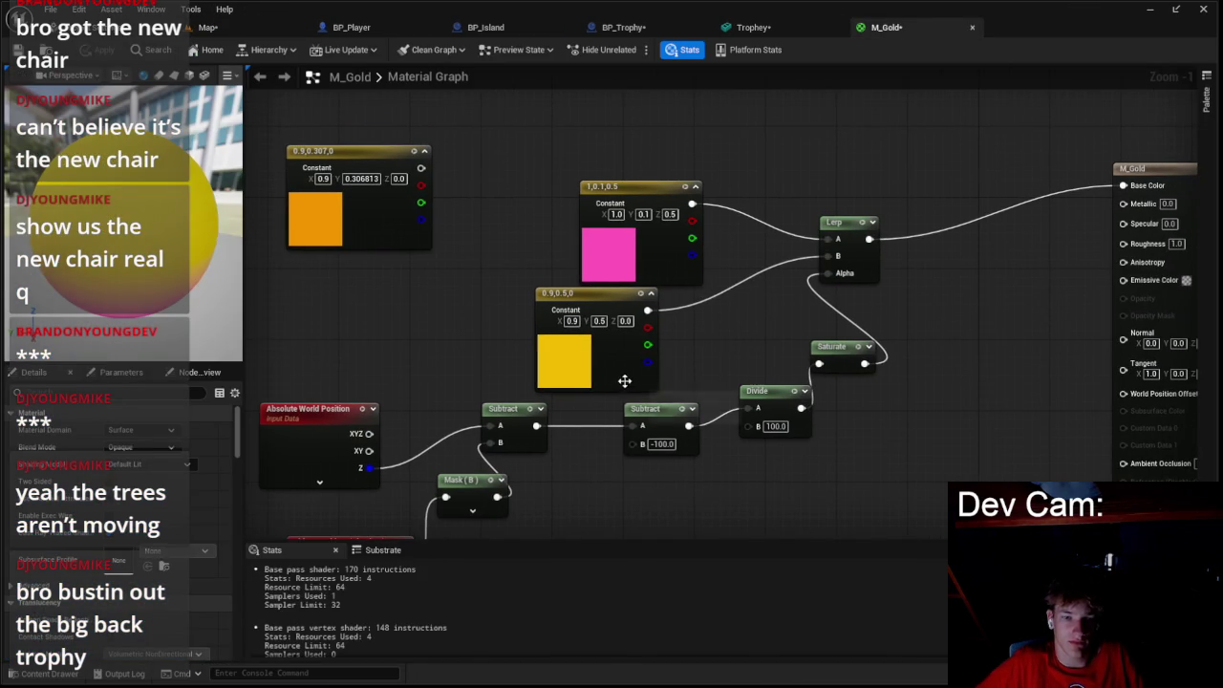
mouse_move(746, 336)
mouse_down()
mouse_move(693, 300)
mouse_move(751, 388)
mouse_up()
double_click(562, 228)
click(748, 553)
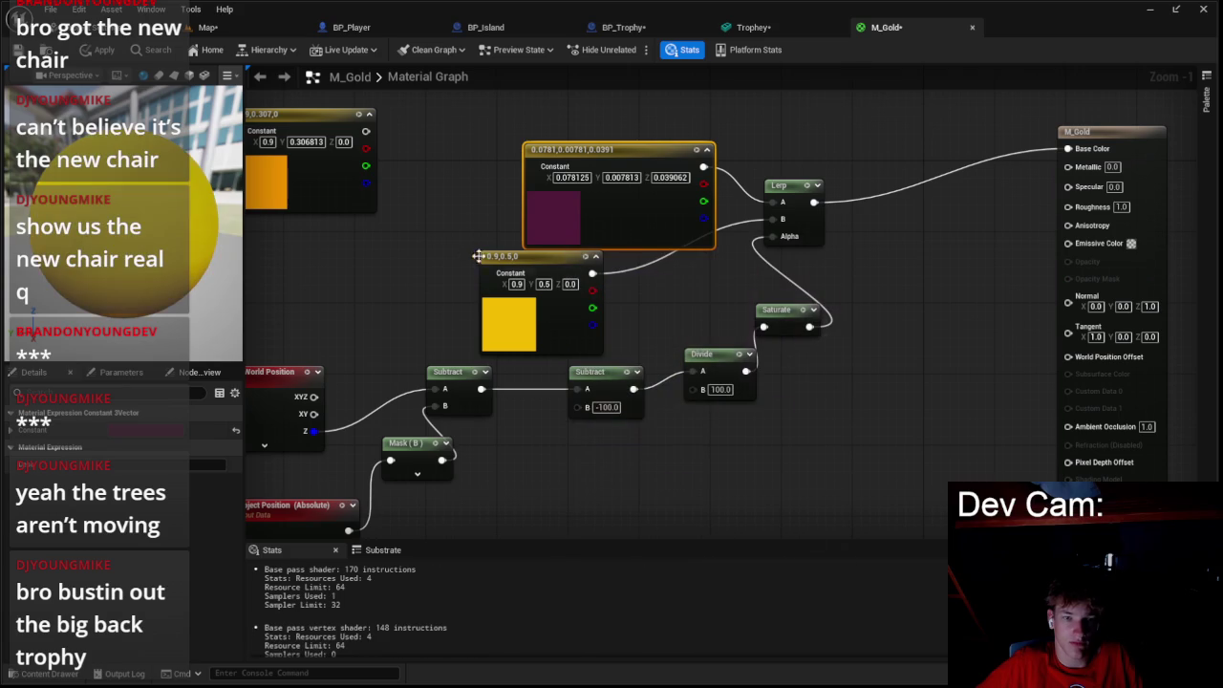
click(101, 51)
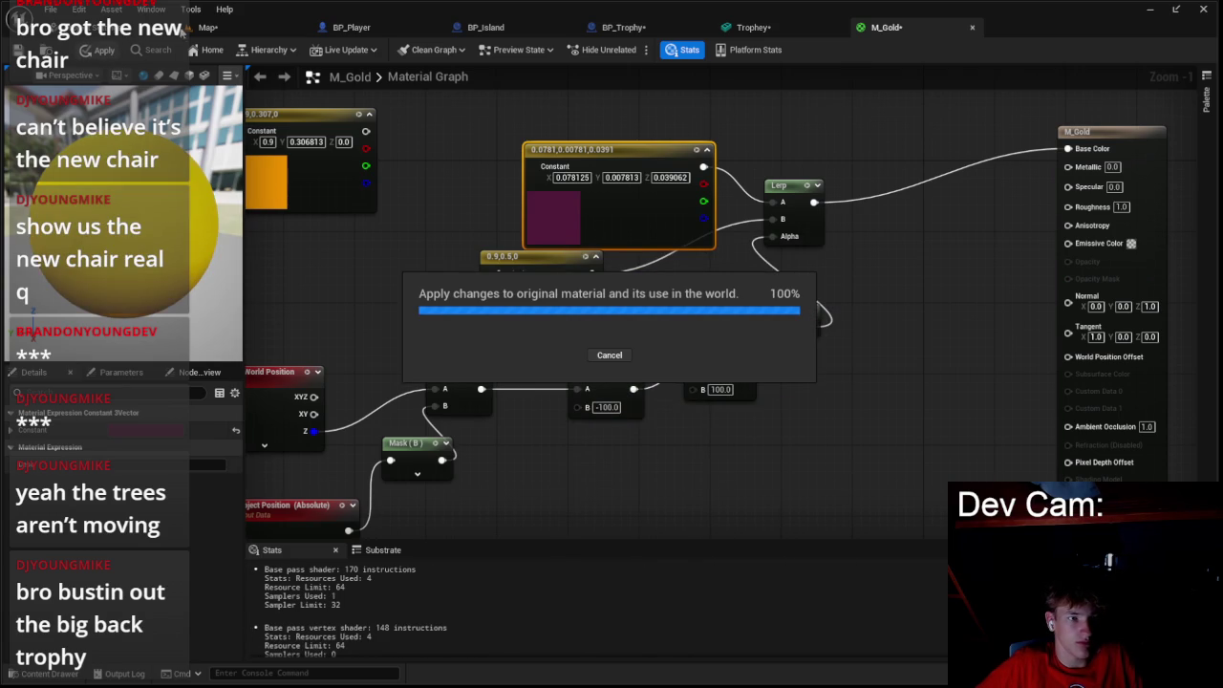
click(218, 30)
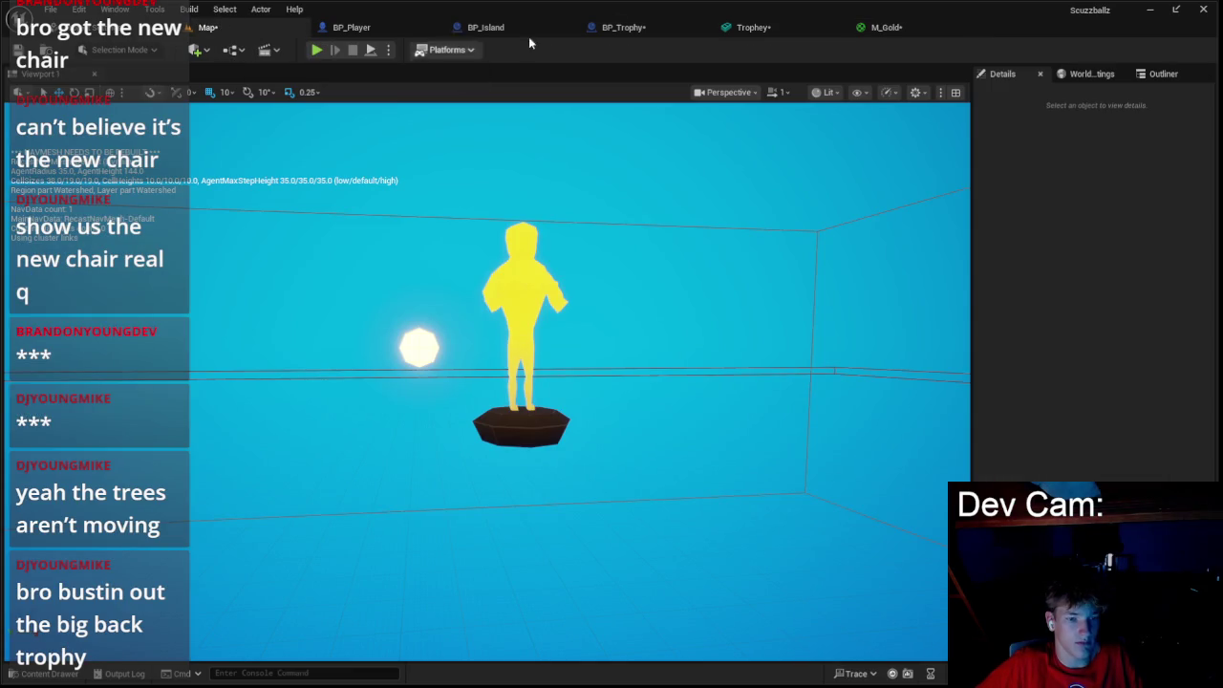
- Set the Divide divisor to 50 and Subtract B to -50, then apply
click(881, 34)
text(50)
key(Return)
click(604, 407)
text(-50)
click(618, 435)
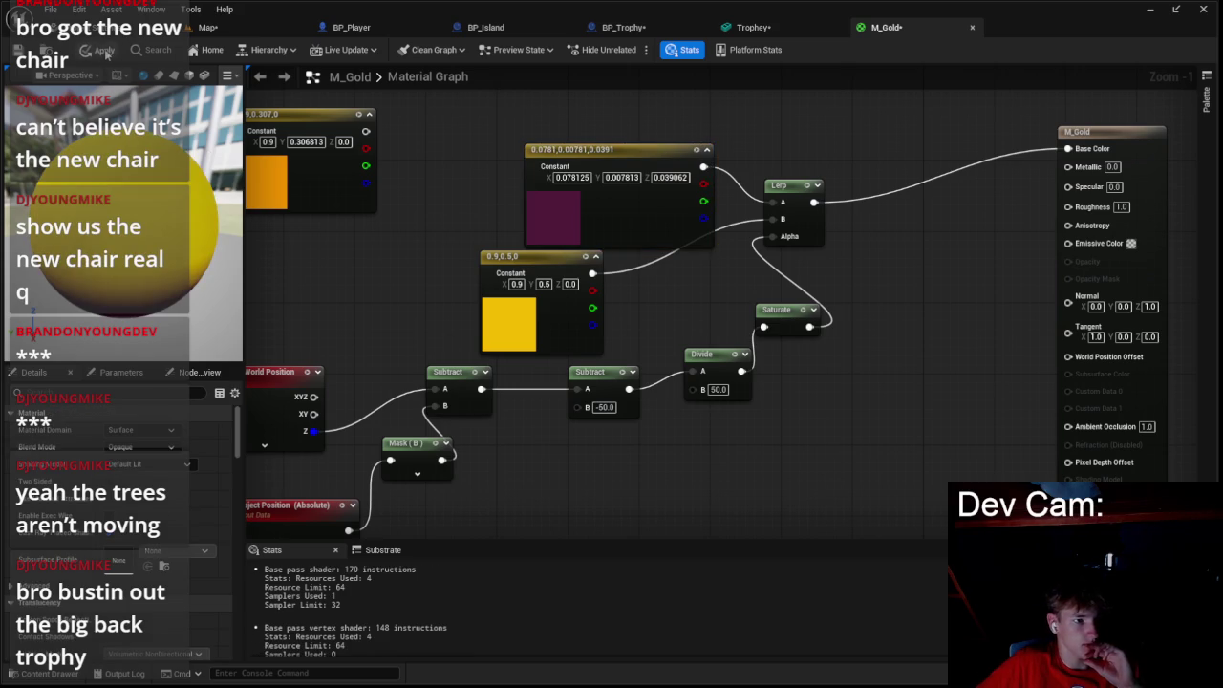
click(103, 51)
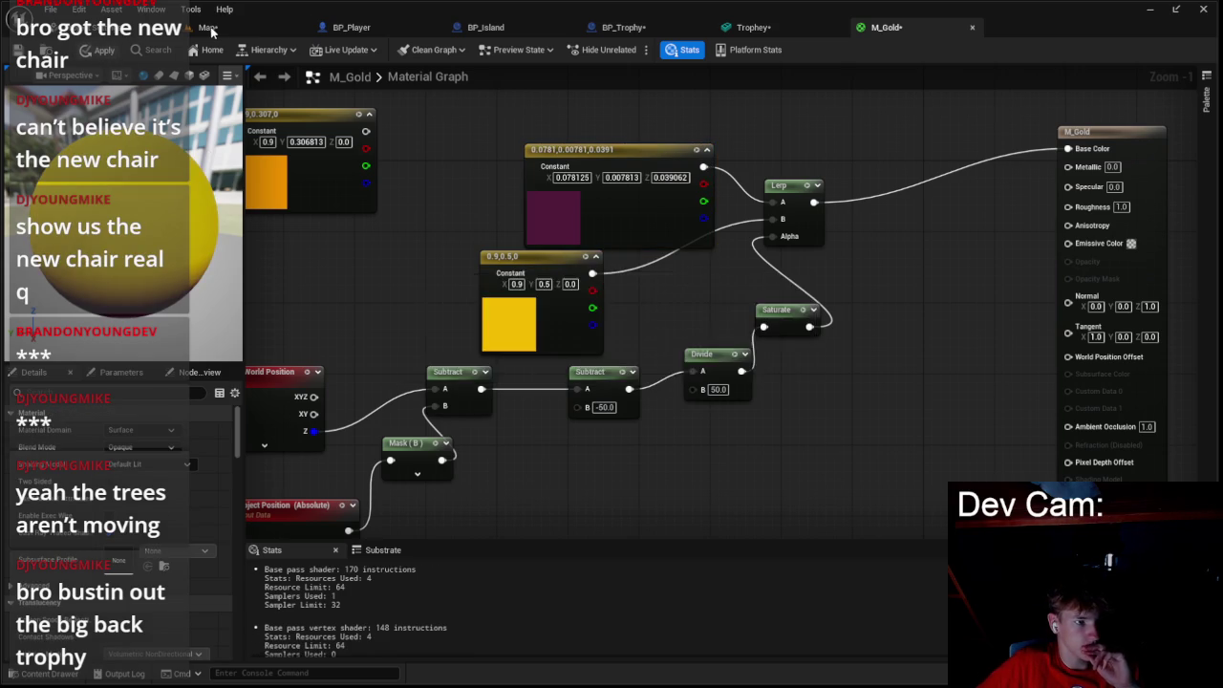
click(210, 29)
- Multiply the Lerp output by 25 into Emissive Color and apply, making the trophy glow
click(887, 27)
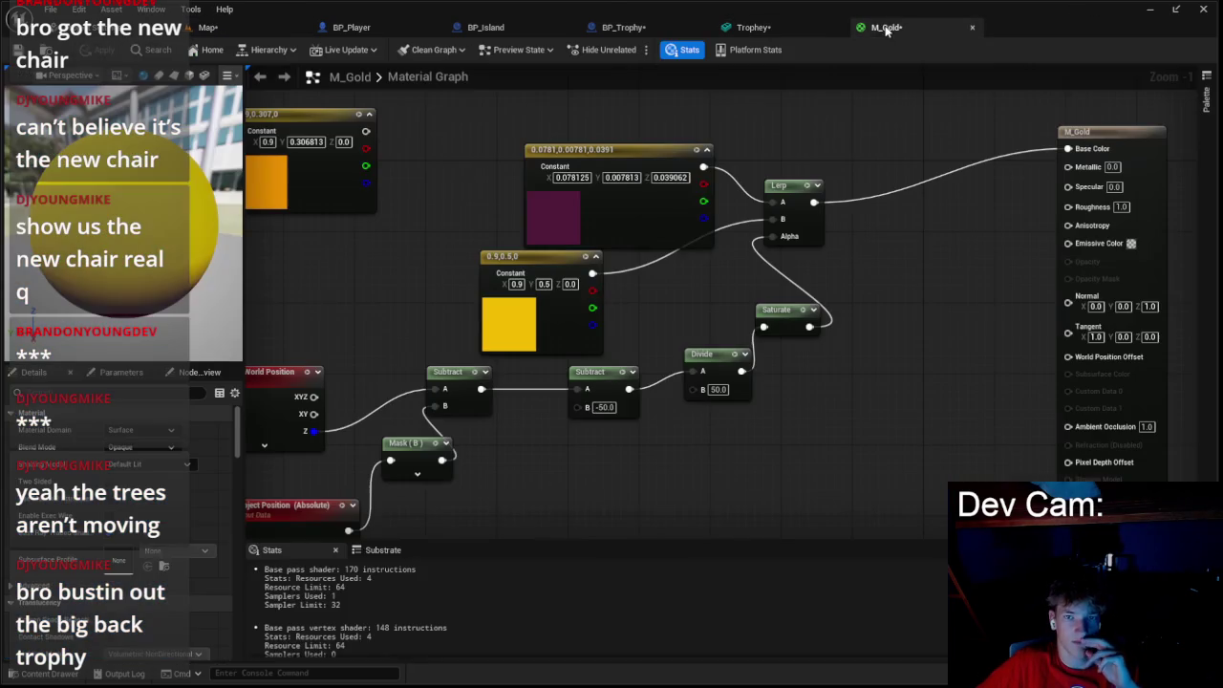
double_click(615, 235)
click(879, 212)
mouse_move(814, 202)
mouse_down()
mouse_move(914, 238)
mouse_move(898, 241)
mouse_up()
text(mu)
click(927, 326)
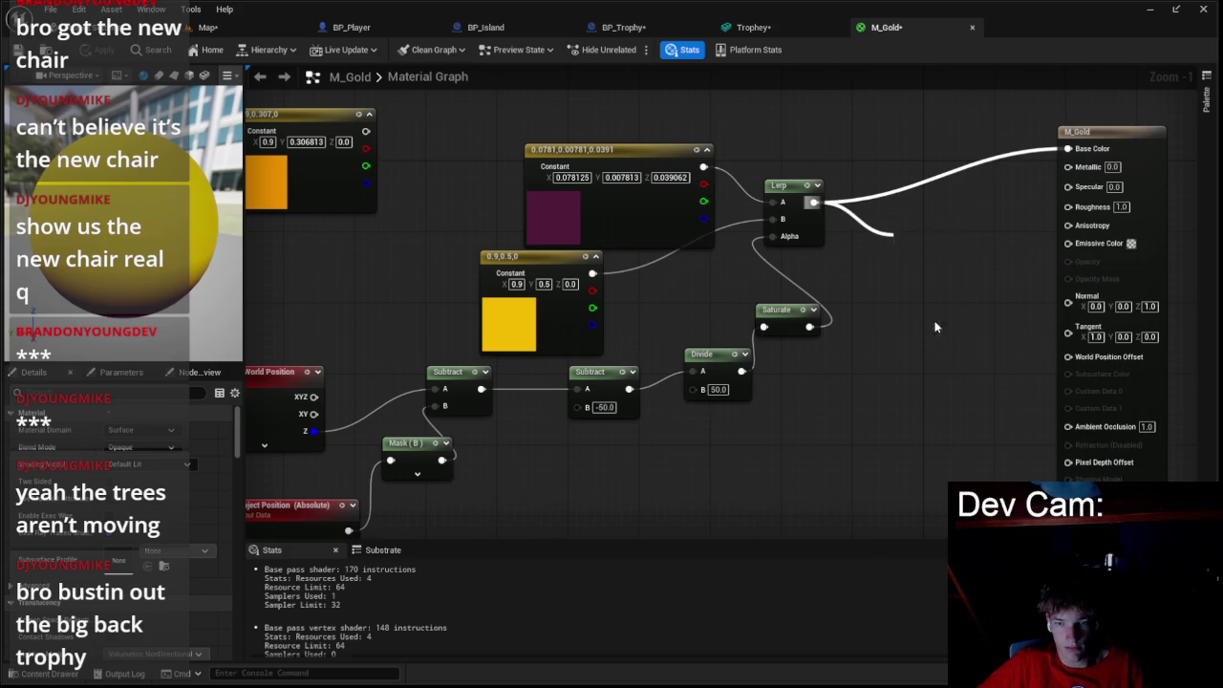
mouse_move(943, 255)
mouse_down()
mouse_move(956, 267)
mouse_move(1069, 242)
mouse_up()
click(251, 96)
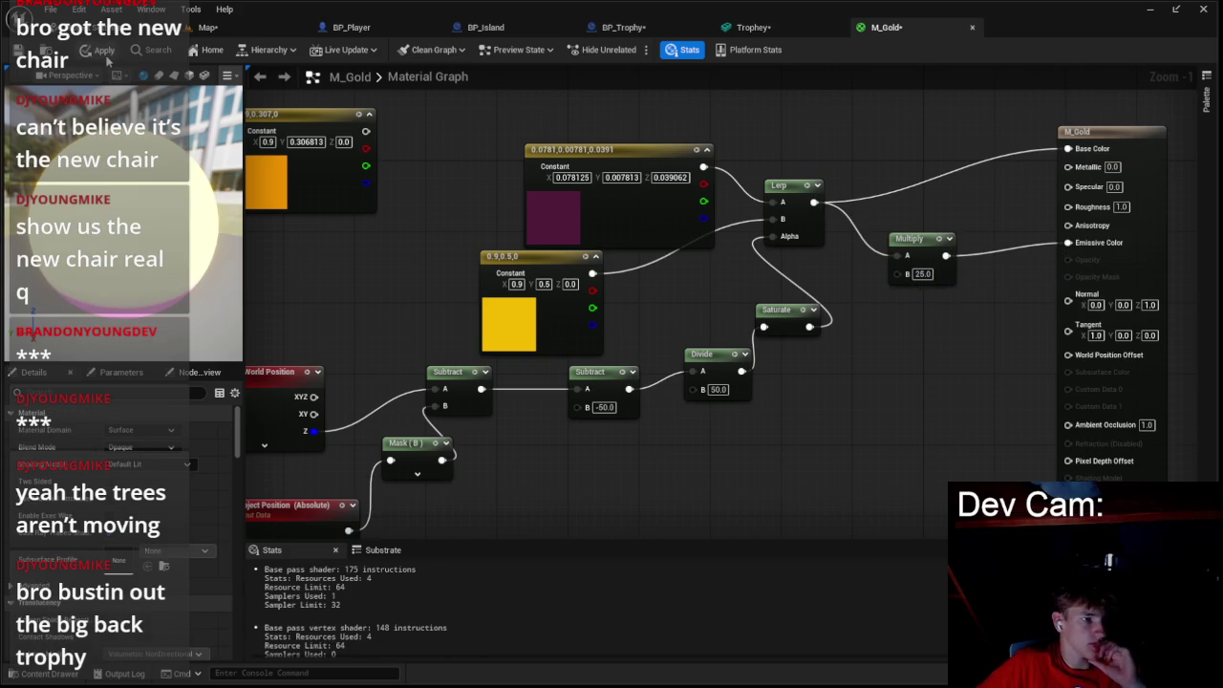
click(103, 51)
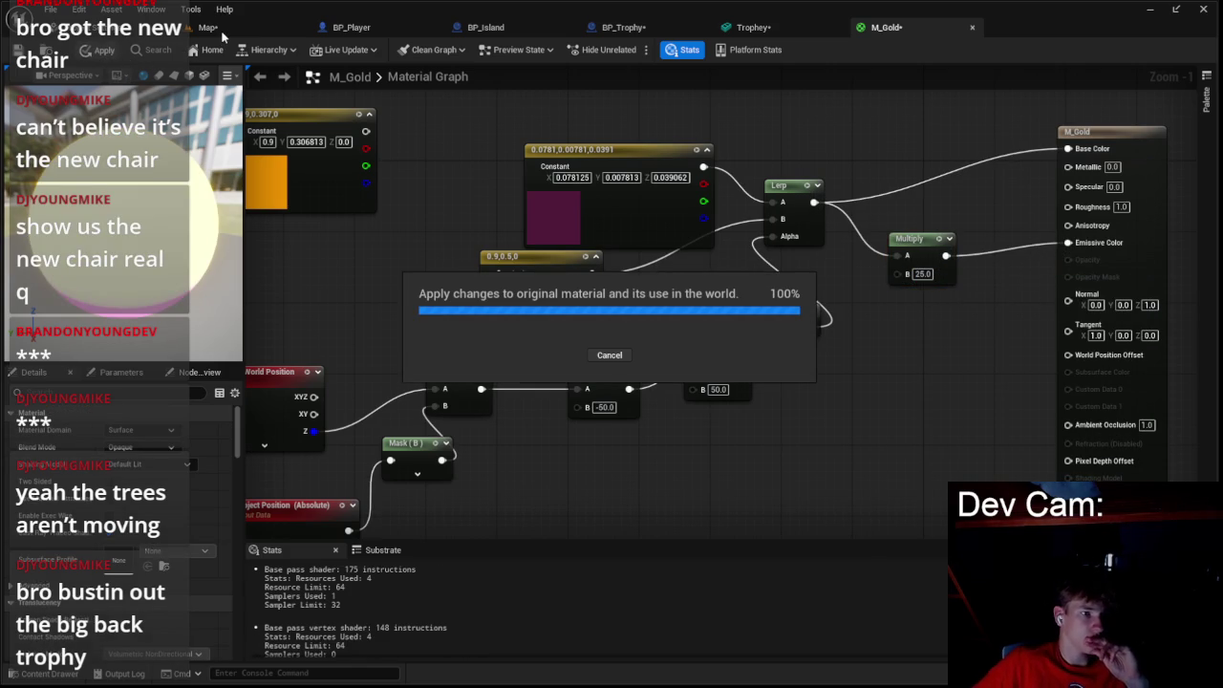
click(217, 30)
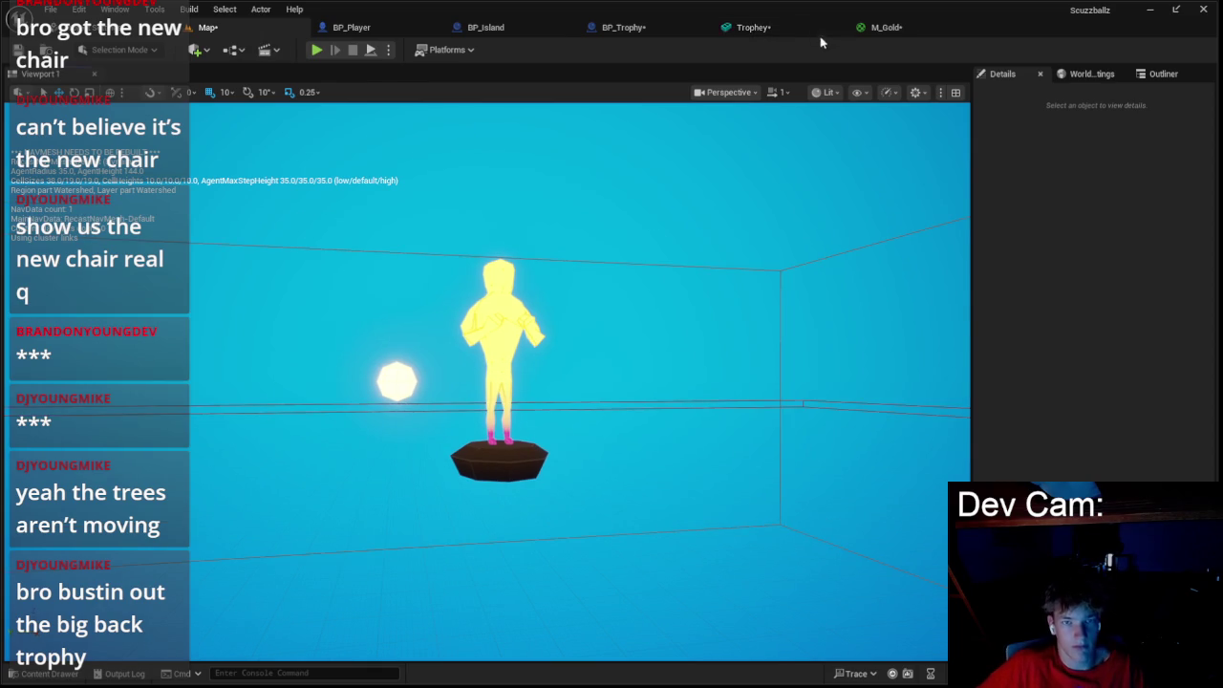
click(875, 28)
- Set Subtract B to -25 and Divide B to 100 in M_Gold, then apply
text(-25)
key(Return)
click(718, 389)
text(100)
key(Return)
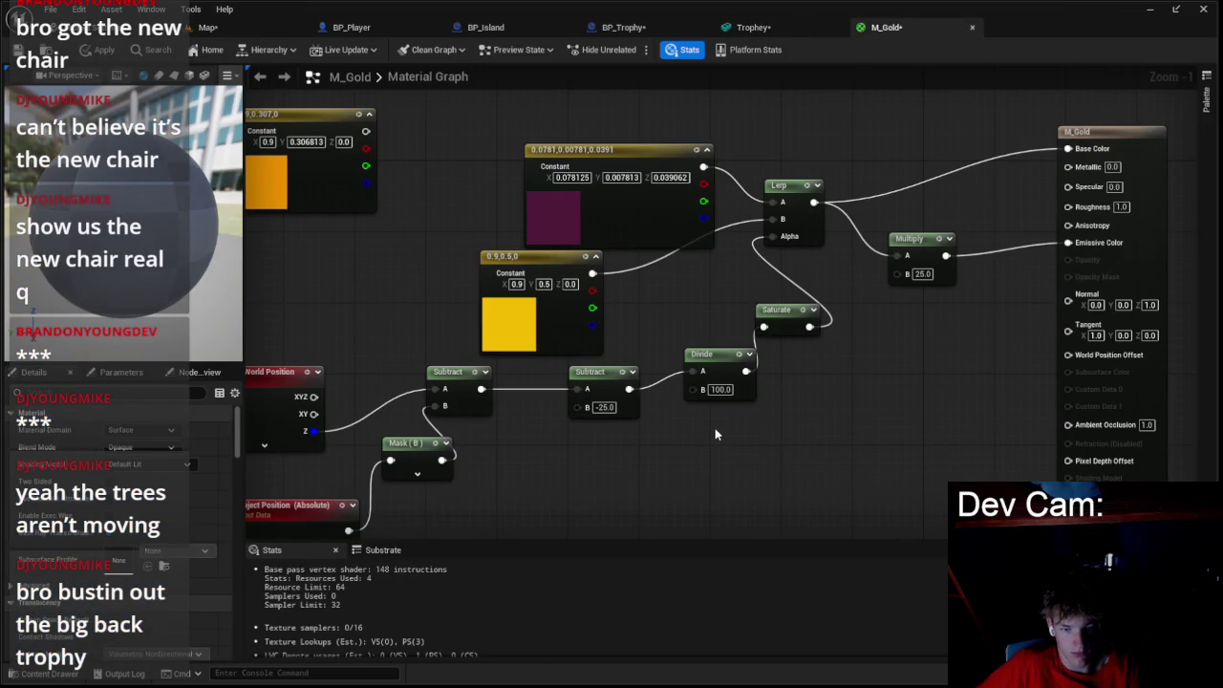
click(99, 49)
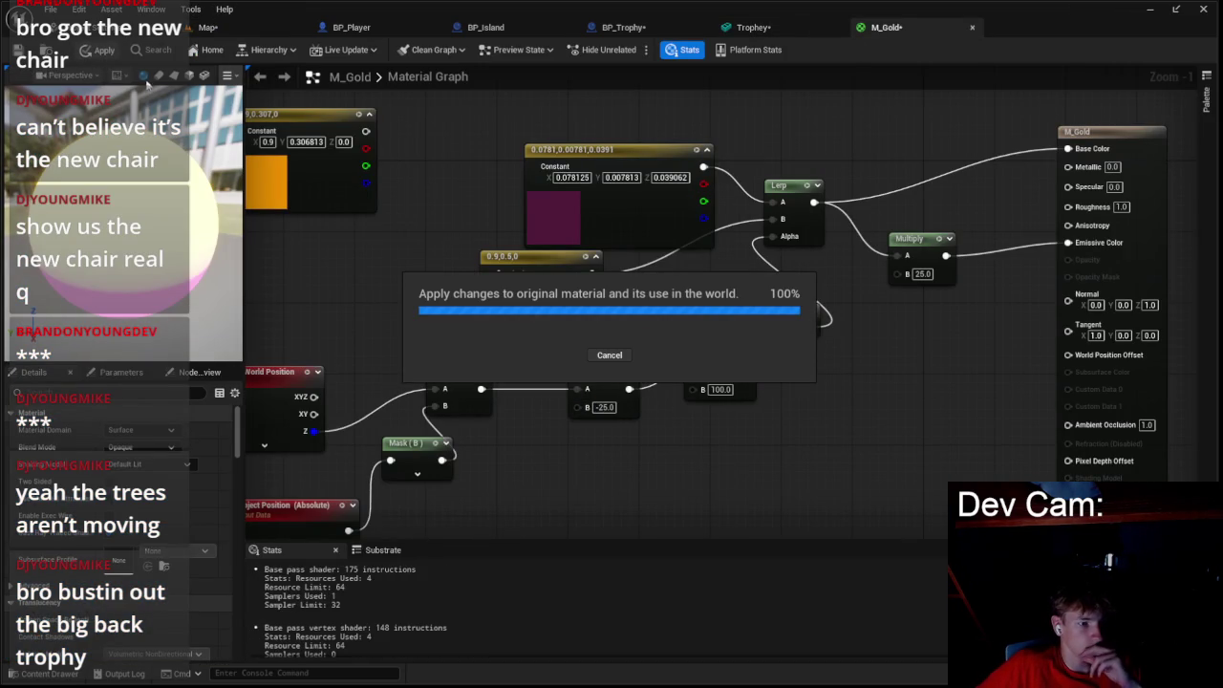
click(212, 30)
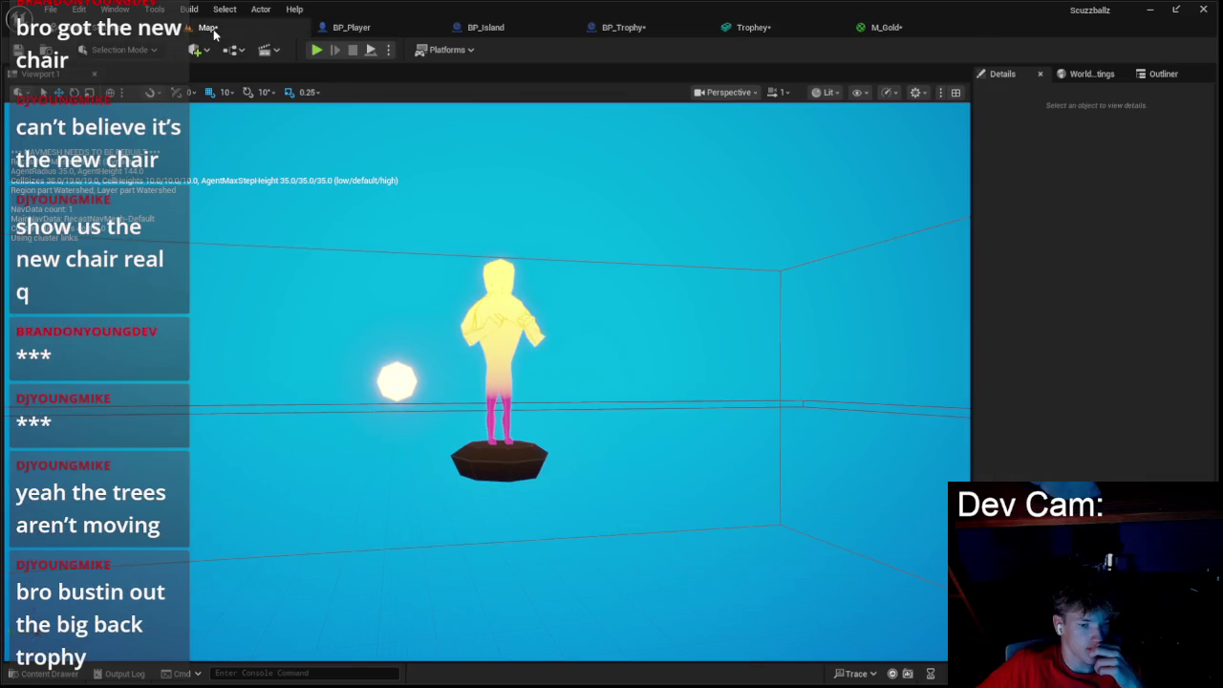
- Look through BP_Trophy, Trophey, BP_Island and BP_Player, then reapply M_Gold and view the level
click(623, 26)
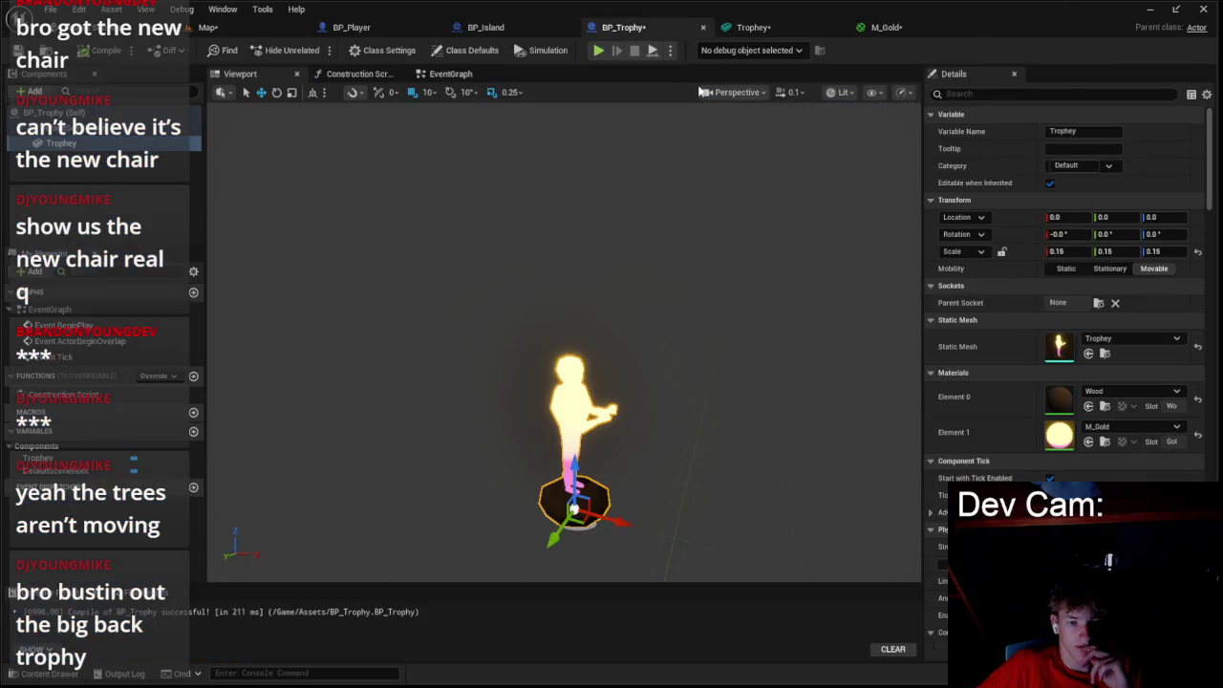
click(753, 27)
click(486, 27)
click(373, 30)
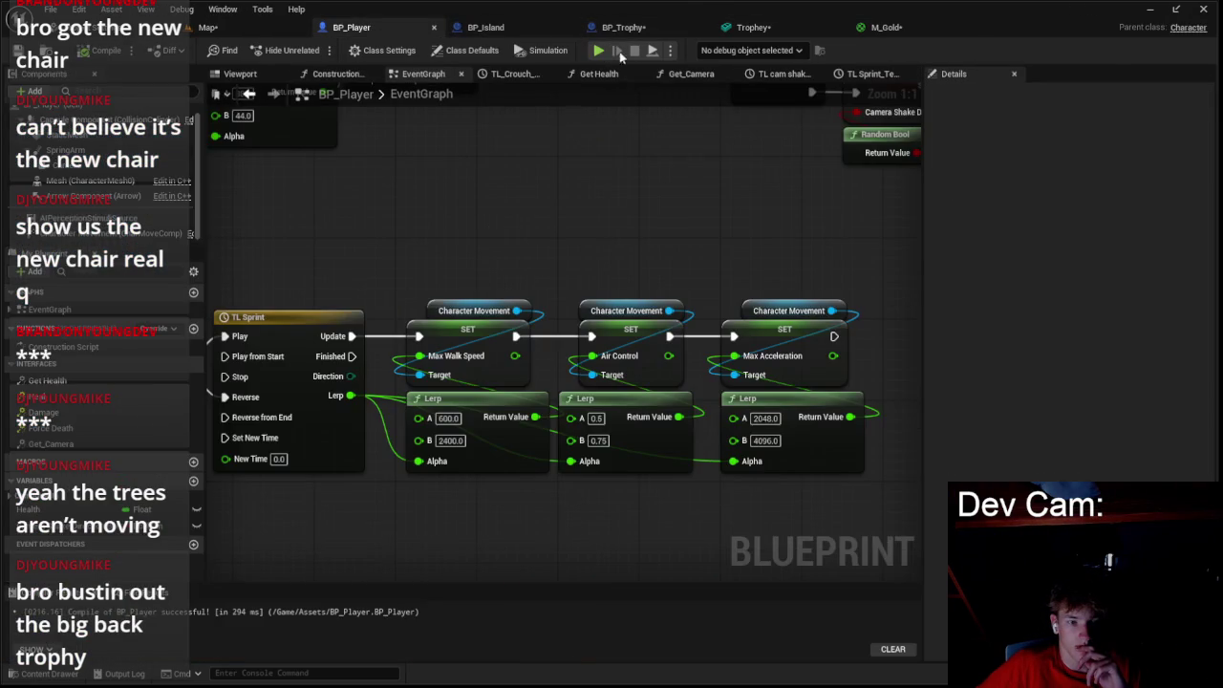
click(884, 27)
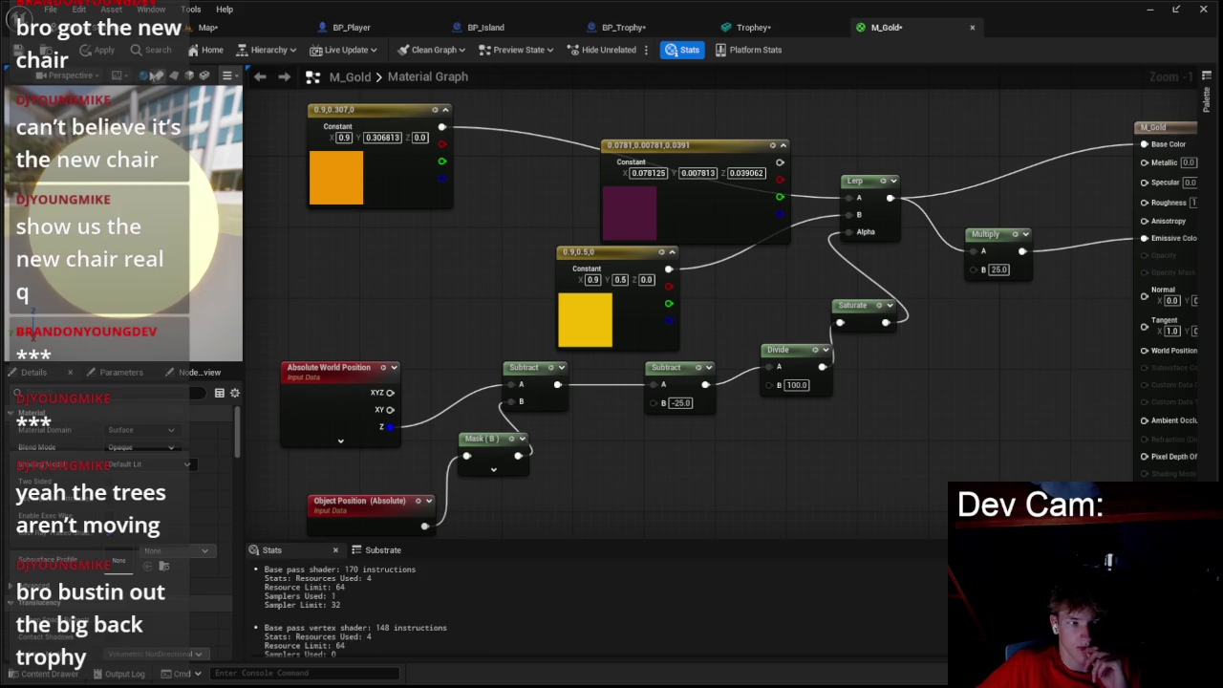
click(121, 52)
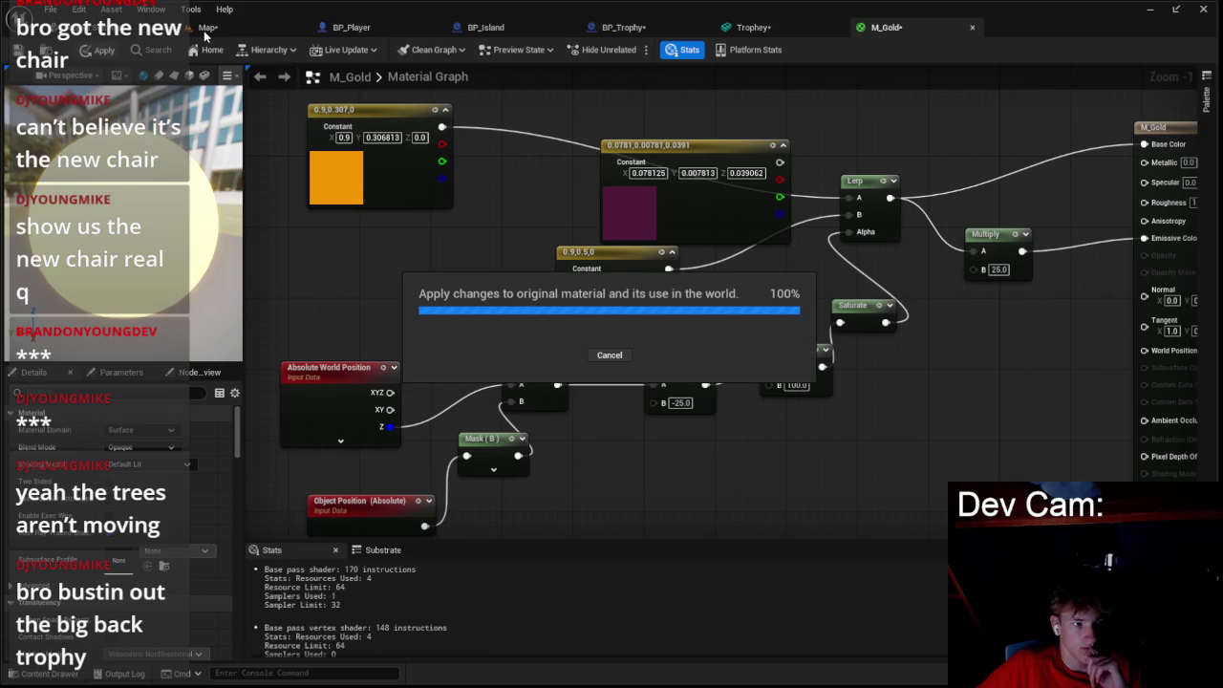
click(206, 31)
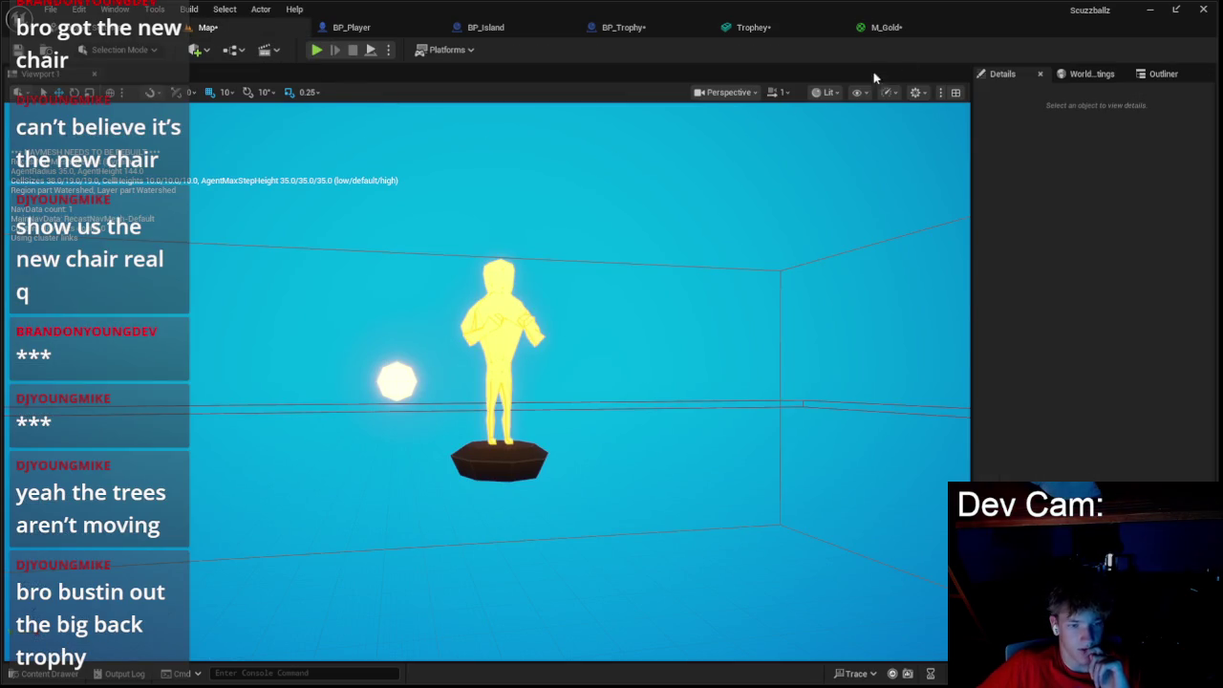
- Make the purple constant pink, wire it into Lerp A and apply
click(886, 27)
double_click(662, 221)
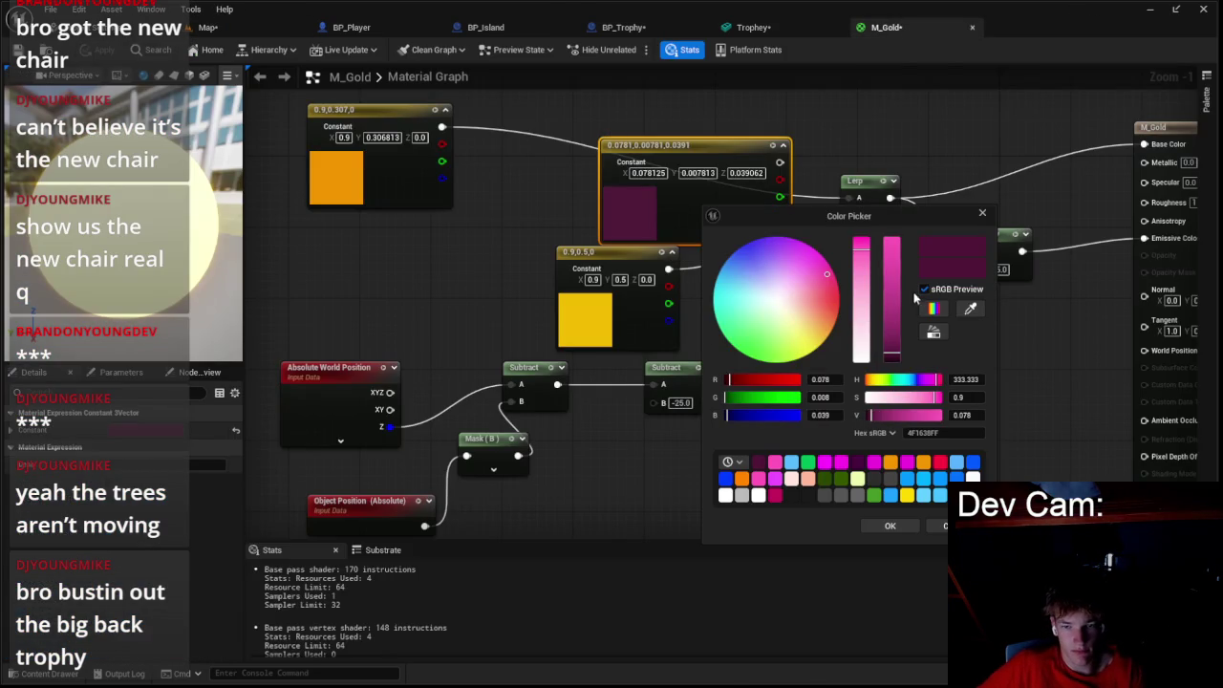
click(891, 245)
click(881, 525)
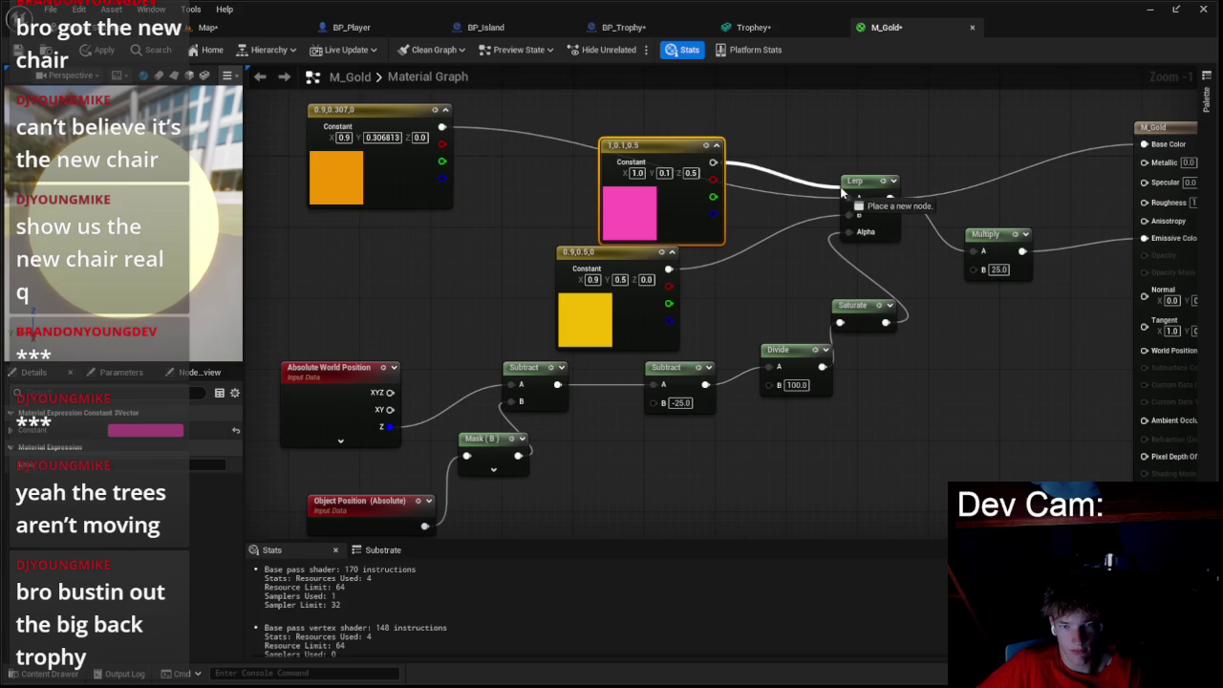
drag(840, 186, 848, 197)
click(99, 53)
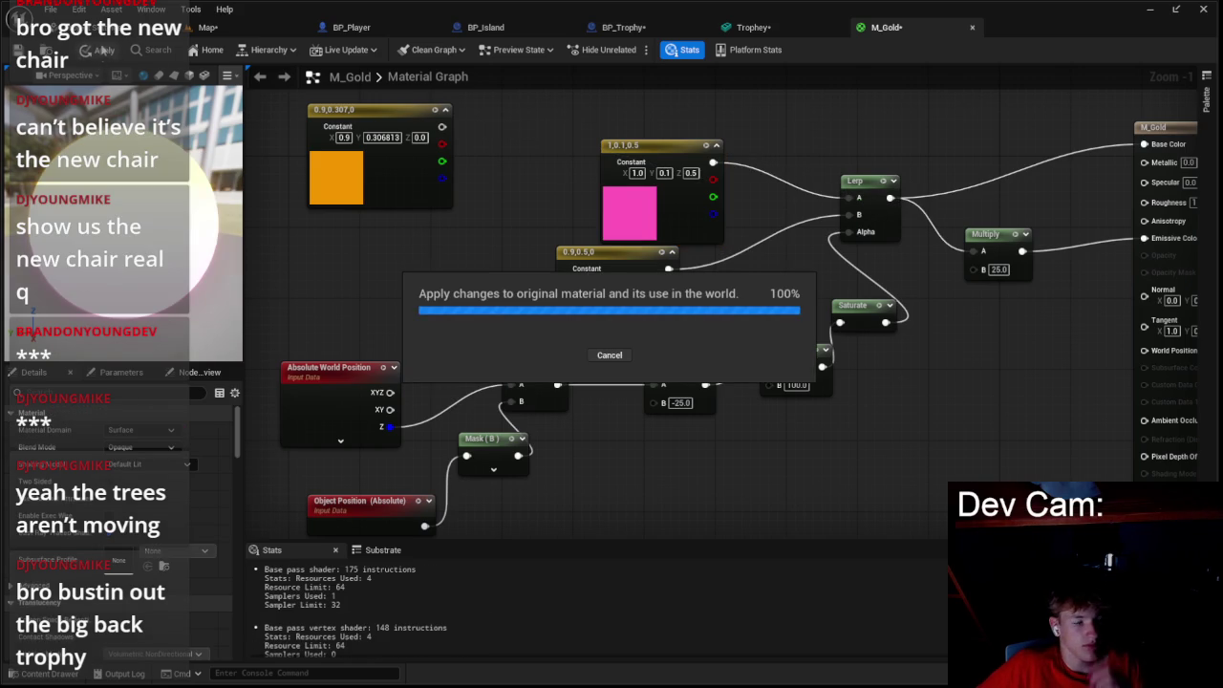
click(205, 27)
- Select the trophy in the level and frame the view on it
mouse_move(530, 147)
mouse_down()
mouse_move(528, 106)
mouse_move(507, 159)
mouse_up()
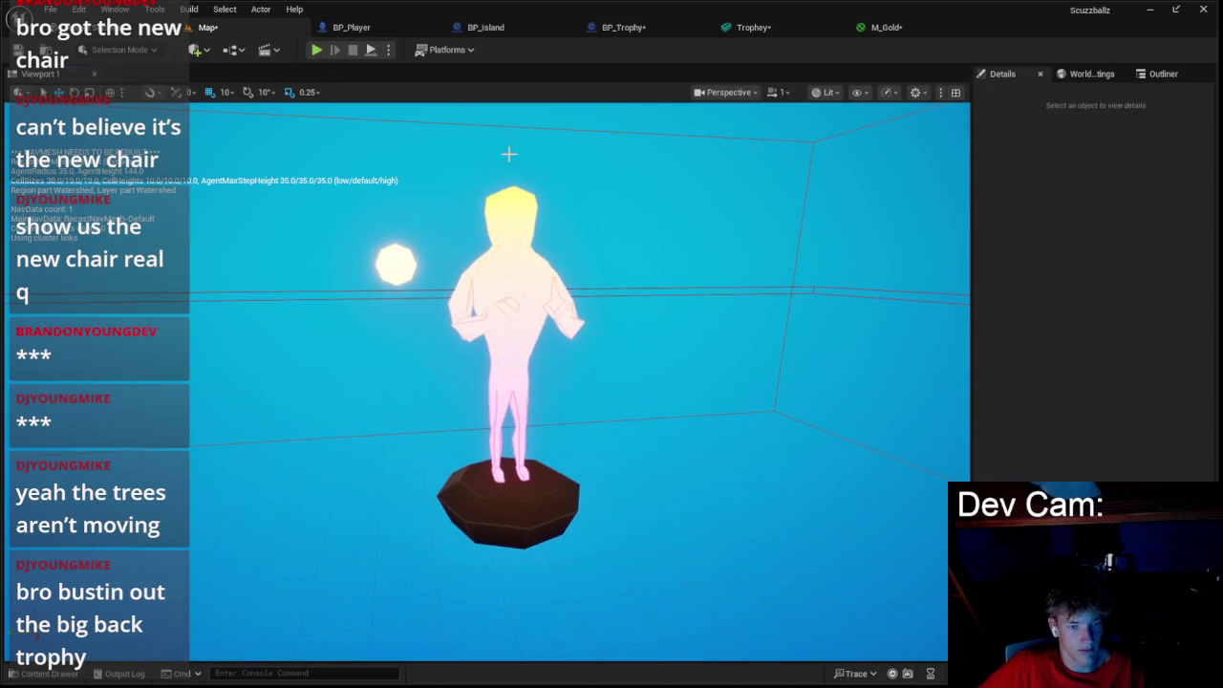
click(543, 235)
key(f)
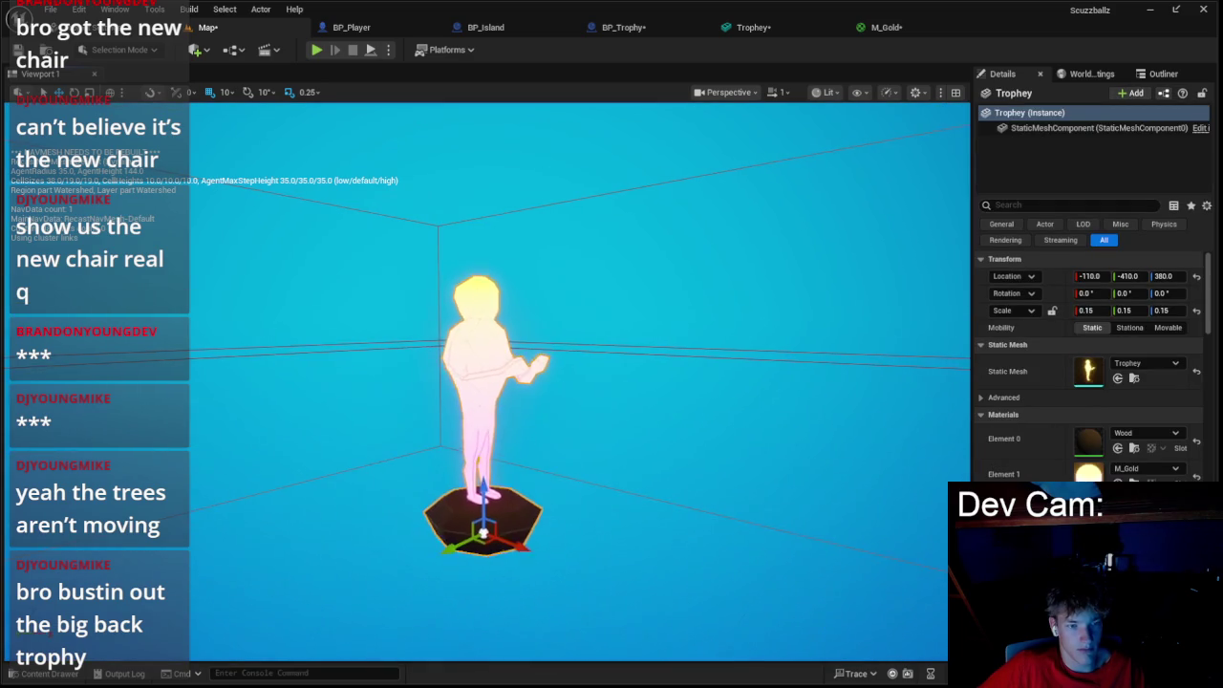
click(753, 27)
click(879, 27)
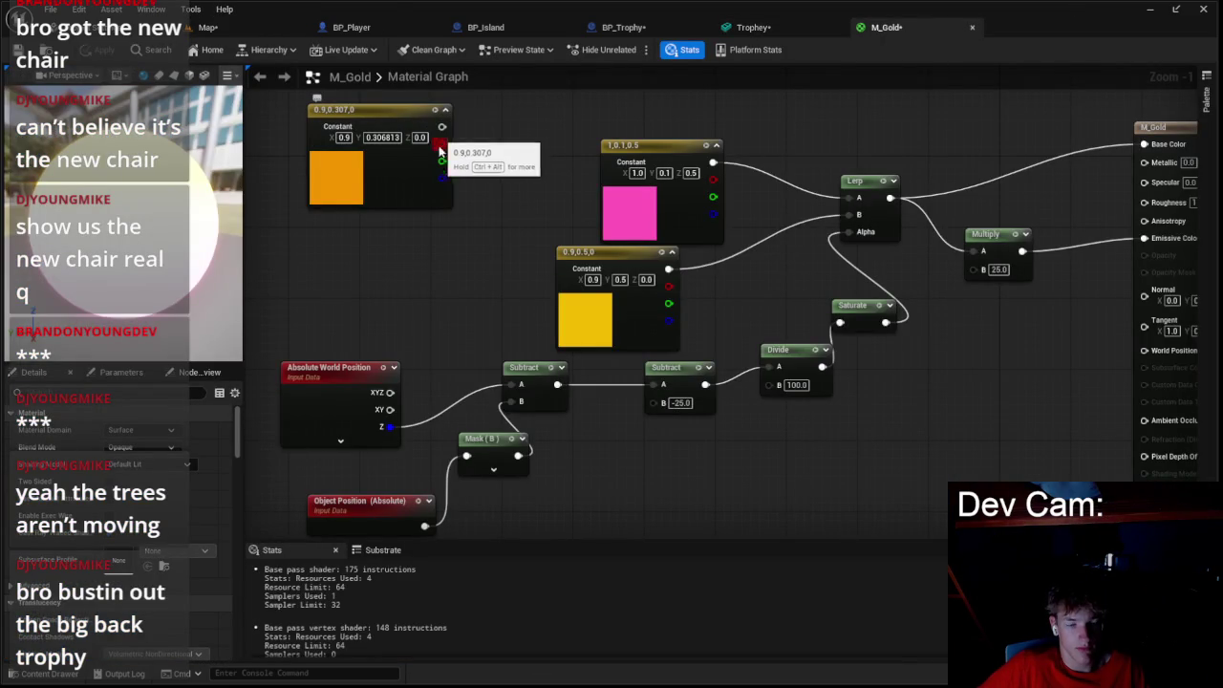
- Rearrange the pink, yellow and orange constants and the Lerp node in M_Gold
mouse_move(554, 210)
mouse_down()
mouse_move(690, 239)
mouse_move(617, 183)
mouse_up()
click(690, 239)
scroll(847, 302, down, 2)
drag(858, 305, 793, 214)
mouse_move(827, 280)
mouse_down()
mouse_move(809, 208)
mouse_move(815, 151)
mouse_move(856, 239)
mouse_up()
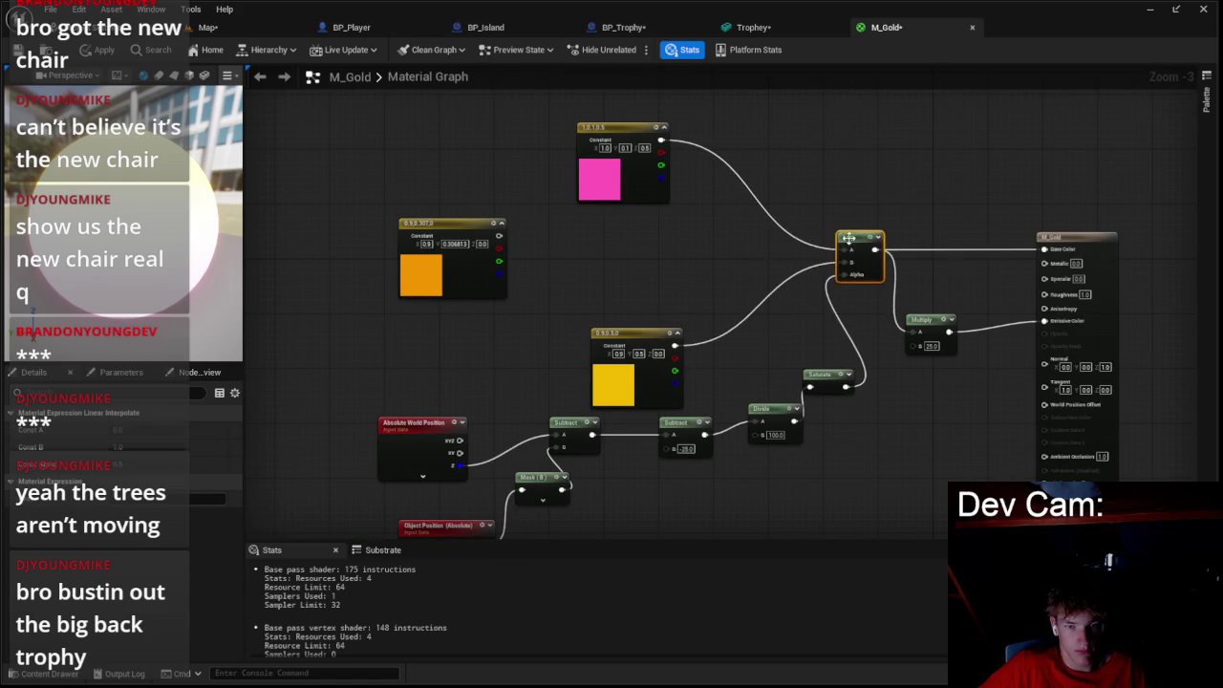
drag(542, 289, 676, 334)
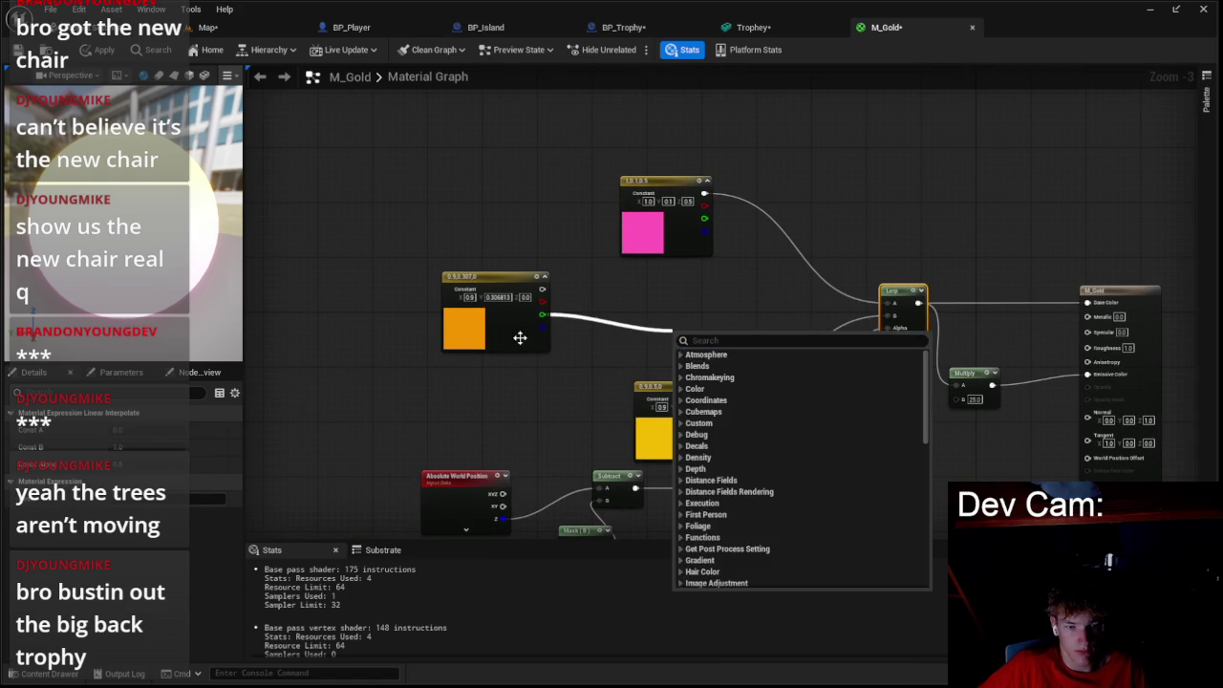
click(508, 328)
drag(507, 327, 673, 361)
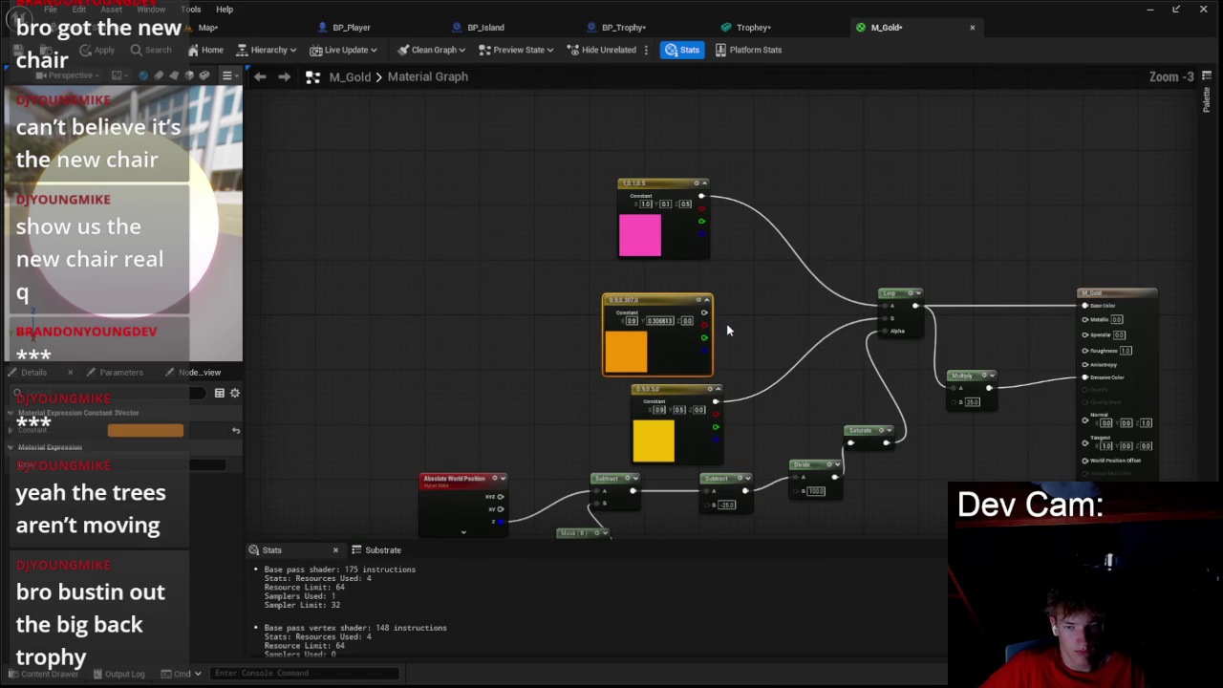
- Add a Lerp_3Color fed by pink, orange, yellow and Saturate into Base Color, and apply
right_click(791, 252)
text(lper)
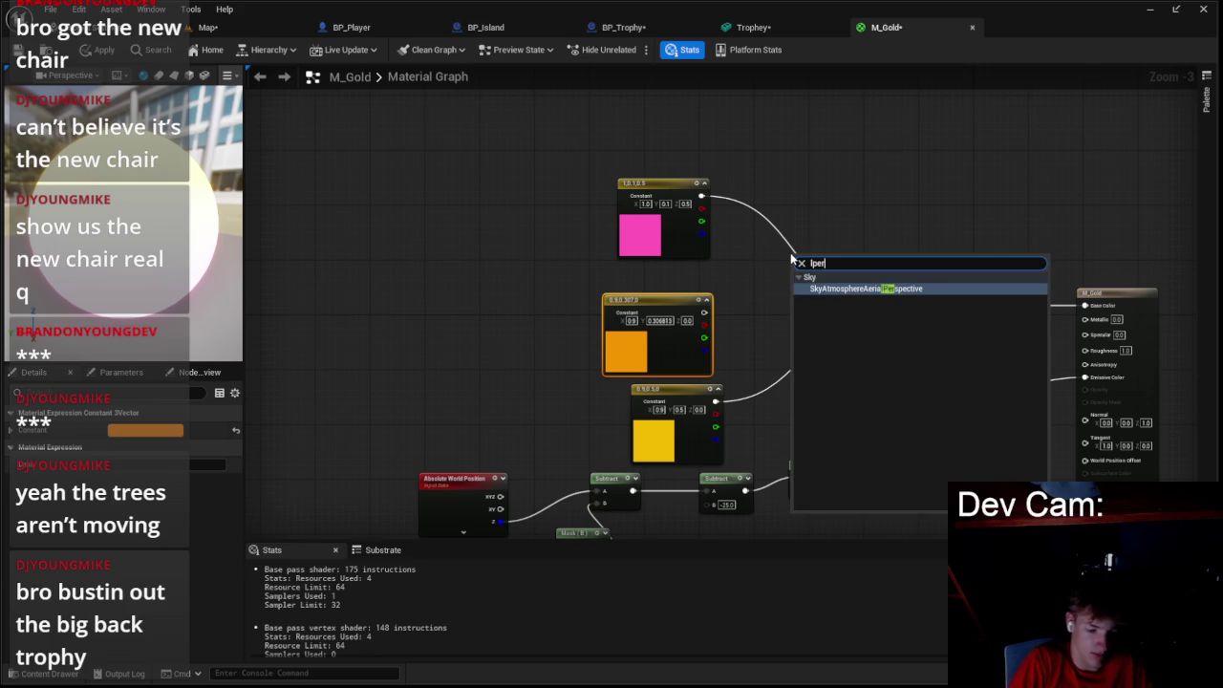
key(BackSpace)
key(BackSpace)
key(BackSpace)
text(erp)
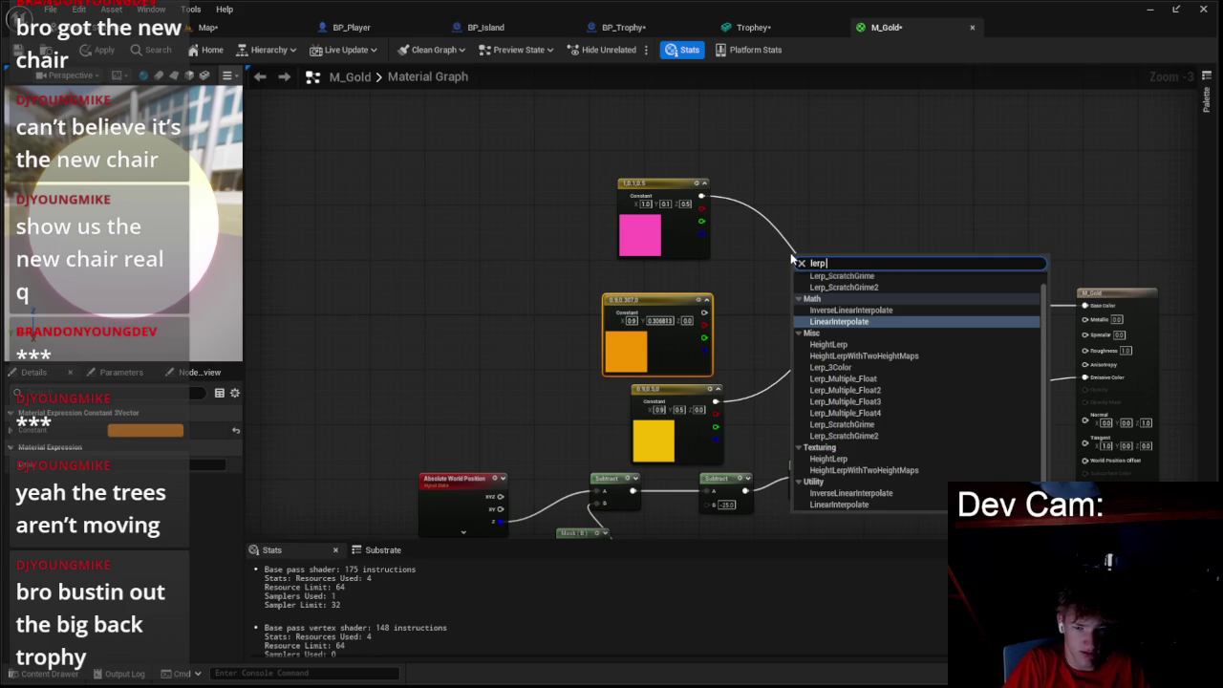
key(Down)
key(Down)
key(Down)
key(Return)
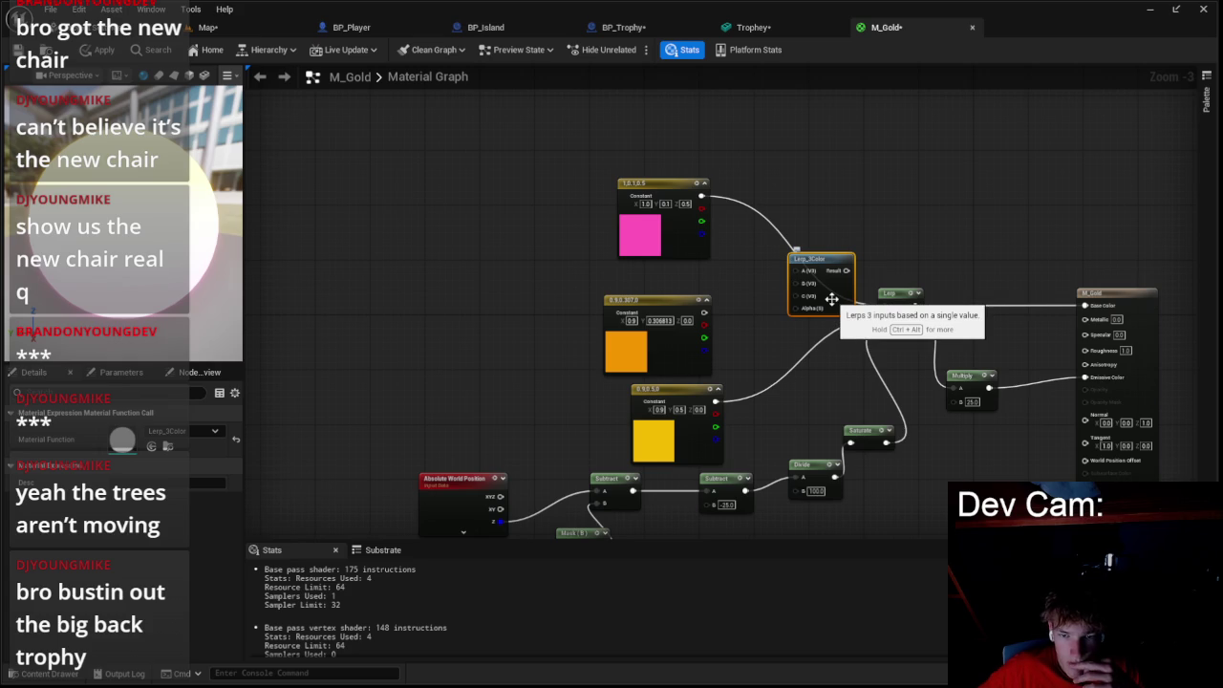
scroll(832, 308, up, 1)
mouse_move(688, 181)
mouse_down()
mouse_move(785, 264)
mouse_move(694, 311)
mouse_up()
drag(705, 421, 790, 294)
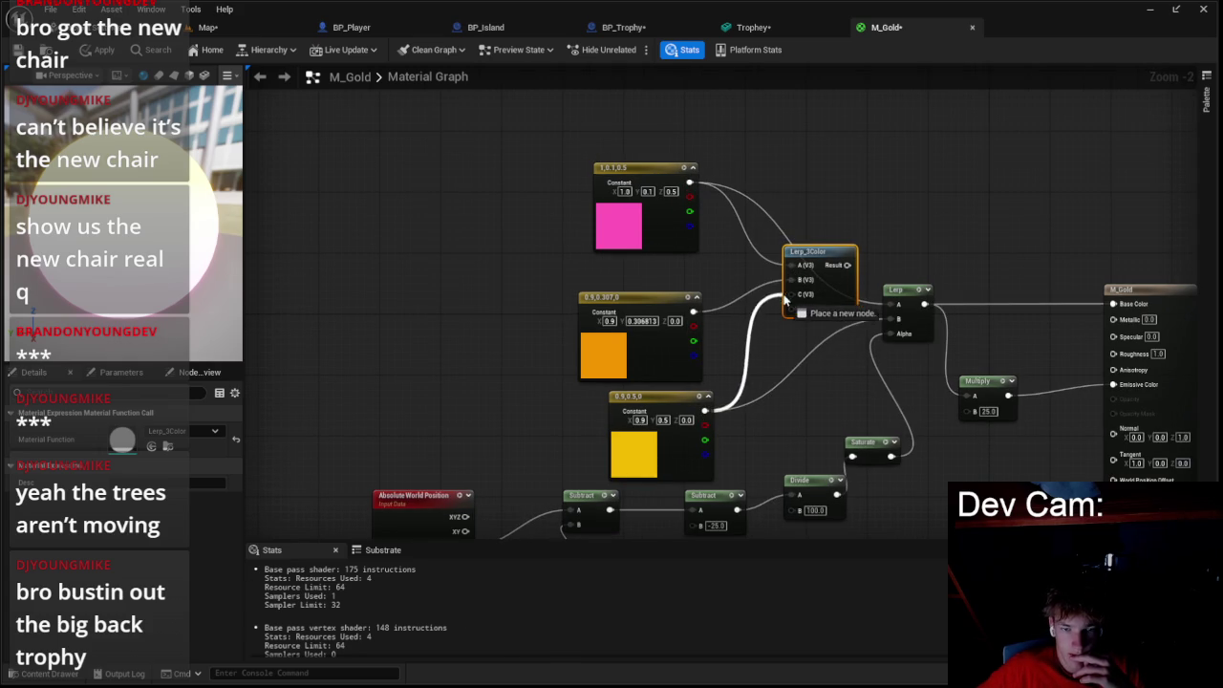
mouse_move(938, 343)
mouse_down()
mouse_move(838, 212)
mouse_move(839, 196)
mouse_up()
mouse_move(893, 153)
mouse_down()
mouse_move(1147, 169)
mouse_move(1159, 192)
mouse_up()
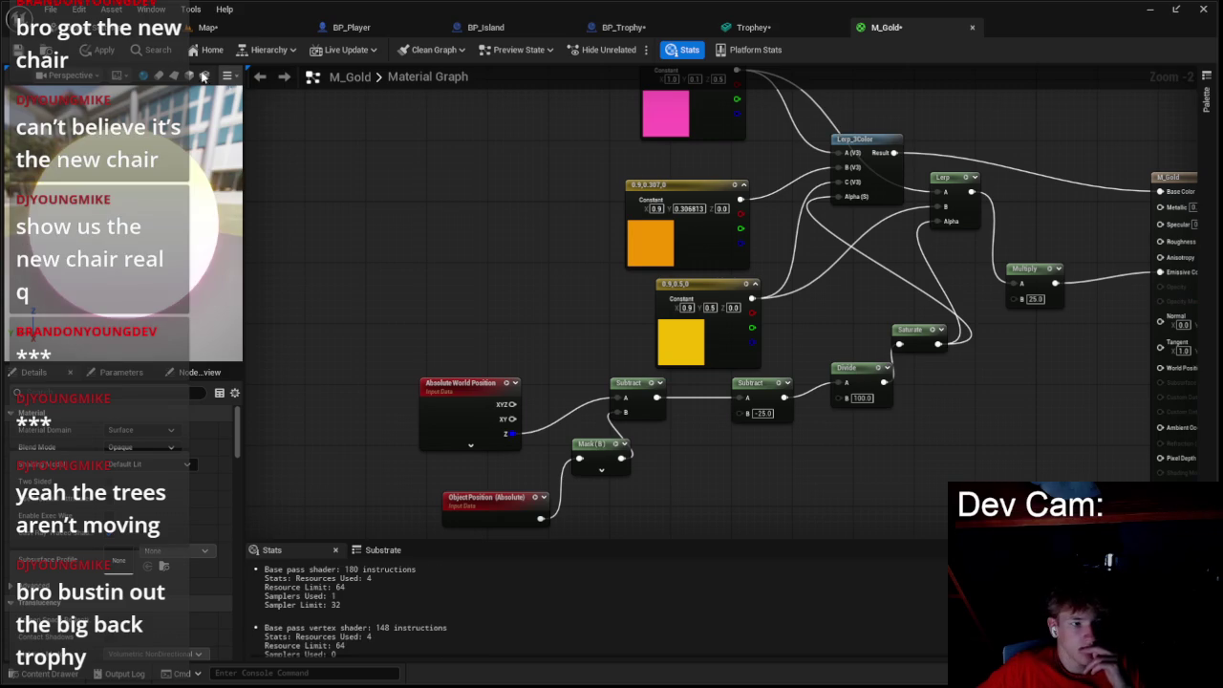
click(105, 50)
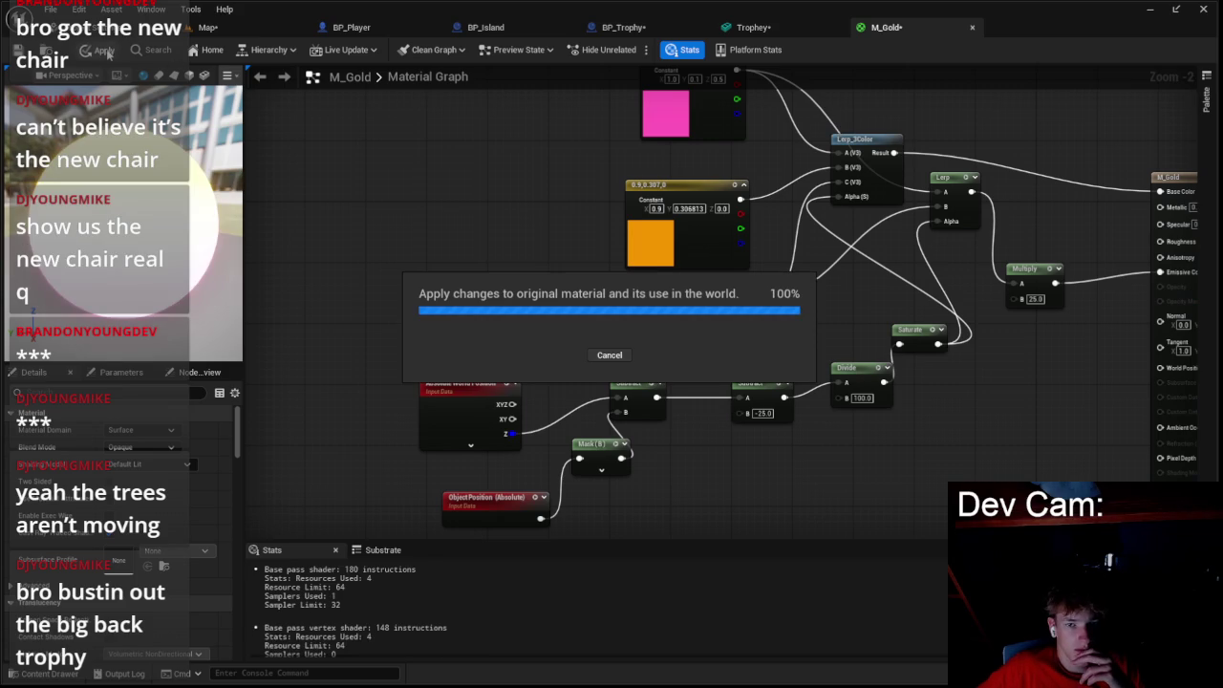
- Delete the trophy actor from the level and open BP_Trophy
click(211, 28)
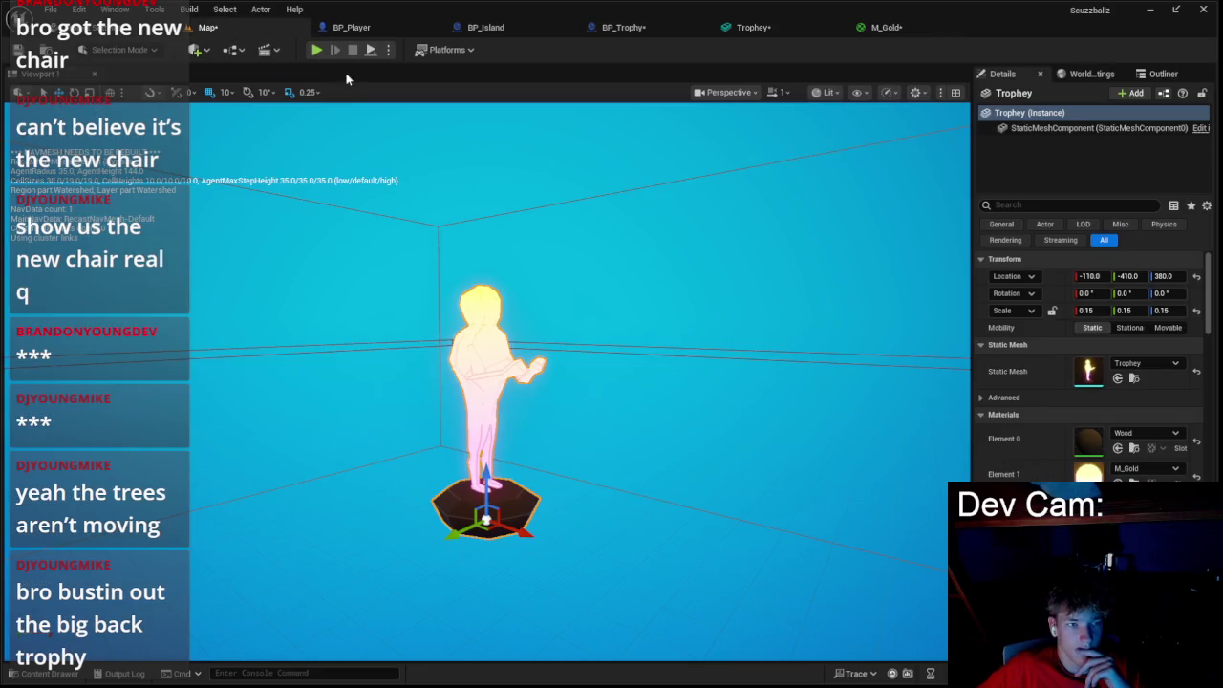
click(356, 136)
key(f)
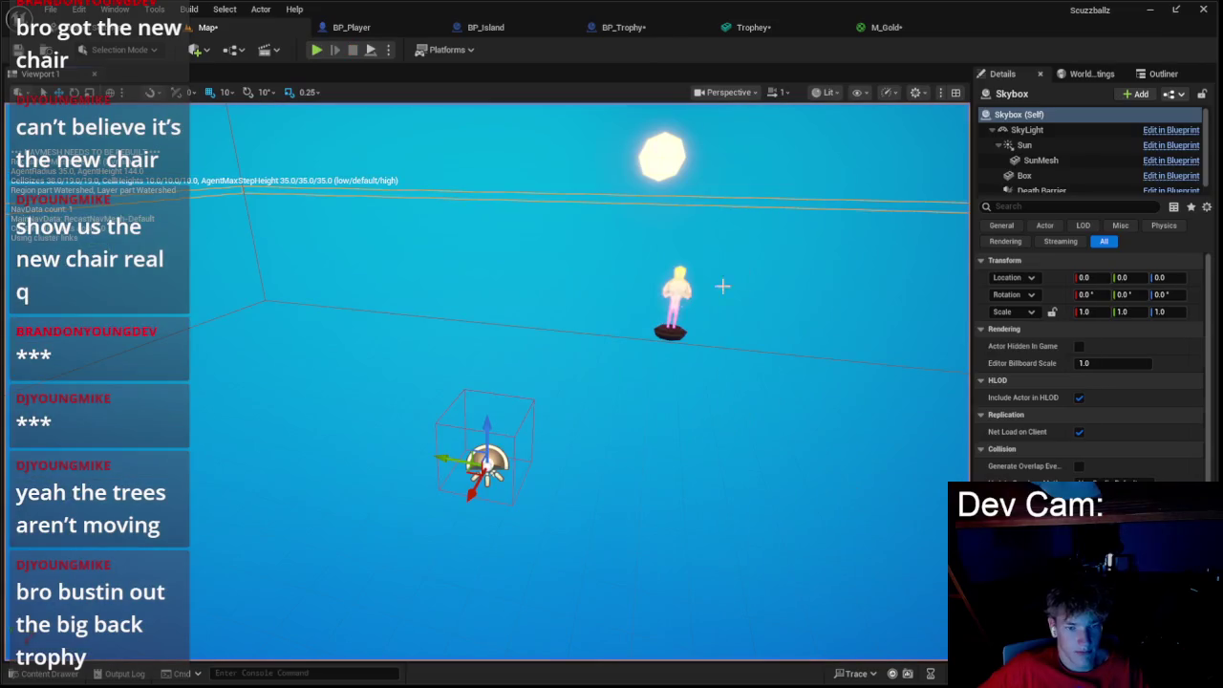
click(669, 287)
key(Delete)
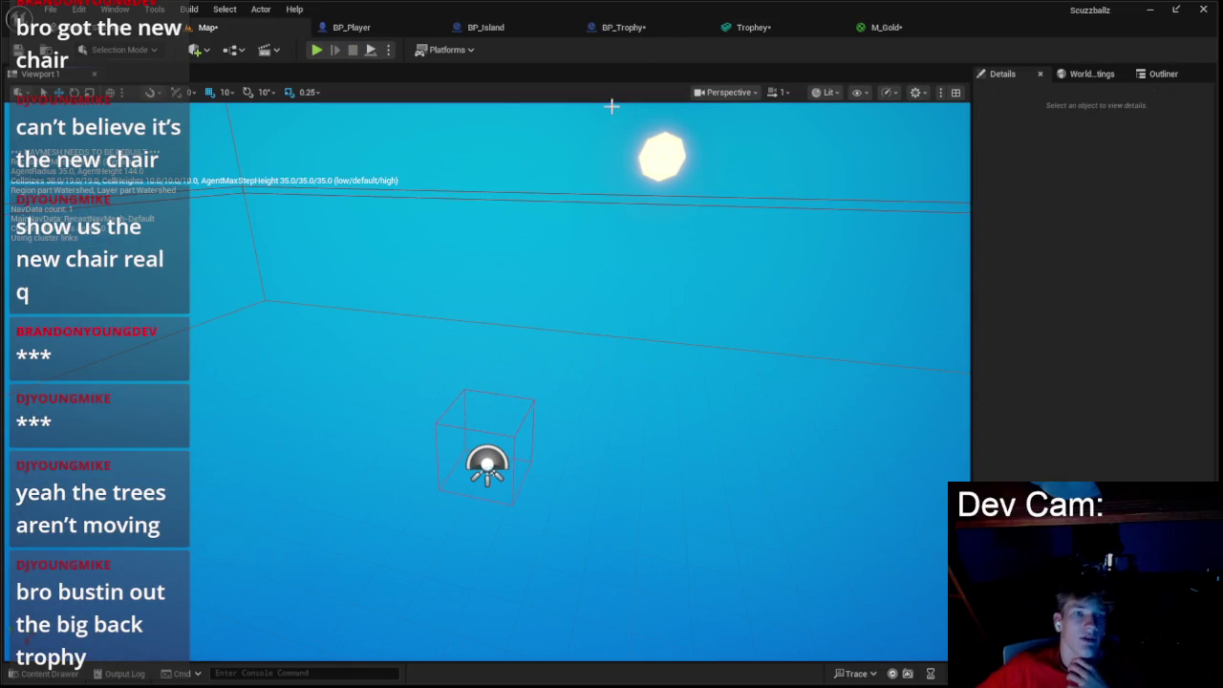
click(623, 27)
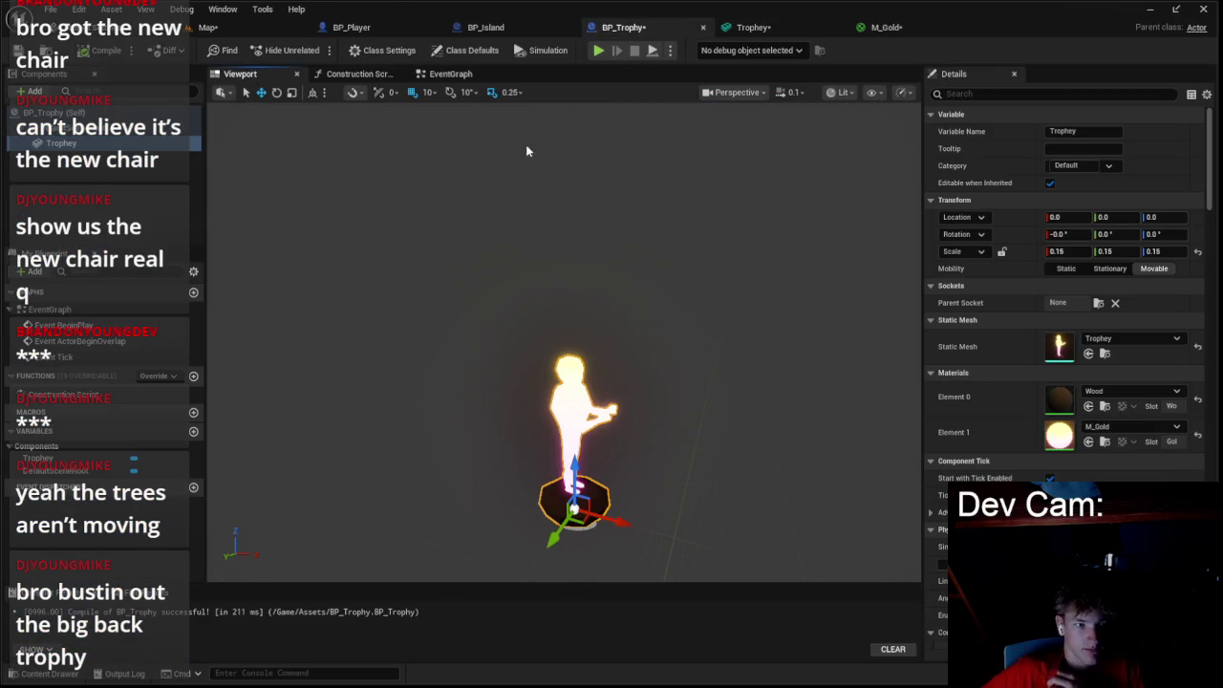
- Add a Sphere Collision component to BP_Trophy
click(30, 90)
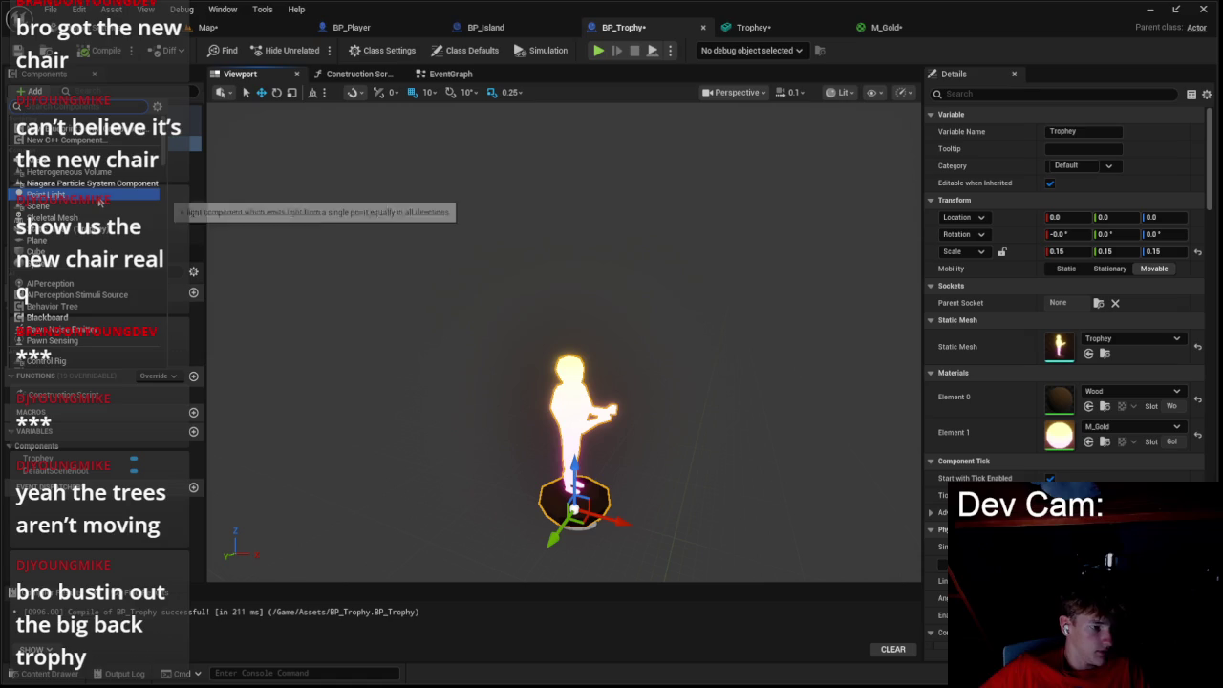
text(l)
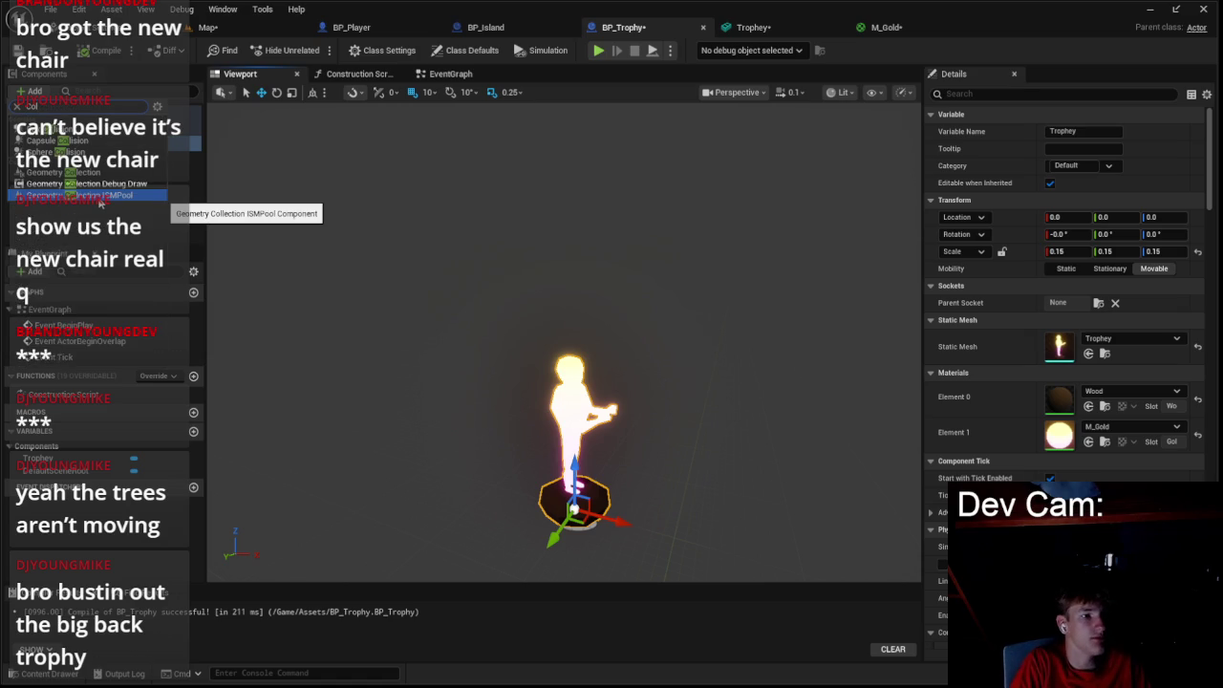
click(57, 152)
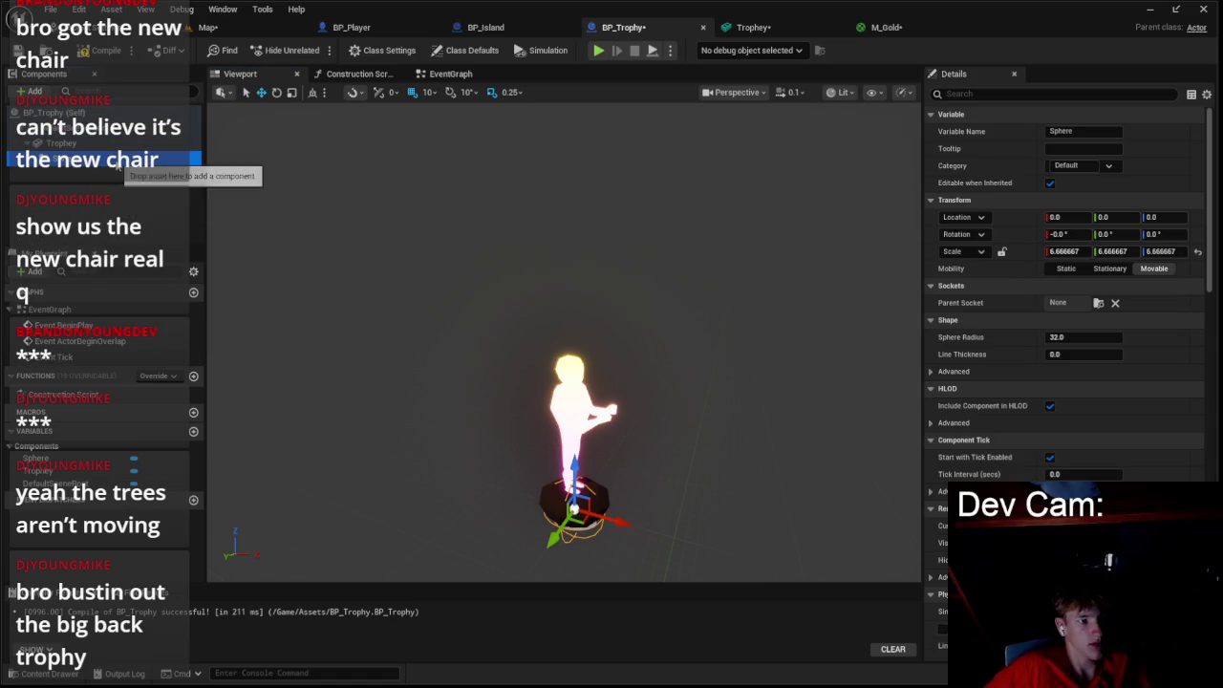
right_click(122, 162)
mouse_move(229, 192)
click(316, 197)
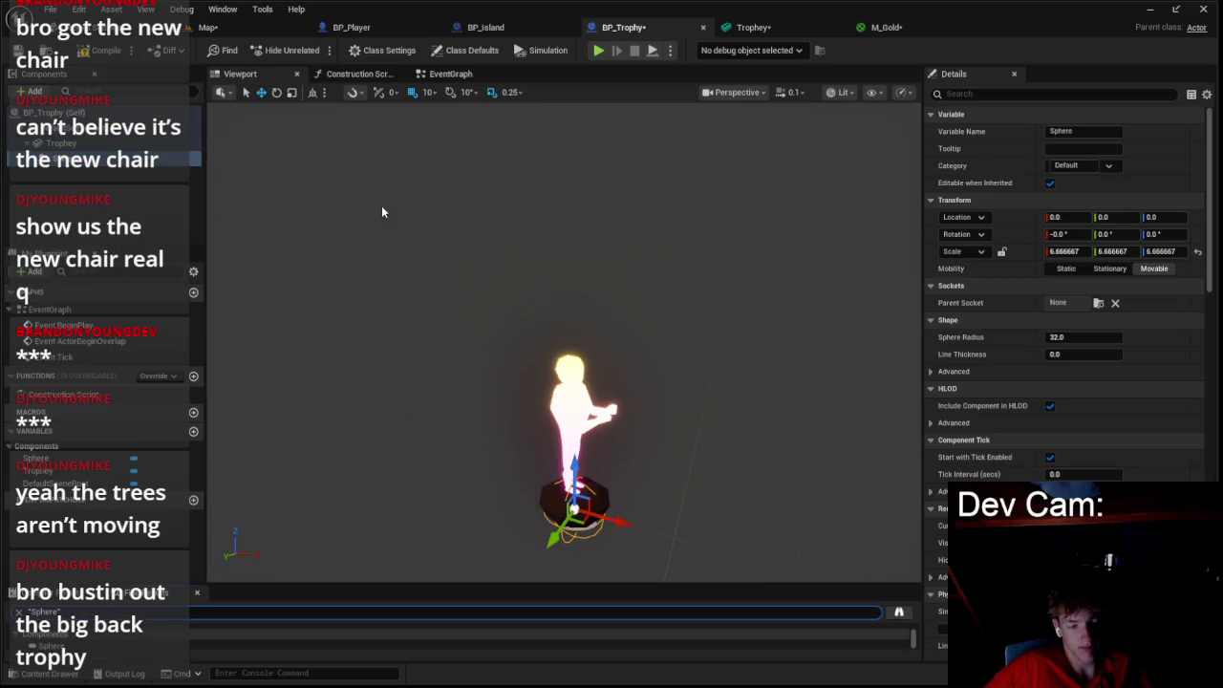
drag(686, 344, 685, 344)
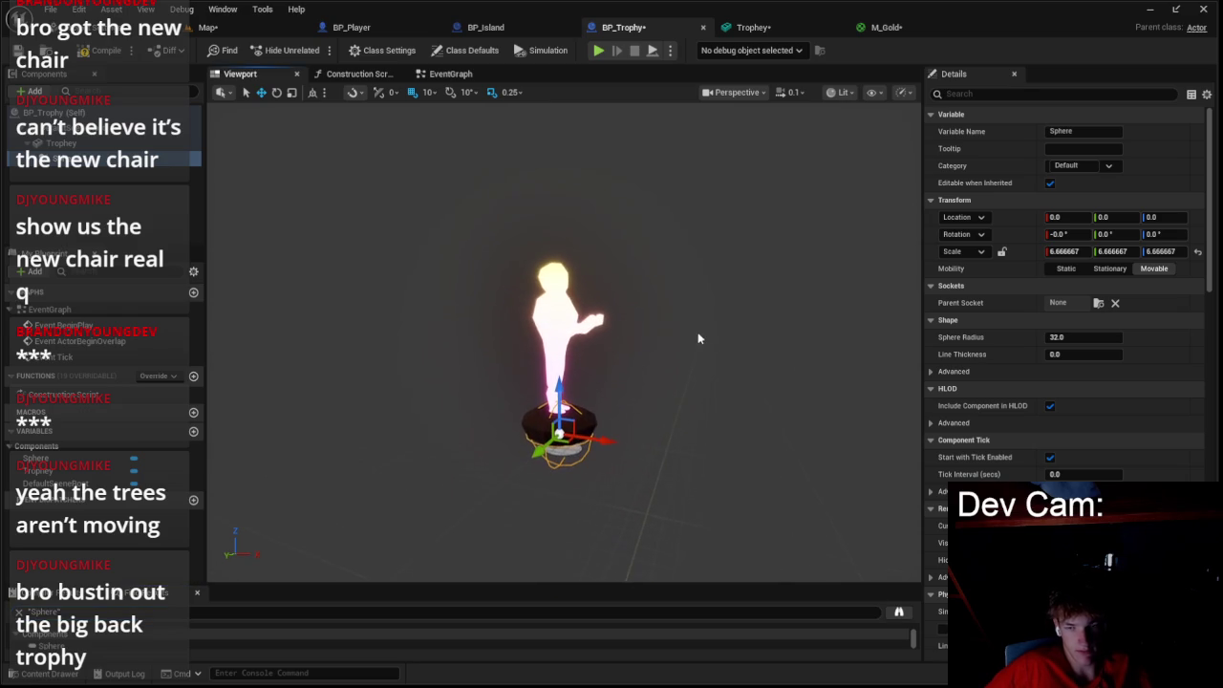
- Set the sphere's scale to 1, 1, 1
click(1069, 251)
text(1)
key(Return)
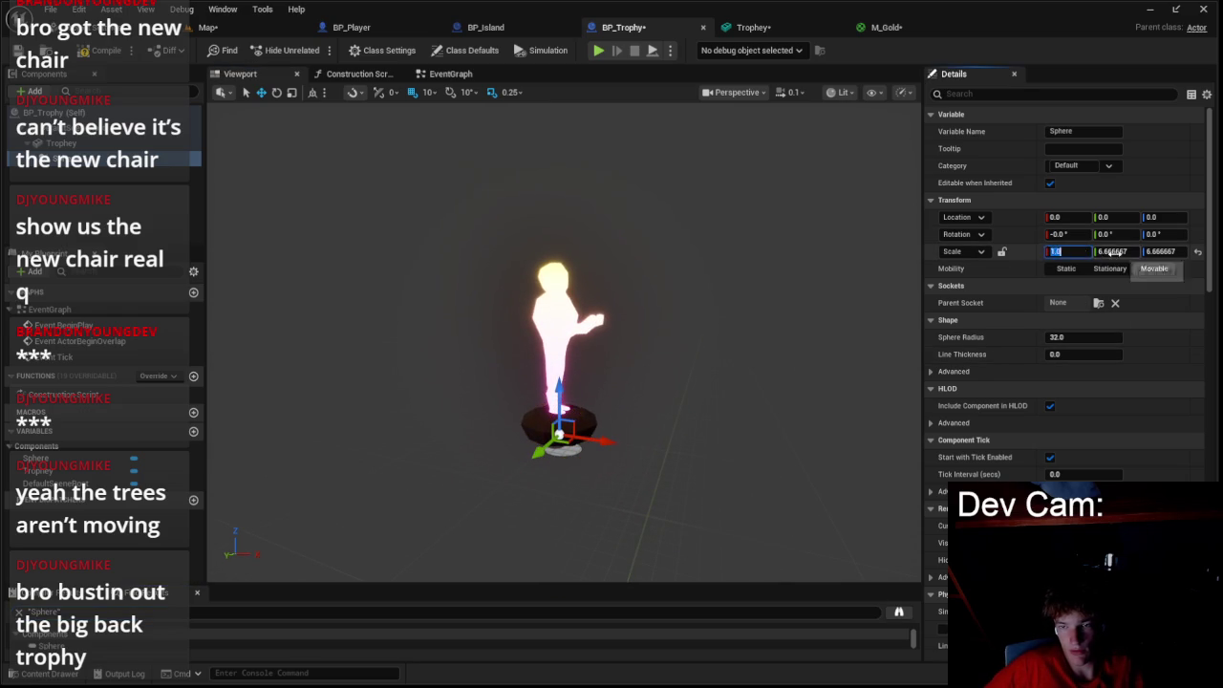
key(Tab)
text(1)
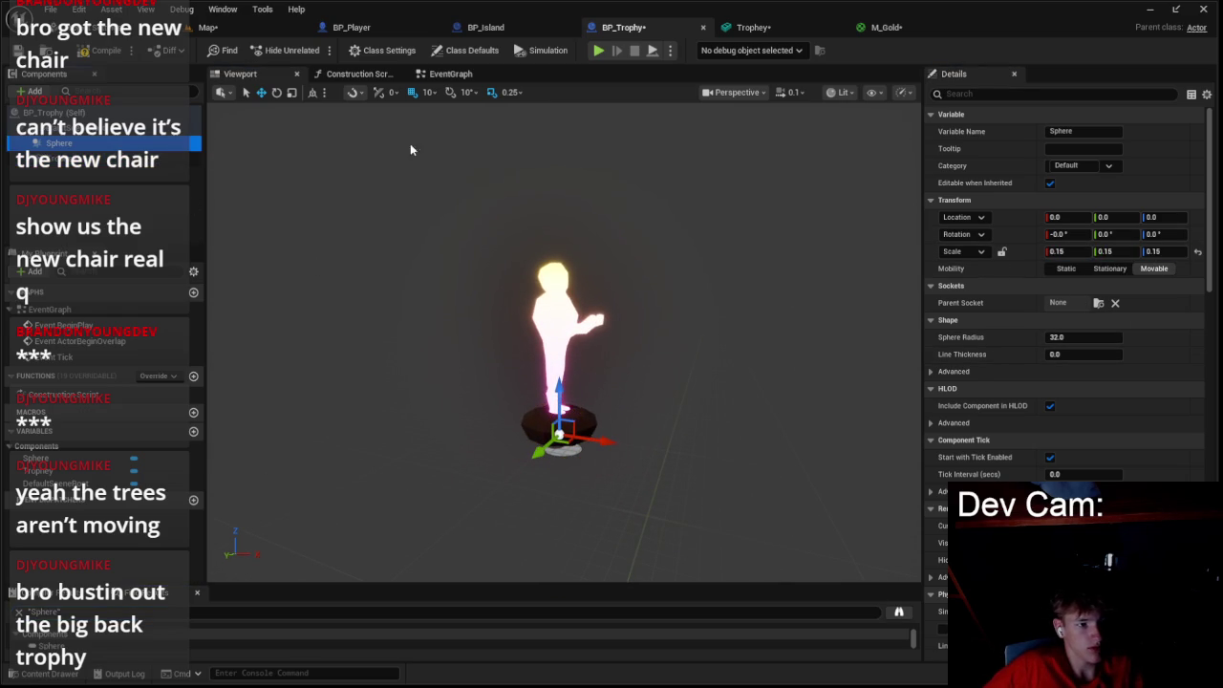
click(1069, 263)
key(Tab)
text(1)
- Give the sphere a radius of 100 and raise it to Z 80
click(1080, 336)
text(64)
key(Return)
drag(560, 421, 560, 378)
click(1080, 336)
key(Return)
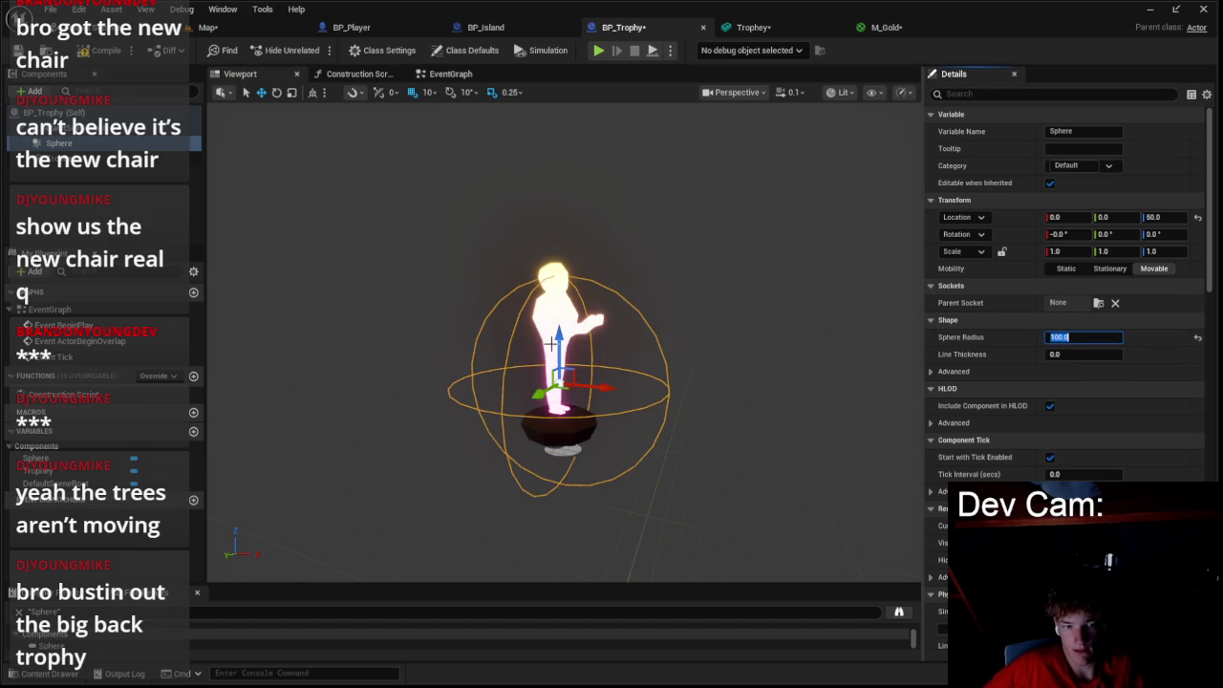
drag(551, 342, 564, 301)
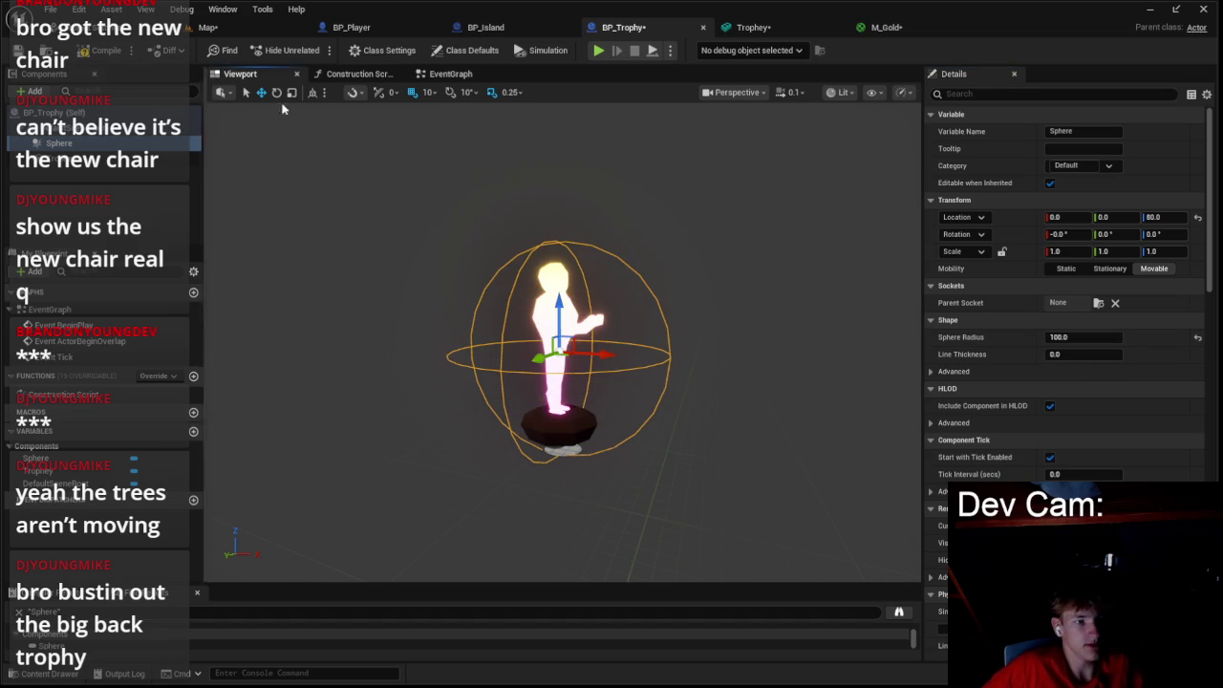
click(480, 70)
click(259, 25)
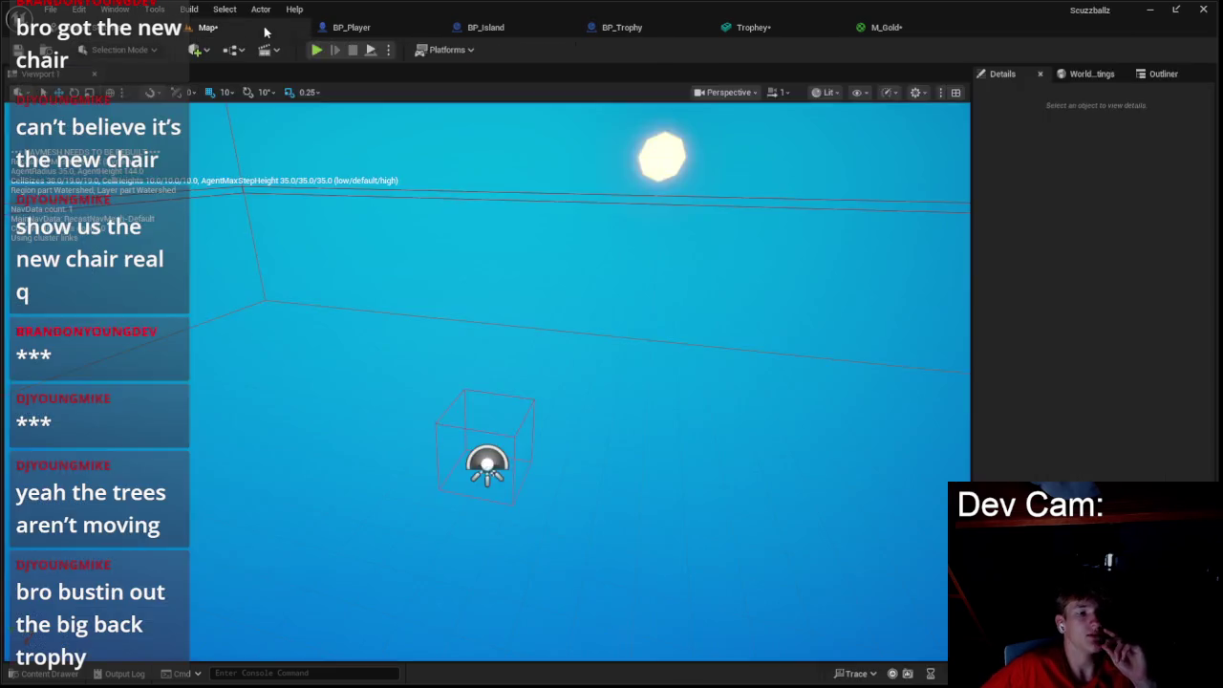
- Run and stop a quick play test, then browse Meshes and BP_Trophy's event graph
click(351, 27)
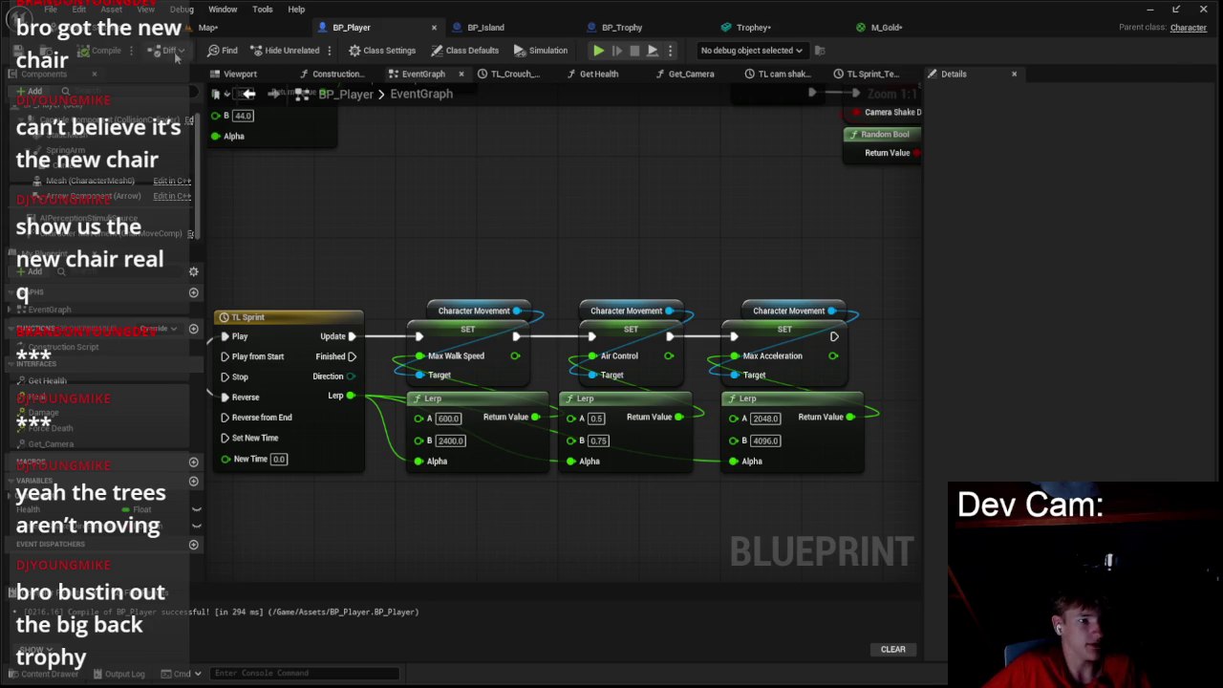
click(208, 27)
click(317, 49)
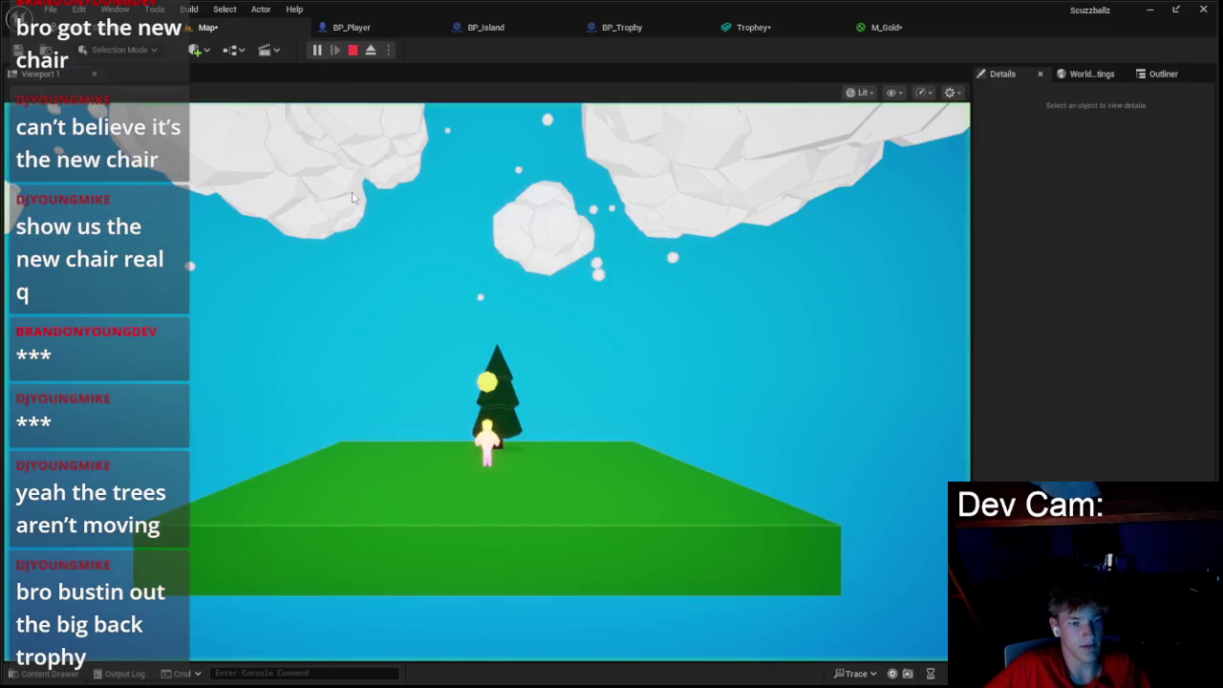
key(Escape)
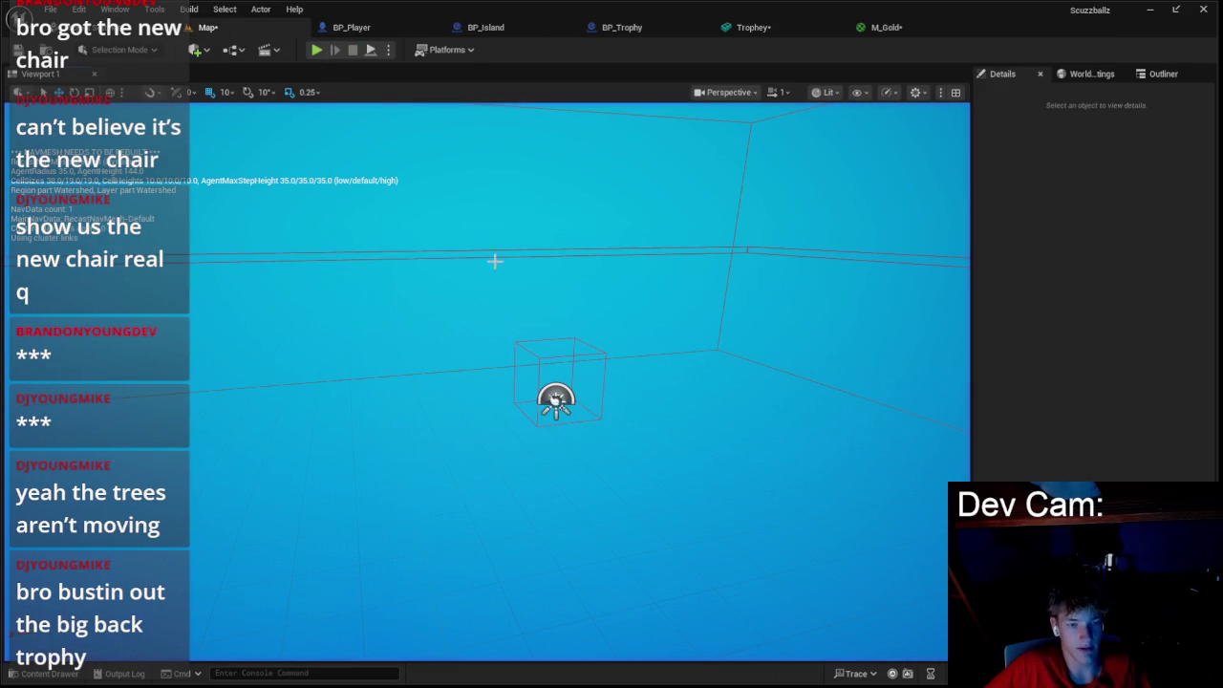
click(40, 674)
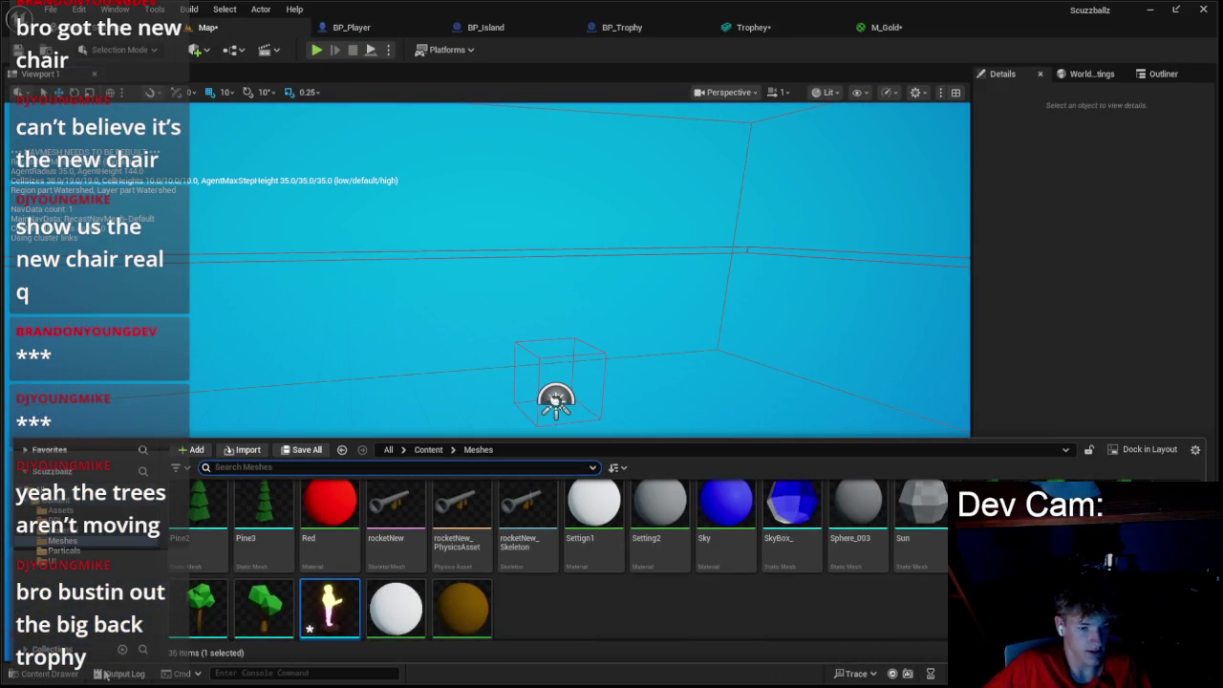
scroll(554, 574, down, 1)
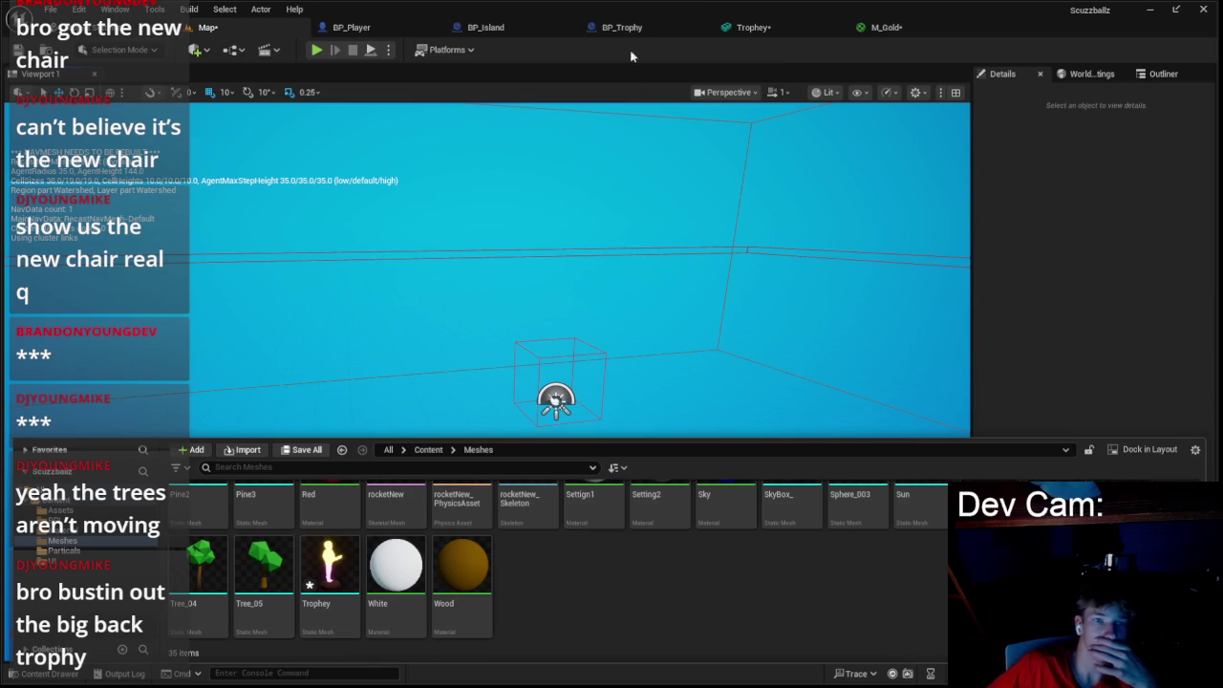
click(622, 27)
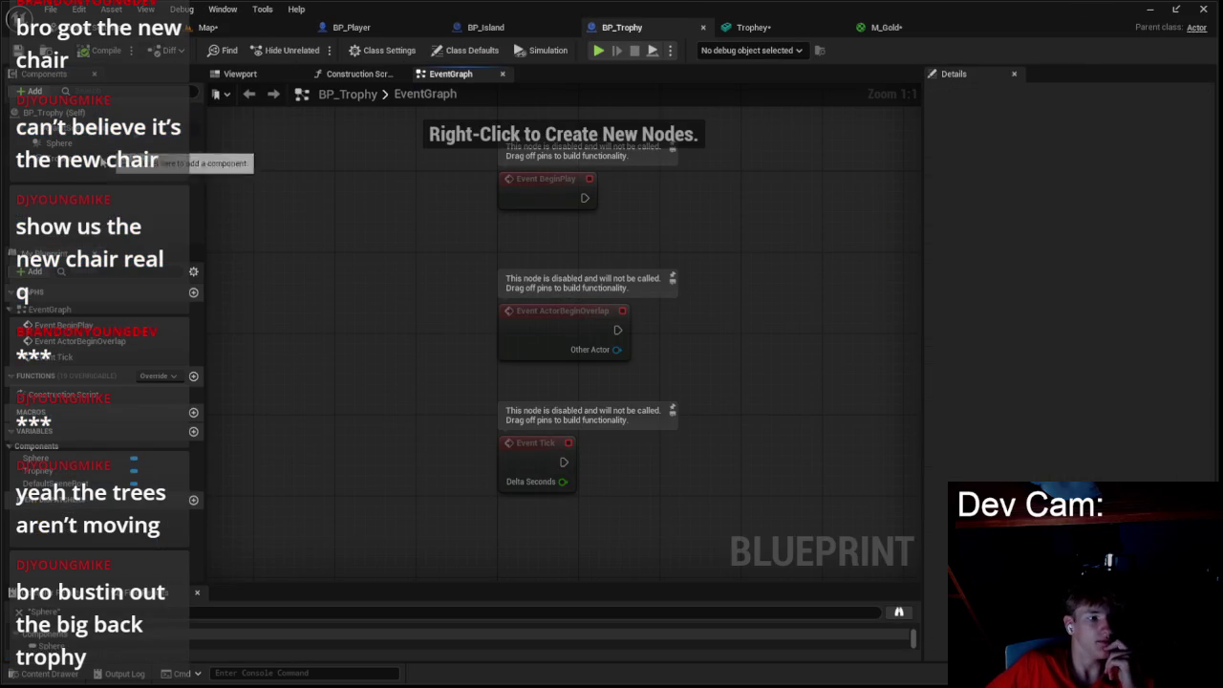
- Add an On Component Begin Overlap event for the Trophey mesh in BP_Trophy
right_click(107, 159)
mouse_move(201, 209)
click(315, 254)
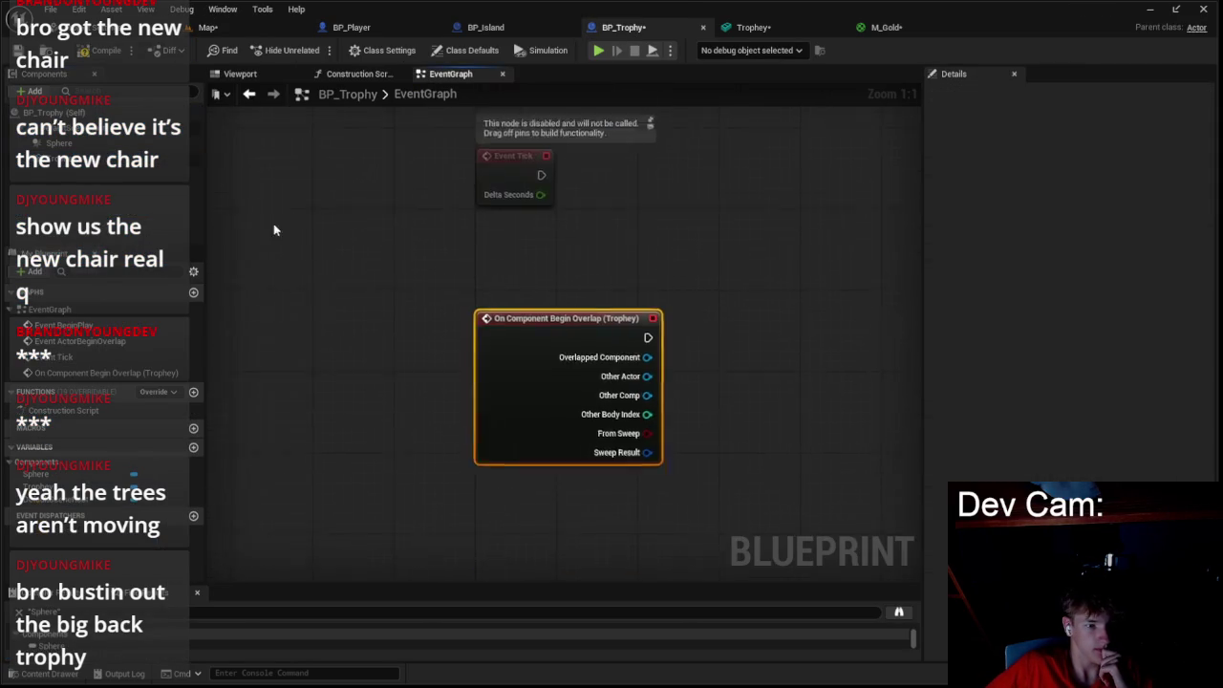
- Add an On Component End Overlap event for the Trophey component, then go to BP_Player
click(105, 169)
right_click(105, 169)
mouse_move(201, 212)
click(382, 259)
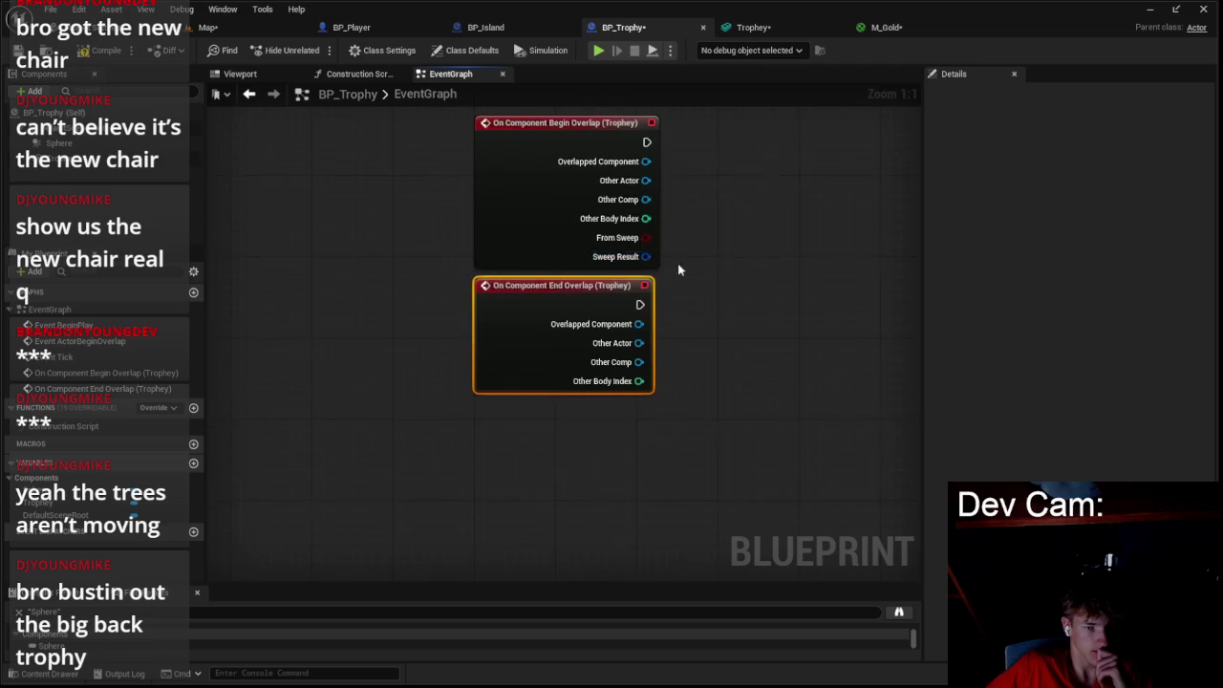
scroll(650, 286, down, 2)
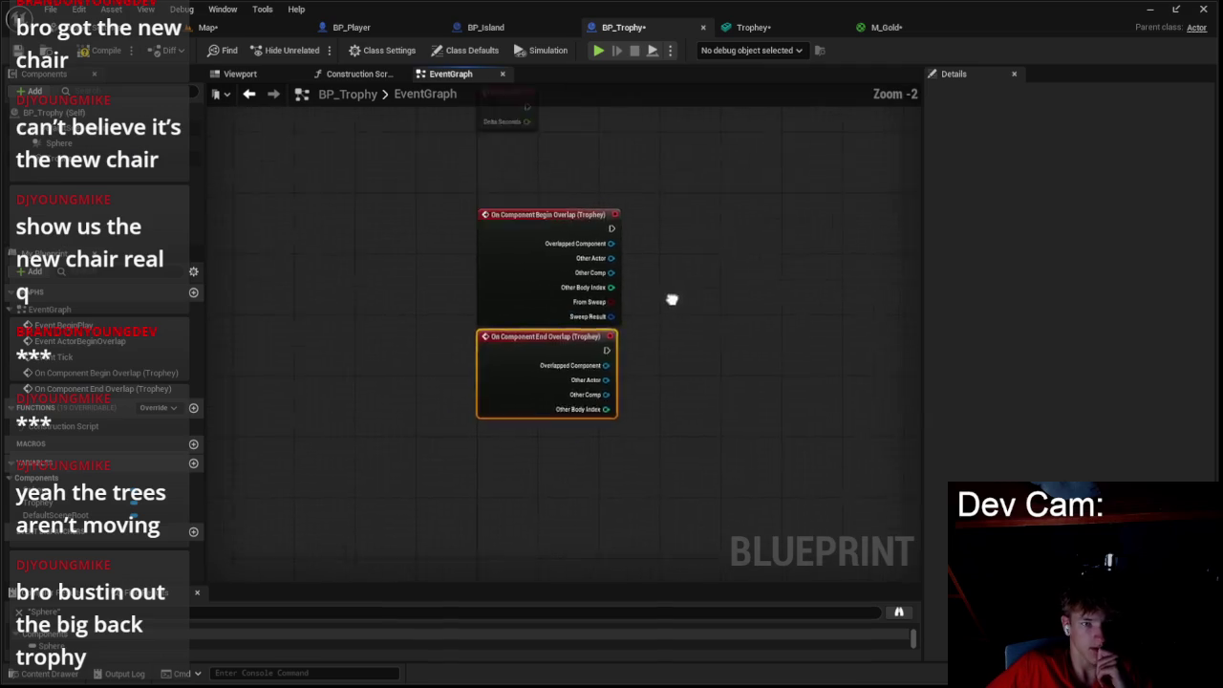
click(385, 29)
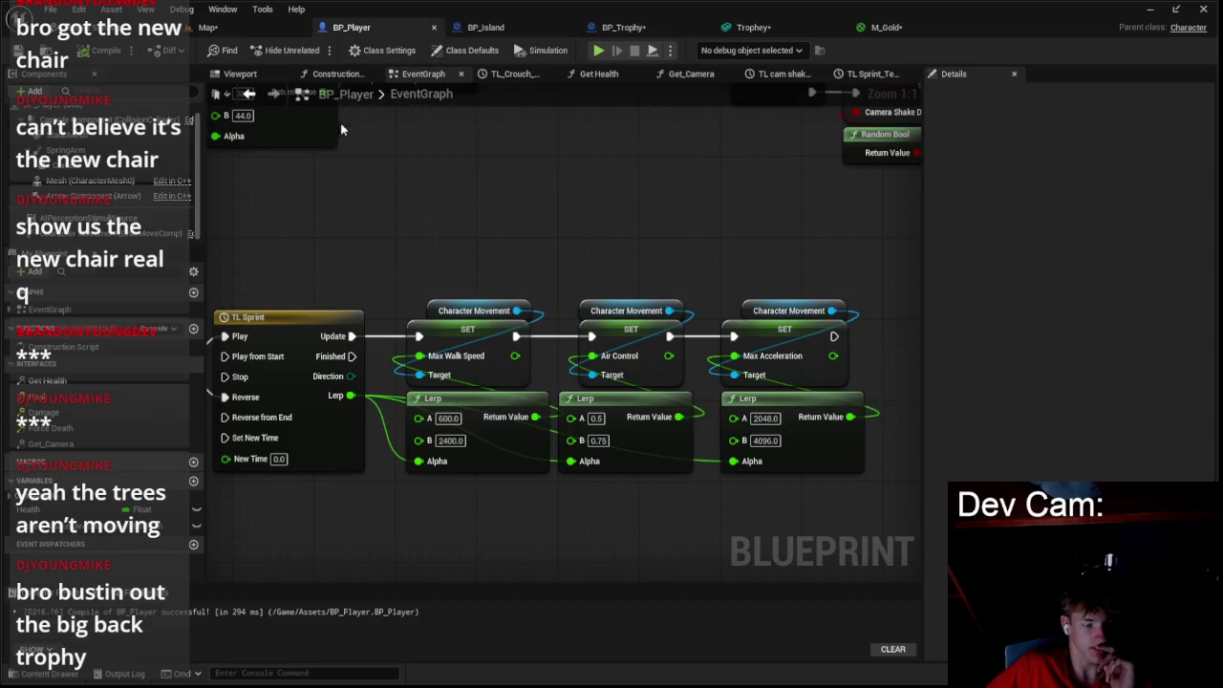
- Compile BP_Player and browse the interfaces listed in its class settings
scroll(613, 200, down, 5)
click(96, 50)
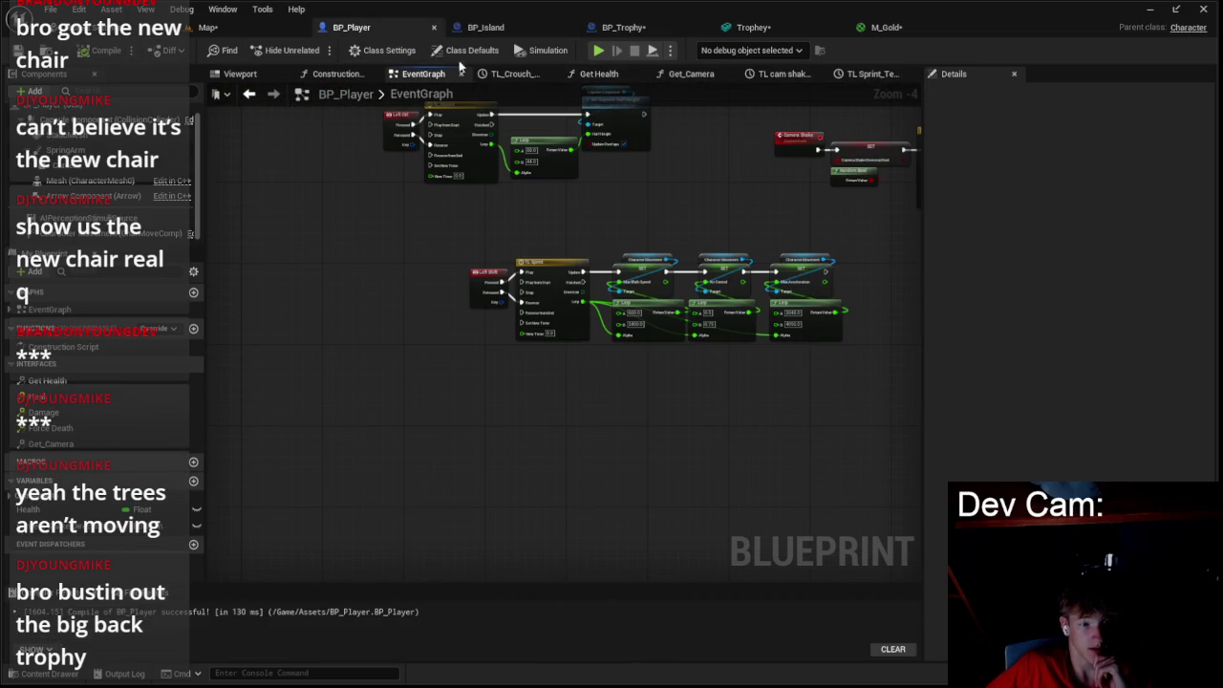
click(389, 50)
click(1065, 458)
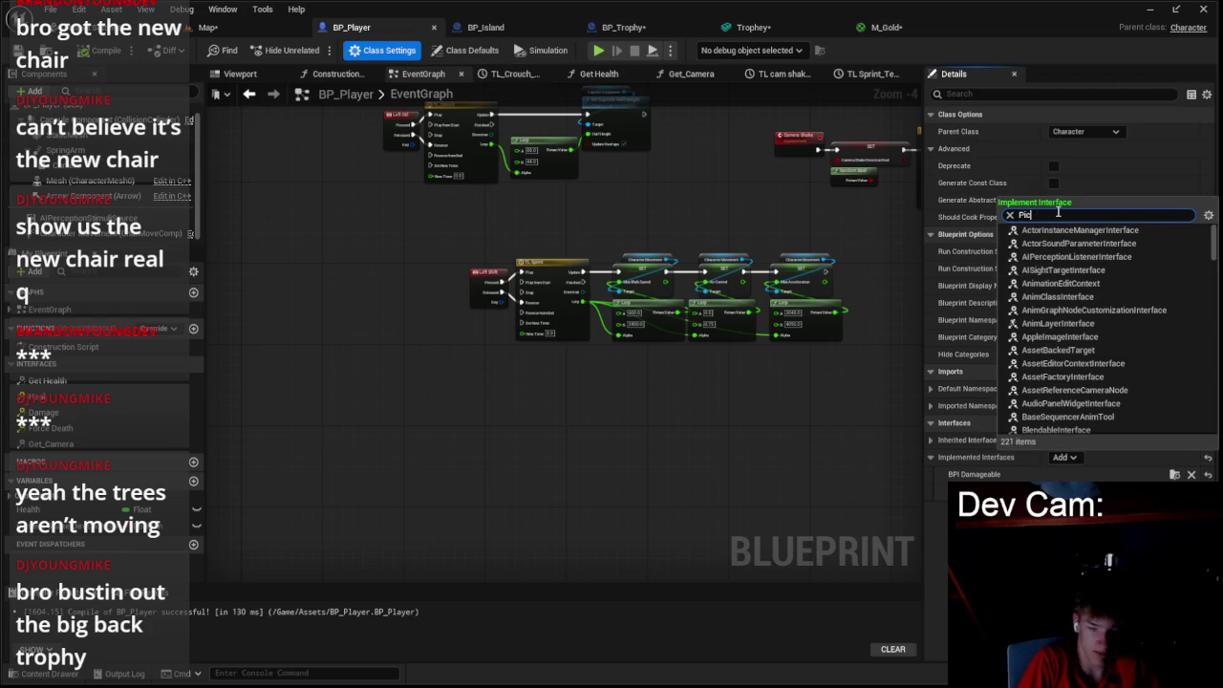
text(ck)
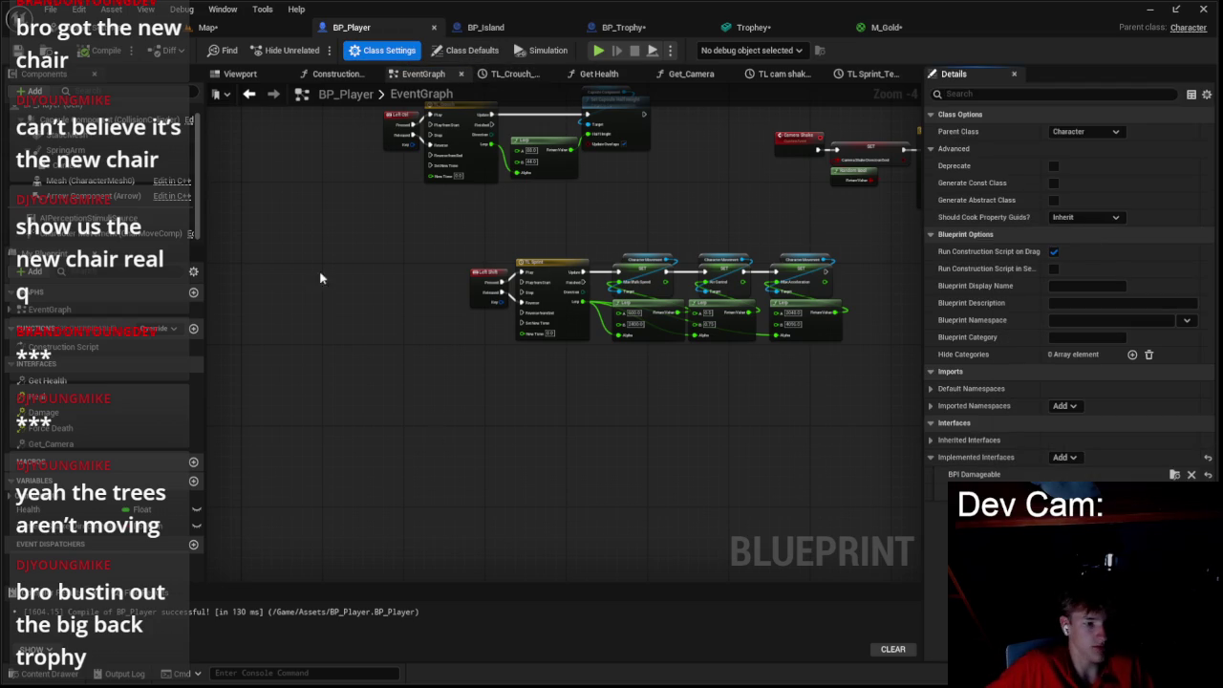
- Open the BPI_Pawns interface from the Content Drawer's BPI folder, closing BPI_Ai
click(14, 673)
click(53, 522)
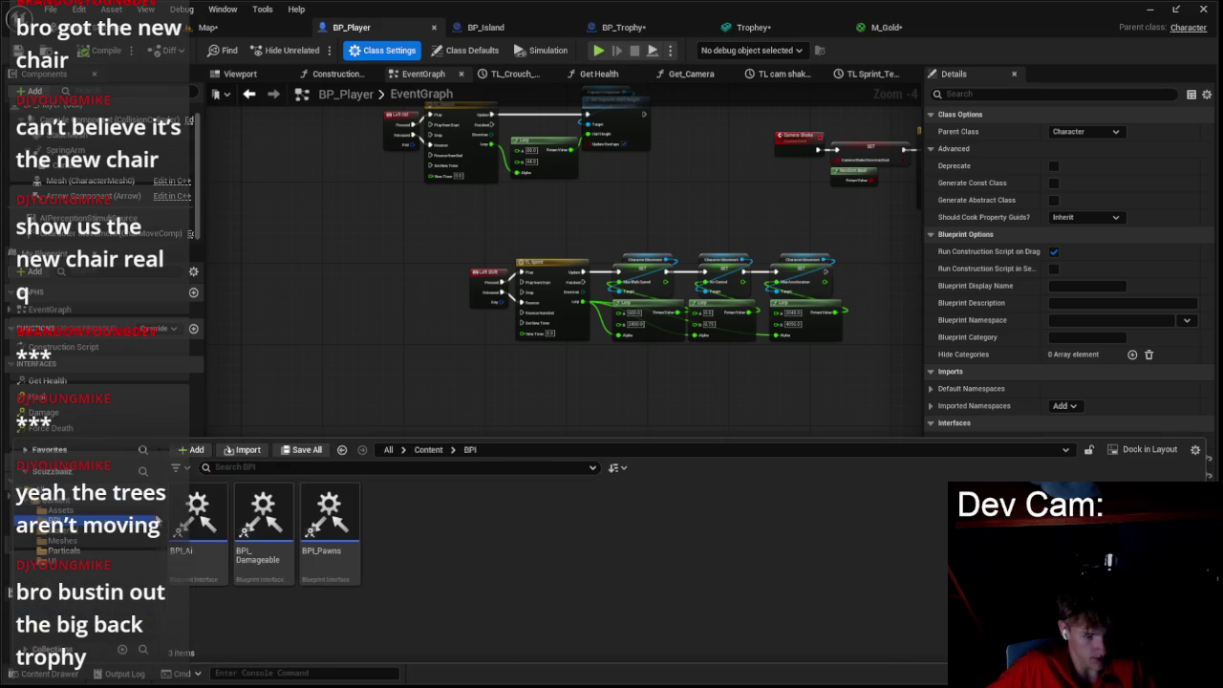
double_click(202, 548)
click(38, 674)
click(347, 551)
double_click(347, 550)
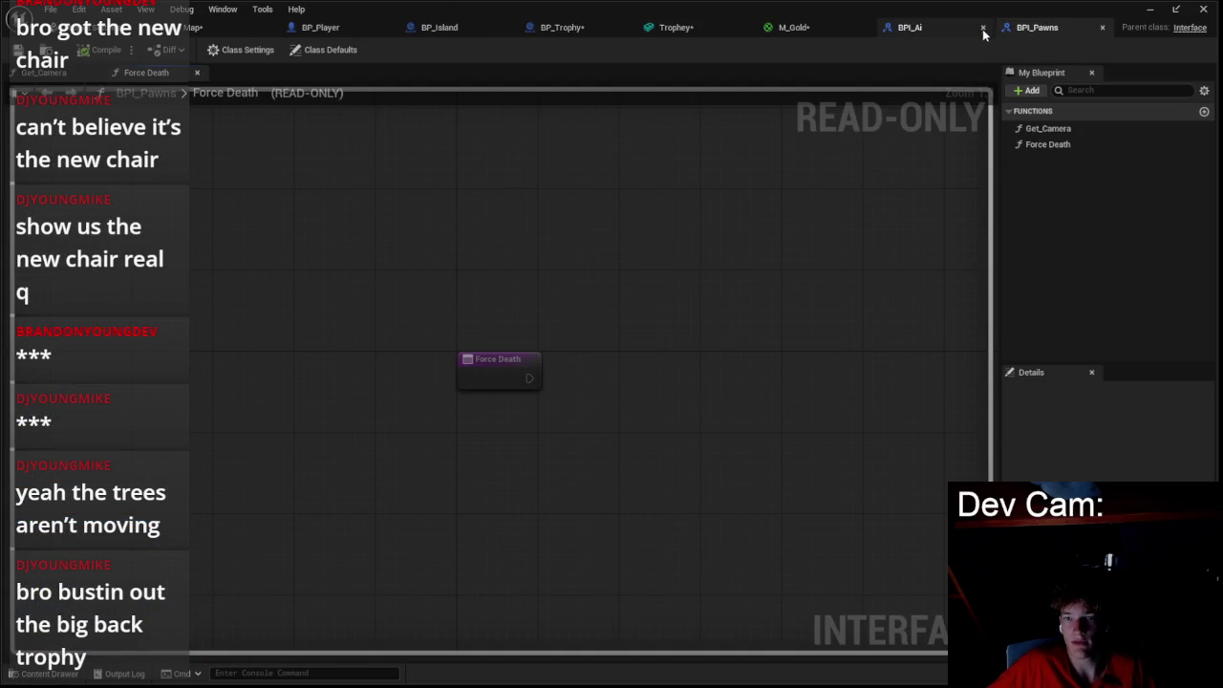
click(1032, 92)
- Add a function named Pick Up Trophy to BPI_Pawns and return to BP_Player
click(1034, 143)
text(Pic)
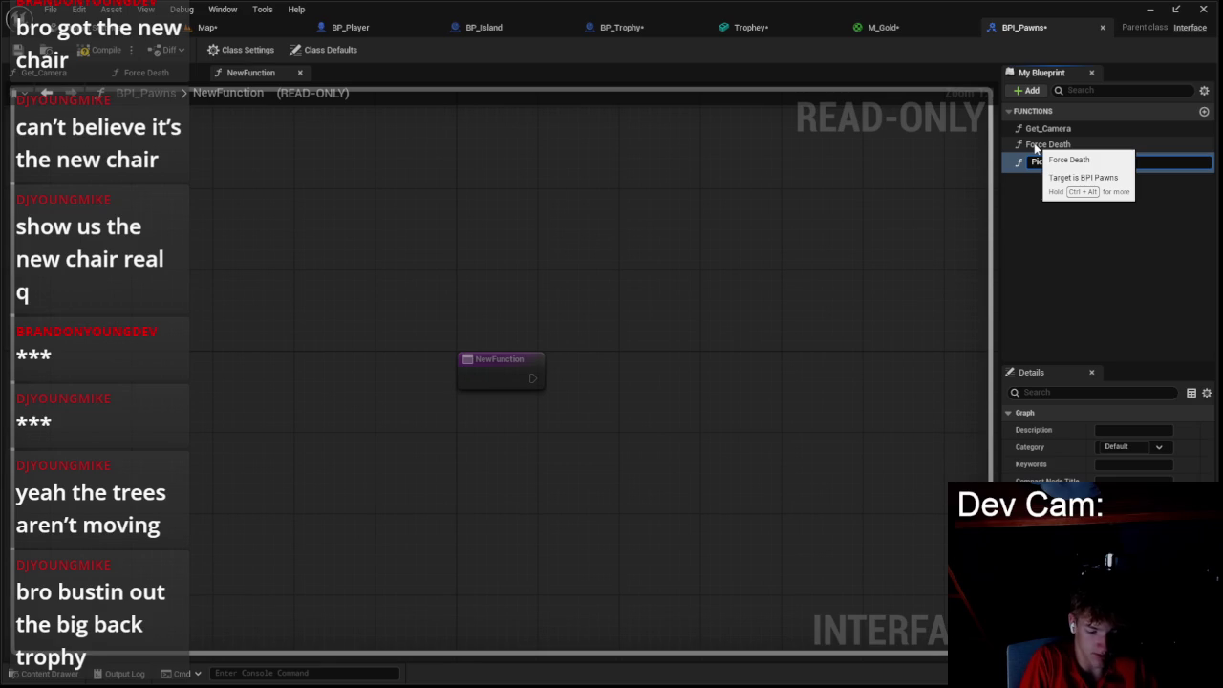
key(Return)
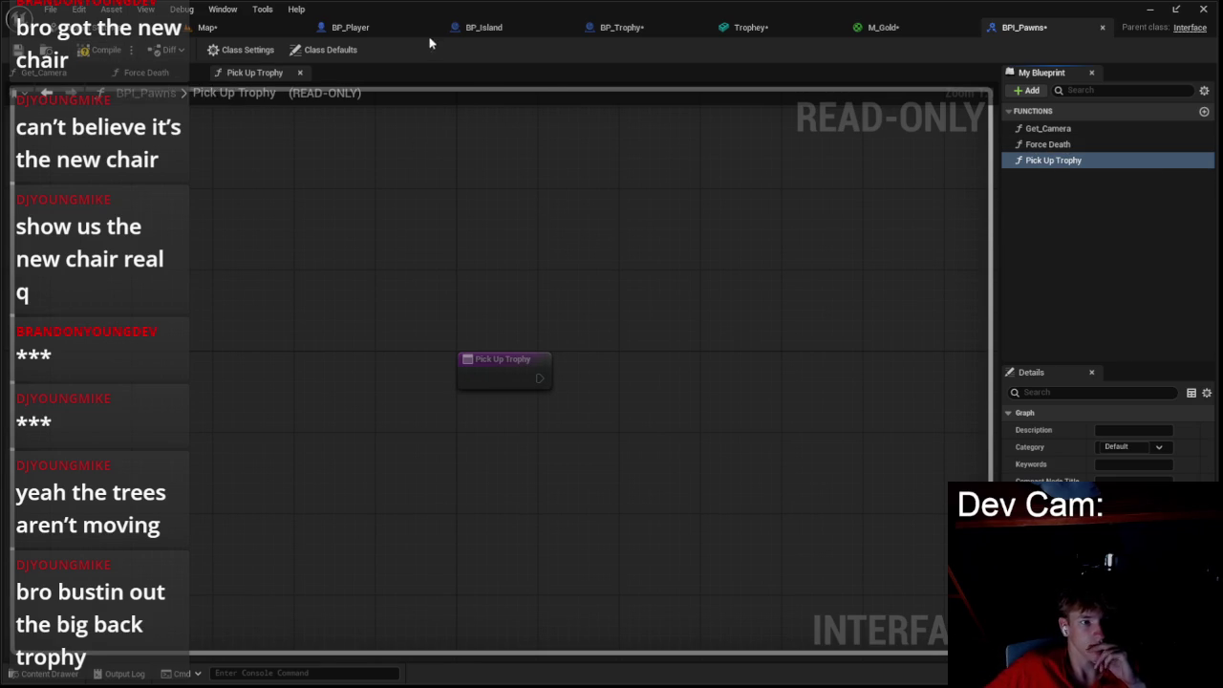
click(350, 27)
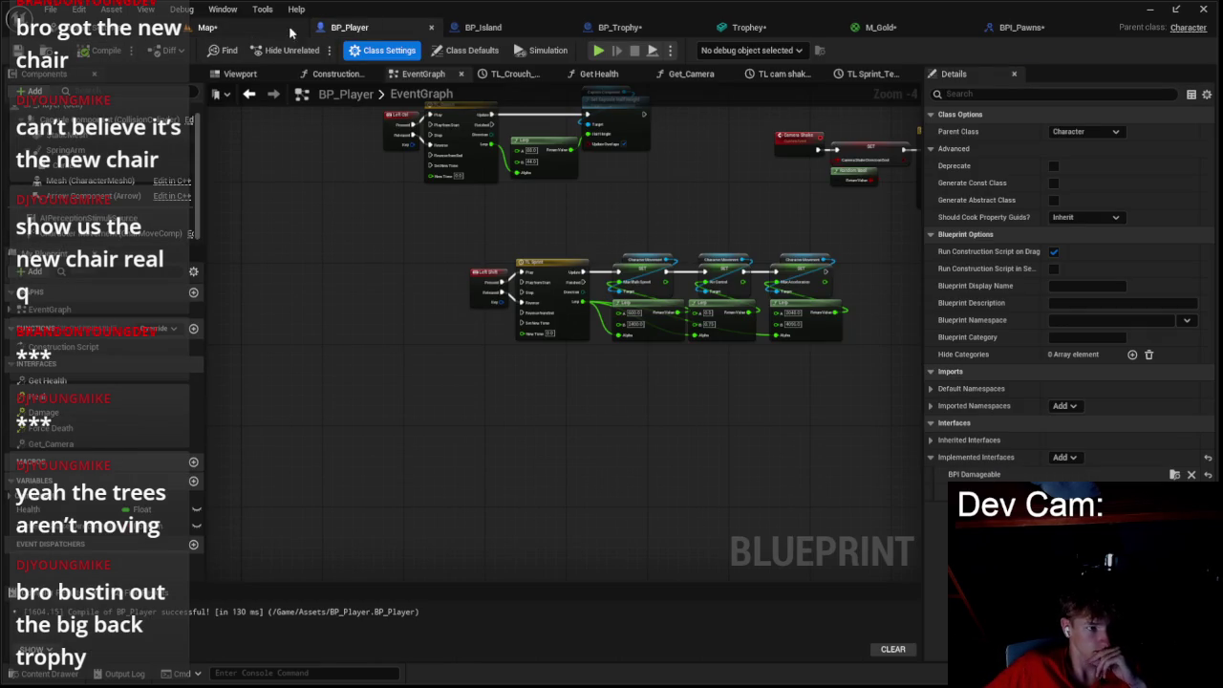
- Save the edited assets and place Event Pick Up Trophy in BP_Player's graph
click(487, 28)
click(1042, 28)
key(ctrl+s)
click(344, 28)
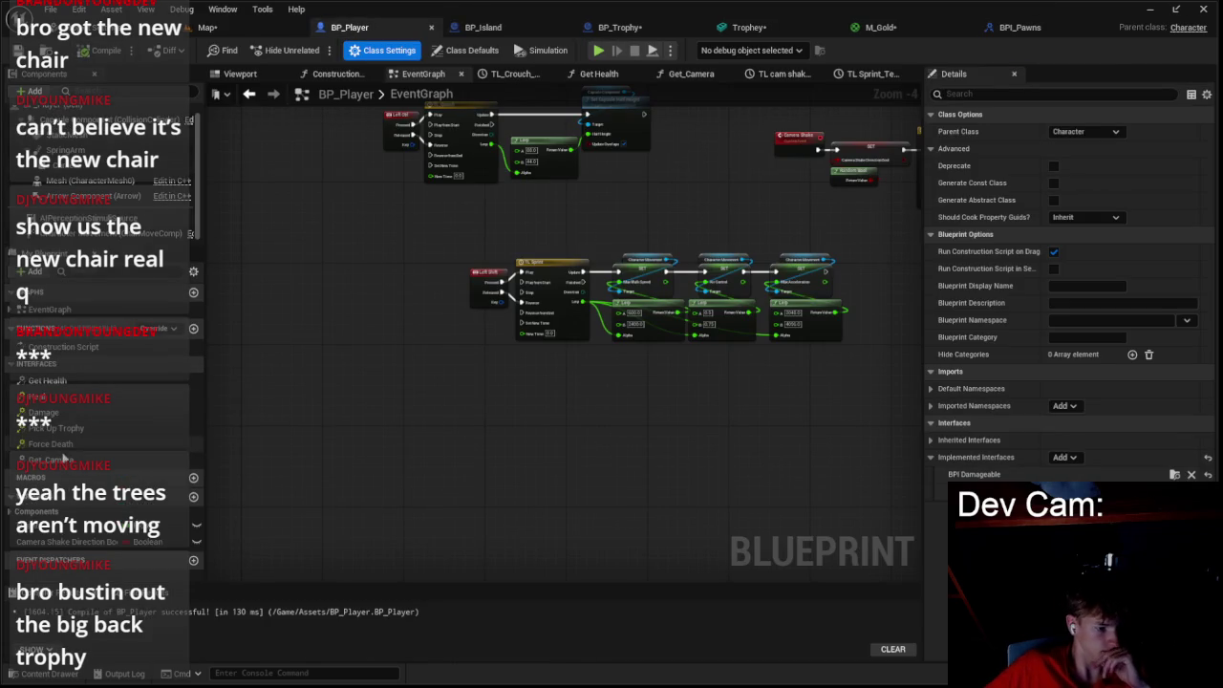
double_click(48, 428)
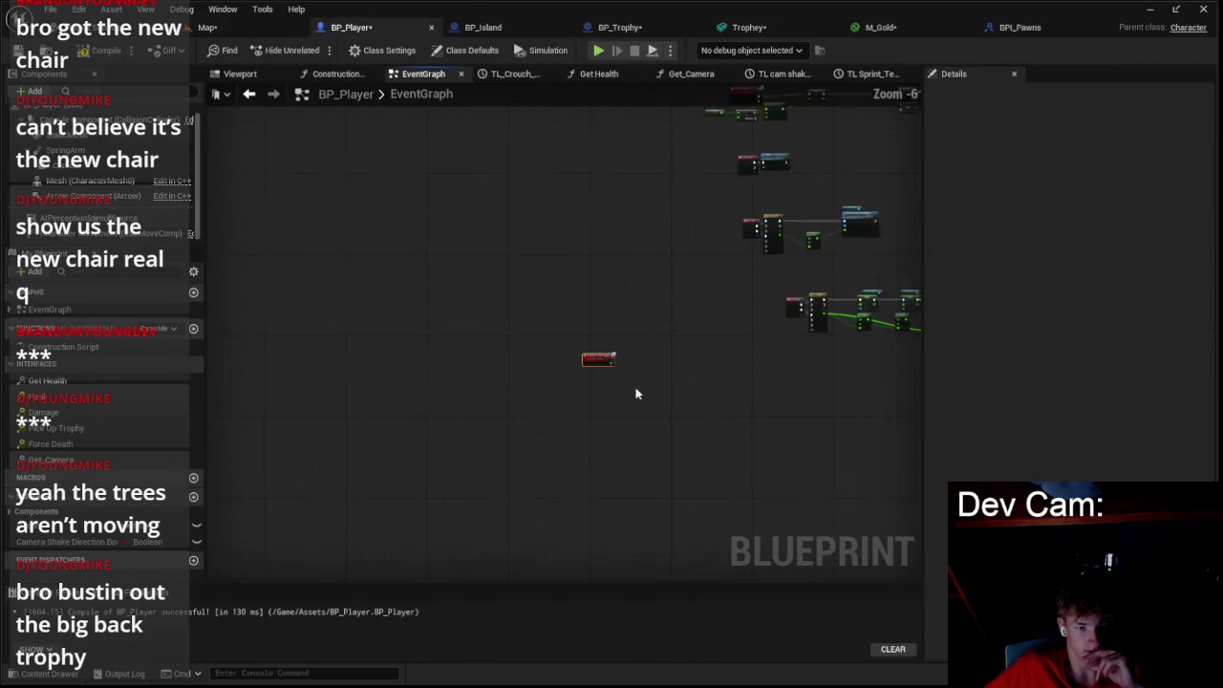
scroll(630, 448, up, 5)
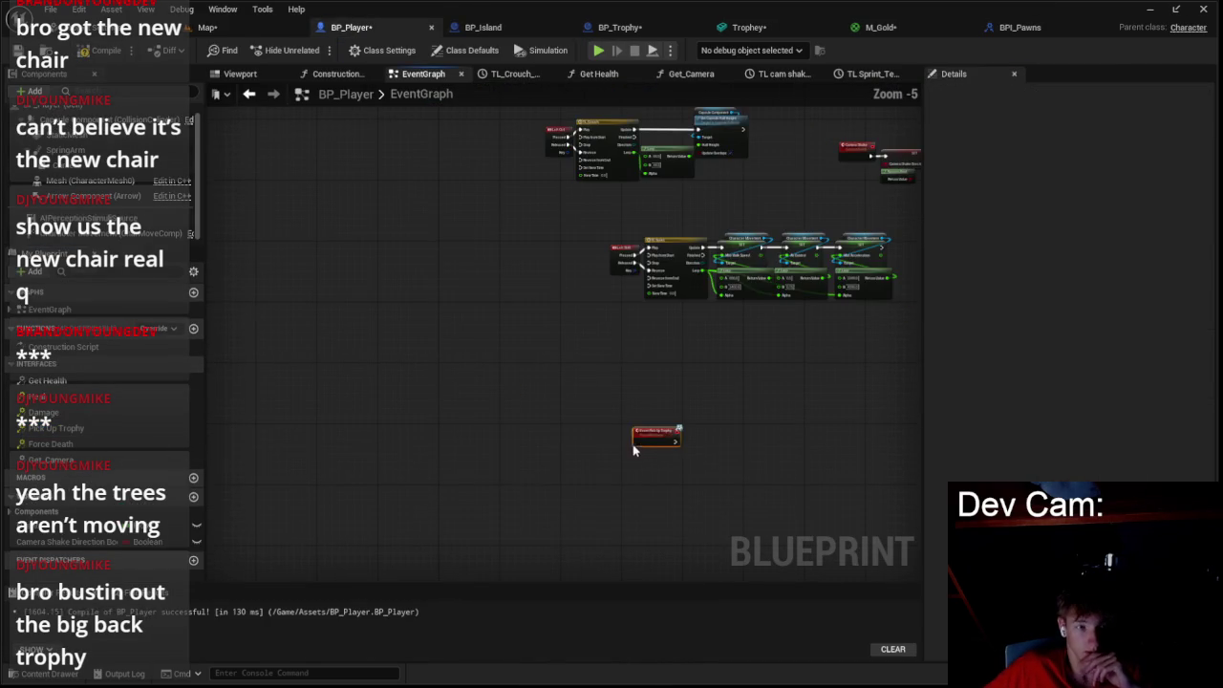
- Create a BP_Player variable named Trophy of type BP Trophy reference
click(192, 497)
text(Trophy)
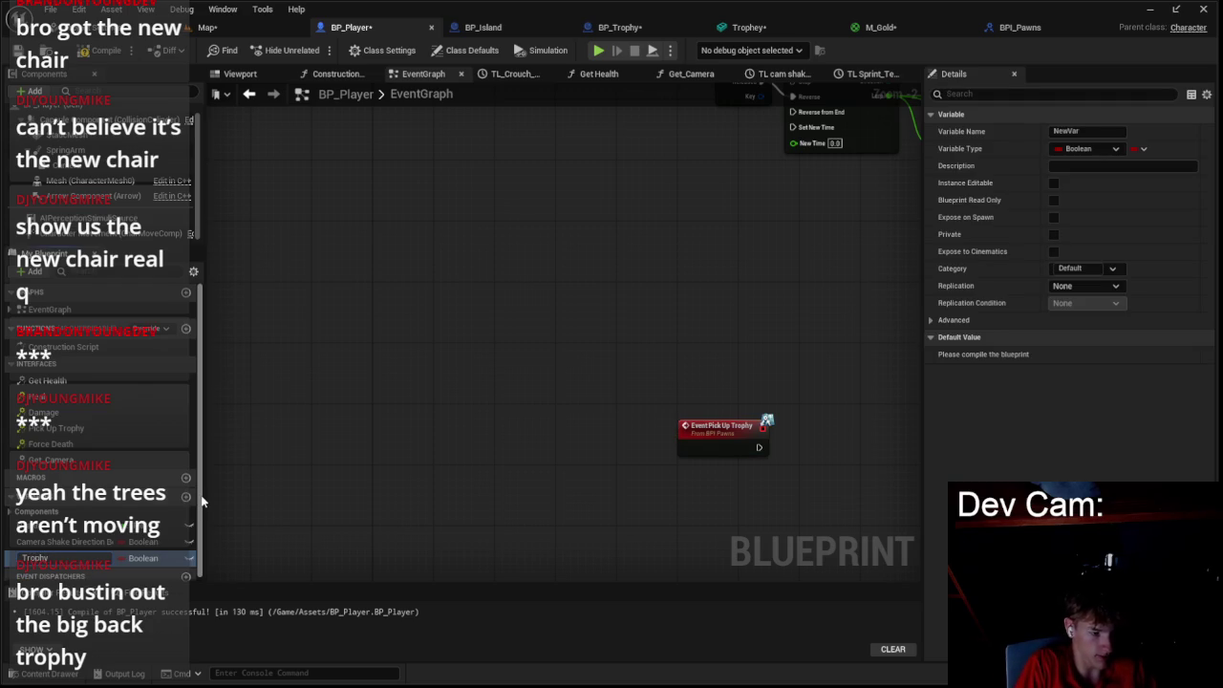
key(Return)
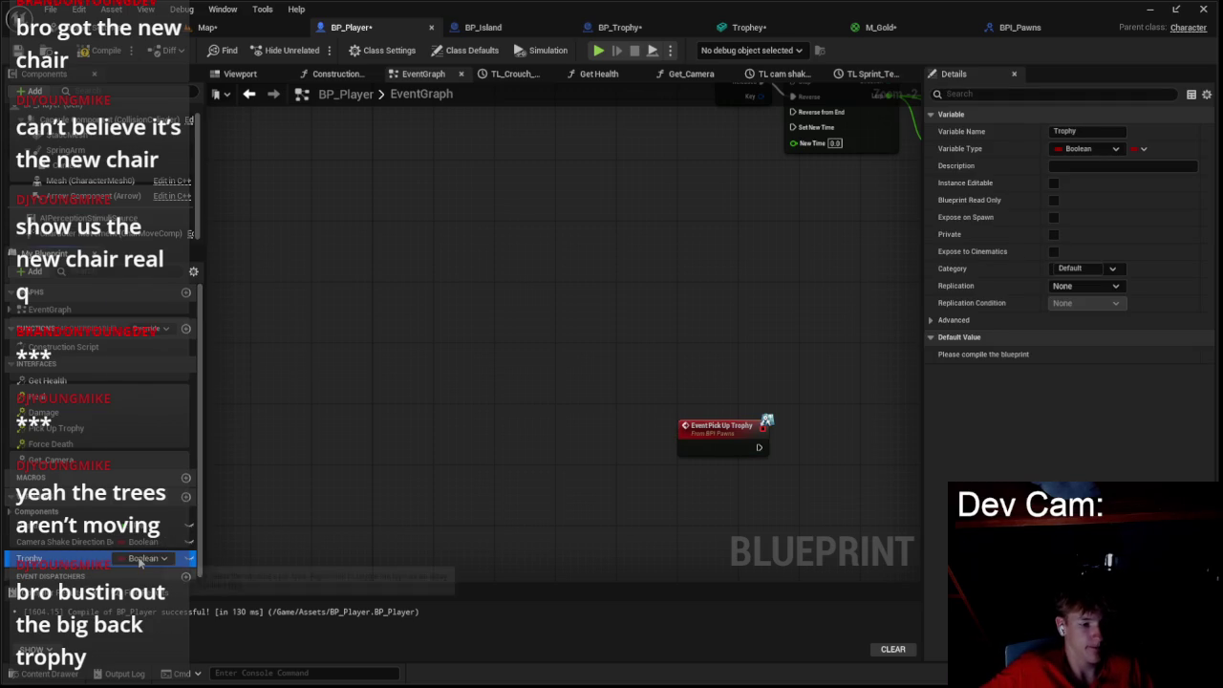
click(142, 558)
text(rop)
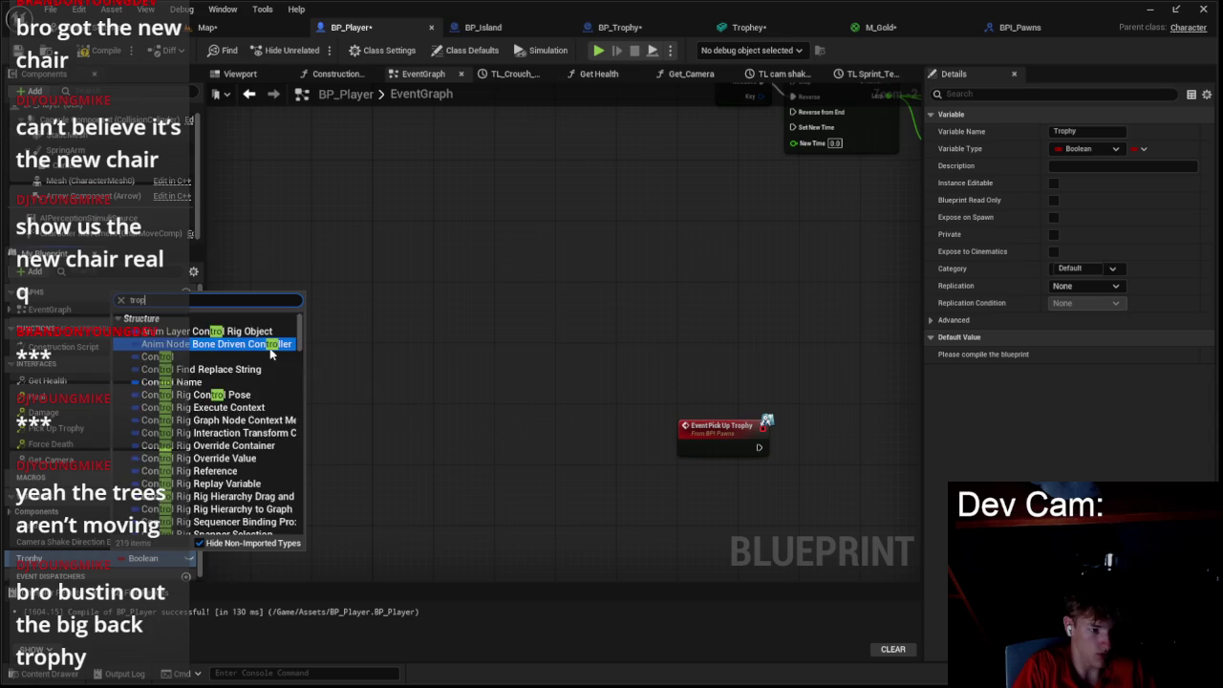
click(309, 336)
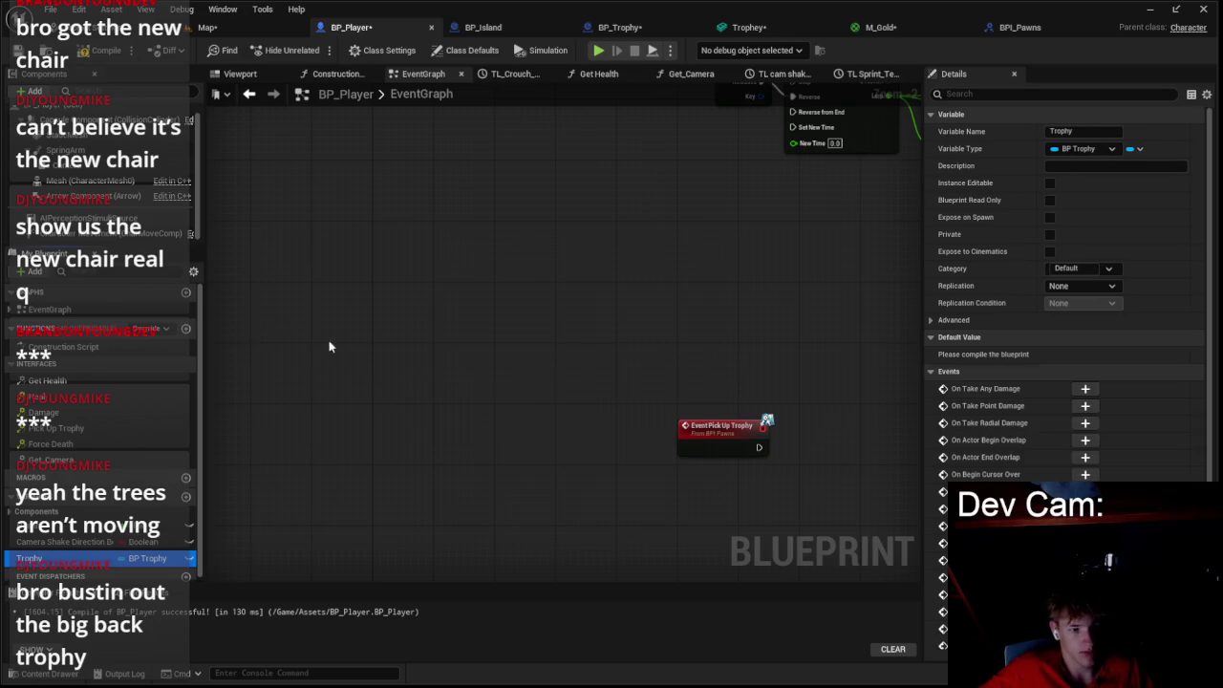
- Place a Trophy getter node below the Pick Up Trophy event
scroll(496, 483, down, 1)
scroll(401, 399, up, 3)
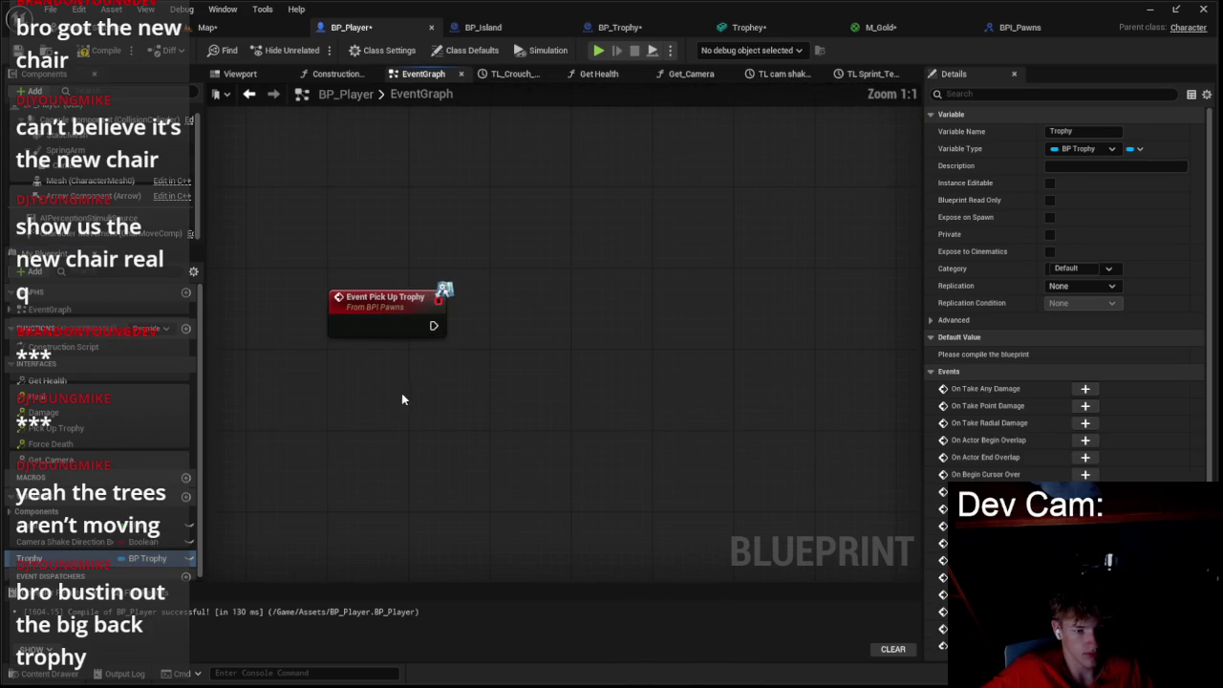
mouse_move(28, 558)
mouse_down()
mouse_move(420, 448)
mouse_move(472, 394)
mouse_up()
click(502, 423)
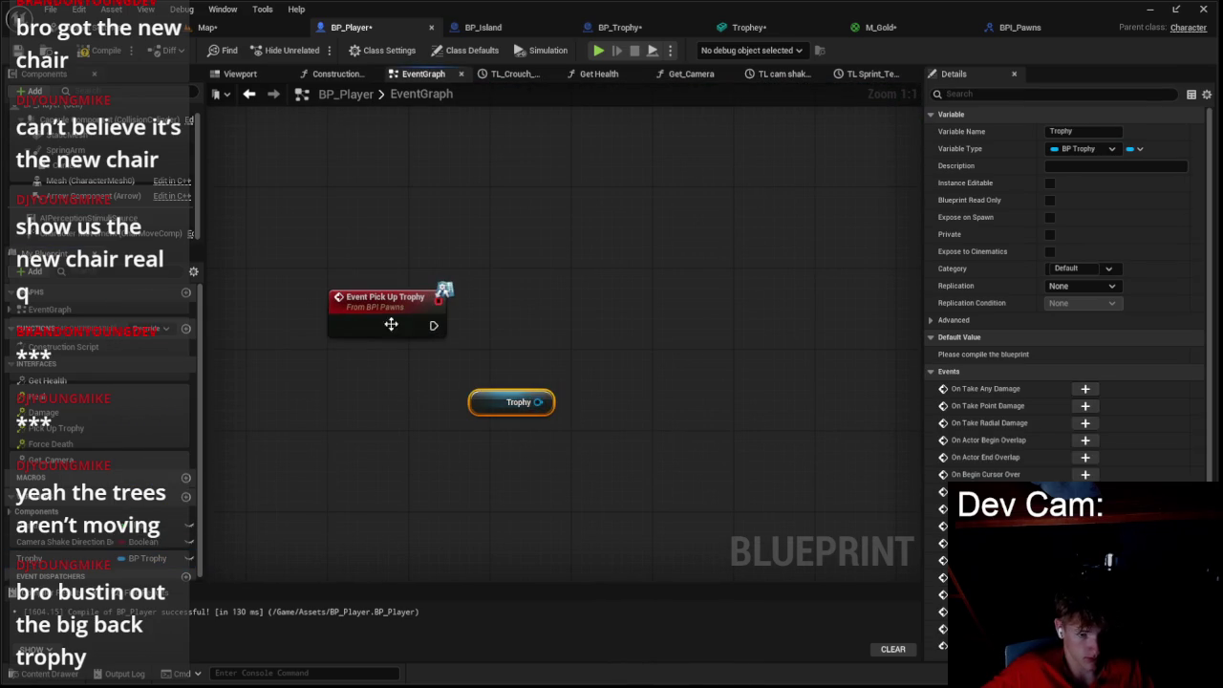
click(390, 308)
click(1022, 29)
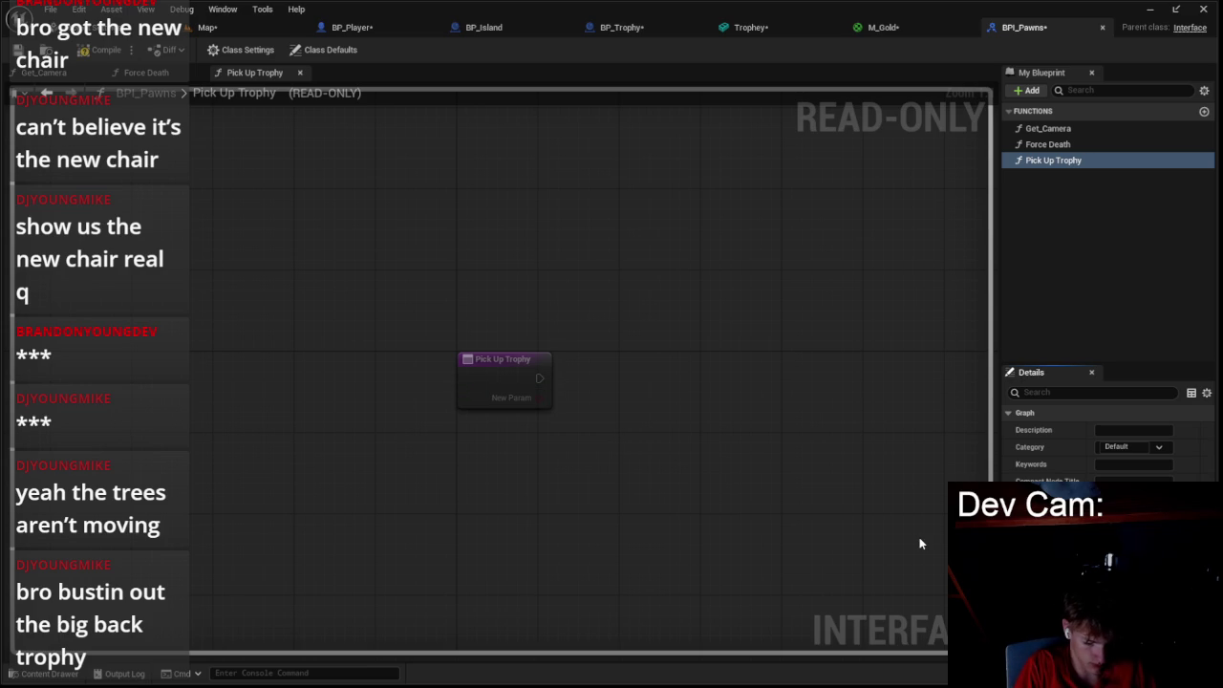
- Name the Pick Up Trophy input Trophy and make it a BP Trophy object reference
key(Return)
click(1099, 492)
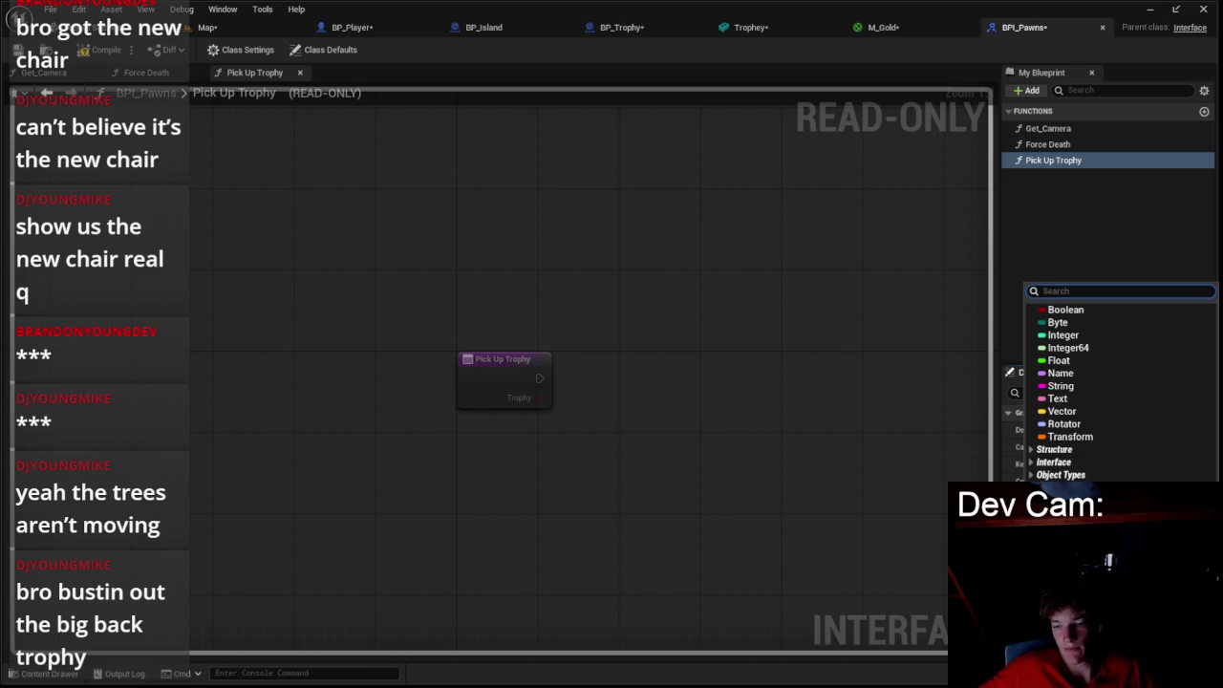
text(troph)
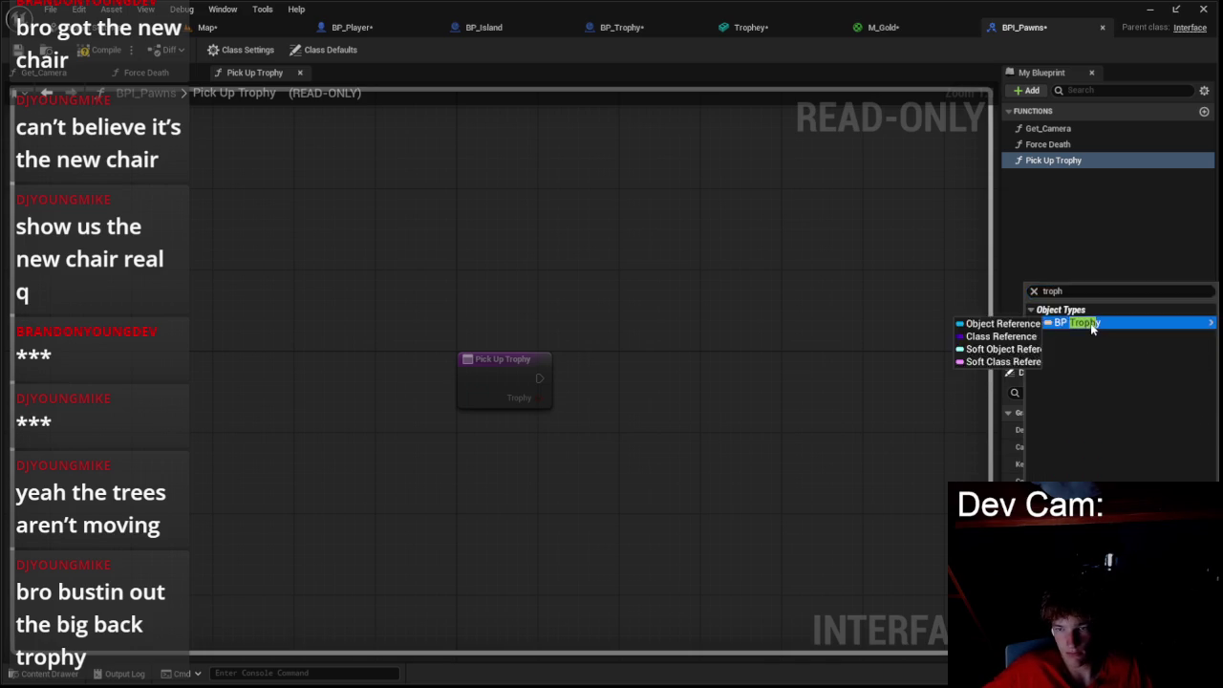
click(1080, 322)
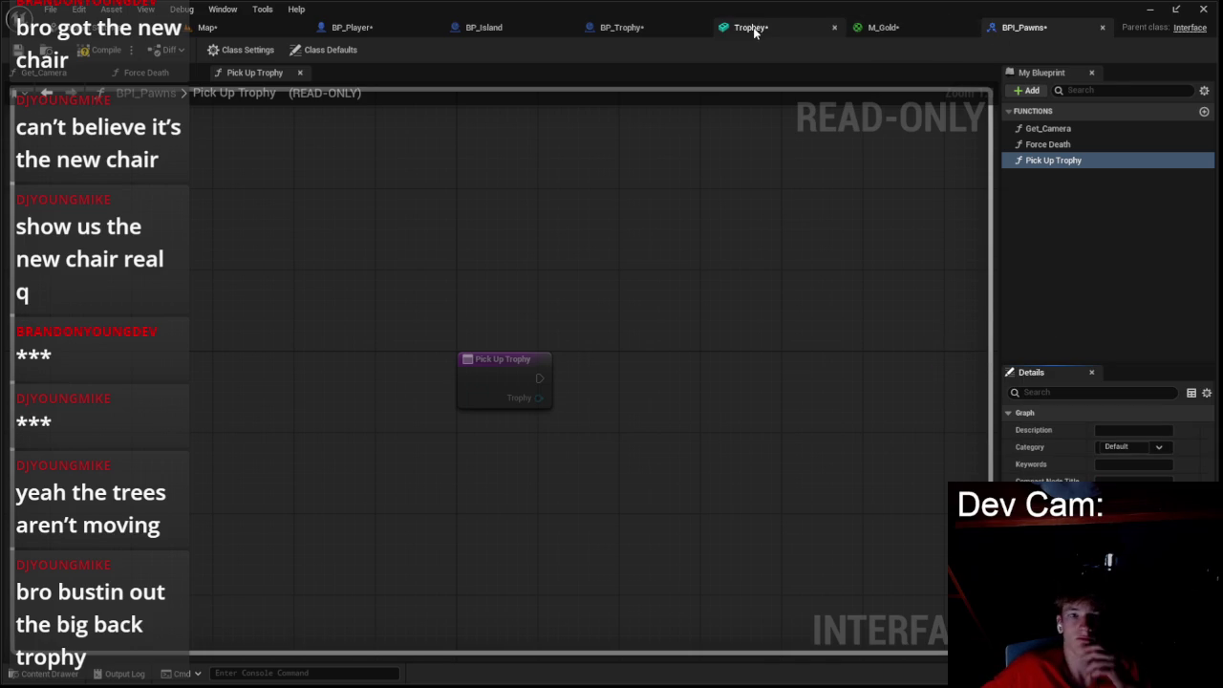
click(751, 26)
click(621, 27)
- Compile the BPI_Pawns interface and return to BP_Player's event graph
click(1023, 27)
click(113, 50)
click(325, 29)
- Add an Is Valid node fed by the Trophy getter
mouse_move(433, 345)
mouse_down()
mouse_move(552, 372)
mouse_move(536, 352)
mouse_up()
text(eq)
key(Escape)
mouse_move(538, 401)
mouse_down()
mouse_move(546, 414)
mouse_move(556, 331)
mouse_up()
text(b)
key(Escape)
drag(538, 401, 589, 371)
text(is val)
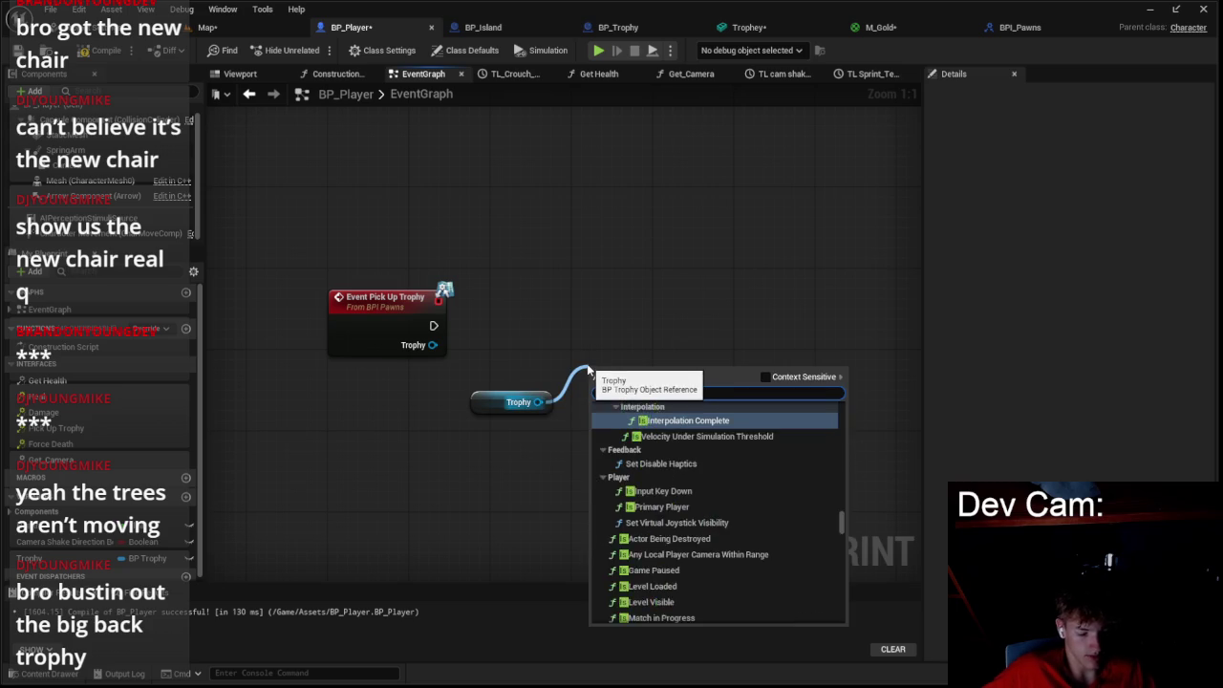
text(oi)
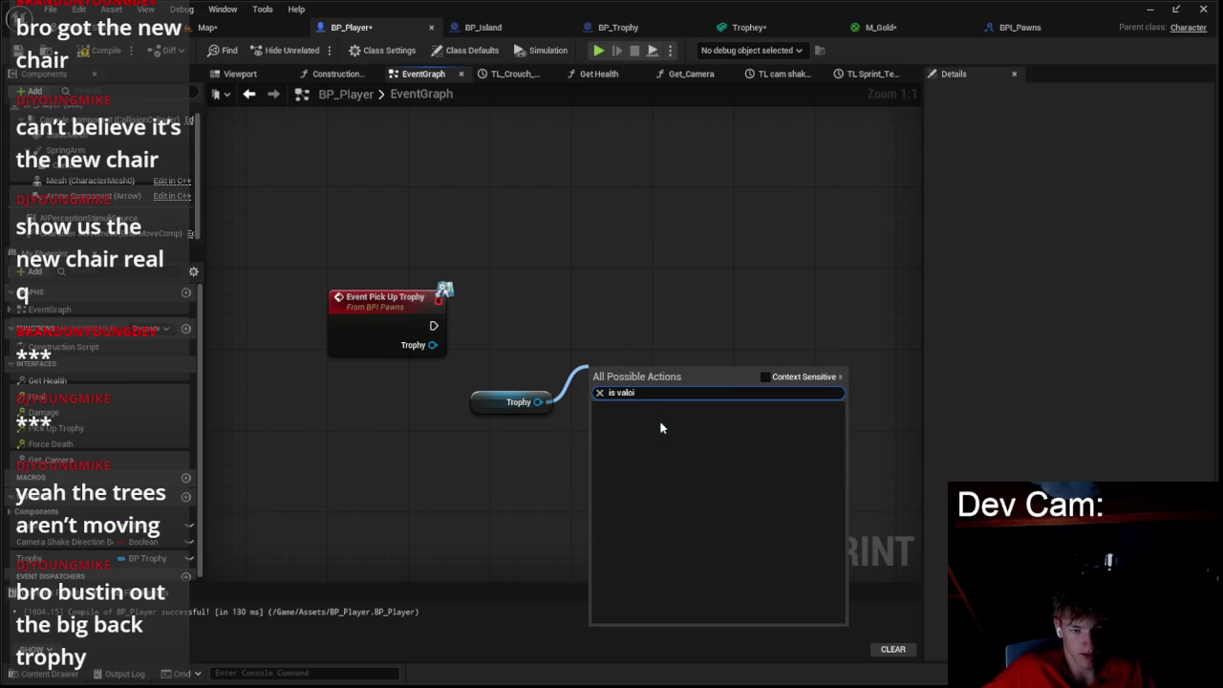
key(BackSpace)
key(BackSpace)
text(id)
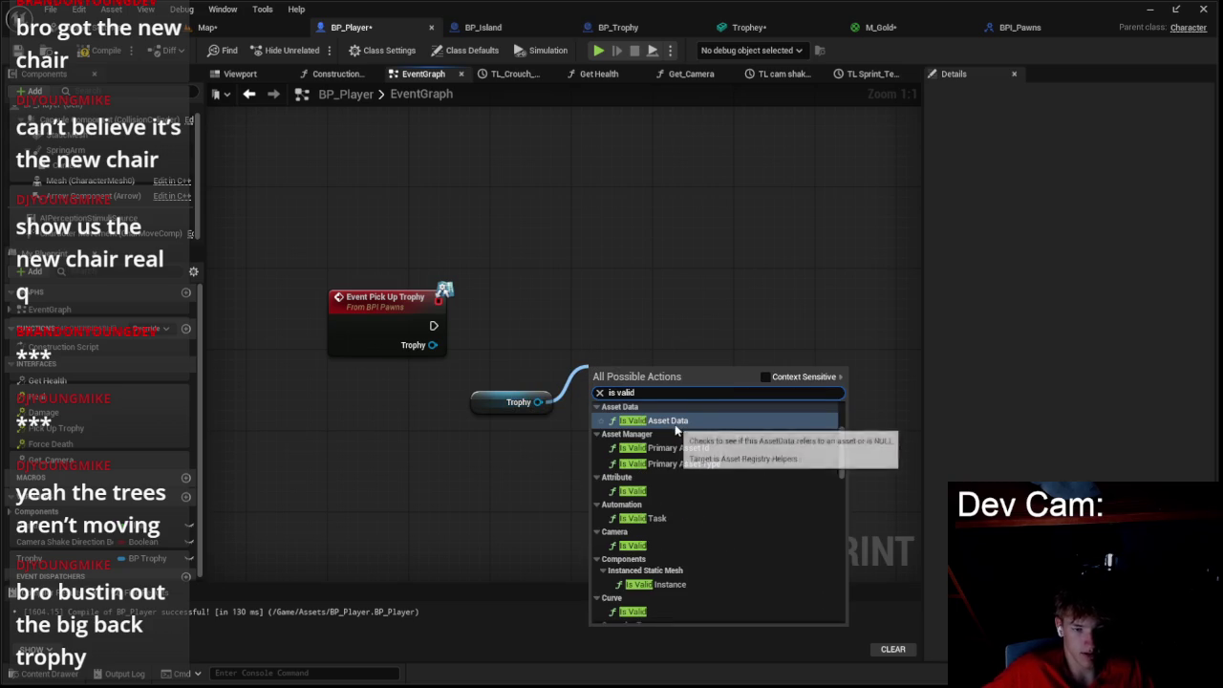
click(764, 377)
click(656, 448)
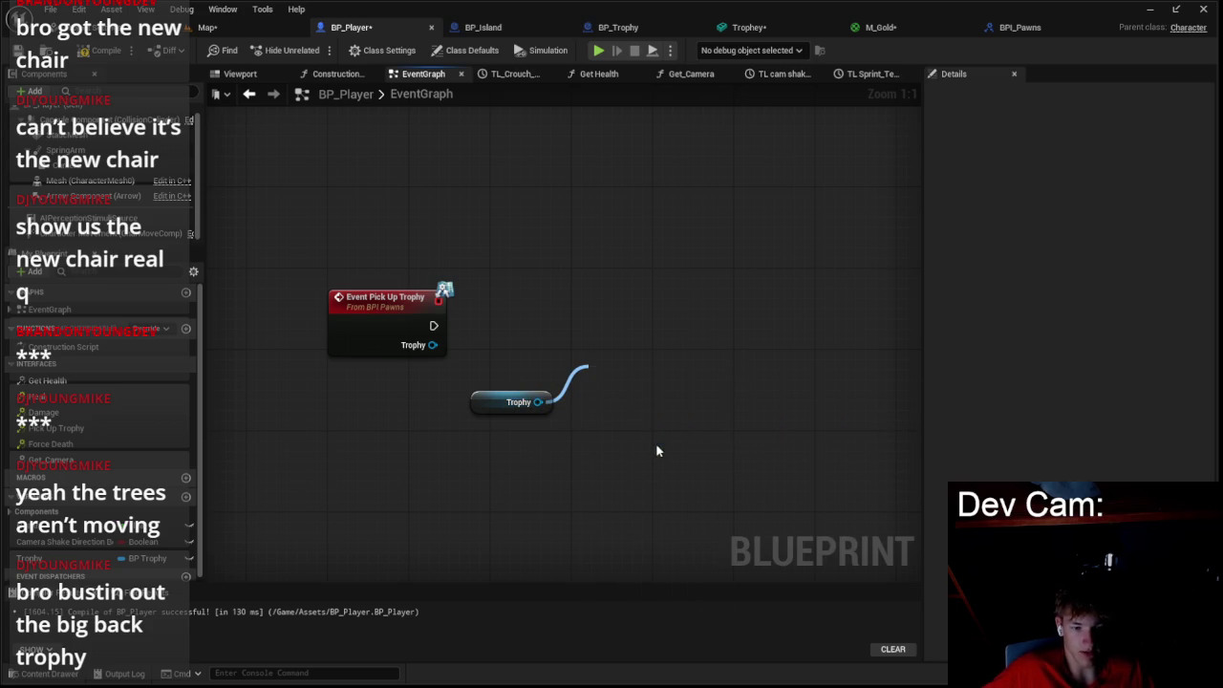
- Run Is Valid from Event Pick Up Trophy and arrange the nodes beside the event
mouse_move(438, 325)
mouse_down()
mouse_move(593, 387)
mouse_move(594, 319)
mouse_up()
drag(504, 408, 565, 375)
shift+click(584, 308)
drag(585, 308, 504, 308)
click(622, 316)
mouse_move(622, 316)
mouse_down()
mouse_move(541, 331)
mouse_move(574, 431)
mouse_move(586, 347)
mouse_up()
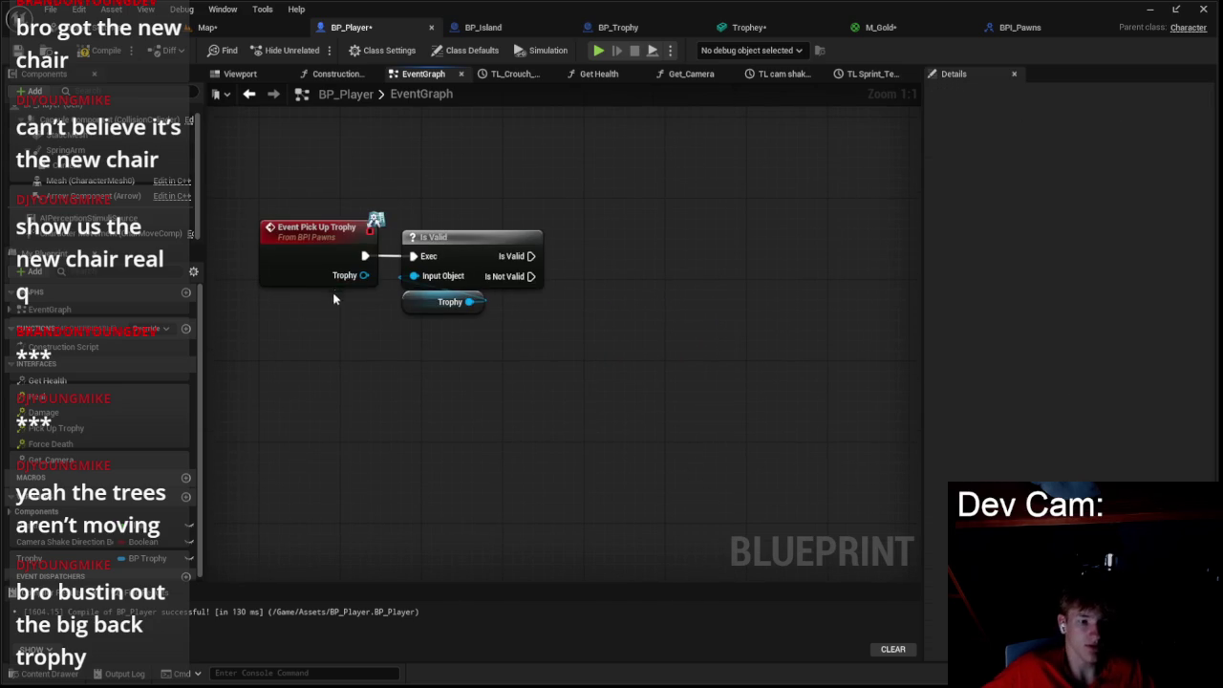
- Duplicate Is Valid and chain the copy after Is Not Valid, fed by Trophy
click(459, 244)
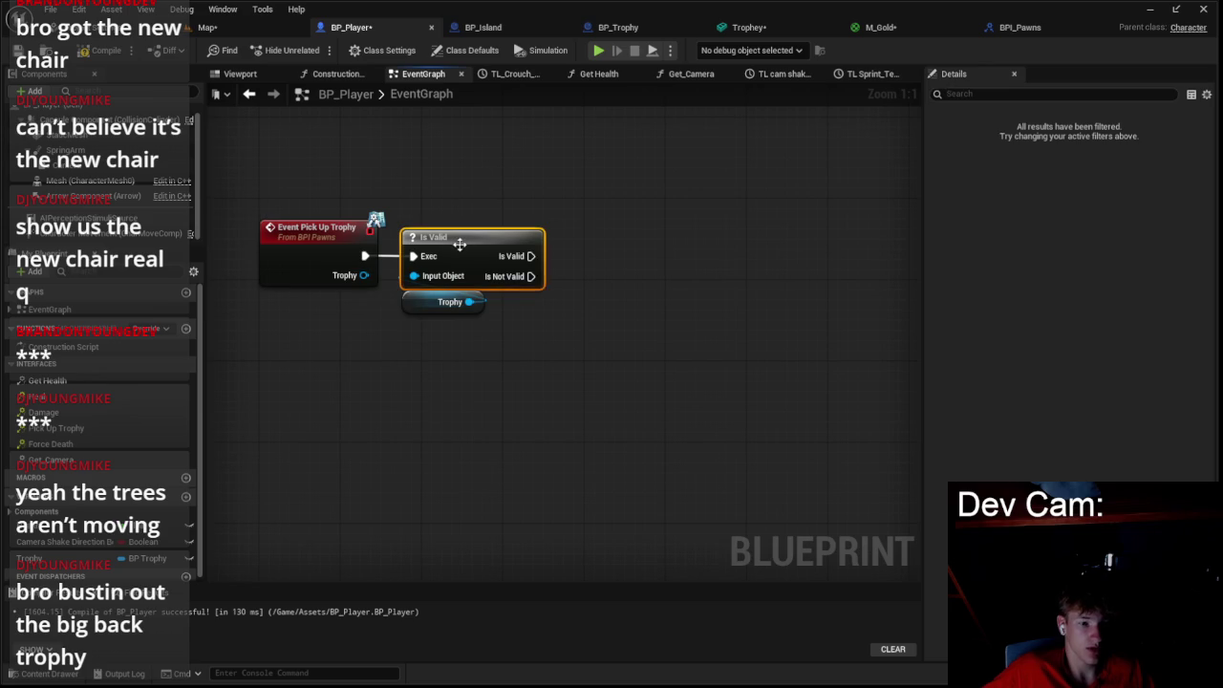
key(ctrl+c)
key(ctrl+v)
mouse_move(530, 276)
mouse_down()
mouse_move(546, 306)
mouse_move(594, 270)
mouse_move(469, 302)
mouse_up()
mouse_move(605, 259)
mouse_down()
mouse_move(605, 247)
mouse_move(605, 258)
mouse_up()
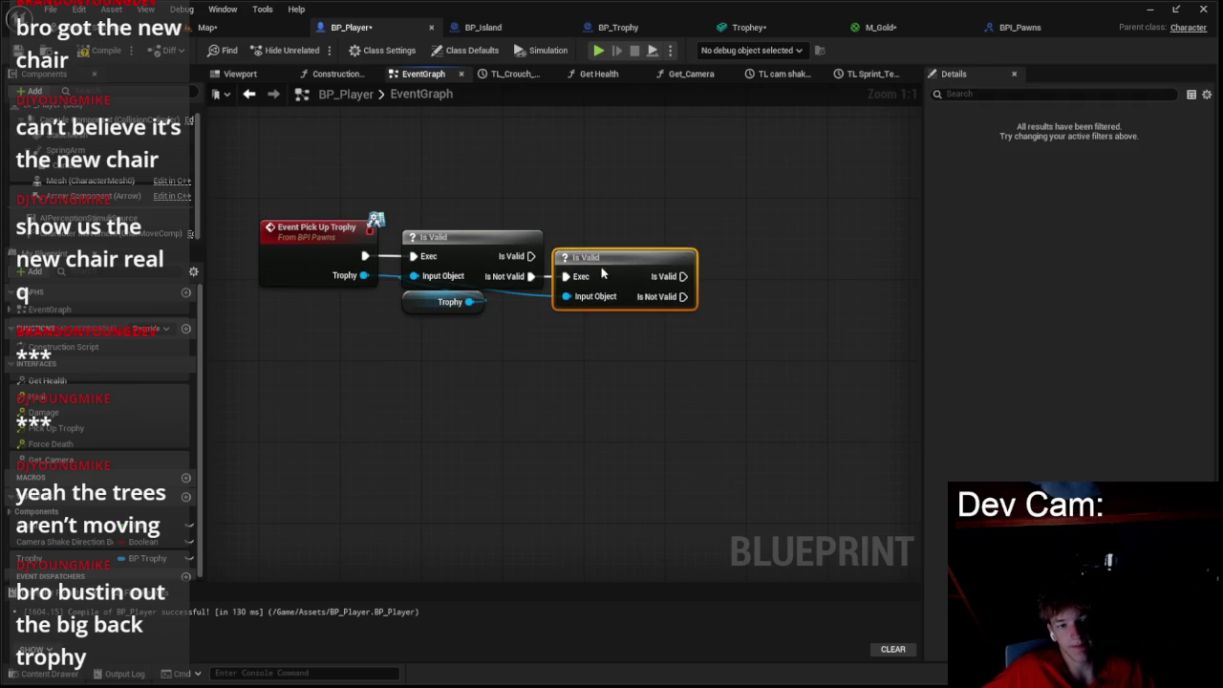
click(566, 373)
mouse_move(467, 226)
mouse_down()
mouse_move(609, 258)
mouse_move(473, 422)
mouse_move(459, 423)
mouse_move(584, 329)
mouse_up()
scroll(584, 328, down, 1)
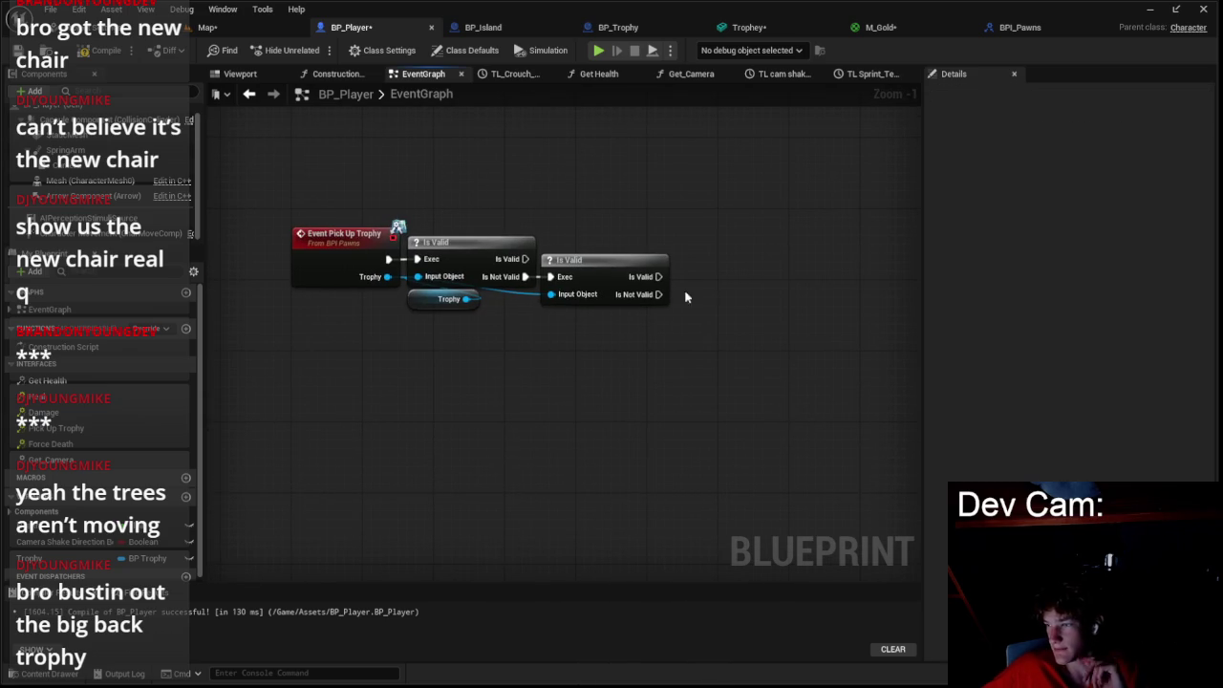
right_click(728, 248)
- Add a trial Attach Actor To Actor node via 'attach act', then delete it
text(atta)
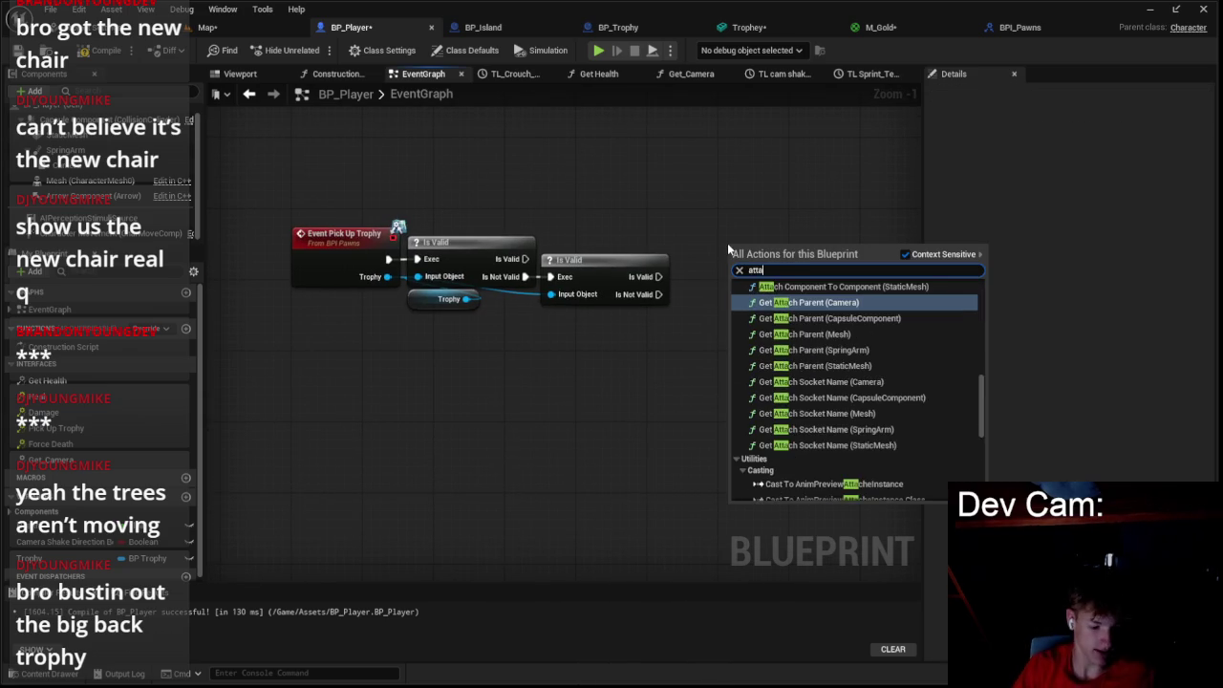
text(ch act)
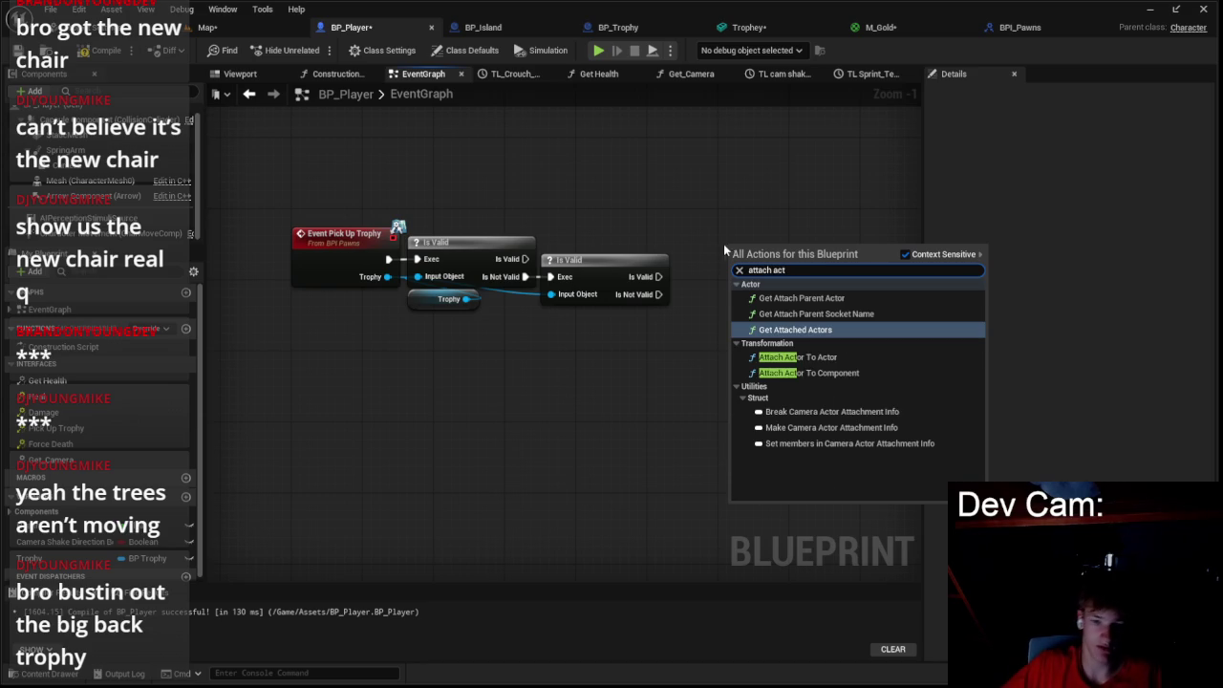
click(798, 357)
drag(791, 269, 764, 312)
scroll(764, 312, down, 1)
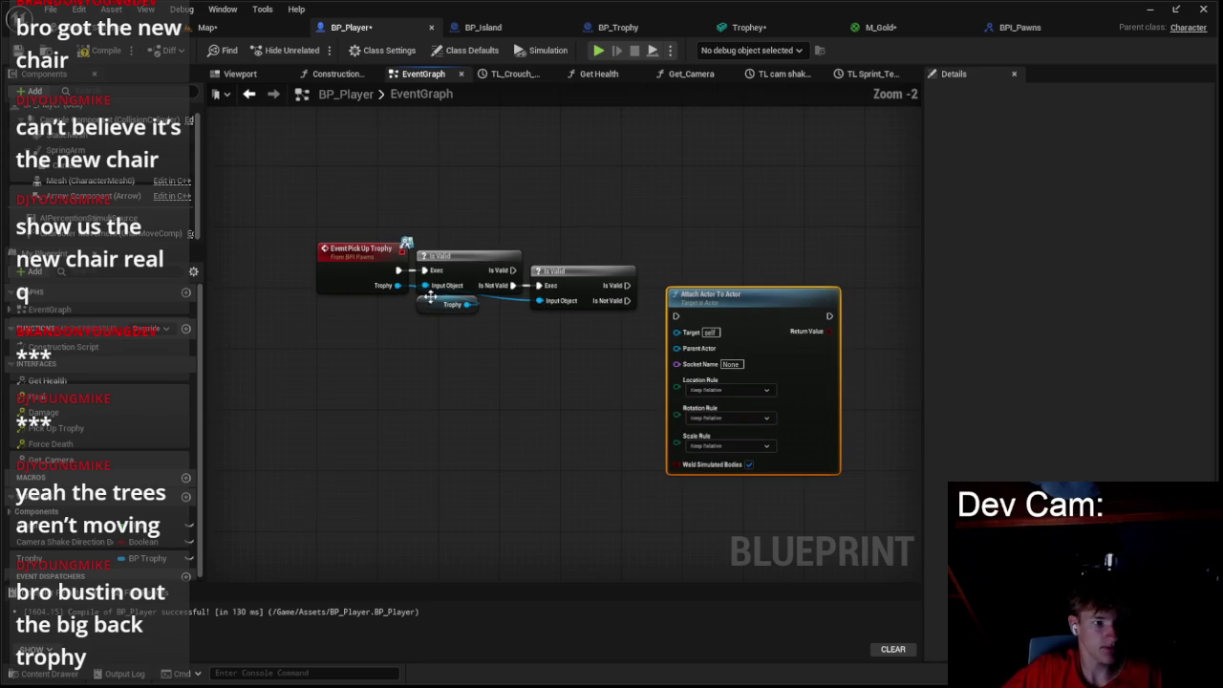
key(Delete)
click(249, 96)
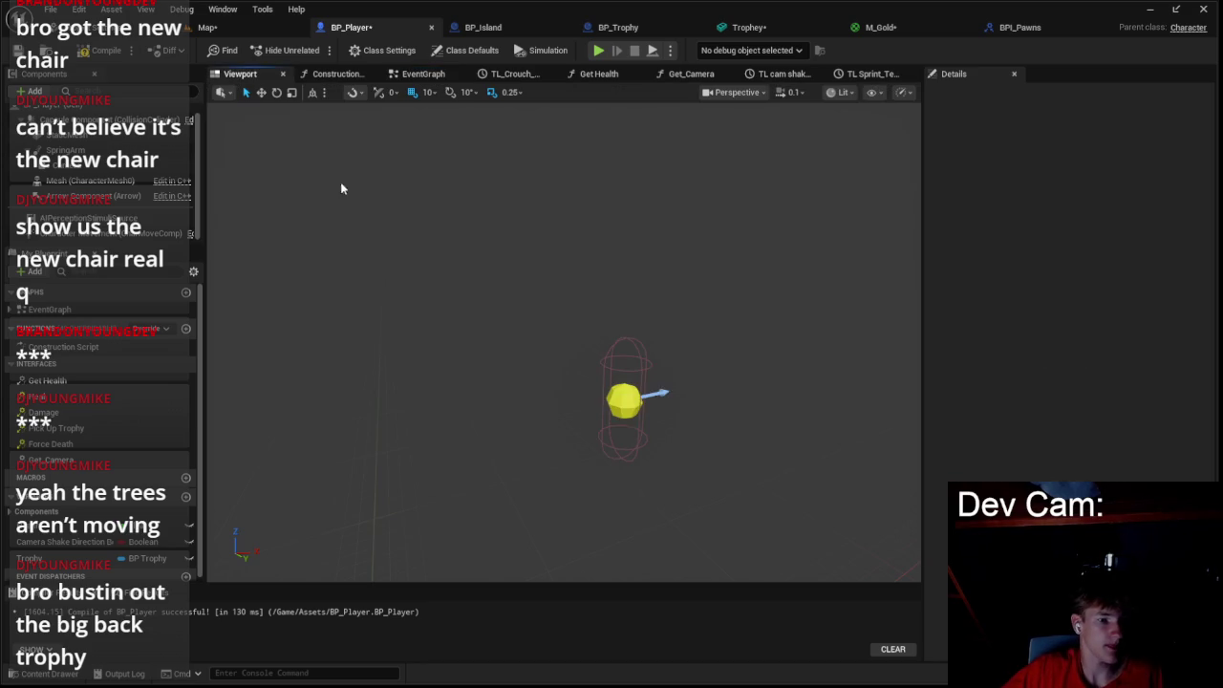
- Add a new component named Hand to BP_Player and raise it 50 units up
click(32, 91)
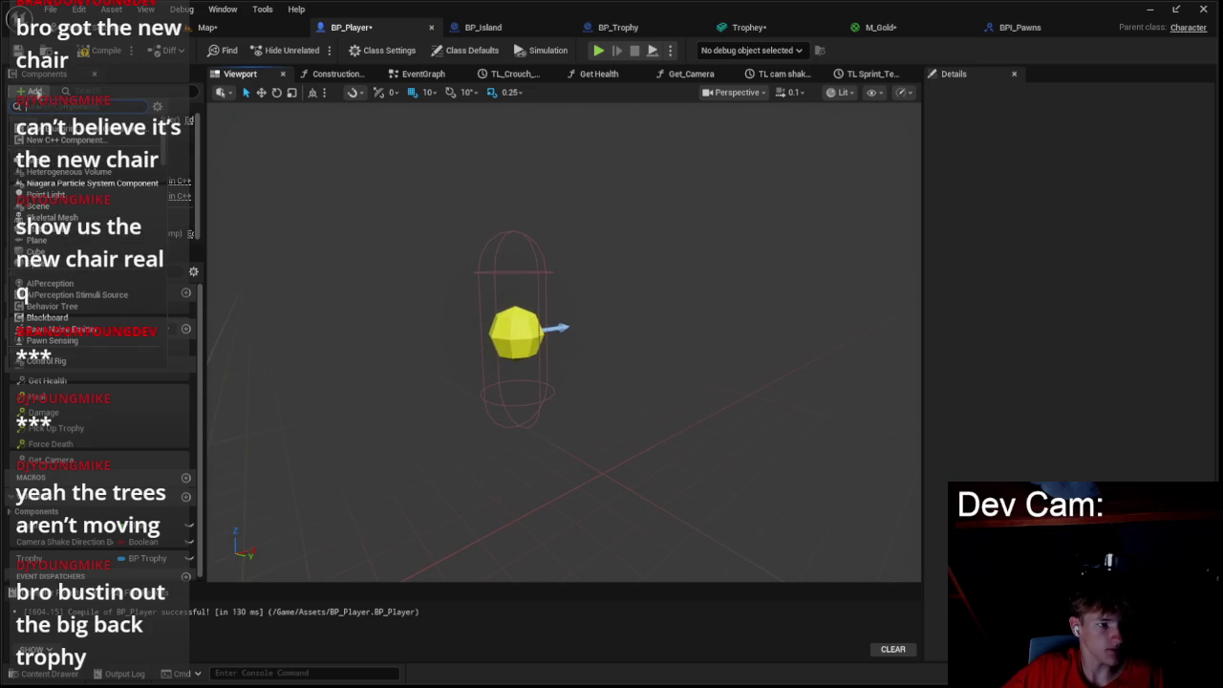
scroll(119, 191, down, 3)
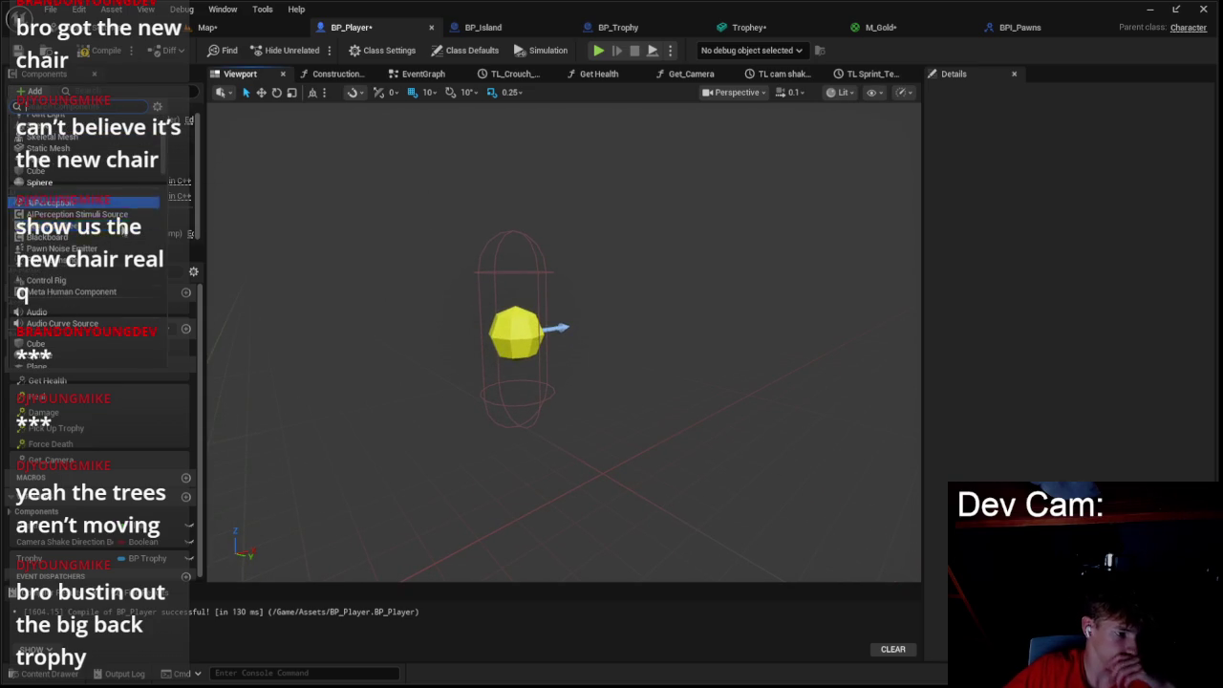
scroll(125, 230, down, 2)
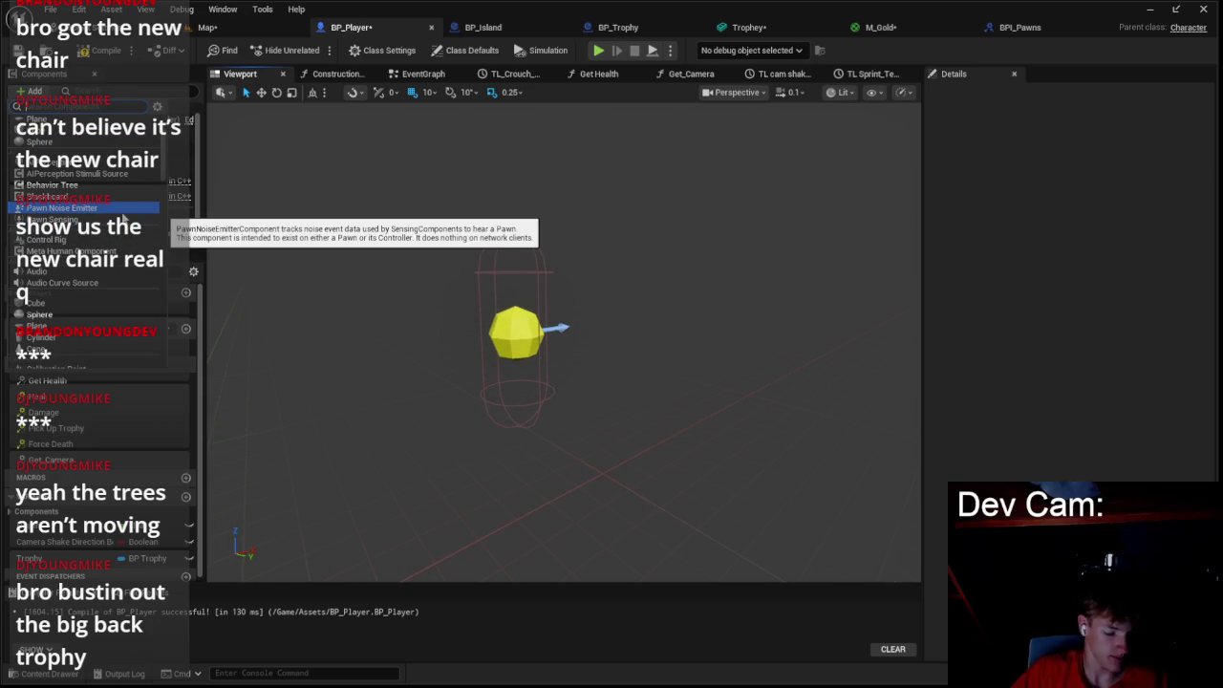
text(c)
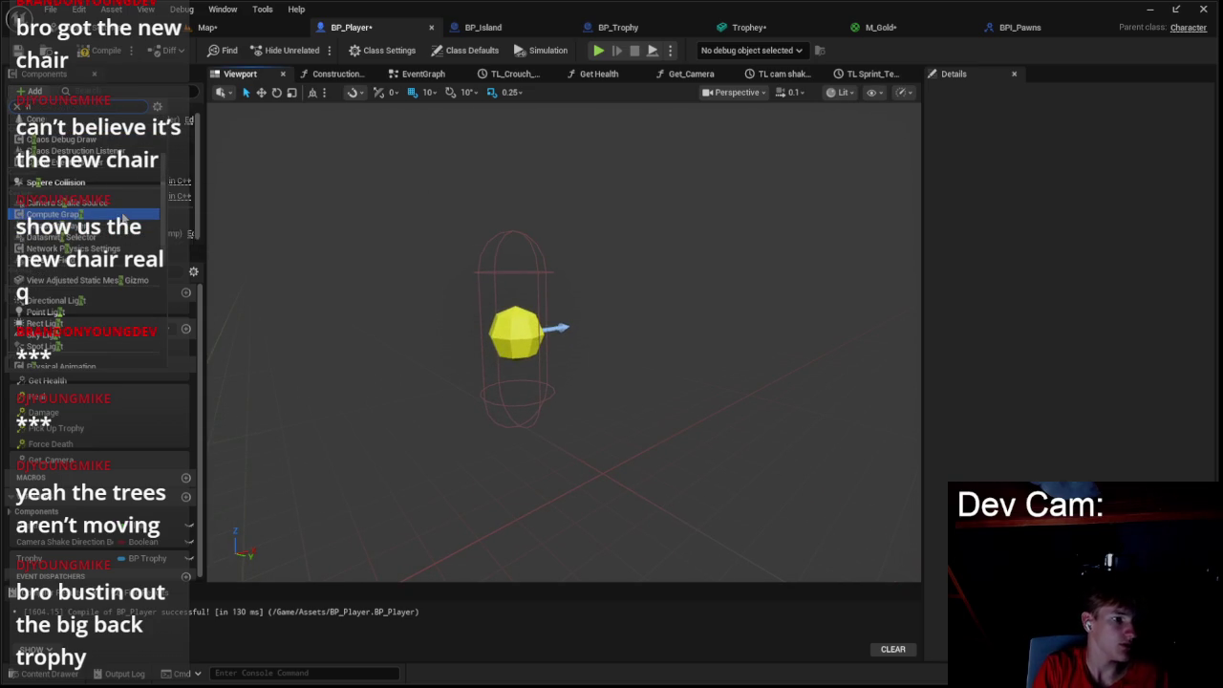
key(BackSpace)
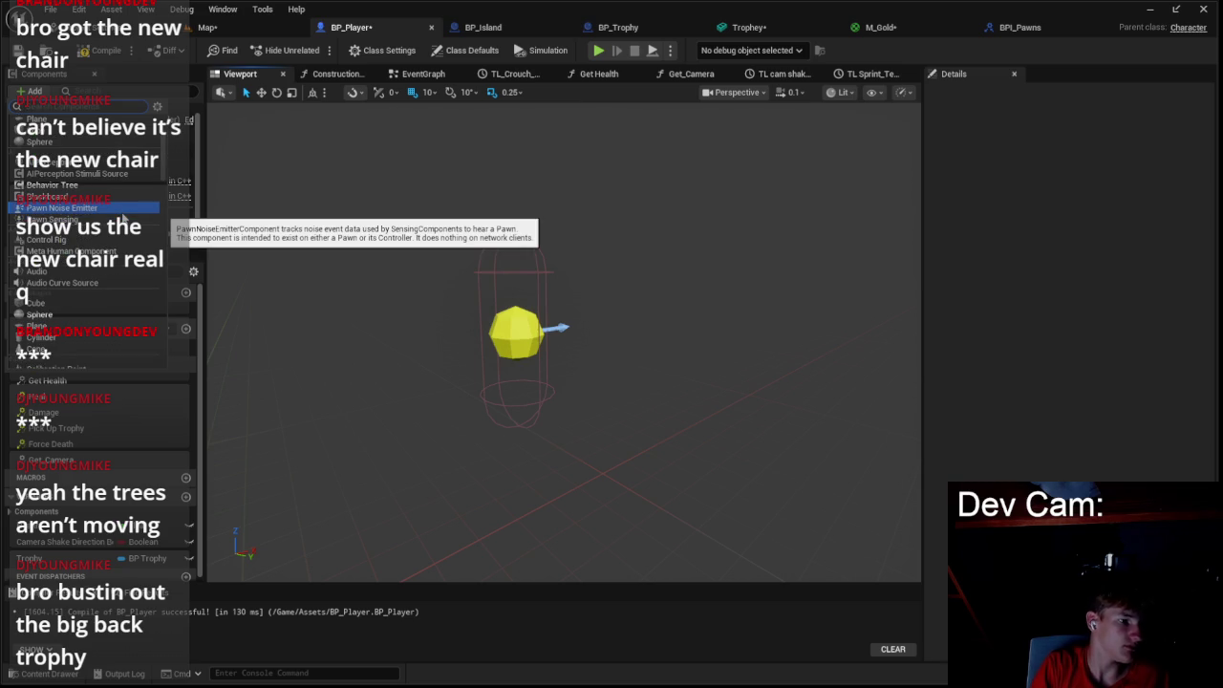
scroll(122, 218, up, 6)
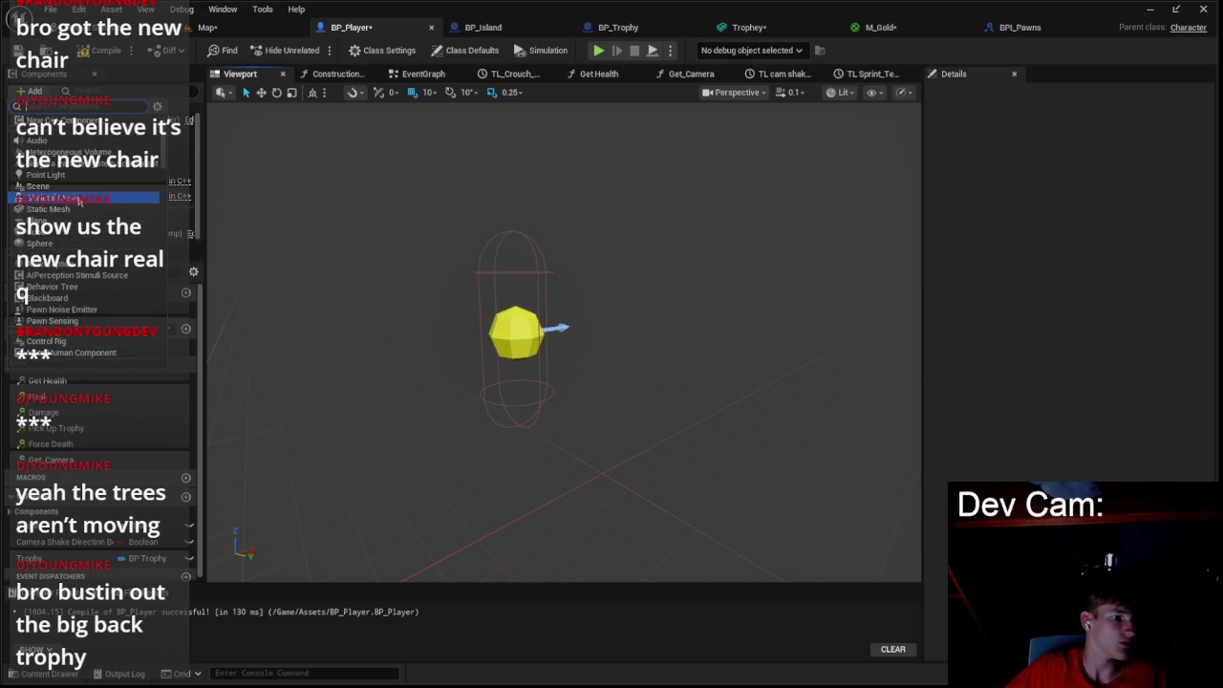
click(105, 171)
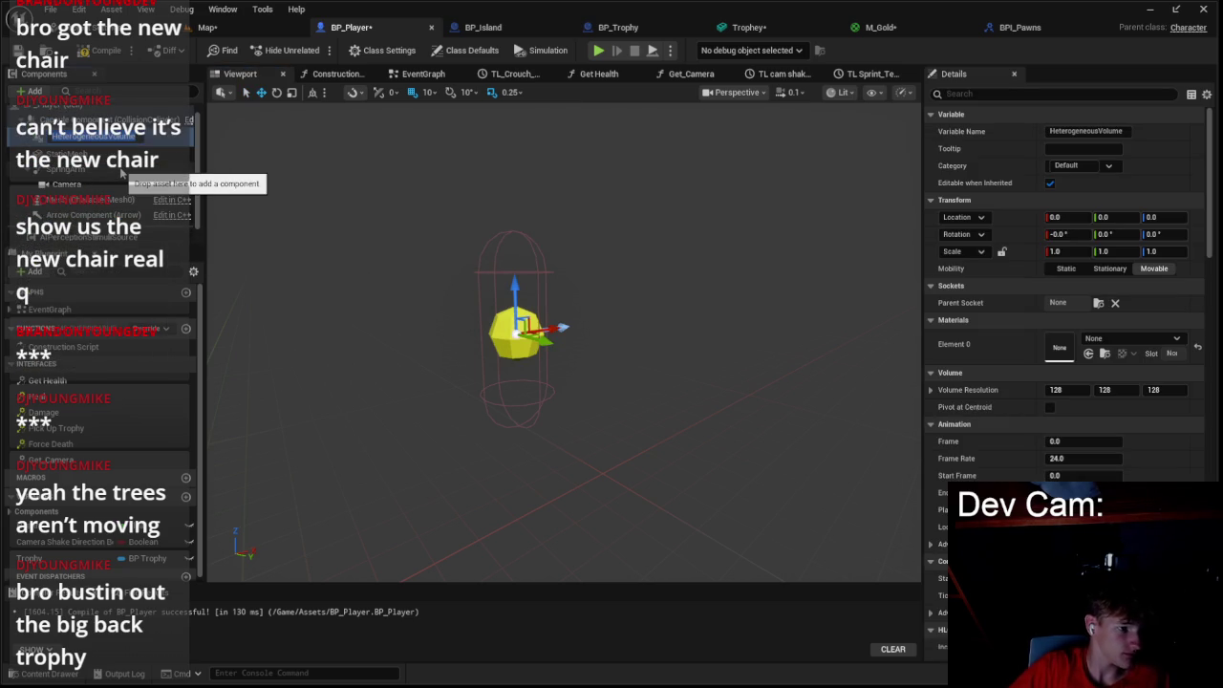
text(Hand)
key(Return)
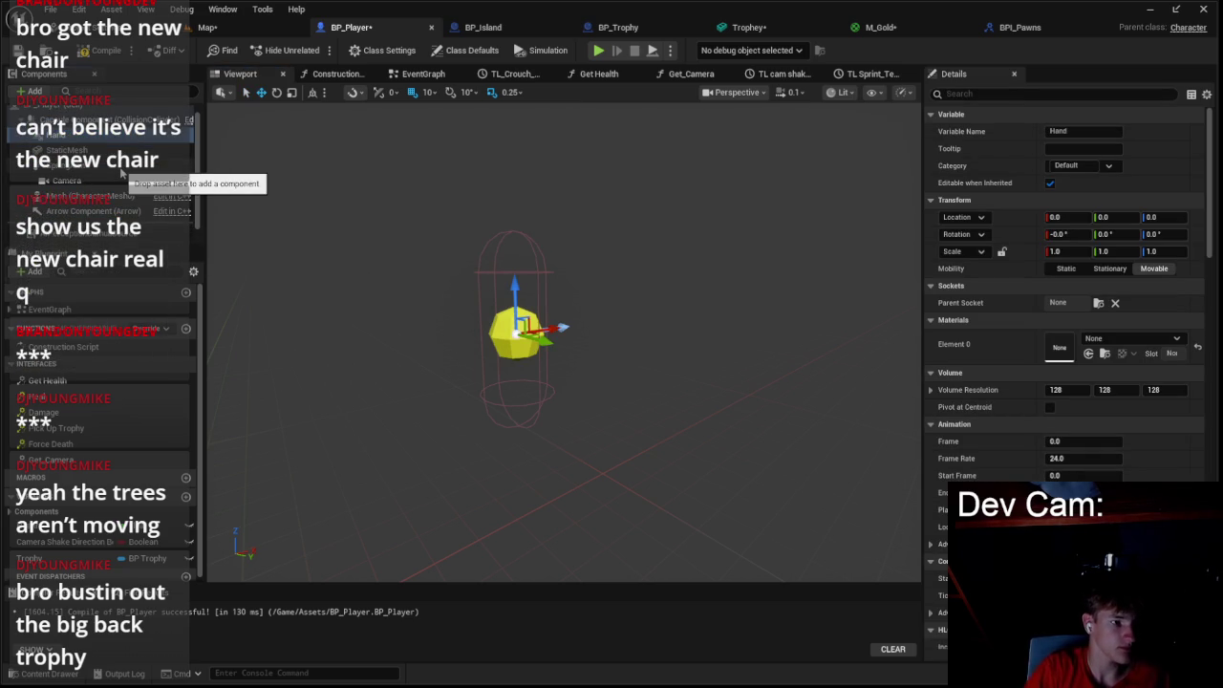
drag(516, 281, 508, 221)
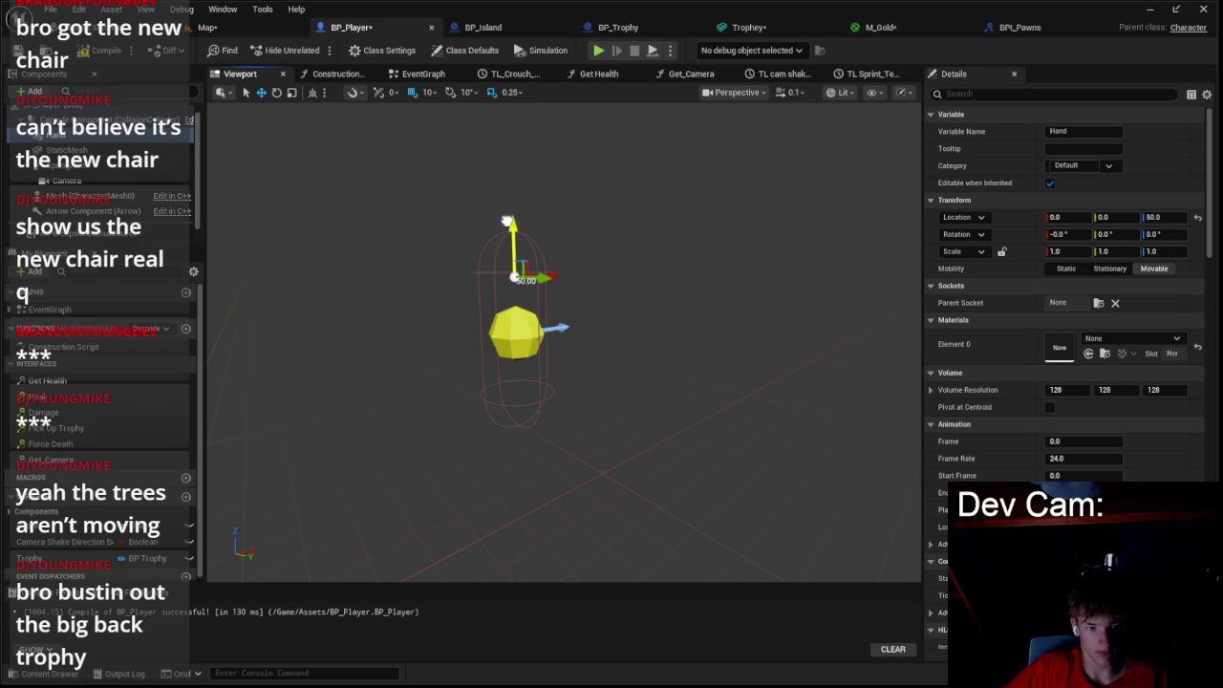
- Rename the Hand component to Holder
click(1058, 130)
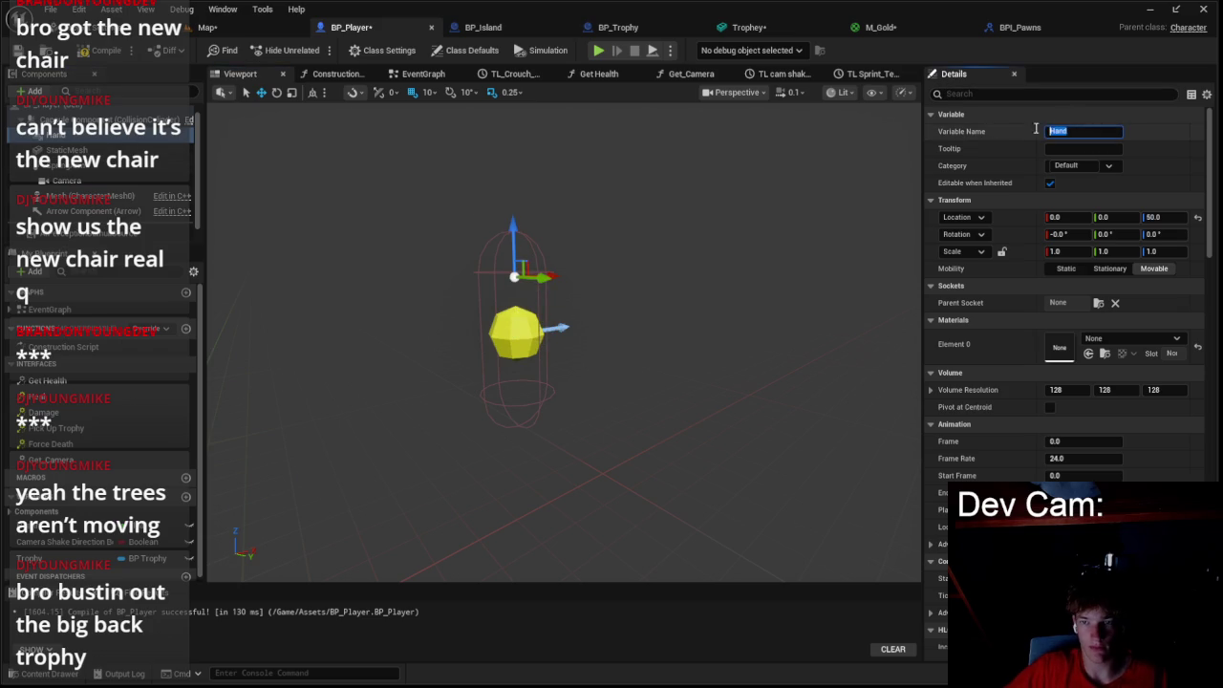
text(Holder)
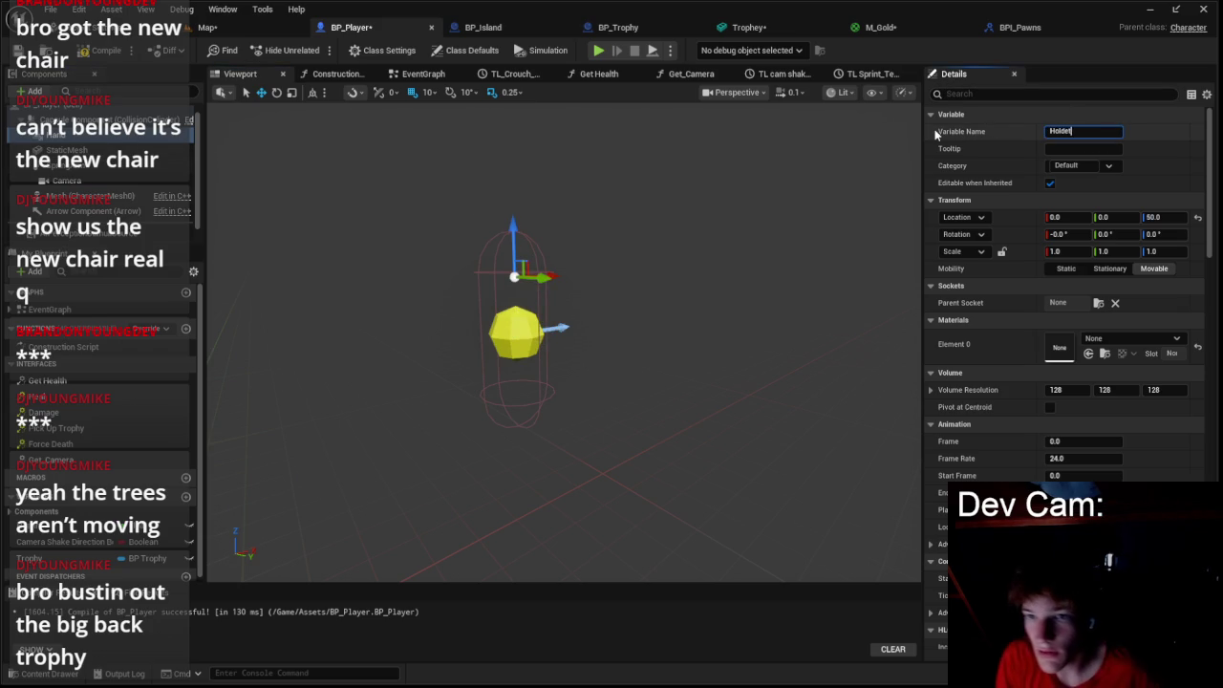
key(Return)
scroll(573, 382, up, 5)
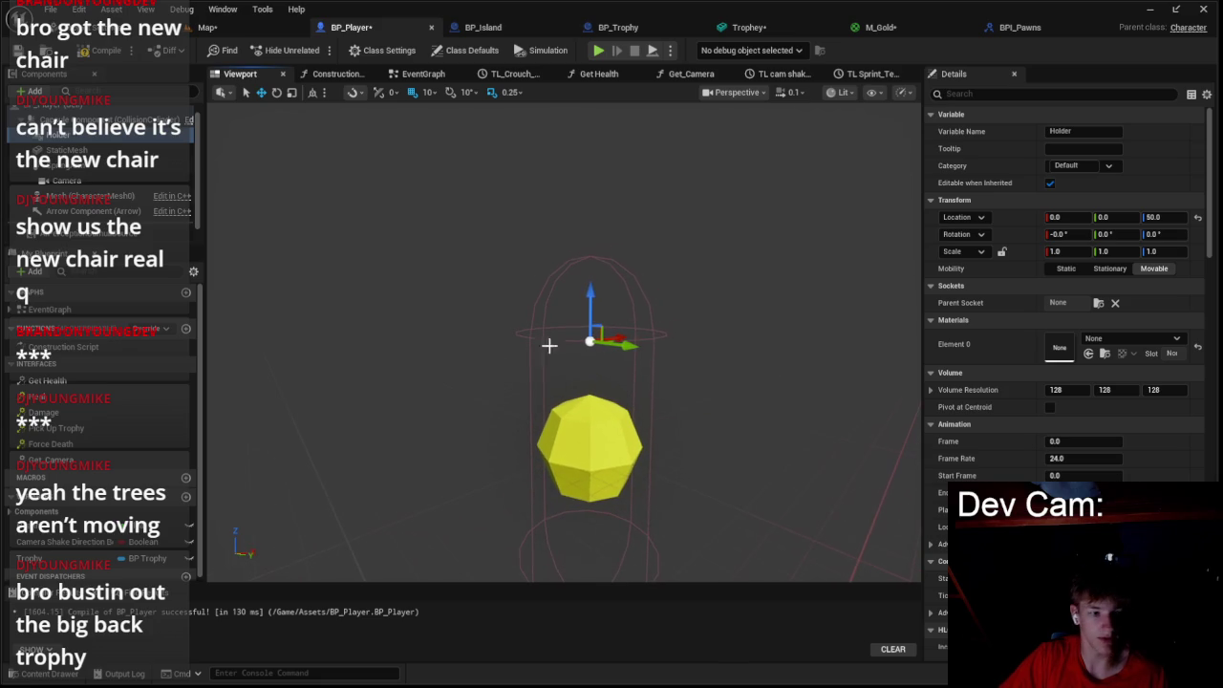
scroll(563, 344, down, 3)
key(e)
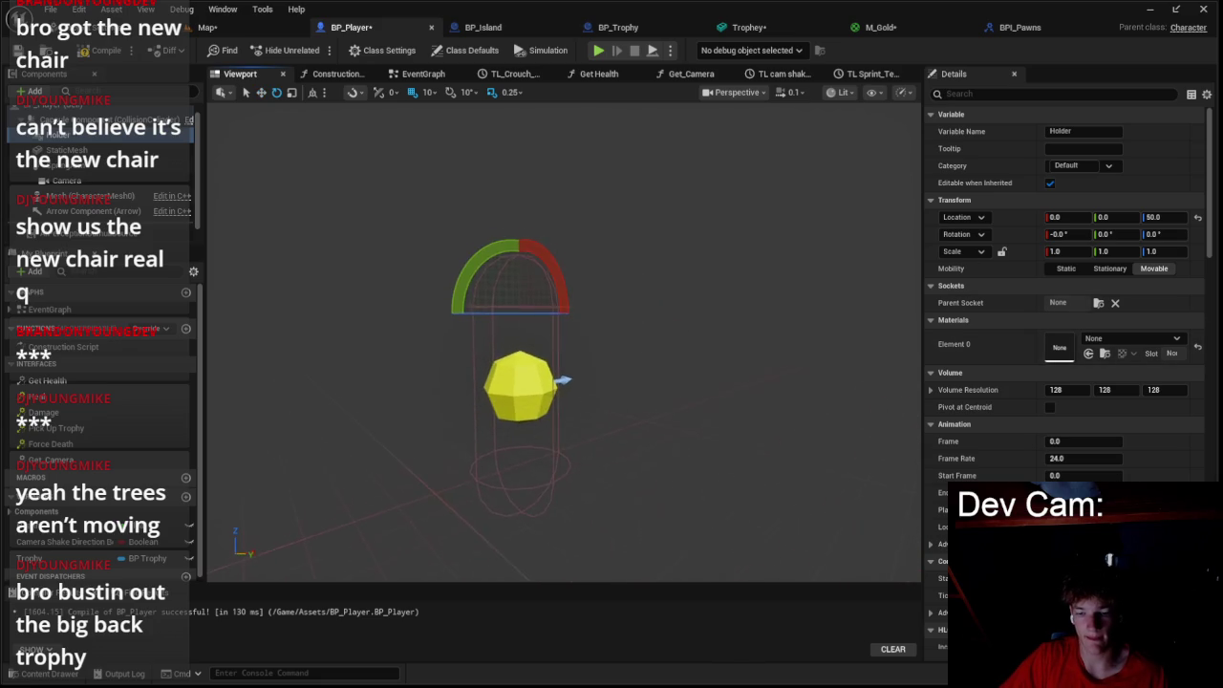
scroll(722, 342, up, 2)
click(570, 387)
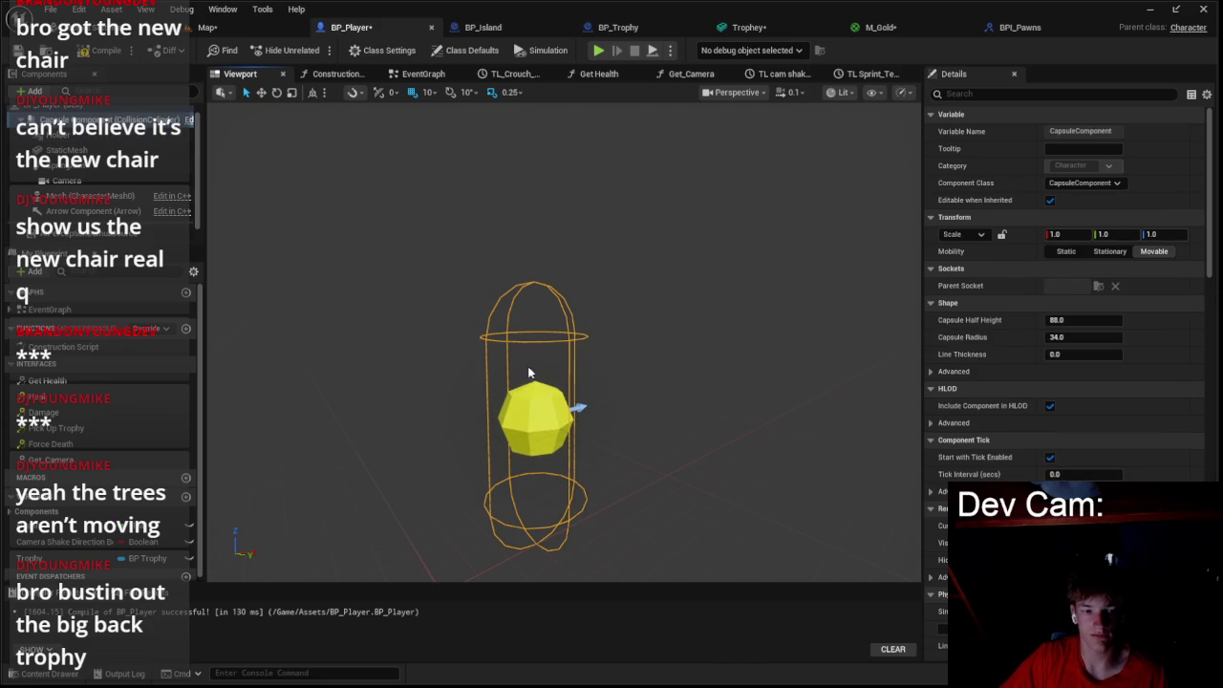
click(96, 138)
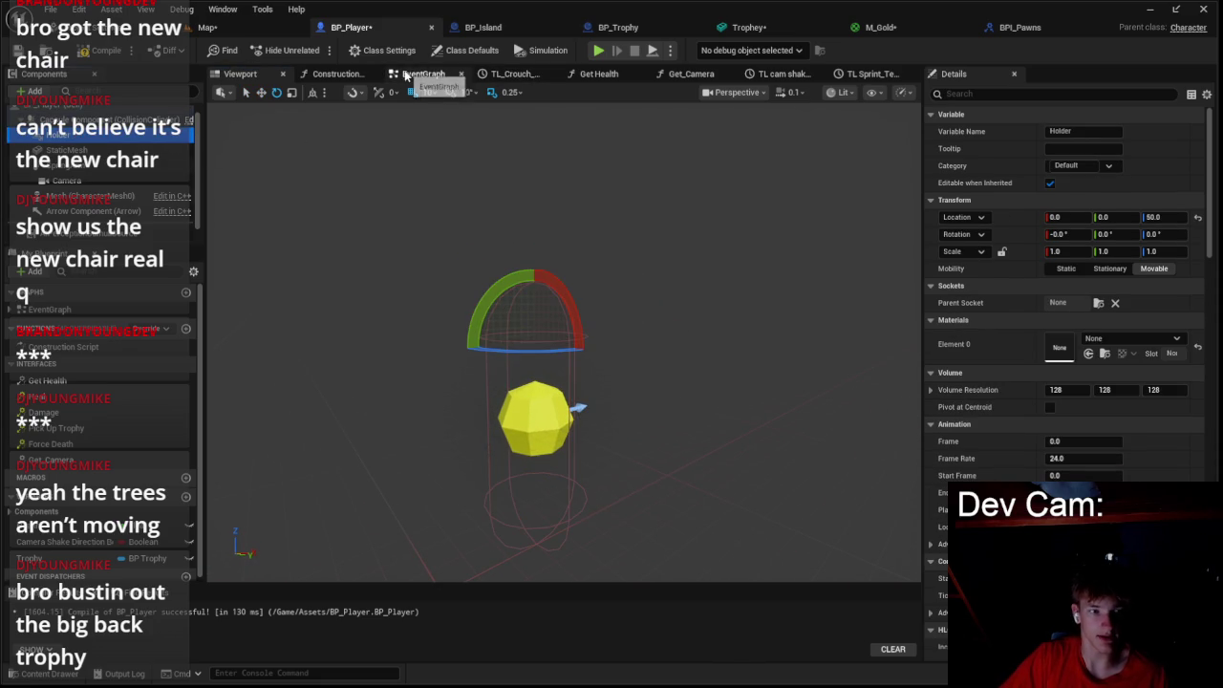
click(423, 73)
- Add an Attach Actor To Component node with Trophy as Target and Holder as Parent
scroll(631, 287, up, 1)
right_click(660, 315)
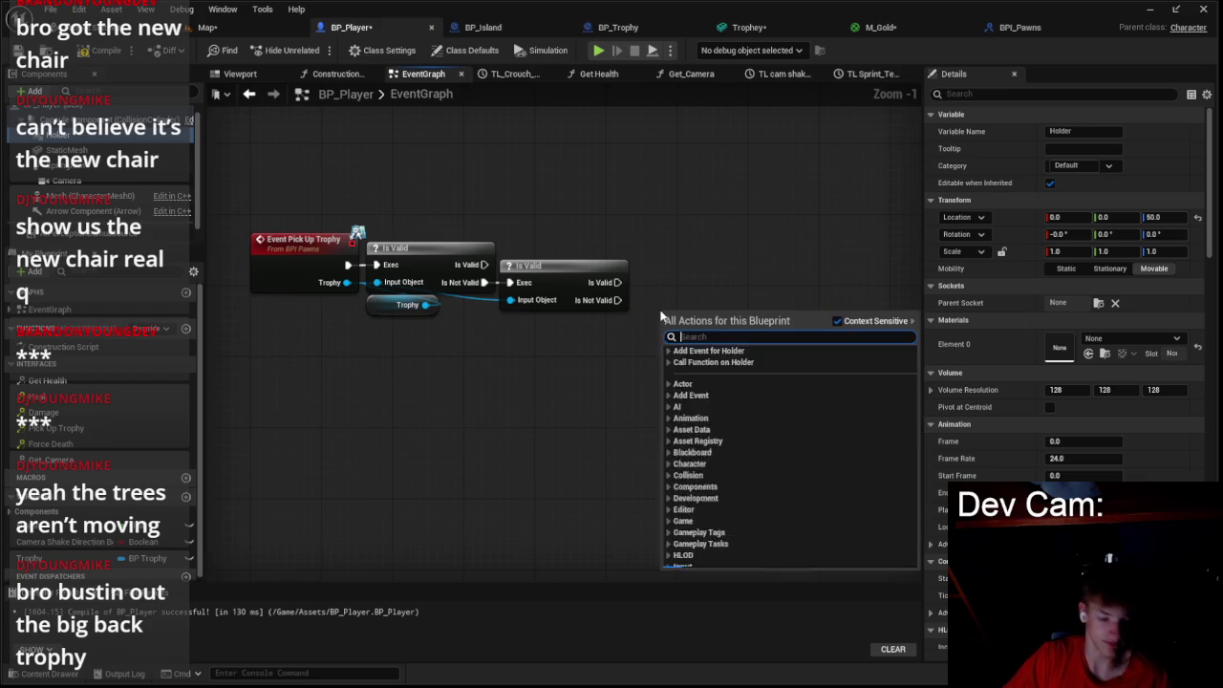
text(attach acro)
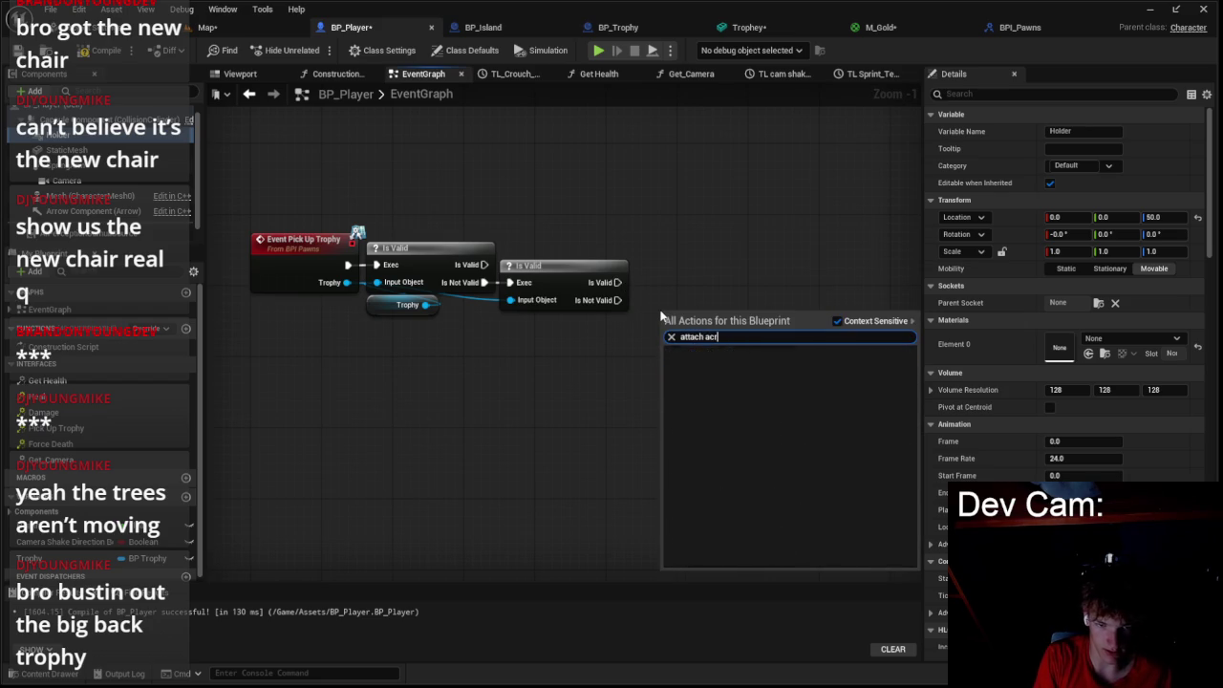
key(BackSpace)
text(t)
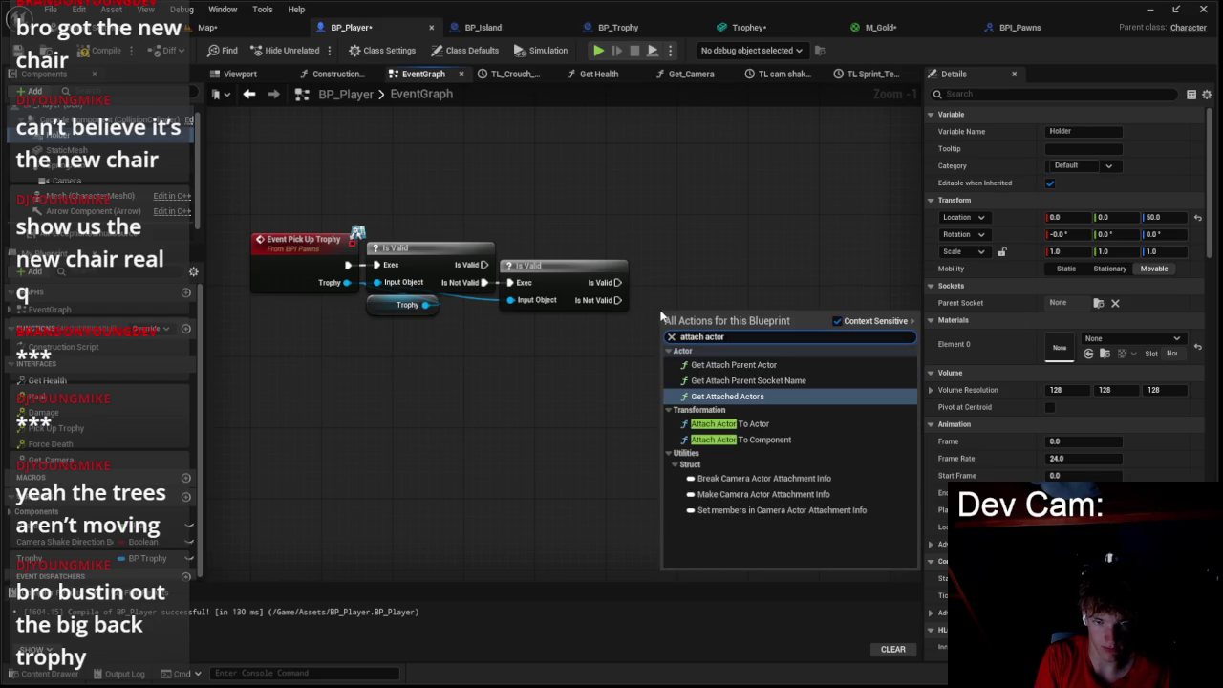
click(741, 439)
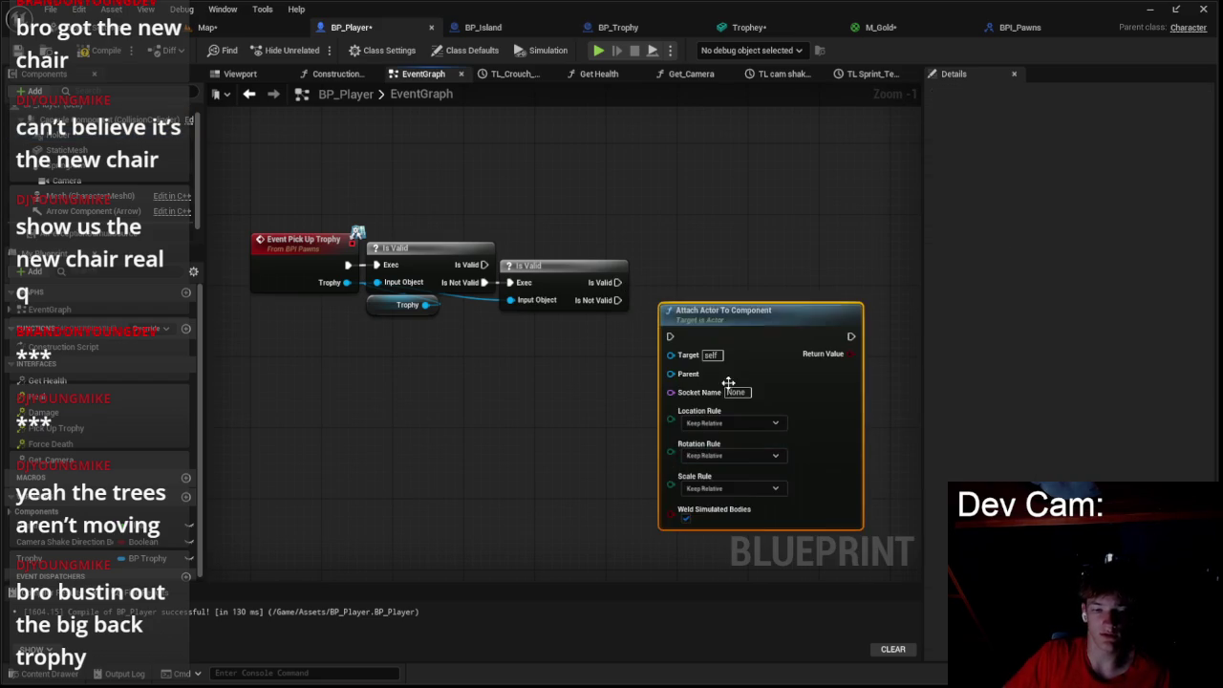
drag(724, 320, 741, 271)
drag(348, 280, 689, 300)
click(86, 150)
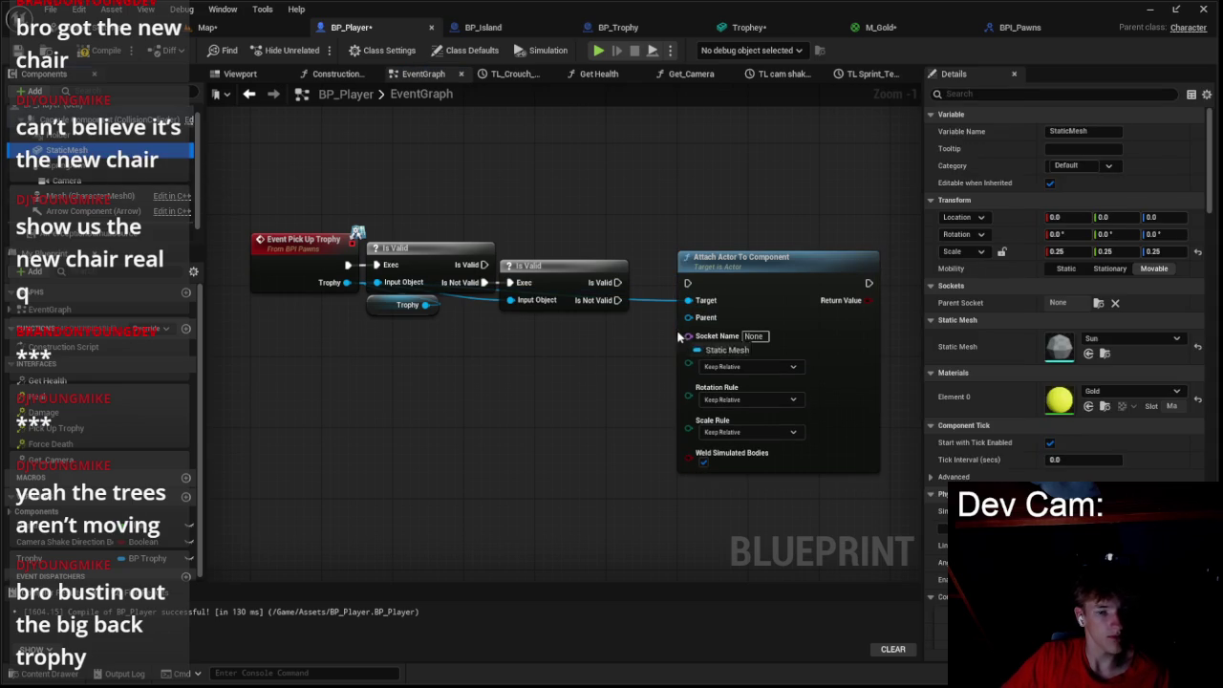
mouse_move(117, 142)
mouse_down()
mouse_move(430, 287)
mouse_move(697, 330)
mouse_move(581, 308)
mouse_move(722, 253)
mouse_up()
- Set the Location, Rotation and Scale Rules all to Keep World
click(748, 367)
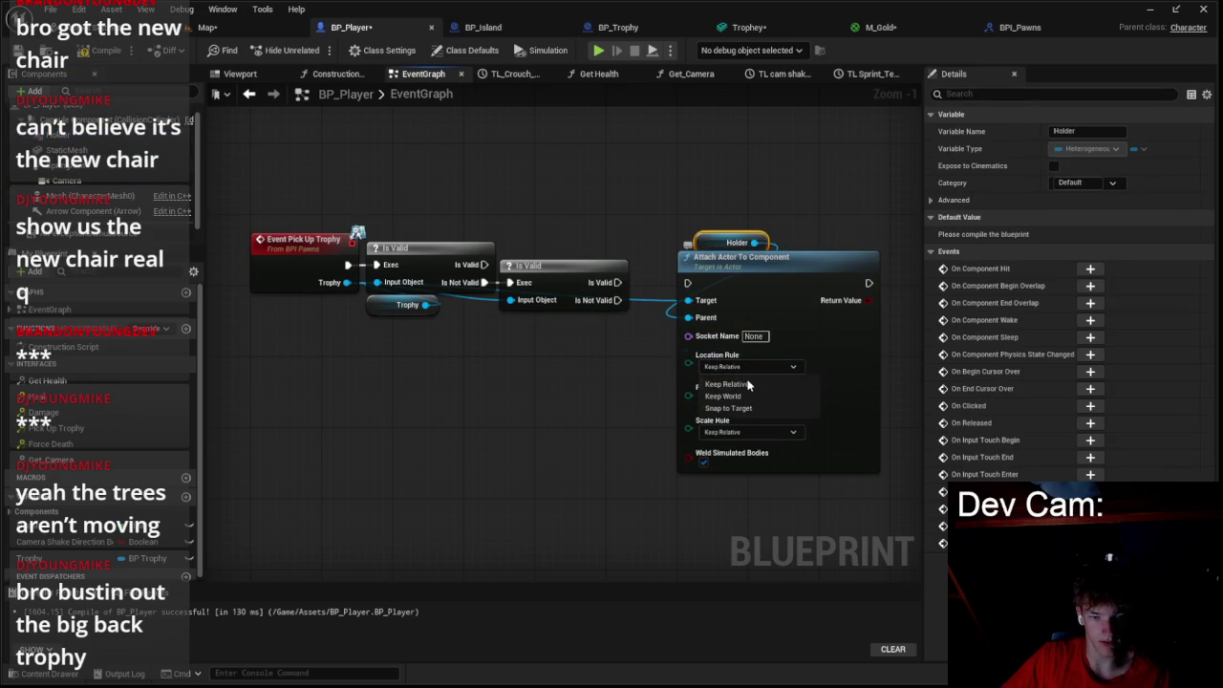
click(724, 395)
click(746, 399)
click(727, 417)
click(736, 399)
click(723, 428)
click(733, 432)
click(728, 462)
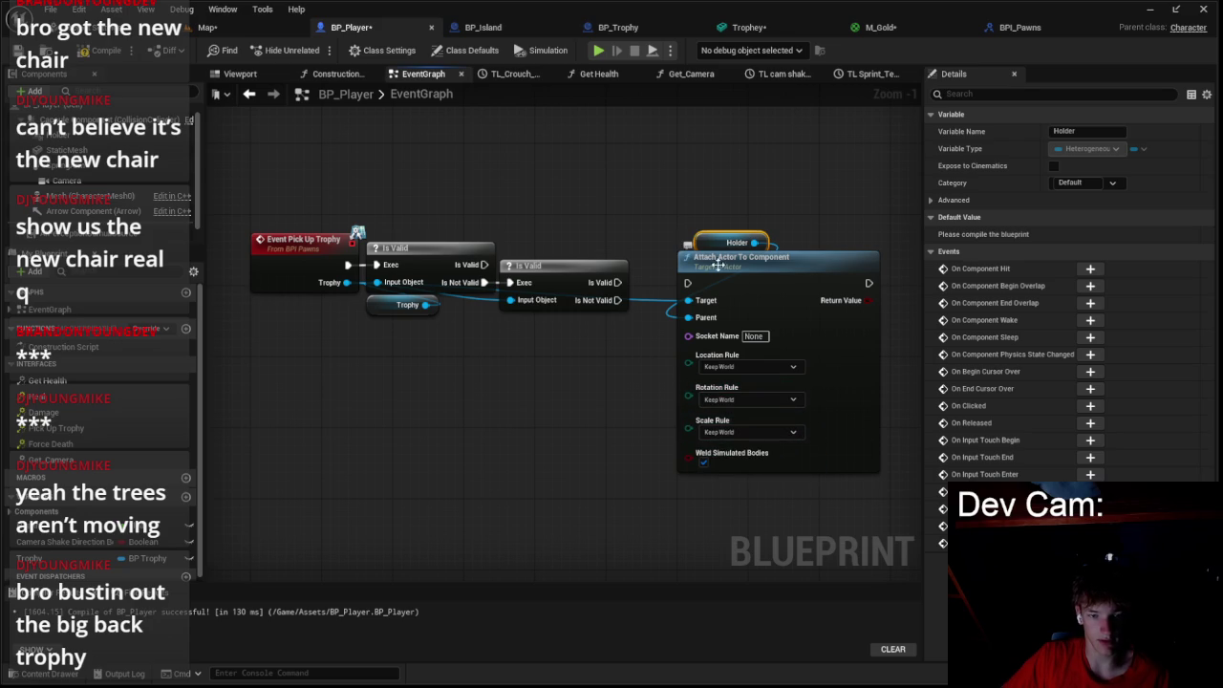
- Run the attach node from Is Valid instead of Is Not Valid
drag(731, 276, 712, 286)
right_click(616, 300)
click(631, 344)
drag(618, 282, 690, 290)
click(734, 205)
mouse_move(837, 278)
mouse_down()
mouse_move(680, 288)
mouse_move(724, 299)
mouse_up()
- Add a Timeline node after the attach node and name it TL Pick Up Trophy
text(add time)
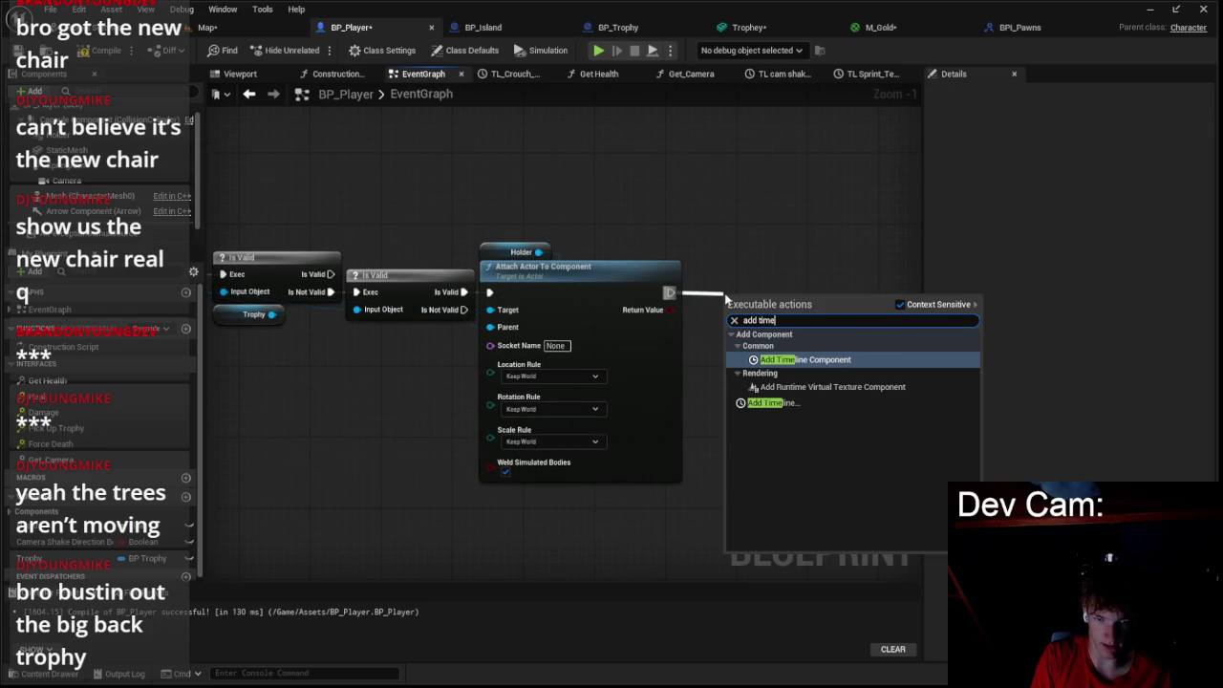
click(772, 403)
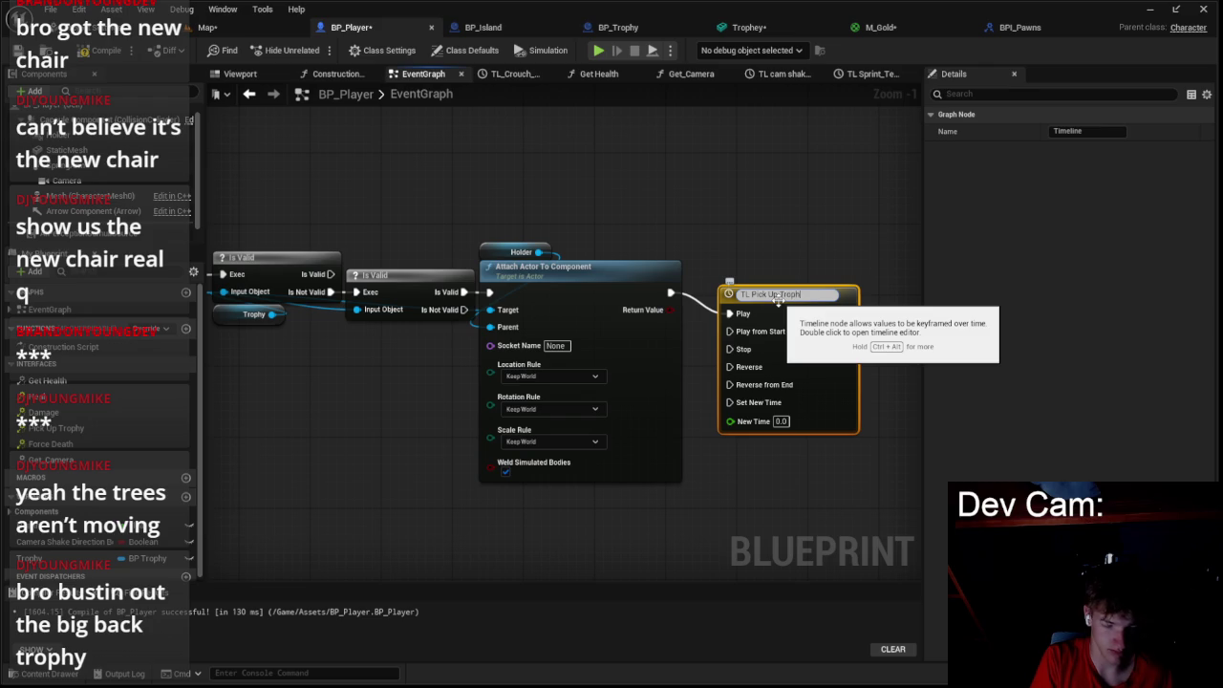
text(hy)
key(Return)
drag(779, 299, 782, 272)
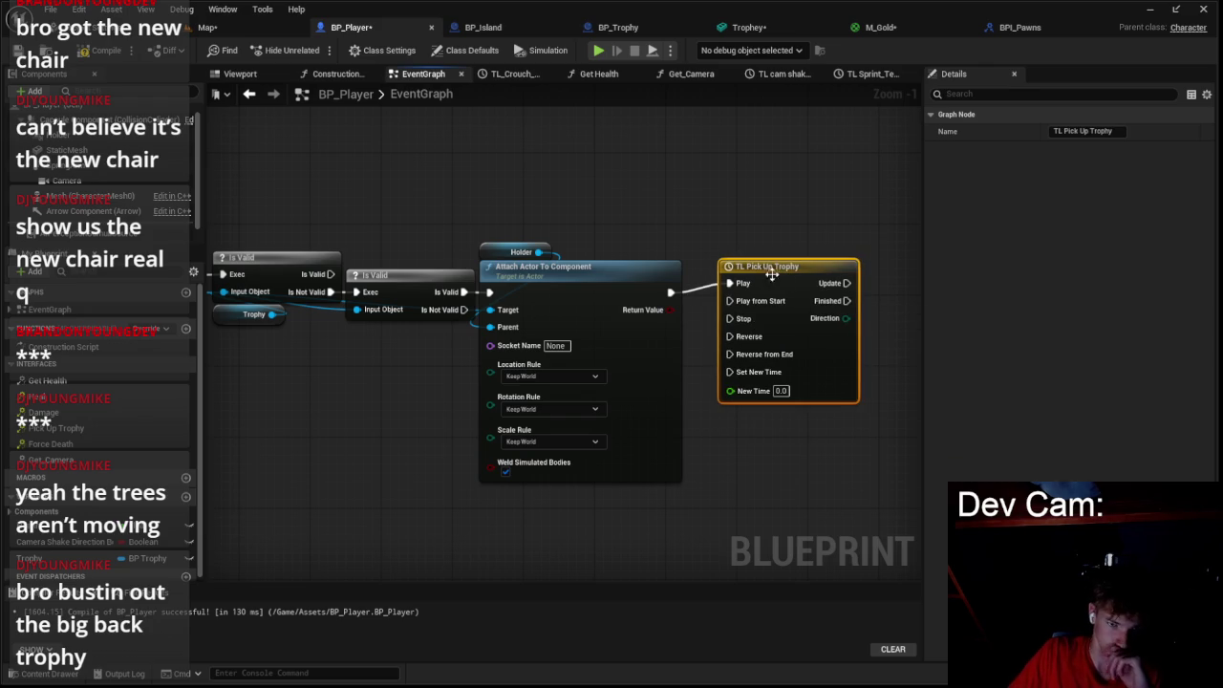
drag(842, 365, 824, 356)
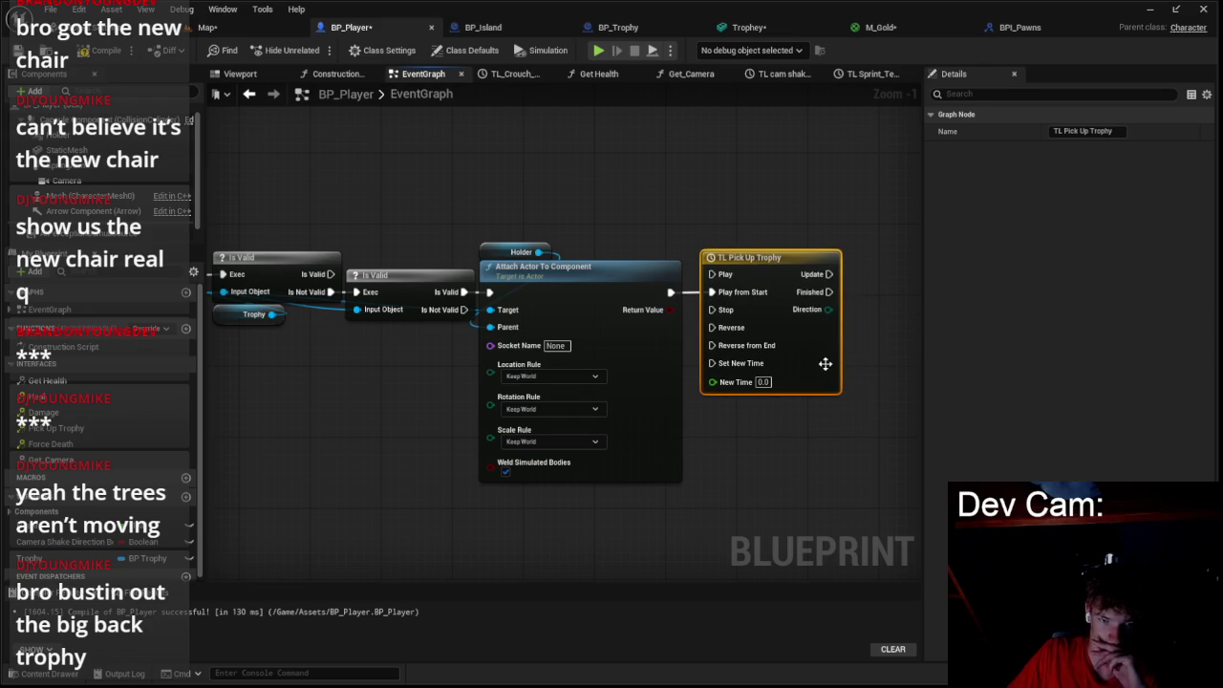
- Open the TL Pick Up Trophy timeline in its editor
right_click(824, 356)
key(Escape)
right_click(816, 366)
key(Escape)
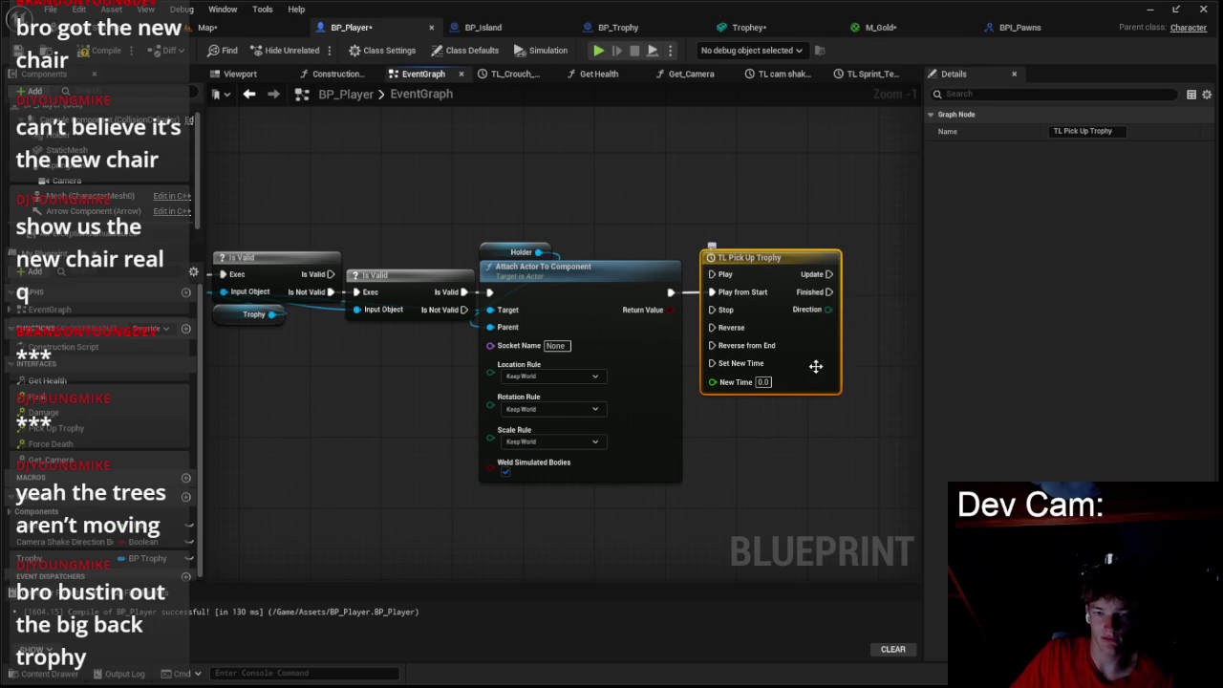
double_click(805, 351)
click(237, 108)
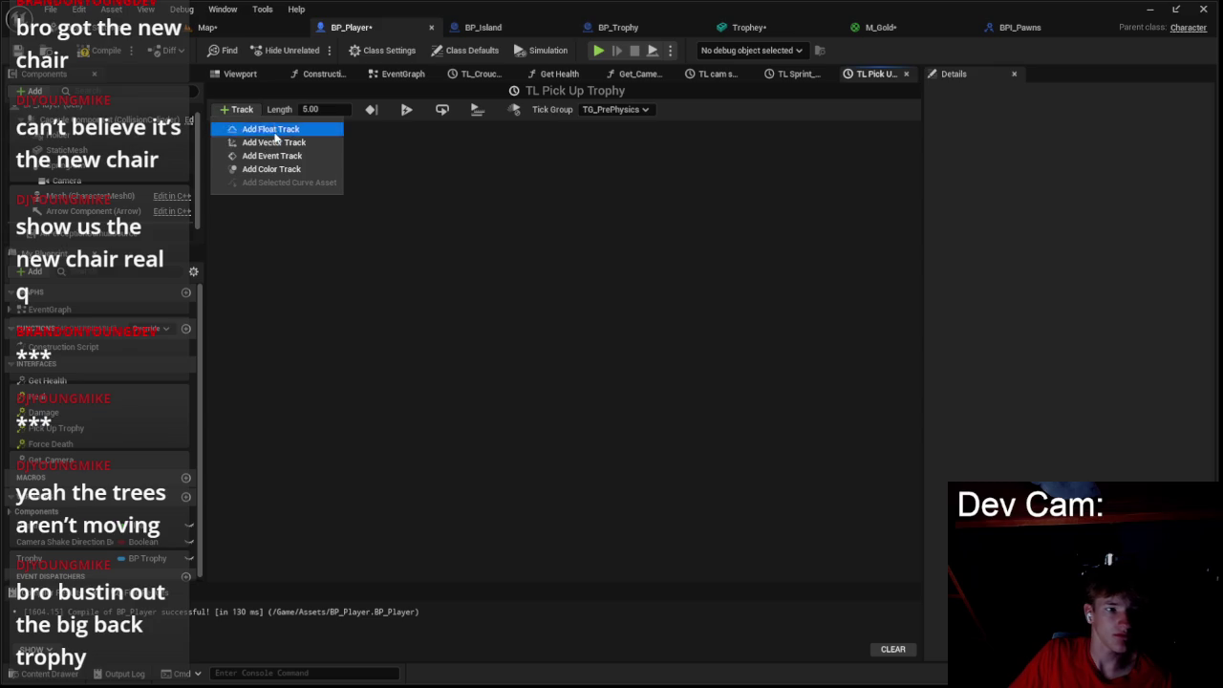
- Add a float track named Lerp with a first key valued 0
click(258, 125)
text(Lerp)
key(Return)
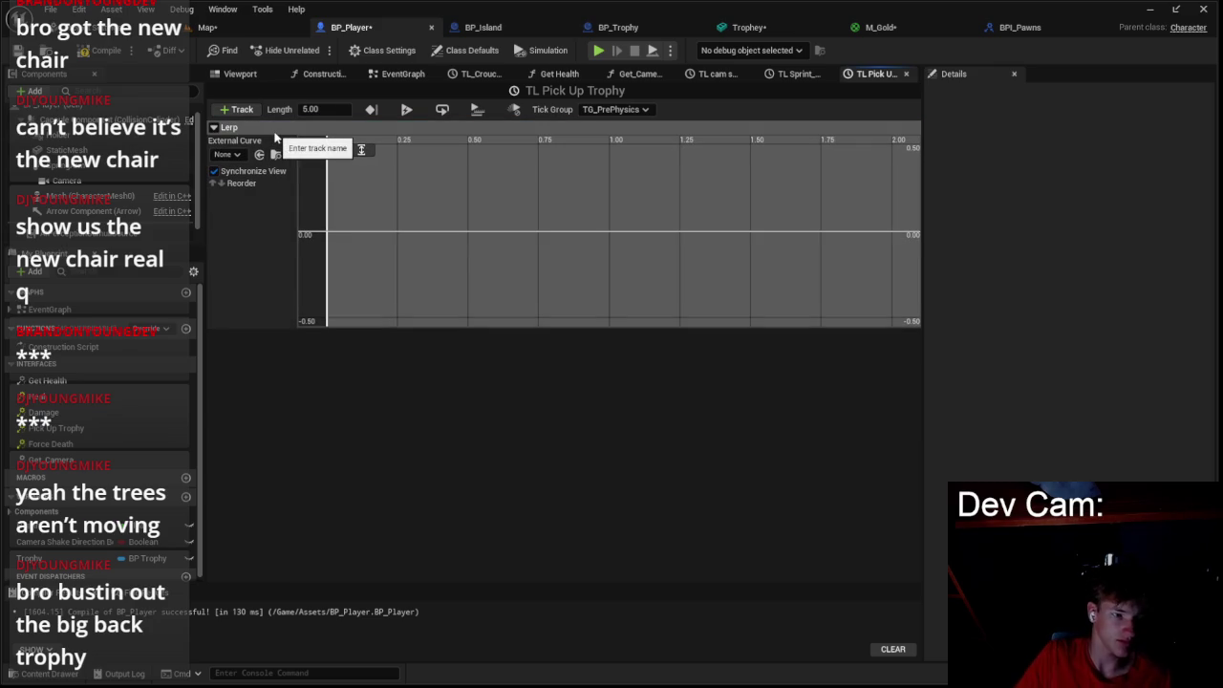
right_click(380, 205)
click(419, 233)
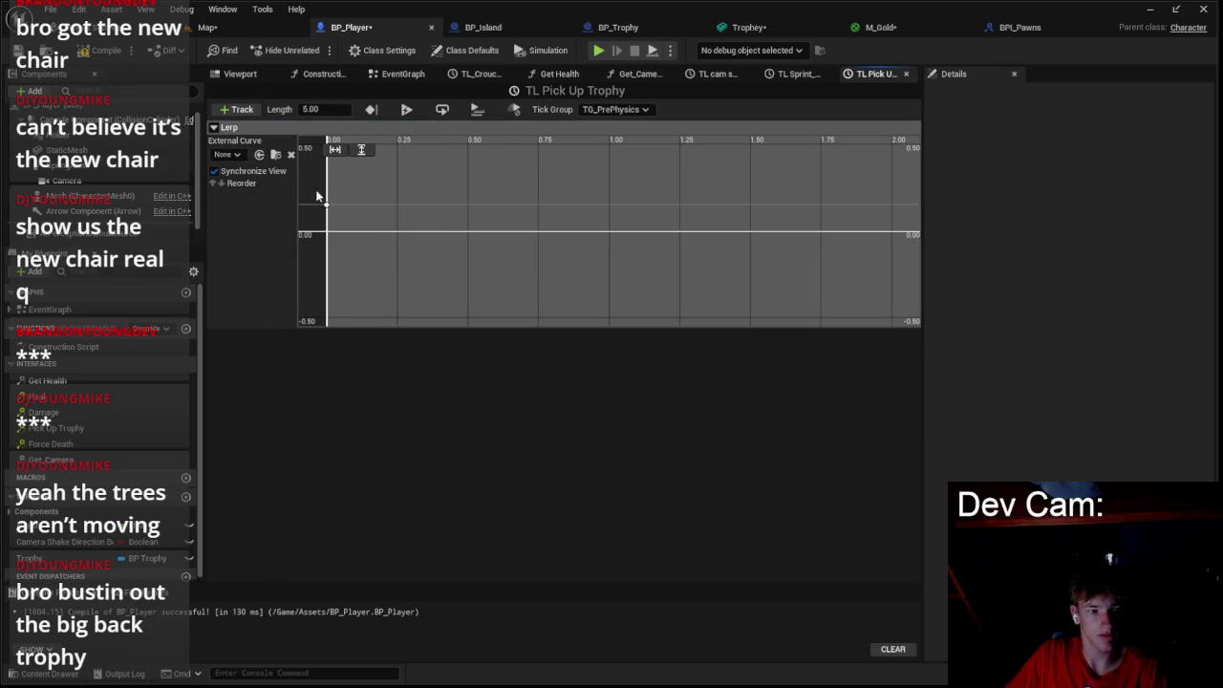
double_click(496, 150)
text(0)
key(Return)
- Add a second key at time 0.5 with value 1
right_click(482, 188)
click(521, 210)
text(1.0)
key(Return)
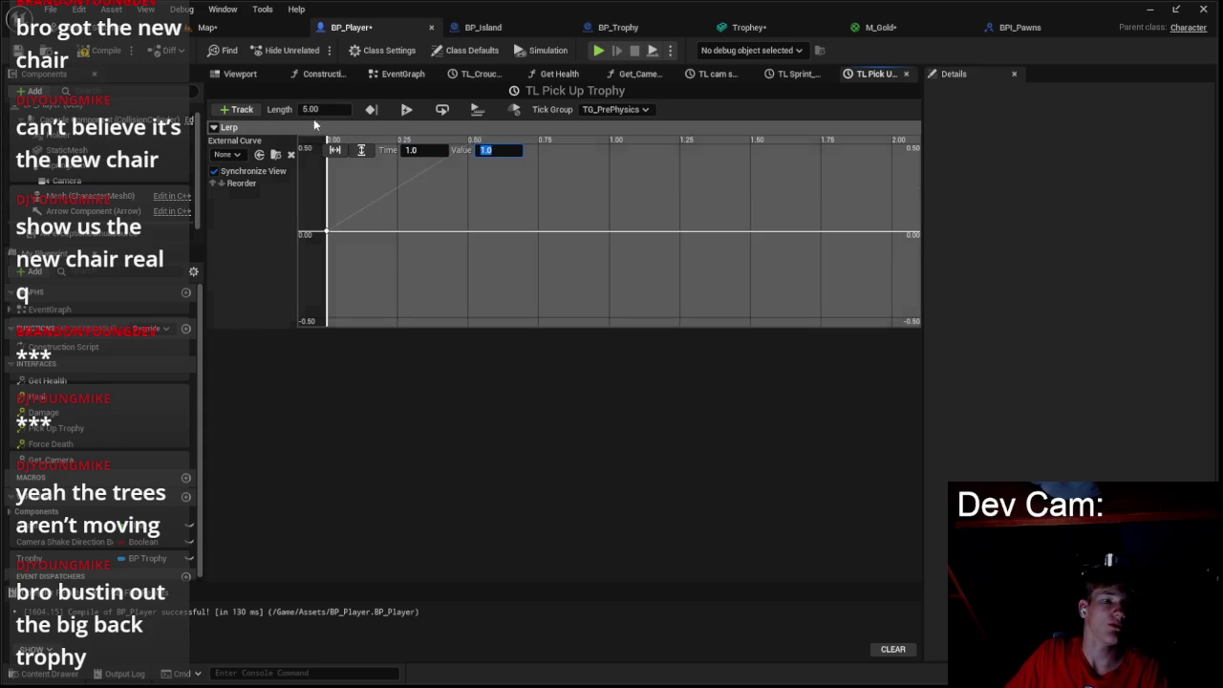
scroll(418, 227, down, 3)
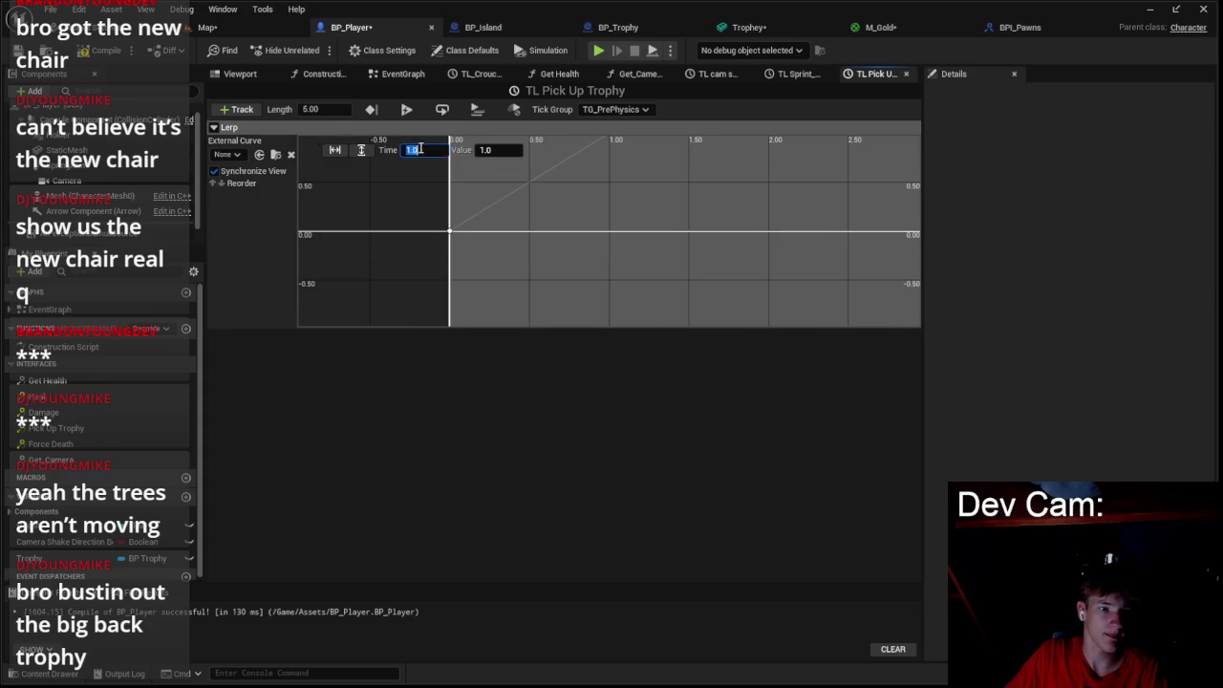
text(0.5)
key(Return)
- Set timeline length to 0.50, ease both keys with User interpolation, and return to EventGraph
double_click(323, 109)
text(0.5)
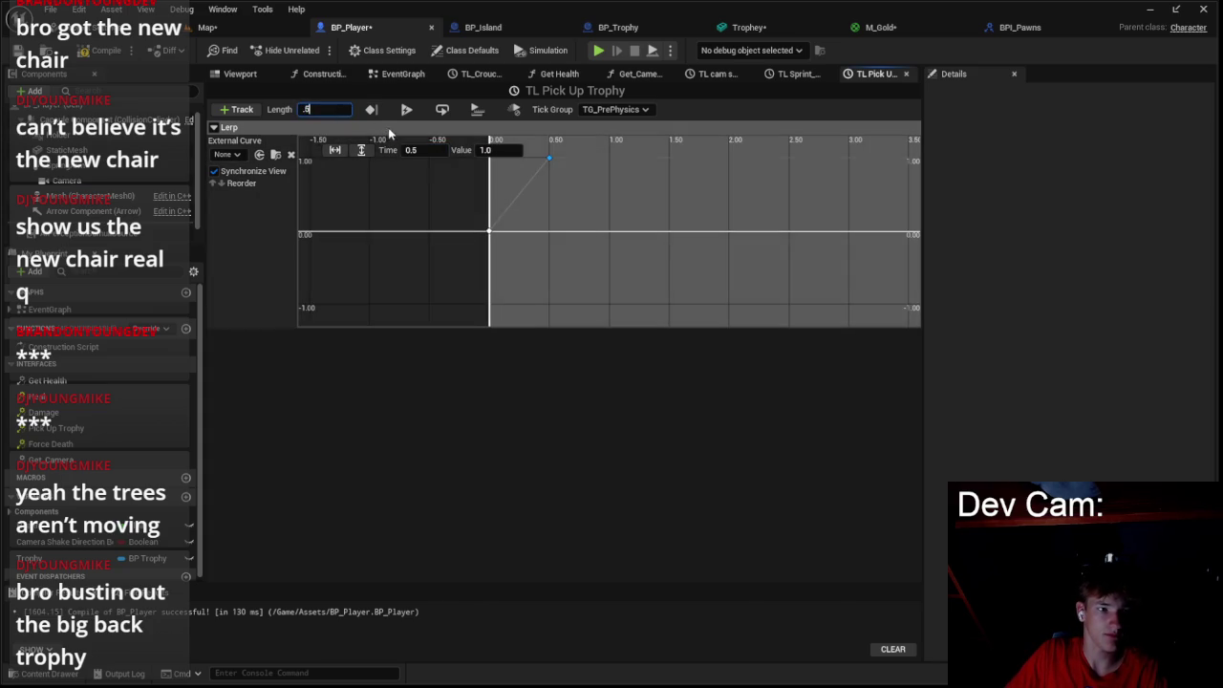
key(Return)
click(336, 150)
click(362, 151)
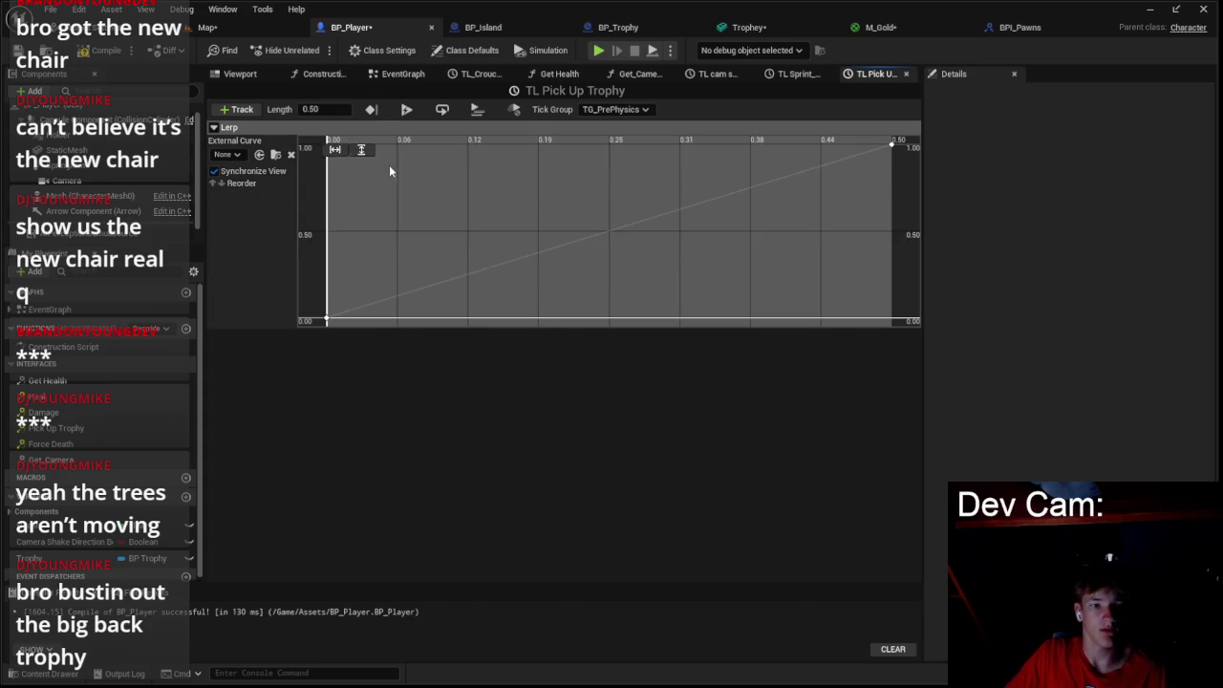
key(ctrl+a)
right_click(892, 145)
click(925, 185)
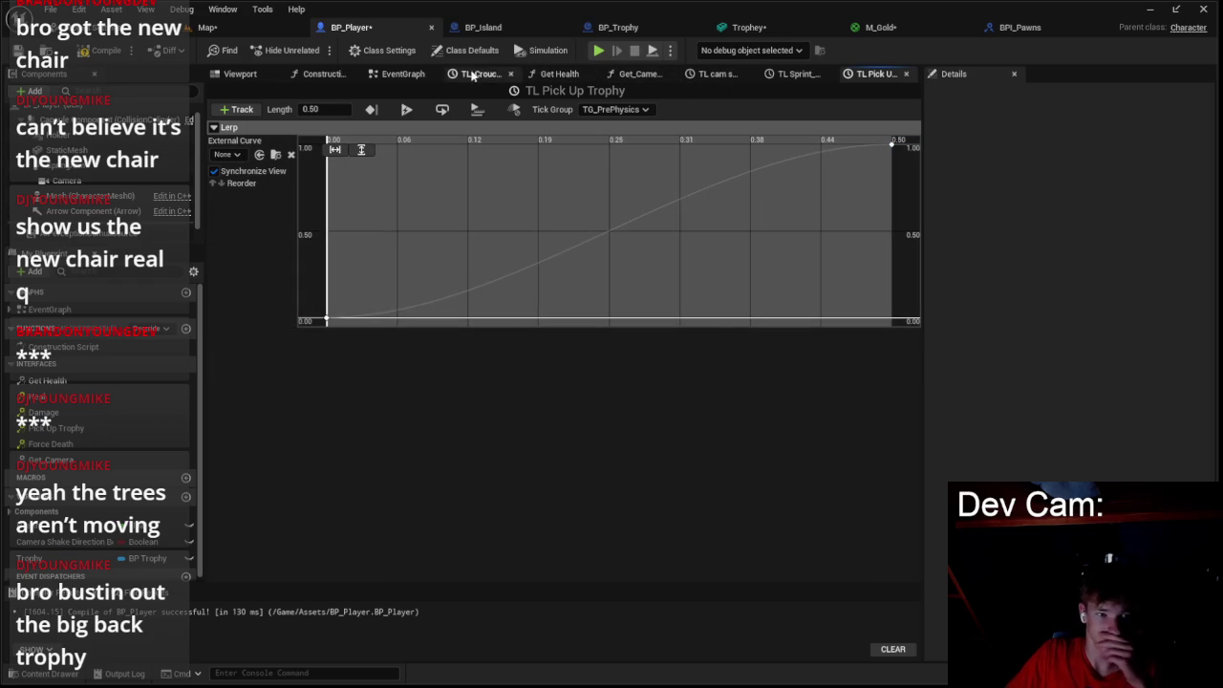
click(393, 76)
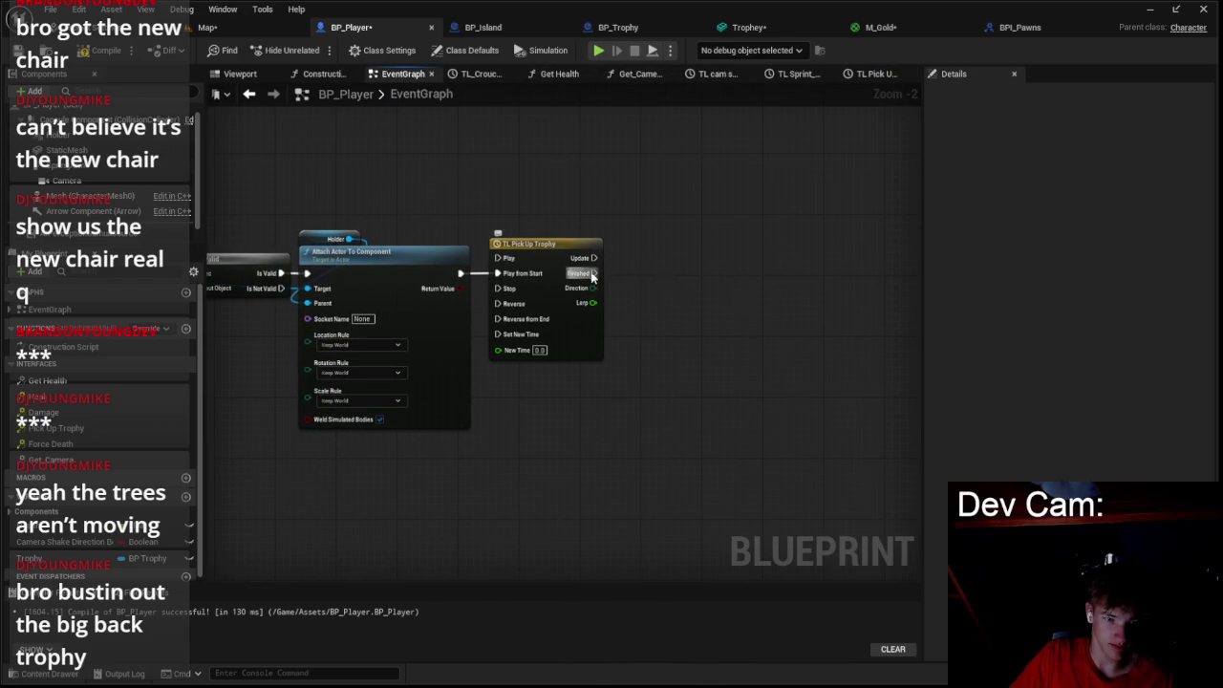
- Add a Set Relative Location node after the timeline's Finished output
drag(593, 274, 672, 277)
text(set re)
text(lat)
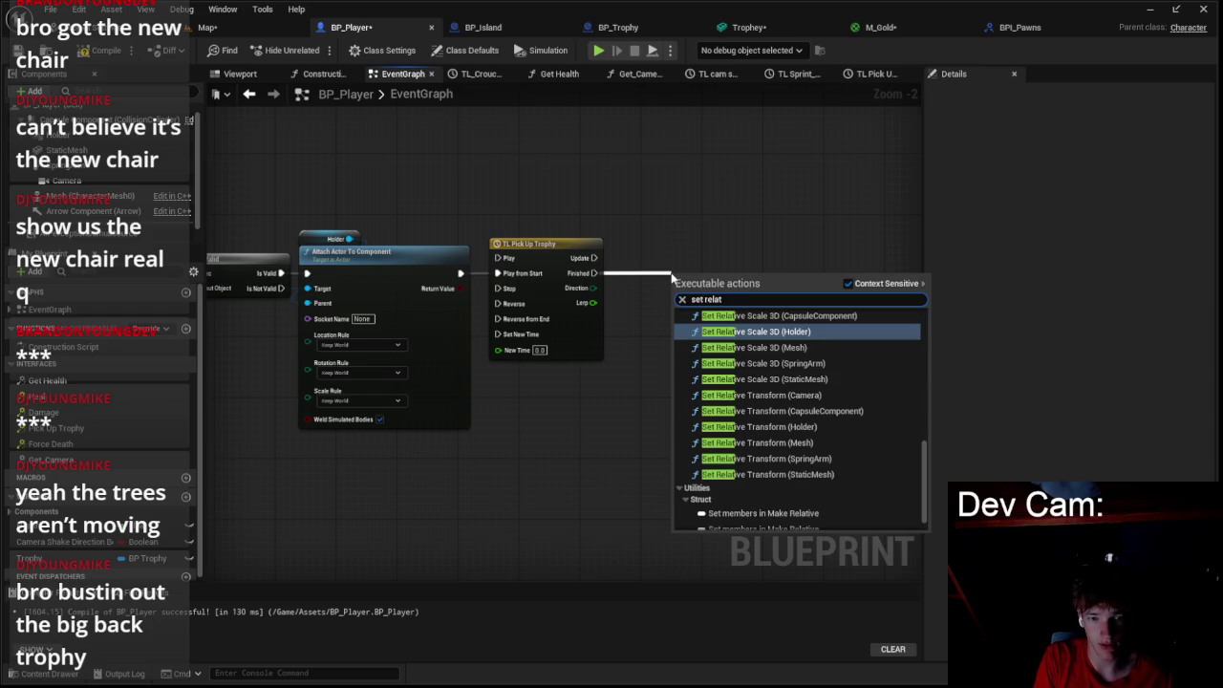
text(io)
key(BackSpace)
text(ve)
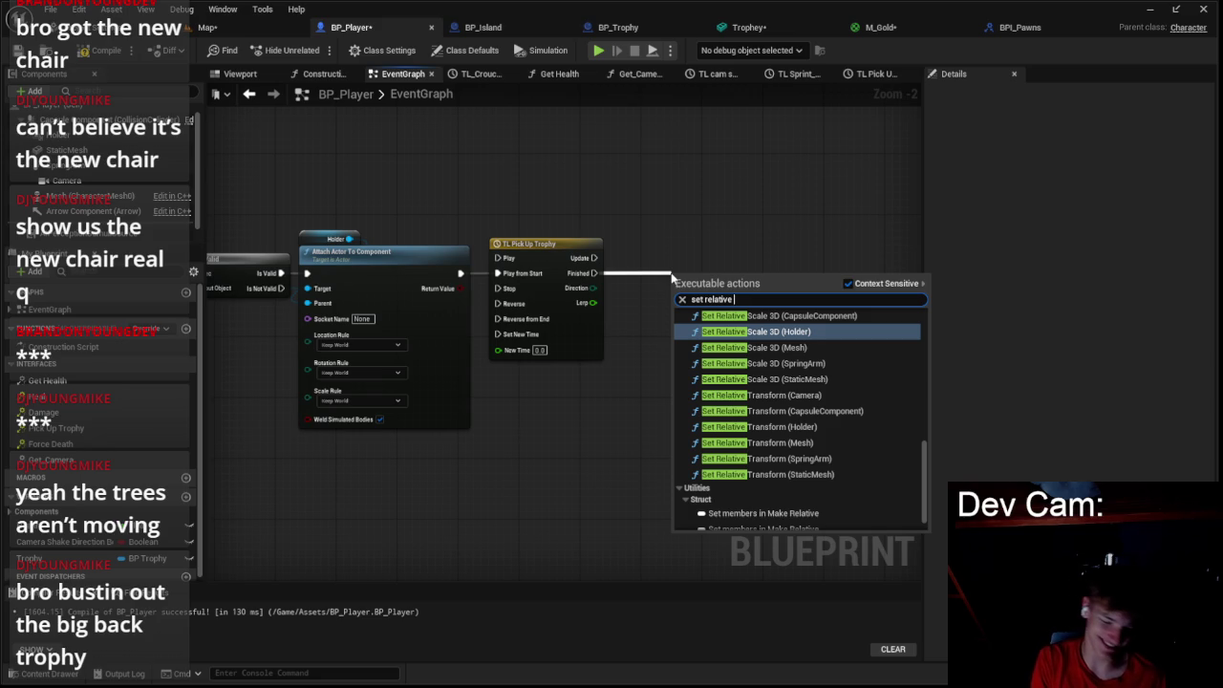
text(loc)
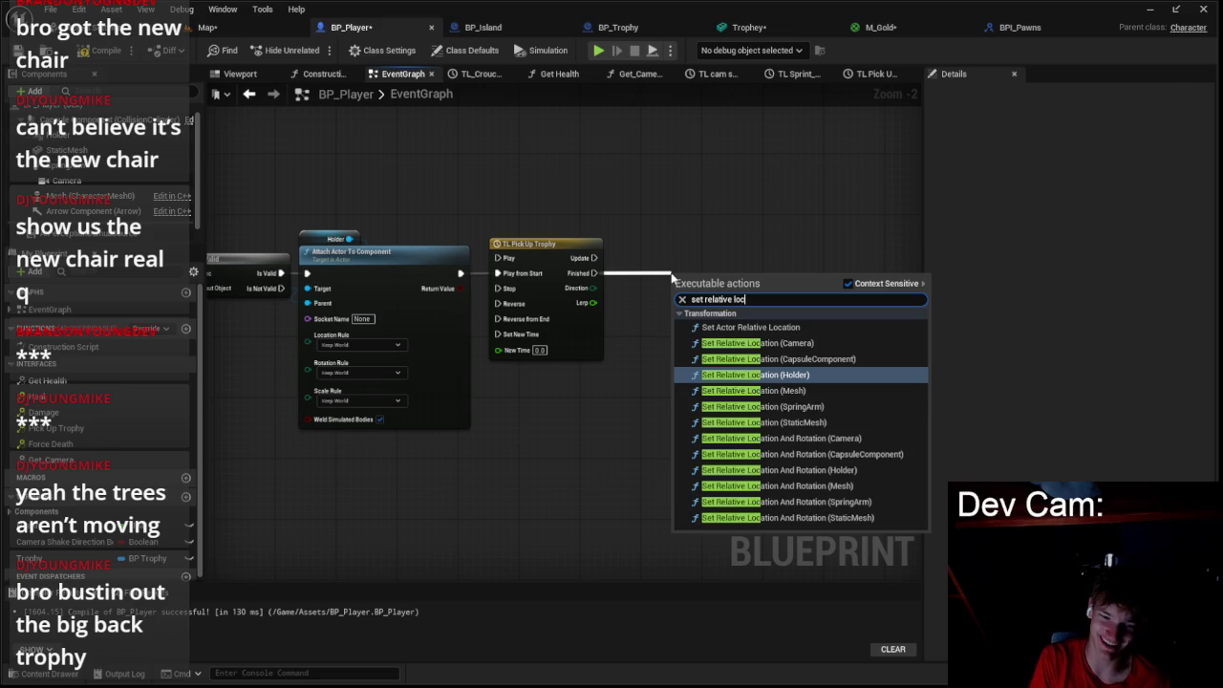
key(Return)
- Target Set Relative Location at the trophy's RootComponent
drag(707, 292, 737, 260)
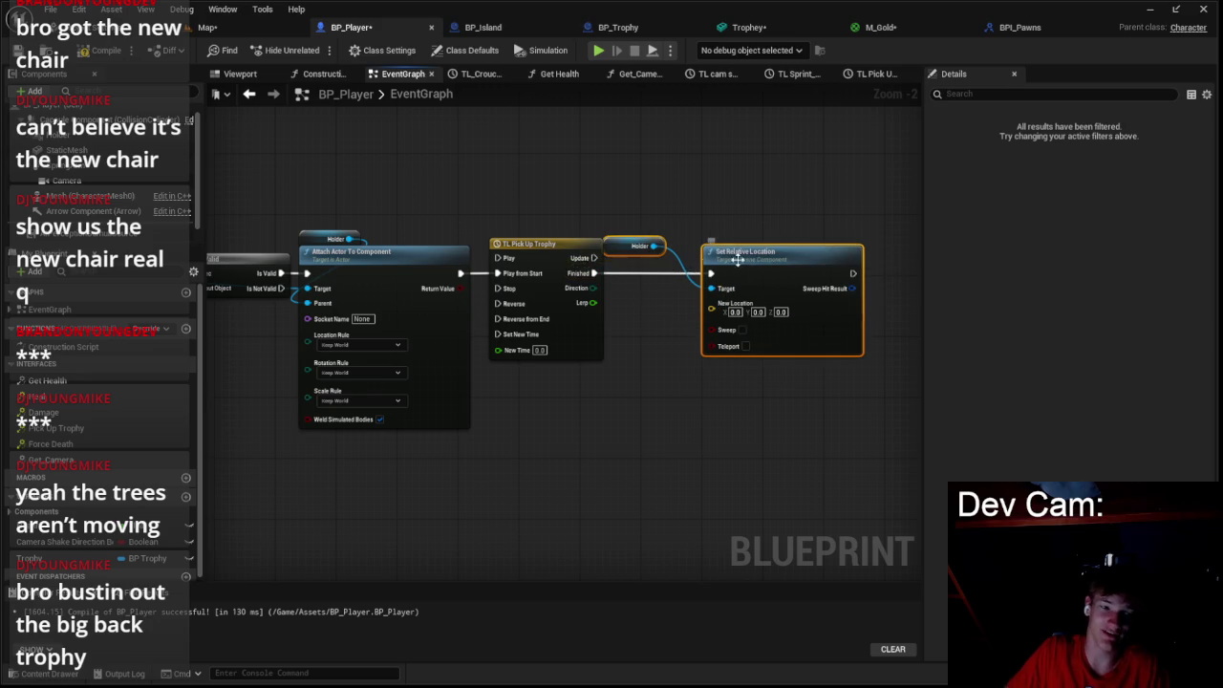
click(616, 245)
drag(313, 284, 551, 262)
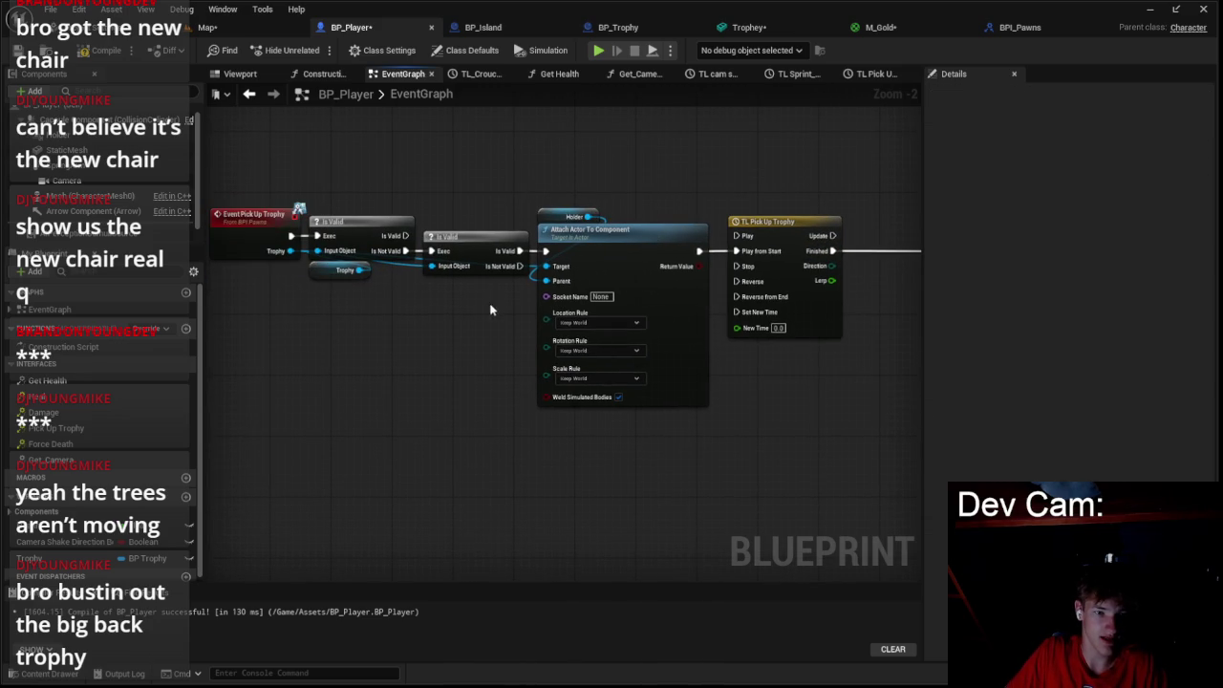
mouse_move(359, 269)
mouse_down()
mouse_move(898, 277)
mouse_move(506, 270)
mouse_move(529, 236)
mouse_up()
mouse_move(399, 190)
mouse_down()
mouse_move(449, 134)
mouse_move(625, 186)
mouse_move(792, 200)
mouse_move(875, 226)
mouse_move(666, 234)
mouse_up()
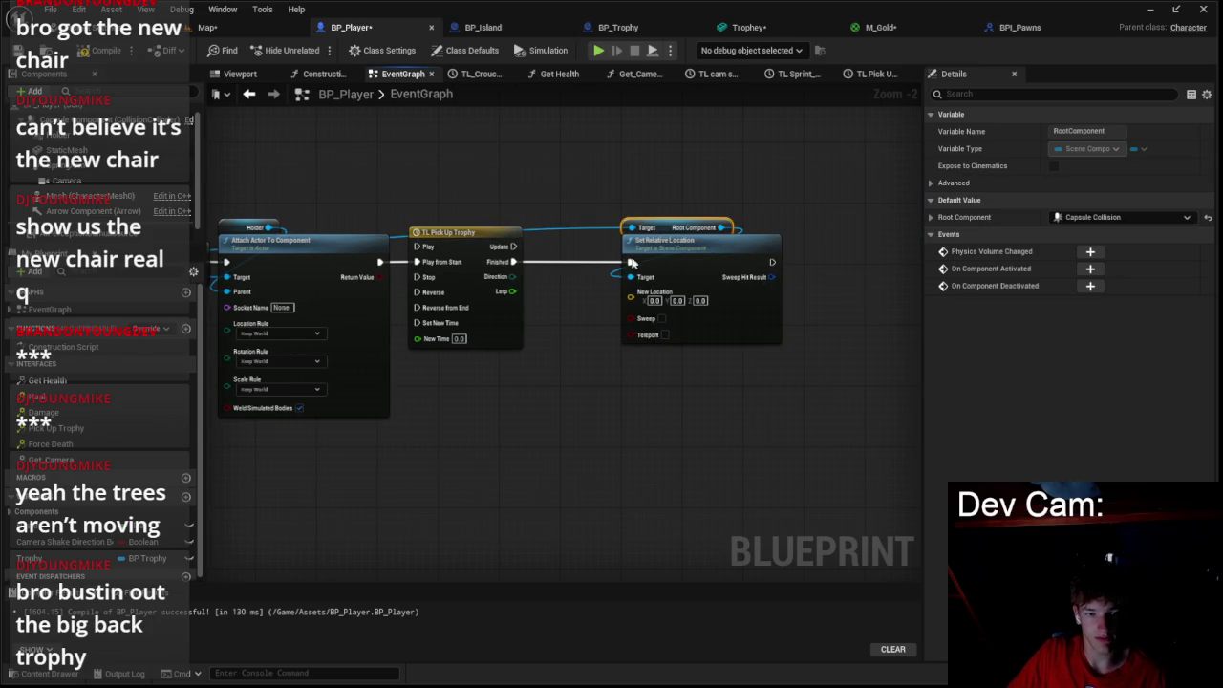
click(751, 300)
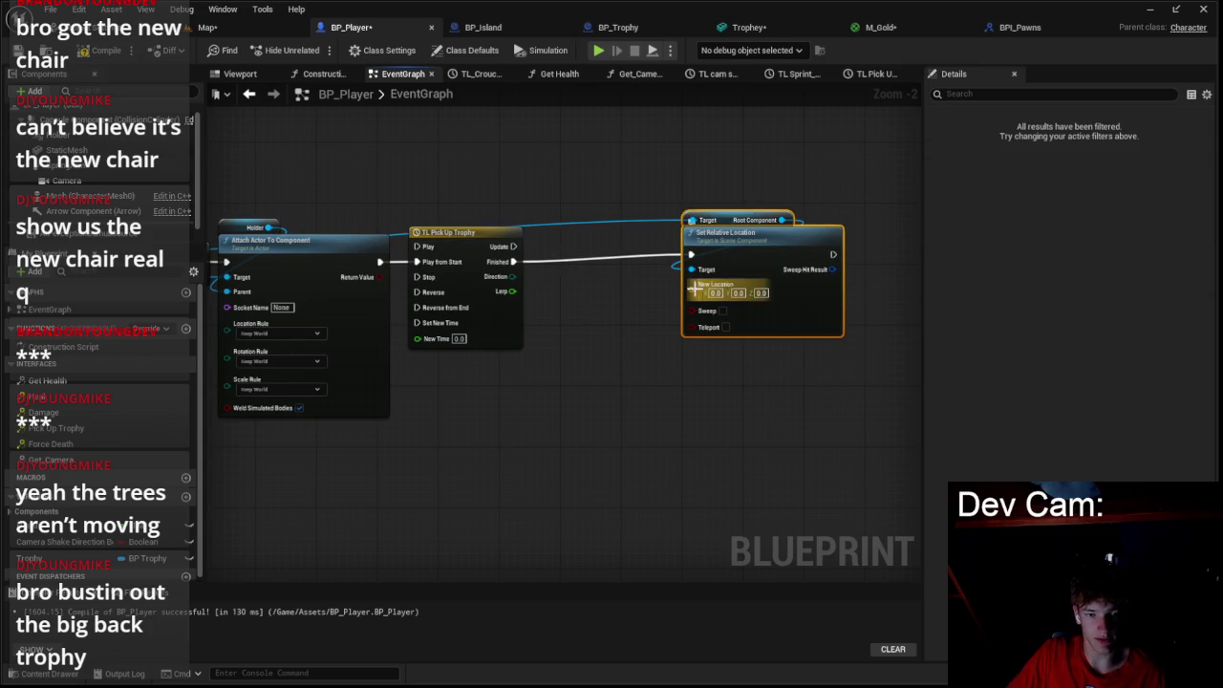
- Feed New Location from a Lerp (Vector) whose Alpha is the timeline's Lerp track
drag(630, 298, 652, 434)
text(fer)
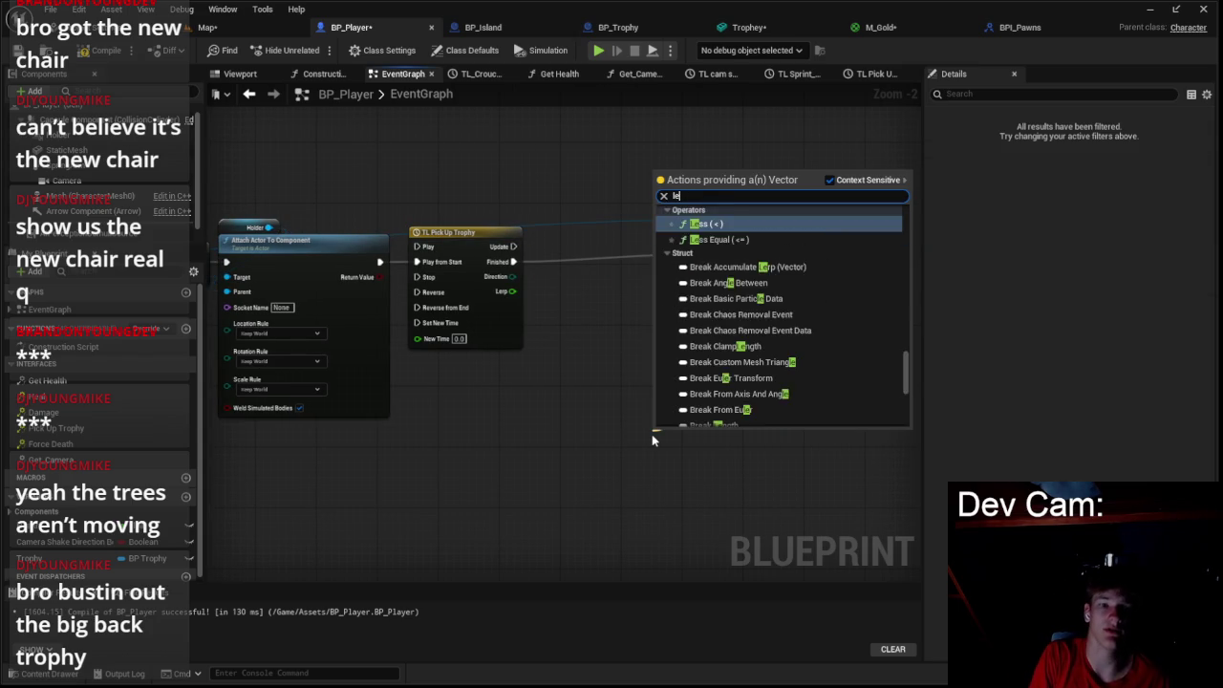
key(Up)
key(Return)
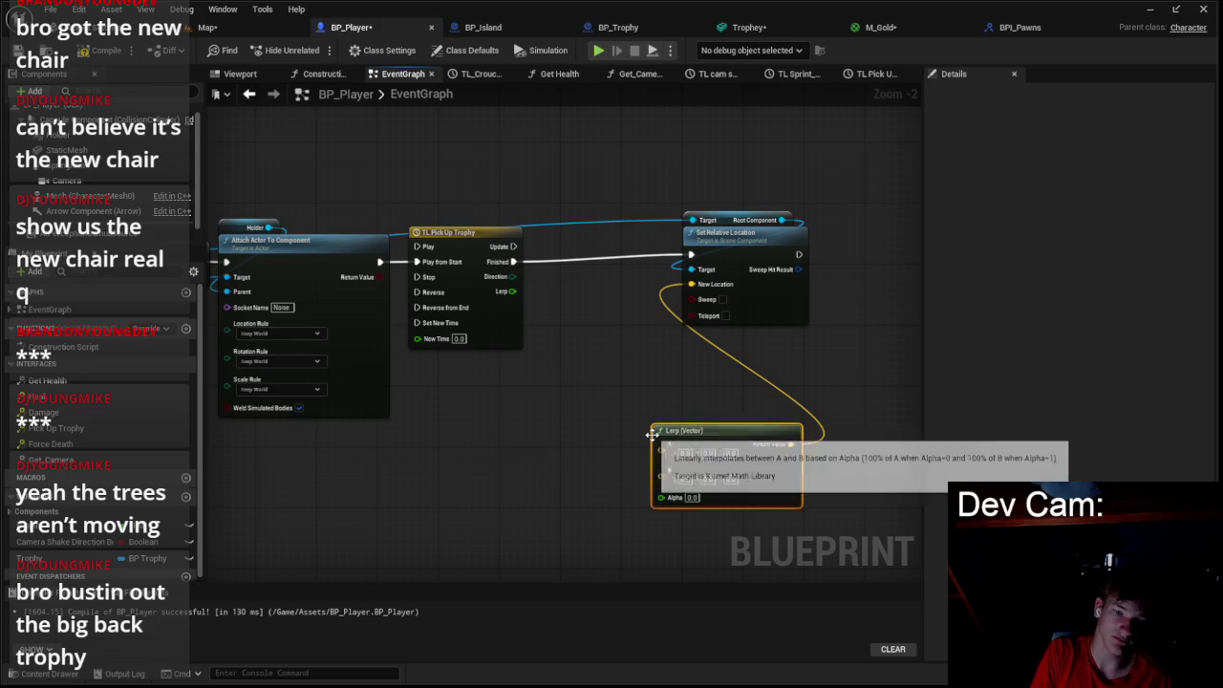
mouse_move(687, 429)
mouse_down()
mouse_move(764, 355)
mouse_move(718, 332)
mouse_up()
drag(692, 399, 506, 293)
- Pull a connection off the Trophy reference and search 'get relative lo'
mouse_move(449, 232)
mouse_down()
mouse_move(527, 300)
mouse_move(617, 234)
mouse_up()
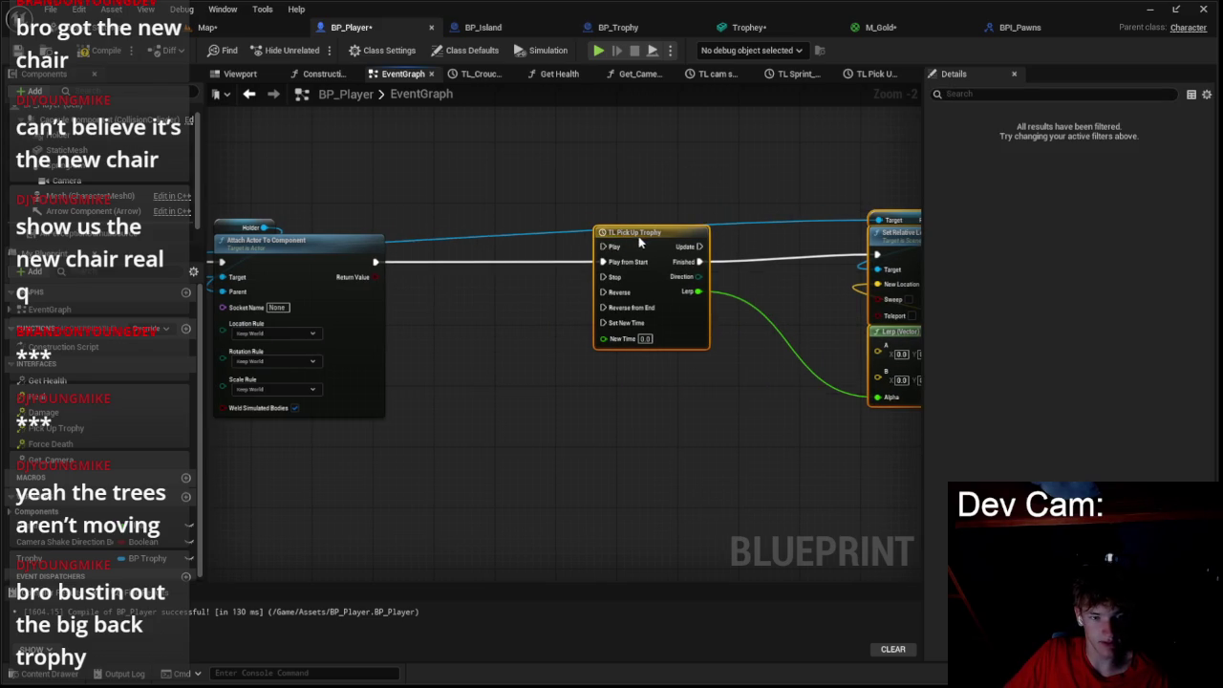
drag(501, 262, 663, 262)
drag(244, 287, 445, 287)
drag(344, 271, 653, 202)
text(get rela)
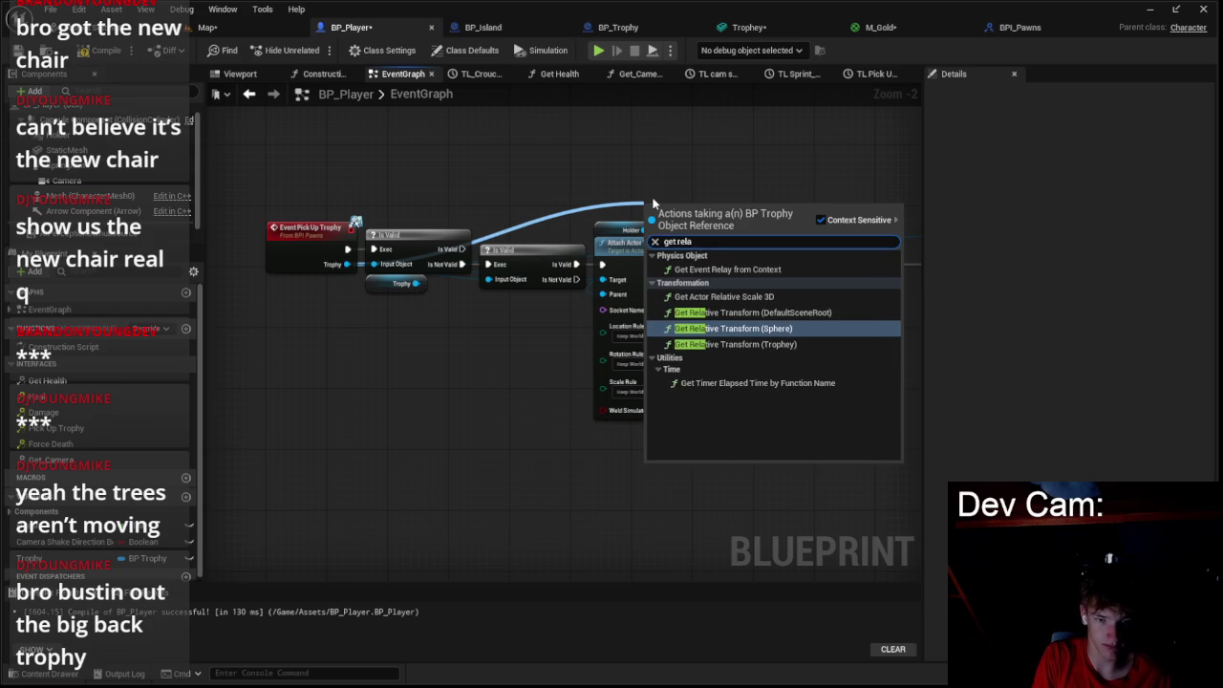
text(tive l)
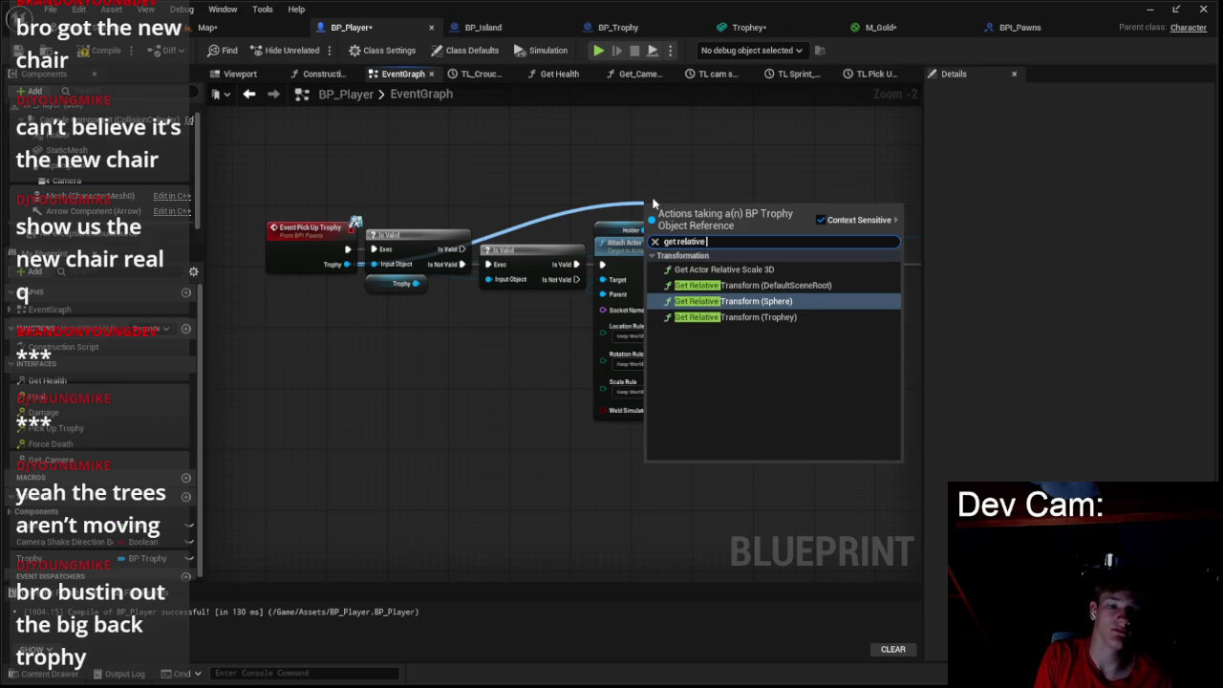
text(o)
- Add a Get Relative Location node whose Target is the trophy's Root Component
key(BackSpace)
key(BackSpace)
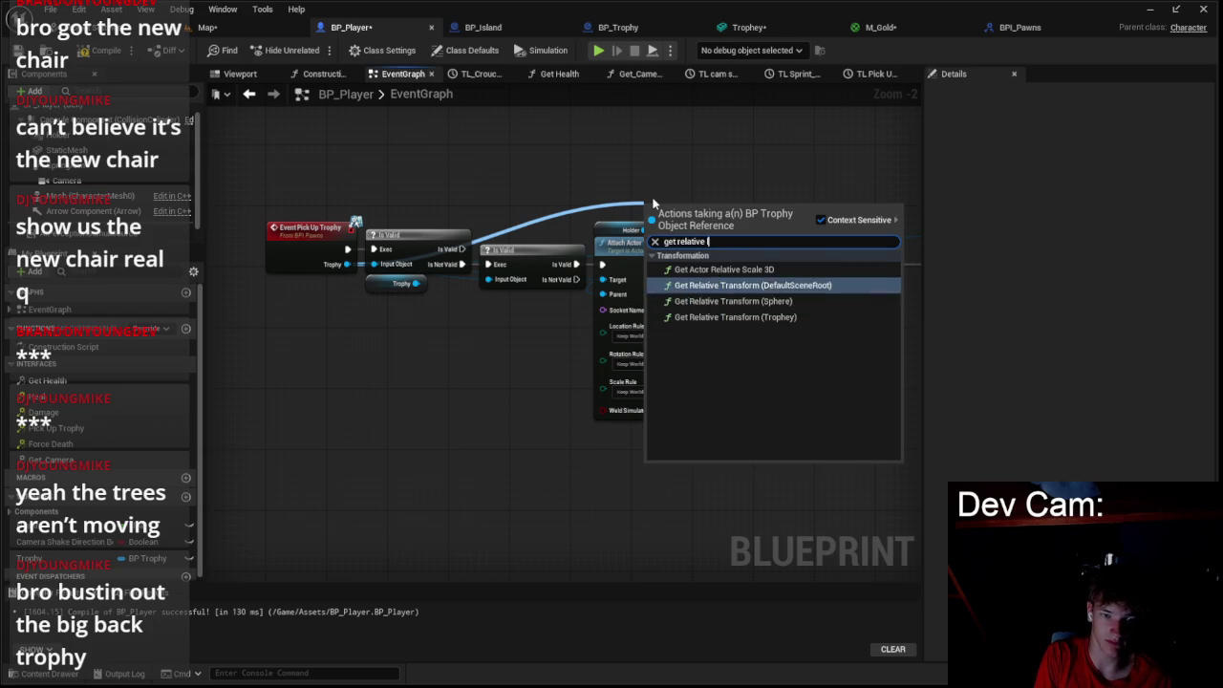
text(location)
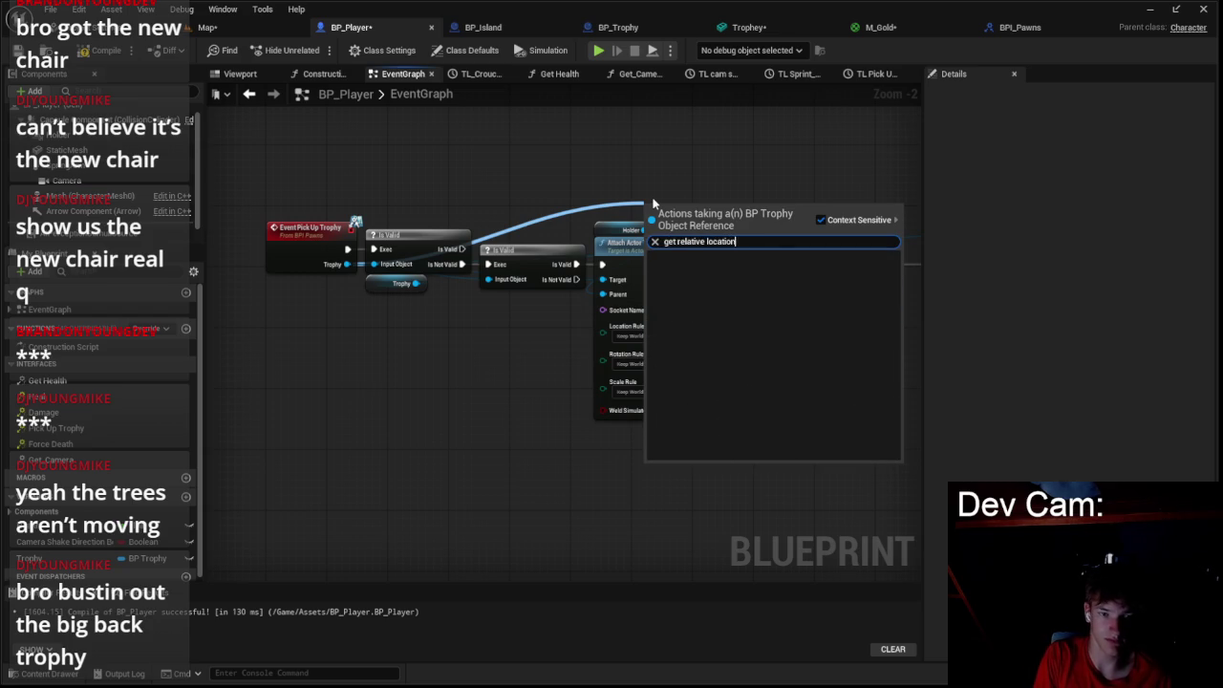
click(828, 223)
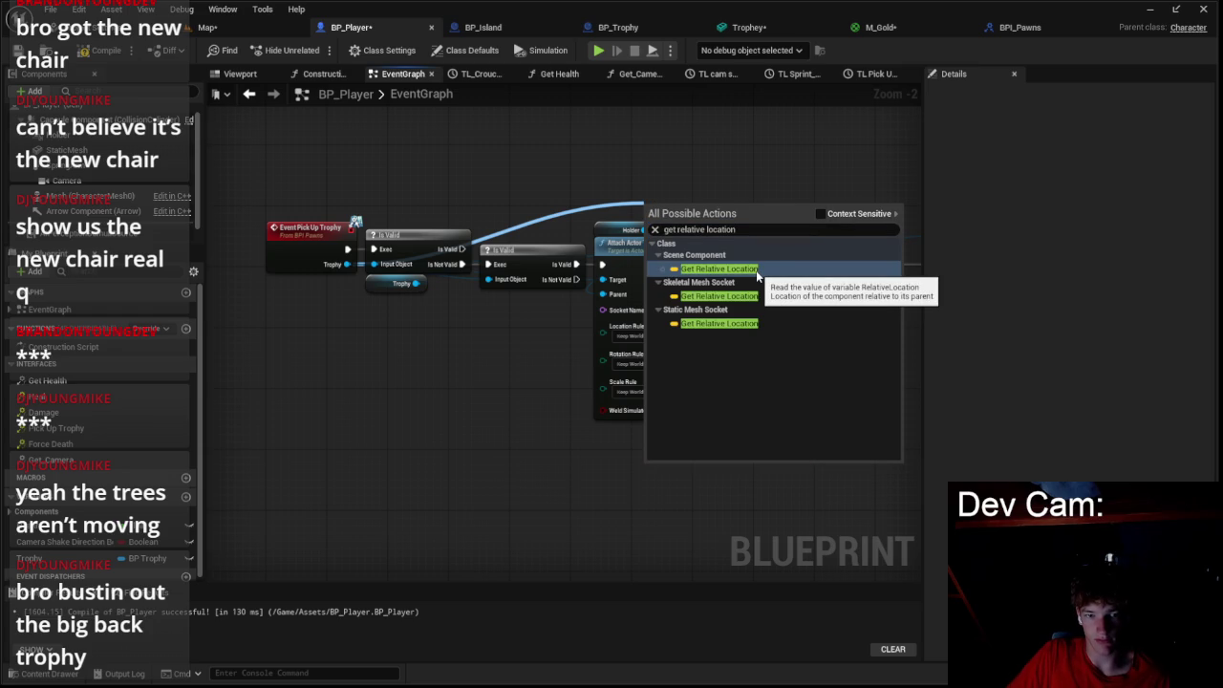
click(756, 270)
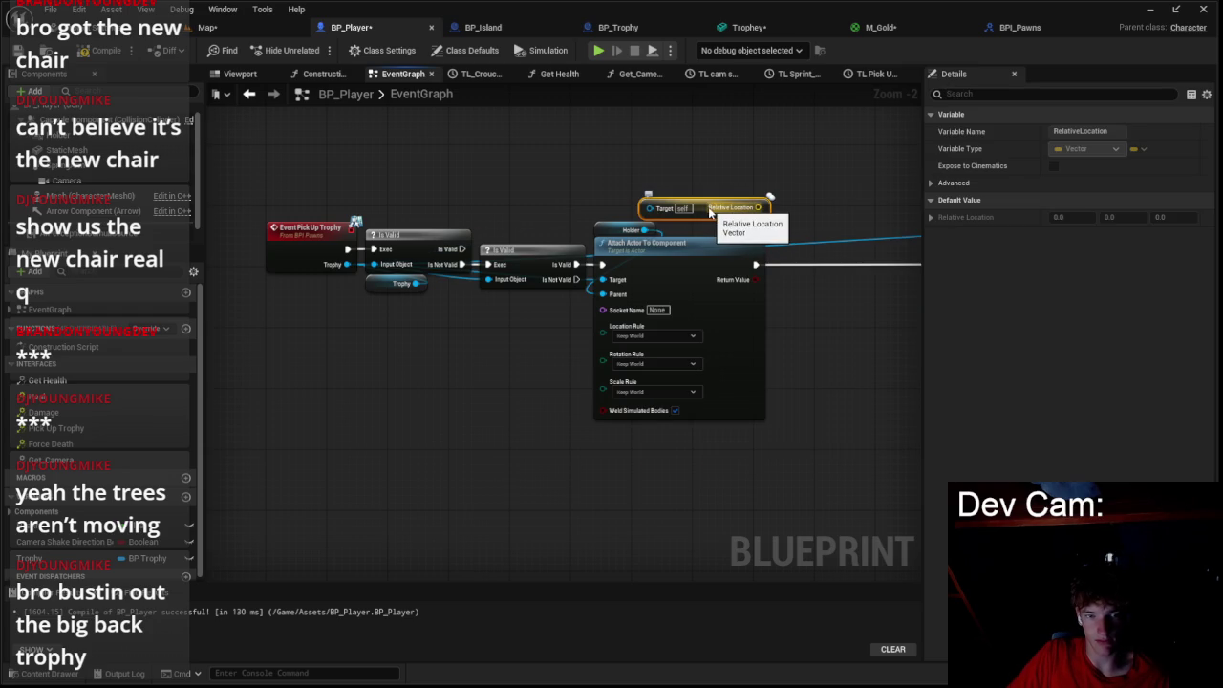
mouse_move(649, 209)
mouse_down()
mouse_move(344, 267)
mouse_move(521, 184)
mouse_move(581, 183)
mouse_up()
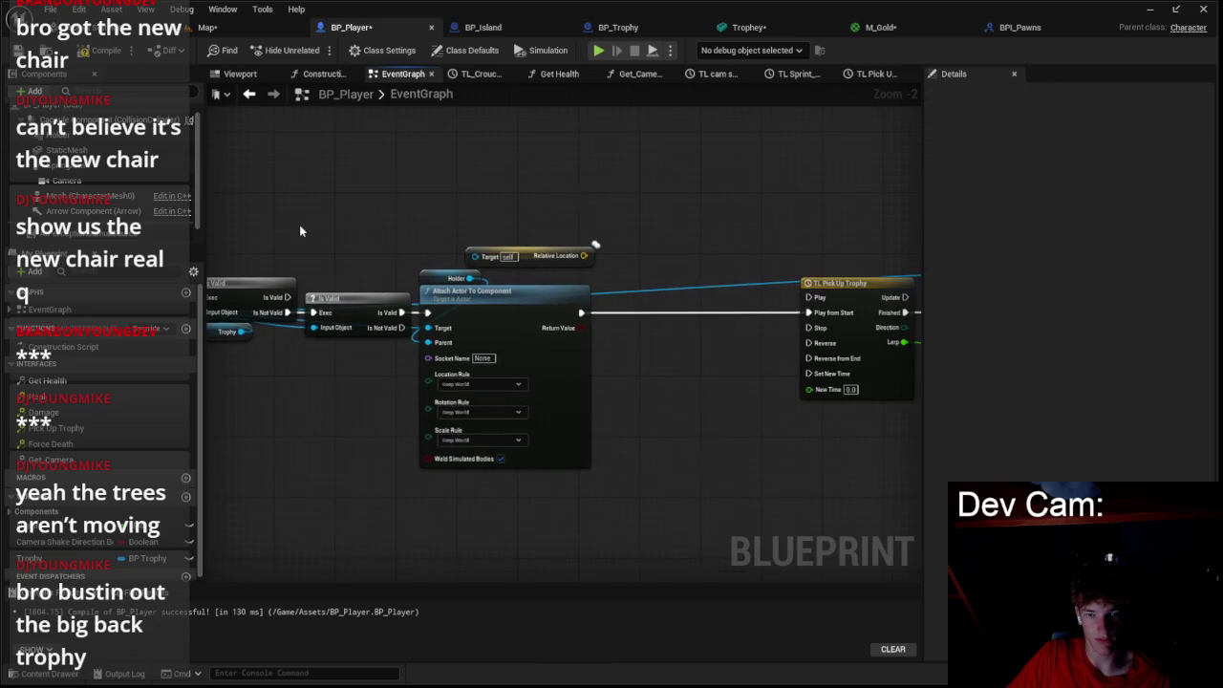
mouse_move(838, 258)
mouse_down()
mouse_move(682, 245)
mouse_move(560, 259)
mouse_move(545, 227)
mouse_move(591, 241)
mouse_move(573, 239)
mouse_up()
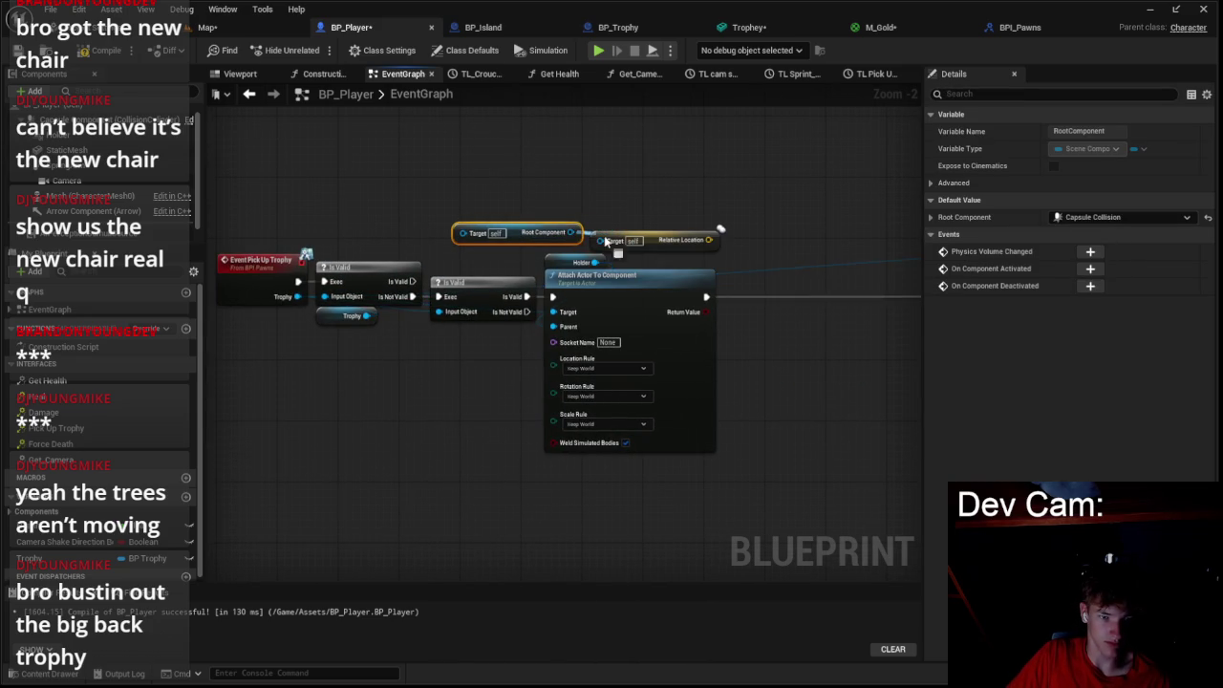
drag(462, 233, 370, 315)
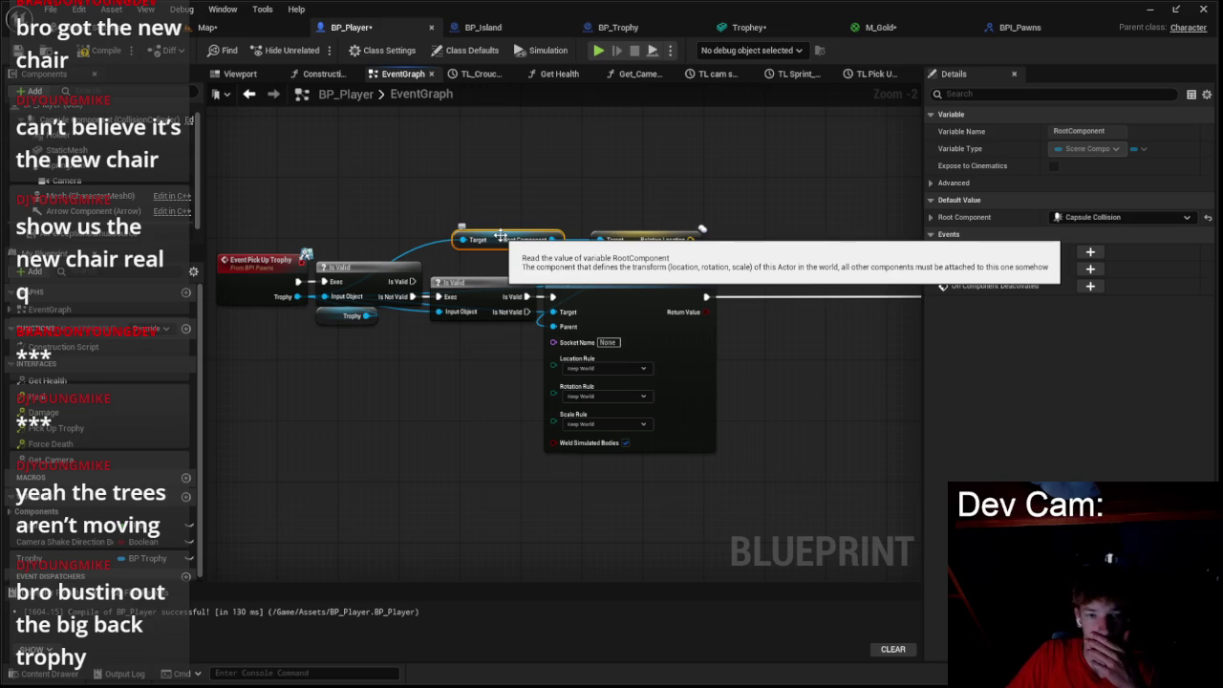
- Bring up the pin options for the Relative Location output
mouse_move(777, 247)
mouse_down()
mouse_move(469, 258)
mouse_move(599, 327)
mouse_move(549, 358)
mouse_up()
key(Escape)
right_click(440, 256)
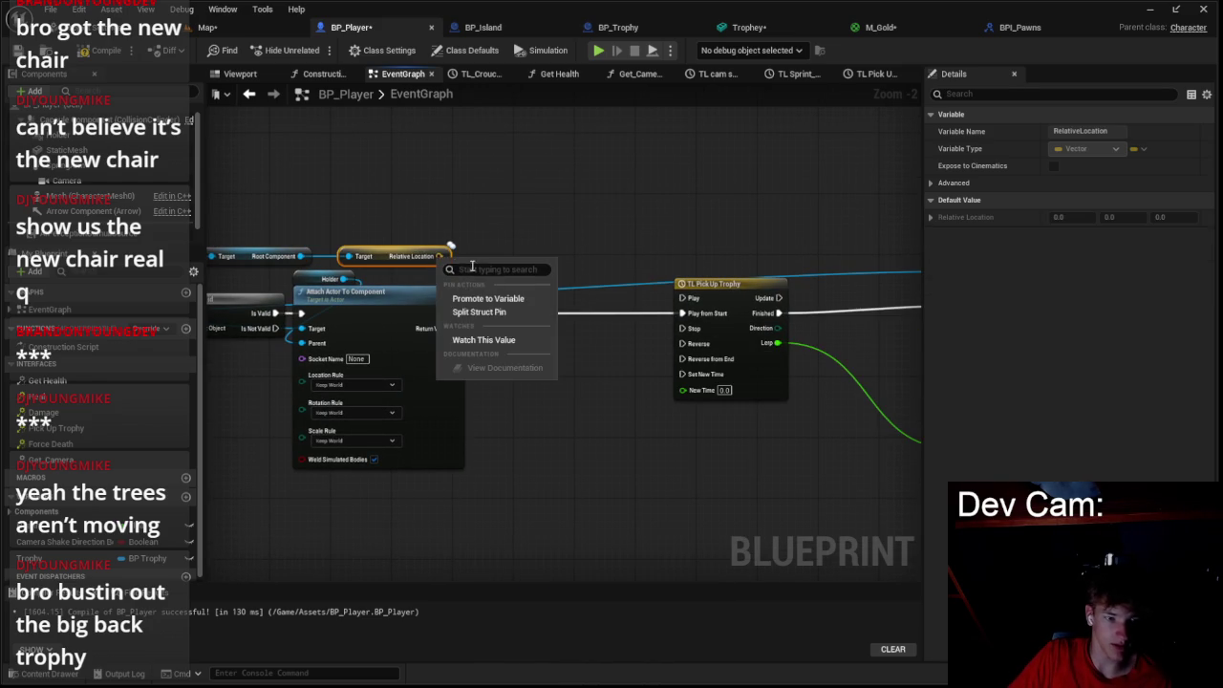
- Promote Relative Location to 'Trophy Orignin Location' and set it between Attach Actor and the timeline
click(488, 299)
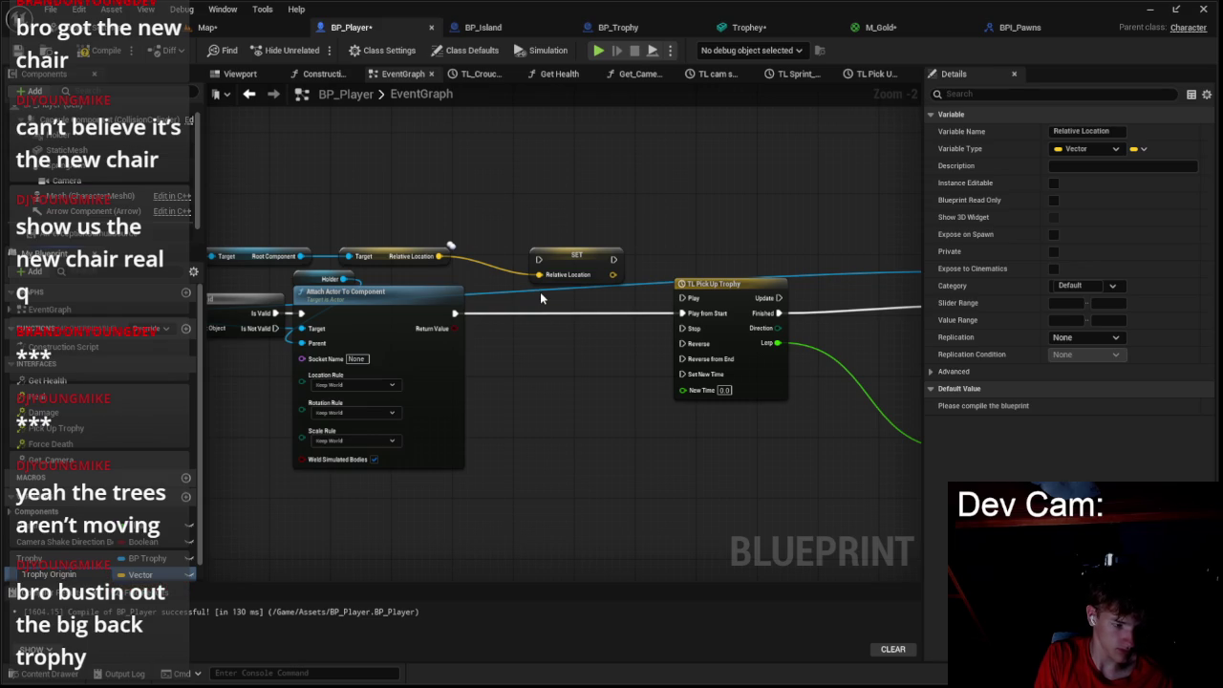
text(Location)
key(Return)
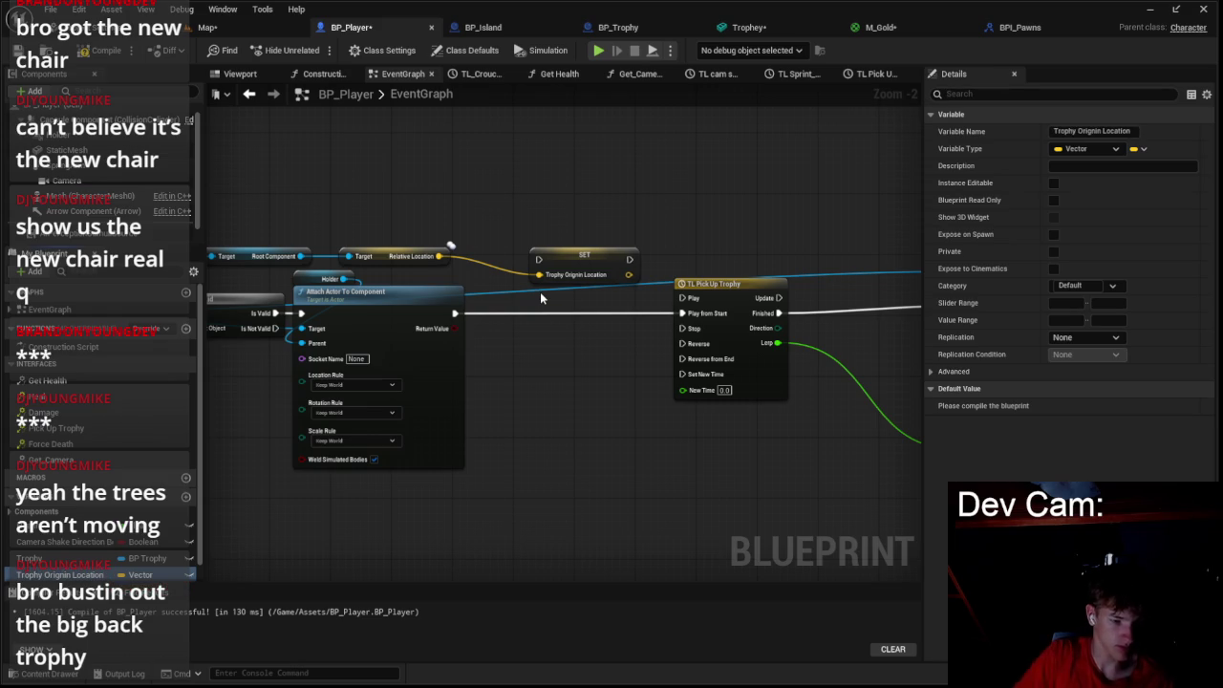
drag(455, 314, 538, 259)
drag(630, 259, 681, 313)
drag(584, 263, 578, 306)
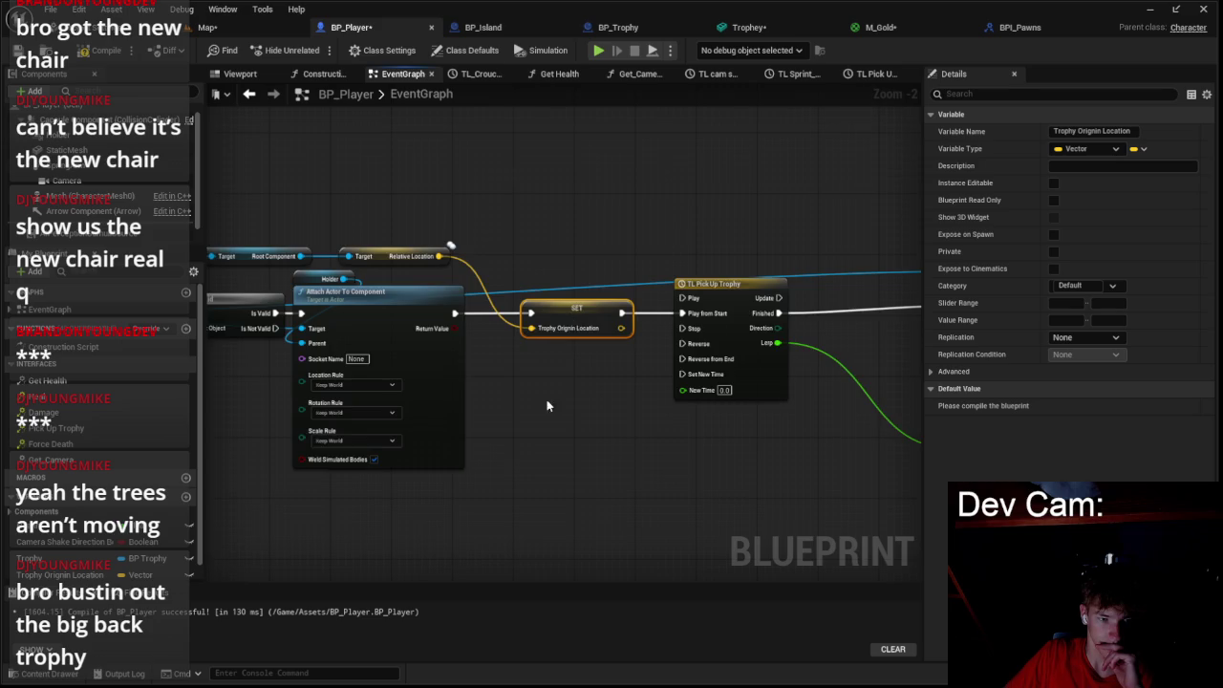
- Delete Set Relative Location and search 'set world' from the timeline's Finished output
drag(719, 339, 449, 361)
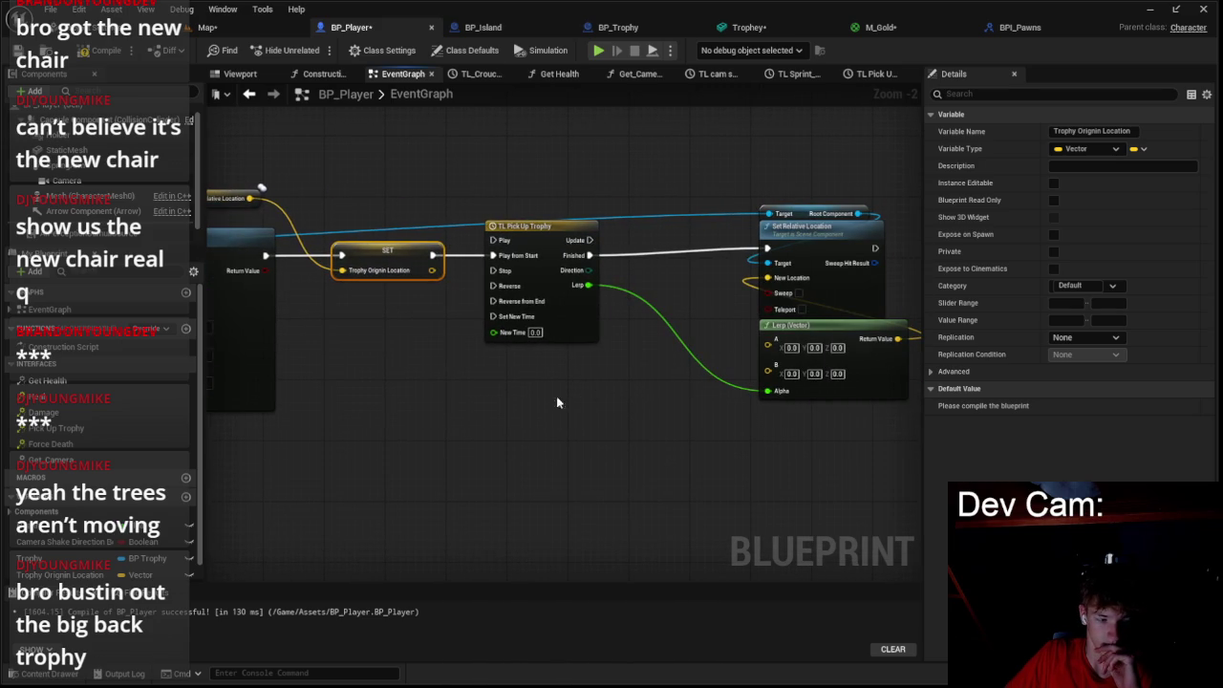
drag(568, 401, 430, 462)
click(670, 314)
key(Delete)
mouse_move(452, 316)
mouse_down()
mouse_move(628, 338)
mouse_move(614, 327)
mouse_up()
text(set world)
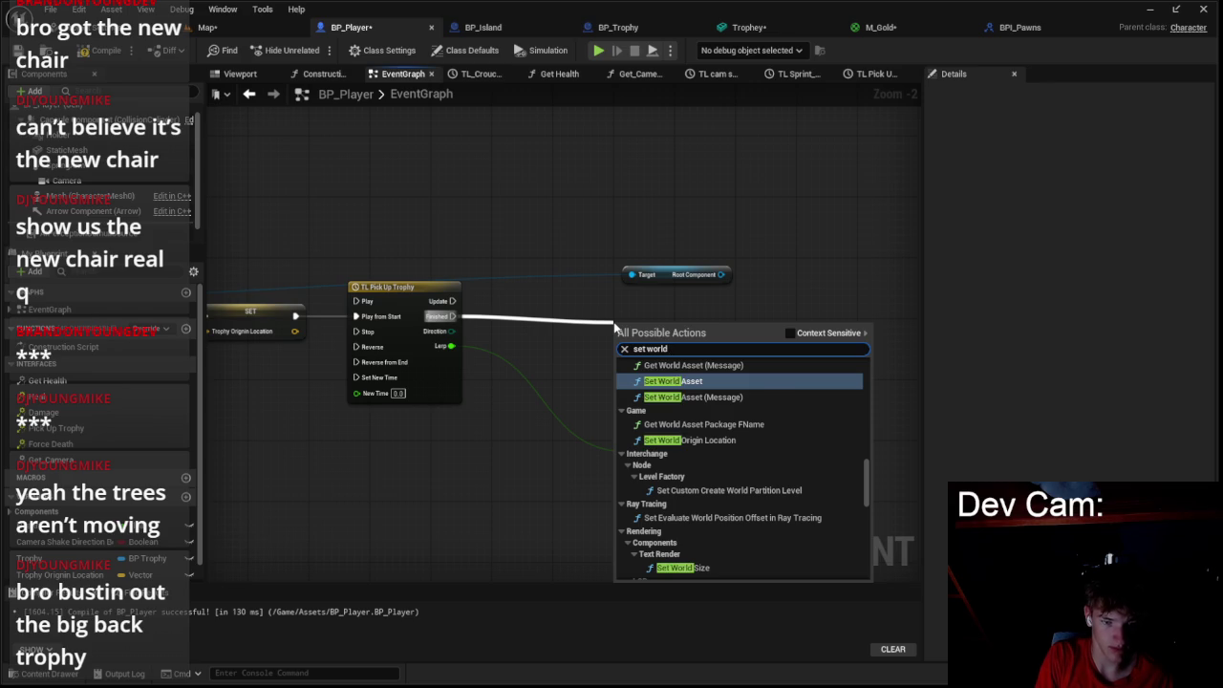
- Undo to restore Set Relative Location, then compile and save BP_Player
key(Escape)
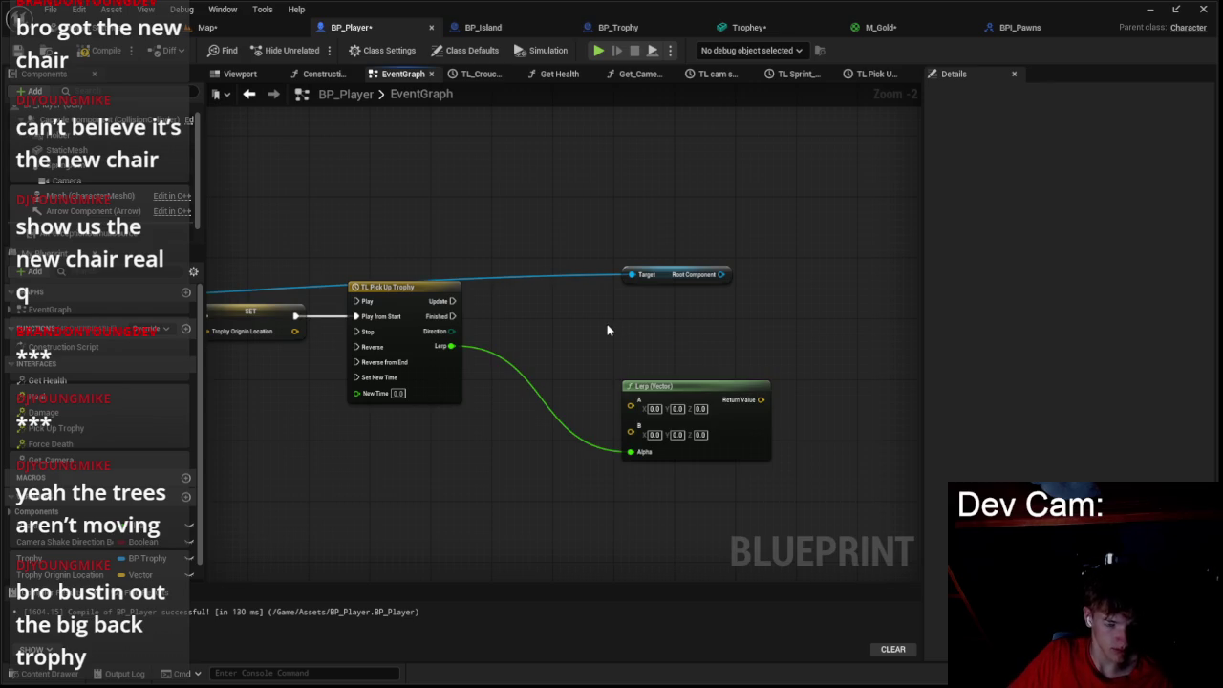
key(ctrl+z)
scroll(550, 363, down, 1)
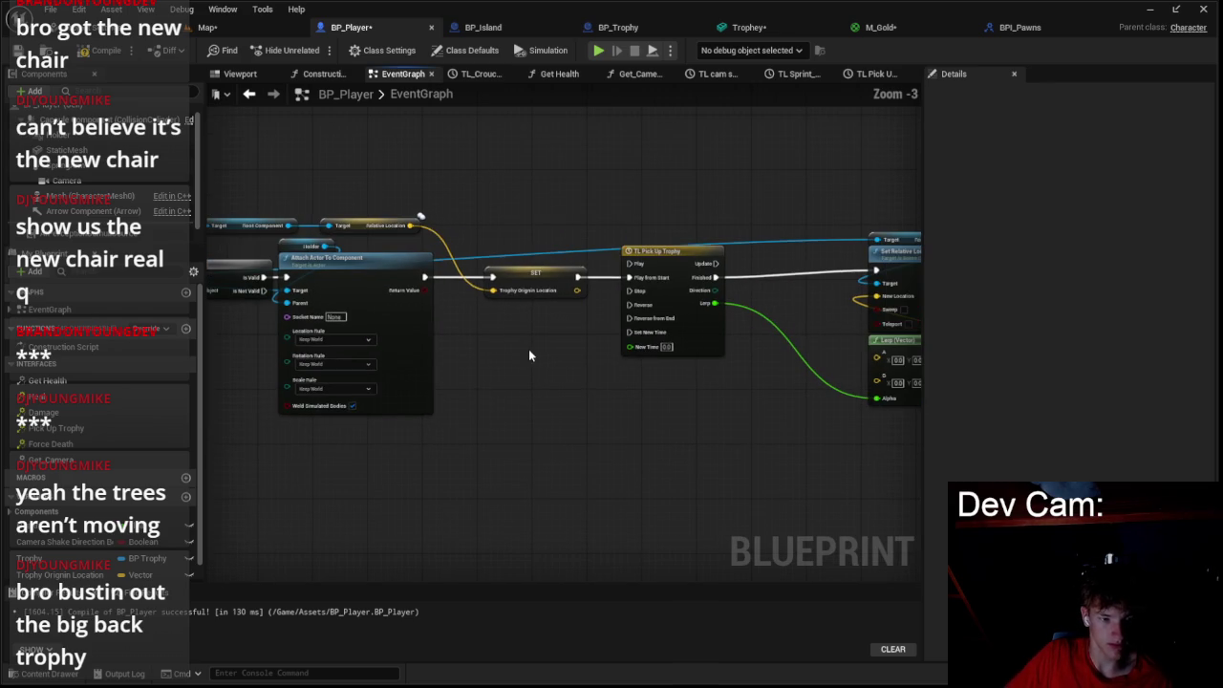
drag(620, 408, 387, 386)
click(119, 55)
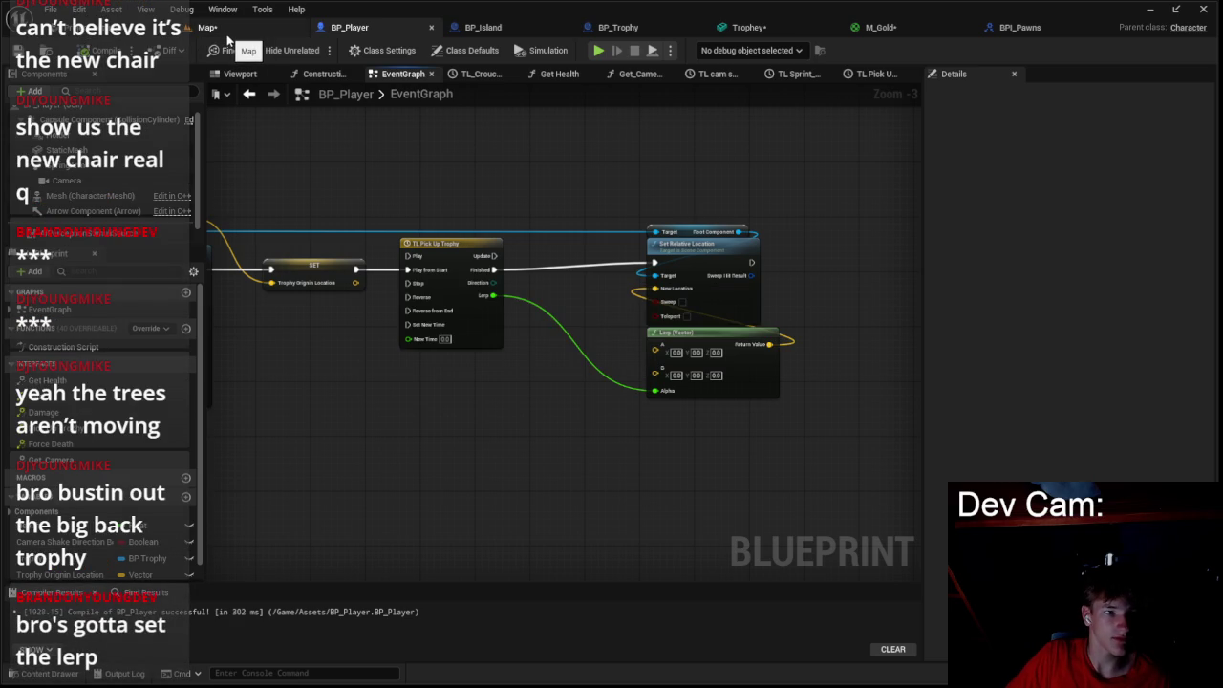
click(208, 27)
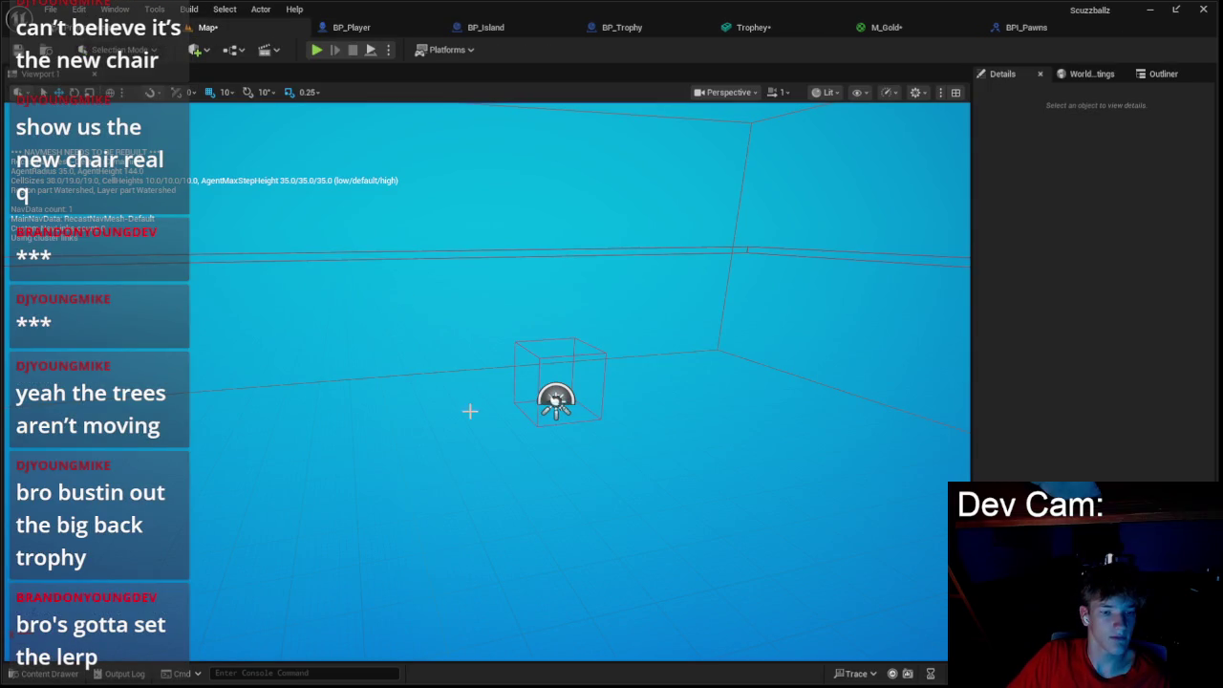
- Run and stop a test play of the level, then view BP_Trophy's graph
click(316, 48)
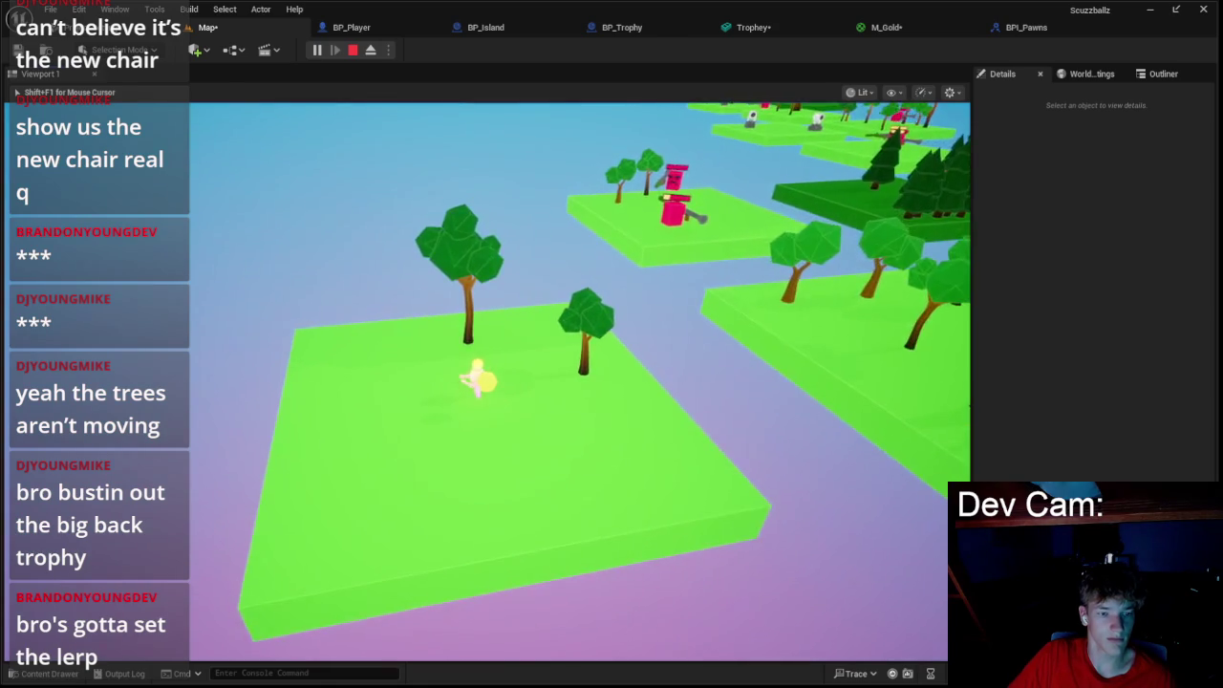
key(Escape)
click(617, 34)
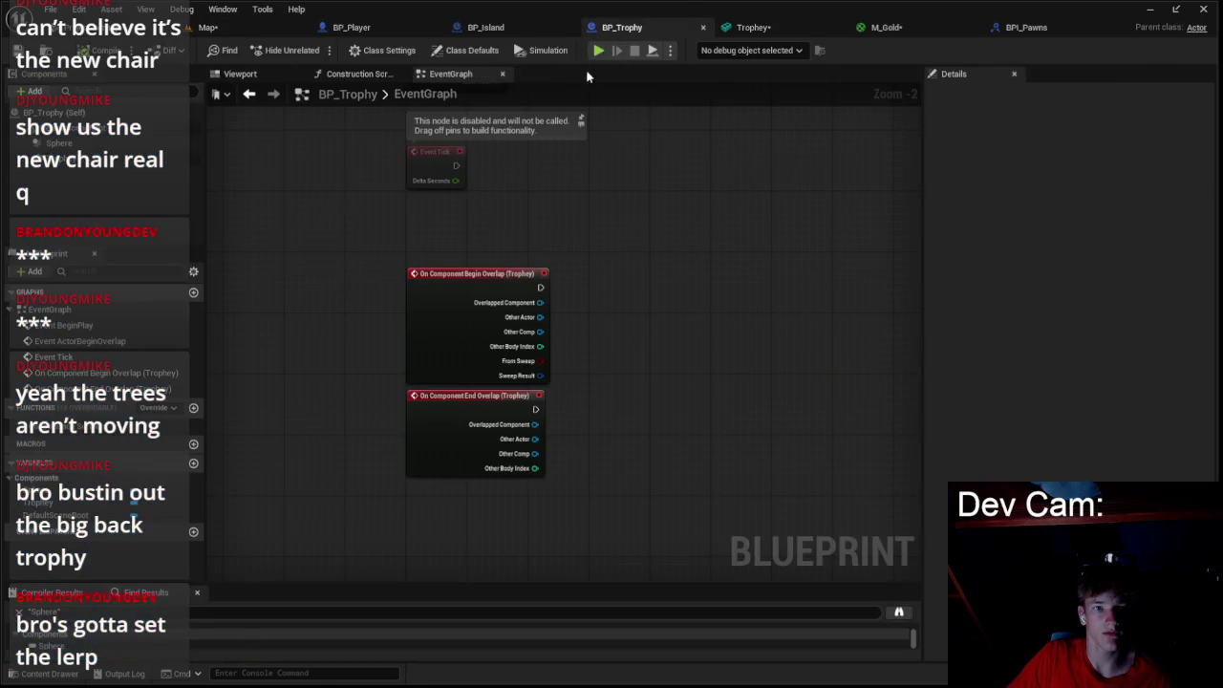
- Call Pick Up Trophy from Begin Overlap, targeting Other Actor with Self as Trophy
drag(540, 292, 626, 303)
text(pcik)
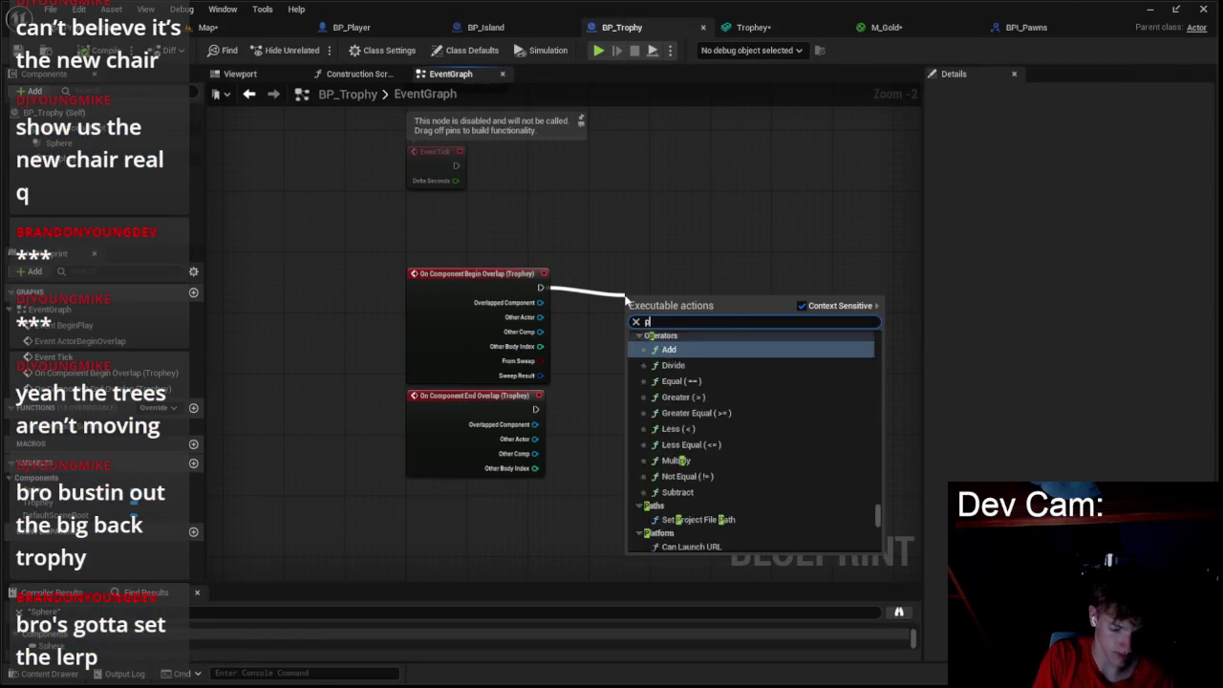
key(BackSpace)
key(BackSpace)
text(ick)
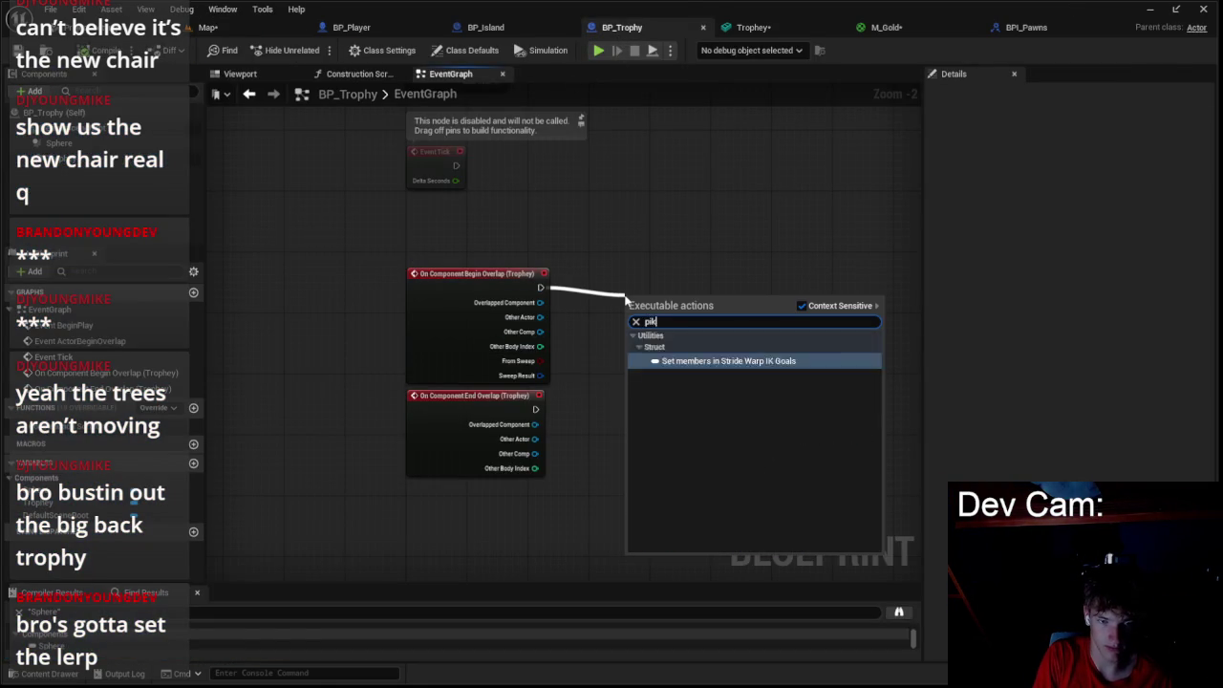
key(Escape)
mouse_move(540, 317)
mouse_down()
mouse_move(628, 342)
mouse_move(628, 392)
mouse_up()
text(sel)
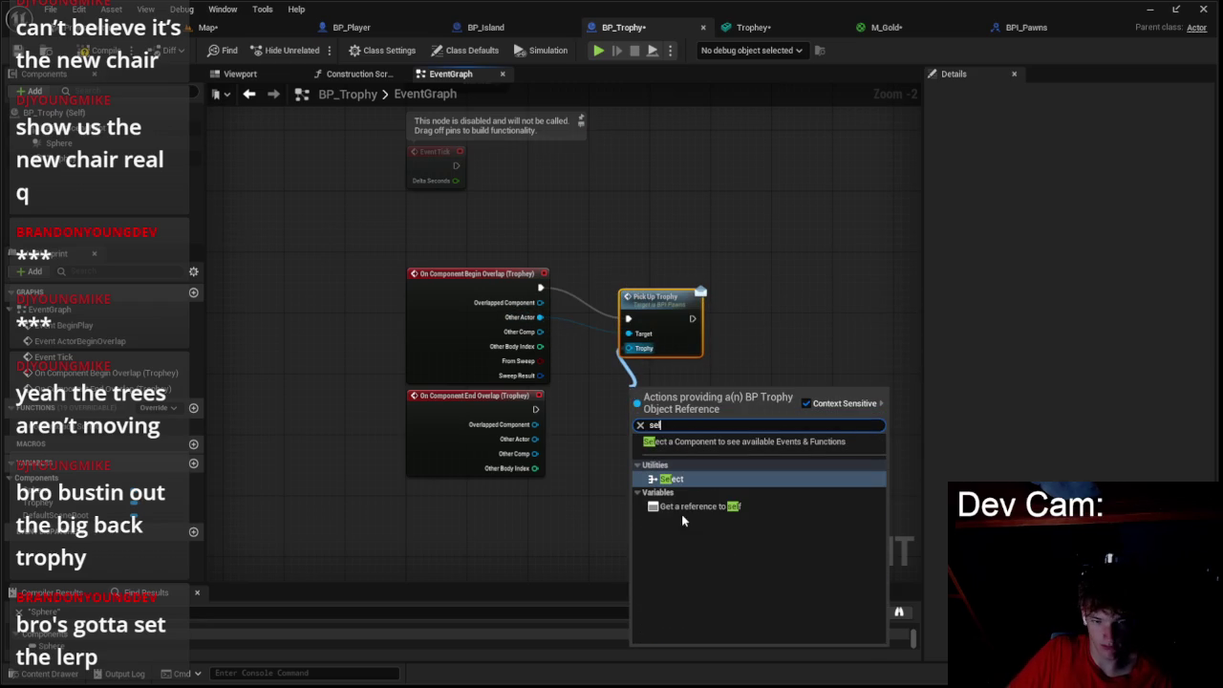
click(684, 509)
- Test-play the level with Alt+P, then go back to BP_Player's pickup logic
click(207, 27)
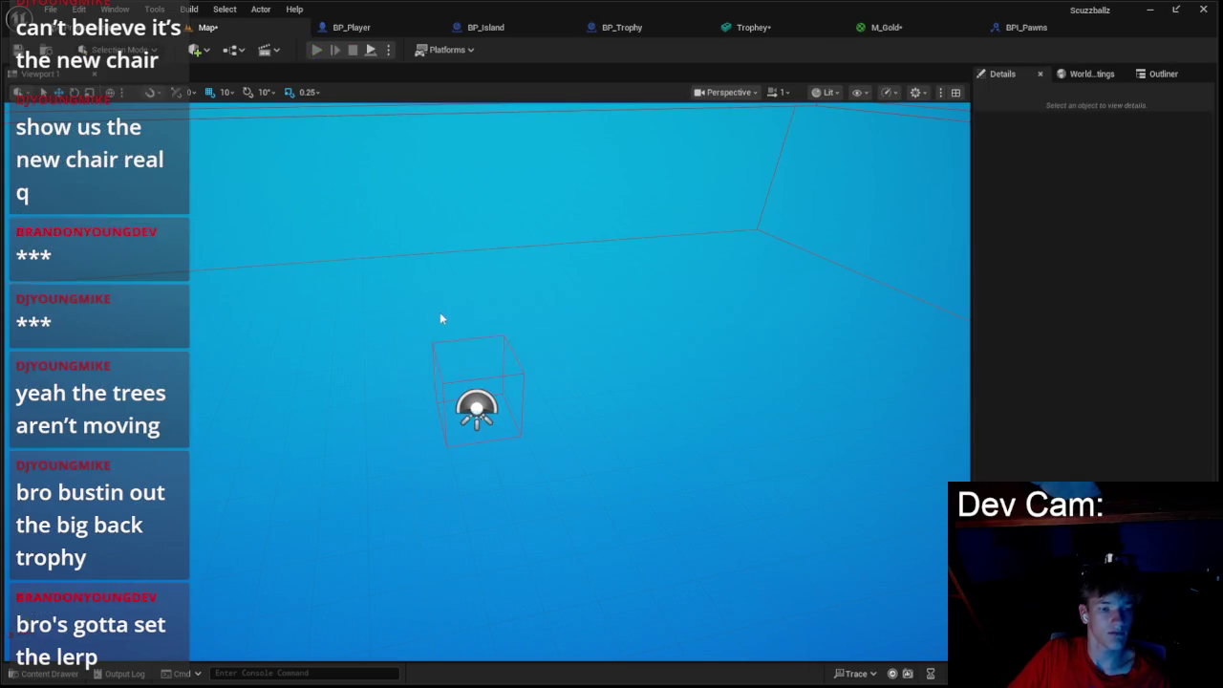
key(alt+p)
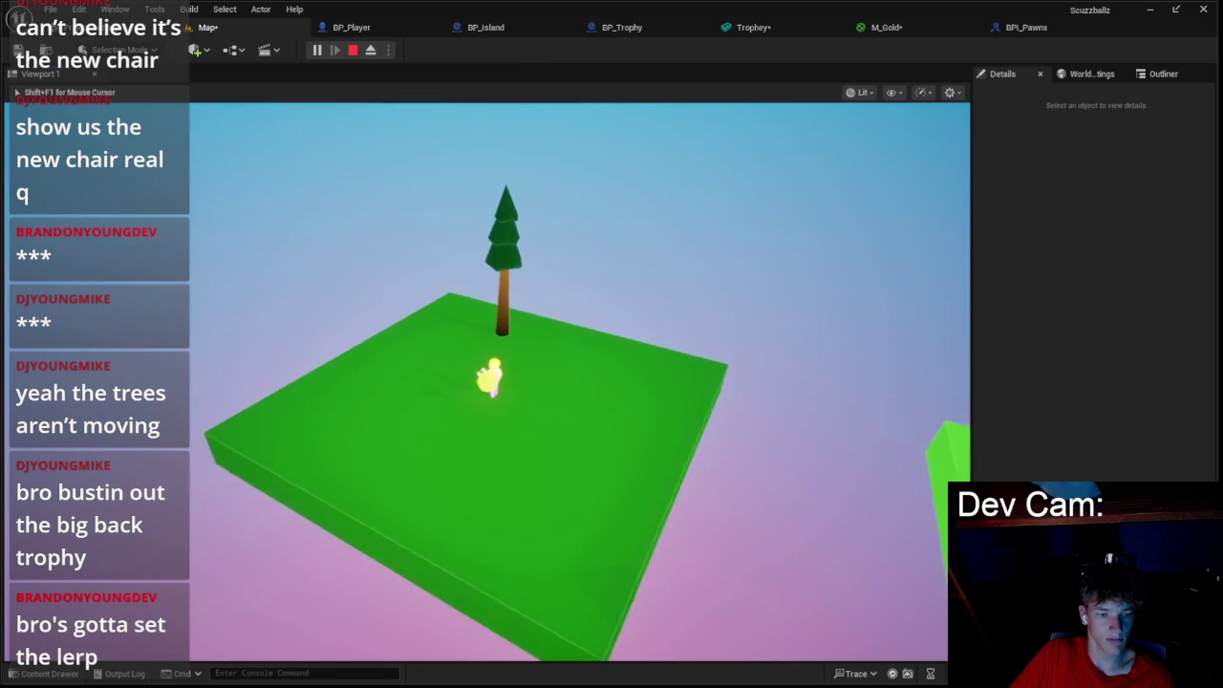
key(Escape)
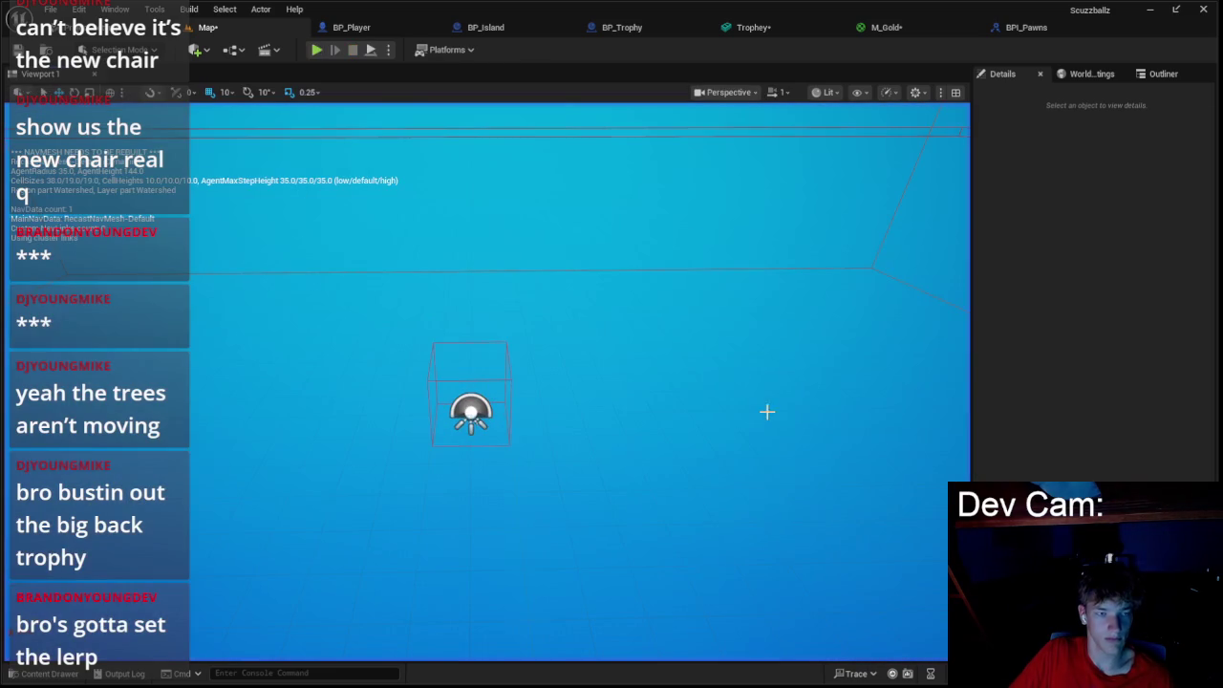
click(352, 27)
mouse_move(401, 210)
mouse_down()
mouse_move(497, 224)
mouse_move(655, 193)
mouse_up()
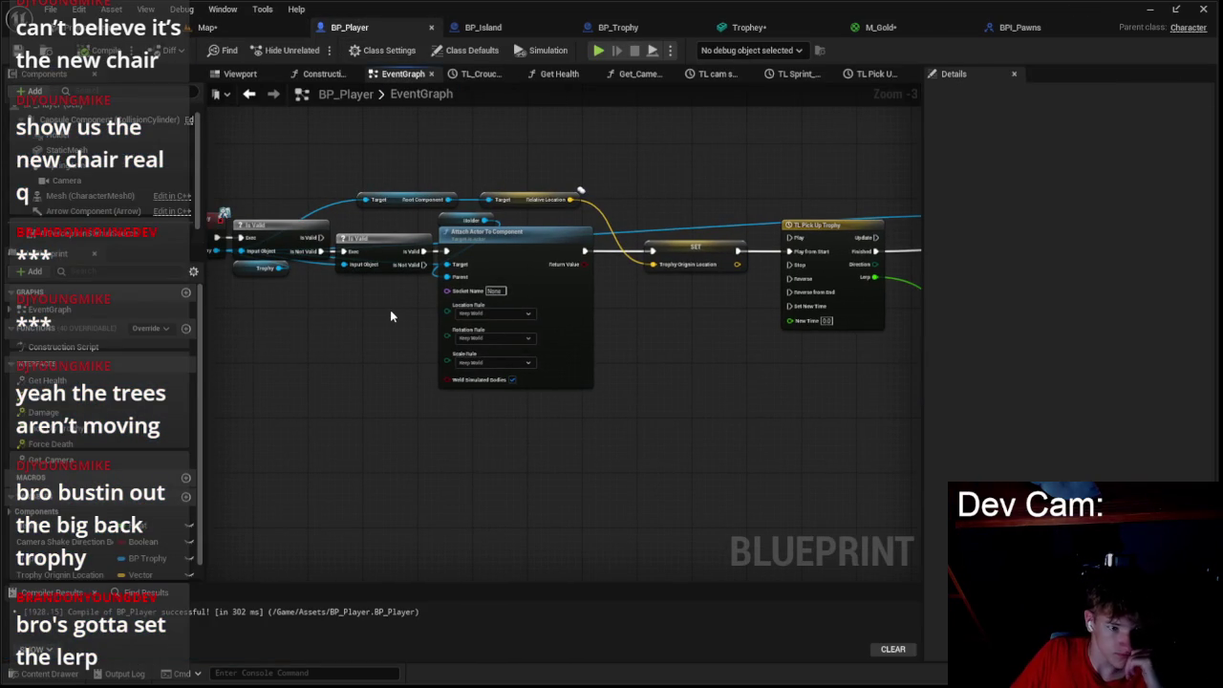
- Add a Print String node after Set Relative Location
scroll(408, 306, down, 1)
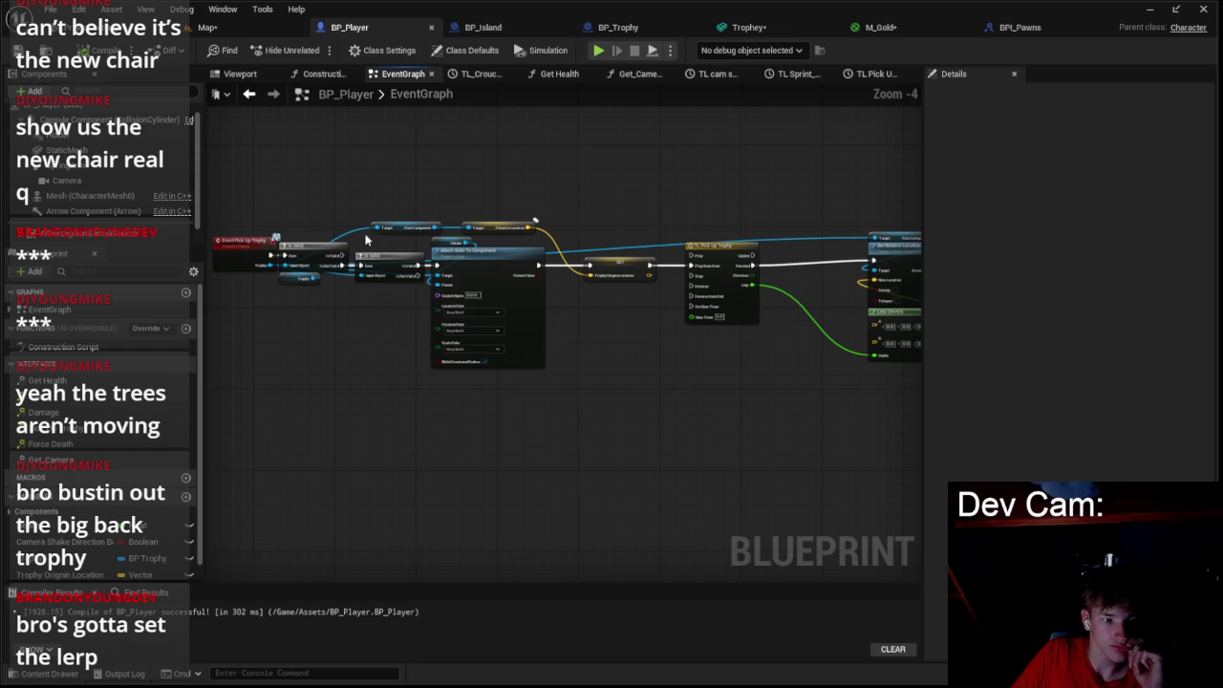
drag(407, 169, 540, 230)
scroll(464, 270, up, 1)
scroll(463, 270, up, 1)
mouse_move(464, 269)
mouse_down()
mouse_move(570, 278)
mouse_move(615, 309)
mouse_move(624, 261)
mouse_move(612, 260)
mouse_up()
scroll(624, 261, down, 1)
drag(781, 256, 853, 260)
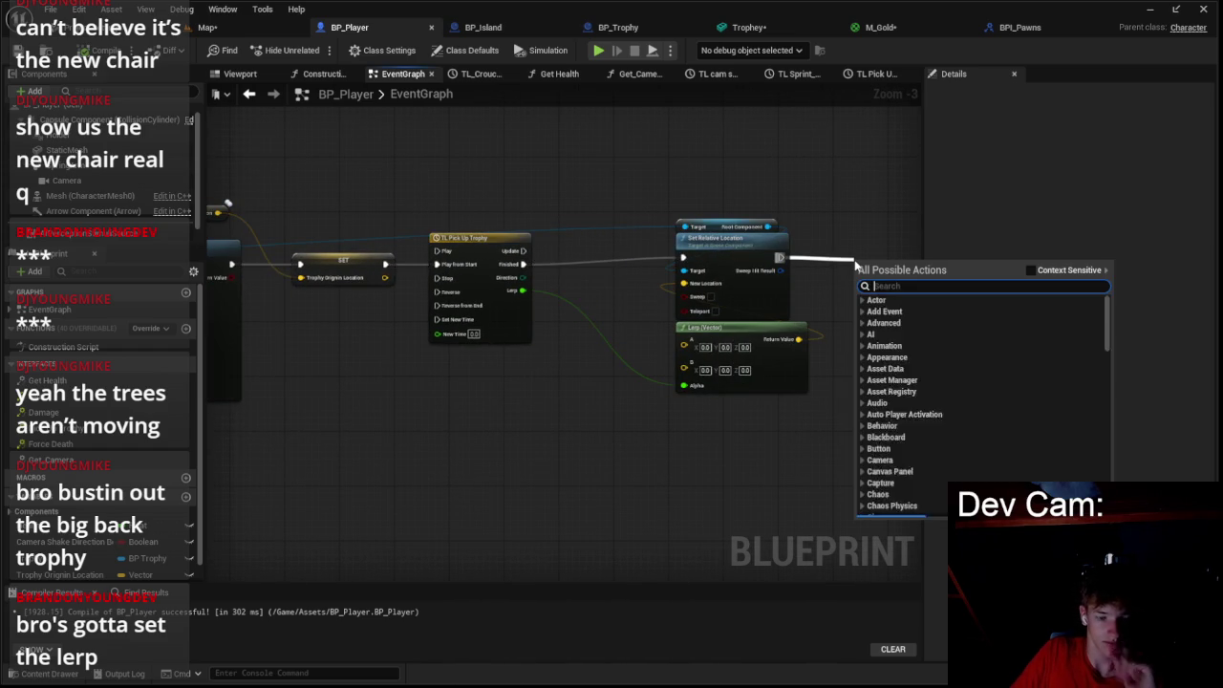
text(print)
key(Return)
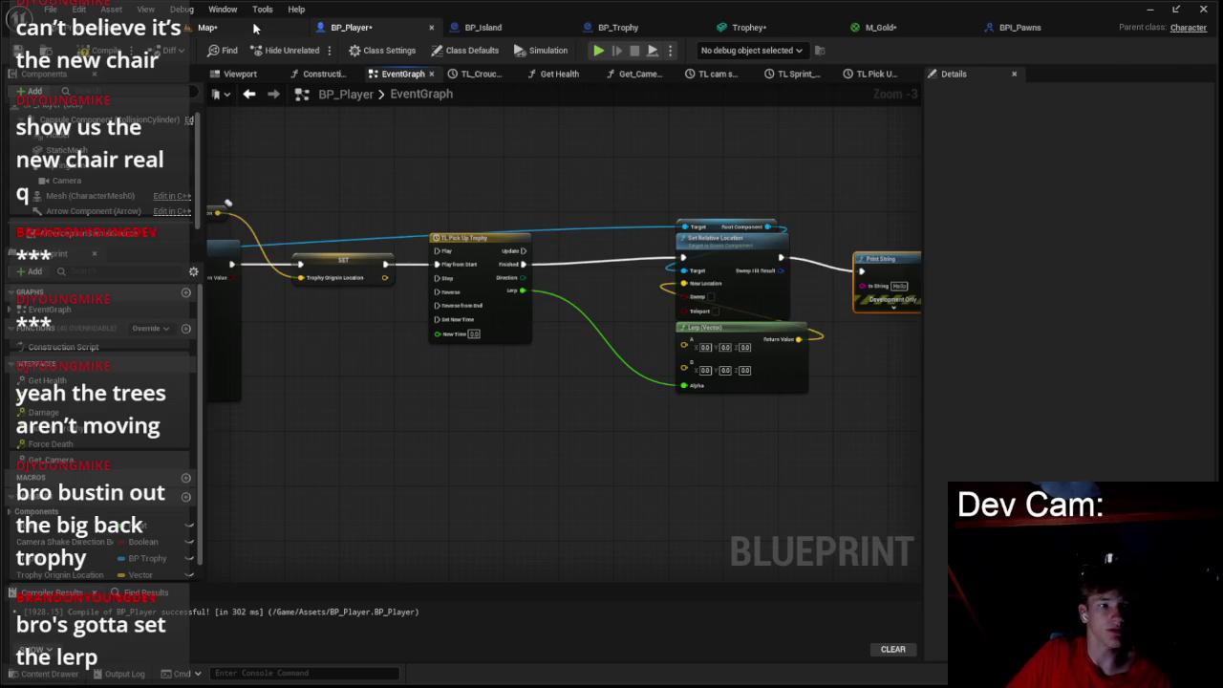
- Test-play the level, then move from BP_Player to BP_Trophy's graph
click(208, 27)
click(319, 50)
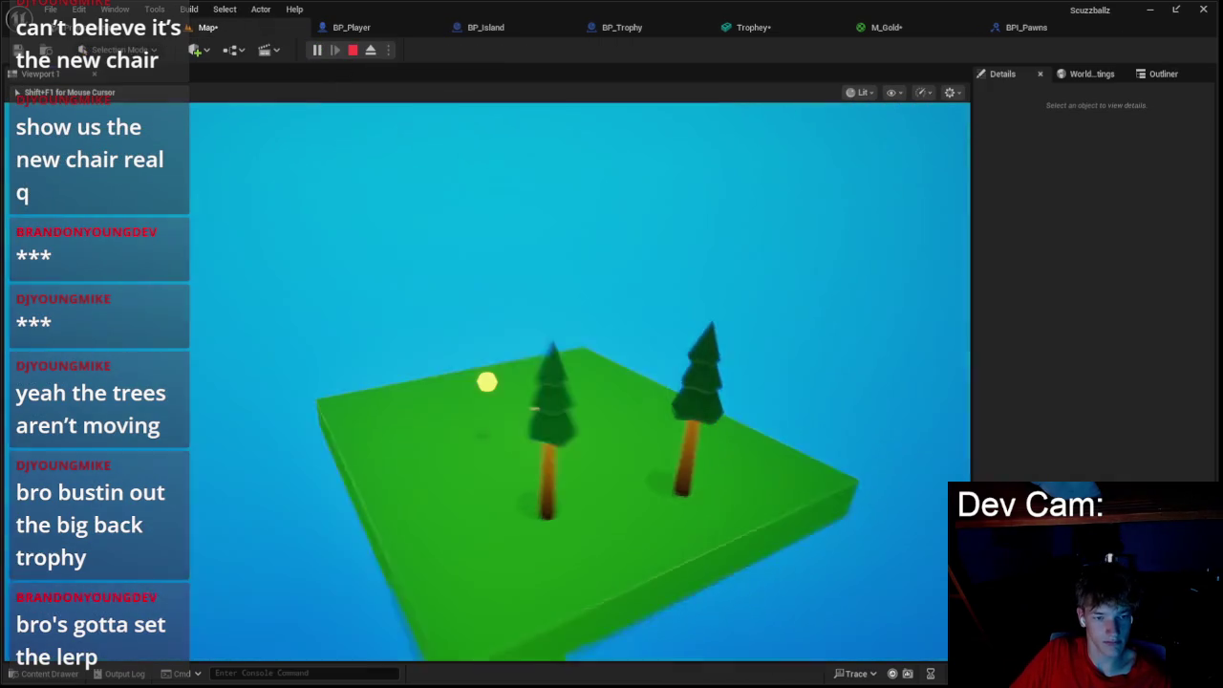
key(Escape)
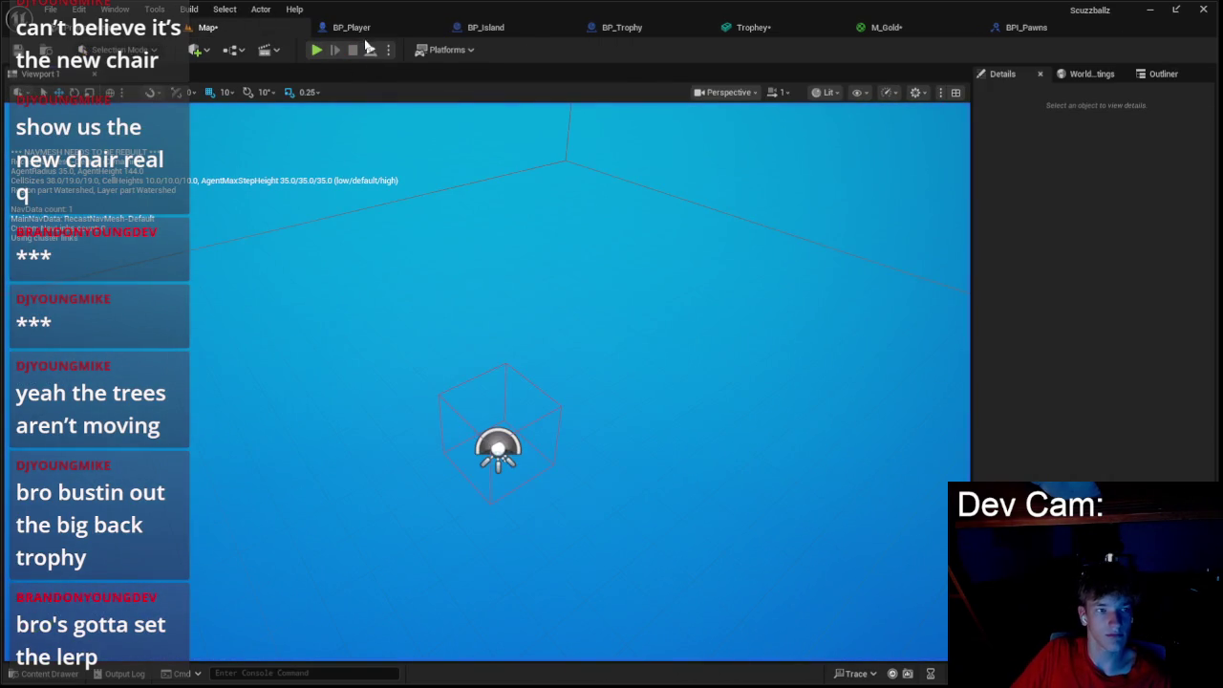
click(358, 26)
click(604, 29)
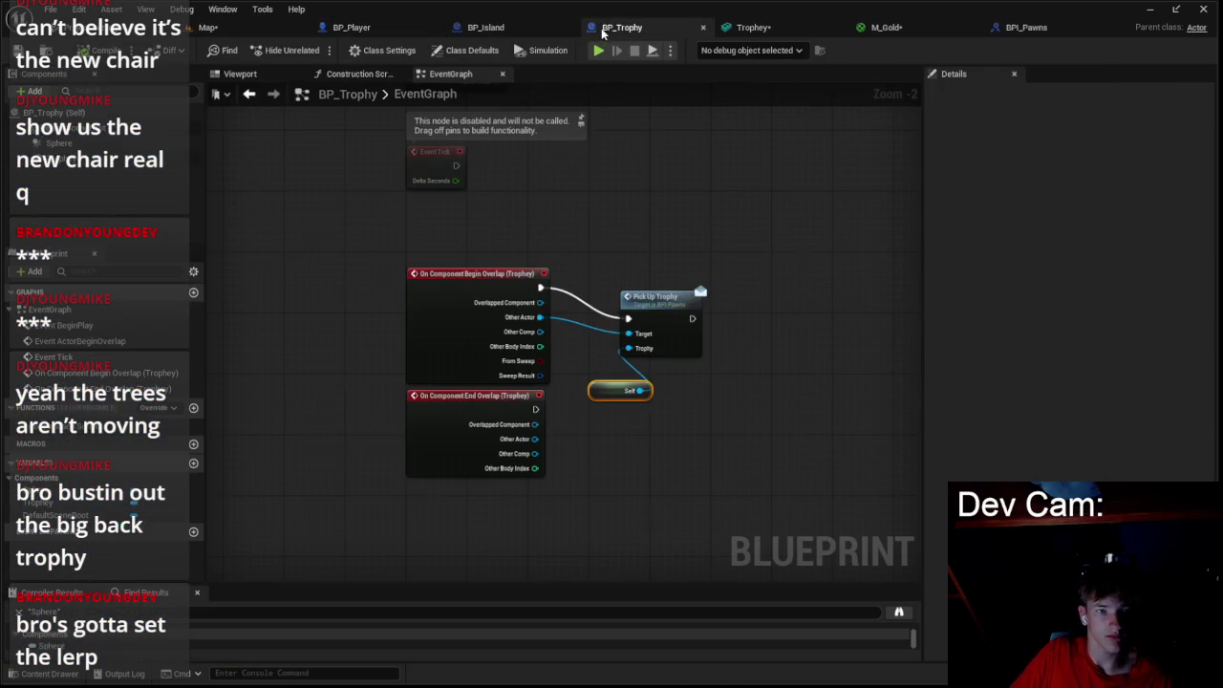
- Tuck Self under Pick Up Trophy and delete both component overlap event nodes
scroll(472, 178, up, 1)
drag(687, 324, 616, 293)
mouse_move(628, 421)
mouse_down()
mouse_move(618, 363)
mouse_move(602, 358)
mouse_up()
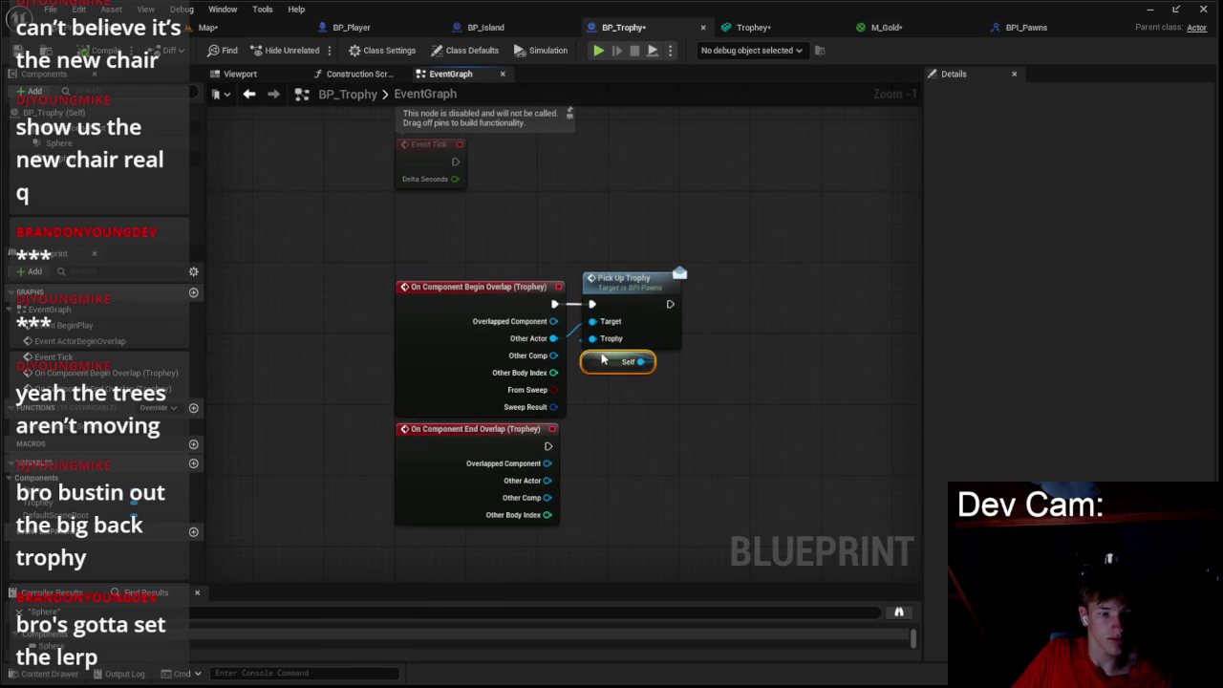
mouse_move(492, 164)
mouse_down()
mouse_move(671, 435)
mouse_move(574, 435)
mouse_up()
key(Delete)
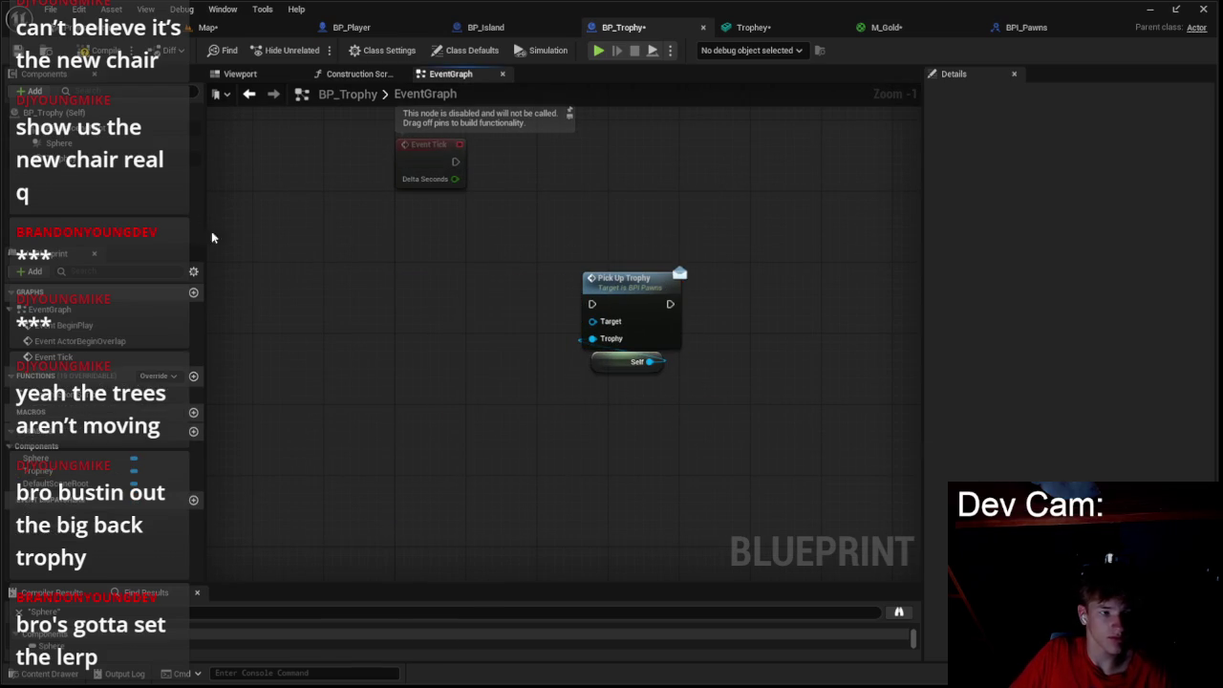
- Add a Sphere Begin Overlap event and wire its Other Actor into Pick Up Trophy
right_click(129, 141)
mouse_move(205, 185)
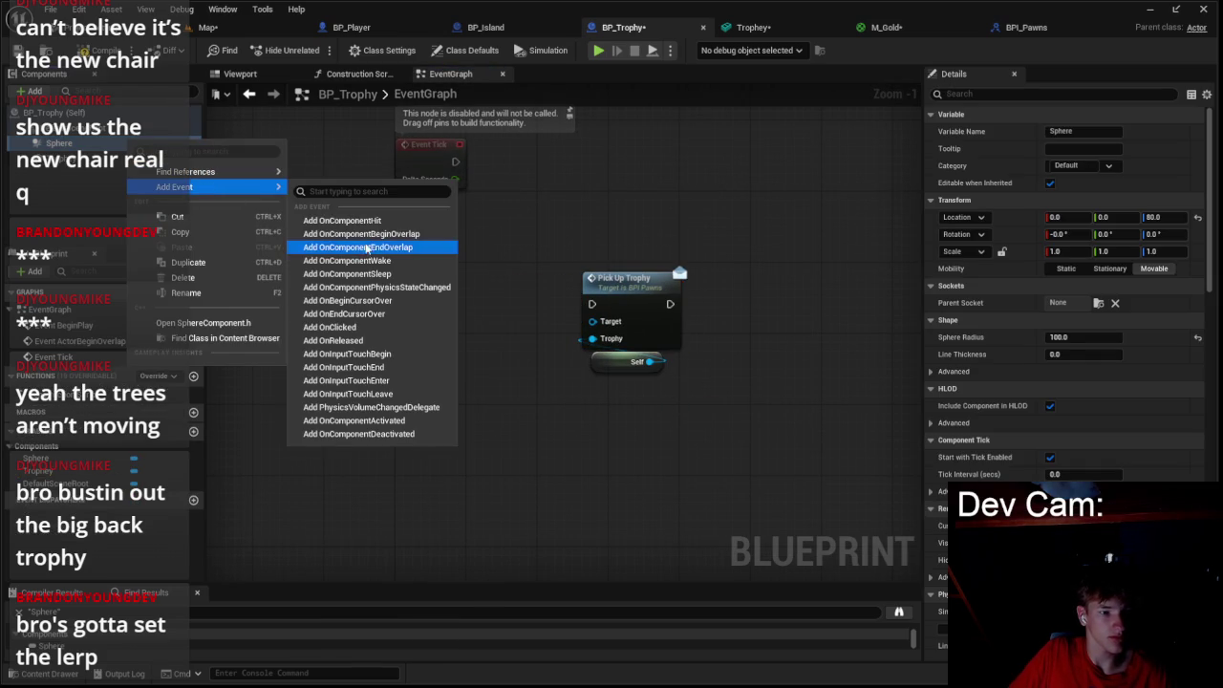
click(440, 247)
scroll(441, 246, up, 1)
mouse_move(561, 464)
mouse_down()
mouse_move(574, 233)
mouse_move(592, 226)
mouse_up()
drag(640, 259, 604, 287)
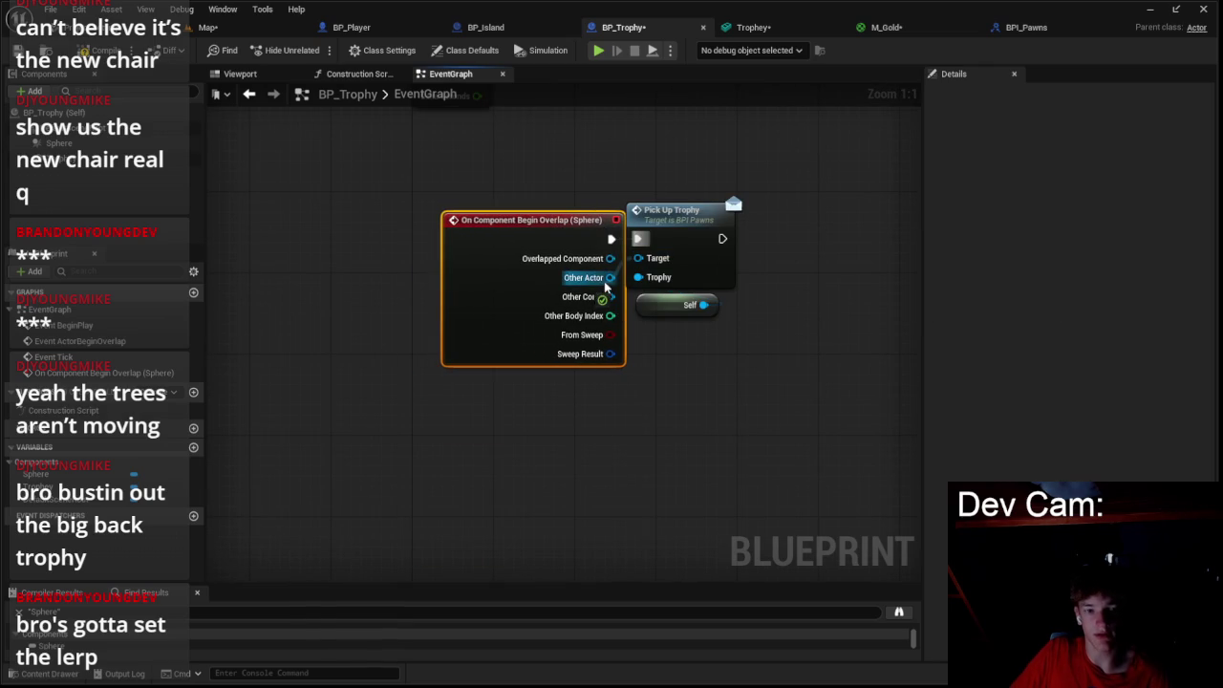
- Test-play the game from the level map, then return to BP_Player's event graph
click(220, 26)
click(320, 50)
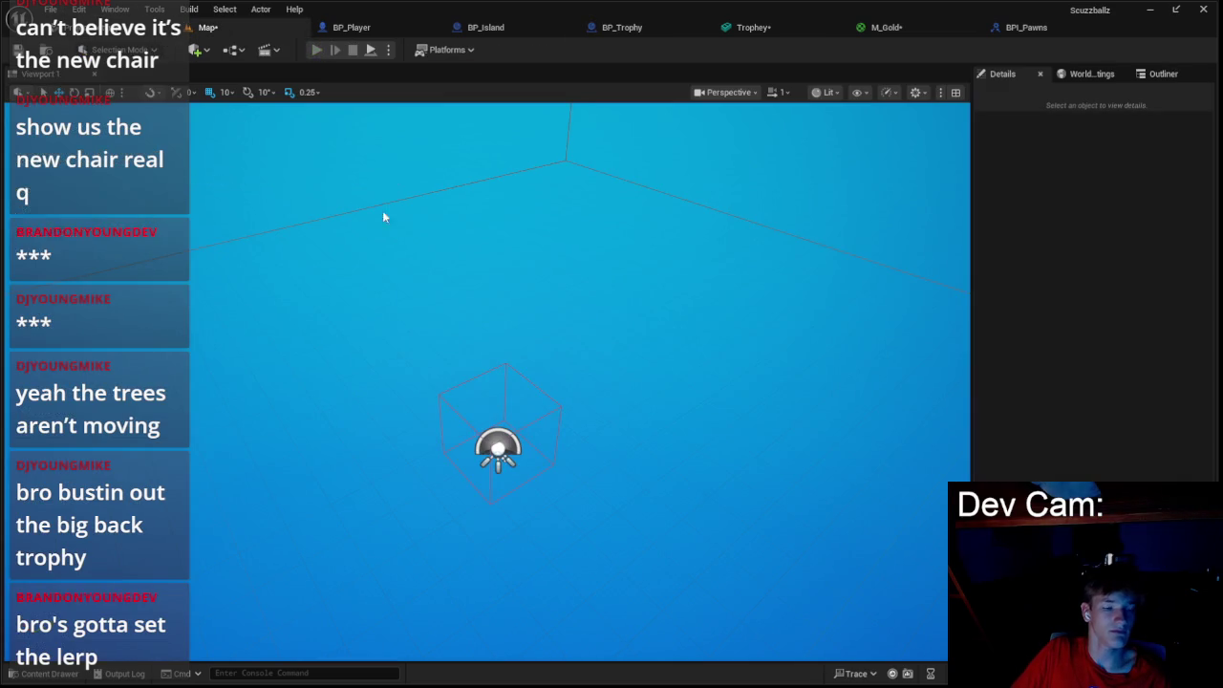
click(404, 277)
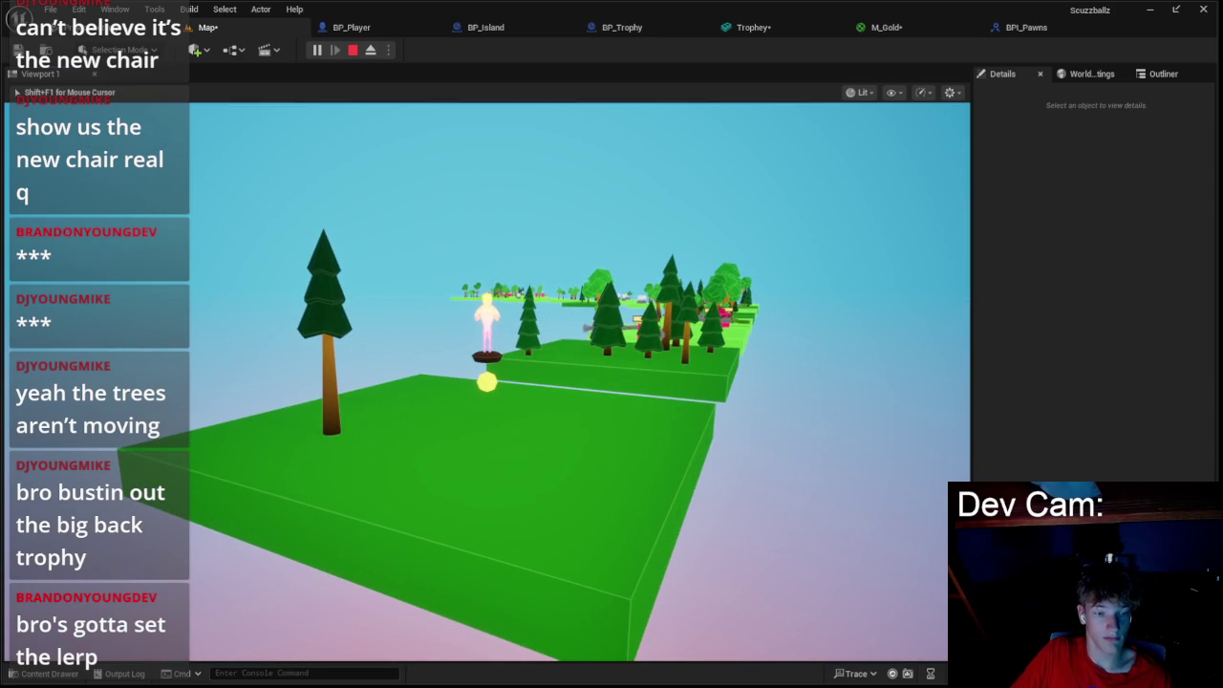
key(Escape)
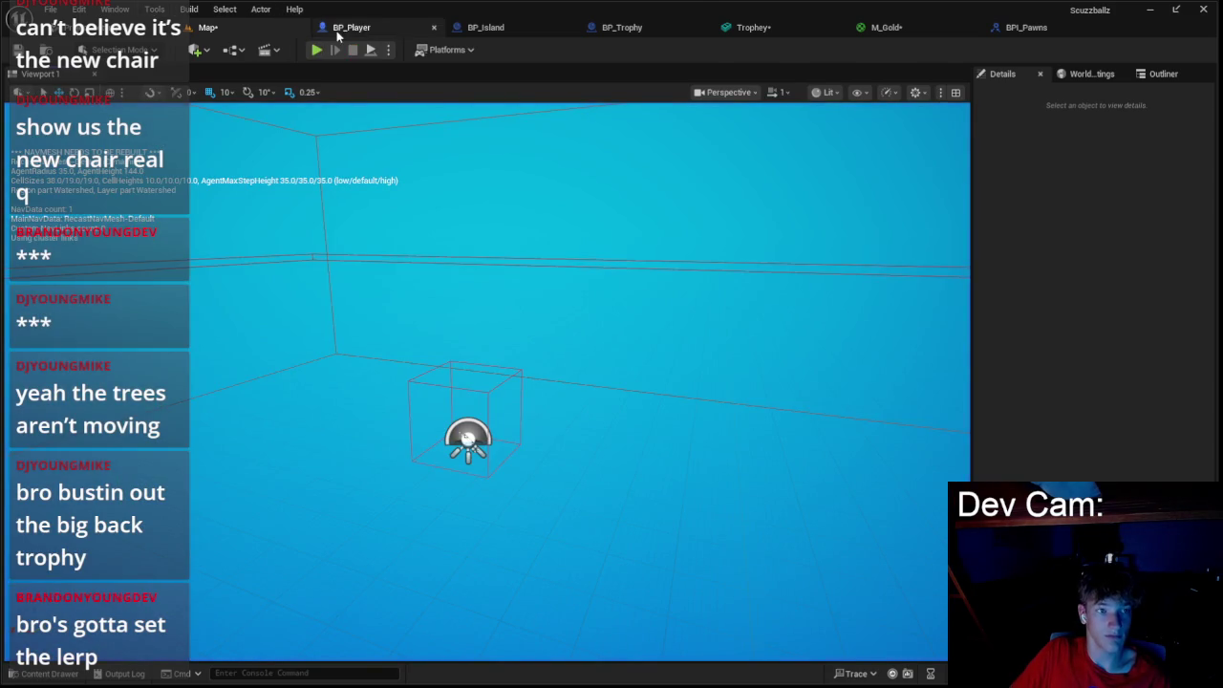
click(344, 29)
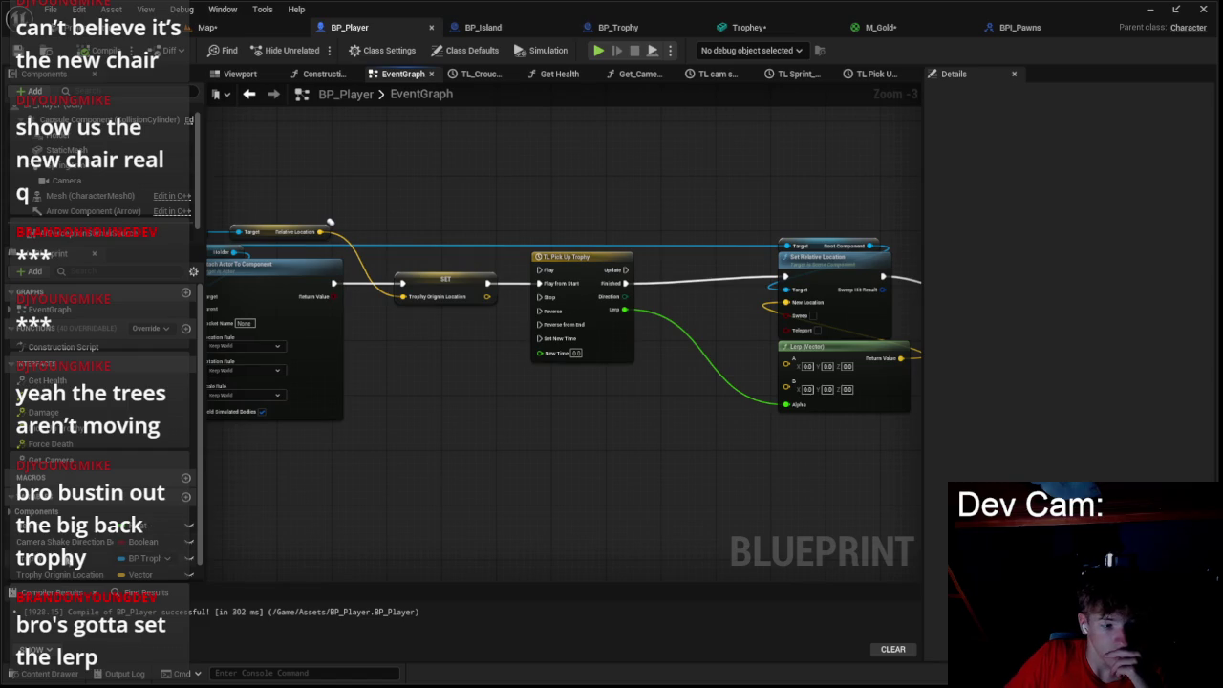
- Wire Trophy Origin Location into the Lerp's A input and test-play the level
mouse_move(59, 574)
mouse_down()
mouse_move(868, 432)
mouse_move(787, 362)
mouse_up()
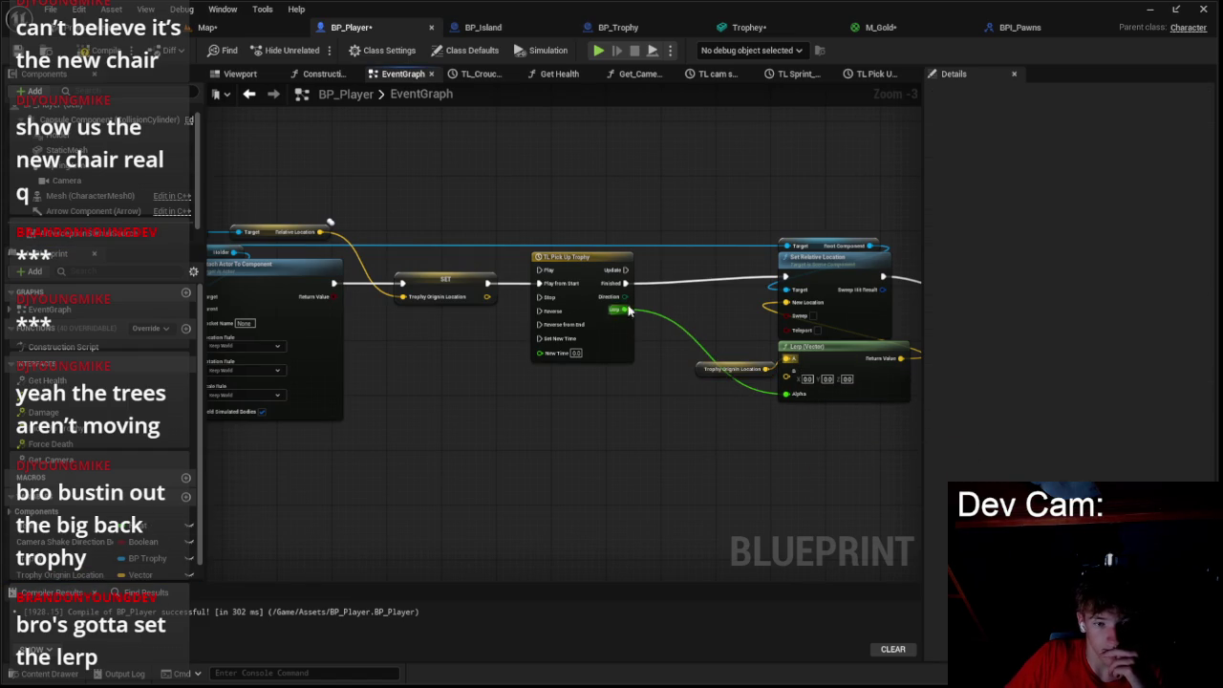
click(267, 31)
key(alt+p)
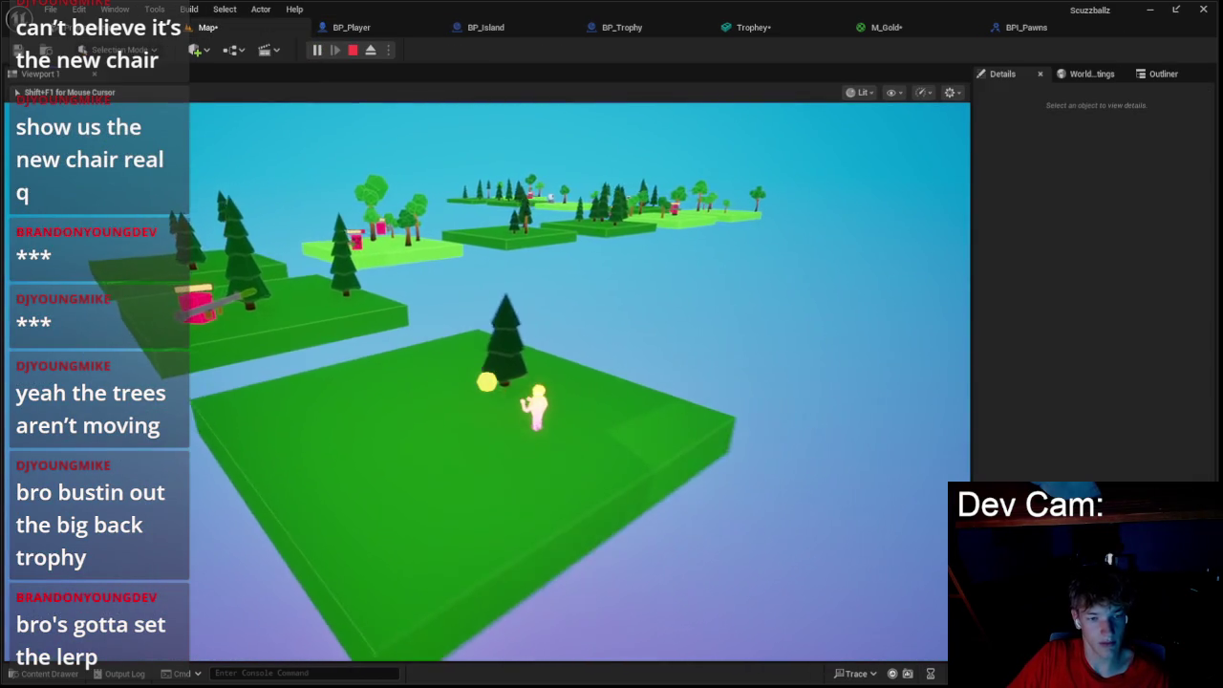
key(Escape)
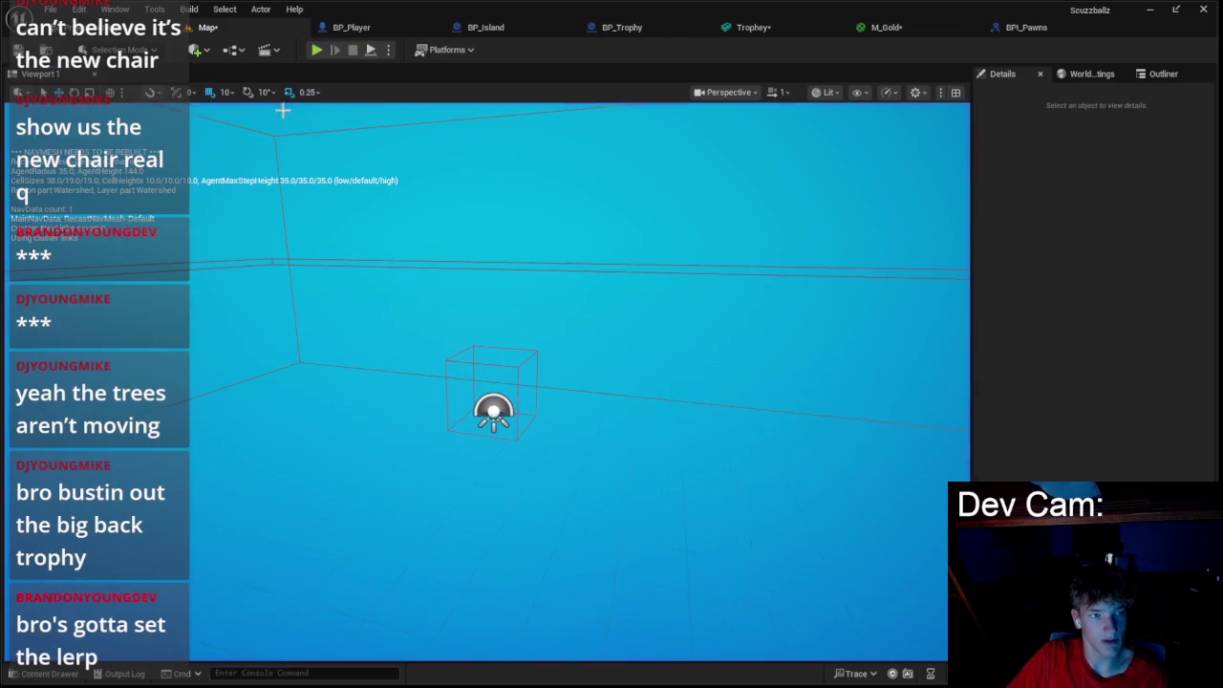
click(351, 27)
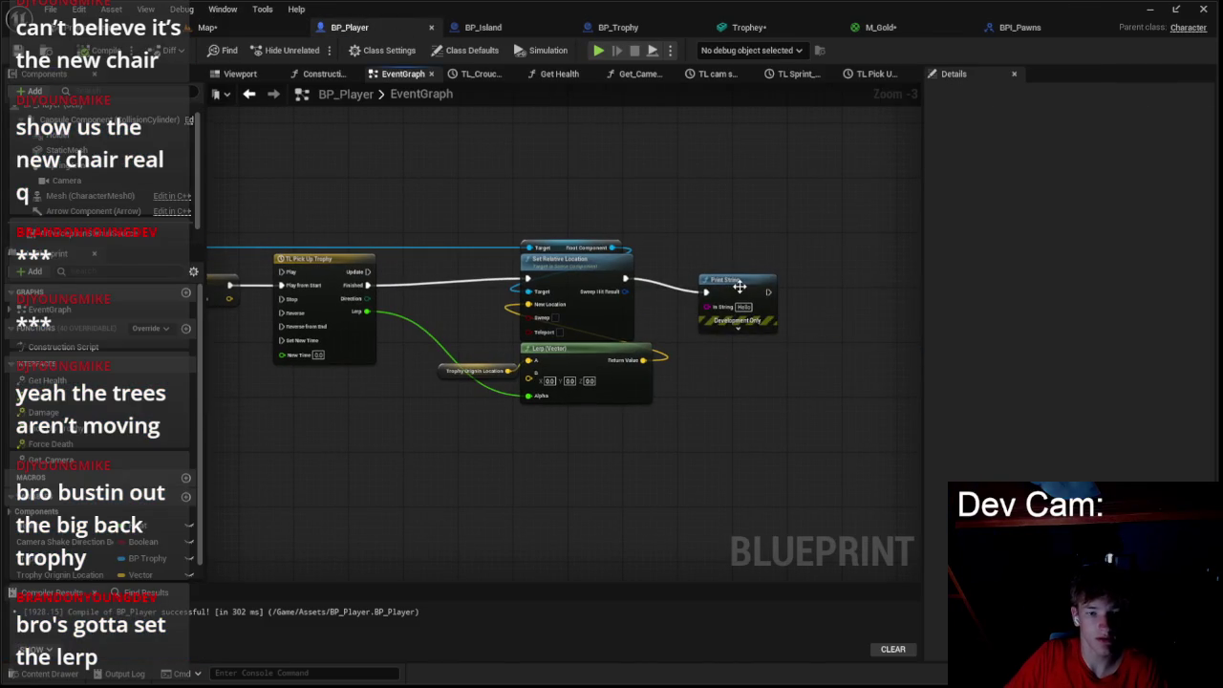
- Delete the Print String node and check the player's components in the viewport
click(740, 292)
key(Delete)
mouse_move(414, 296)
mouse_down()
mouse_move(565, 224)
mouse_move(686, 333)
mouse_up()
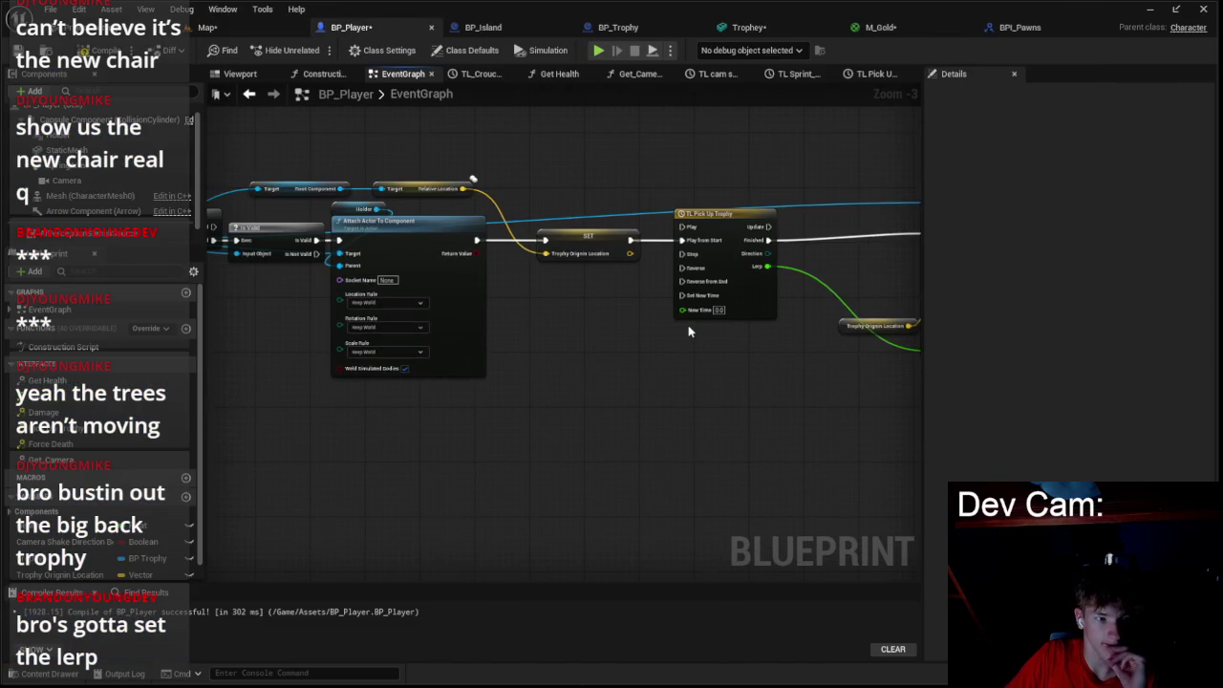
drag(392, 170, 498, 195)
click(406, 213)
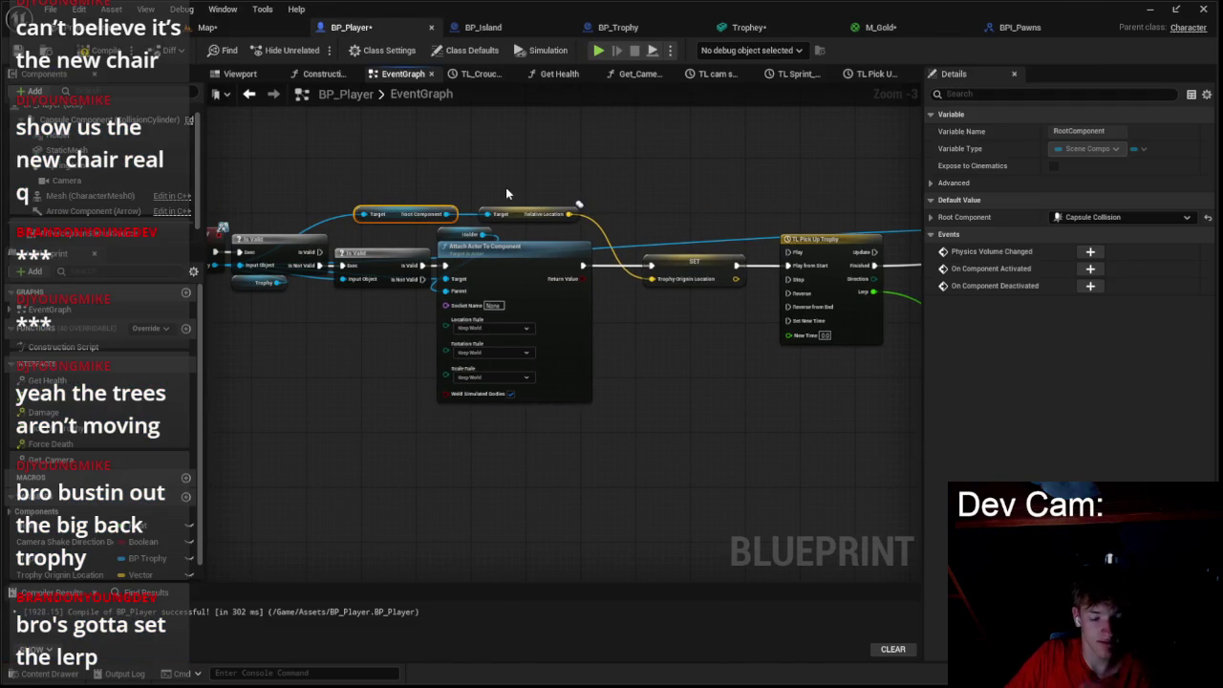
click(240, 74)
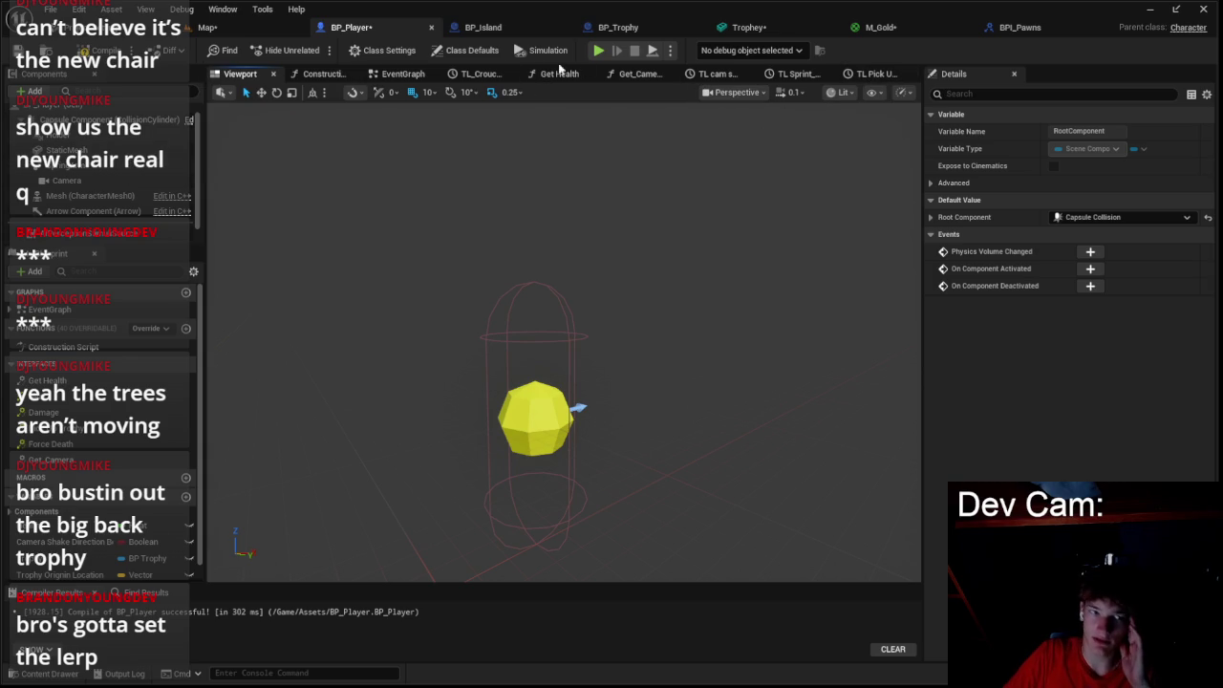
click(412, 76)
- Delete the Set Relative Location, Lerp and Root Component getter nodes after the timeline
scroll(597, 212, down, 1)
drag(542, 217, 542, 218)
mouse_move(820, 234)
mouse_down()
mouse_move(710, 236)
mouse_move(638, 189)
mouse_move(681, 302)
mouse_up()
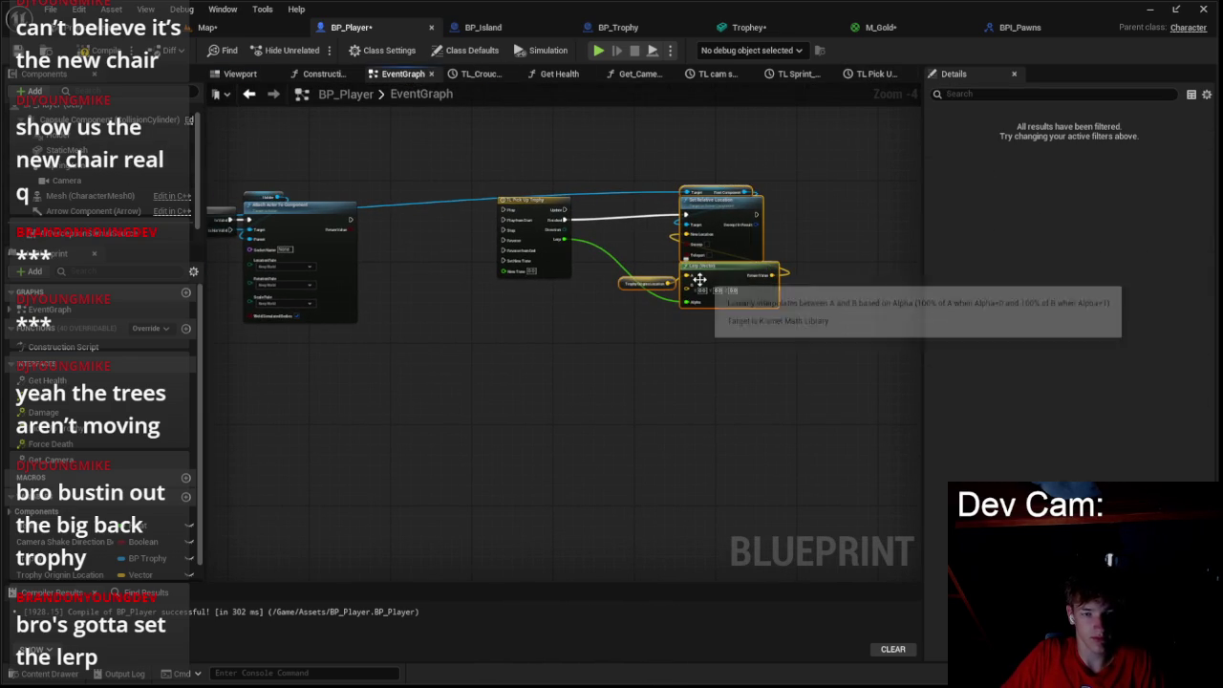
key(Delete)
drag(536, 239, 612, 239)
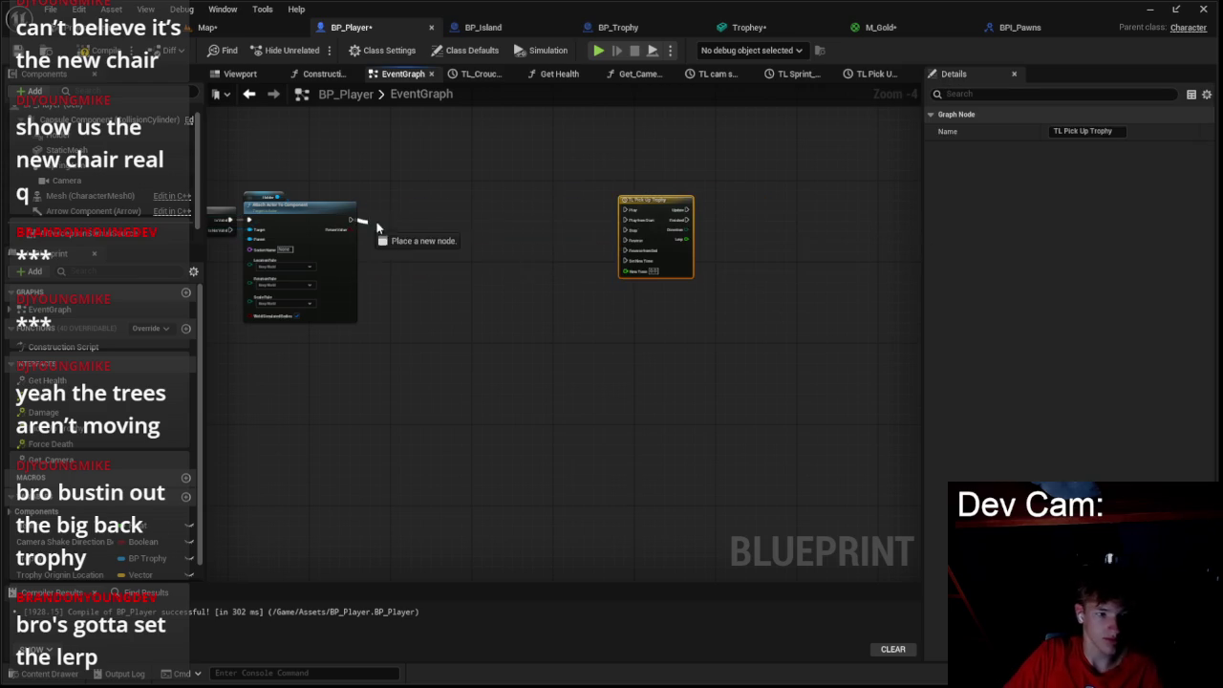
- Begin a 'set c' node search after Attach Actor To Component, then cancel it
drag(350, 220, 400, 226)
text(set c)
key(BackSpace)
key(BackSpace)
key(BackSpace)
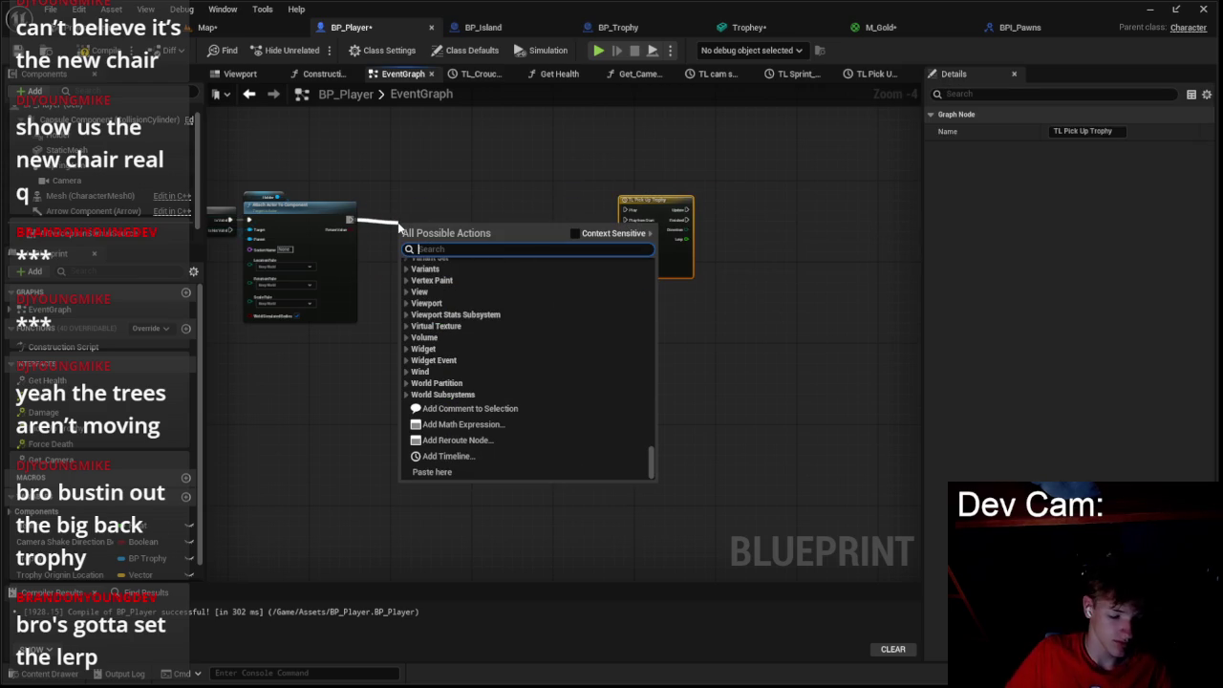
click(387, 215)
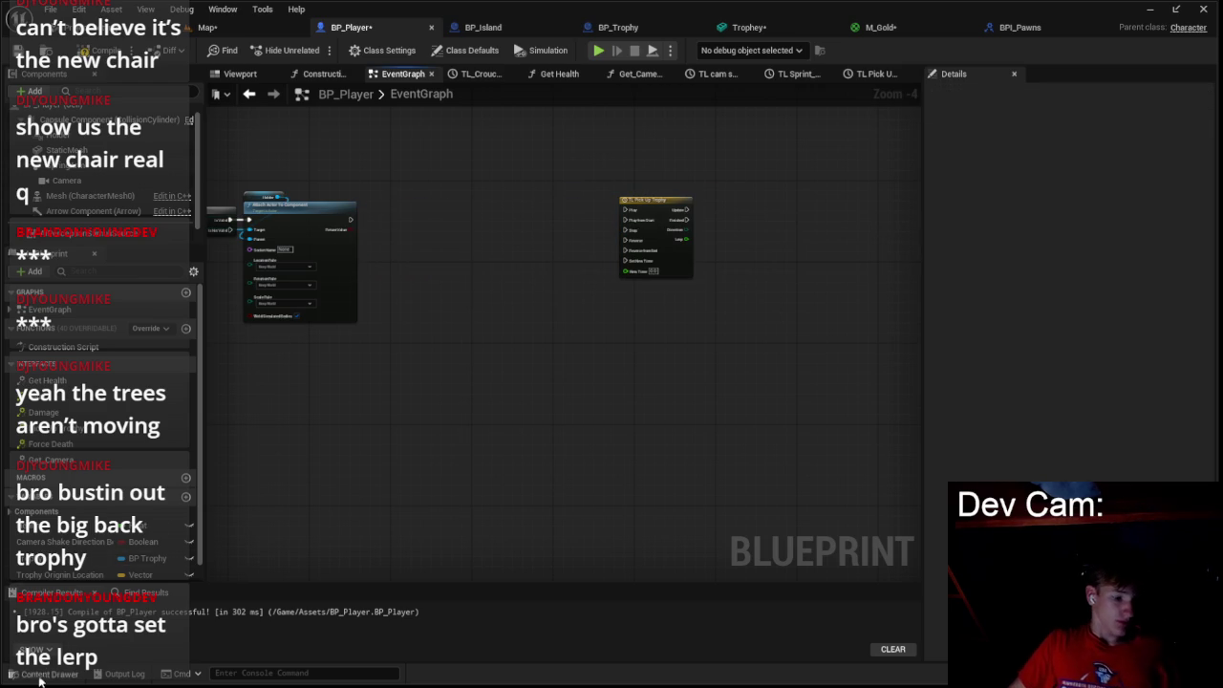
- Create Blueprint Interface BPI_Meshables in the BPI folder and rename its NewFunction to Get_Mesh
key(ctrl+space)
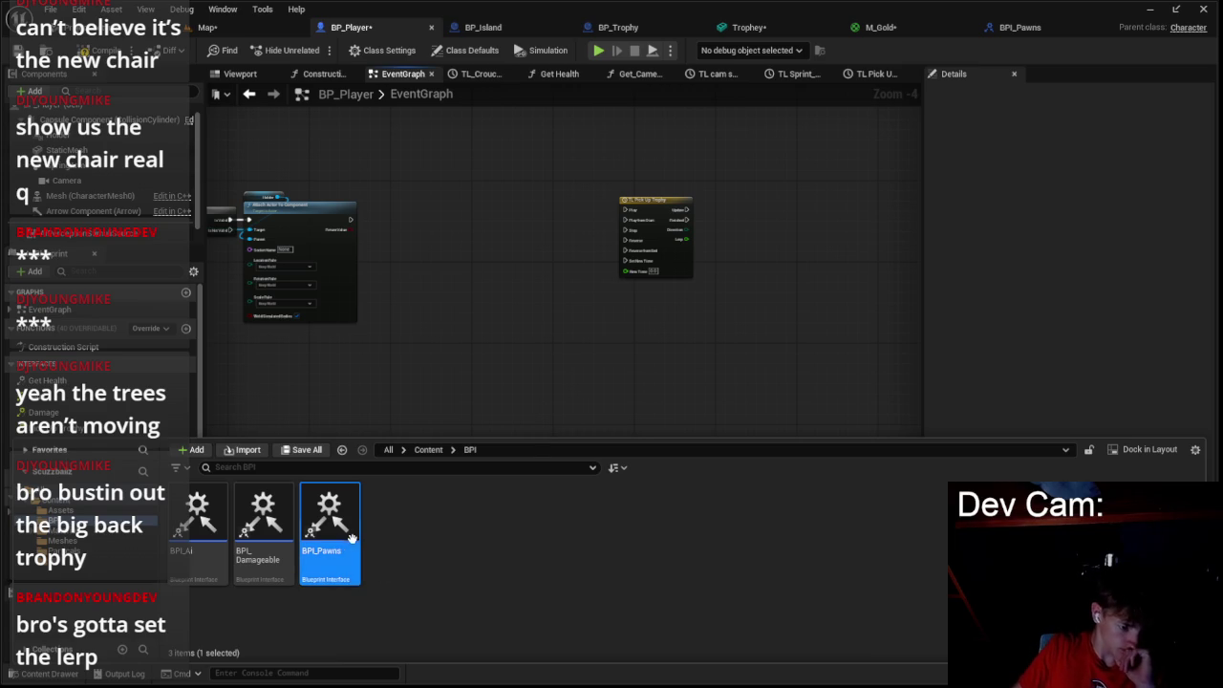
right_click(397, 525)
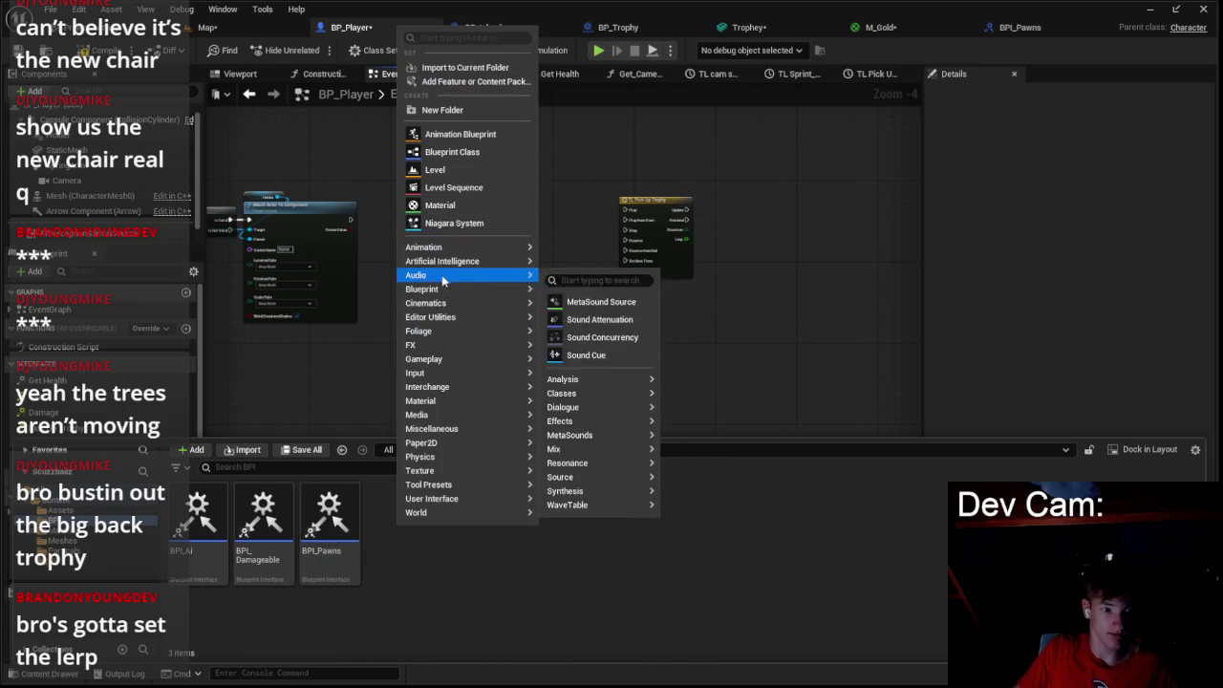
mouse_move(512, 289)
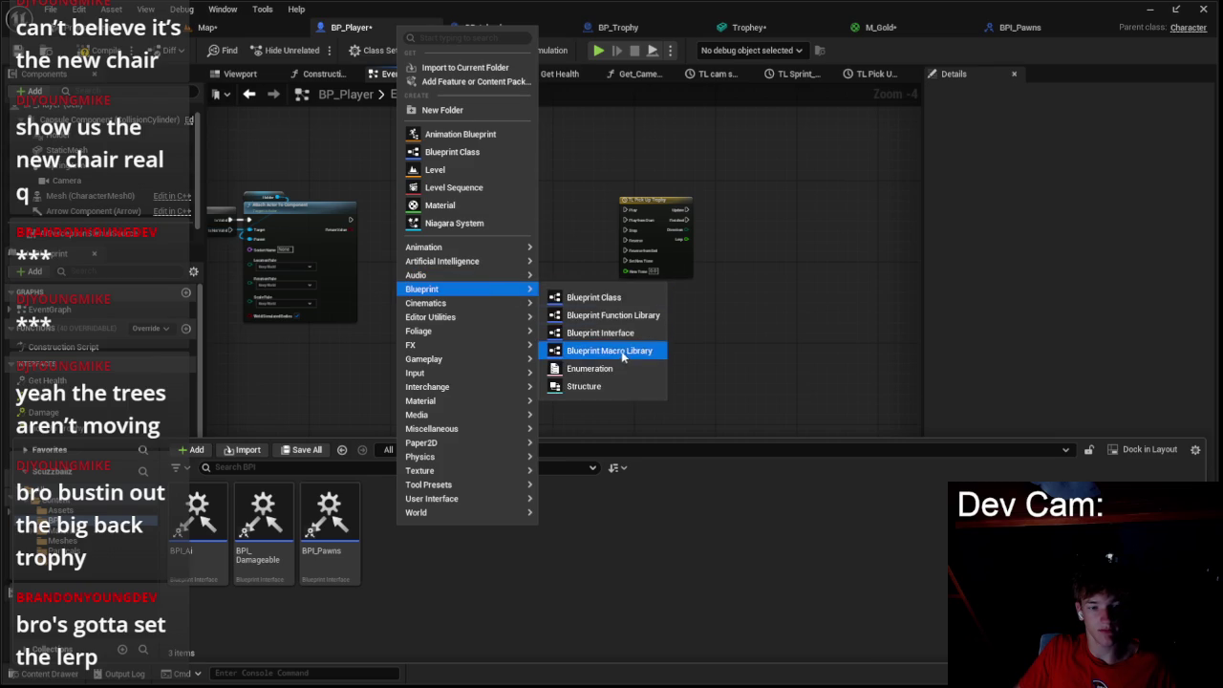
click(609, 334)
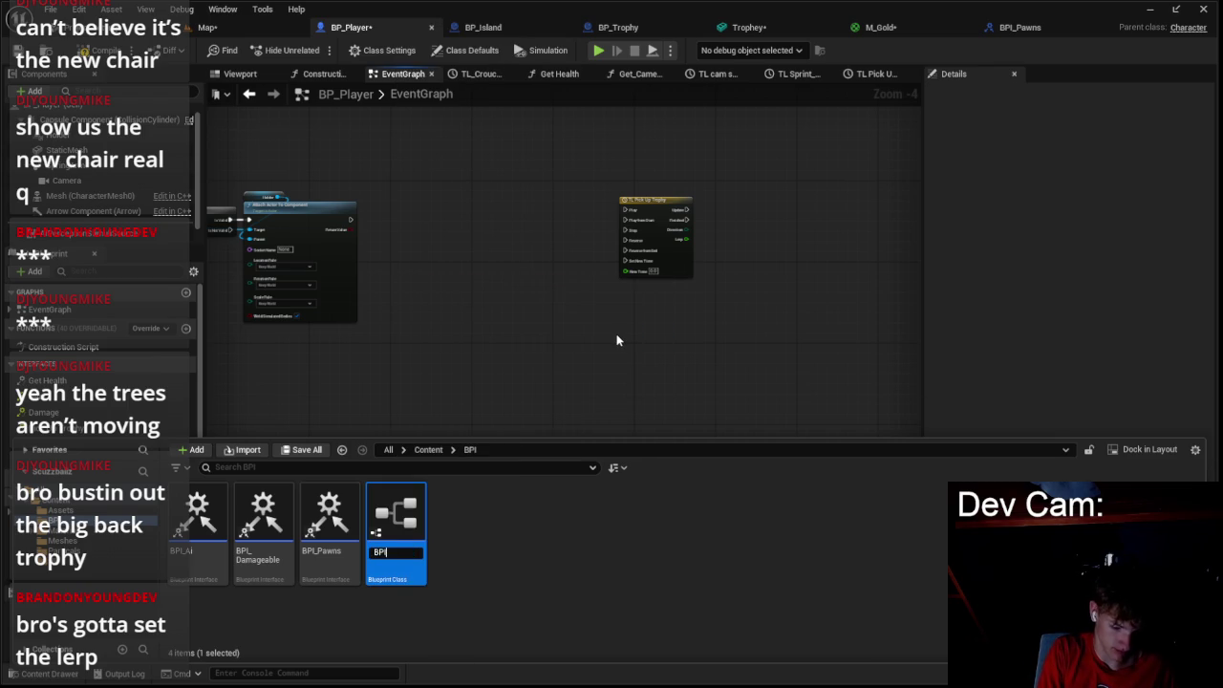
text(BPI_Meshab)
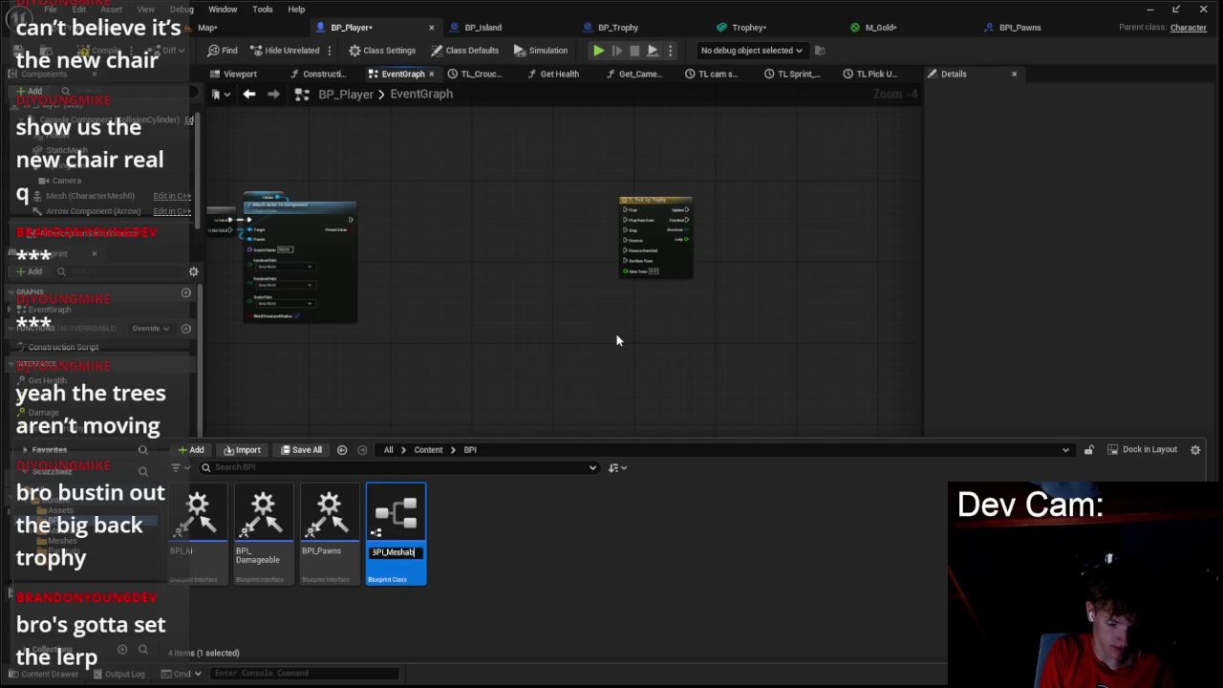
text(les)
key(Return)
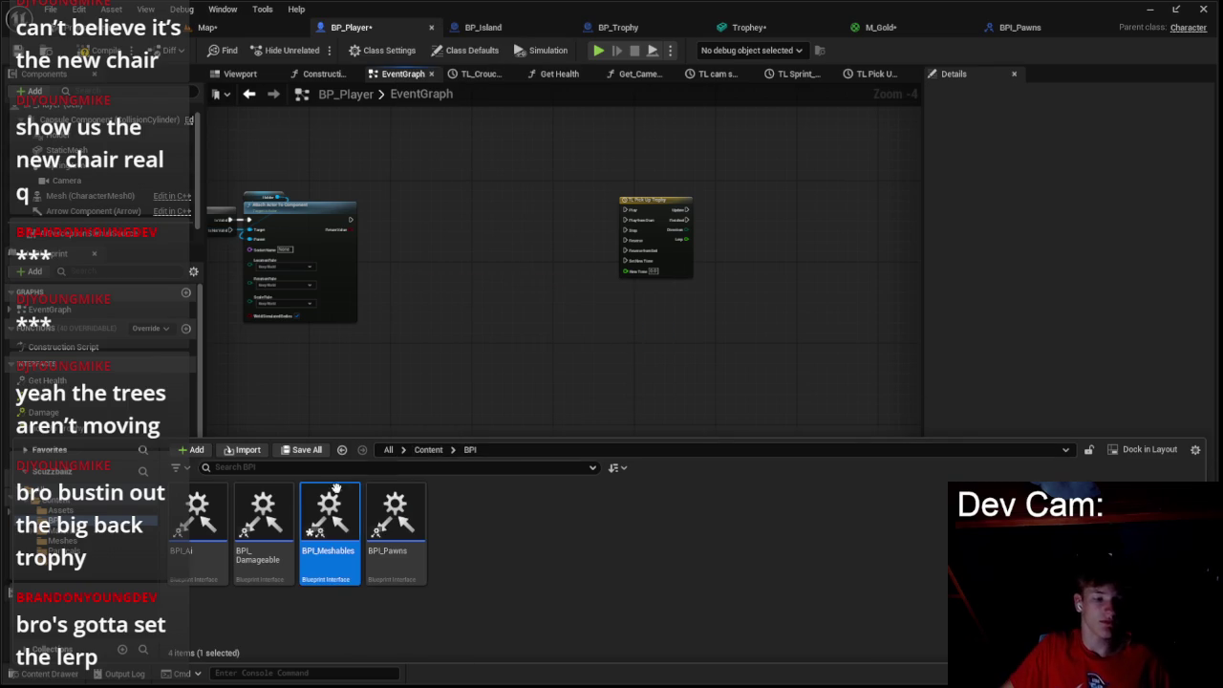
double_click(313, 507)
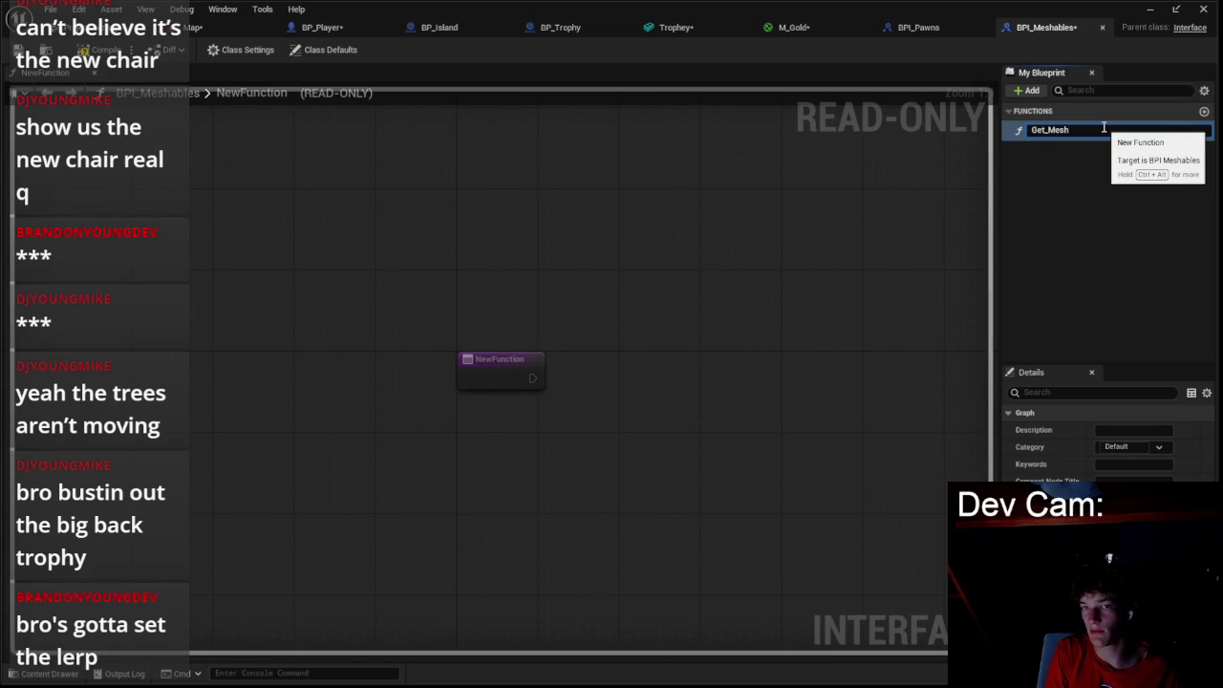
key(Return)
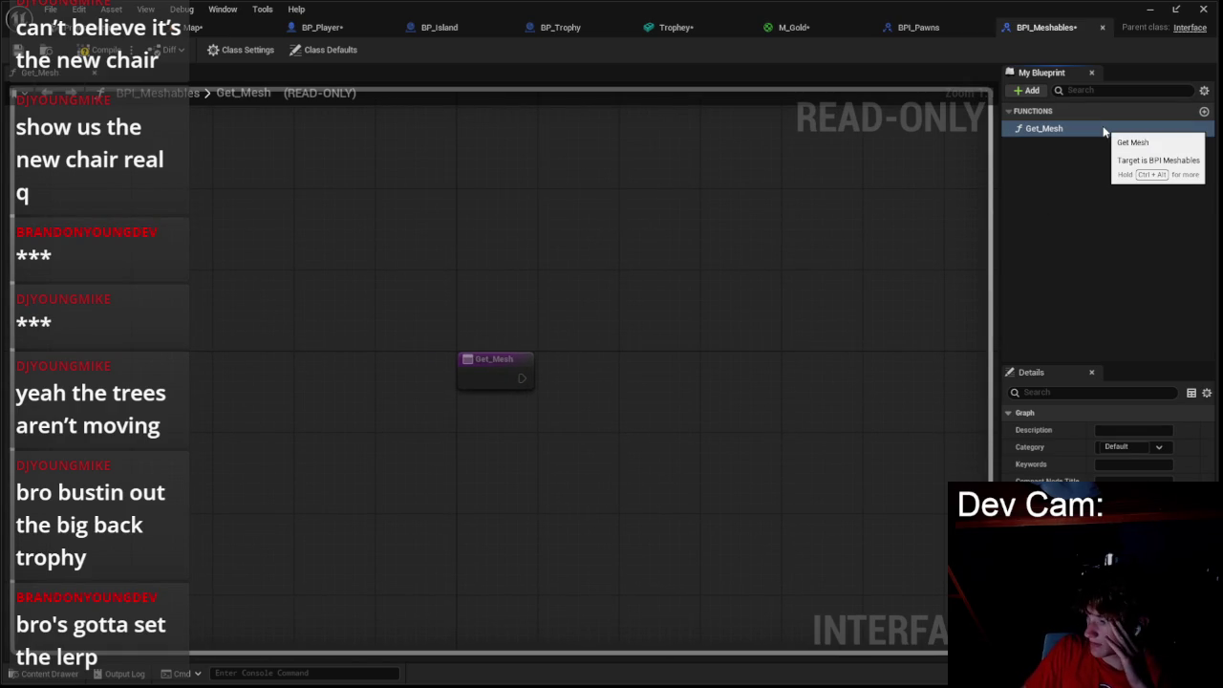
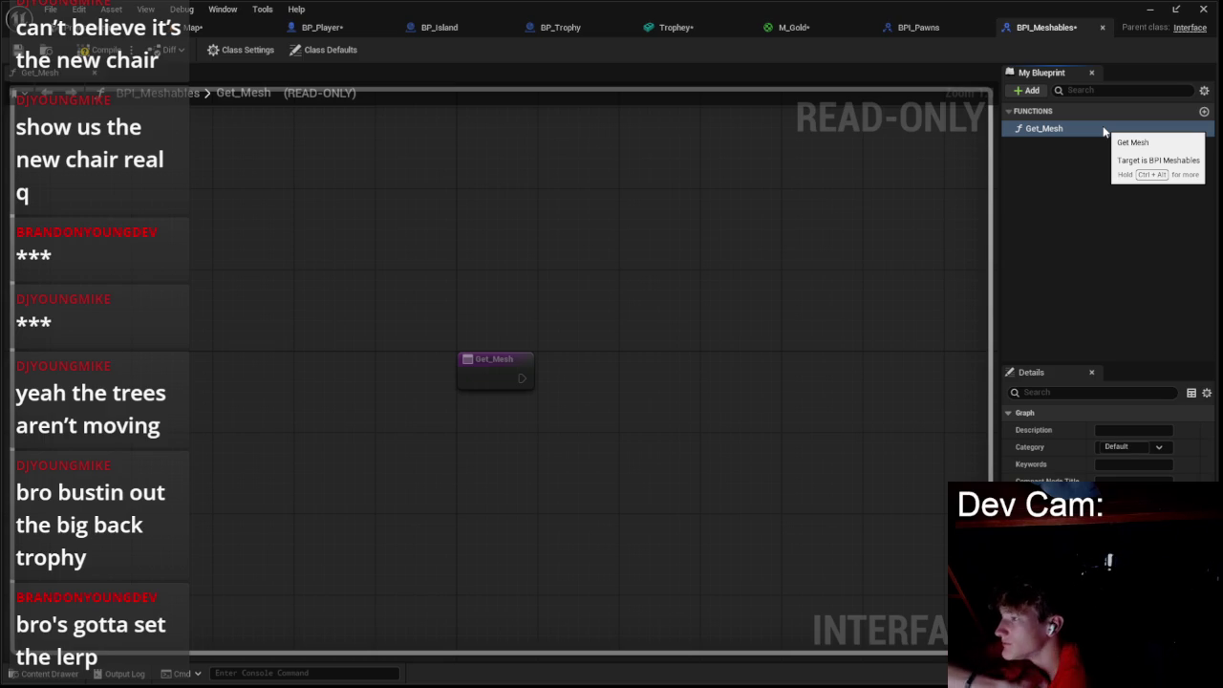
- Select Get_Mesh and browse component types for its Mesh return value
click(1044, 124)
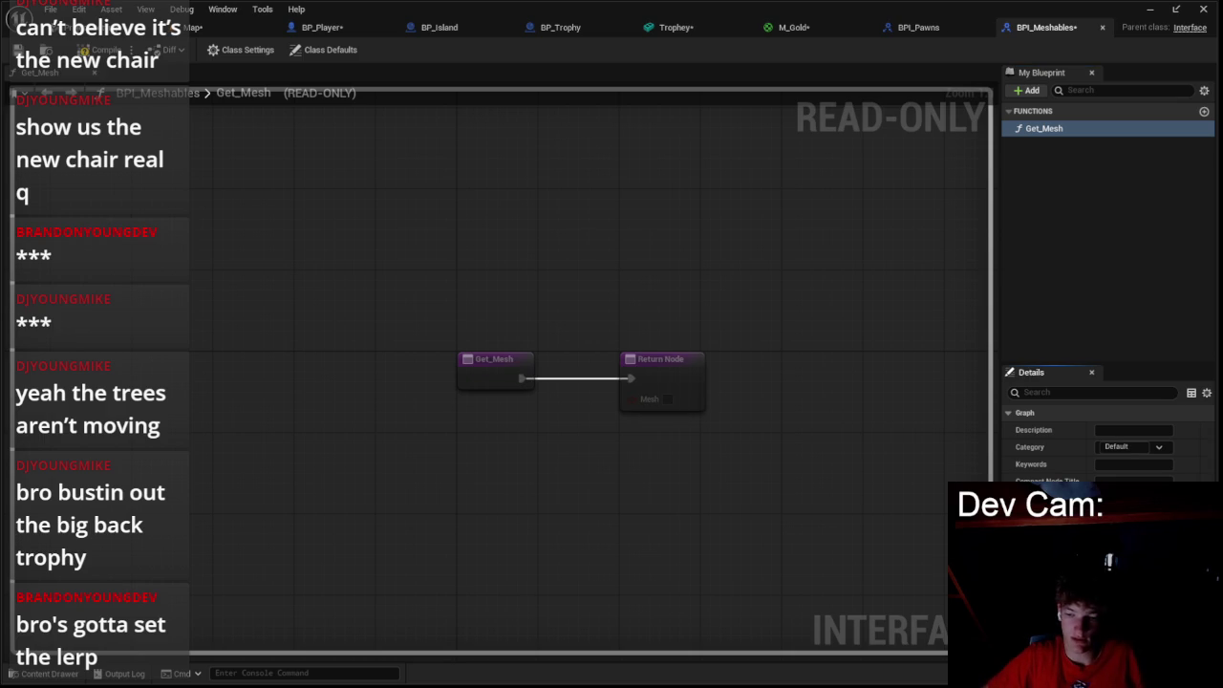
click(1061, 492)
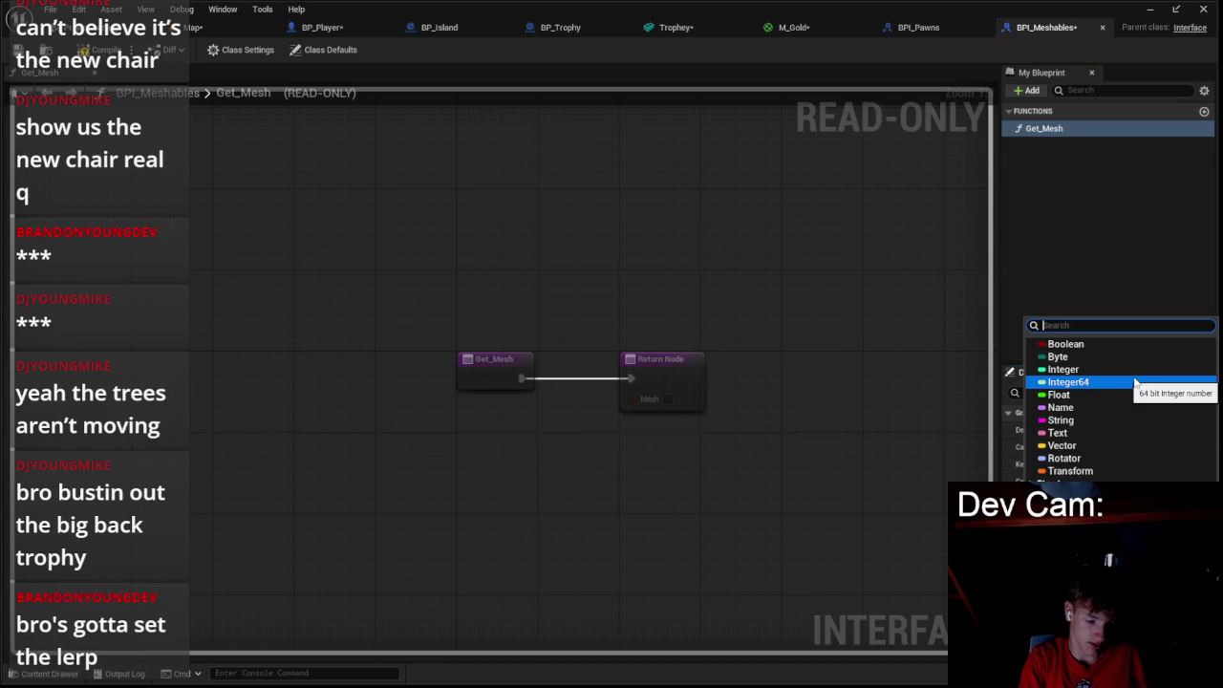
text(compone)
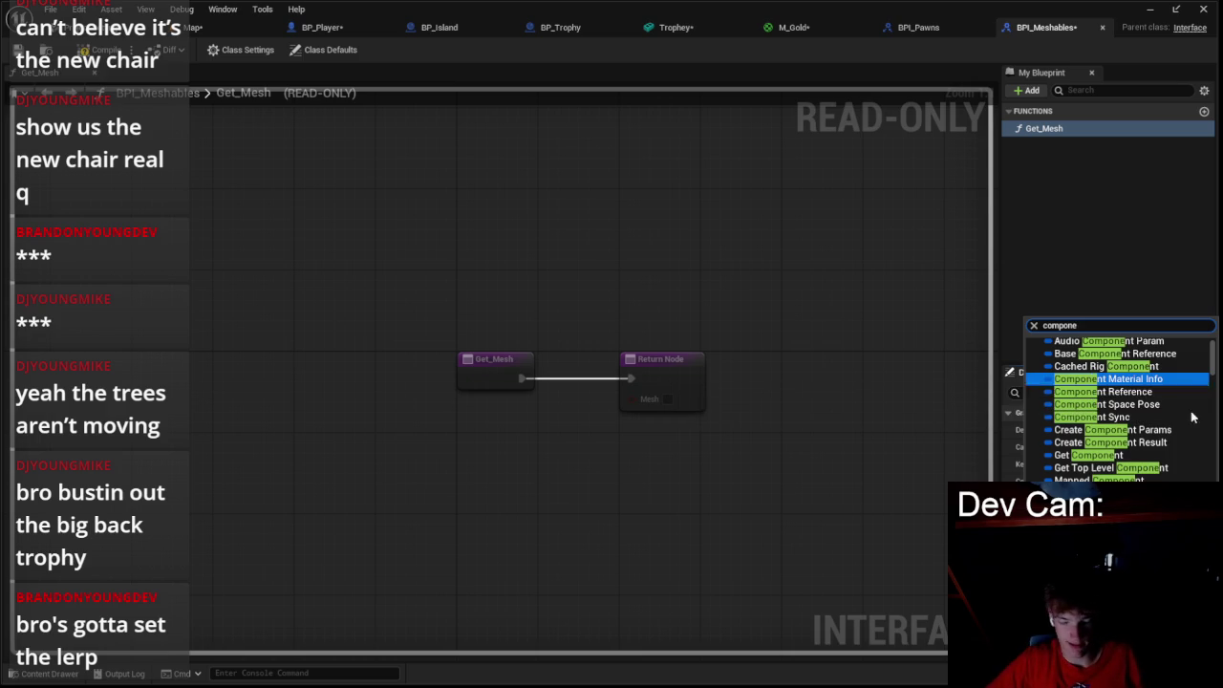
text(nt)
scroll(1127, 461, down, 8)
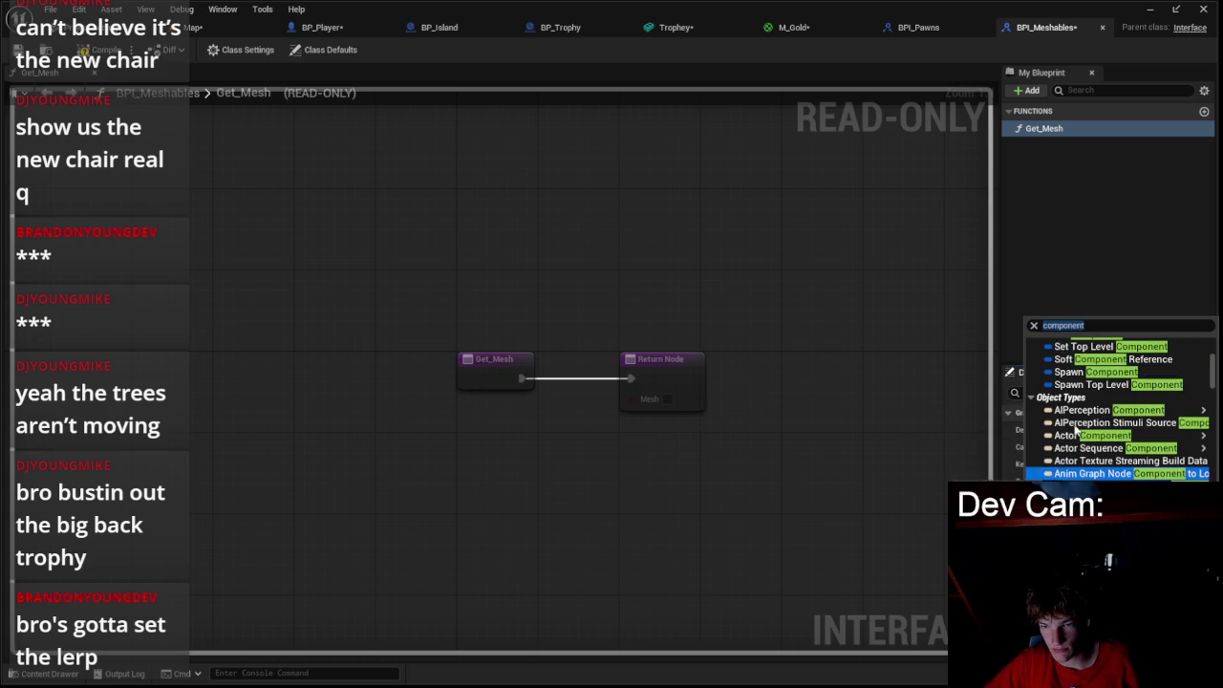
click(794, 474)
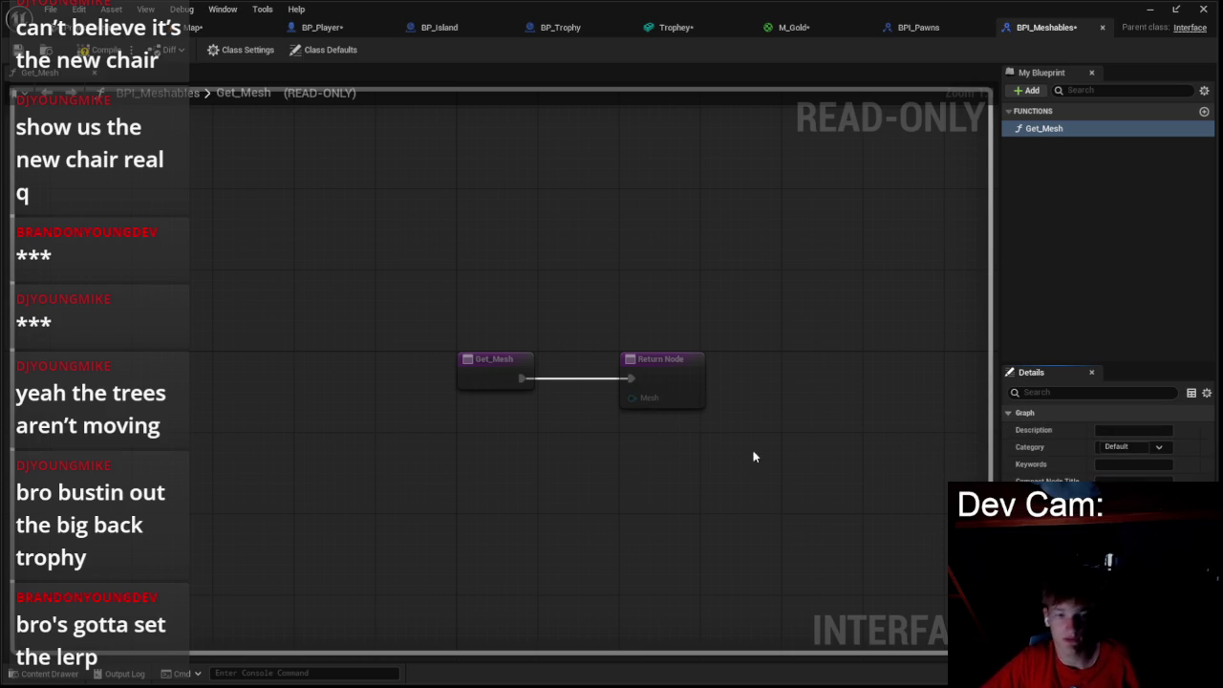
- Revisit the Mesh output's type with a 'ne' search, then return to BP_Trophy
click(561, 27)
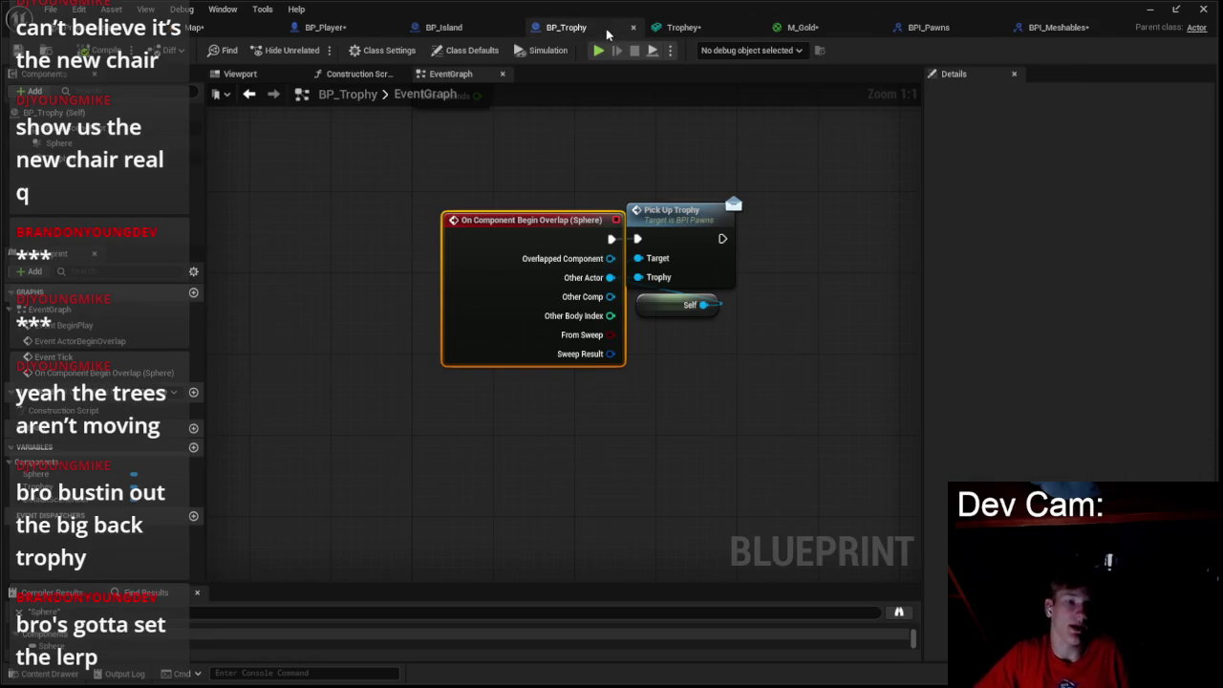
click(469, 29)
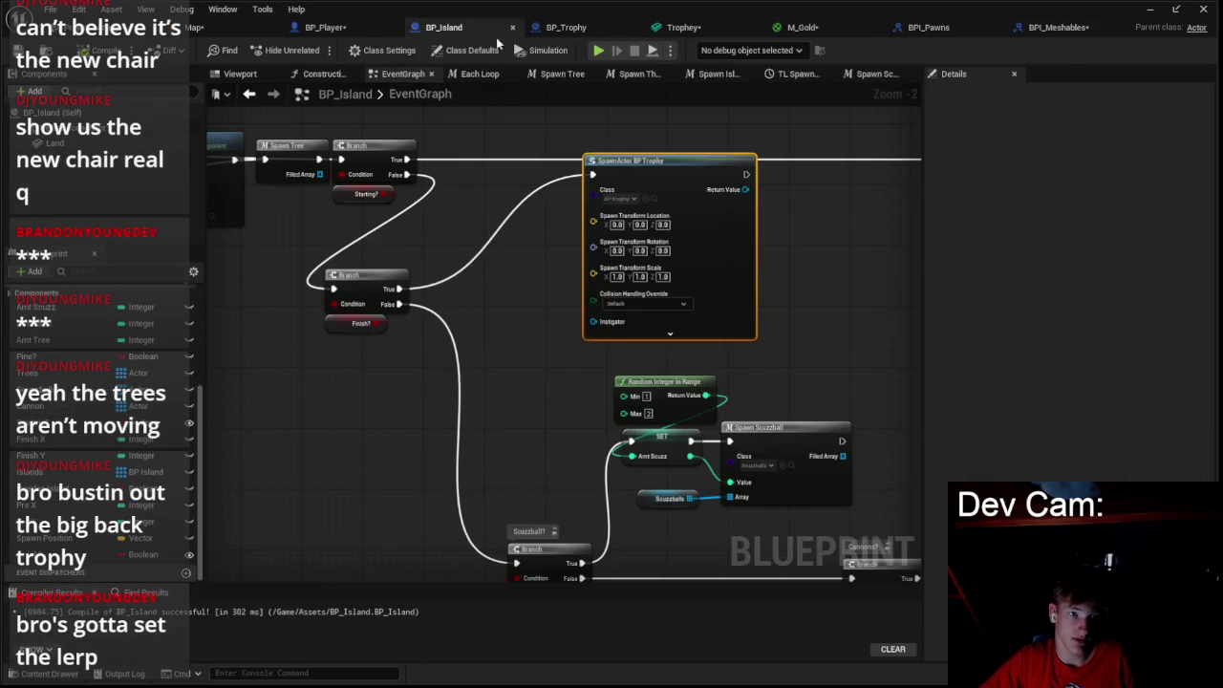
click(1045, 29)
click(1070, 492)
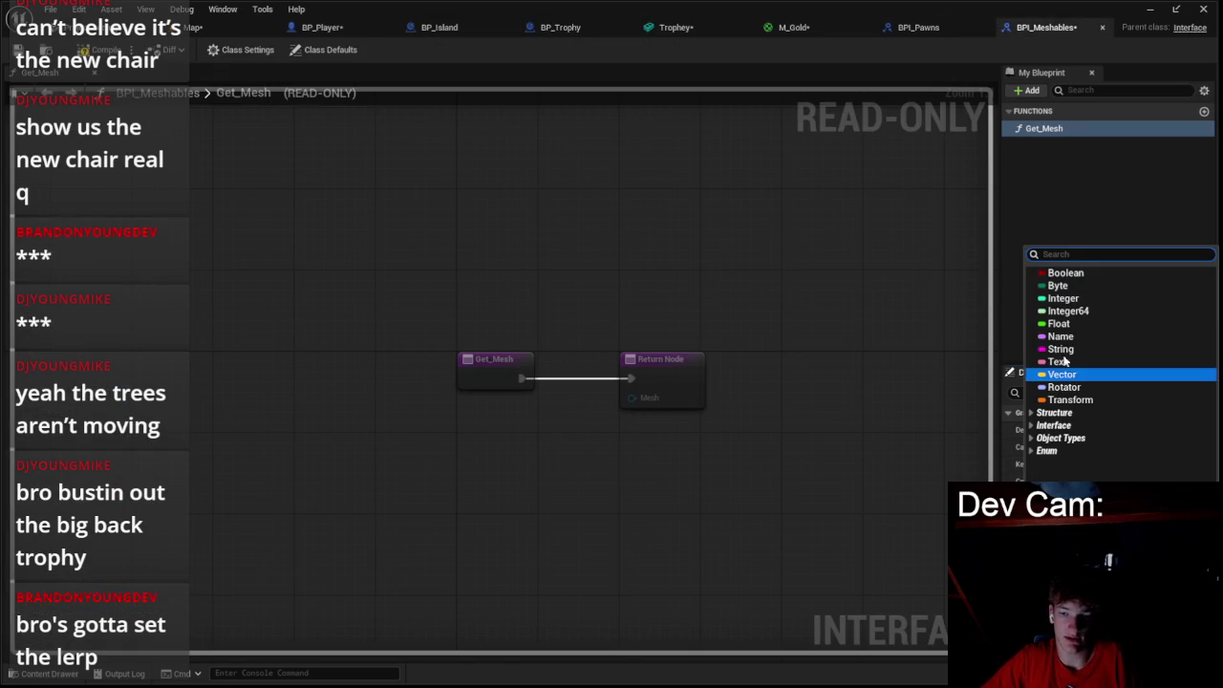
text(scene)
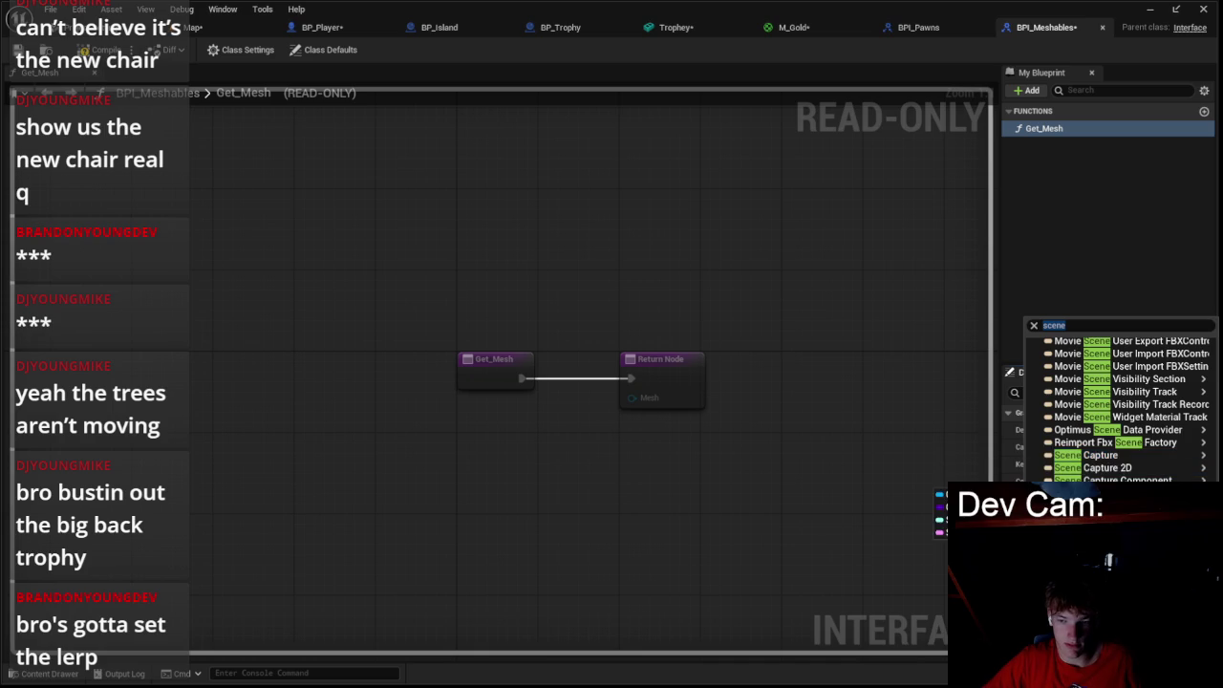
click(1099, 468)
click(572, 29)
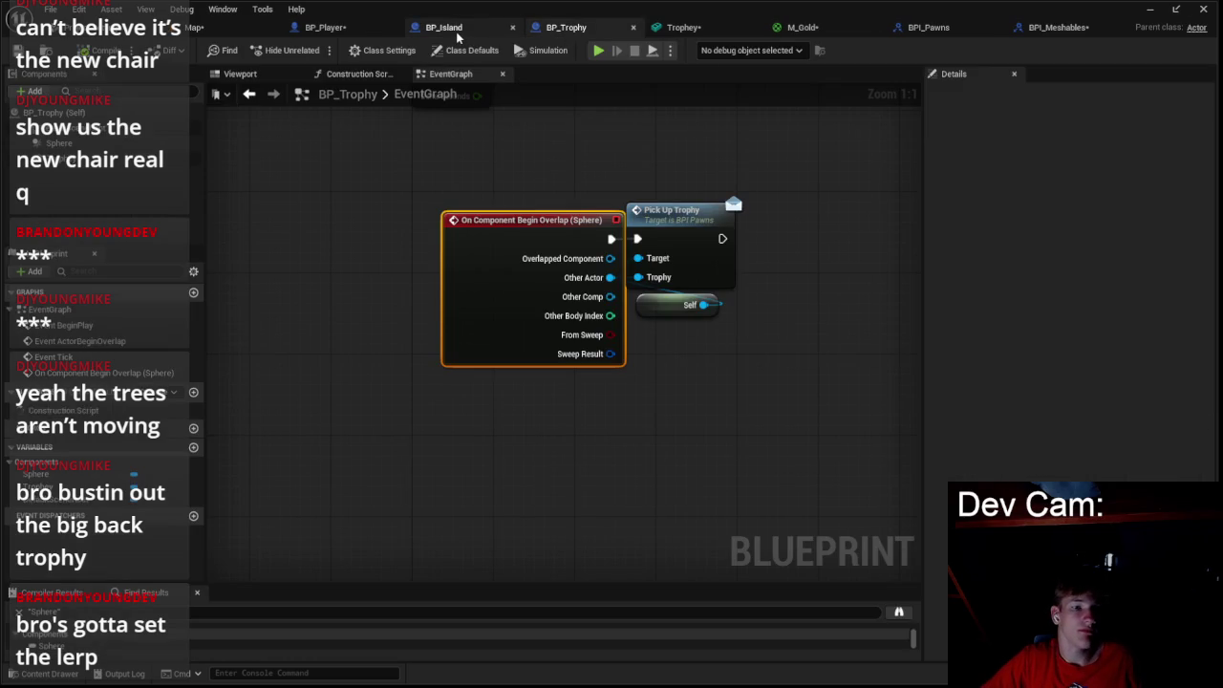
- Add BPI_Meshables to BP_Trophy's implemented interfaces and save all blueprints
click(456, 33)
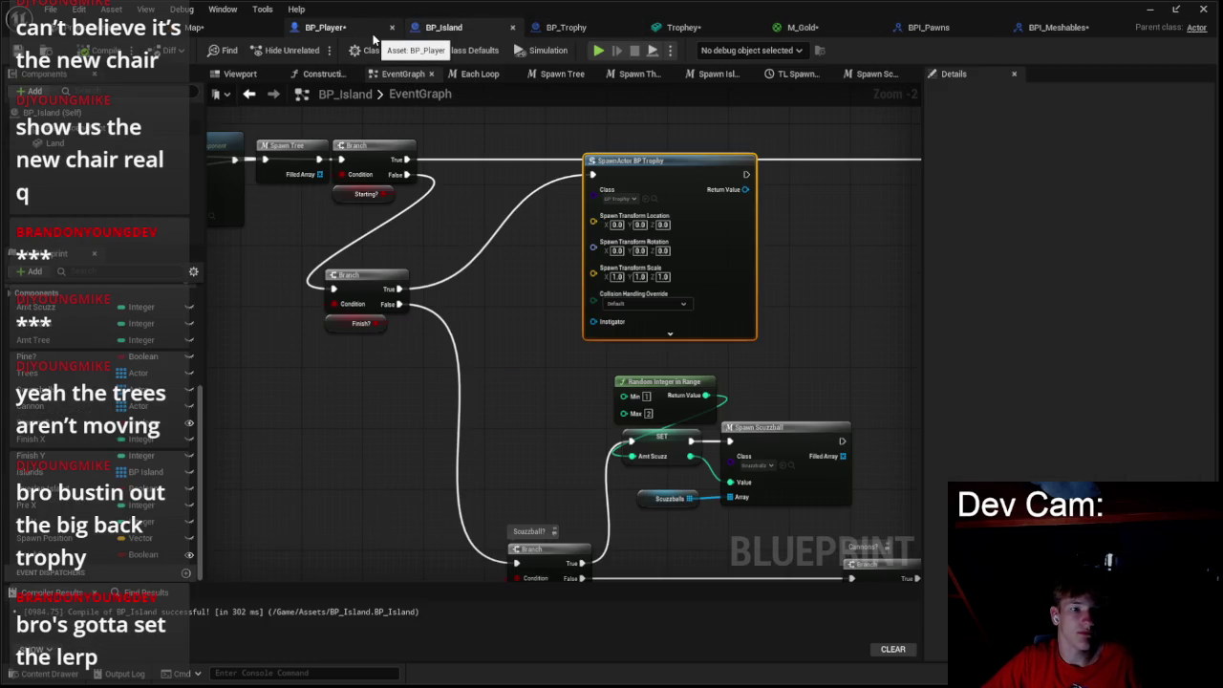
click(566, 29)
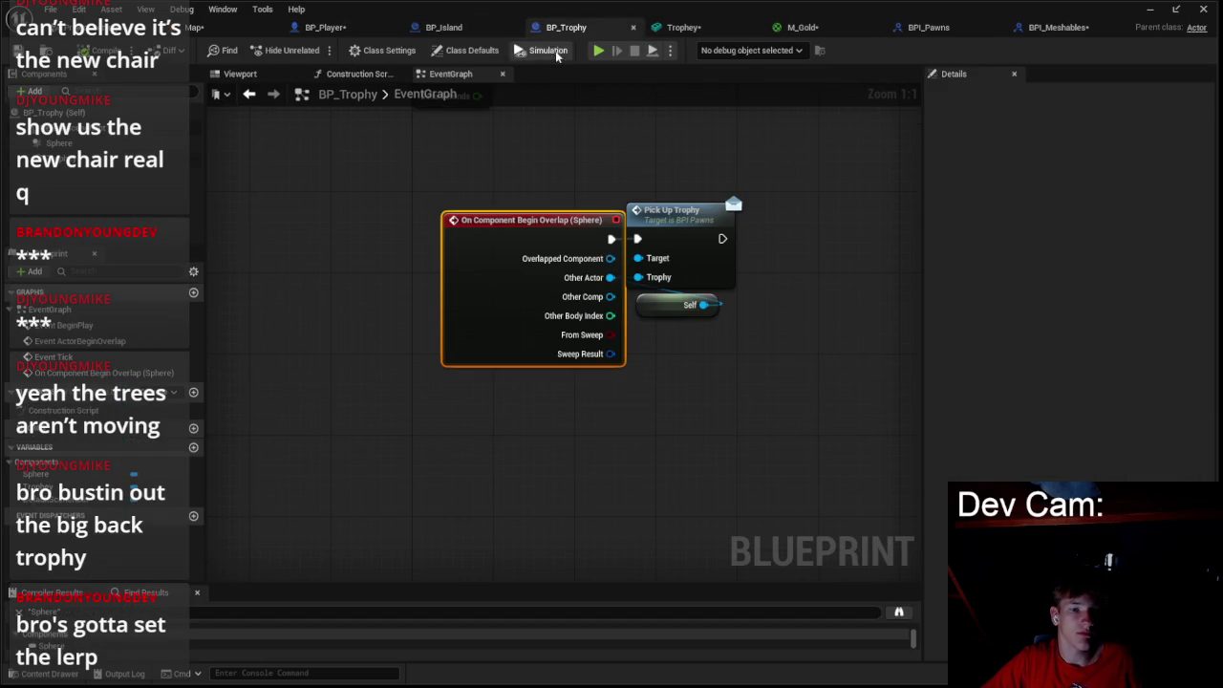
click(361, 31)
click(565, 29)
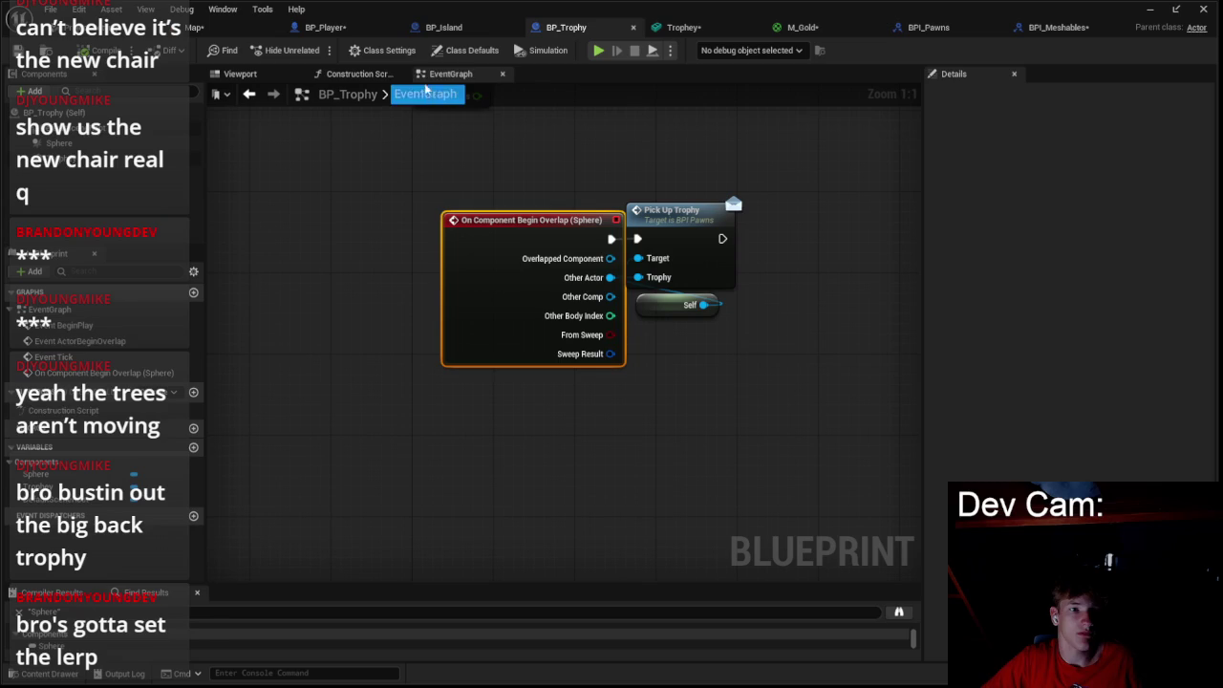
click(389, 51)
click(1062, 456)
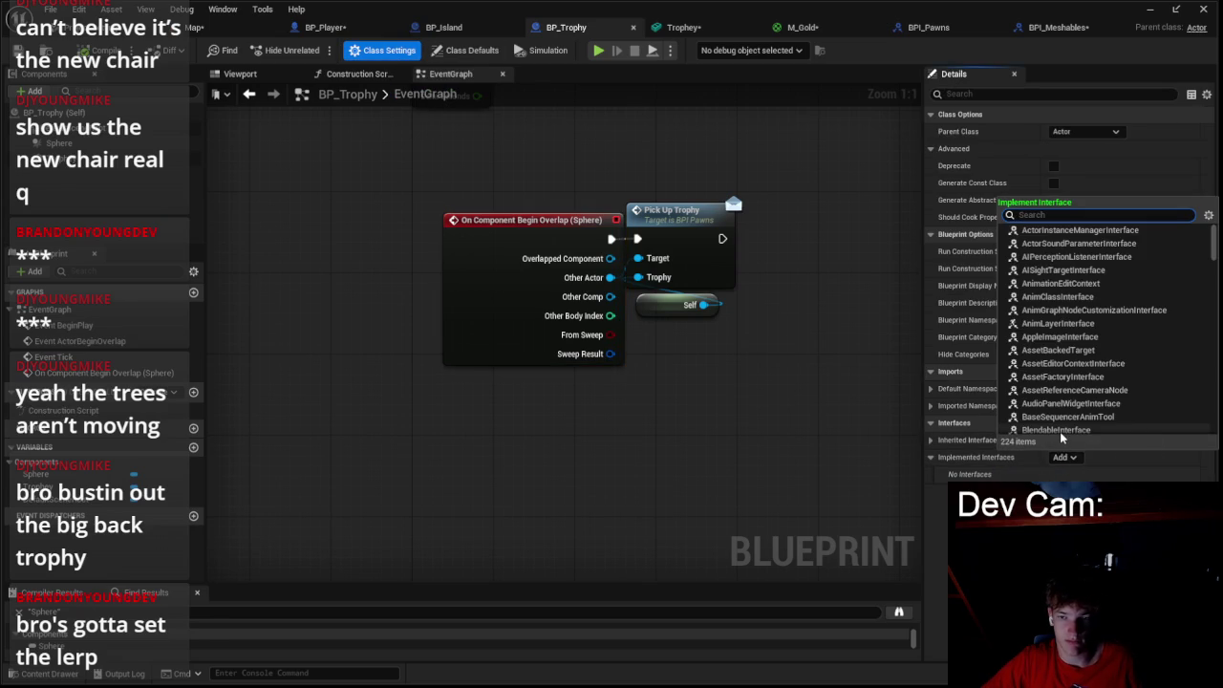
text(mesh)
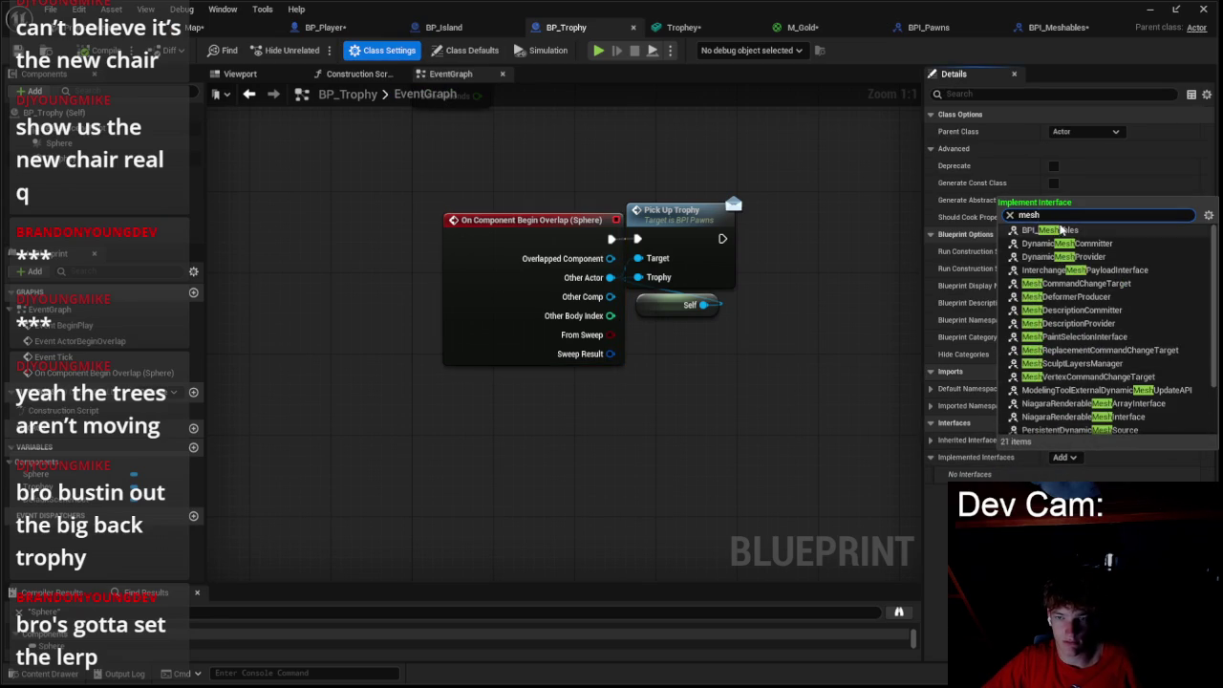
click(1049, 230)
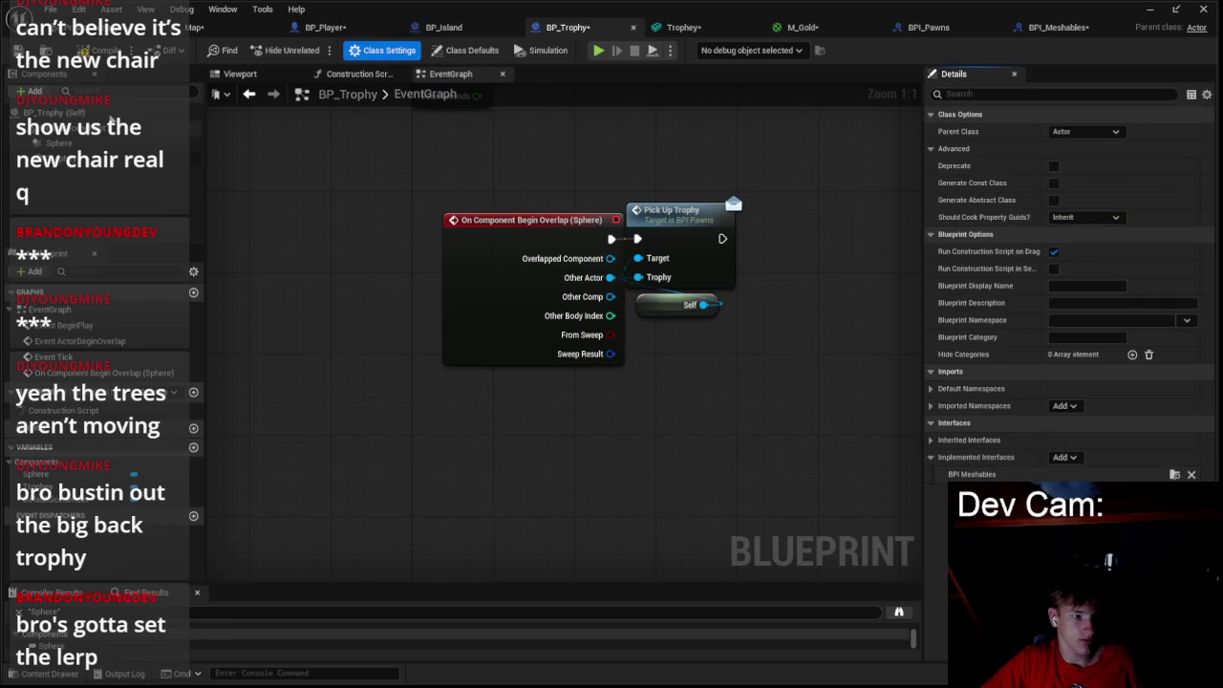
key(ctrl+shift+s)
- In Get_Mesh, return the Trophey component as the Mesh value
double_click(46, 444)
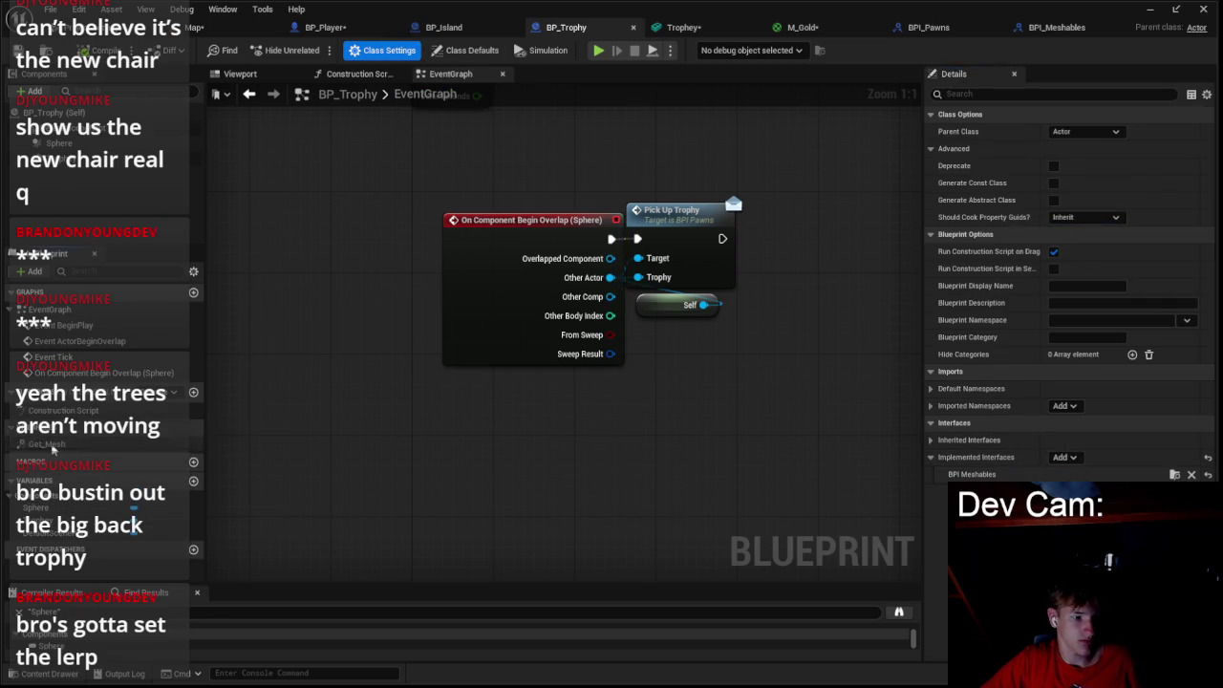
drag(58, 155, 615, 349)
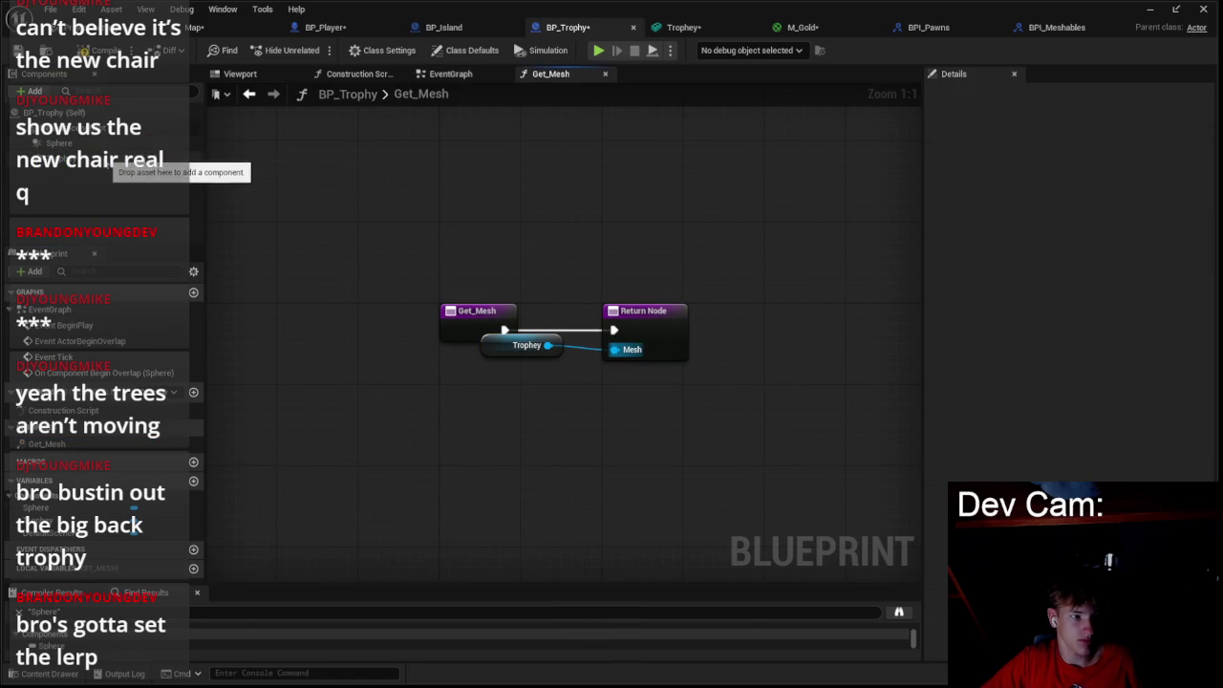
click(138, 157)
- Turn on Simulate Physics for BP_Trophy's Trophey mesh component
click(242, 74)
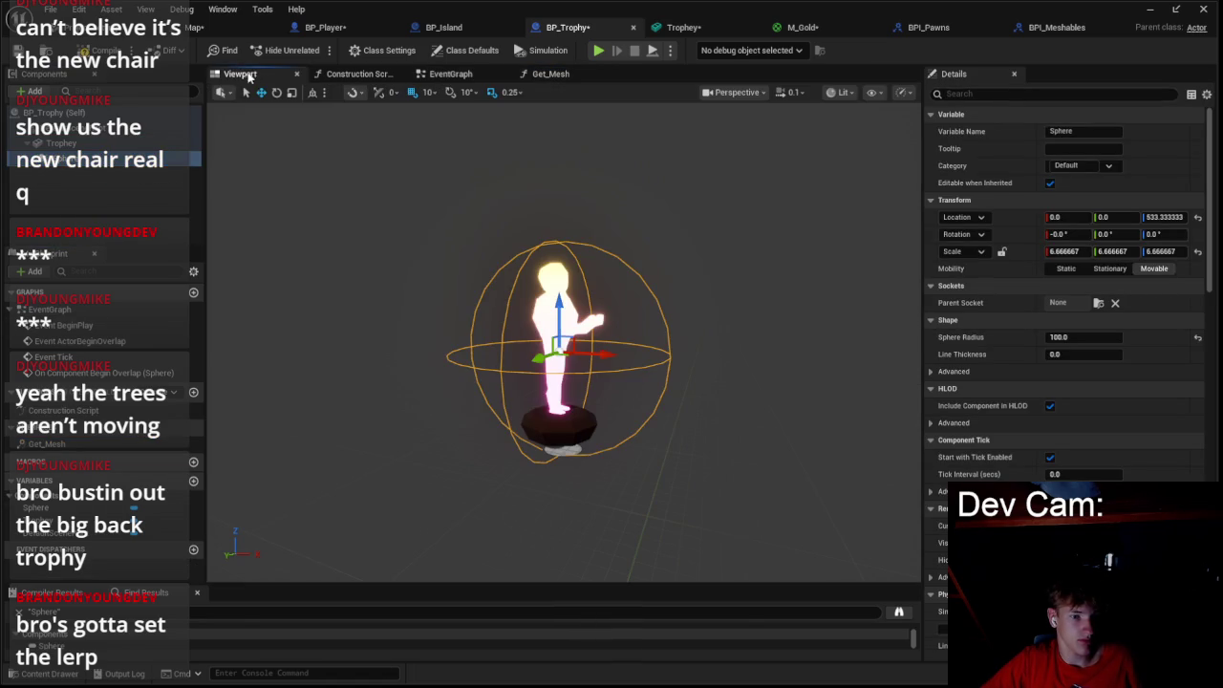
click(96, 158)
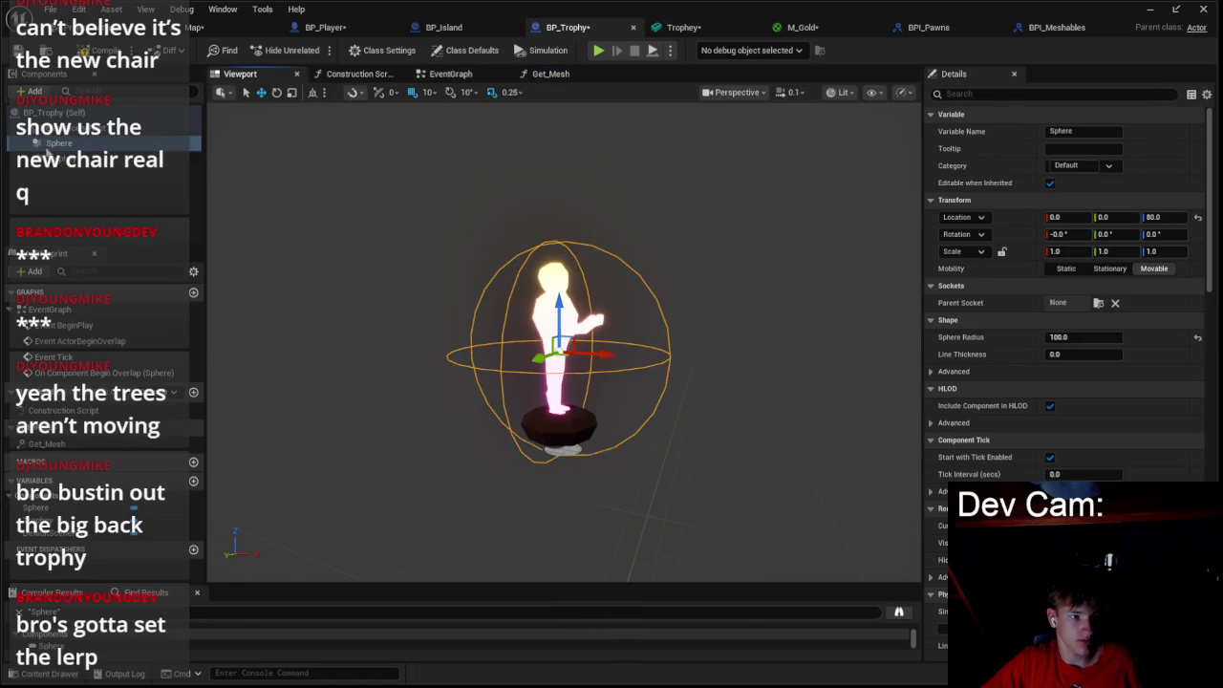
click(96, 127)
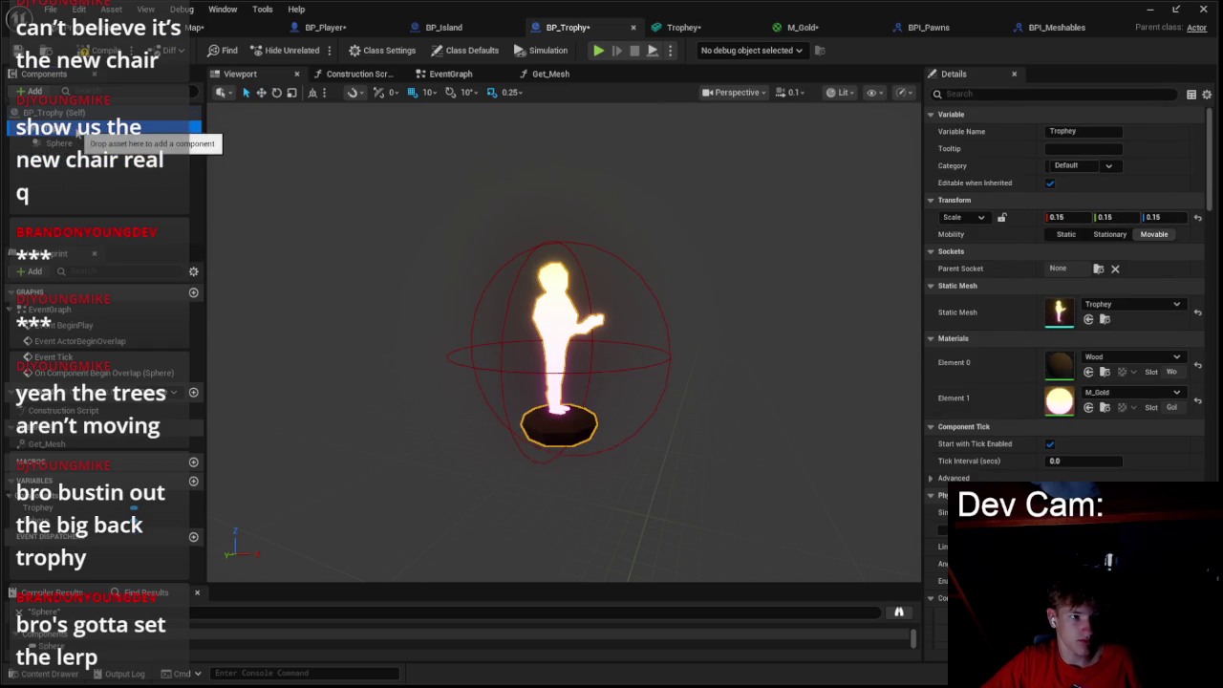
scroll(961, 320, down, 3)
click(1050, 411)
scroll(951, 421, down, 1)
scroll(948, 424, down, 1)
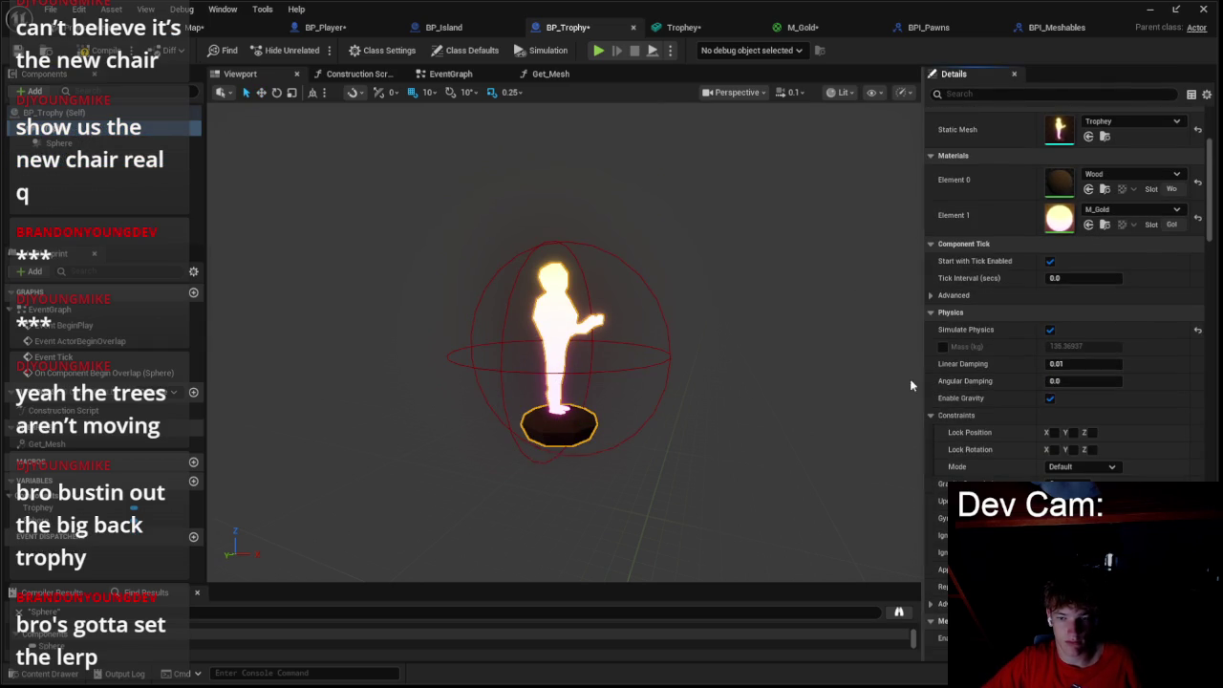
- Play the level to test the trophy, then stop the session
click(204, 27)
click(316, 50)
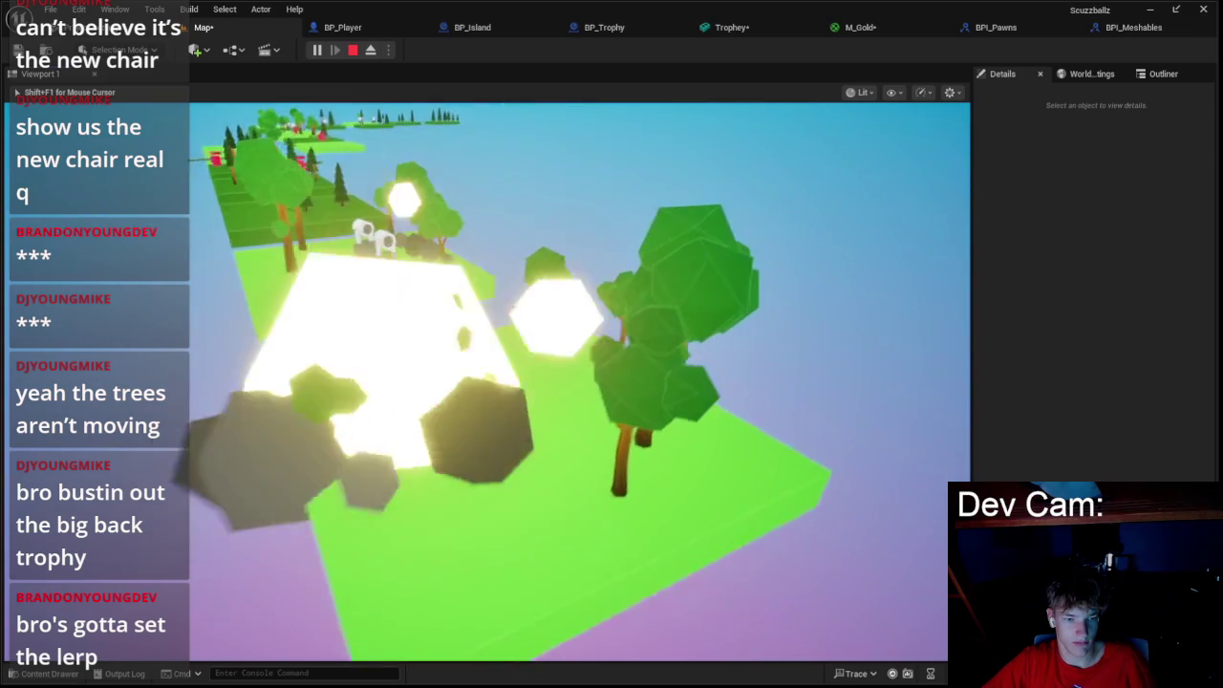
key(Escape)
- Look over the BP_Player and BP_Island blueprints
click(366, 28)
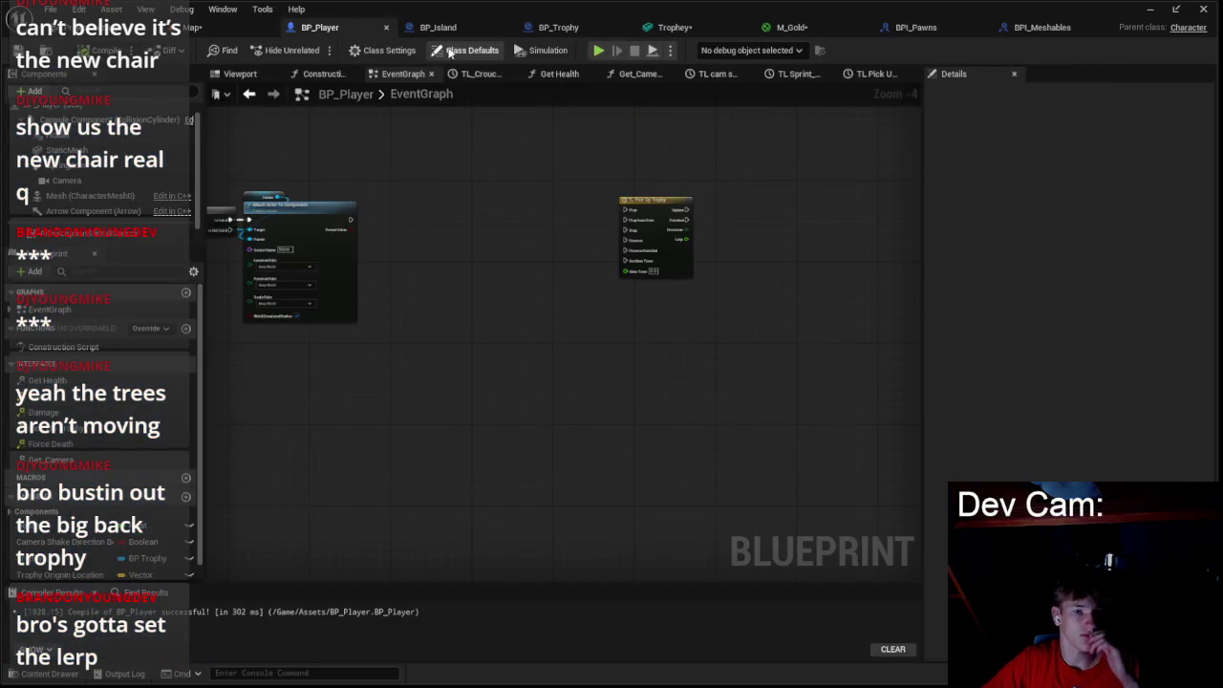
click(442, 29)
click(339, 31)
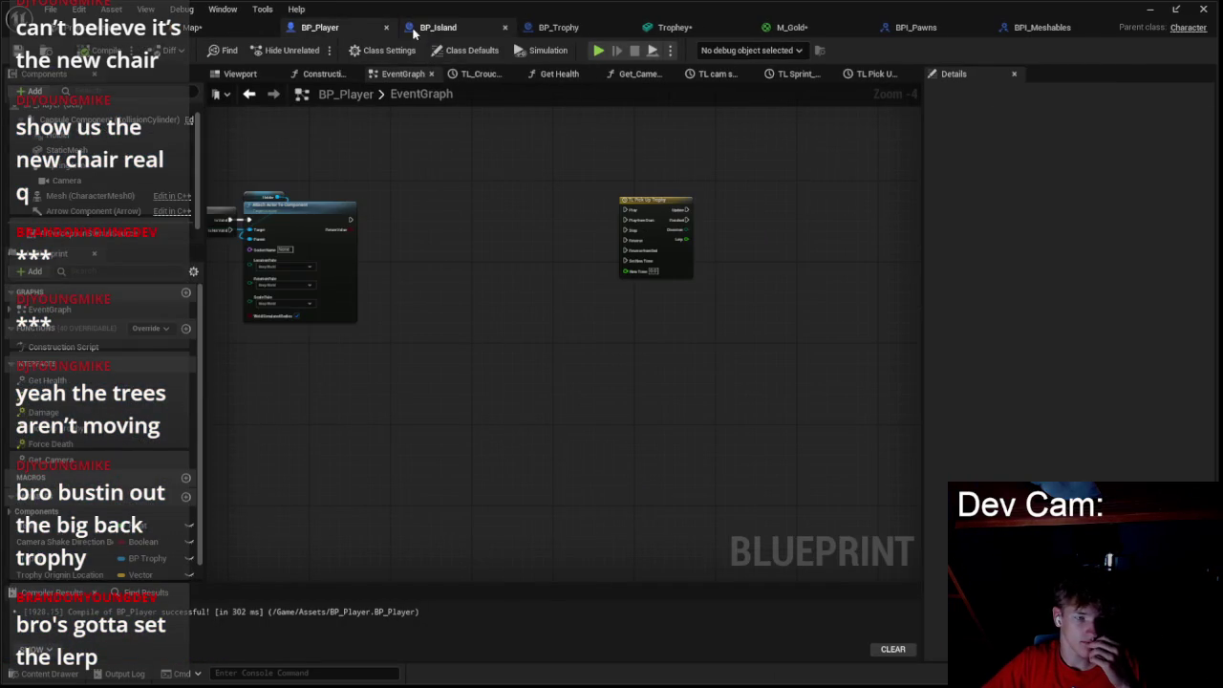
click(432, 29)
scroll(623, 175, down, 1)
scroll(622, 175, up, 2)
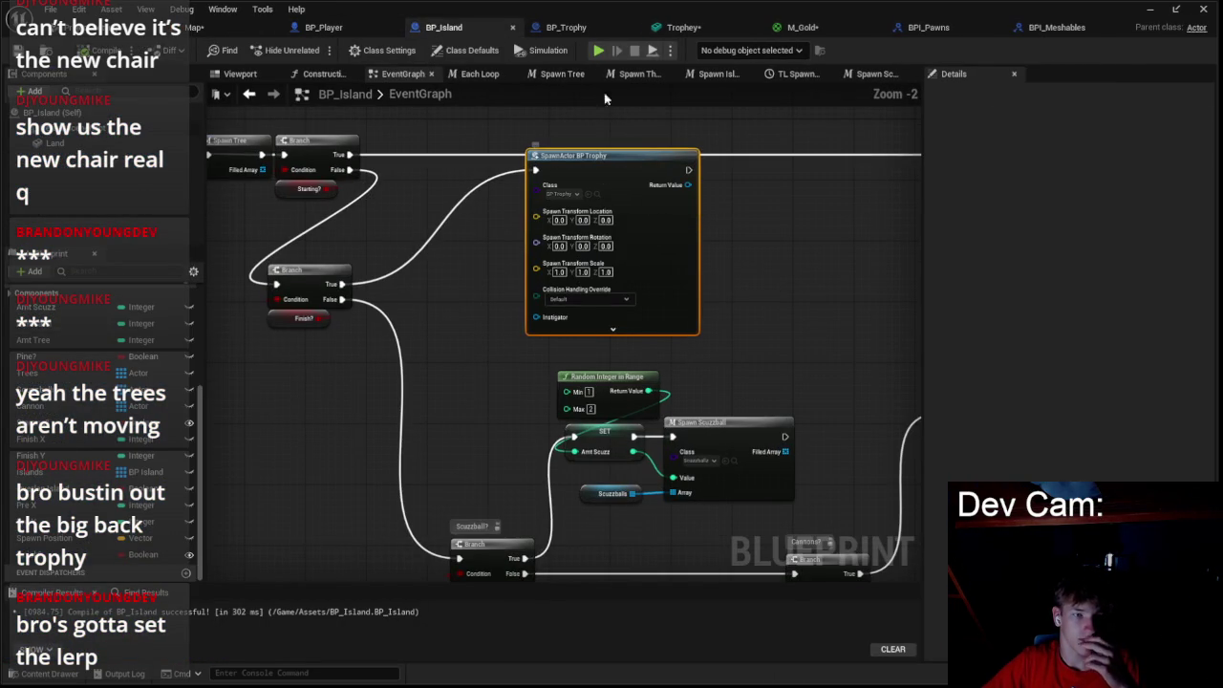
- Inspect BP_Trophy's Sphere collision settings, then bring up BP_Player's event graph
click(566, 28)
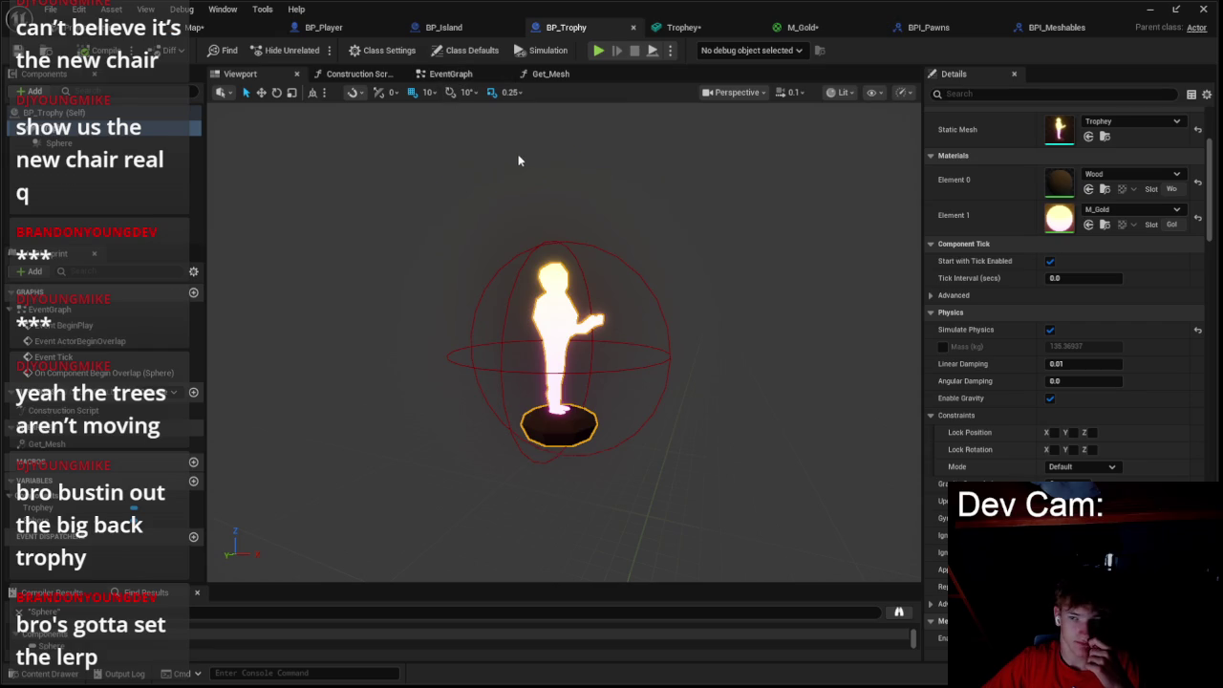
scroll(520, 161, down, 3)
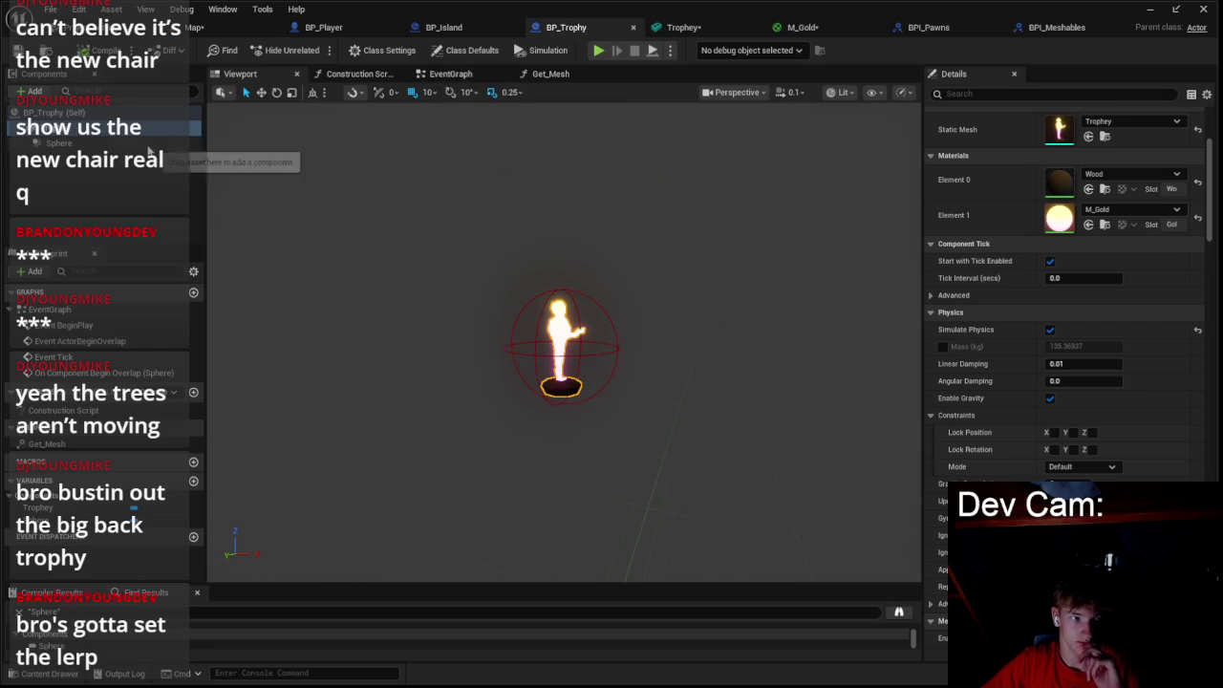
click(57, 143)
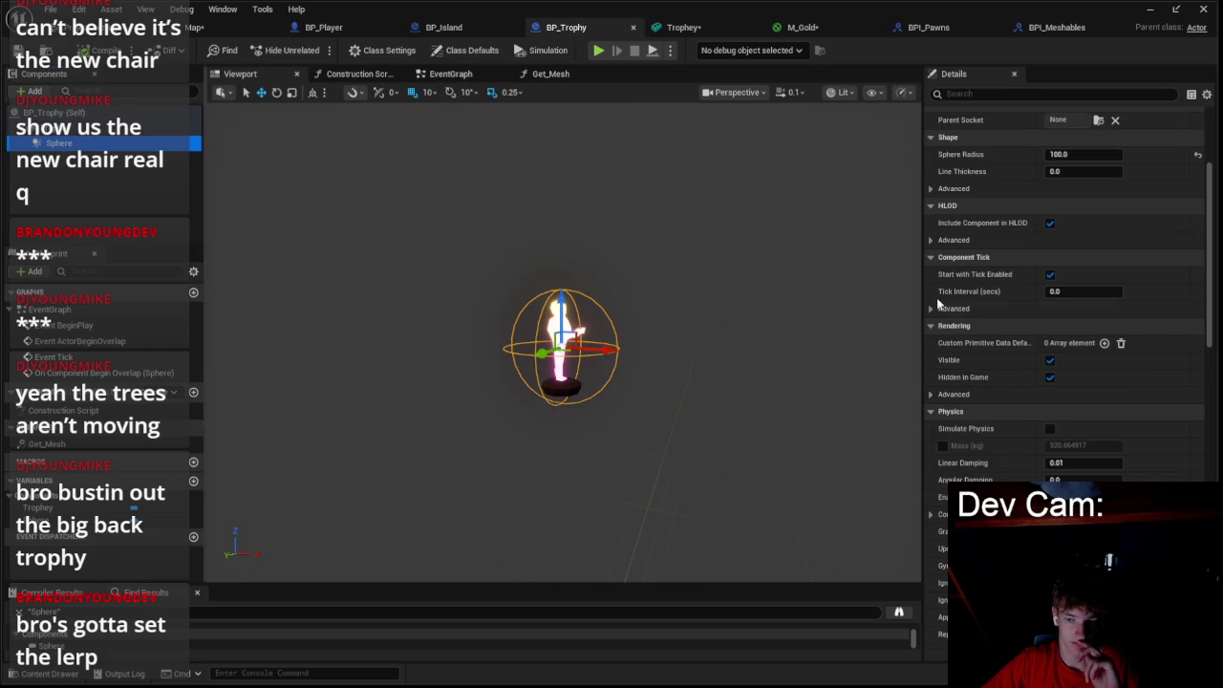
scroll(1010, 329, down, 10)
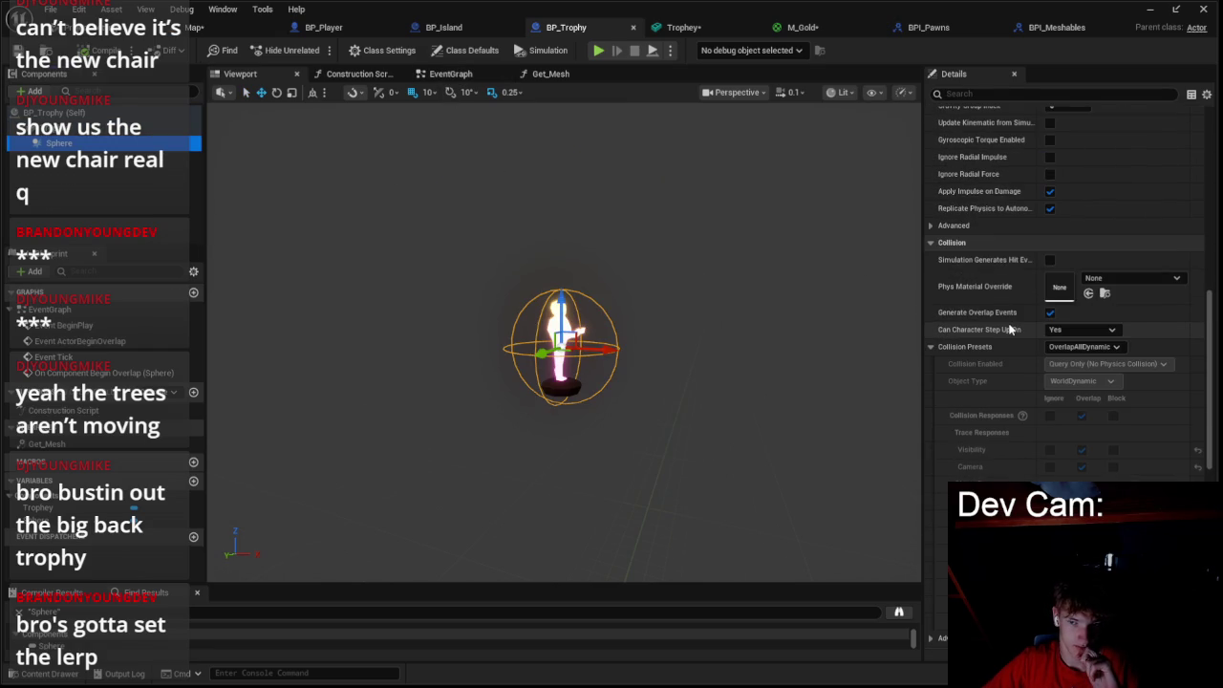
scroll(1010, 329, down, 2)
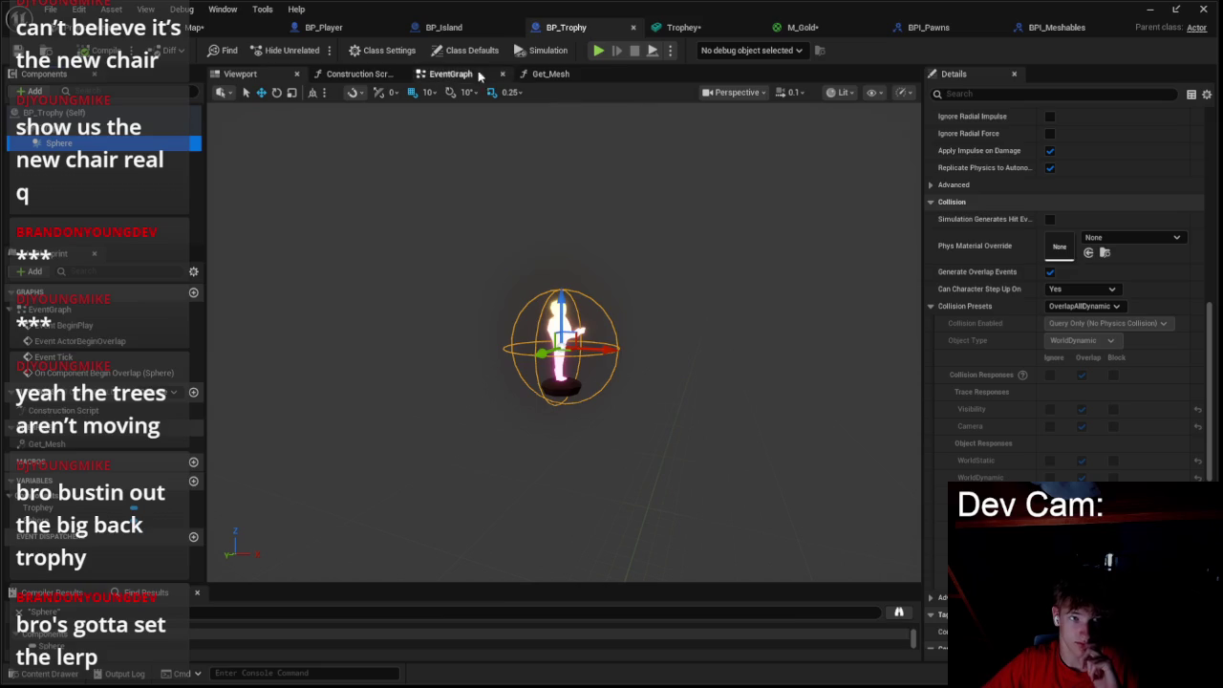
click(443, 28)
click(568, 35)
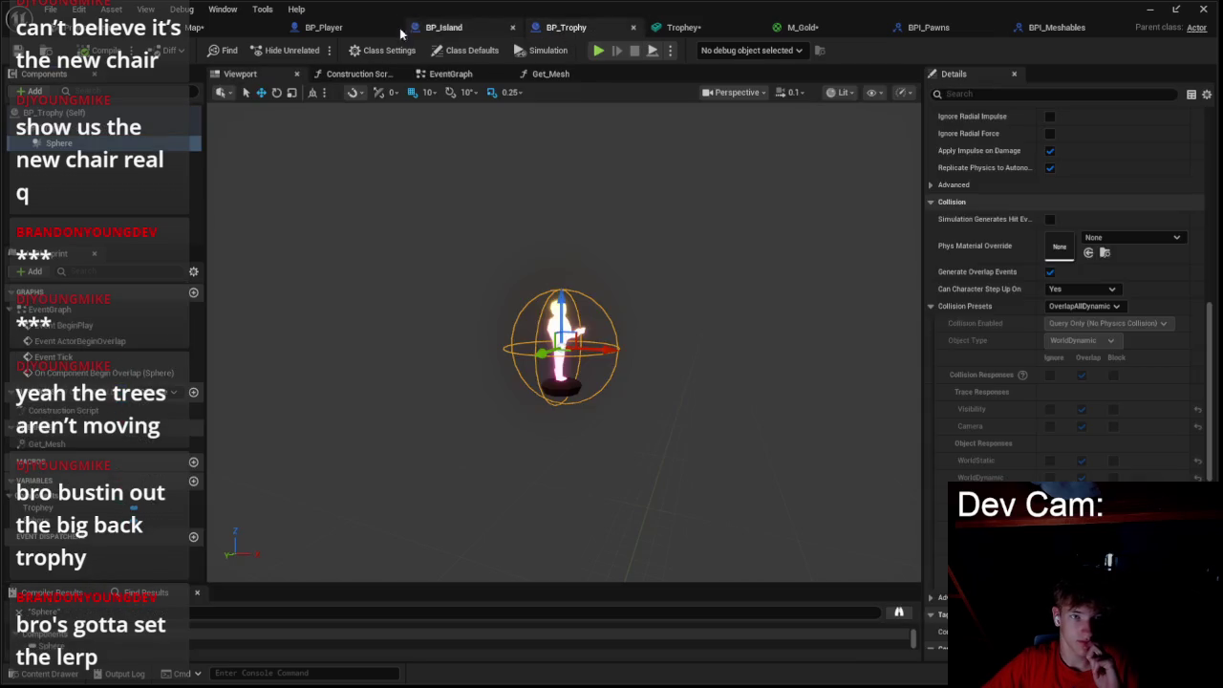
click(354, 34)
scroll(640, 230, up, 2)
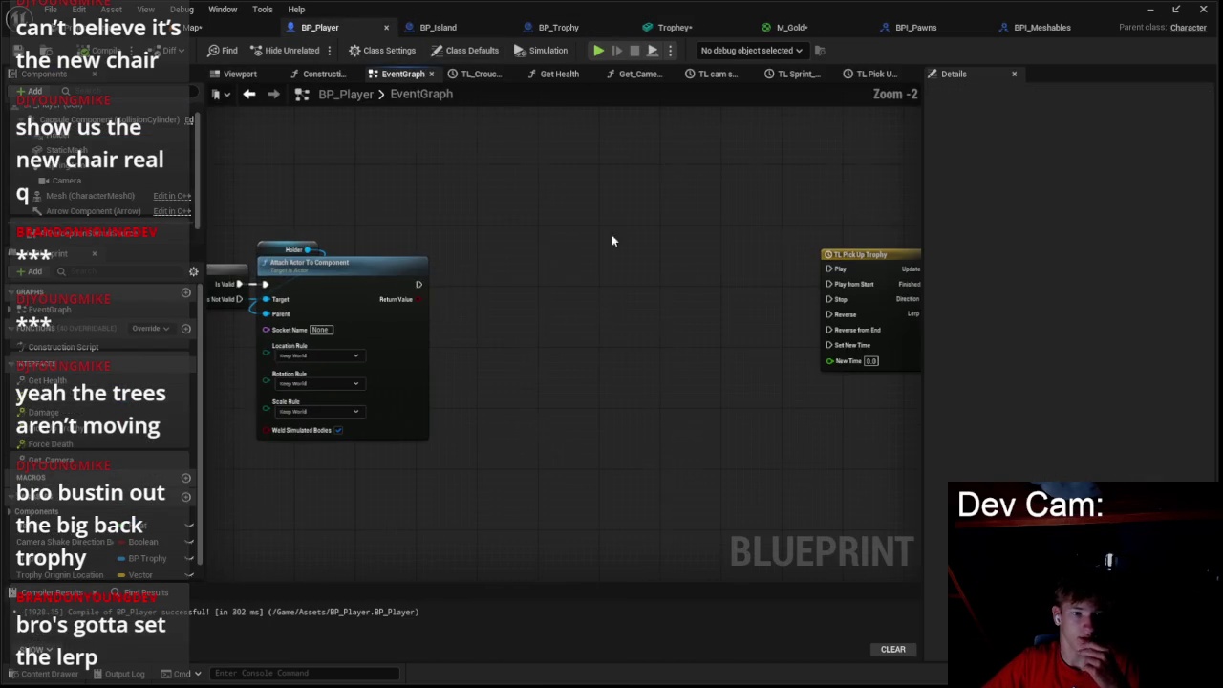
- Add a Set Collision Enabled node after Attach Actor To Component and align it
drag(482, 295, 549, 297)
text(set)
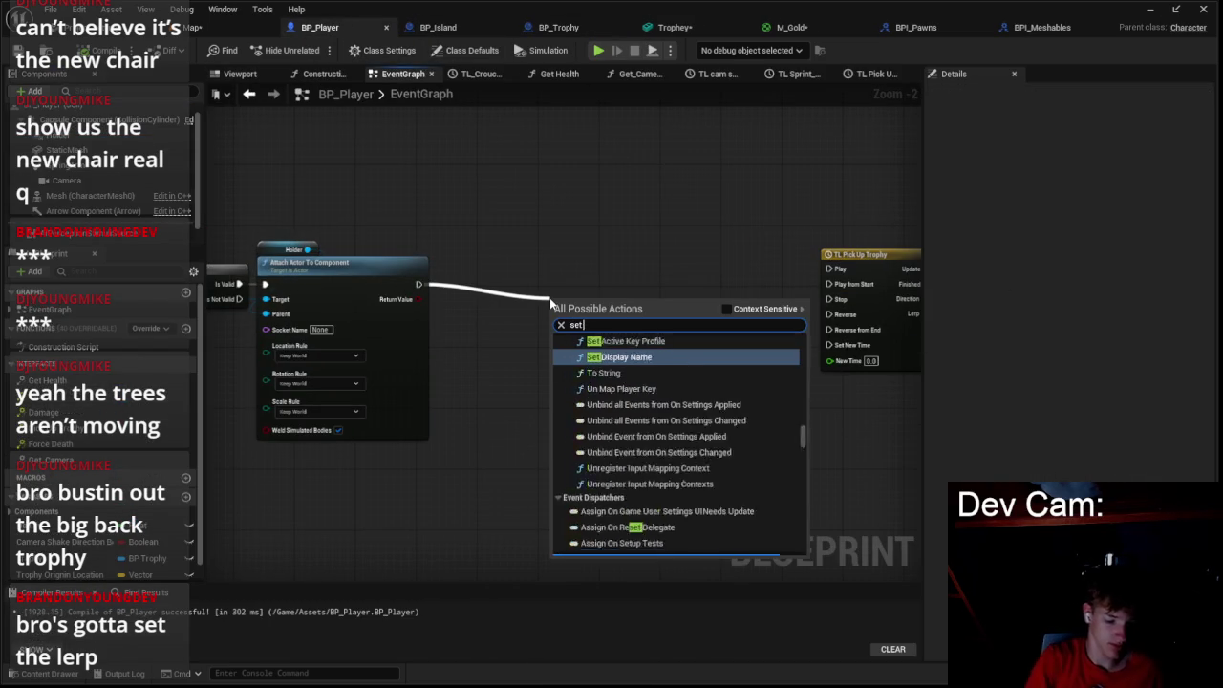
text( collis)
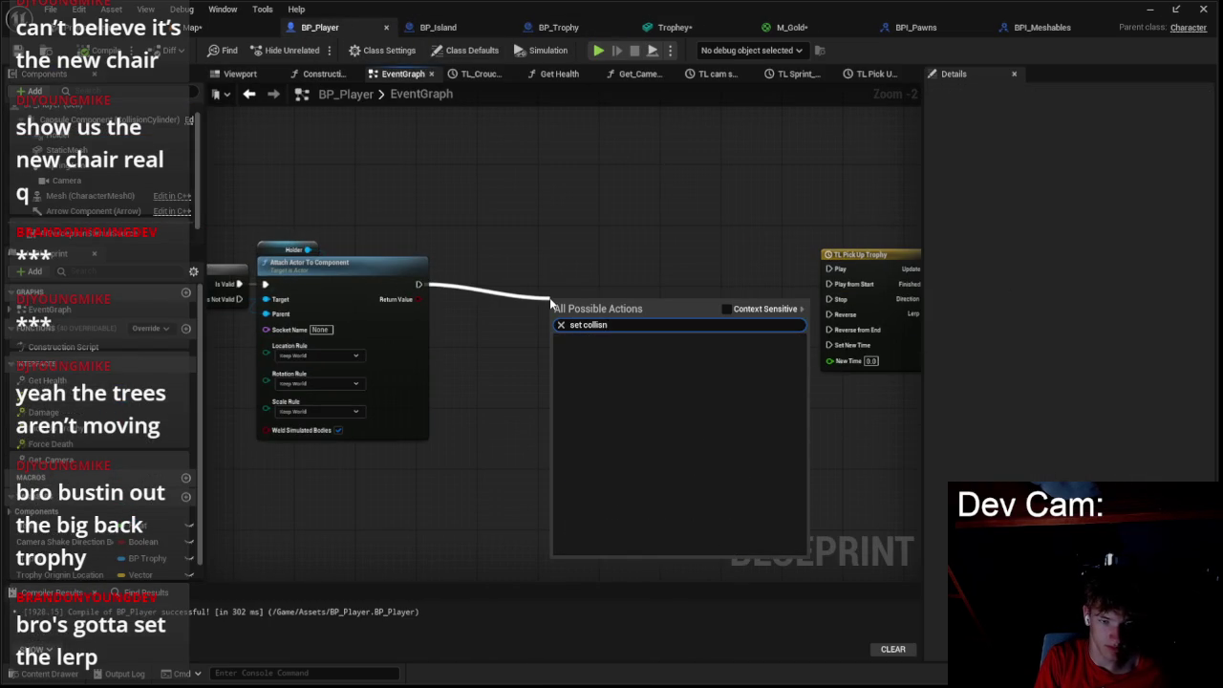
text(ion e)
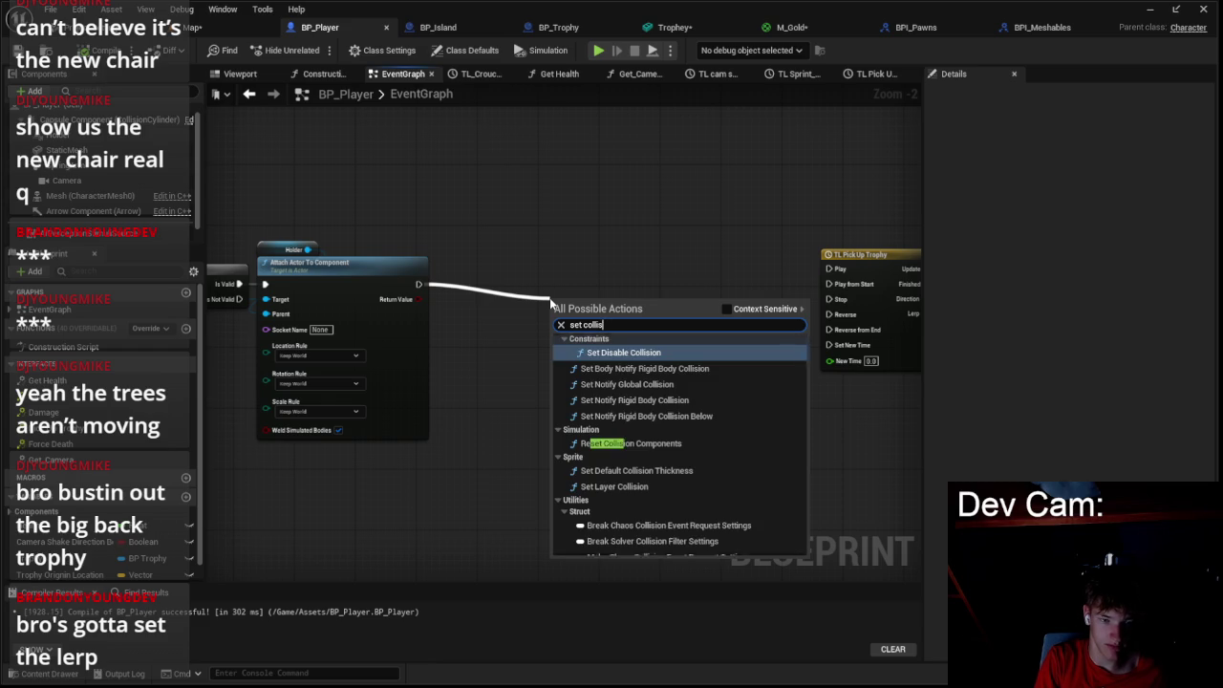
text(n)
key(Return)
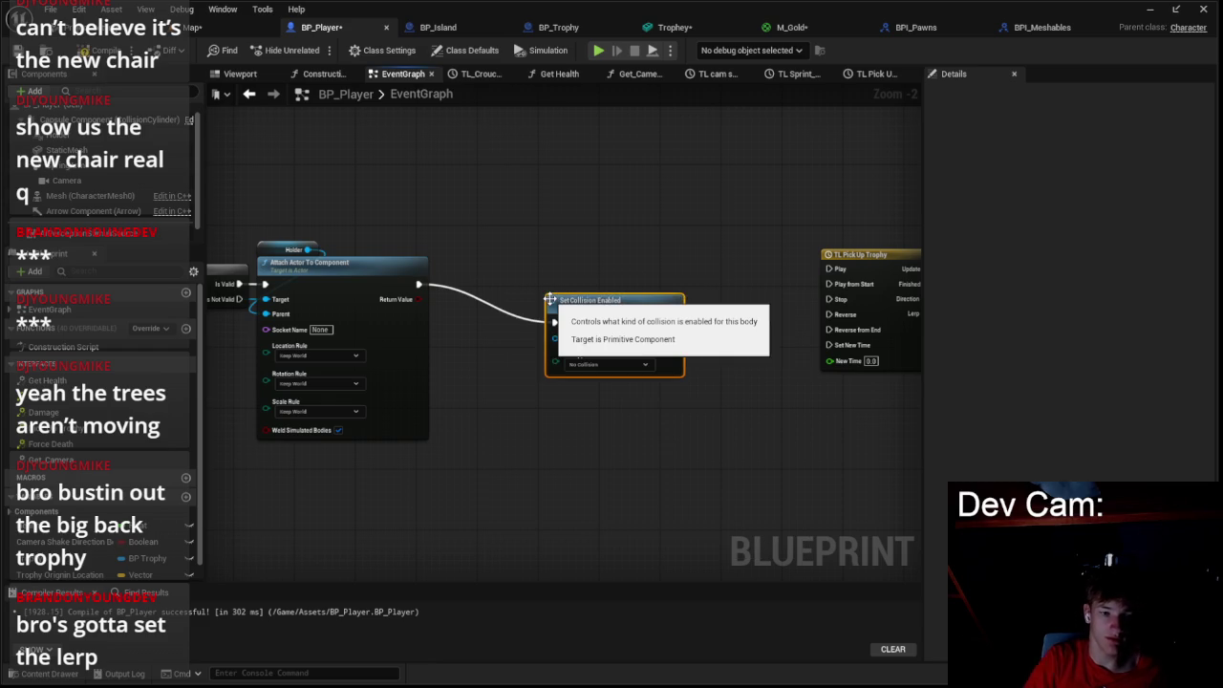
mouse_move(553, 298)
mouse_down()
mouse_move(587, 243)
mouse_move(694, 336)
mouse_up()
drag(810, 275, 794, 283)
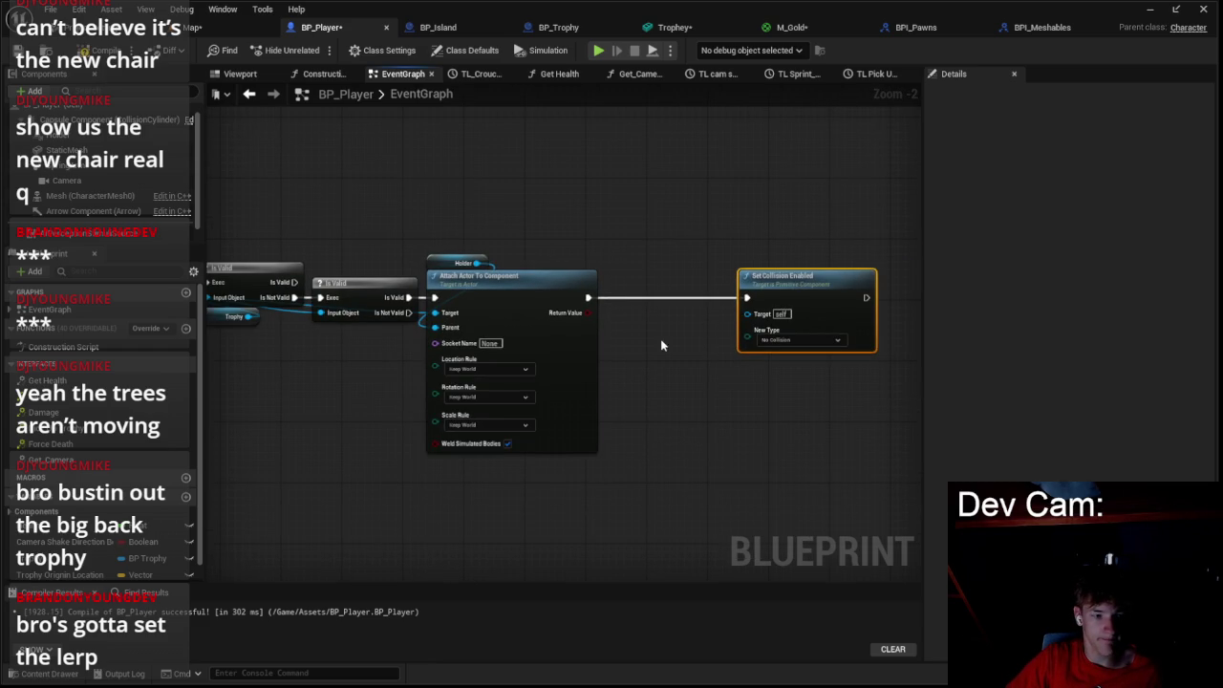
- Place a Trophy getter and remove a wrongly added Get Mesh node
click(39, 560)
mouse_move(38, 560)
mouse_down()
mouse_move(604, 225)
mouse_move(663, 222)
mouse_up()
click(614, 235)
text(geyl)
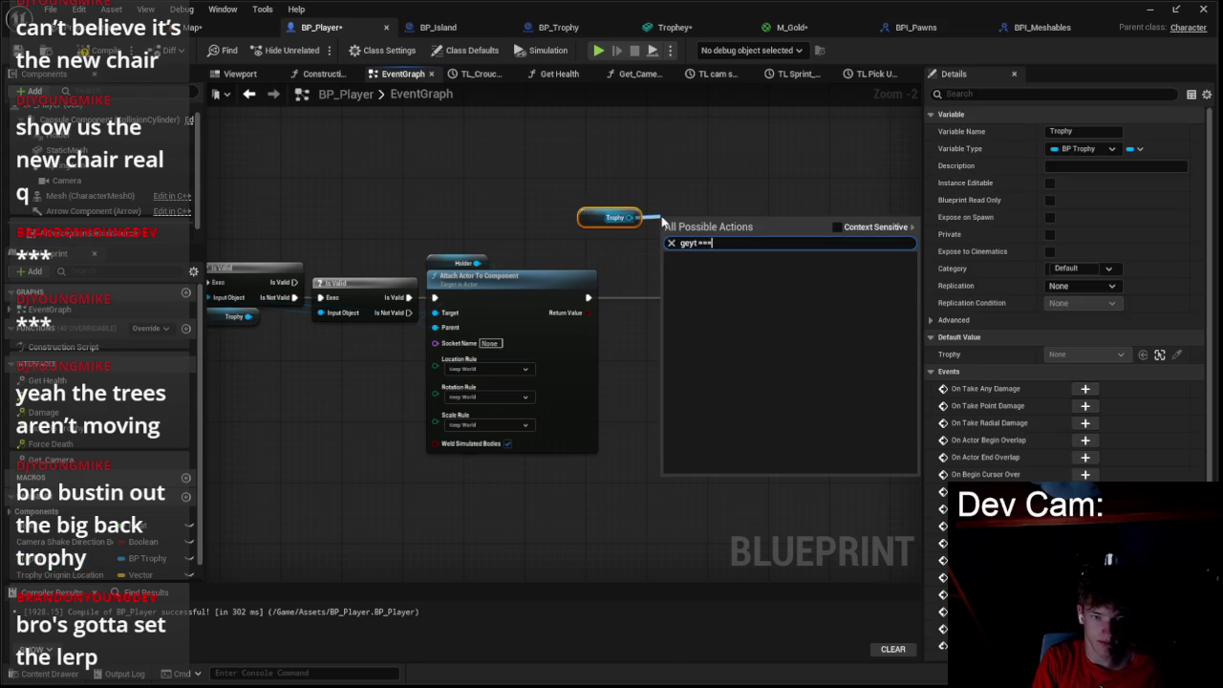
key(BackSpace)
text(t mesh)
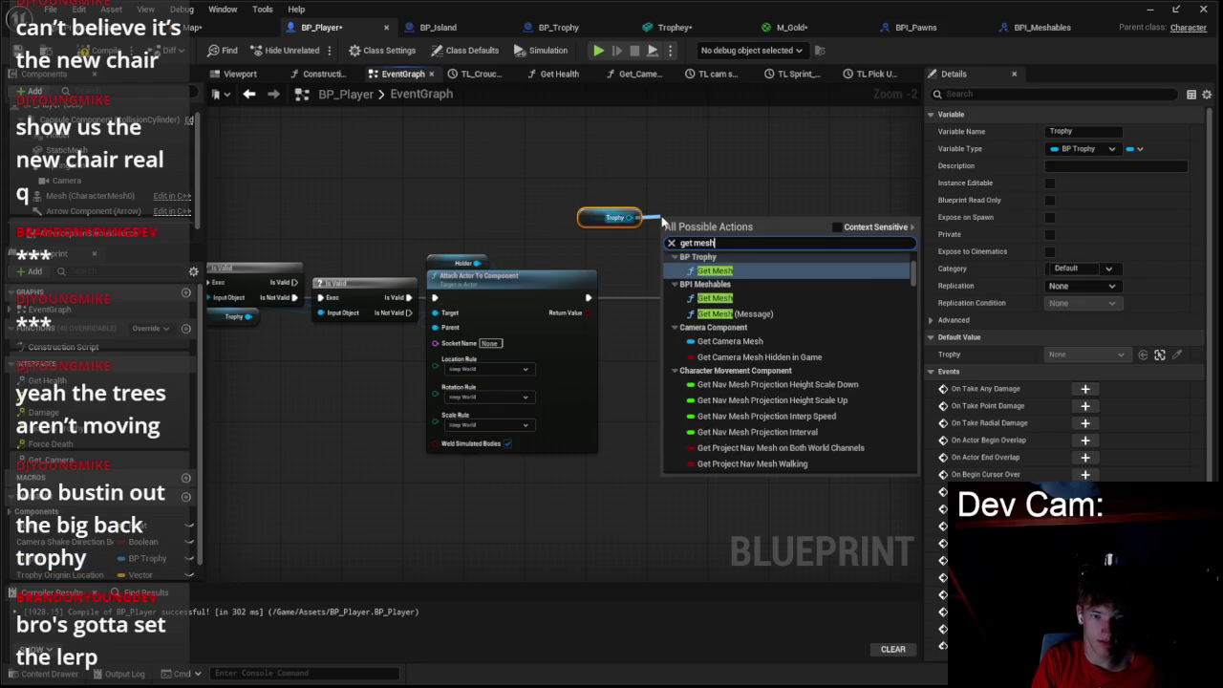
key(Return)
scroll(698, 245, up, 2)
key(Delete)
- Add the BPI Meshables Get Mesh call on Trophy, executed after Attach Actor
mouse_move(603, 214)
mouse_down()
mouse_move(656, 238)
mouse_move(672, 222)
mouse_up()
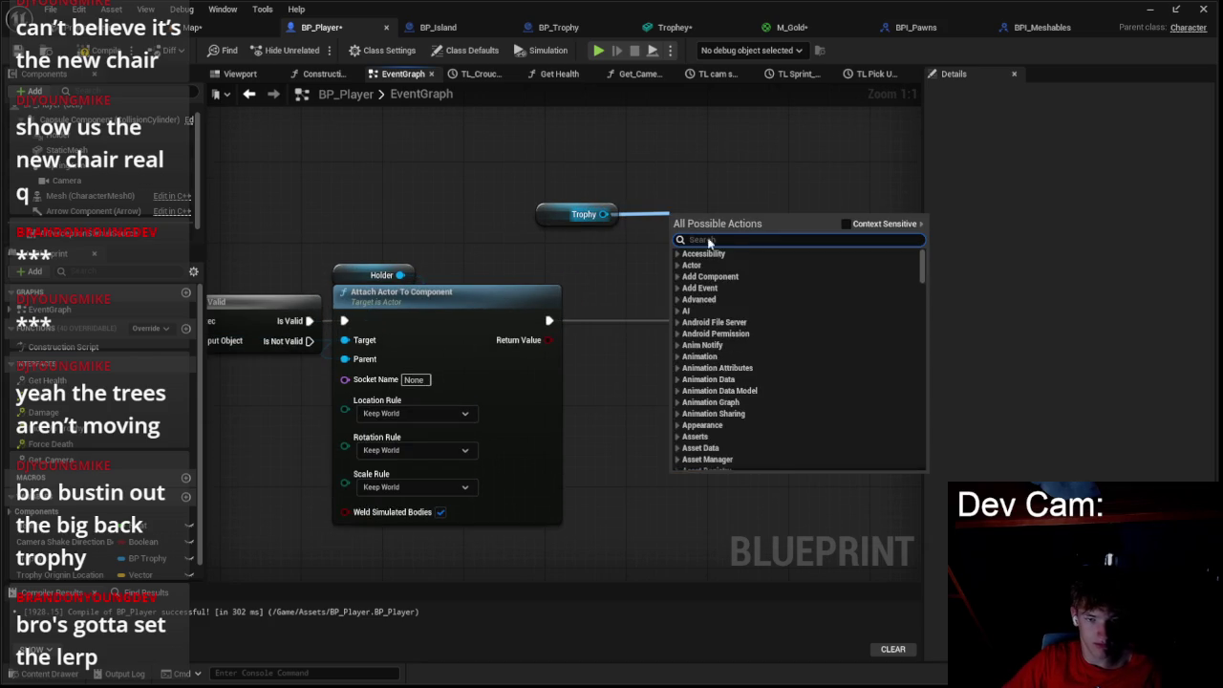
text(get mes)
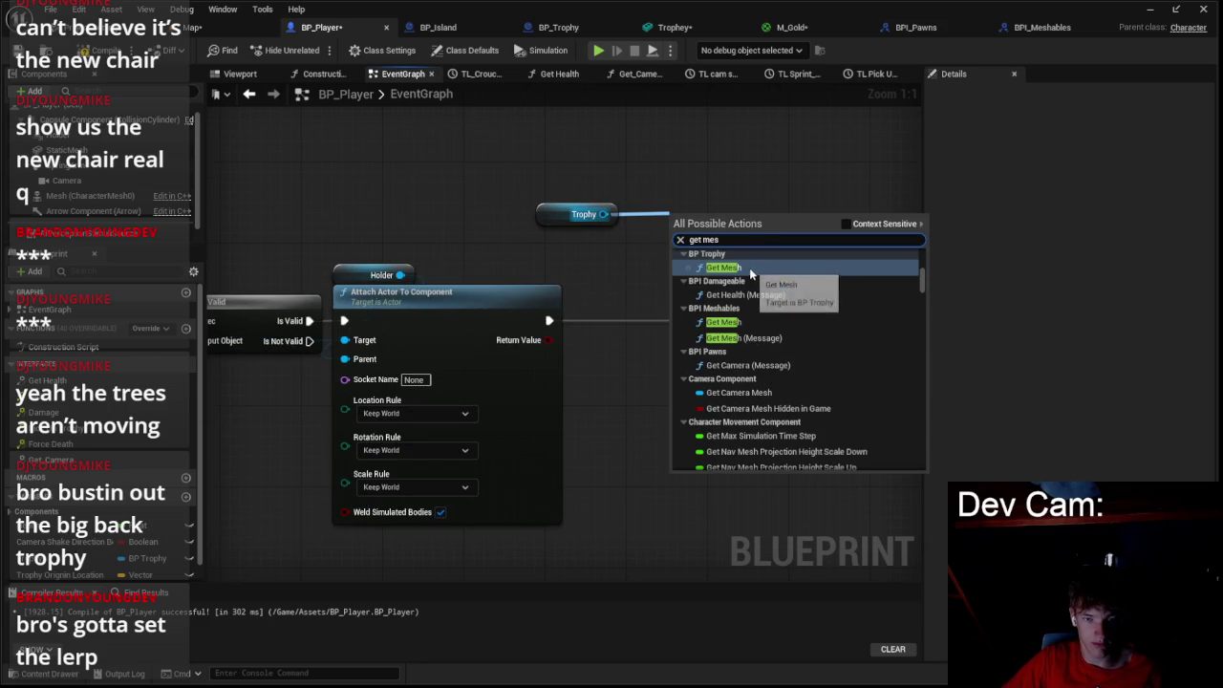
click(724, 322)
drag(723, 231, 598, 321)
mouse_move(697, 320)
mouse_down()
mouse_move(739, 328)
mouse_move(696, 341)
mouse_up()
click(564, 218)
drag(564, 218, 623, 269)
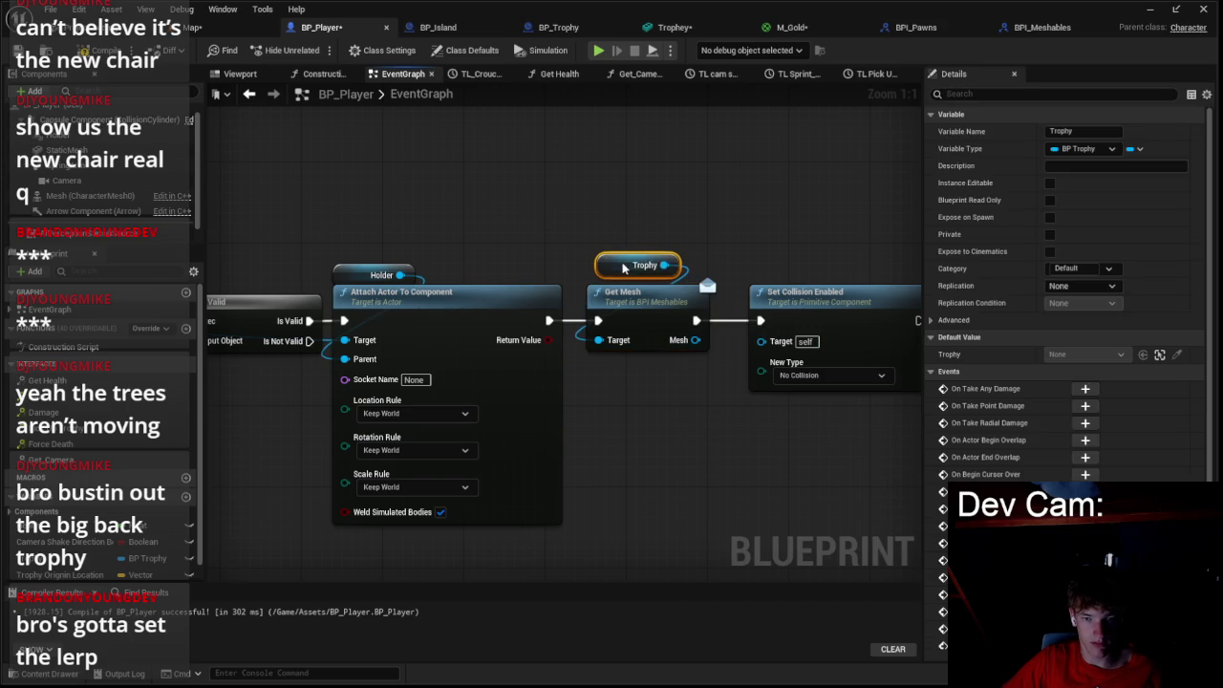
click(814, 302)
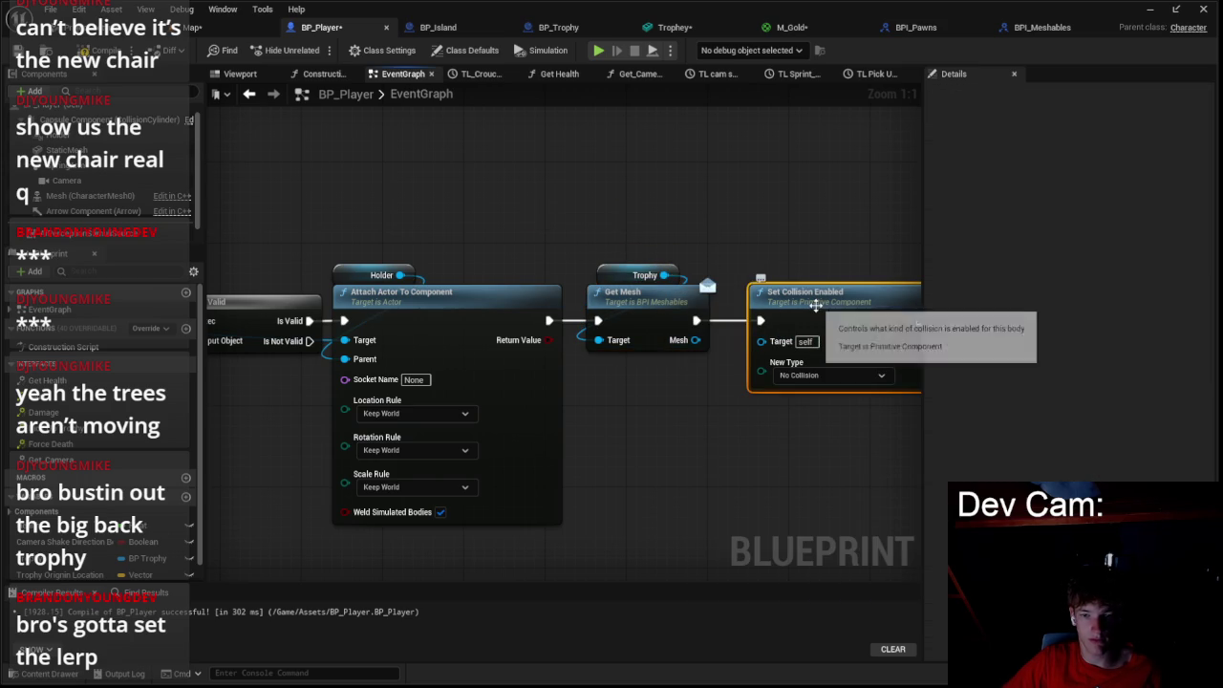
click(1026, 35)
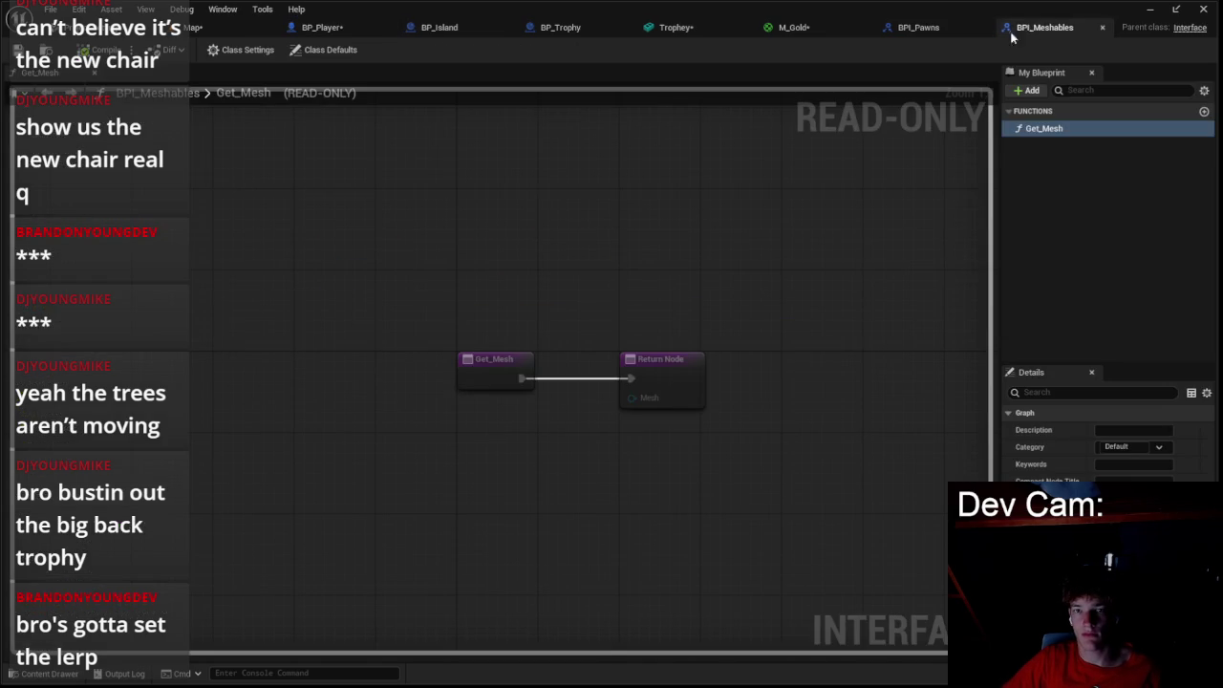
- Check the Mesh return type in BPI_Meshables, then go back to BP_Player
click(937, 35)
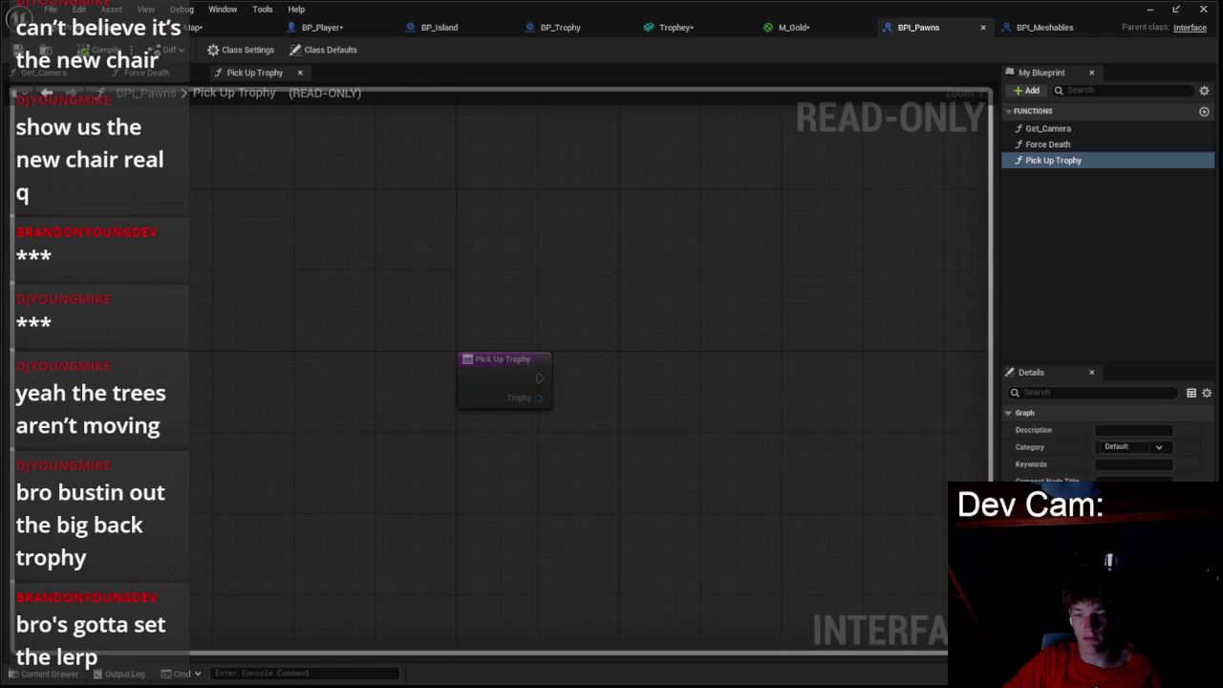
click(1045, 28)
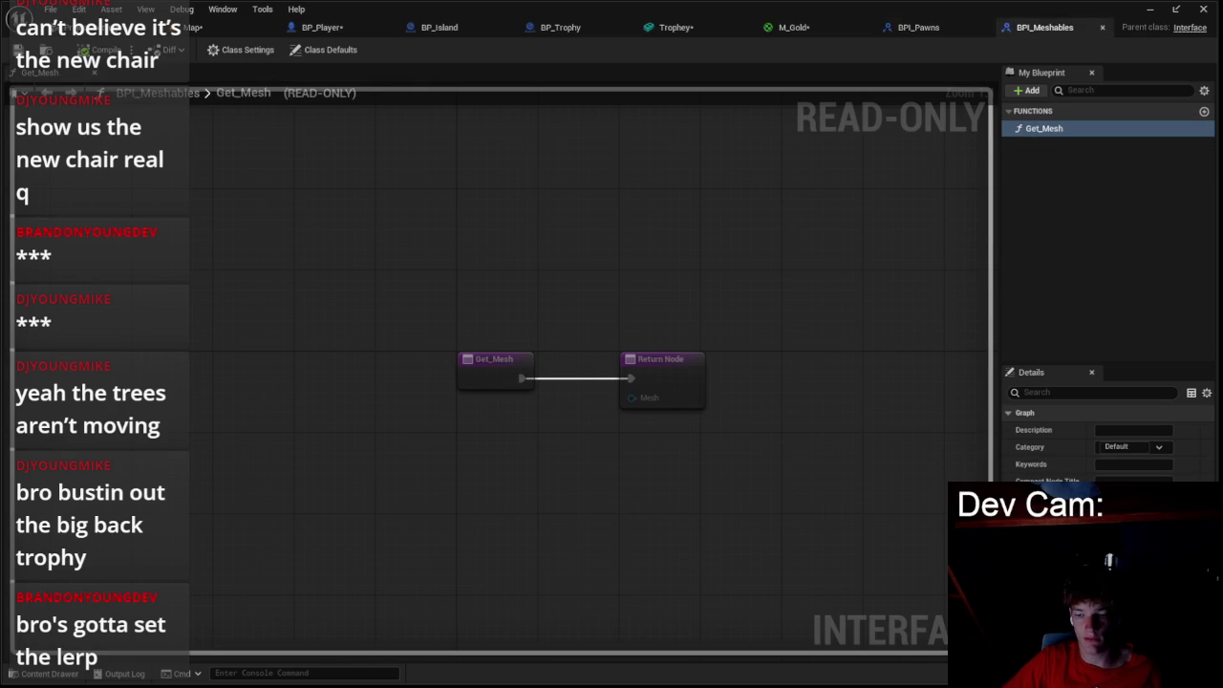
click(1060, 489)
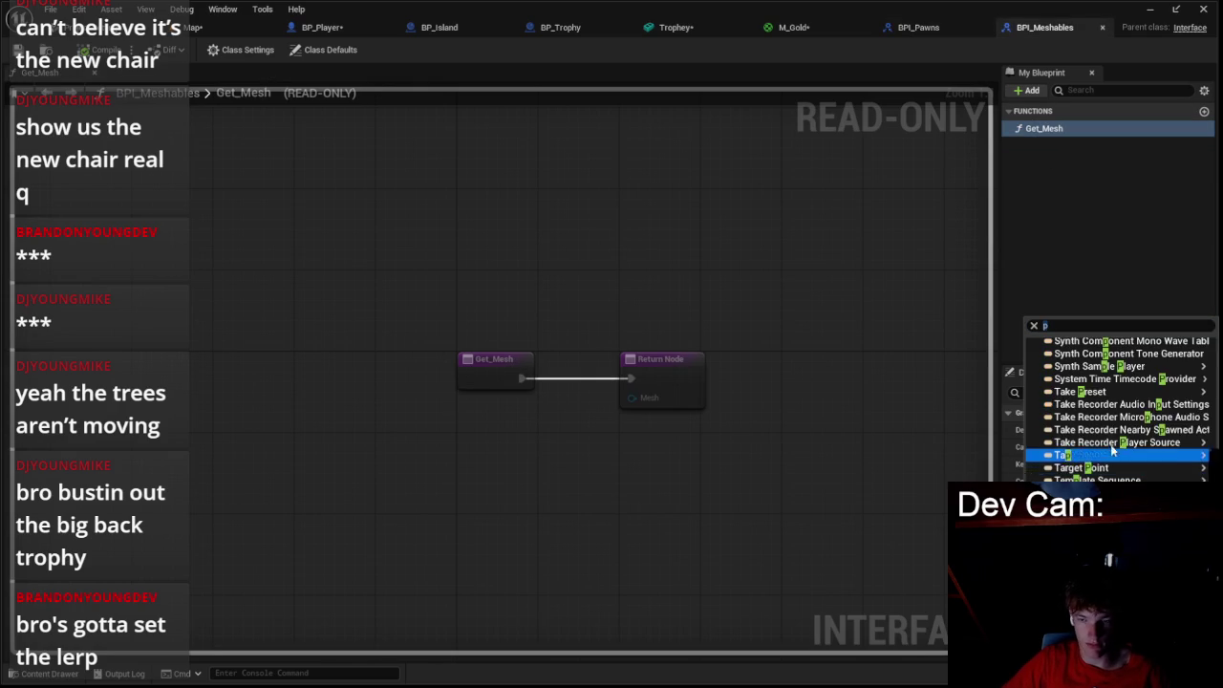
text(p)
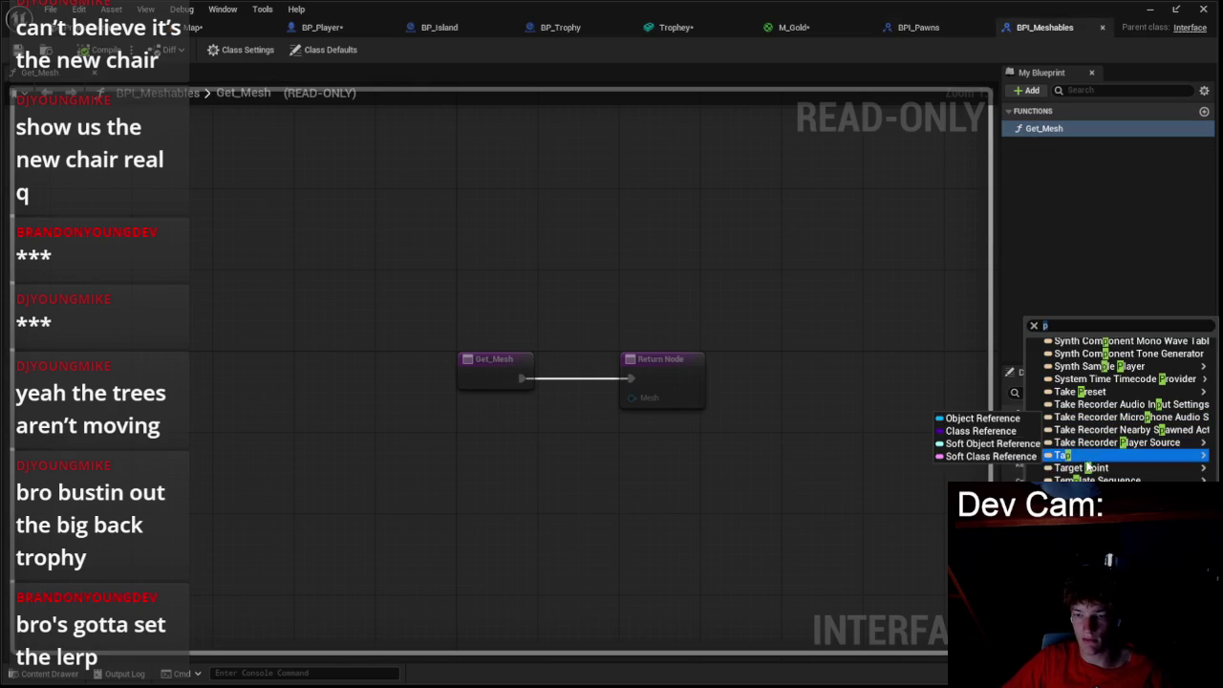
click(936, 26)
click(562, 27)
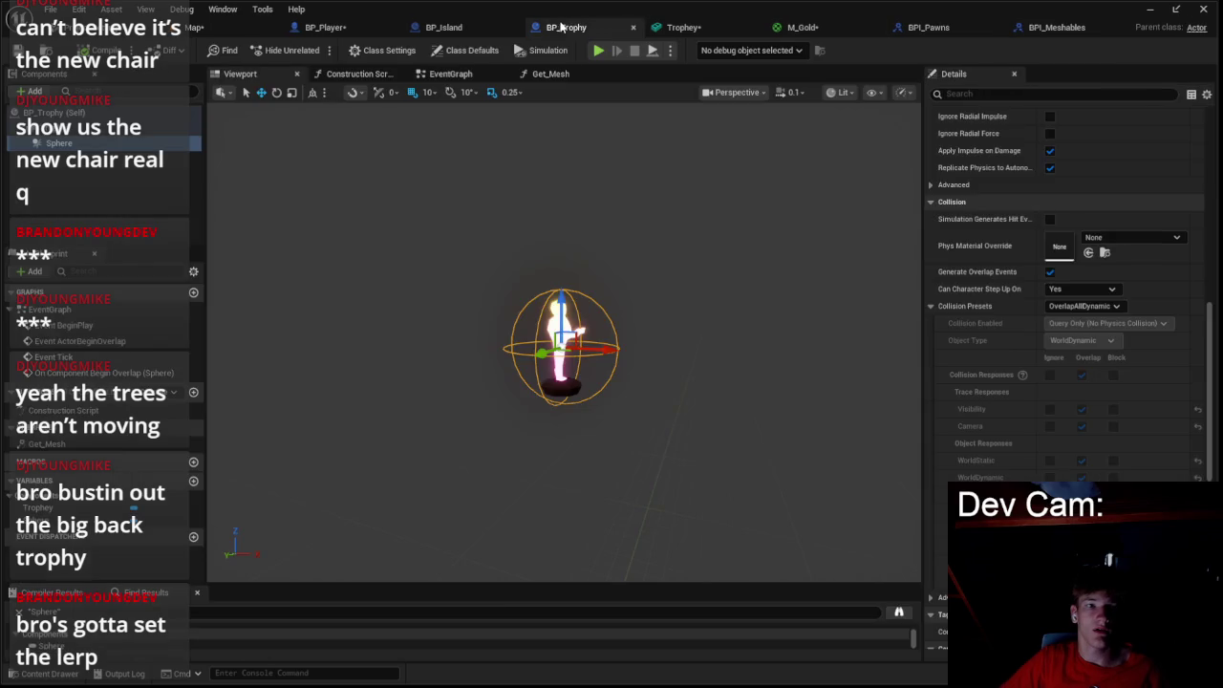
click(445, 26)
click(350, 35)
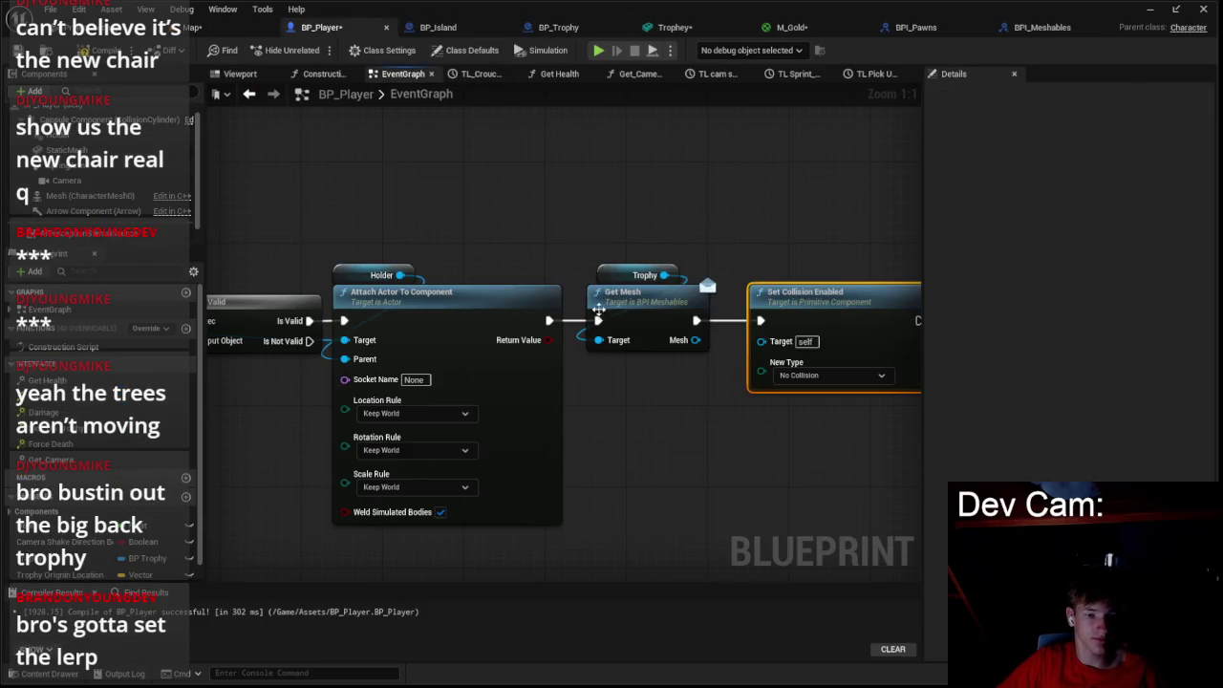
- Delete Get Mesh and wire Attach Actor straight into Set Collision Enabled
click(643, 302)
key(Delete)
drag(550, 320, 760, 320)
- Search Trophy's 'mesh' actions with context filtering toggled, then dismiss the list
drag(666, 275, 719, 223)
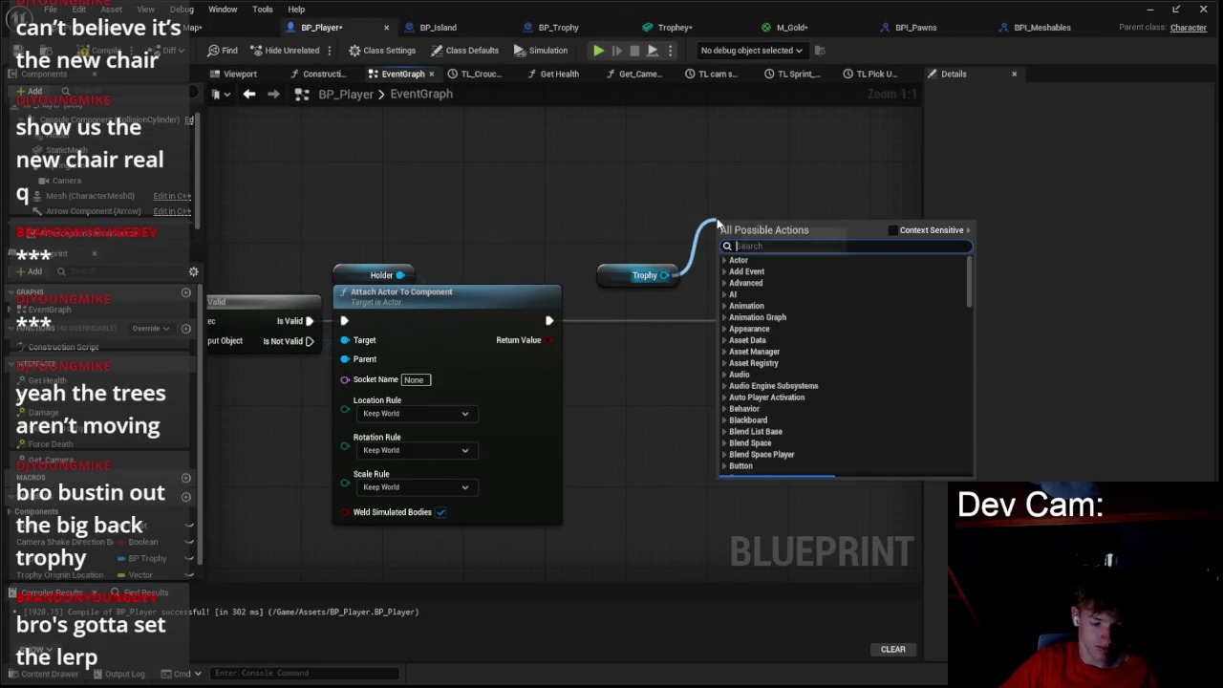
text(mesh)
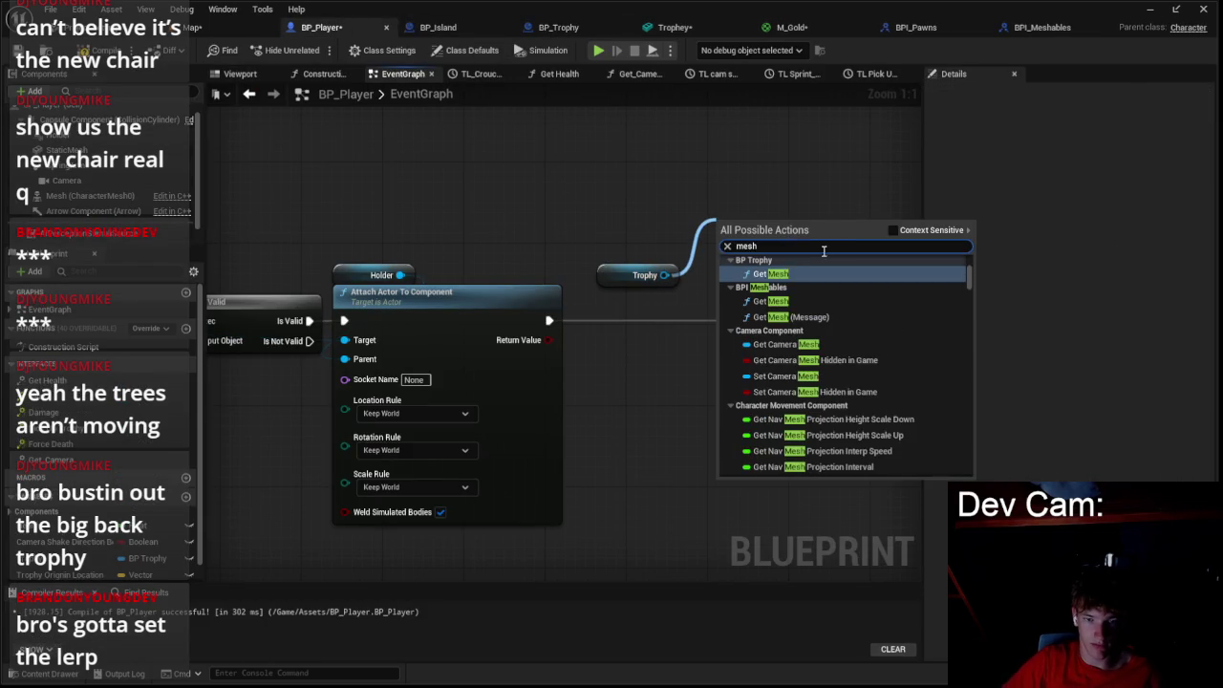
scroll(811, 340, down, 6)
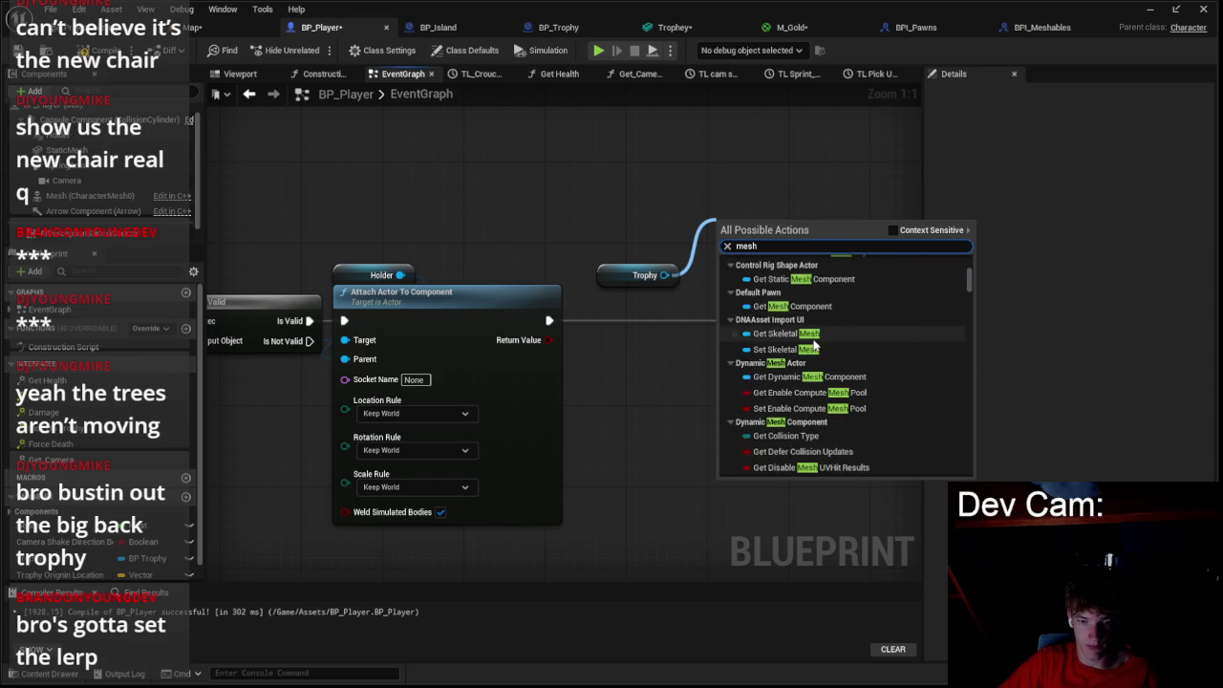
scroll(814, 350, down, 4)
click(892, 236)
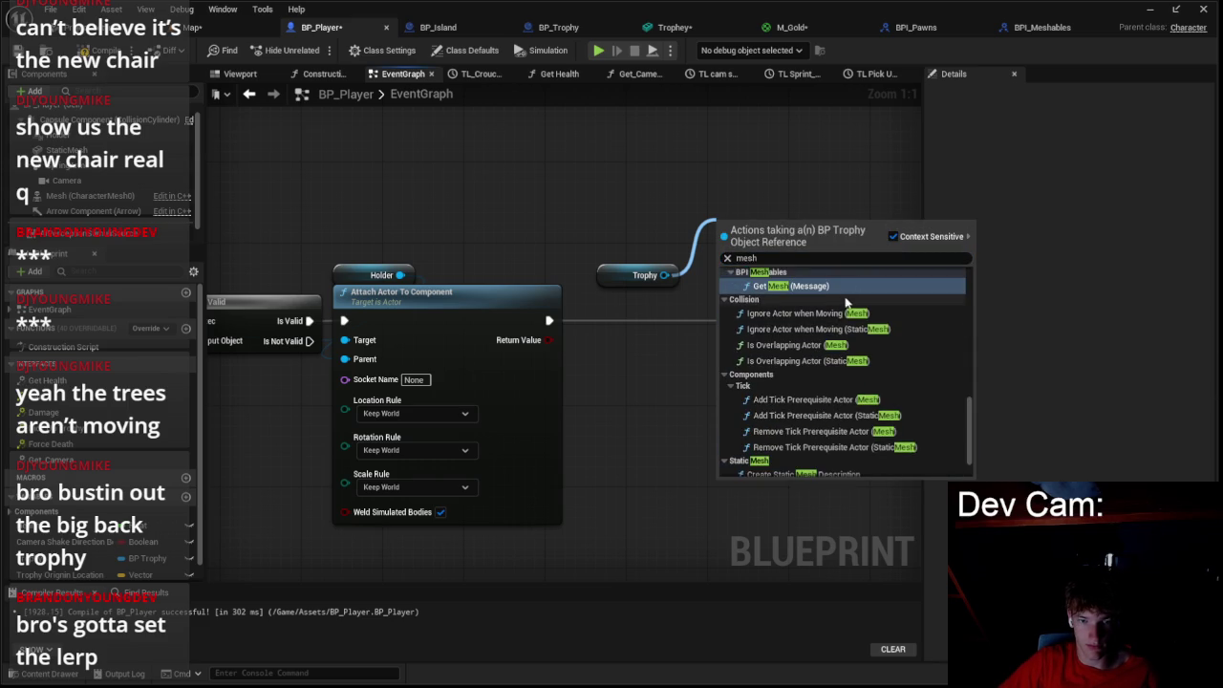
scroll(775, 411, down, 2)
scroll(777, 440, up, 10)
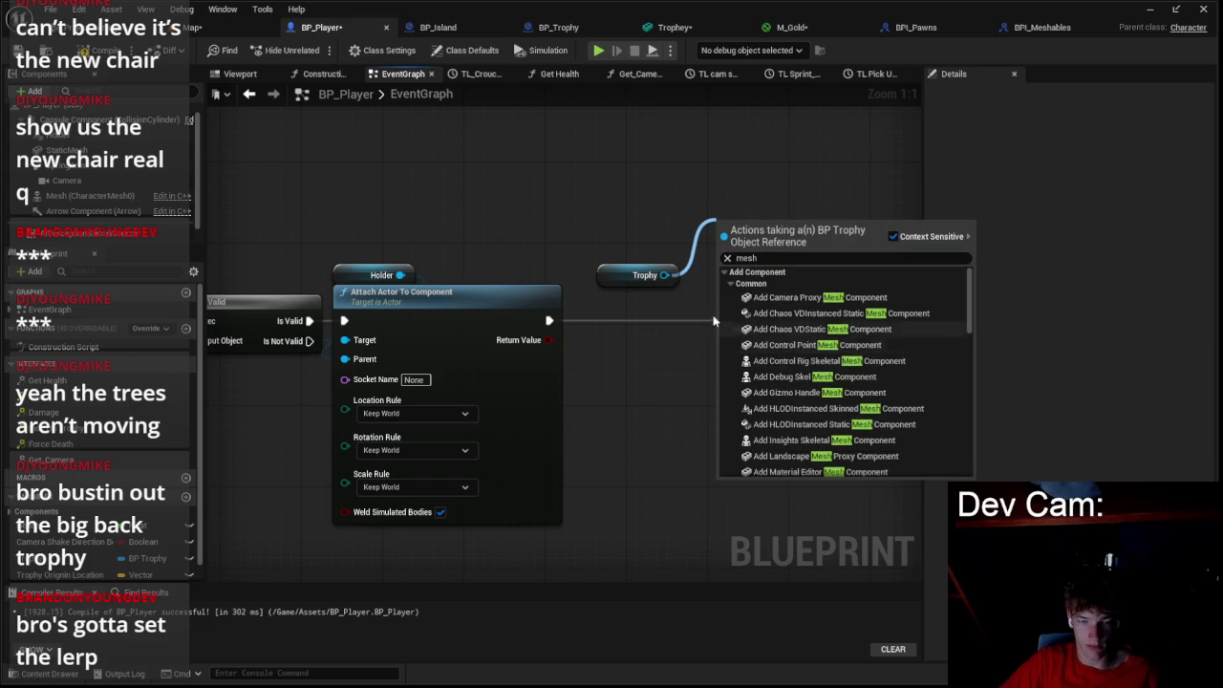
click(666, 275)
- Try a Set Relative Rotation node for the Sphere, then delete it
drag(664, 275, 719, 212)
text(set rela)
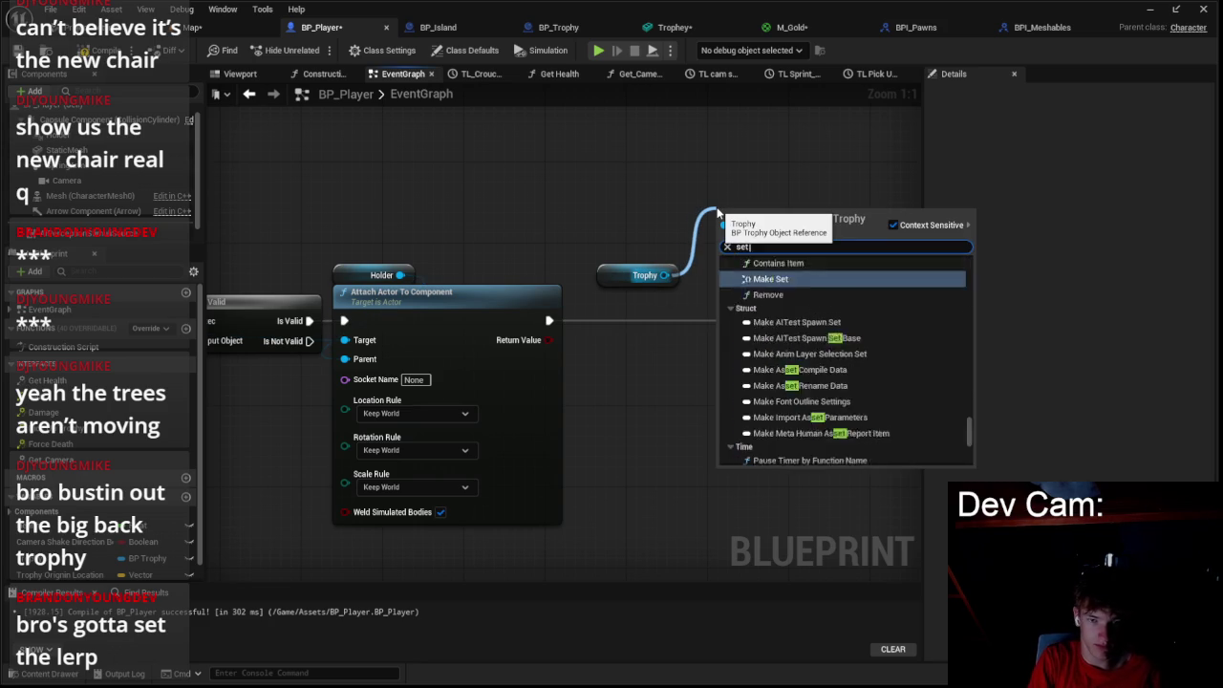
key(Up)
key(Up)
key(Up)
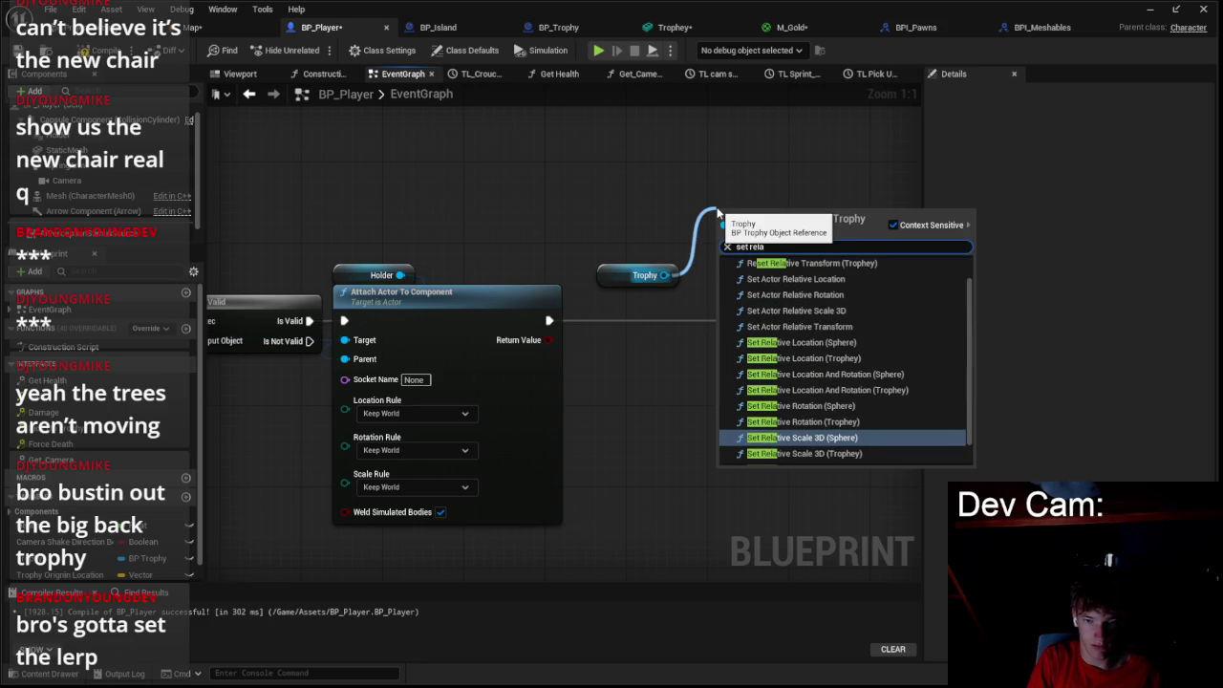
key(Down)
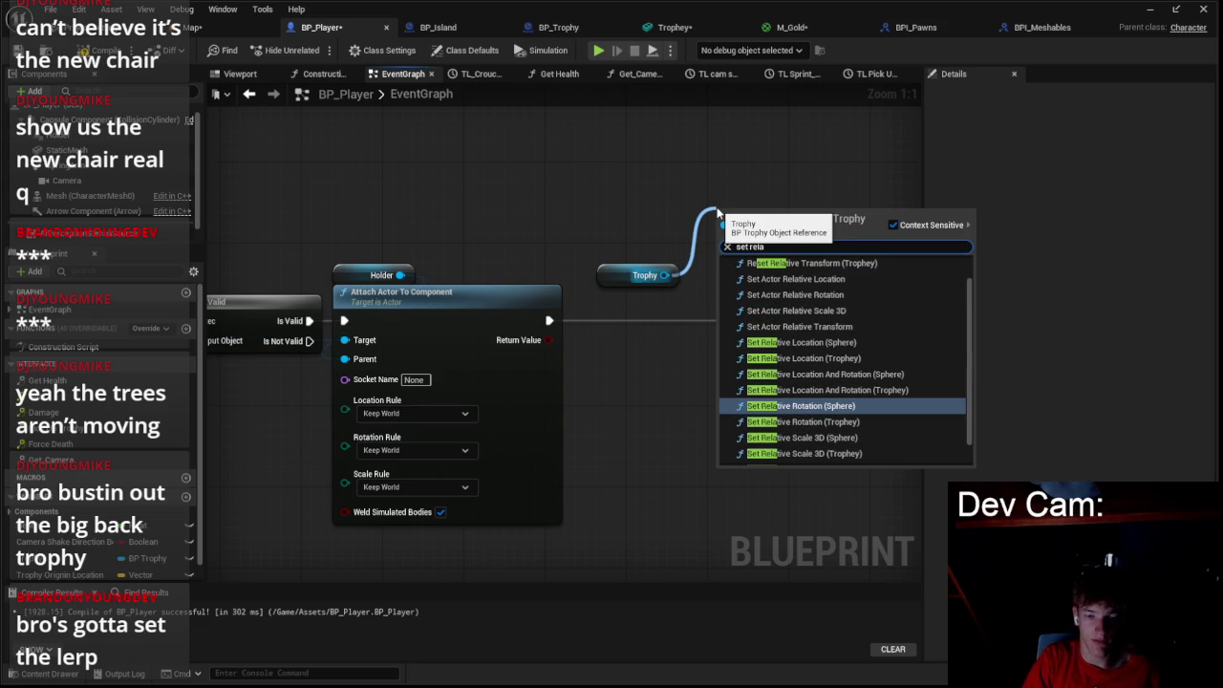
key(Return)
key(Delete)
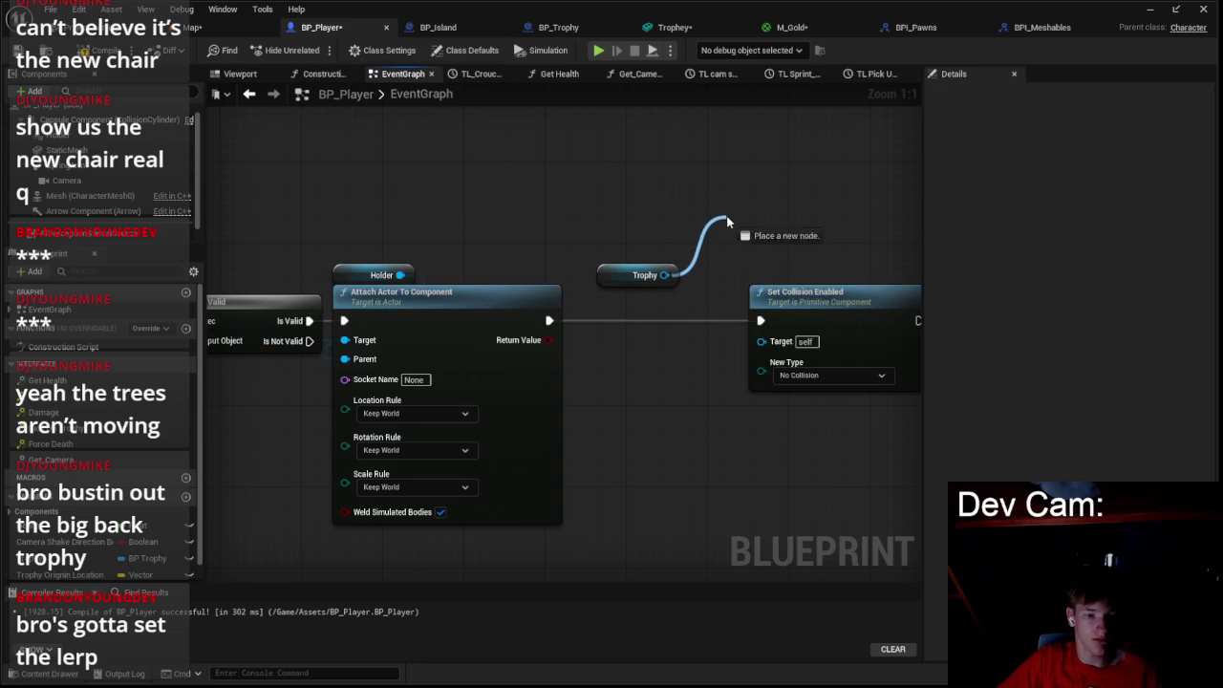
- Search trophy actions with Context Sensitive off and add a new Trophy getter
drag(726, 222, 726, 222)
text(troph)
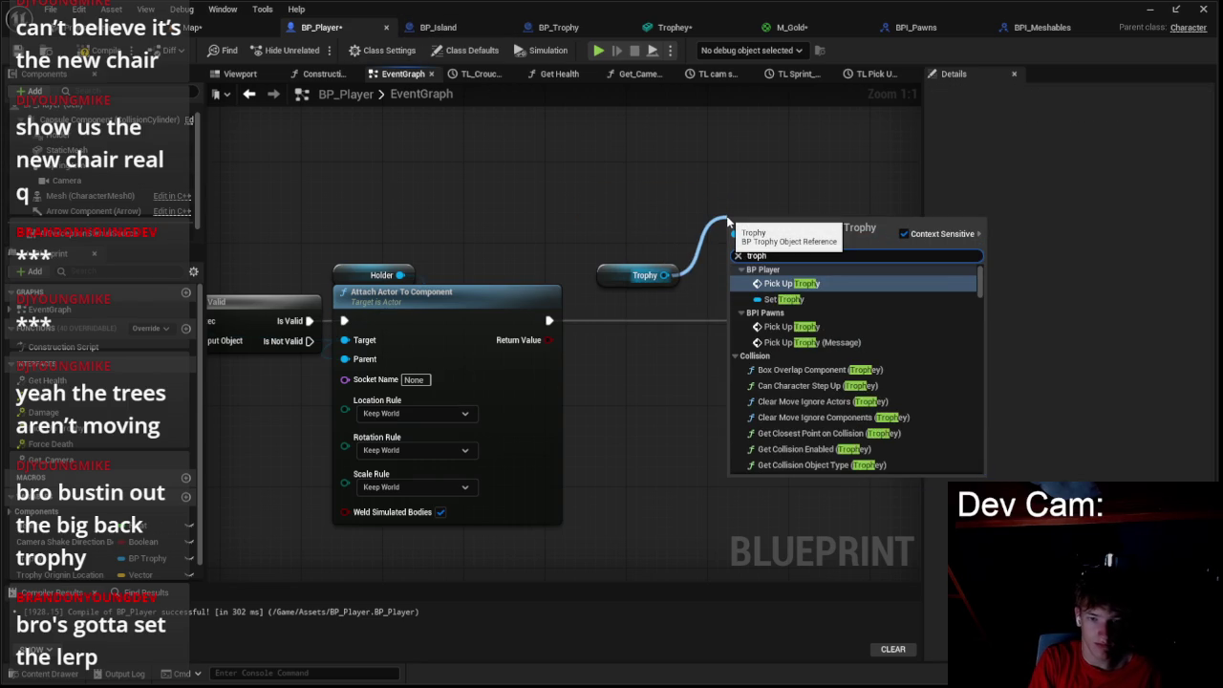
key(Down)
key(Down)
key(Down)
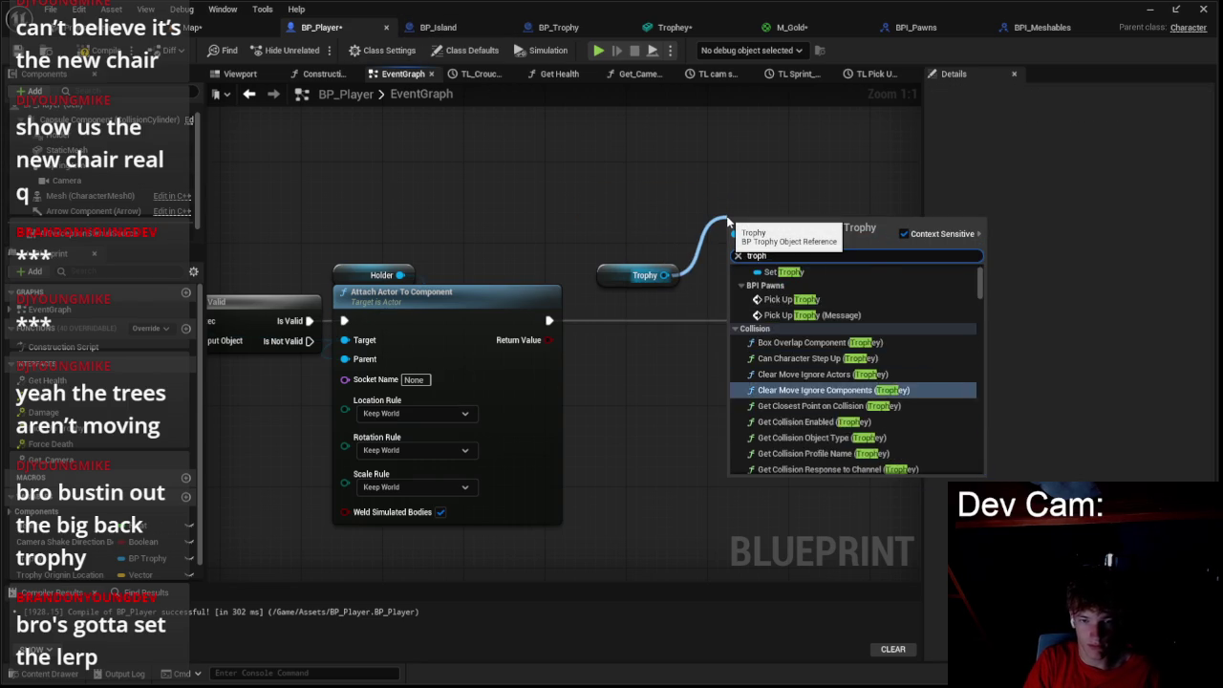
key(Down)
key(Down)
key(Down)
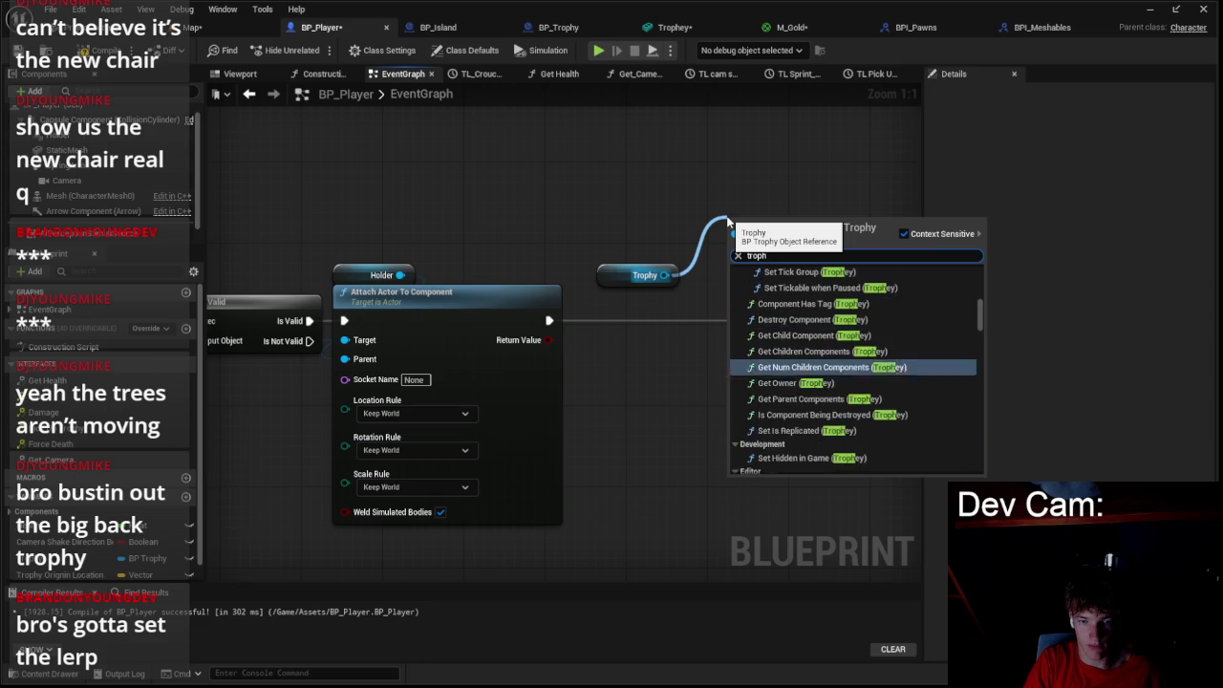
text( get)
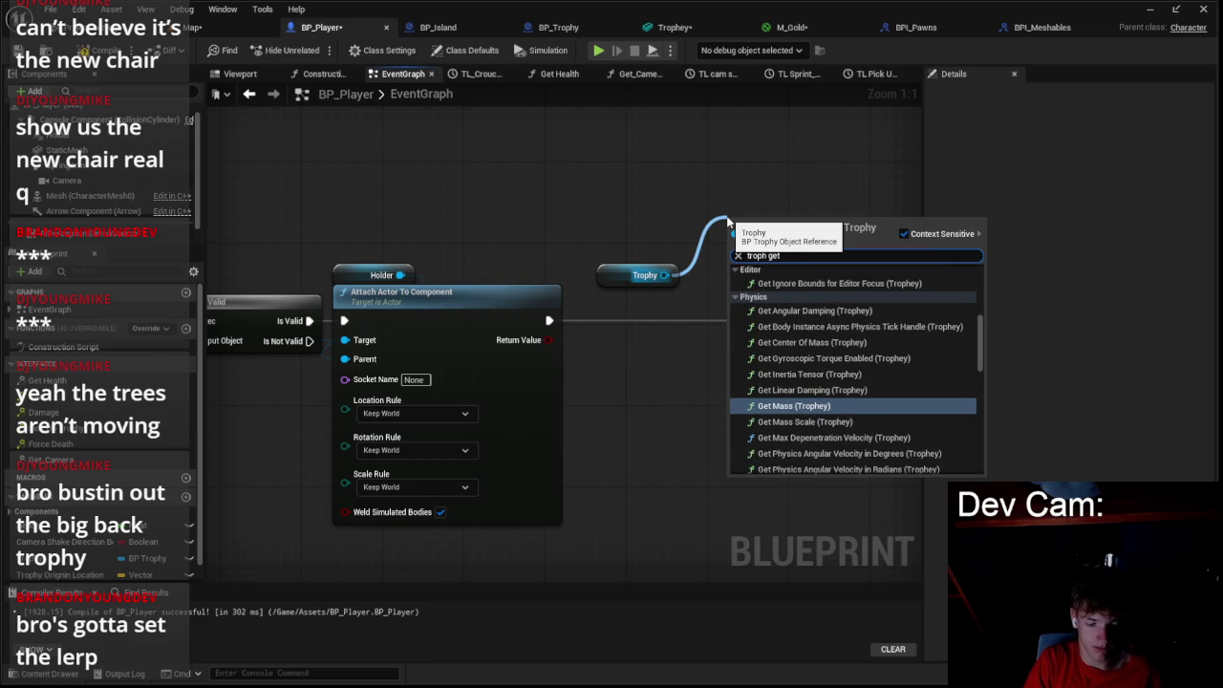
text(y)
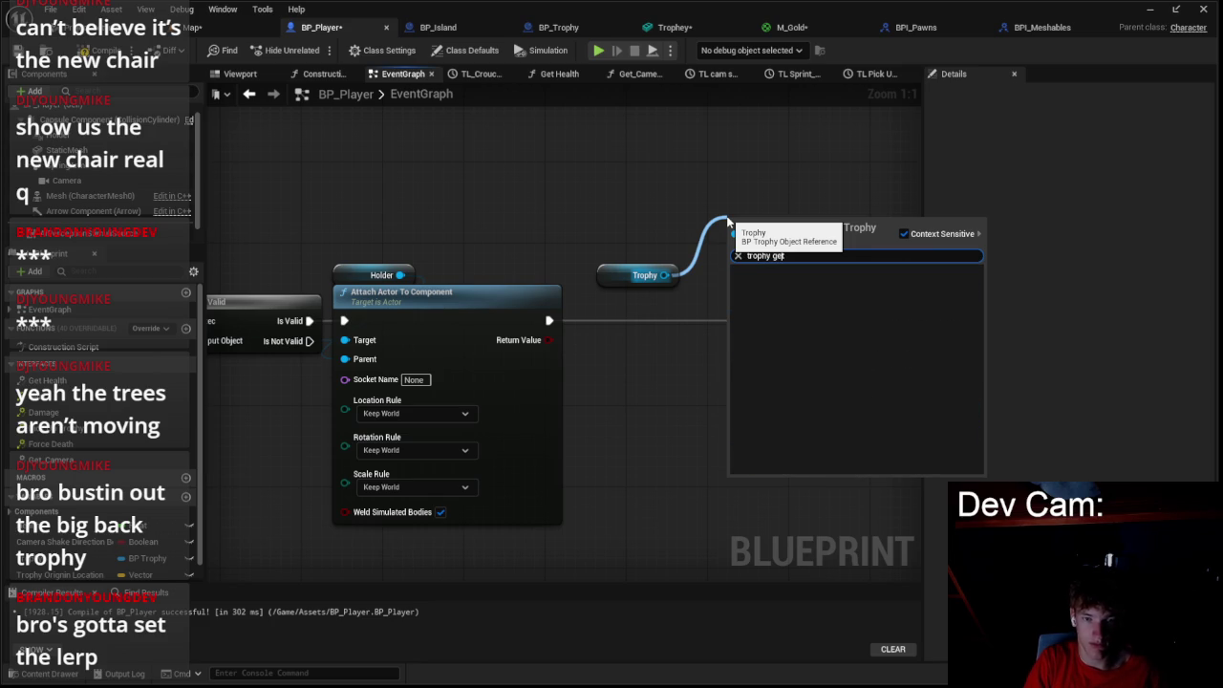
key(BackSpace)
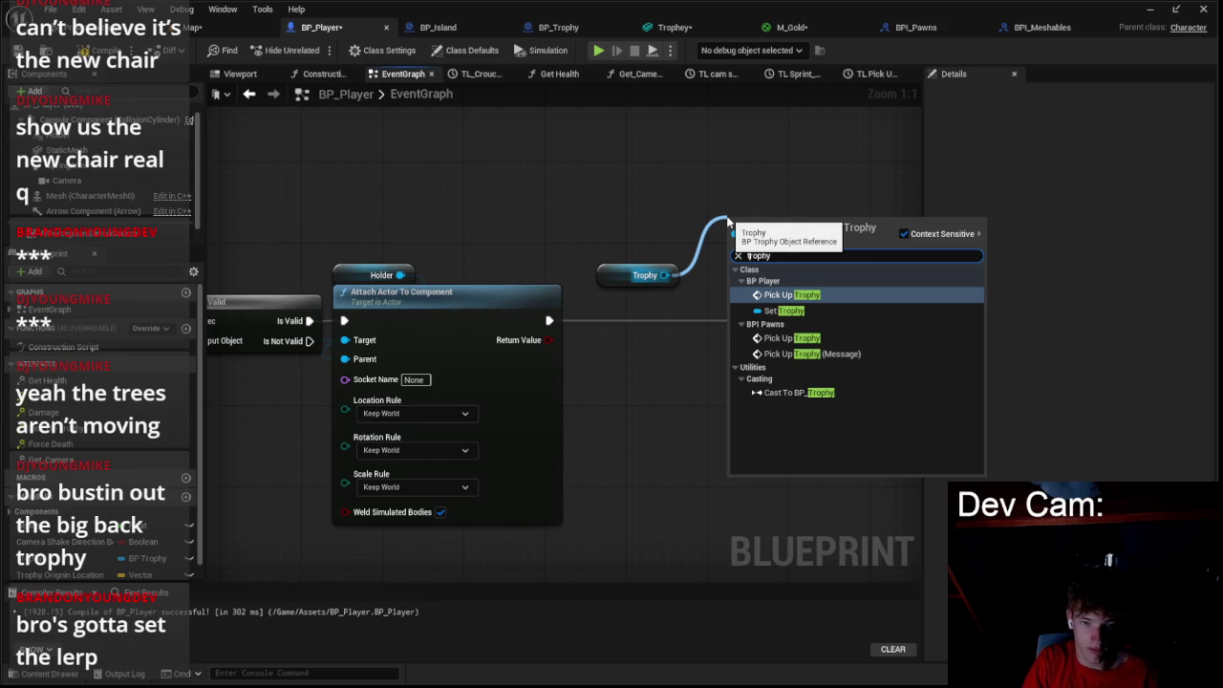
text(get)
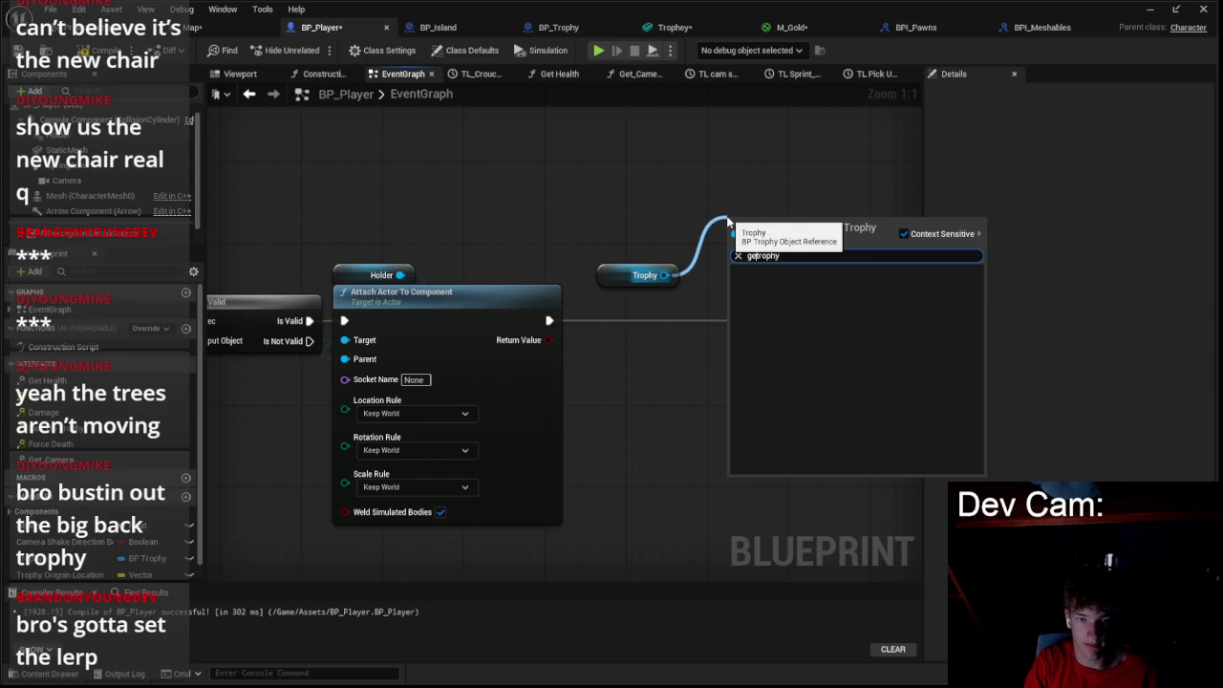
key(BackSpace)
key(BackSpace)
key(BackSpace)
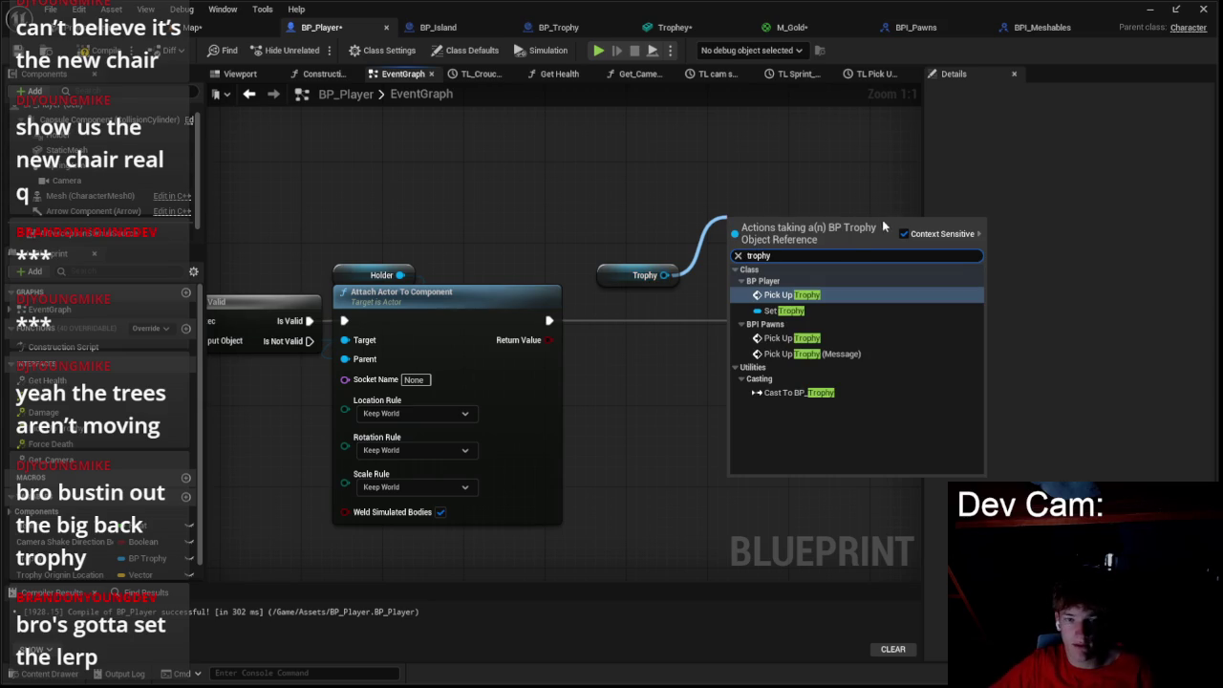
click(904, 235)
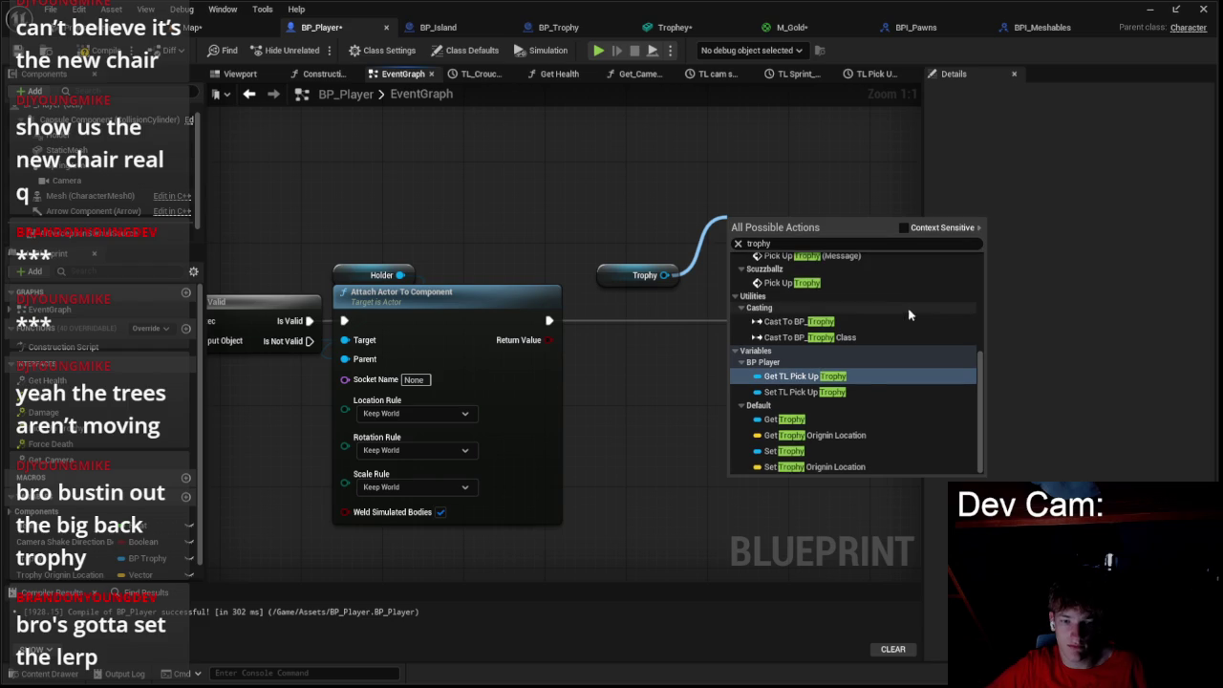
click(808, 421)
mouse_move(749, 225)
mouse_down()
mouse_move(696, 262)
mouse_move(702, 191)
mouse_up()
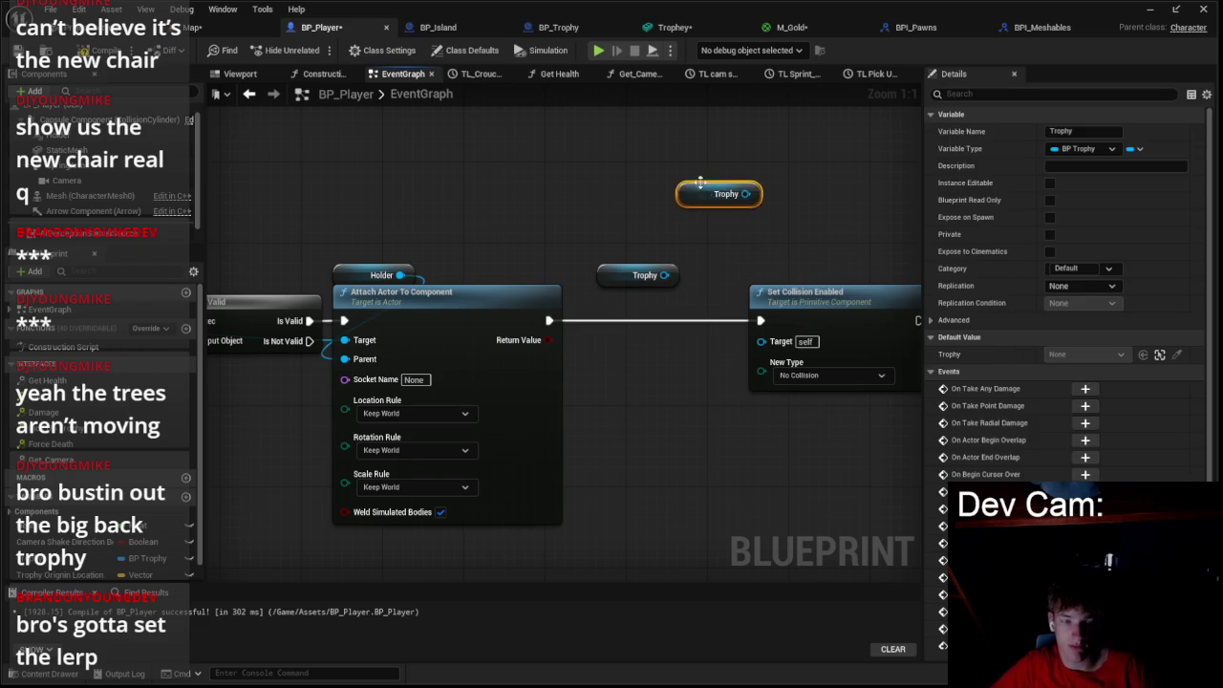
- Check BP_Trophy's components, then add a Trophey component getter from Trophy
click(566, 26)
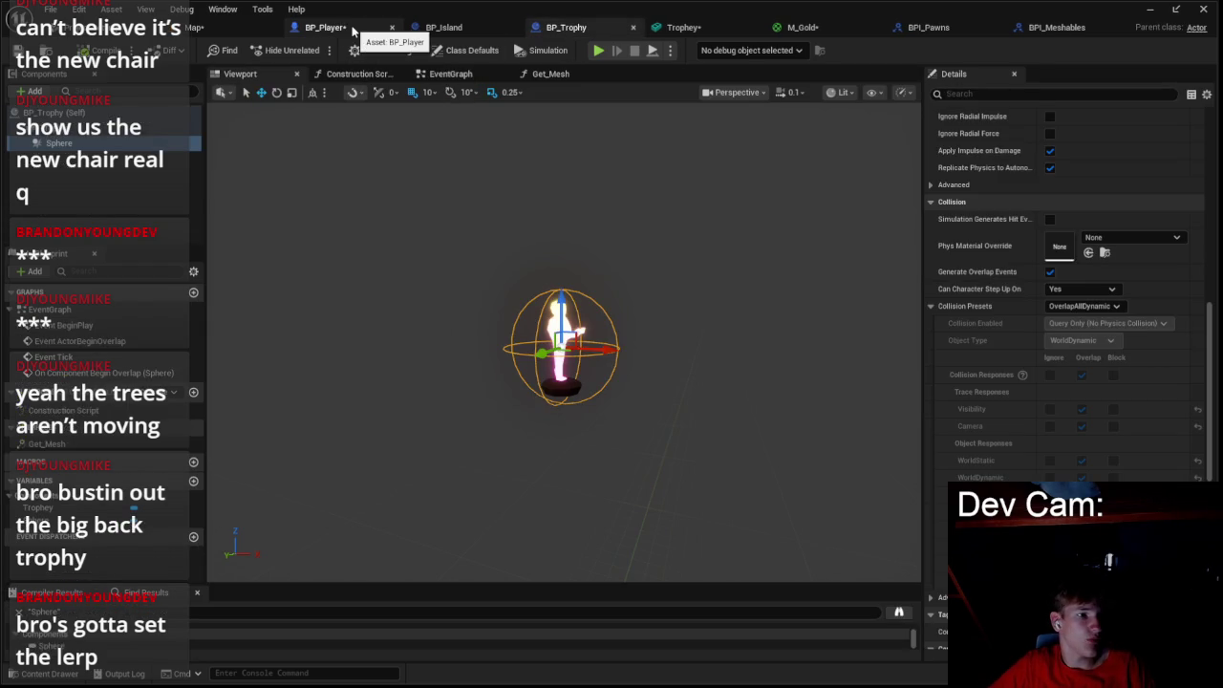
click(354, 31)
drag(695, 232, 723, 180)
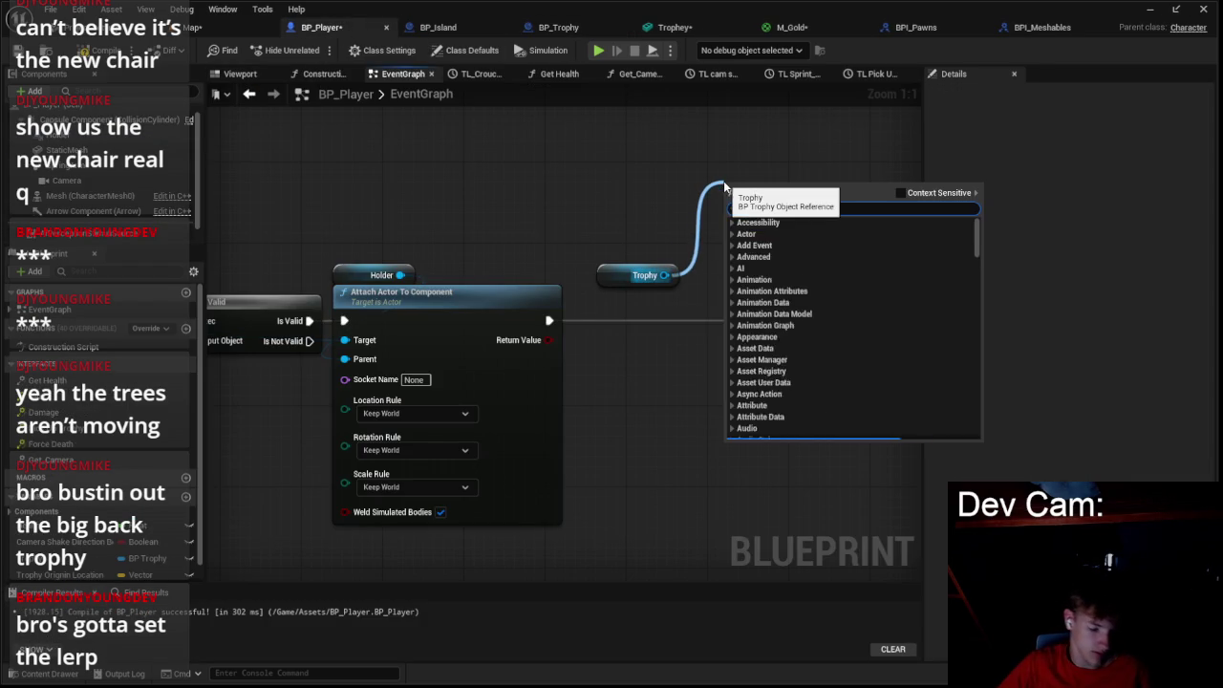
text(trophey)
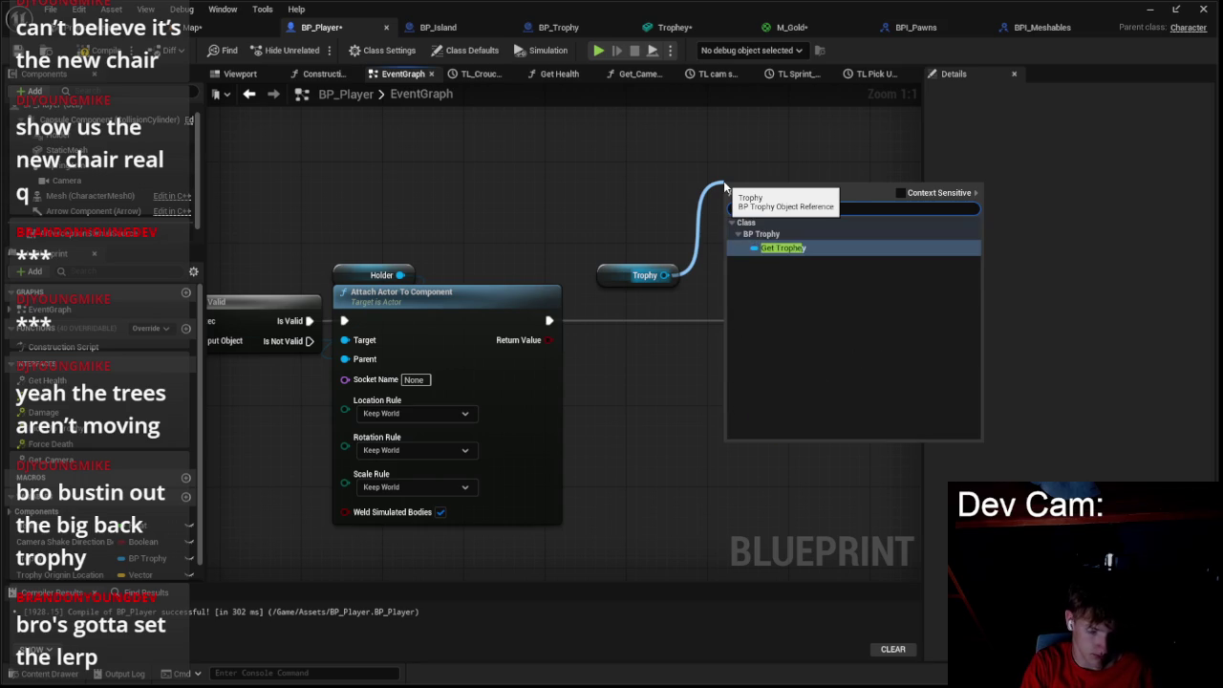
key(Return)
- Wire Trophey into Set Collision Enabled's Target and tidy the nodes
drag(774, 205, 636, 353)
drag(716, 344, 762, 341)
mouse_move(650, 353)
mouse_down()
mouse_move(784, 235)
mouse_move(647, 253)
mouse_up()
drag(685, 330, 521, 328)
mouse_move(497, 286)
mouse_down()
mouse_move(596, 220)
mouse_move(521, 277)
mouse_up()
shift+click(617, 241)
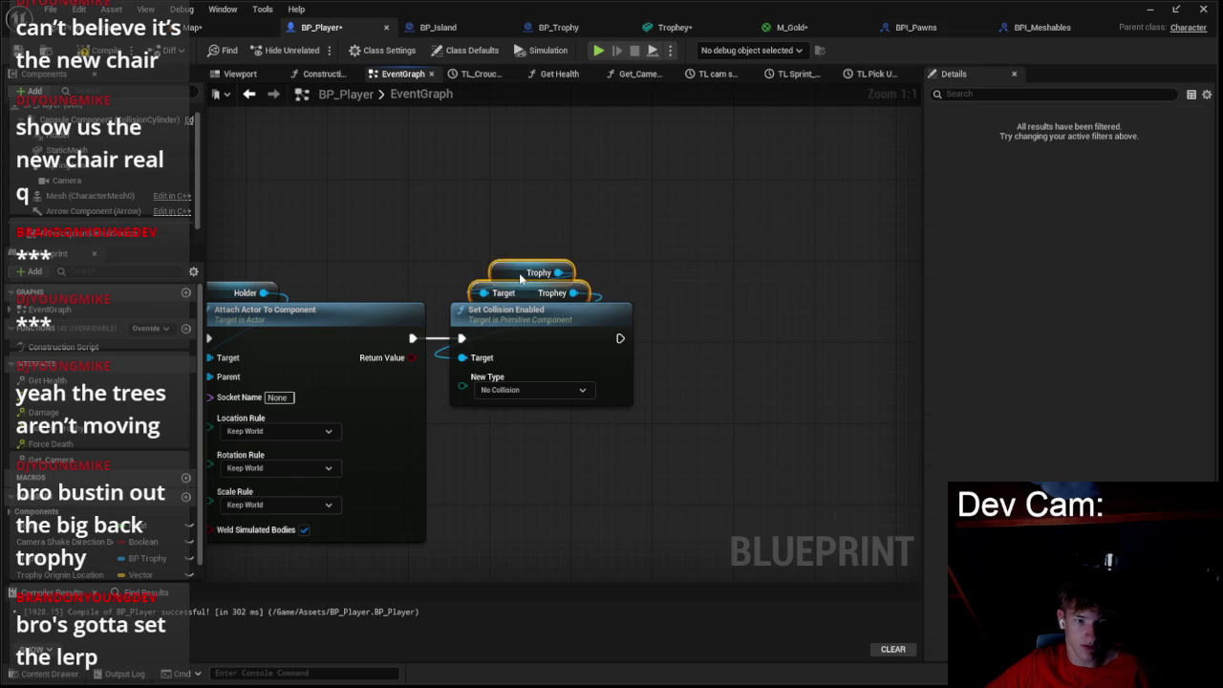
- Add Set Simulate Physics after Set Collision Enabled, leading into TL Pick Up Trophy's Play from Start
click(616, 341)
drag(630, 341, 657, 335)
text(set simulat)
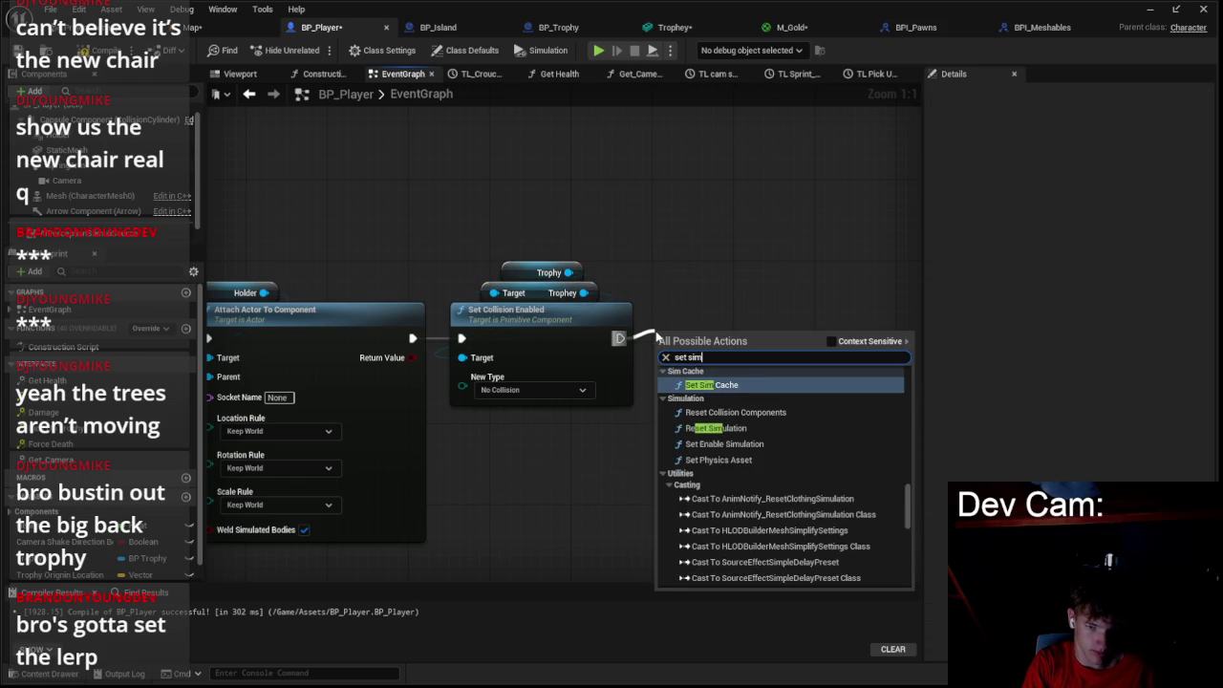
text(e)
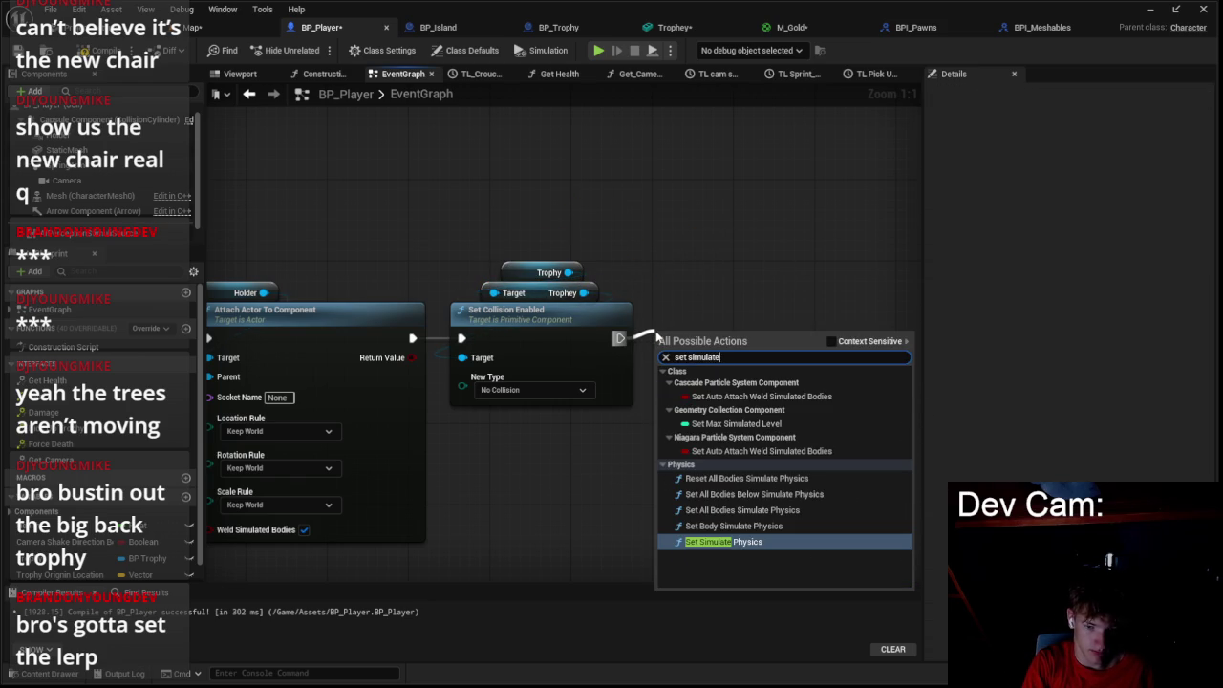
key(Return)
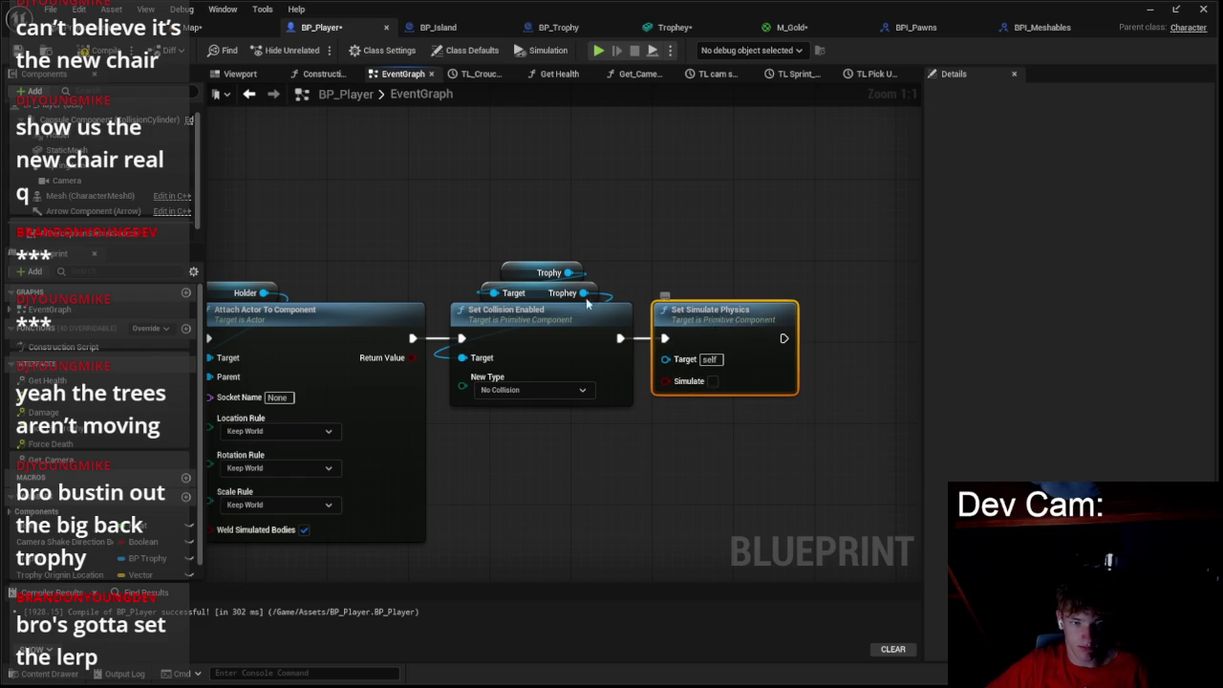
scroll(735, 335, down, 2)
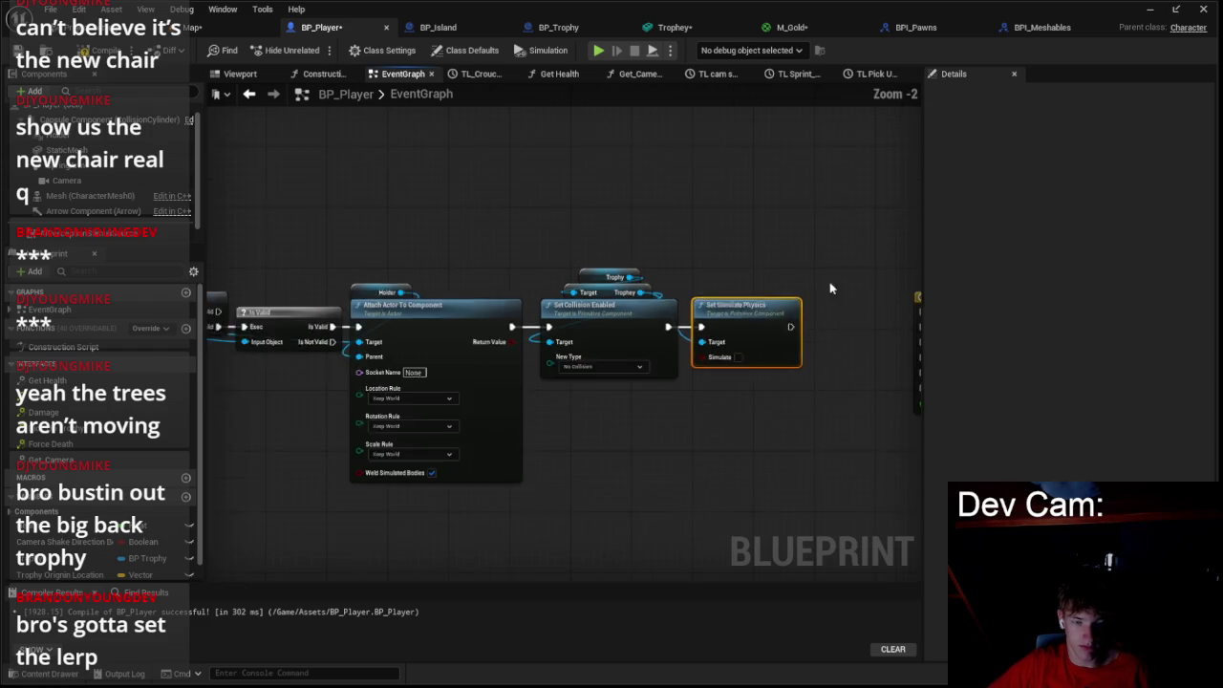
drag(819, 287, 653, 339)
drag(764, 341, 766, 341)
mouse_move(793, 311)
mouse_down()
mouse_move(681, 311)
mouse_move(770, 322)
mouse_move(685, 314)
mouse_move(783, 306)
mouse_up()
- Add Set World Location on the timeline's Update and start a vector Lerp for New Location
scroll(770, 322, up, 1)
text(set world)
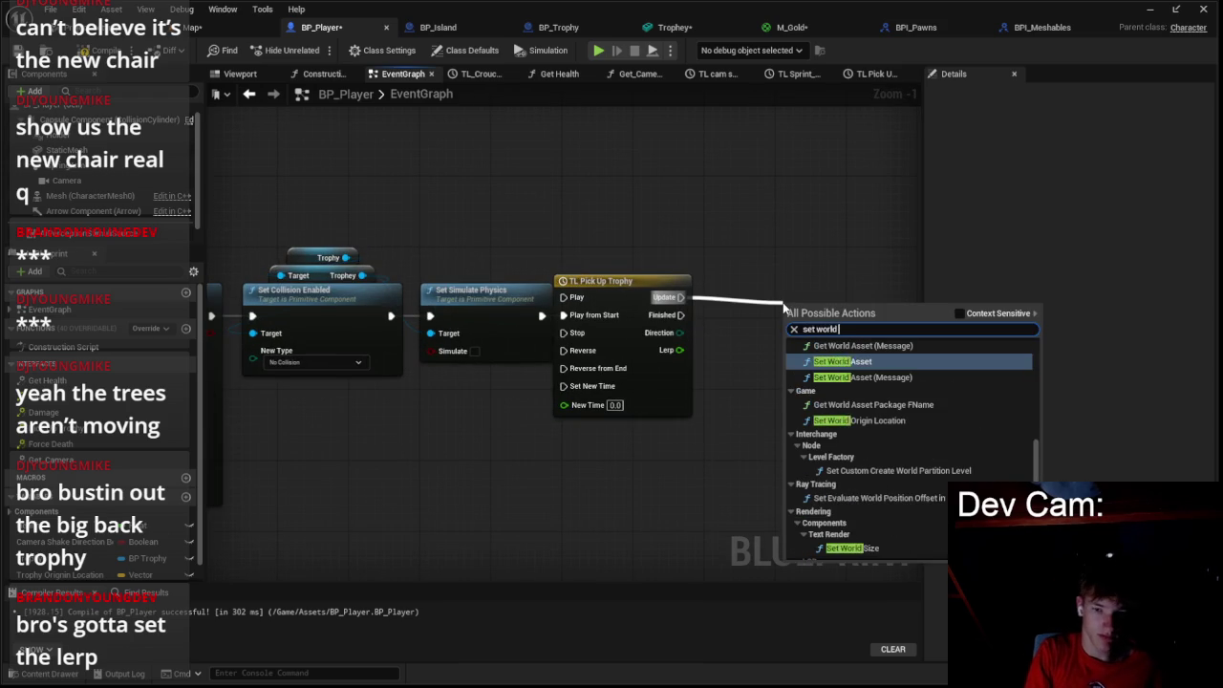
text( locat)
key(Down)
key(Down)
key(Down)
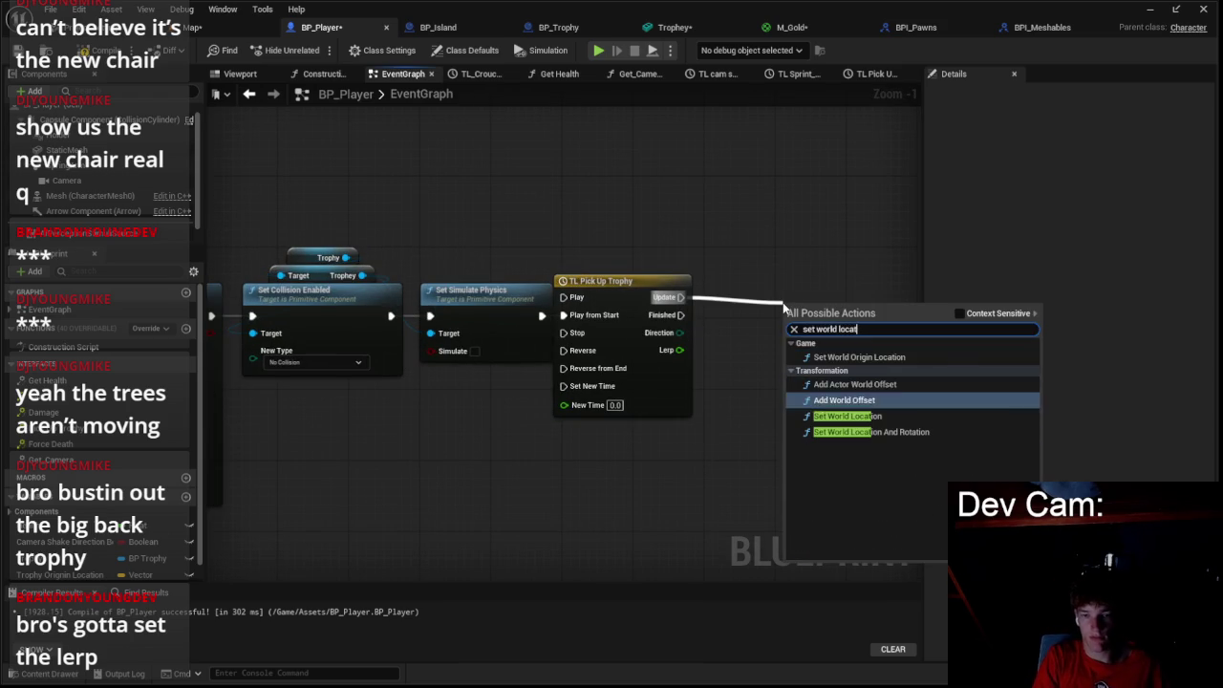
key(Return)
drag(848, 291, 813, 272)
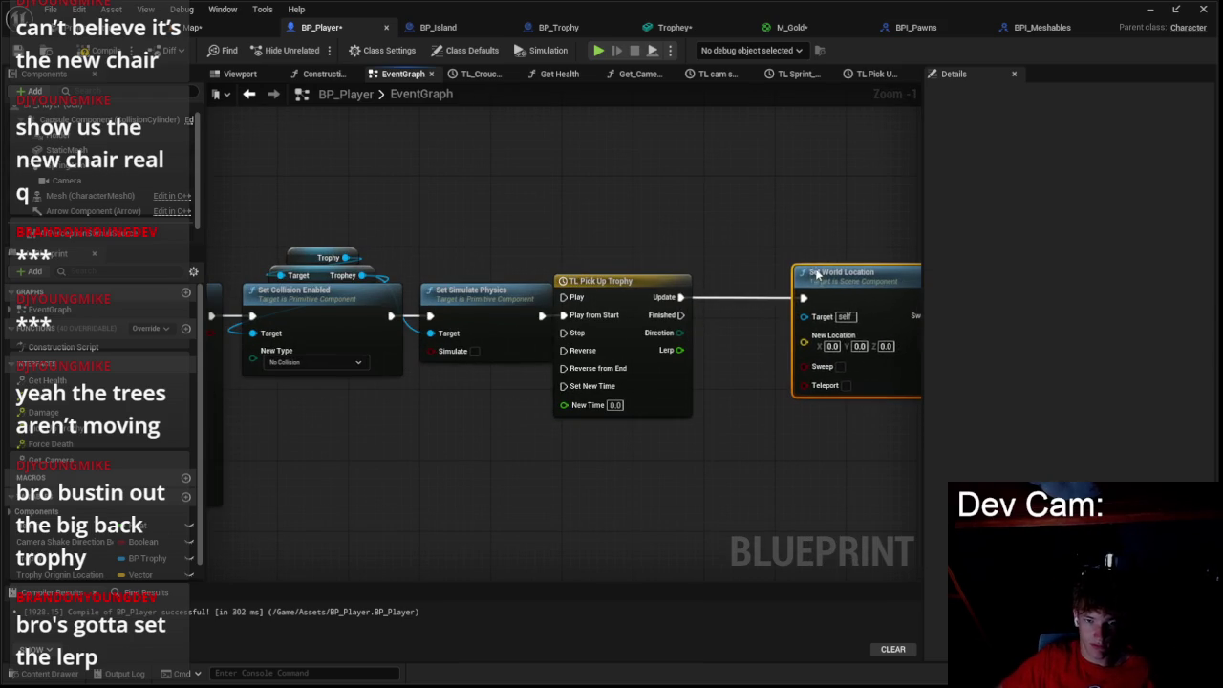
drag(804, 340, 805, 466)
text(lerp)
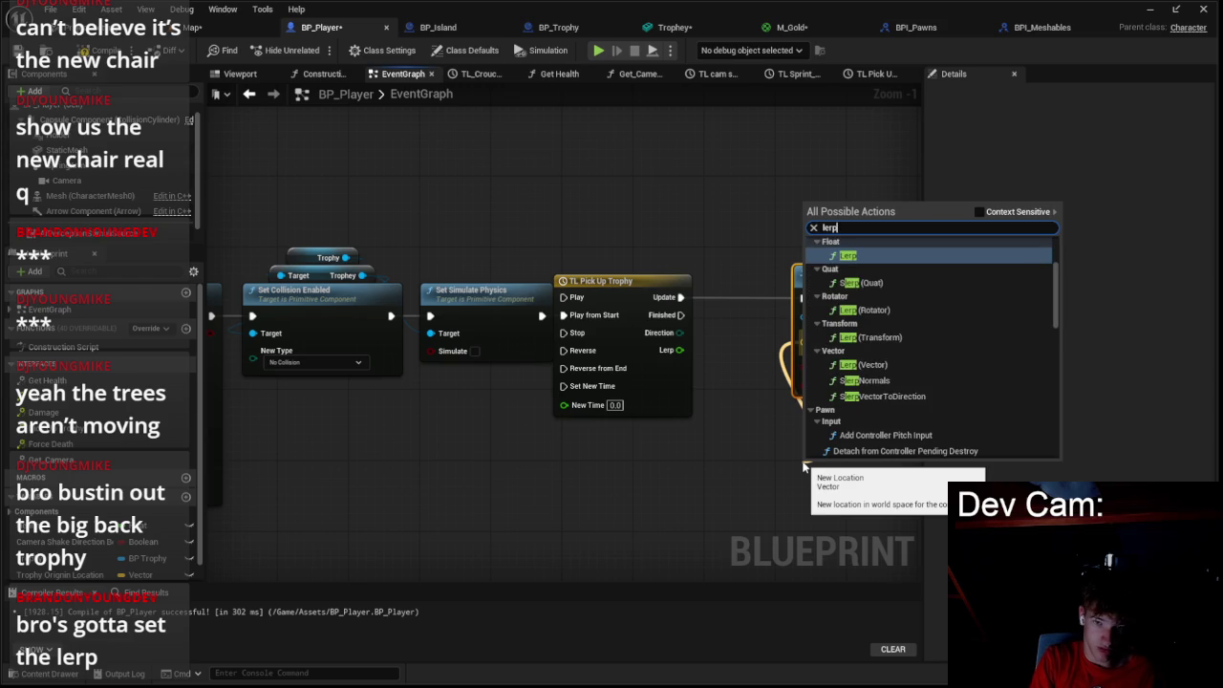
key(Down)
key(Down)
key(Down)
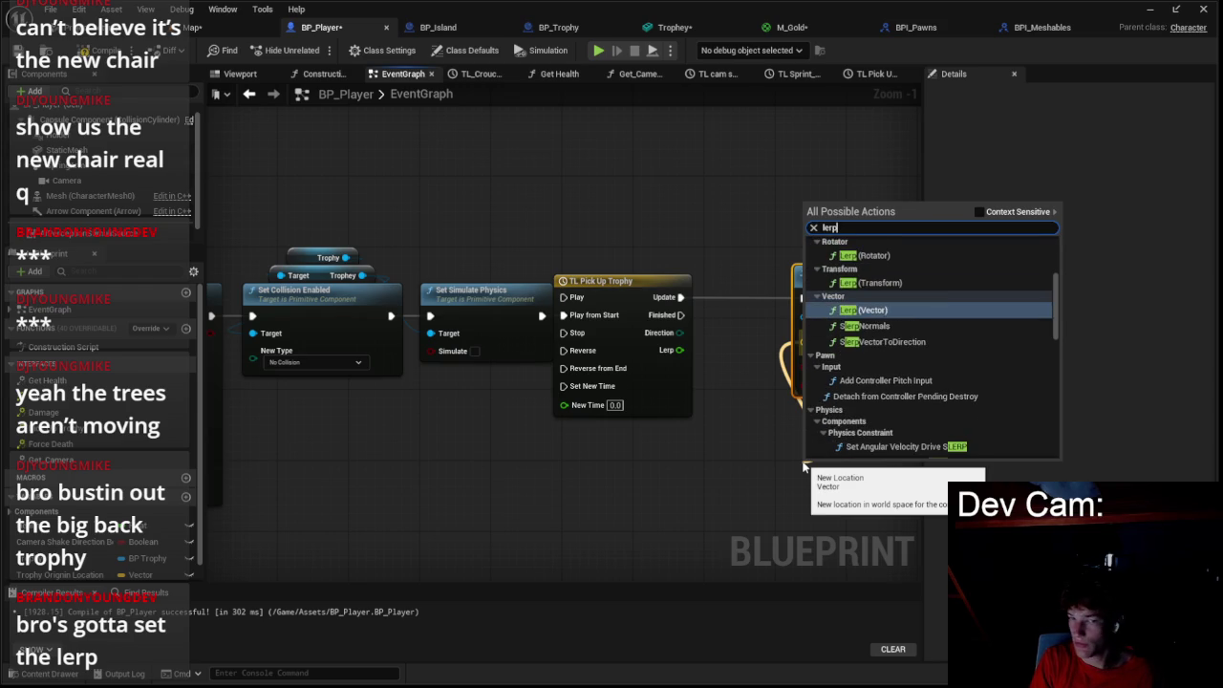
- Add a Lerp (Vector) driven by the timeline's Lerp alpha, with the trophy's Get Actor Location as A
key(Return)
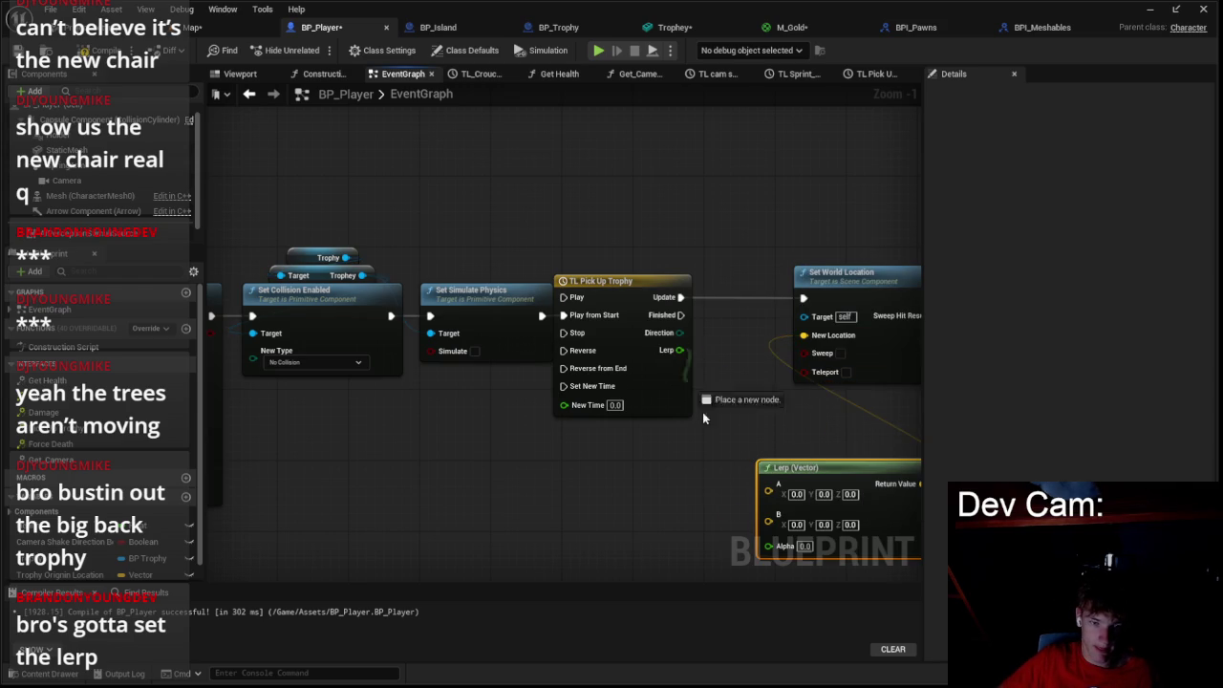
drag(782, 550, 782, 550)
drag(815, 469, 850, 398)
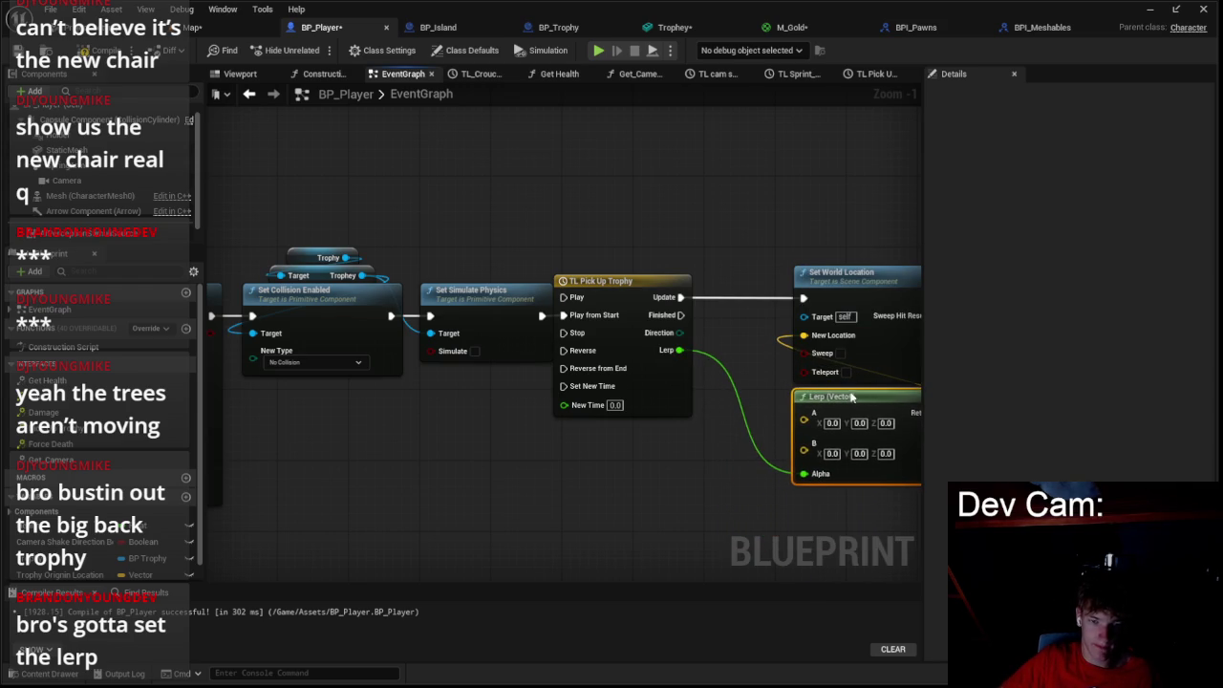
scroll(551, 354, down, 1)
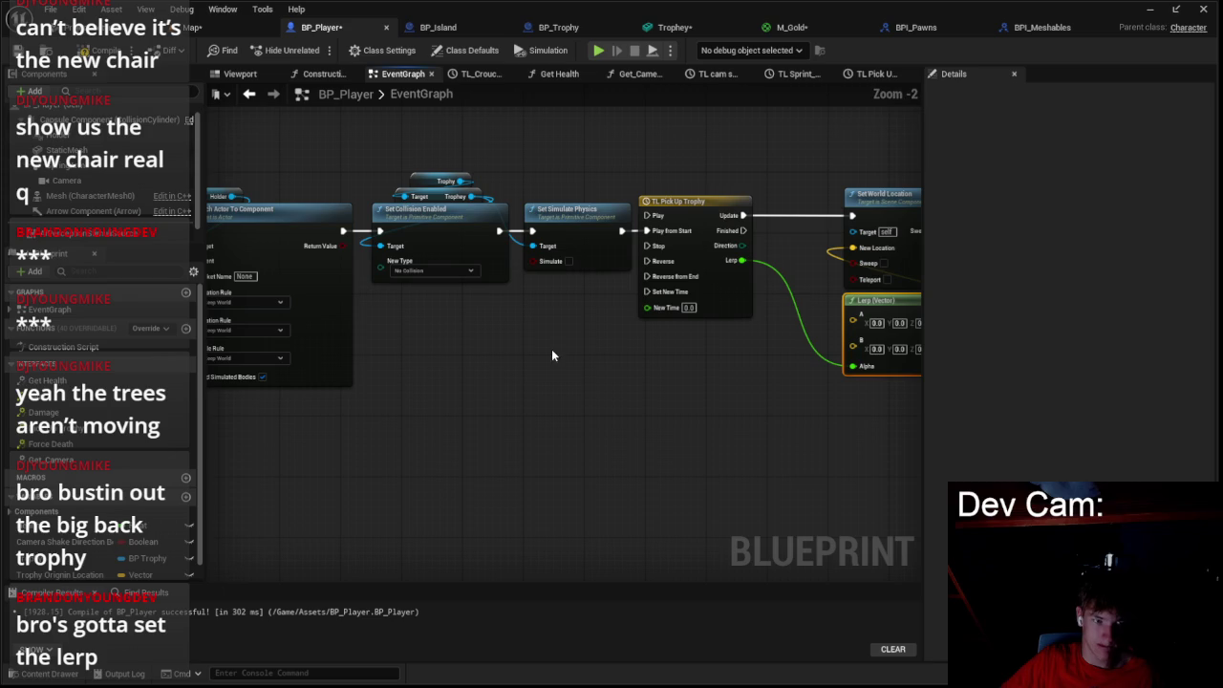
mouse_move(502, 344)
mouse_down()
mouse_move(622, 314)
mouse_move(543, 354)
mouse_move(603, 349)
mouse_up()
text(actor location)
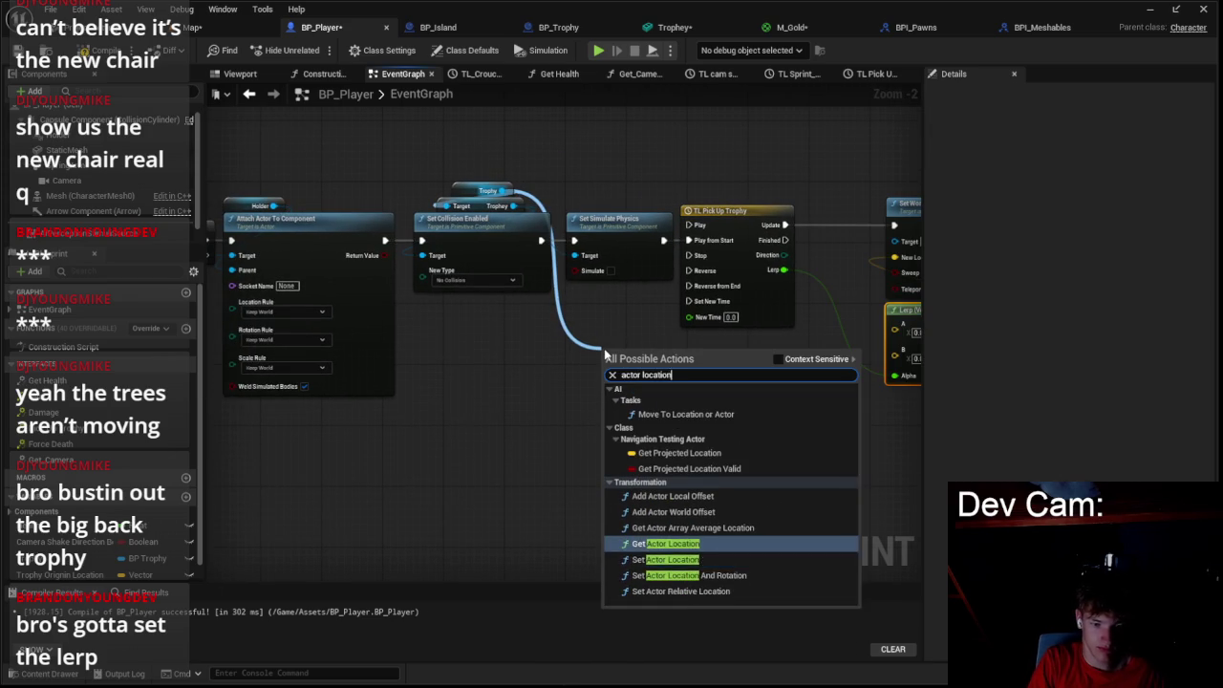
click(666, 544)
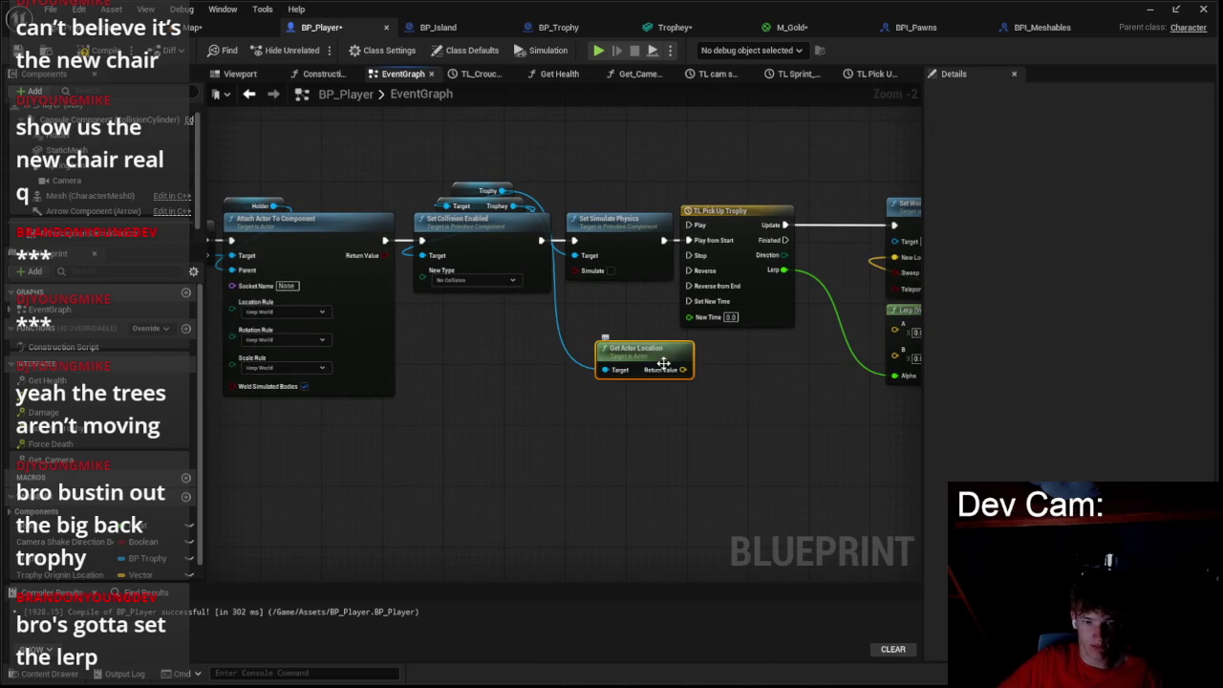
drag(874, 361, 894, 331)
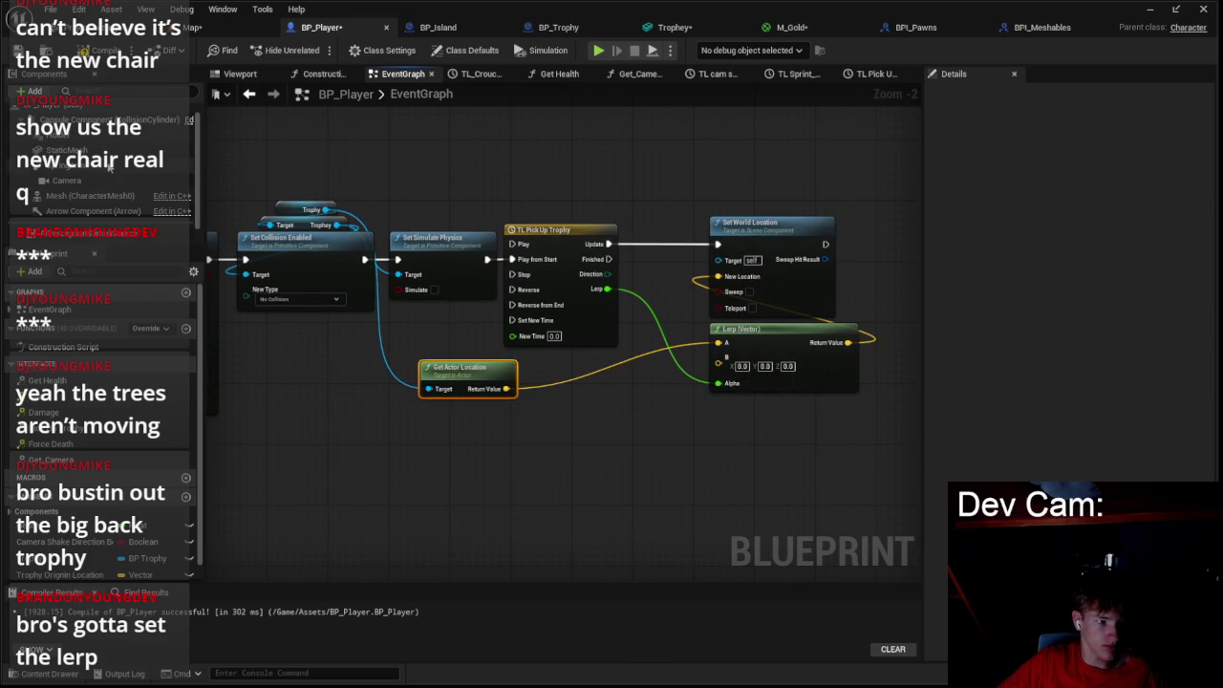
- Feed the Holder's Get World Location into the Lerp's B input and tidy the nodes
drag(718, 363, 503, 445)
text(world location)
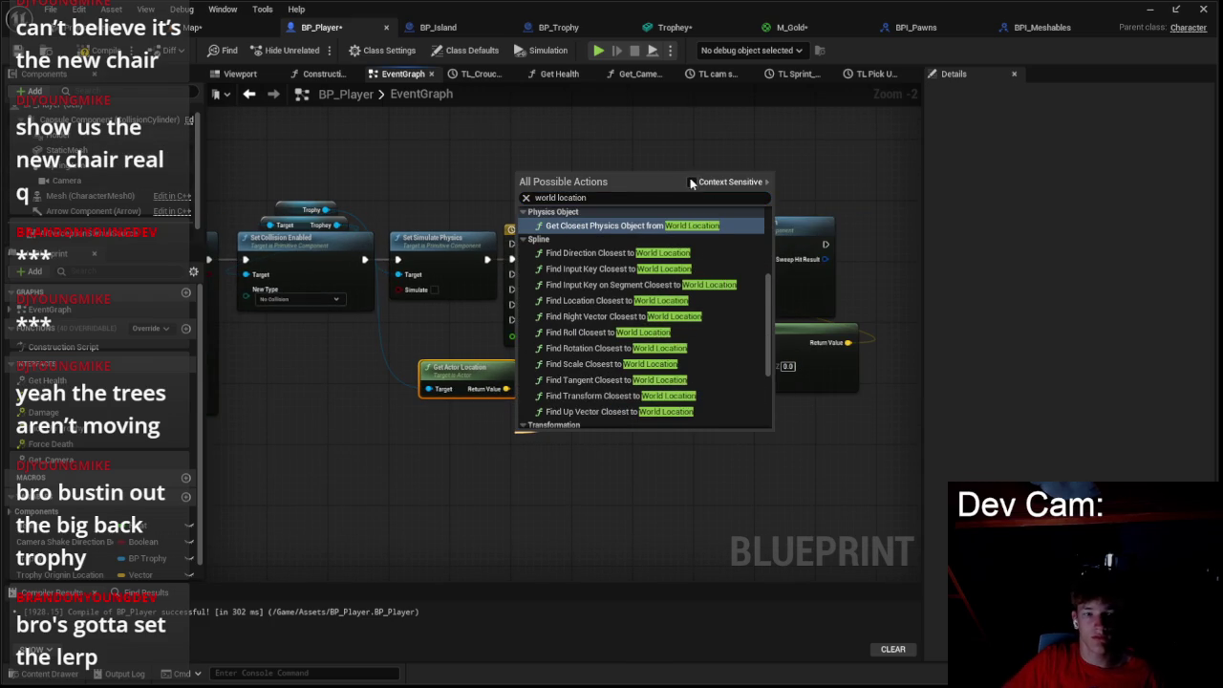
scroll(650, 287, down, 3)
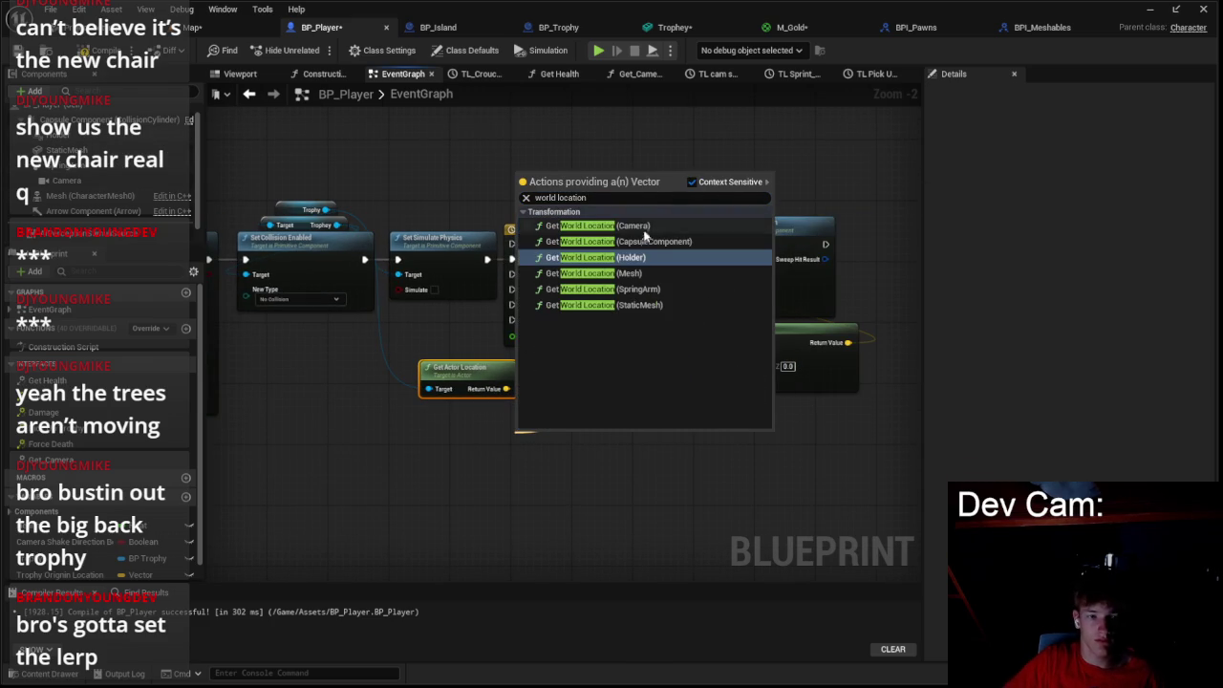
click(621, 259)
drag(472, 418, 466, 417)
click(466, 418)
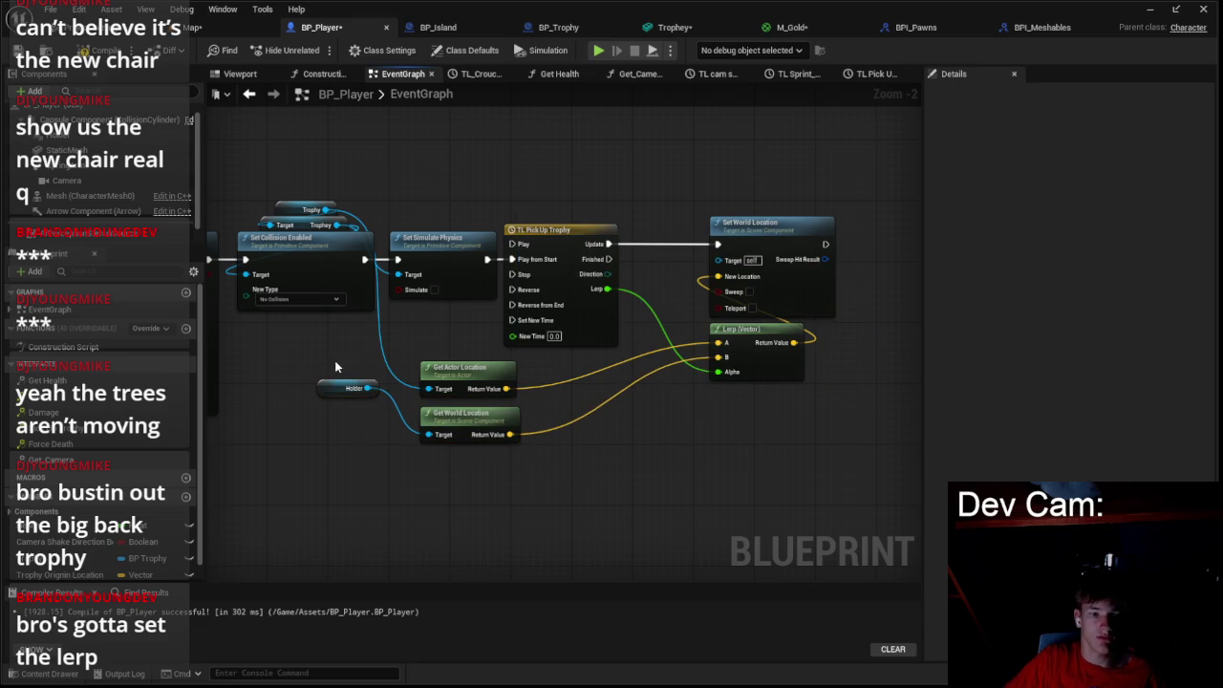
- Try playing the level and open the blueprint that failed to compile
click(196, 27)
click(316, 53)
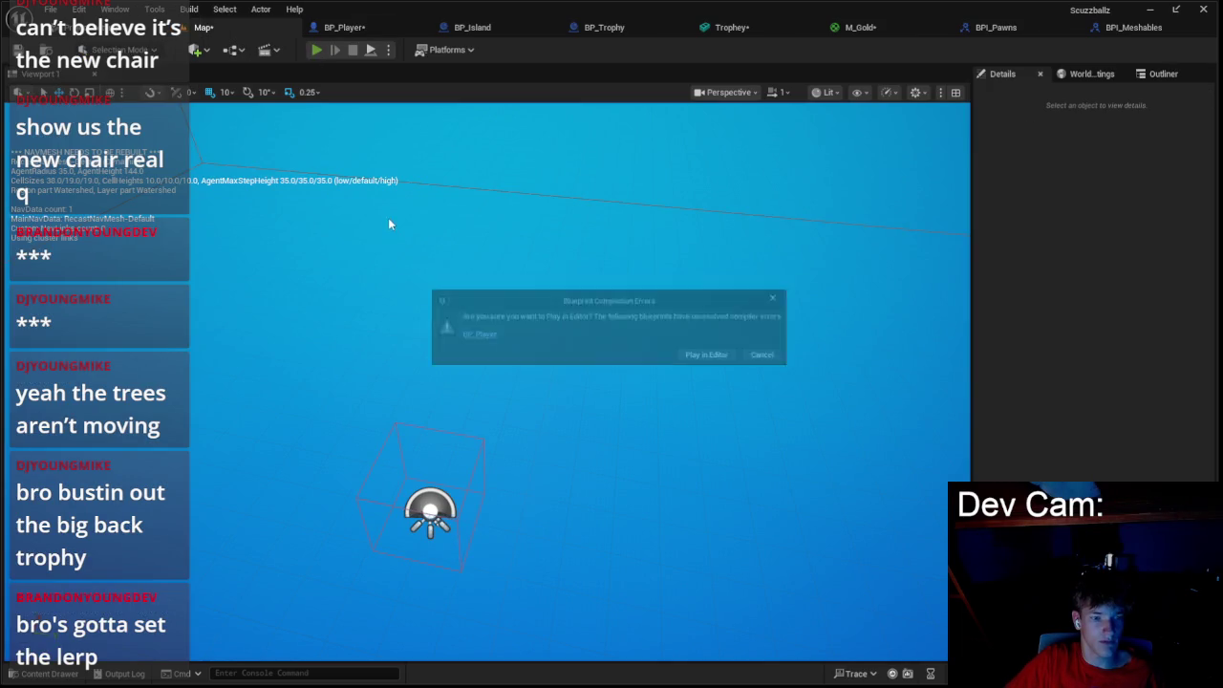
click(466, 336)
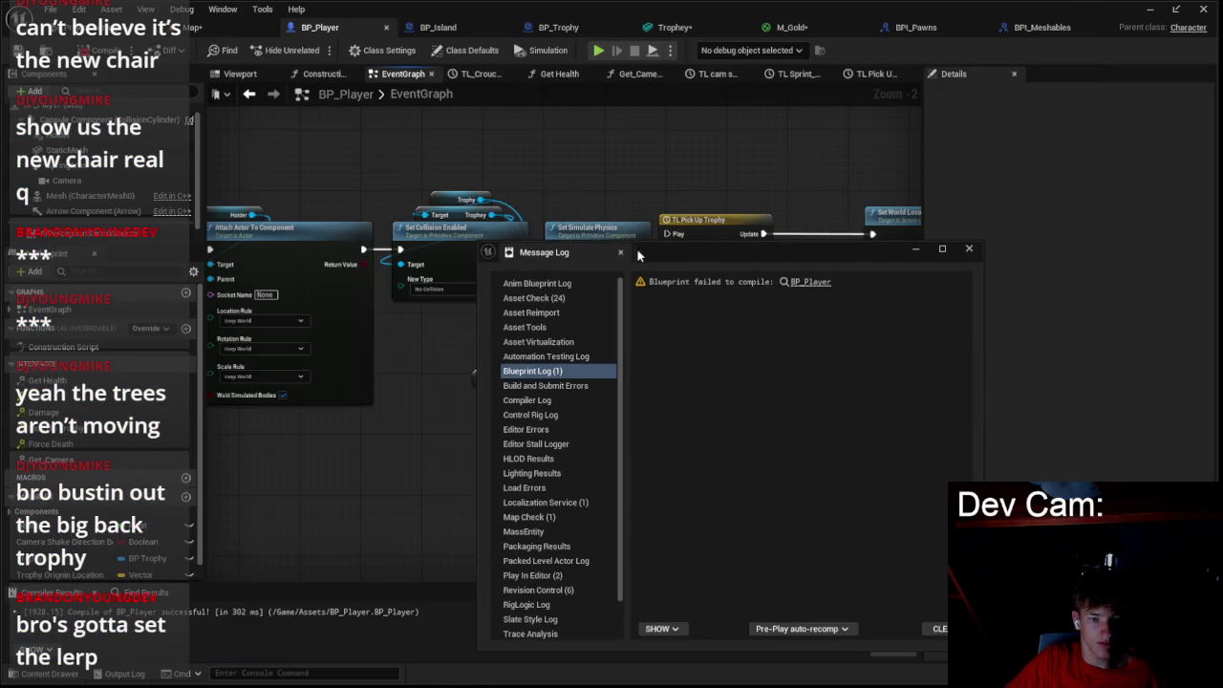
click(969, 249)
- Detach the target wire and delete the Set World Location node
scroll(642, 300, down, 1)
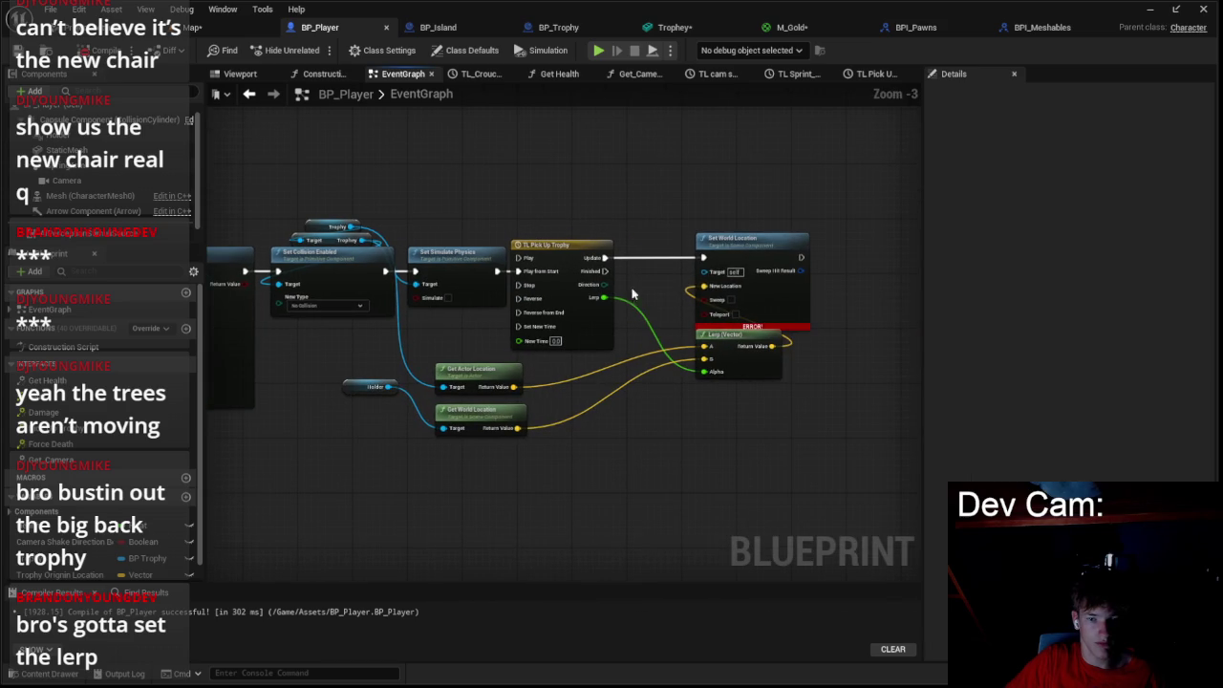
drag(704, 275, 704, 275)
drag(356, 234, 447, 229)
click(718, 292)
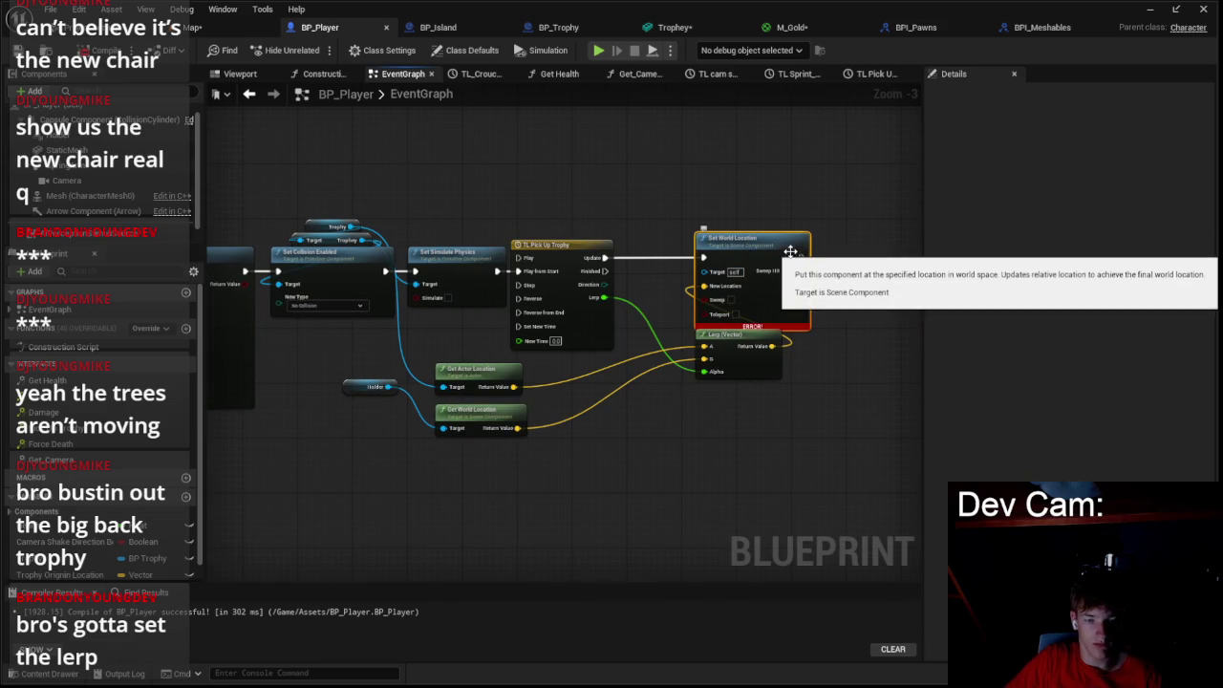
key(Delete)
- Add Set Actor Location on the timeline Update, taking the Lerp result as New Location
drag(656, 265, 724, 268)
text(set)
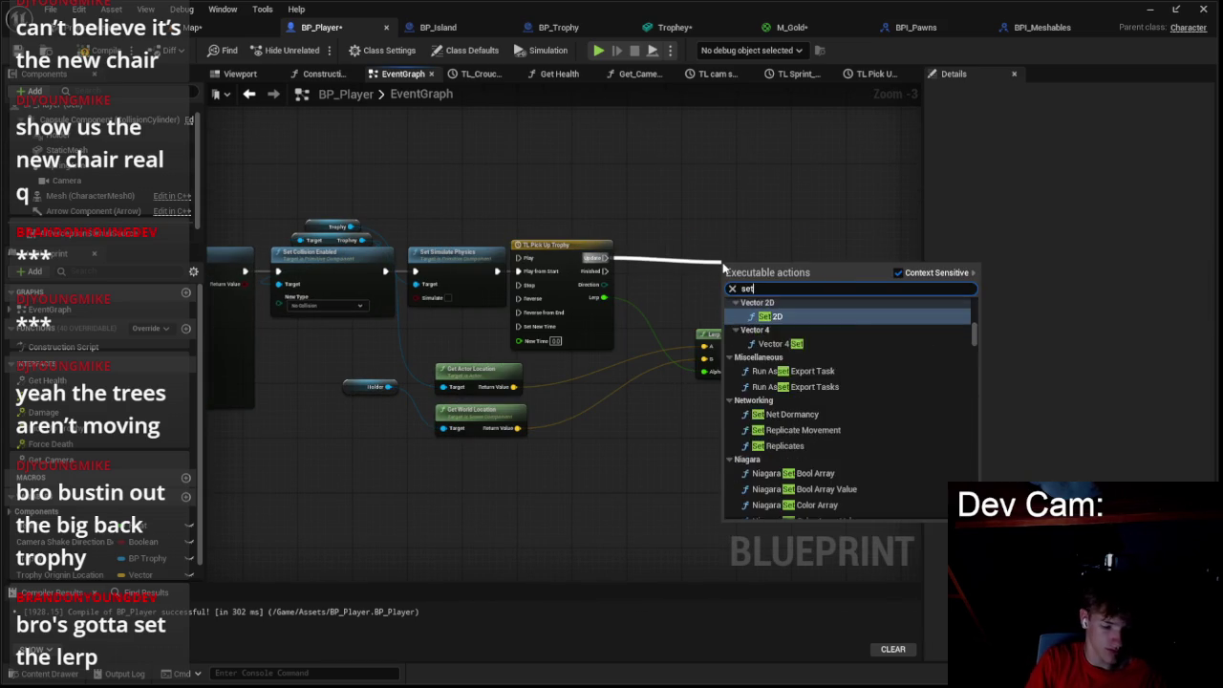
text( actorloc)
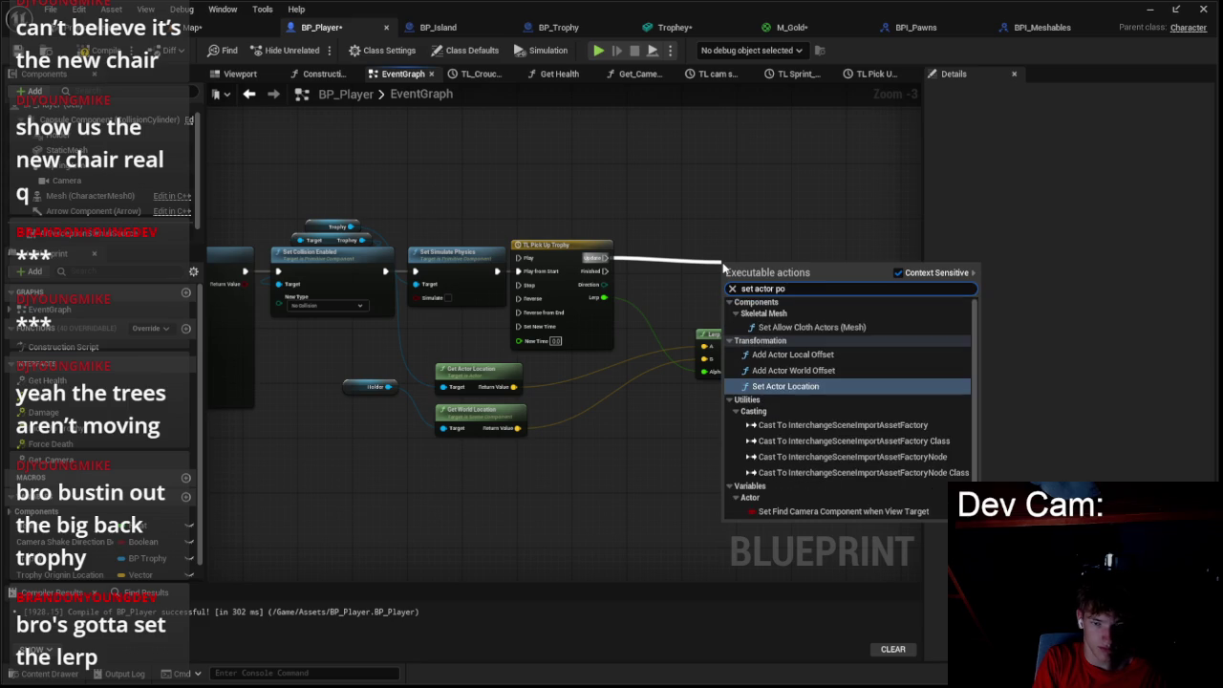
key(Return)
drag(767, 283, 747, 257)
mouse_move(772, 346)
mouse_down()
mouse_move(707, 293)
mouse_move(352, 227)
mouse_up()
click(202, 30)
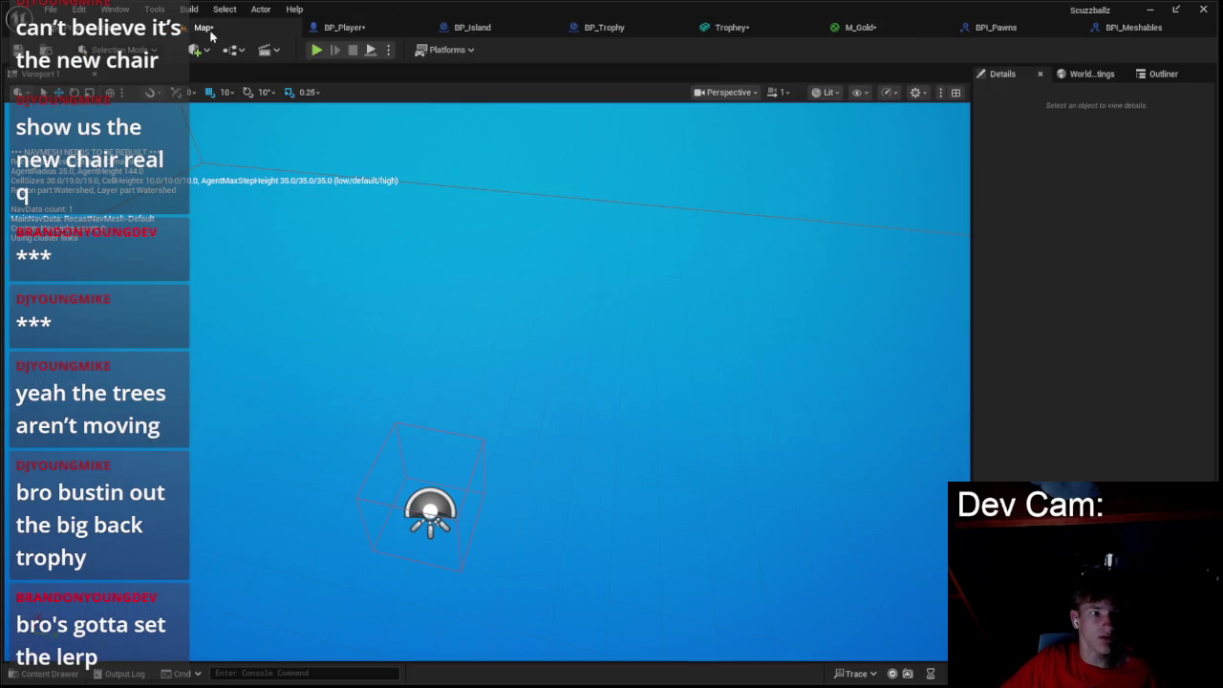
- Play-test the level twice, checking BP_Island's SpawnActor BP Trophy node between runs
key(alt+p)
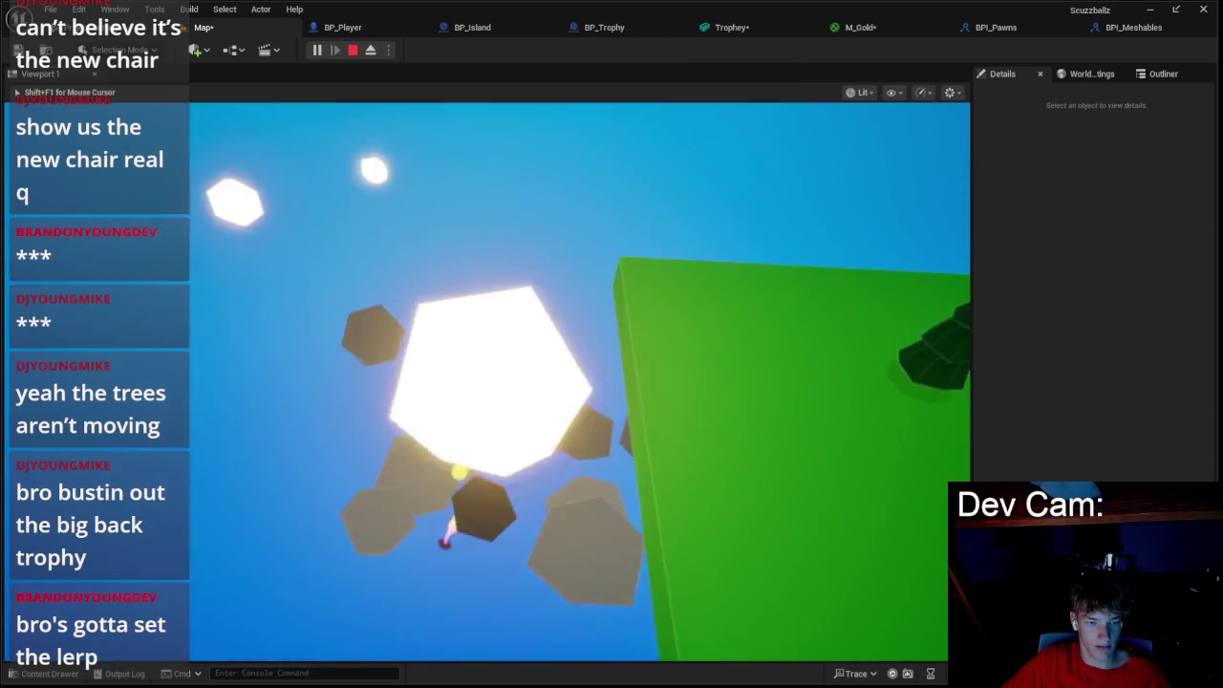
key(Escape)
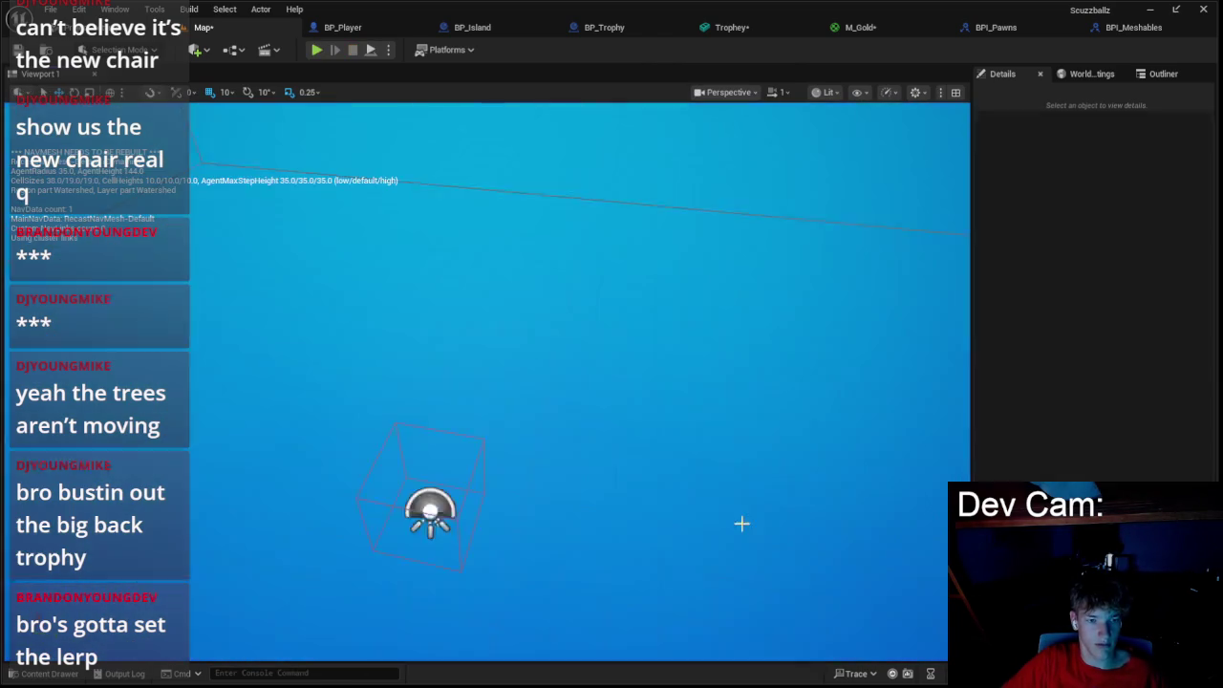
click(468, 26)
scroll(449, 182, down, 3)
scroll(598, 188, up, 3)
drag(214, 192, 465, 224)
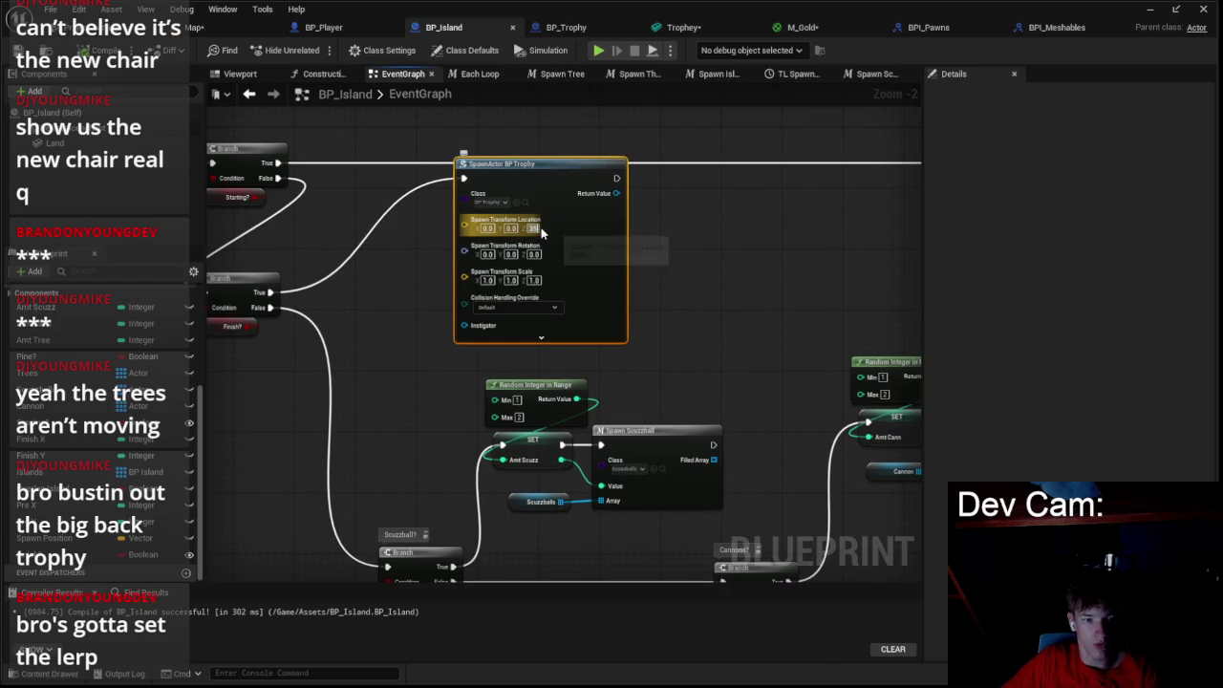
key(alt+p)
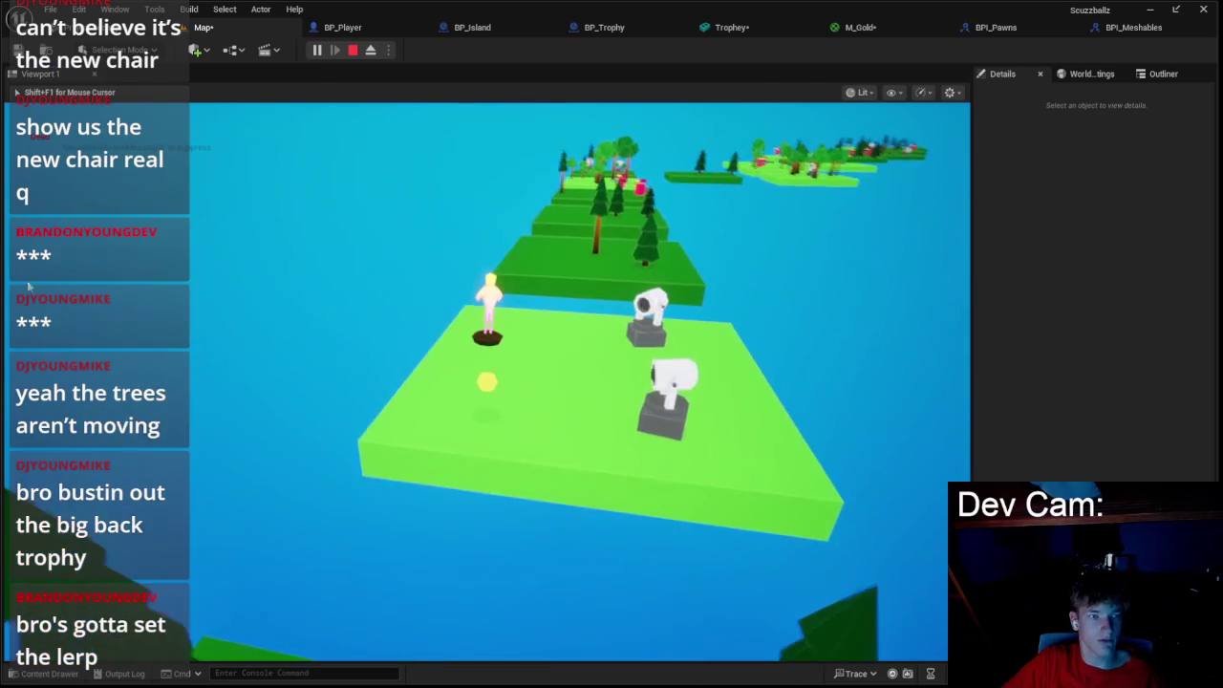
key(Escape)
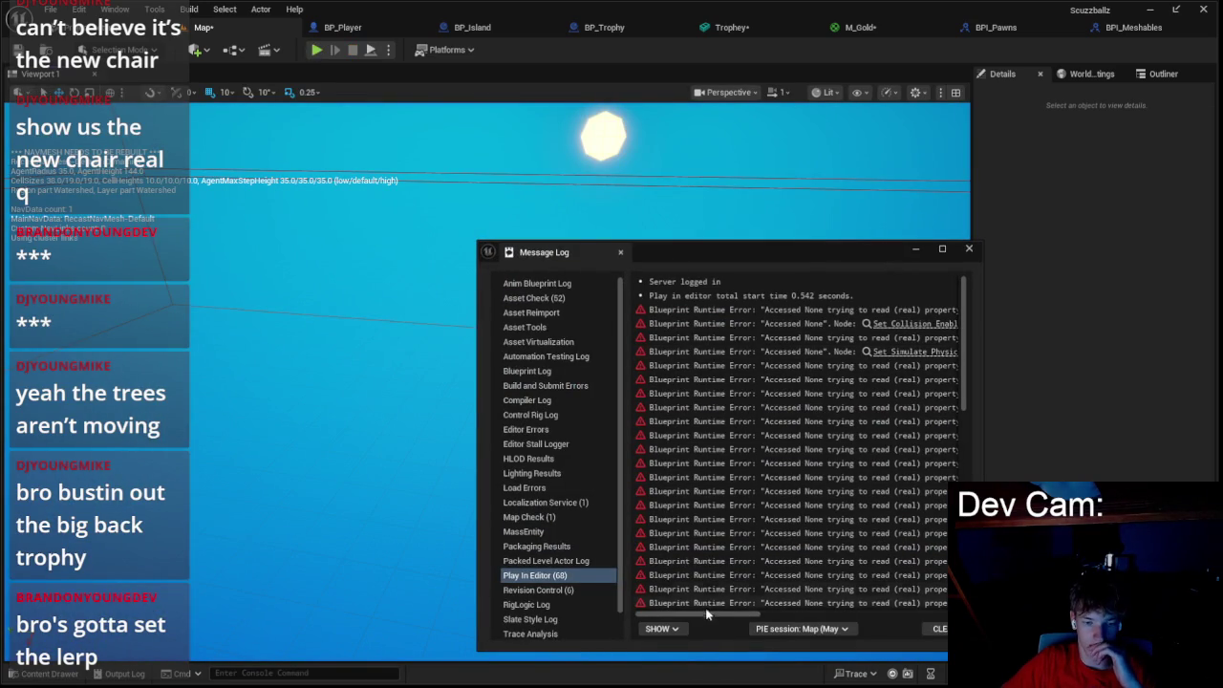
- From the error, add a SET Trophy node between Is Valid and Attach Actor To Component
drag(712, 617, 825, 600)
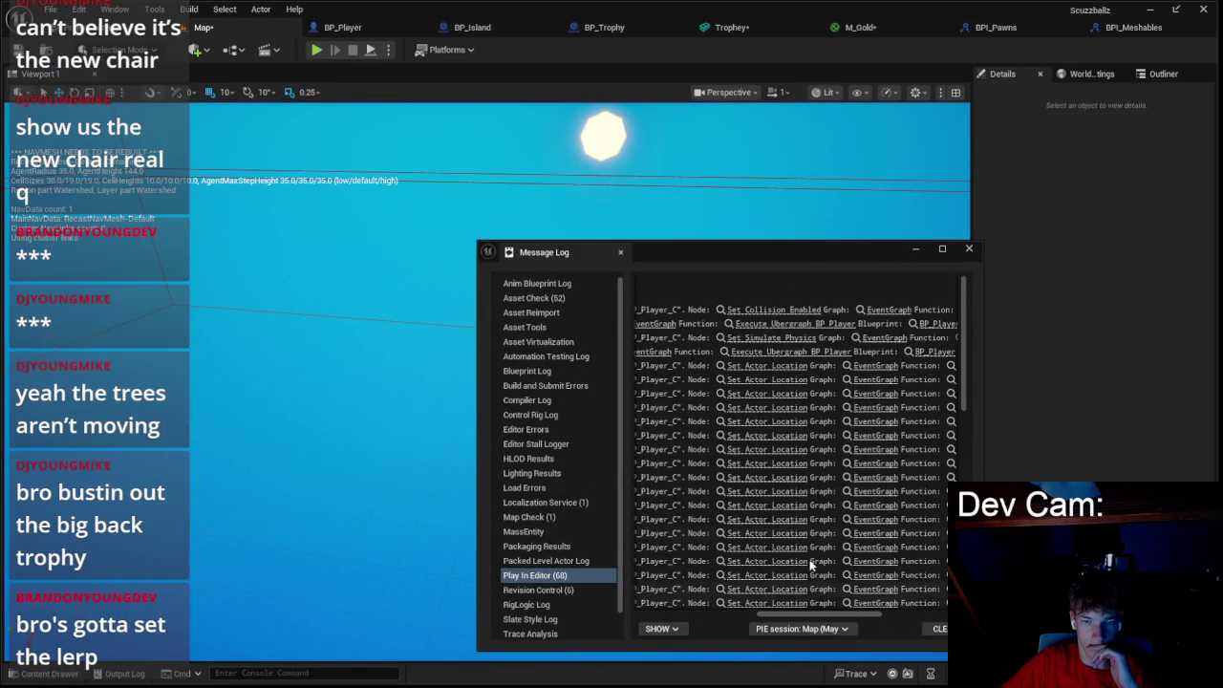
click(781, 311)
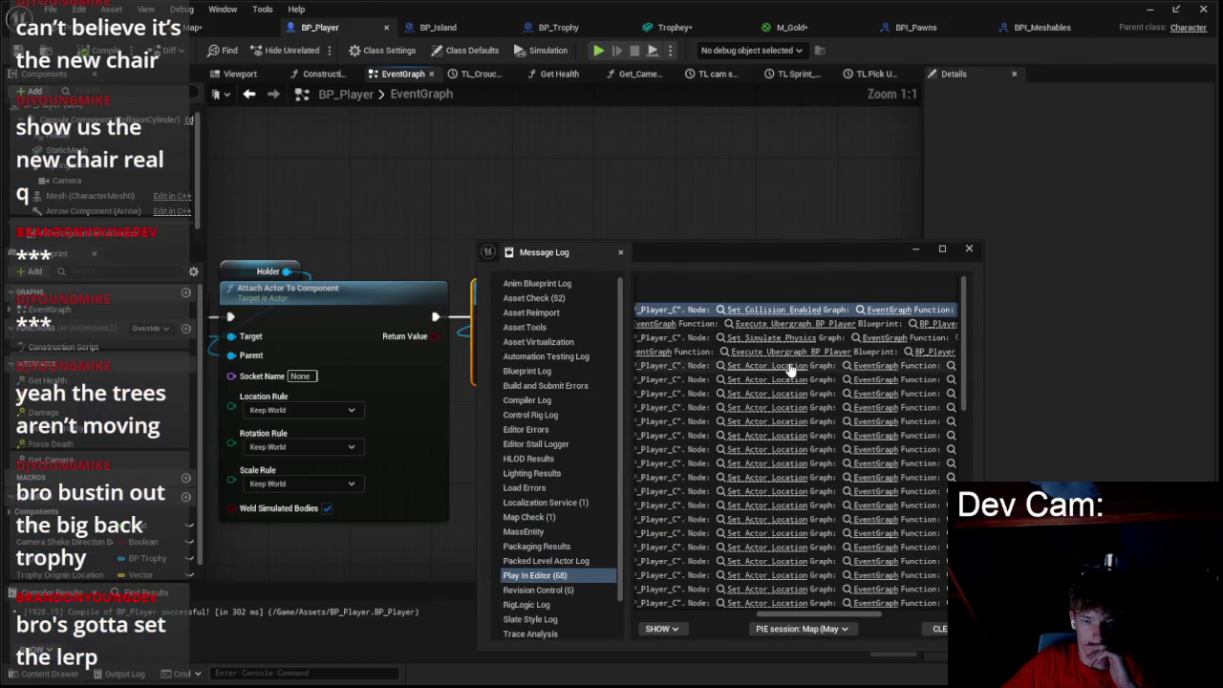
click(968, 249)
scroll(751, 406, down, 3)
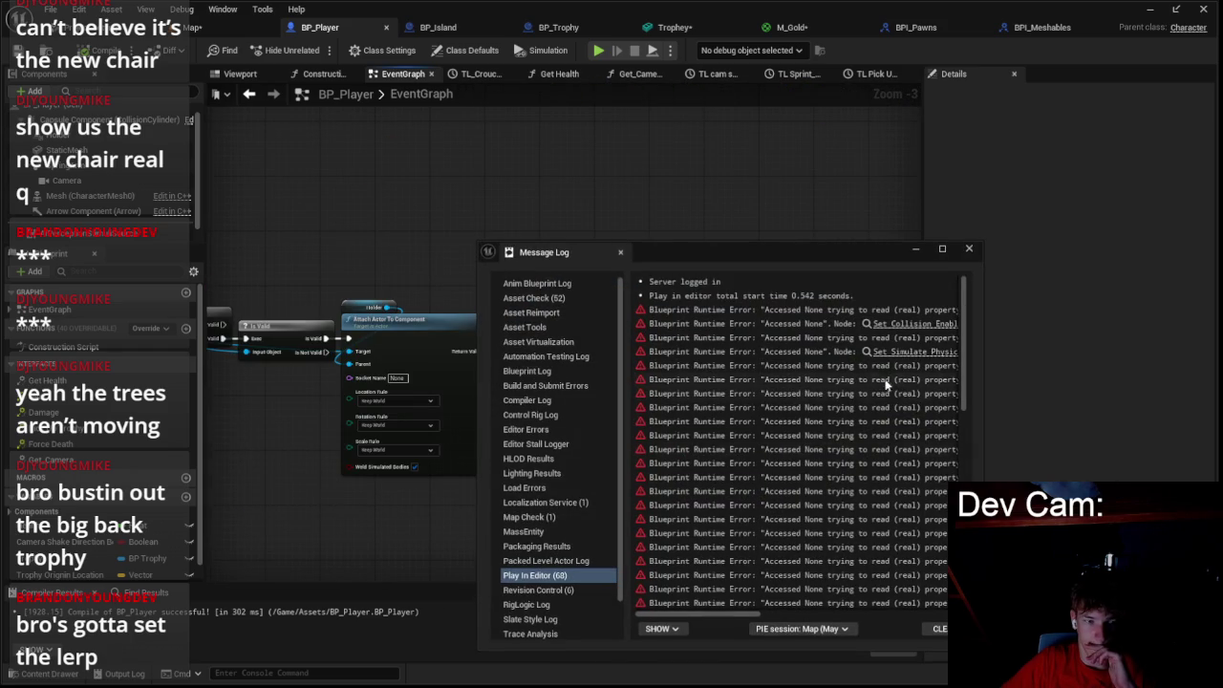
click(968, 249)
scroll(759, 308, down, 1)
scroll(533, 318, up, 1)
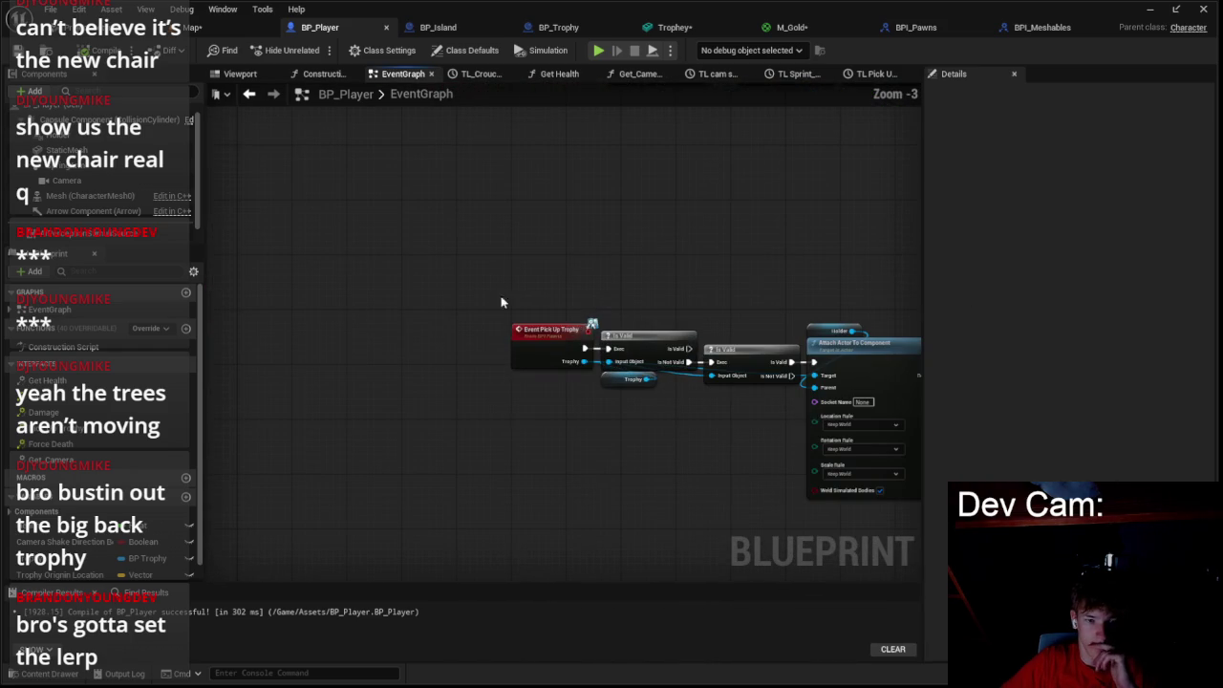
mouse_move(676, 418)
mouse_down()
mouse_move(755, 406)
mouse_move(560, 366)
mouse_move(619, 361)
mouse_up()
mouse_move(35, 568)
mouse_down()
mouse_move(803, 368)
mouse_move(712, 363)
mouse_up()
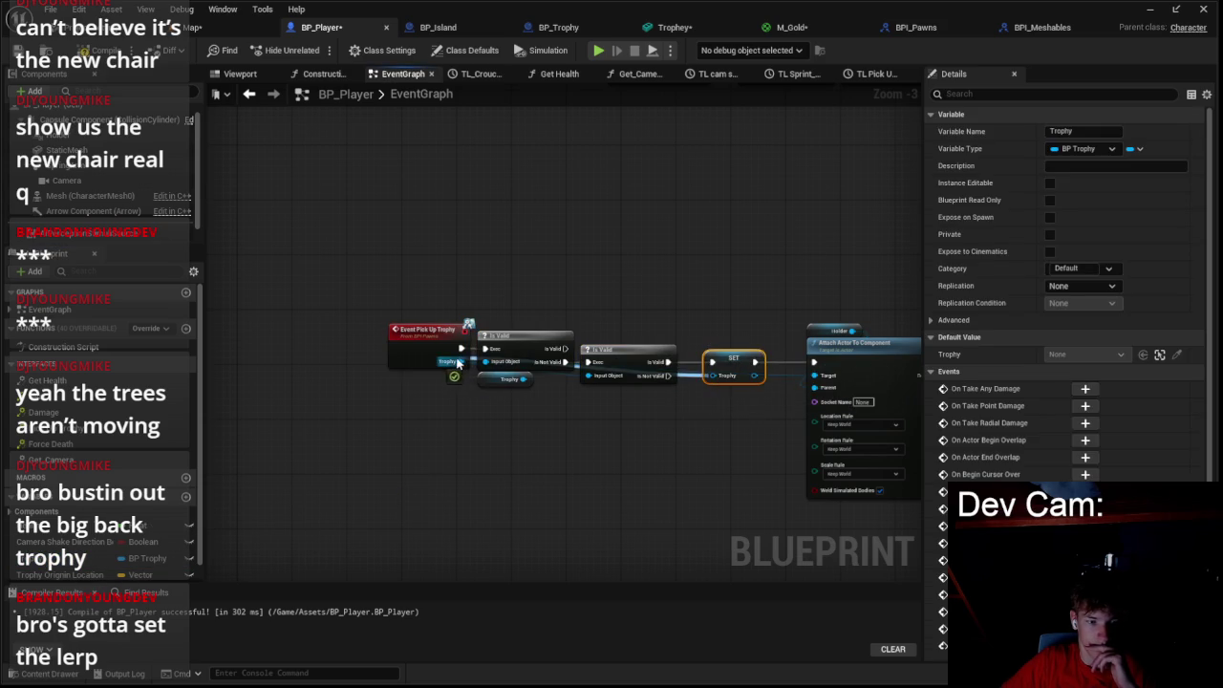
click(565, 422)
- Play-test the Map level twice, then go back to the BP_Player graph
click(196, 27)
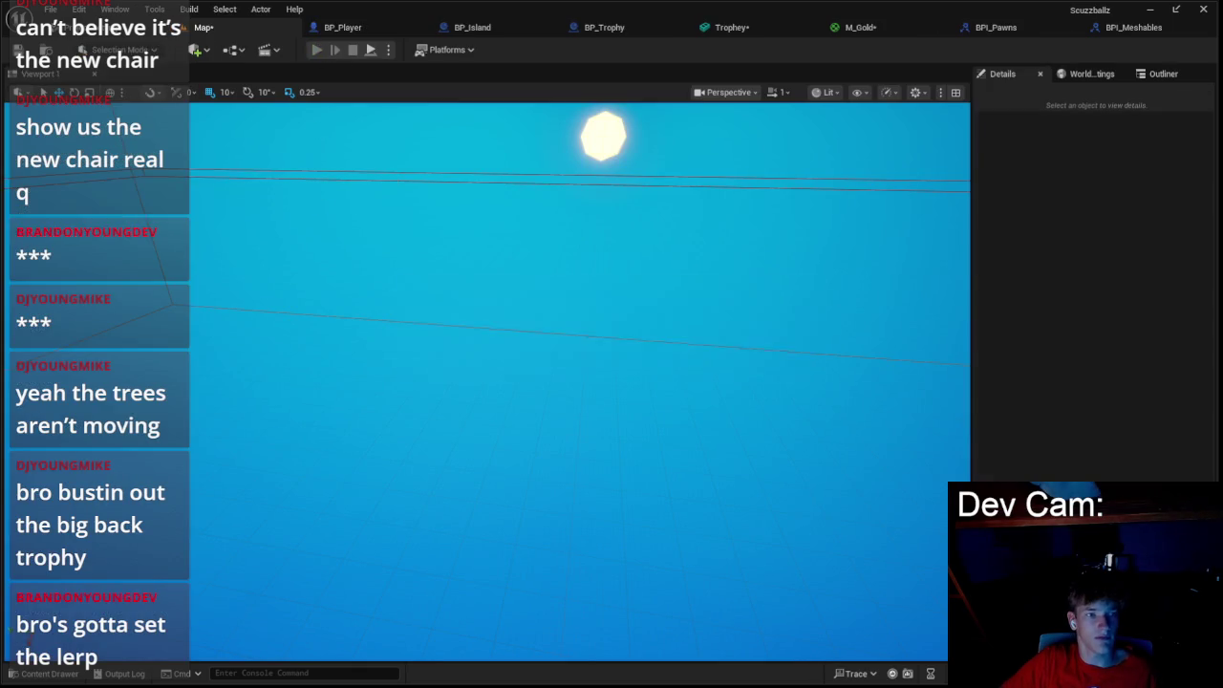
key(alt+p)
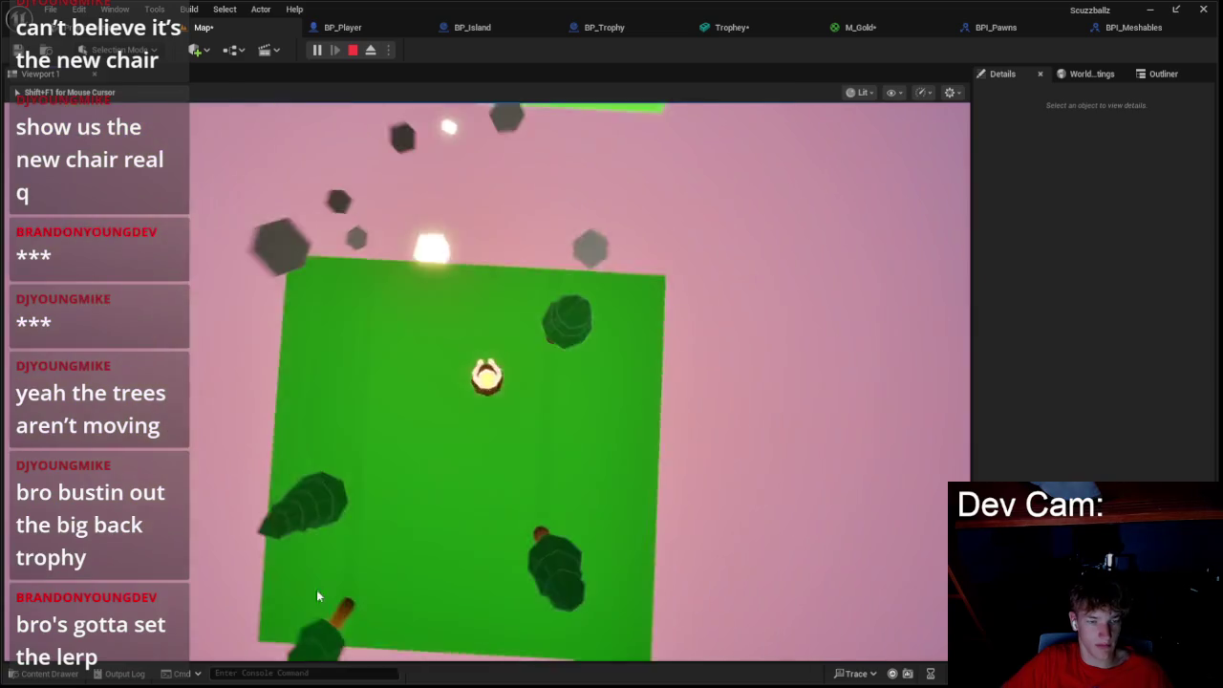
key(Escape)
click(317, 49)
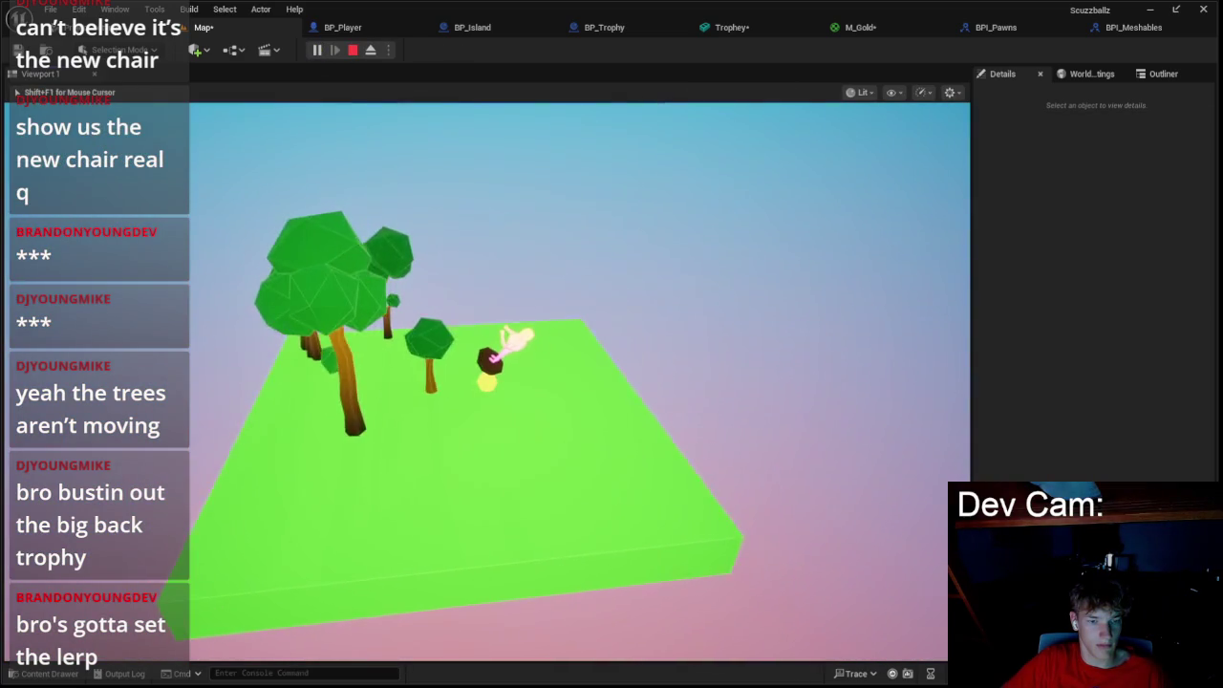
key(Escape)
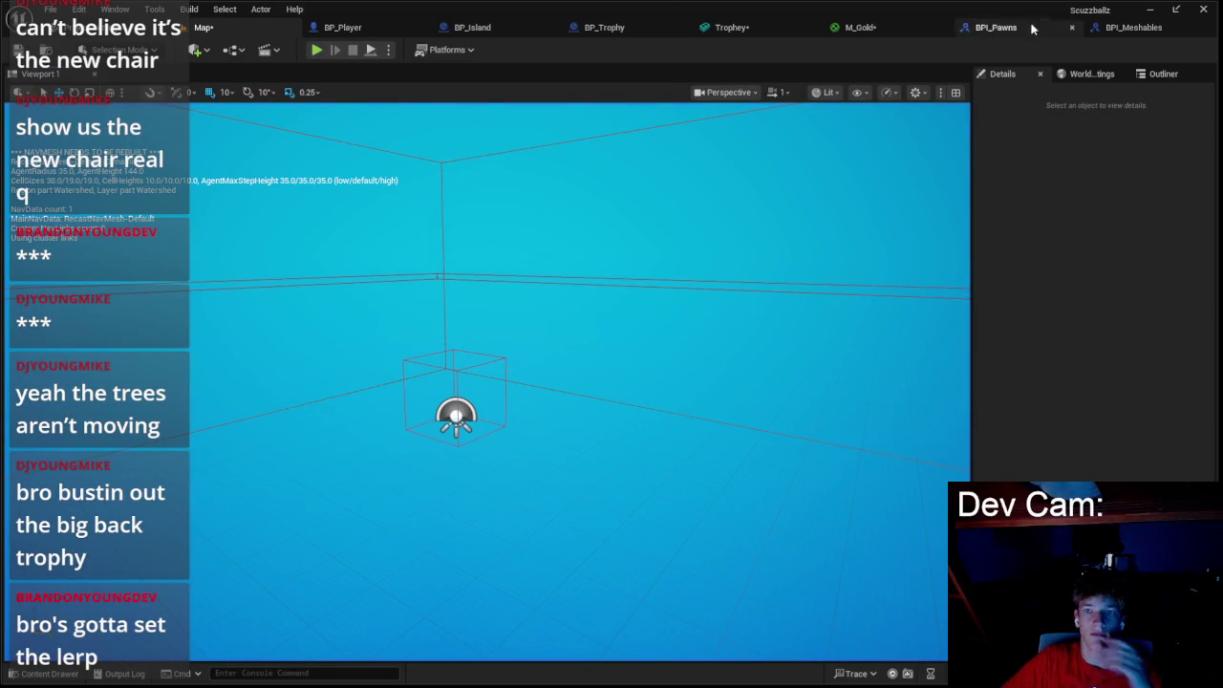
click(373, 27)
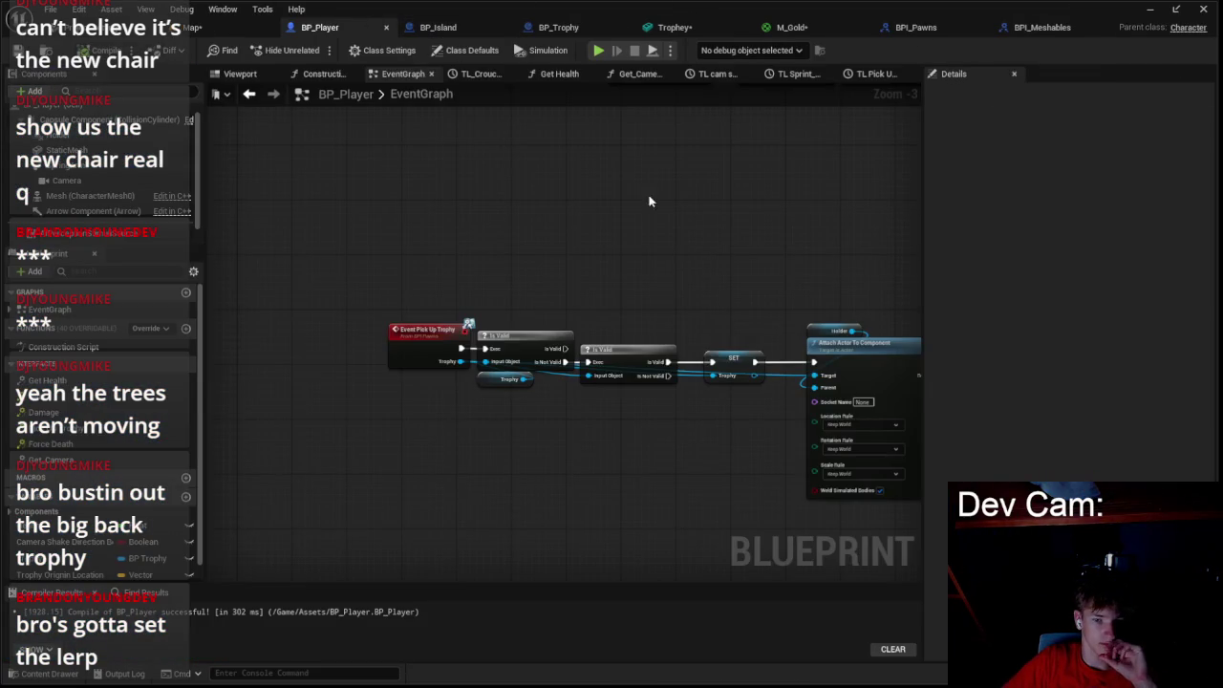
- Add a Set Actor Rotation node after Set Actor Location
scroll(484, 203, down, 2)
scroll(574, 249, up, 2)
drag(635, 235, 686, 241)
text(set actor rotati)
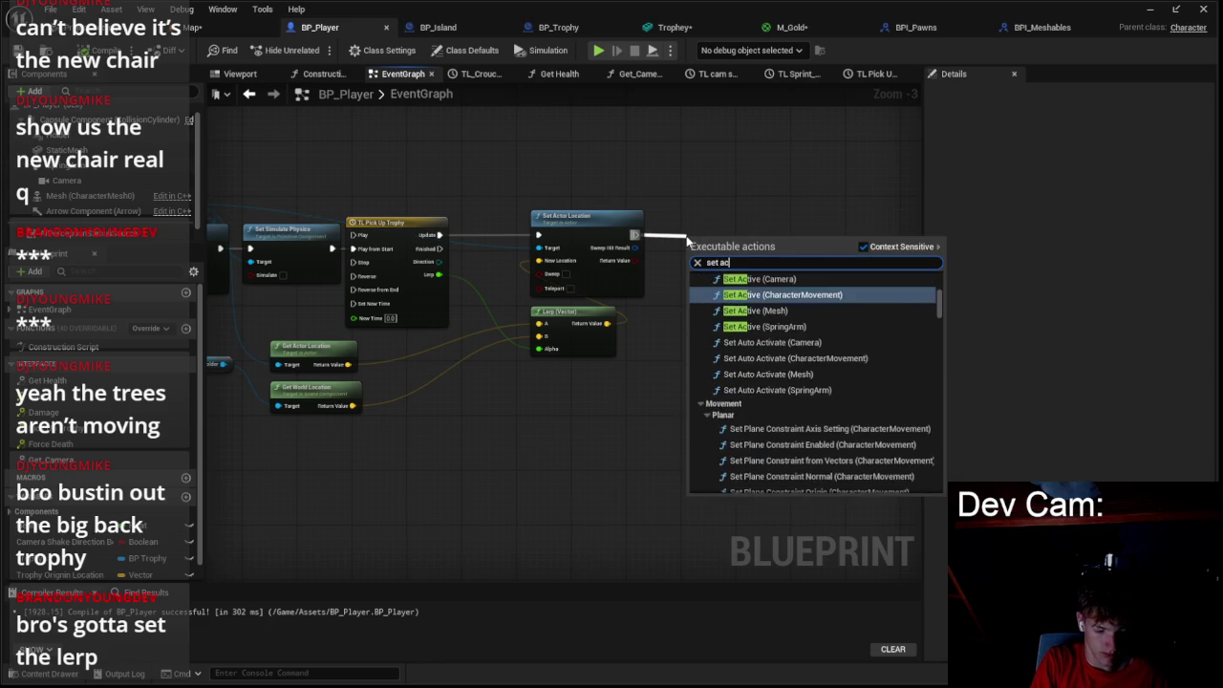
text(on)
key(Return)
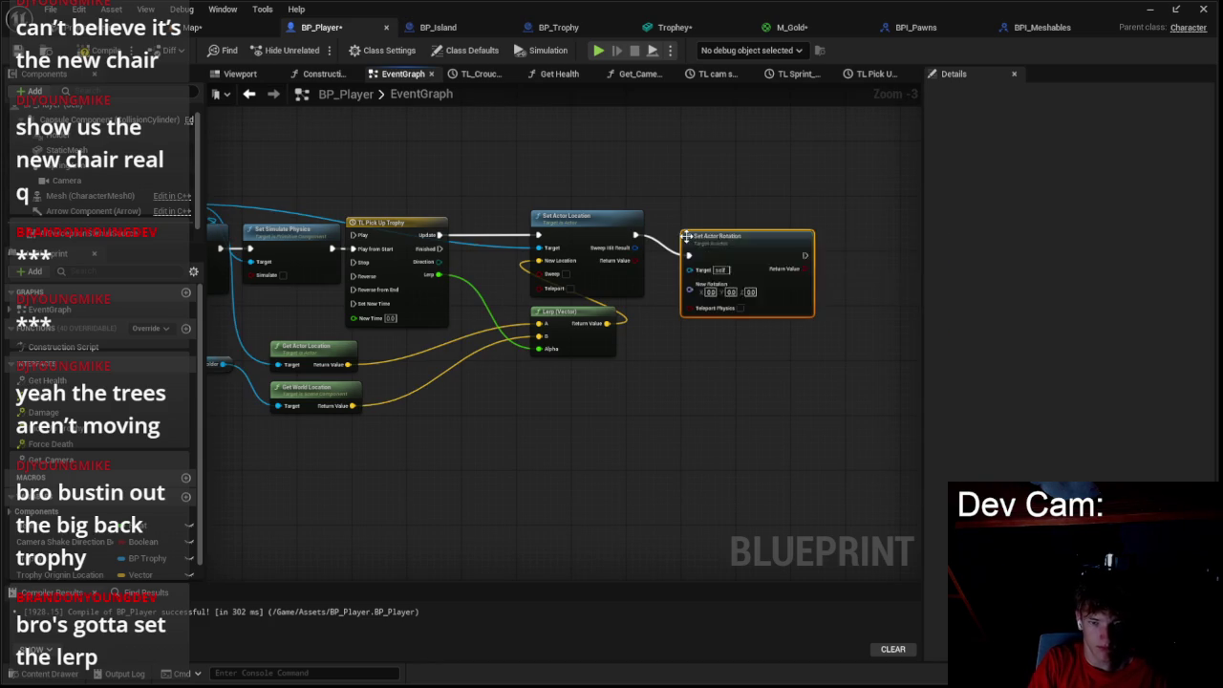
drag(730, 240, 705, 214)
- Add a Get Actor Rotation node from the Trophy reference
drag(366, 385, 544, 348)
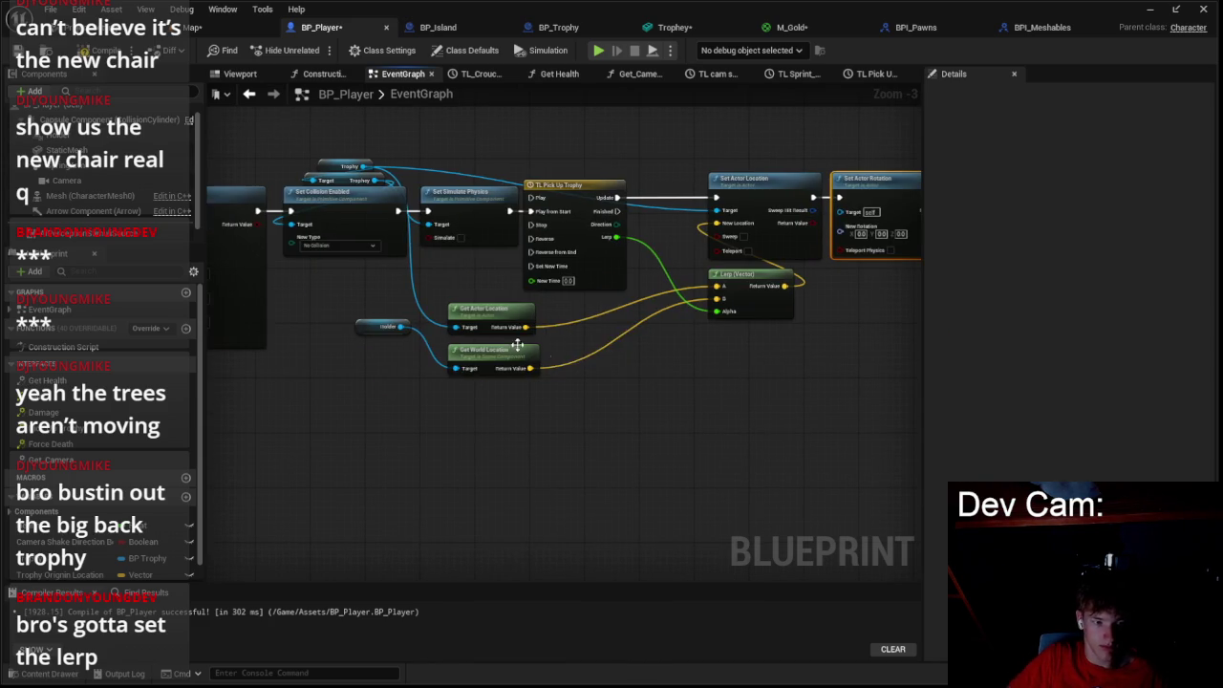
mouse_move(373, 180)
mouse_down()
mouse_move(516, 237)
mouse_move(558, 320)
mouse_up()
key(Escape)
key(ctrl+z)
drag(478, 304, 493, 318)
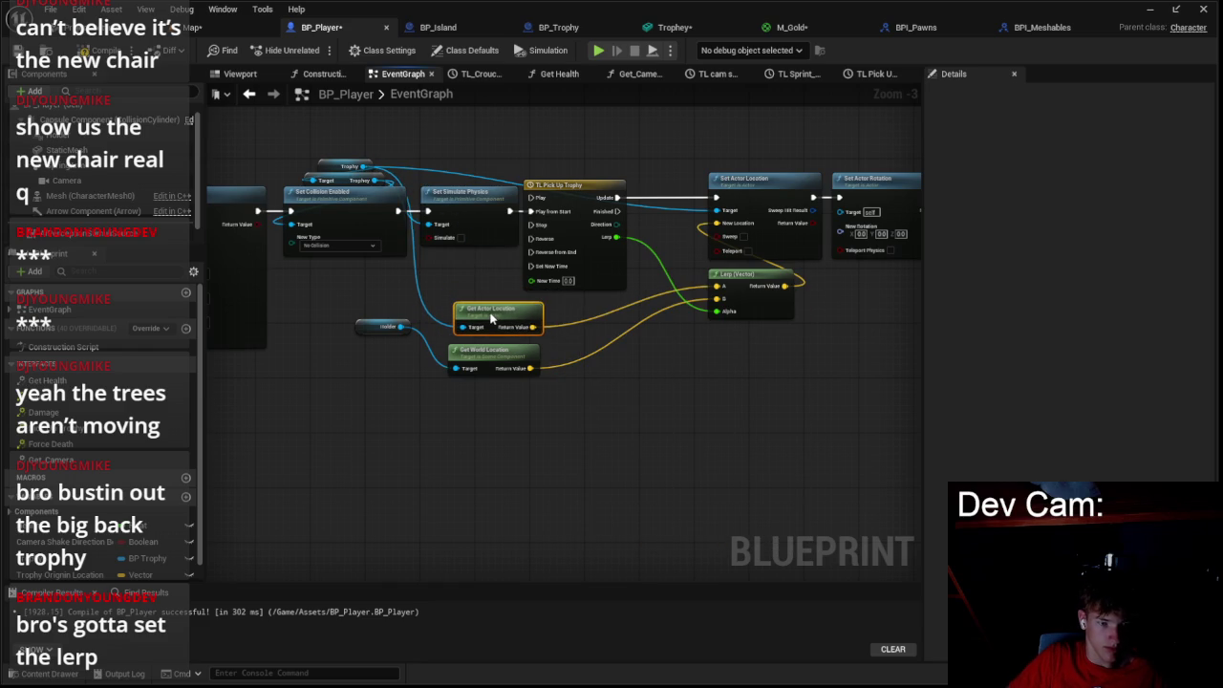
drag(361, 167, 599, 316)
text(get)
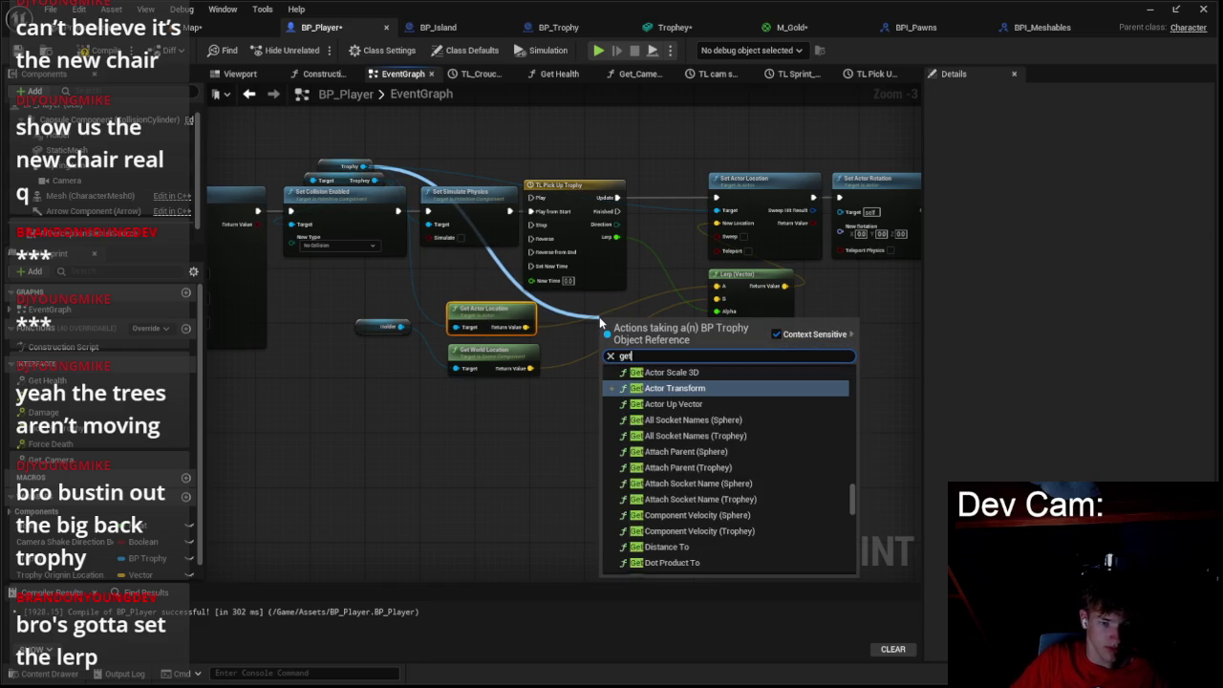
text( actor )
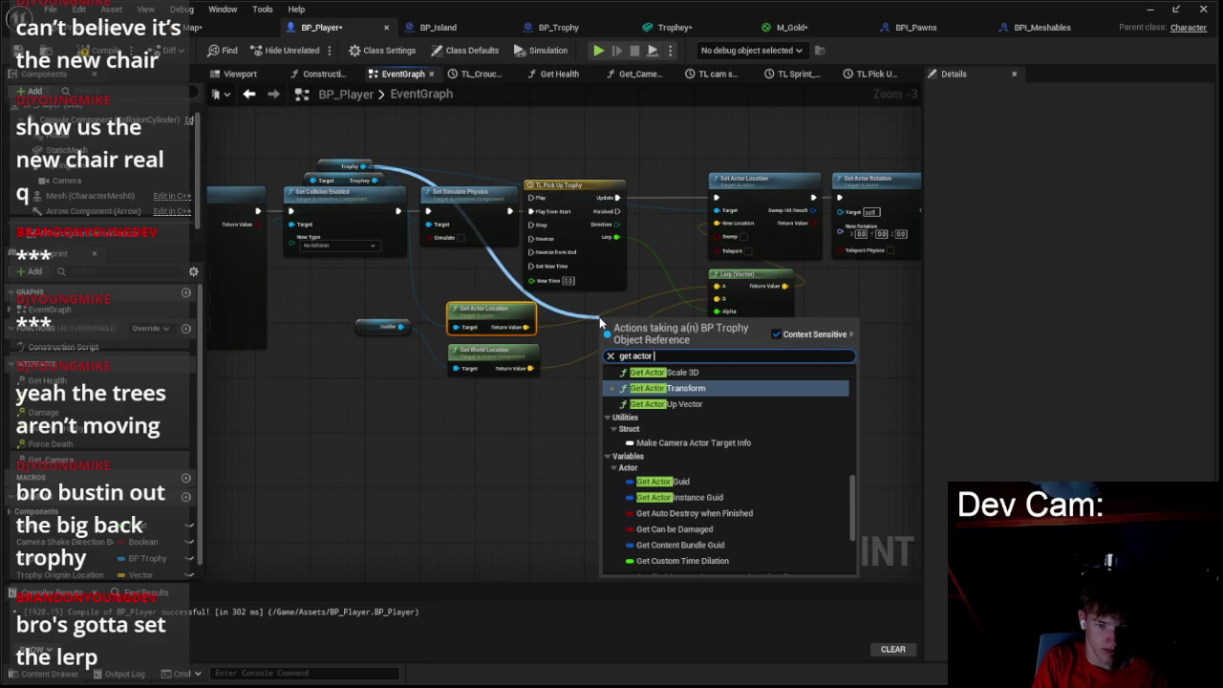
text(rot)
key(Return)
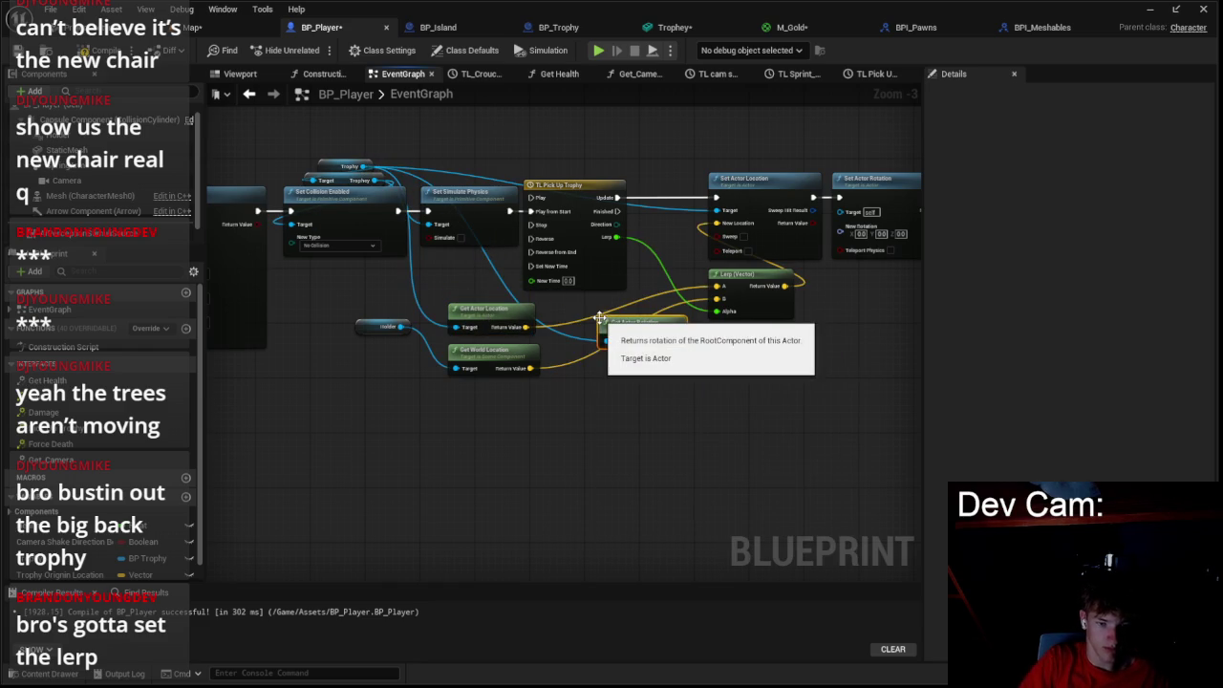
- Add a Get World Rotation node for the Holder and arrange it beside the Holder
scroll(640, 333, up, 1)
click(500, 321)
right_click(607, 378)
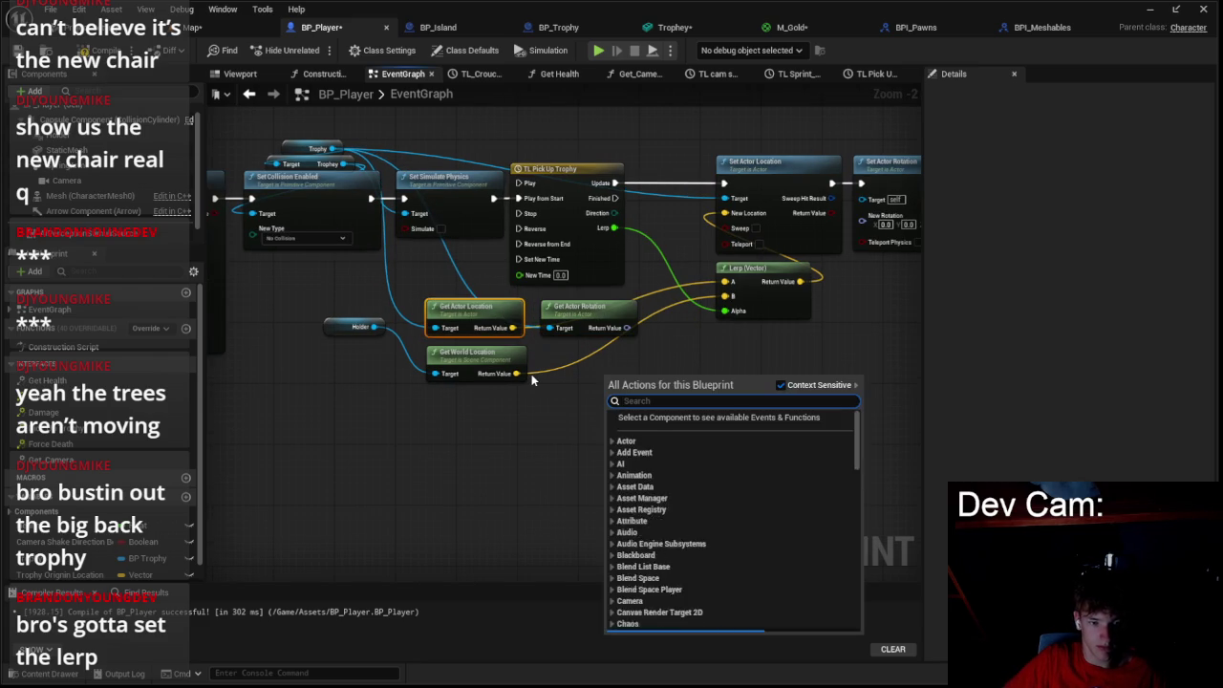
text(actor rotation)
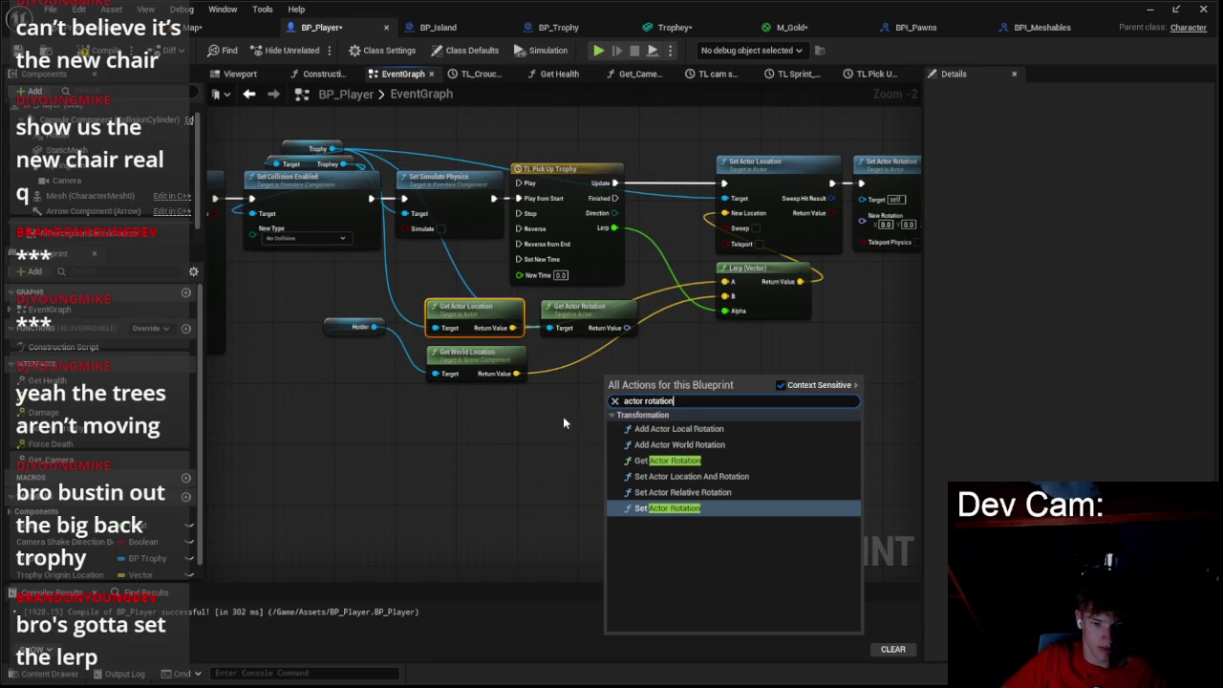
click(563, 449)
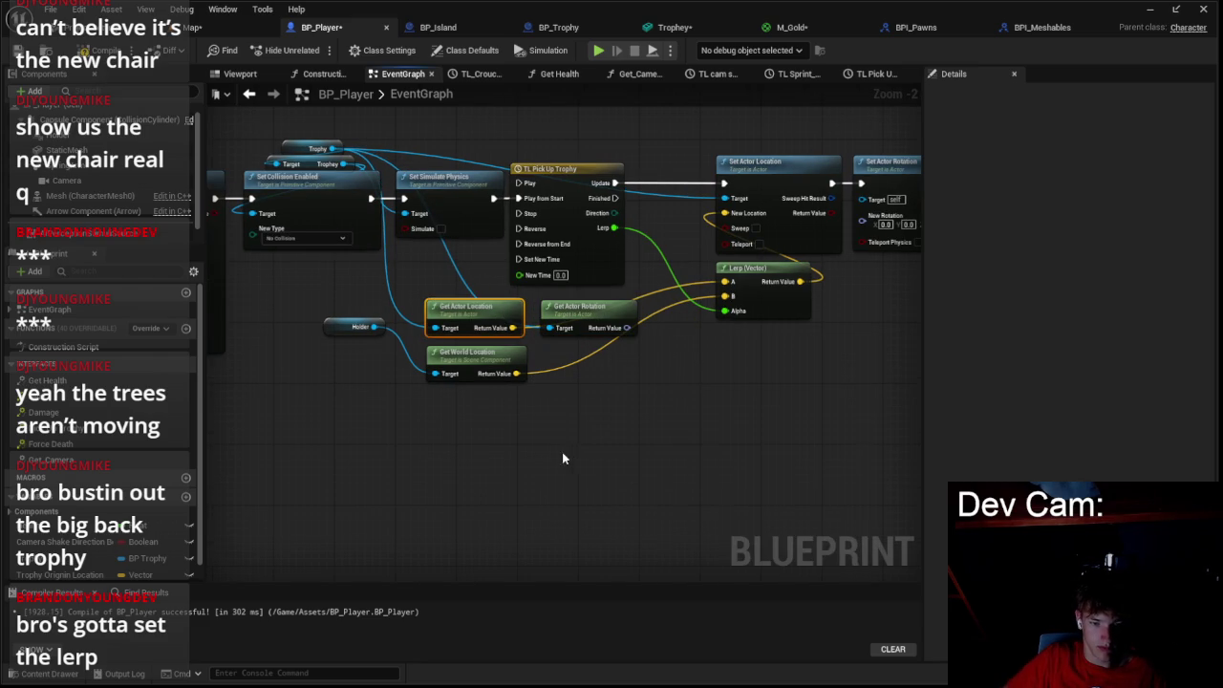
text(get world rotat)
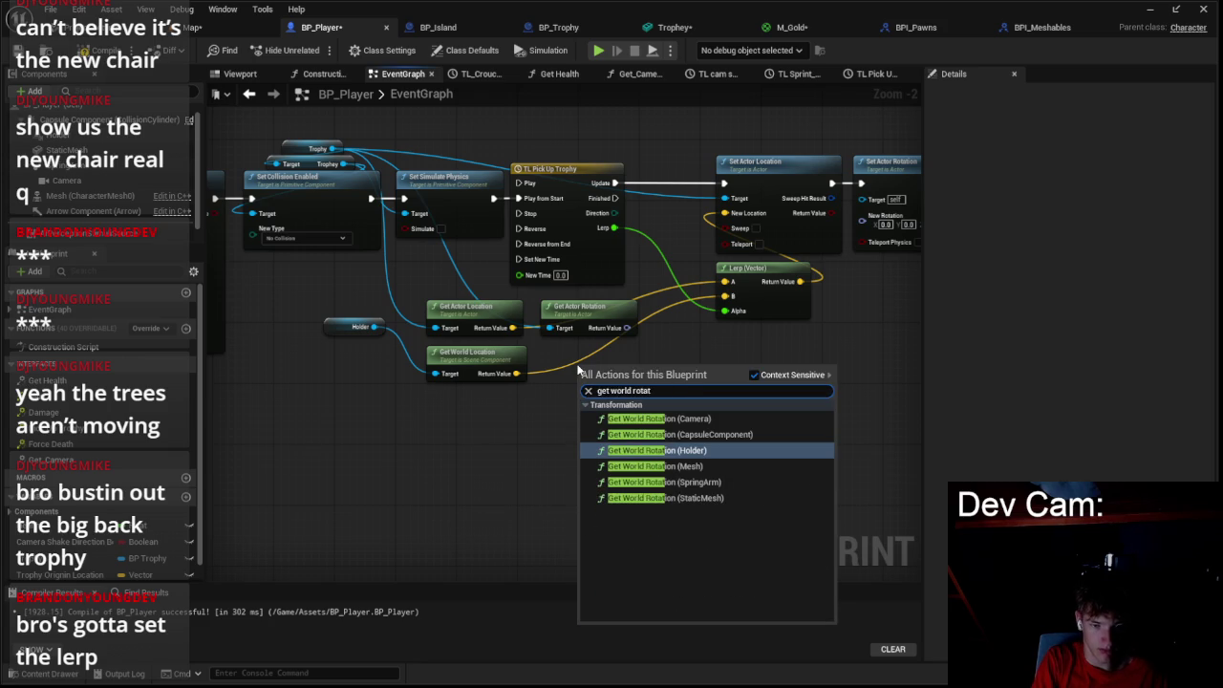
key(Return)
mouse_move(590, 395)
mouse_down()
mouse_move(545, 477)
mouse_move(574, 354)
mouse_up()
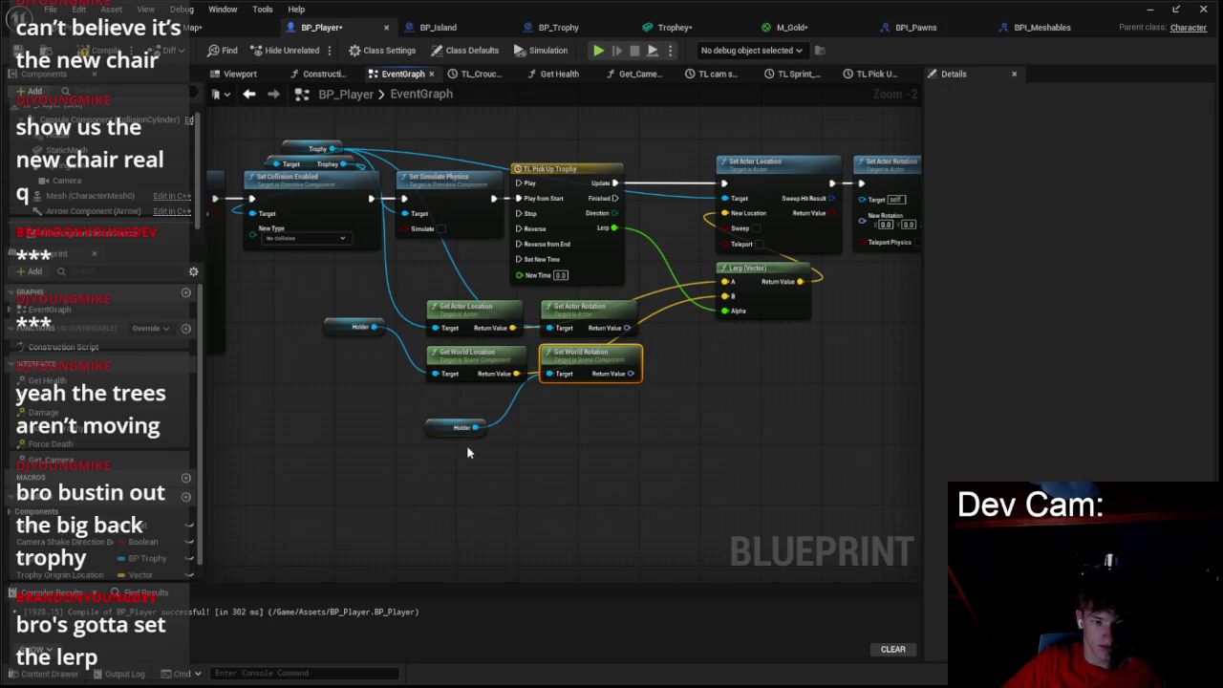
drag(450, 429, 511, 410)
click(707, 431)
drag(757, 339, 604, 344)
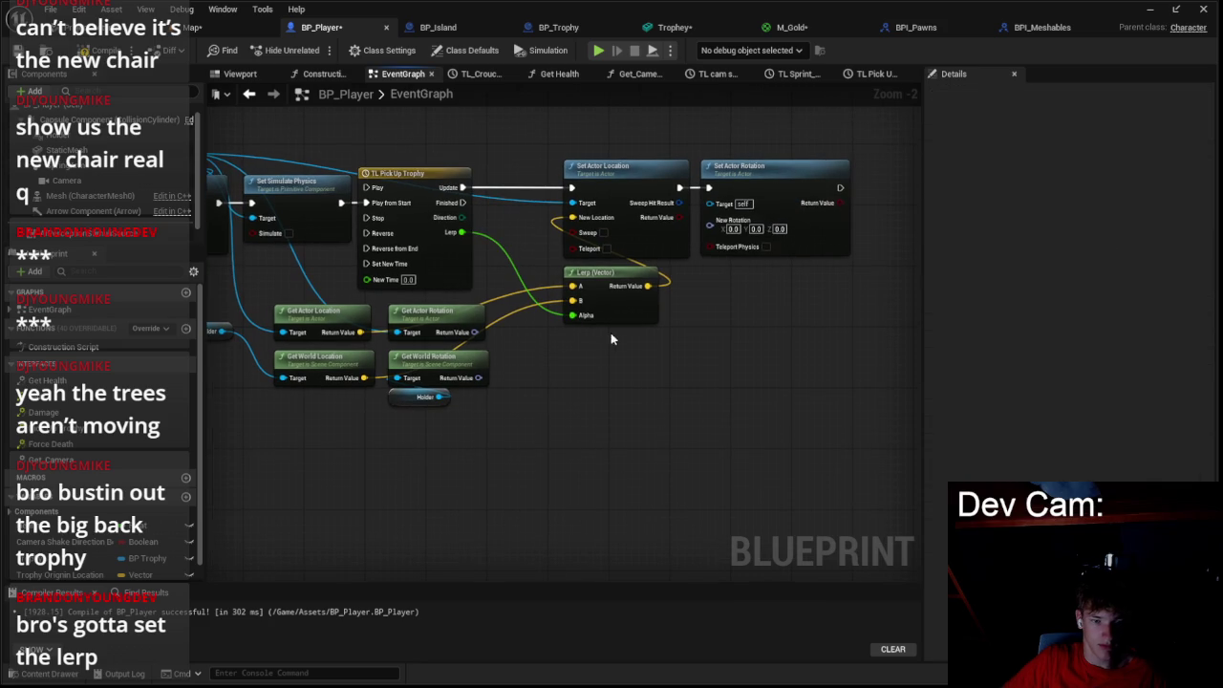
- Feed New Rotation from a Lerp (Rotator): timeline Lerp as Alpha, trophy rotation A, Holder rotation B
mouse_move(724, 232)
mouse_down()
mouse_move(724, 321)
mouse_move(749, 270)
mouse_up()
text(lerp)
key(Return)
mouse_move(704, 331)
mouse_down()
mouse_move(653, 327)
mouse_move(452, 233)
mouse_move(462, 232)
mouse_up()
mouse_move(471, 326)
mouse_down()
mouse_move(702, 277)
mouse_move(467, 400)
mouse_move(478, 378)
mouse_up()
click(504, 411)
- Play-test the level four times from the Map, stopping each session with Esc
click(229, 27)
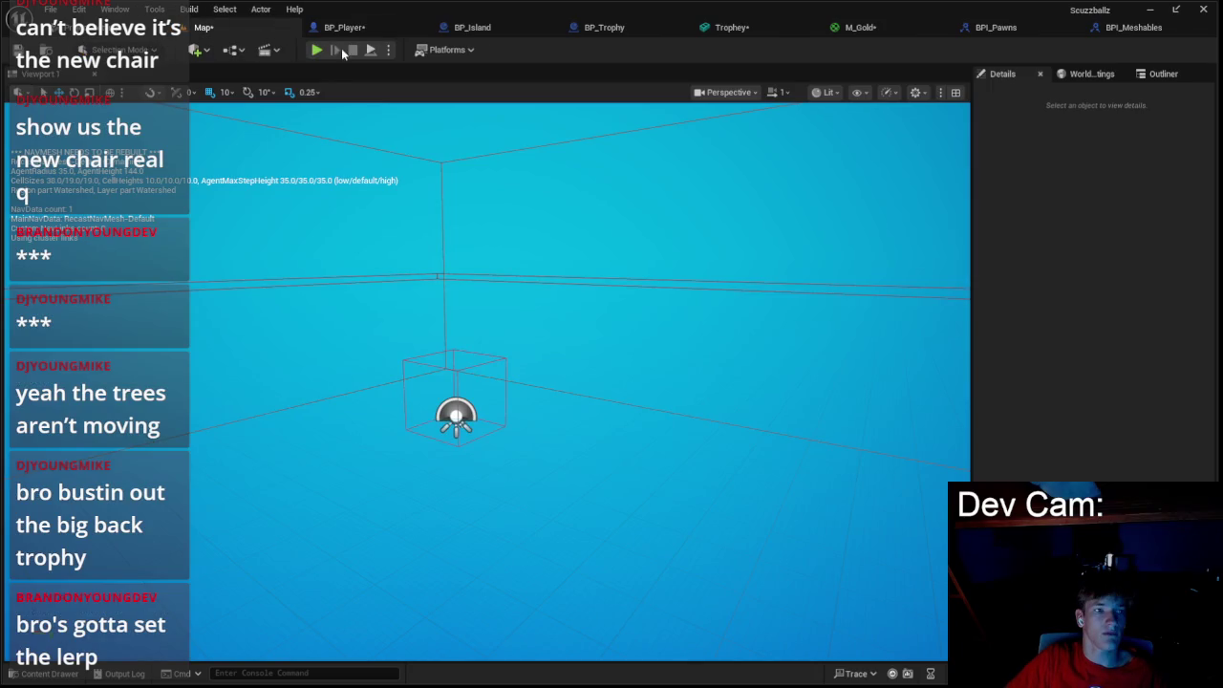
drag(494, 339, 385, 147)
click(316, 49)
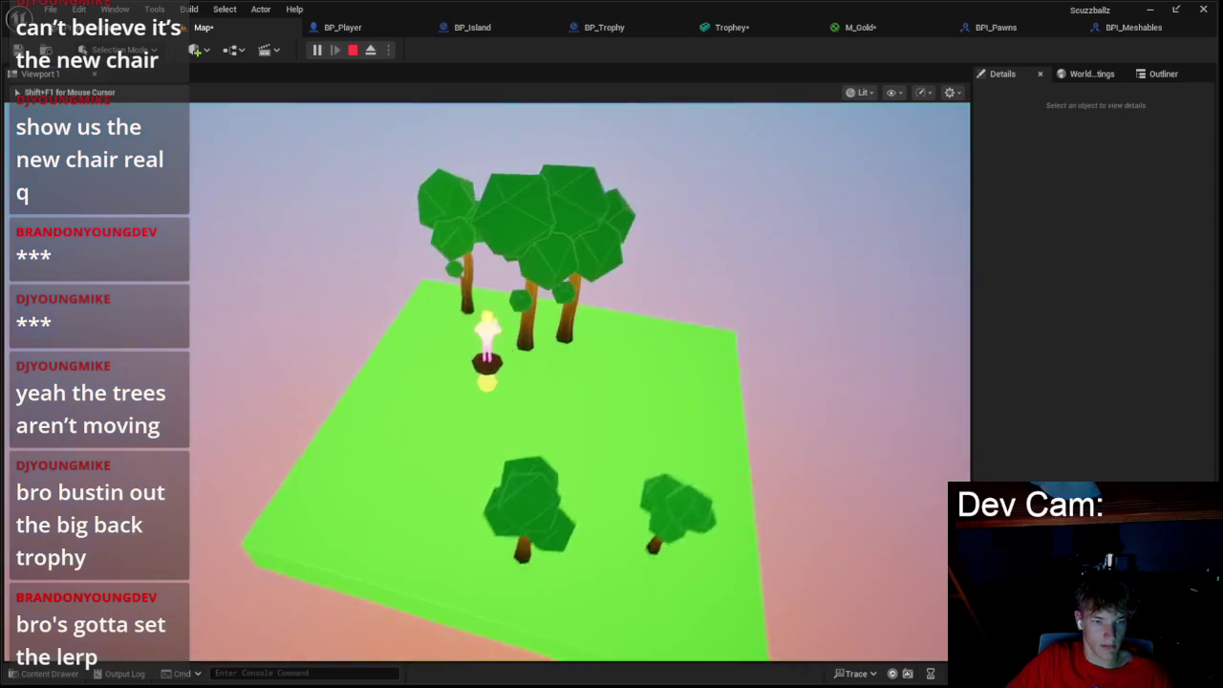
key(Escape)
click(319, 53)
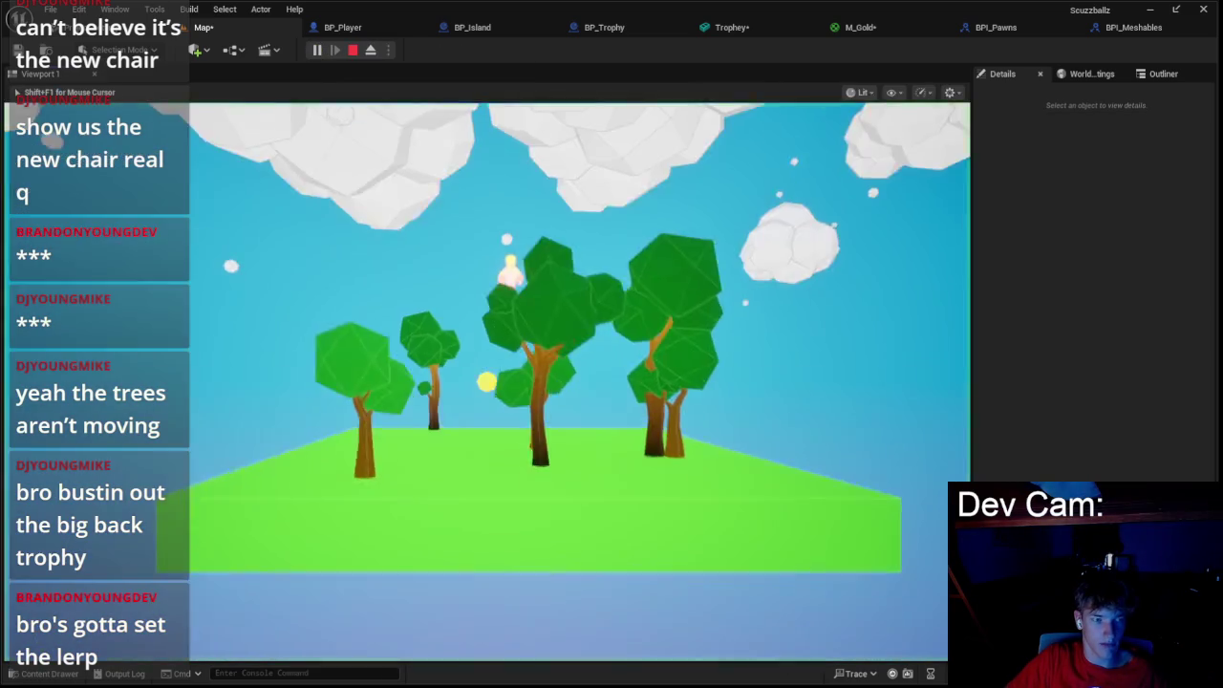
key(Escape)
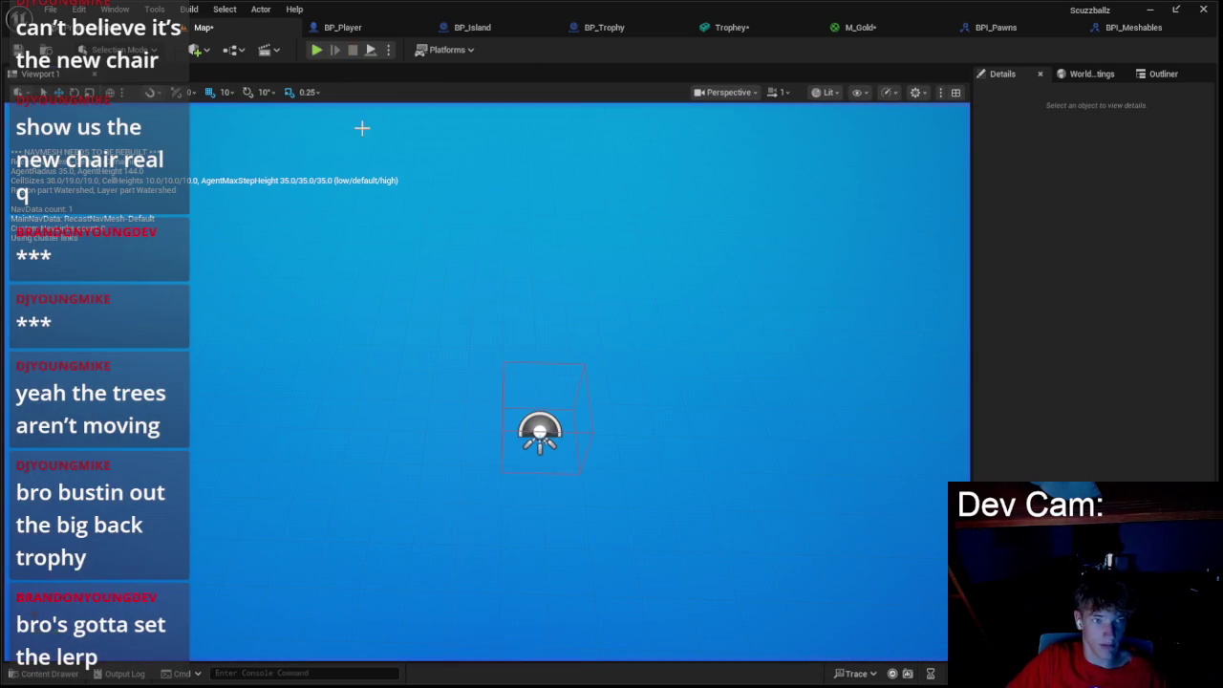
click(316, 51)
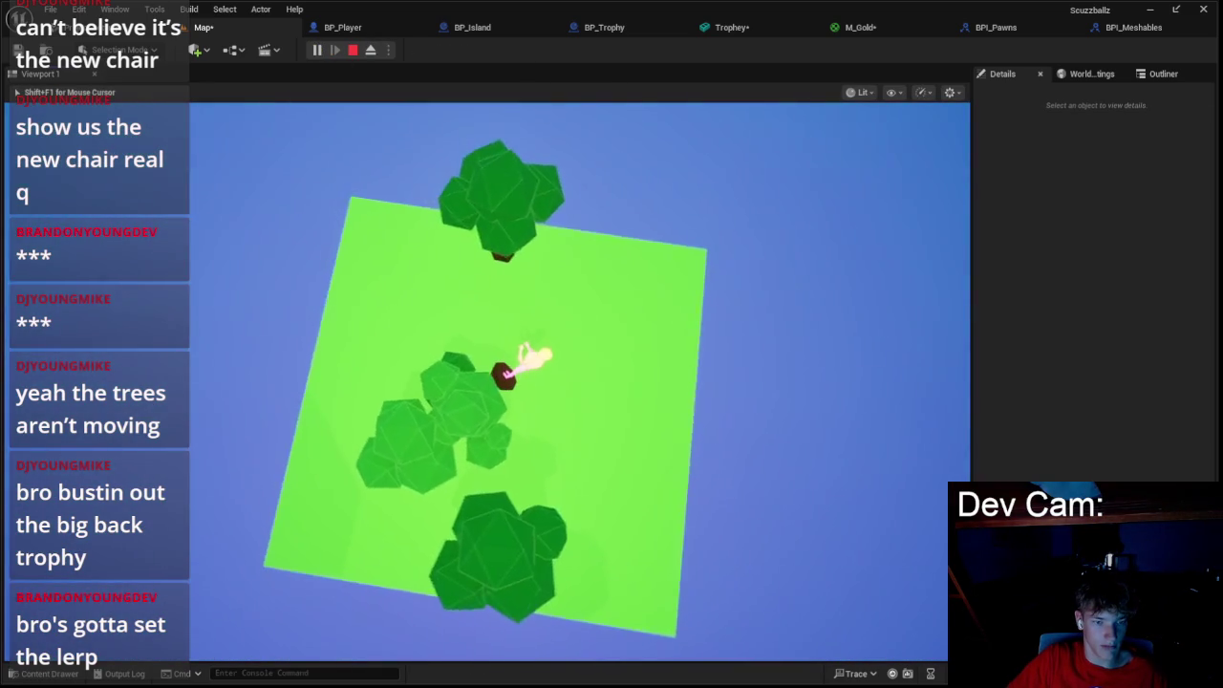
key(Escape)
click(316, 50)
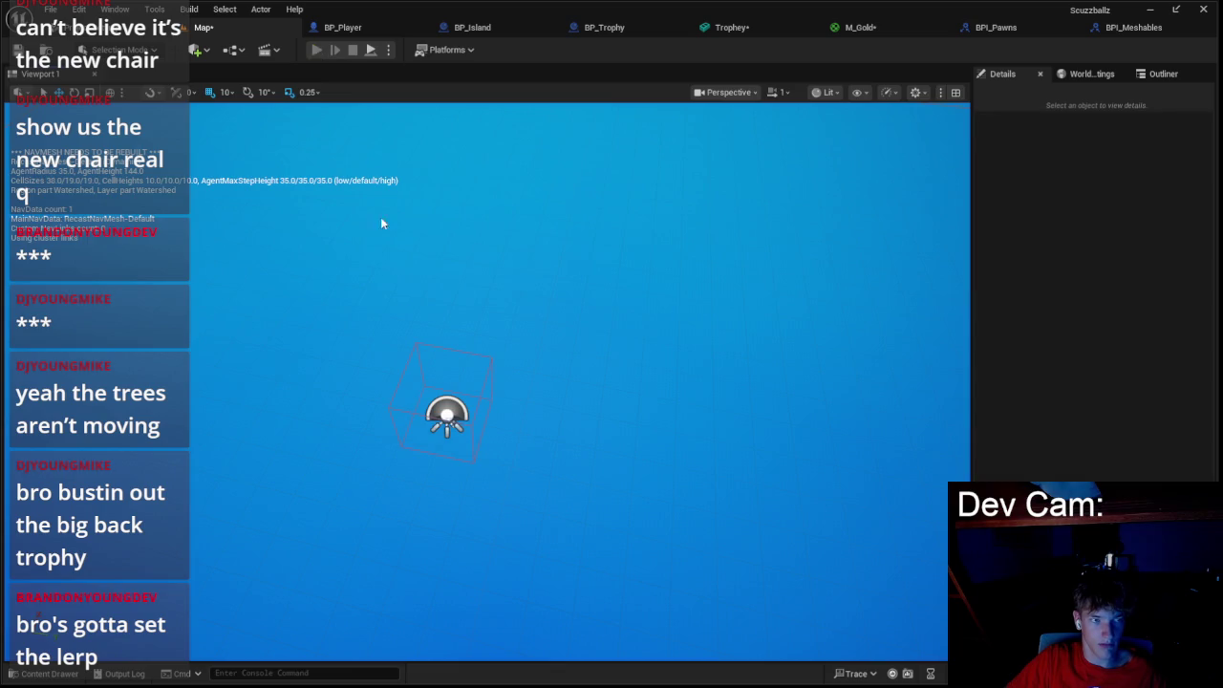
key(Escape)
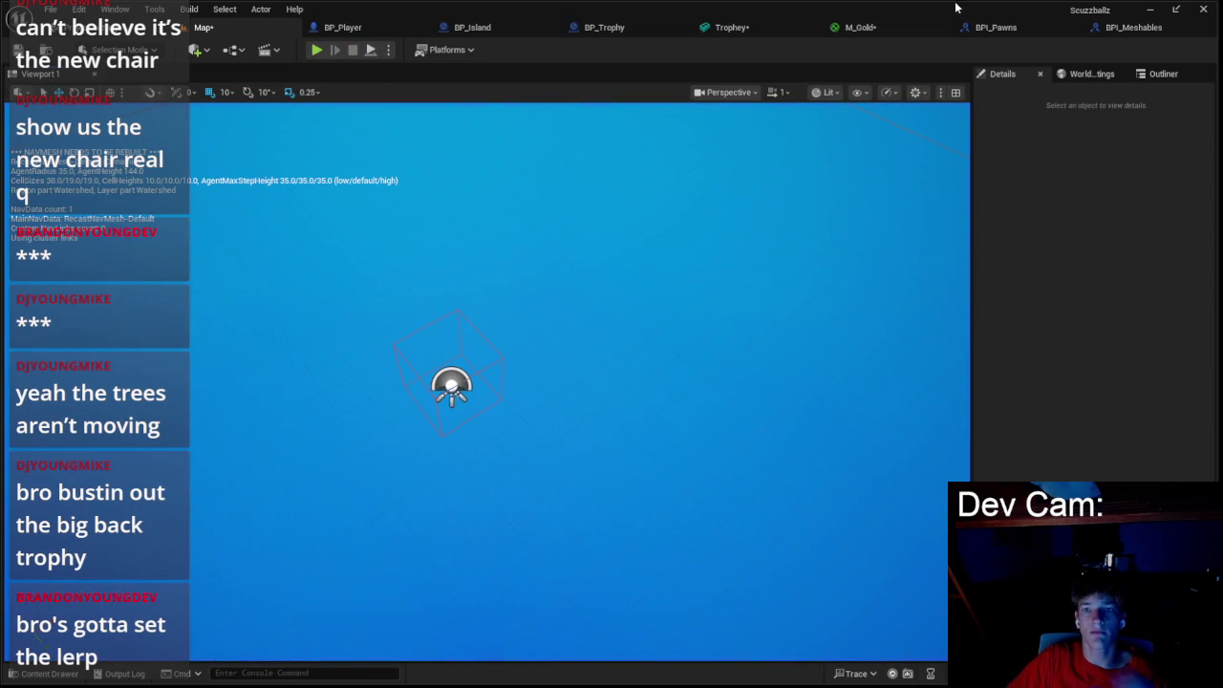
- Look over the BP_Trophy, BP_Island and BP_Player blueprint graphs
click(617, 31)
click(411, 32)
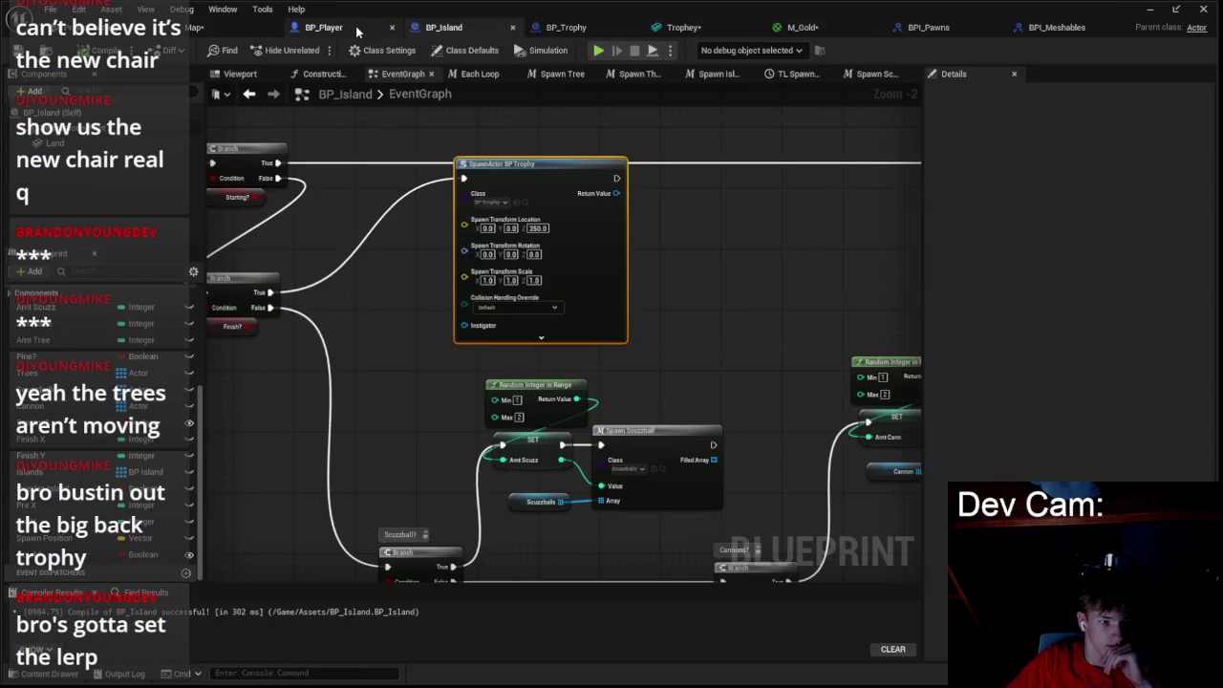
click(357, 32)
scroll(395, 189, down, 4)
scroll(529, 231, up, 3)
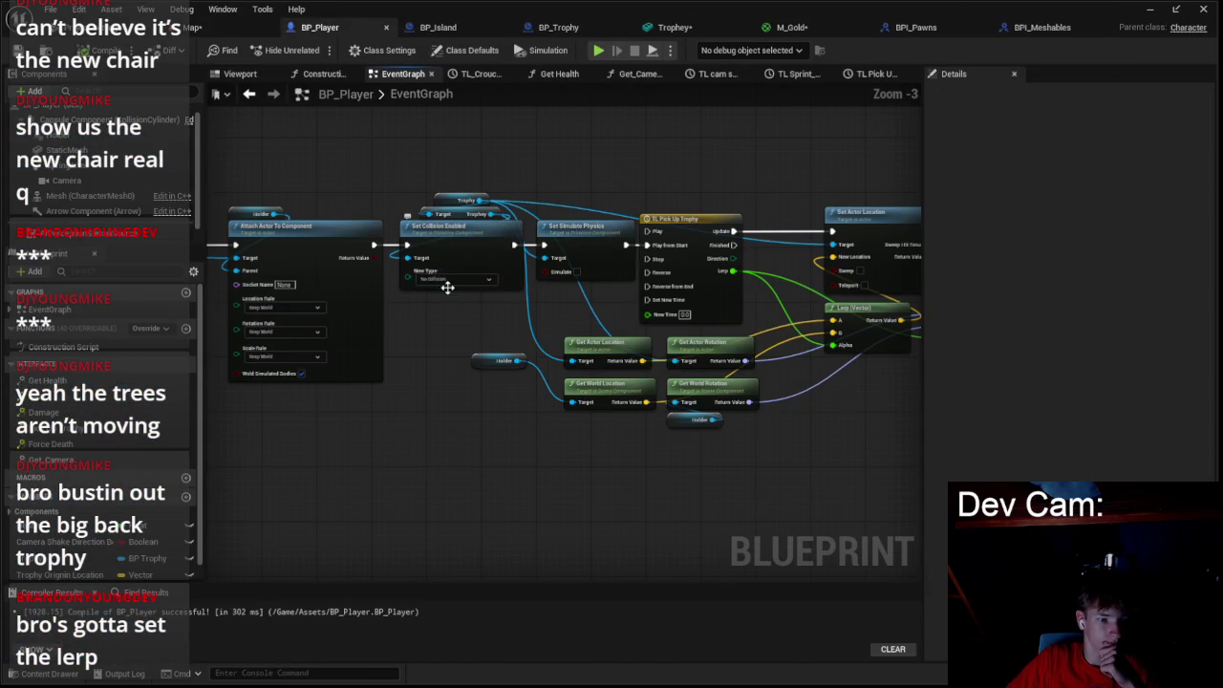
scroll(640, 189, down, 1)
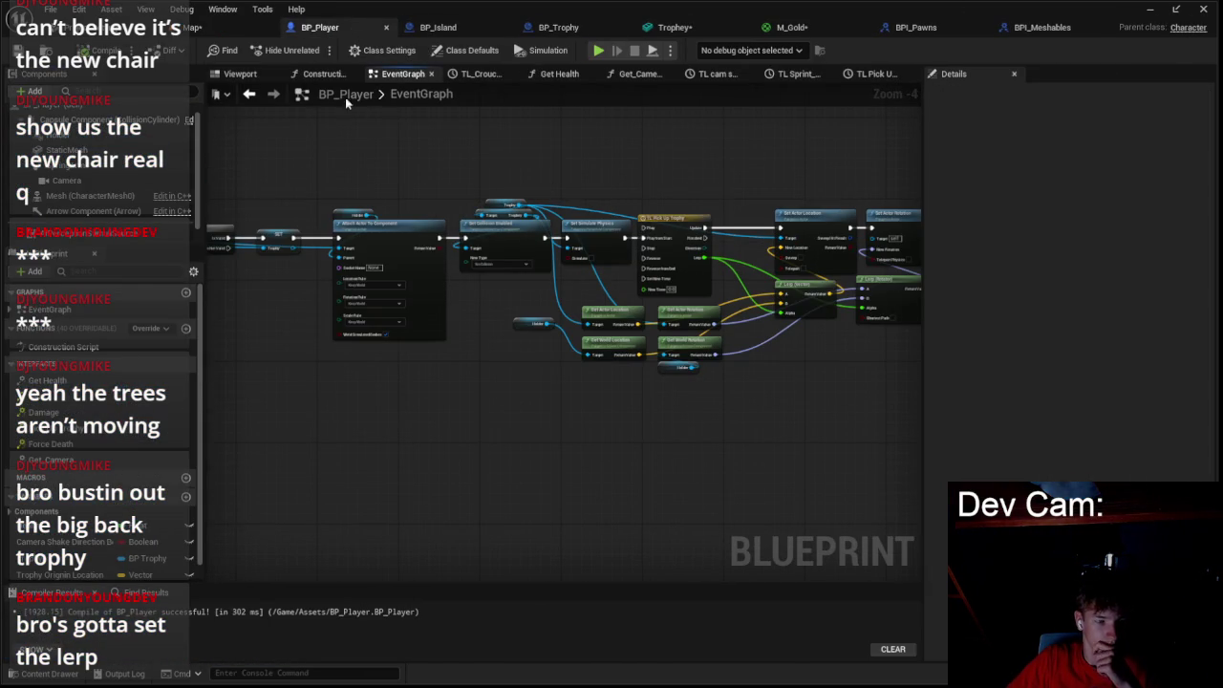
- Play-test the pickup three more times on the Map level
click(234, 27)
click(316, 50)
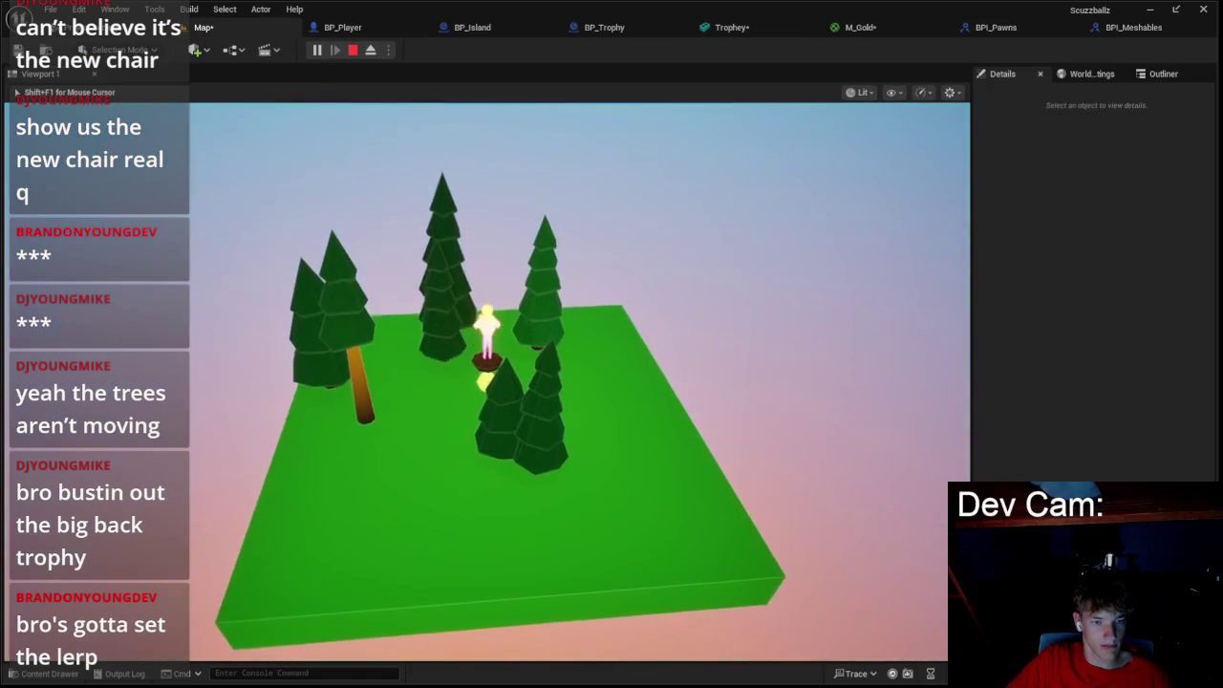
key(Escape)
click(316, 50)
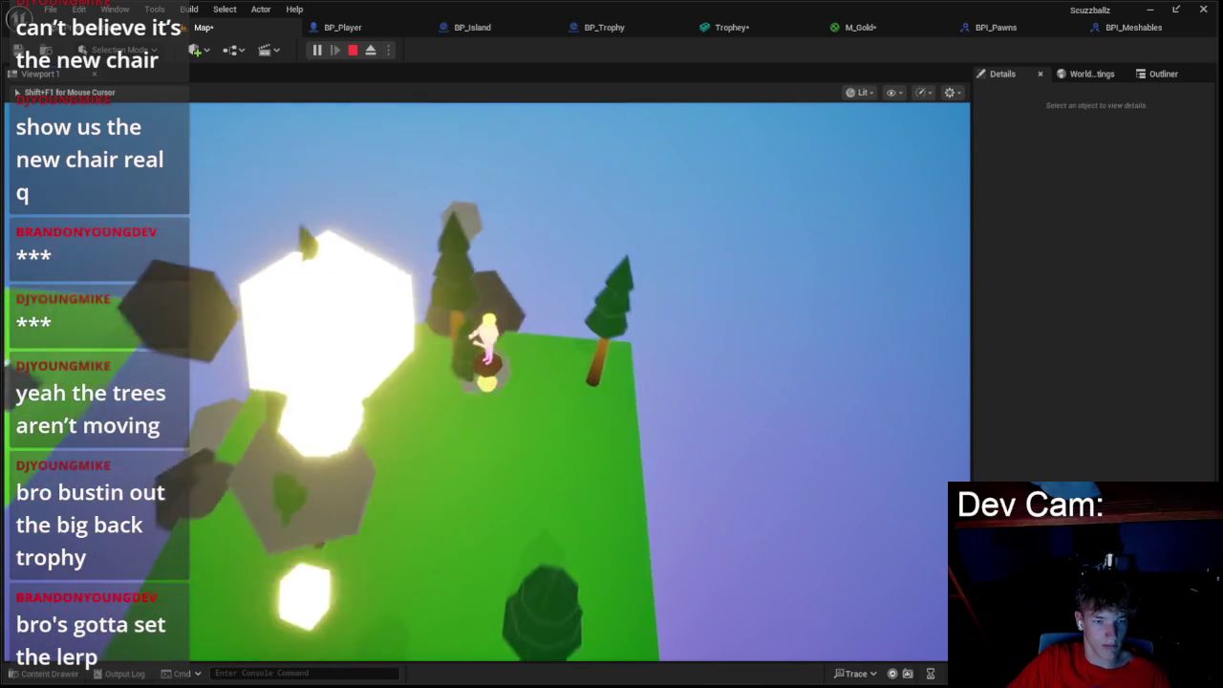
key(Escape)
click(320, 53)
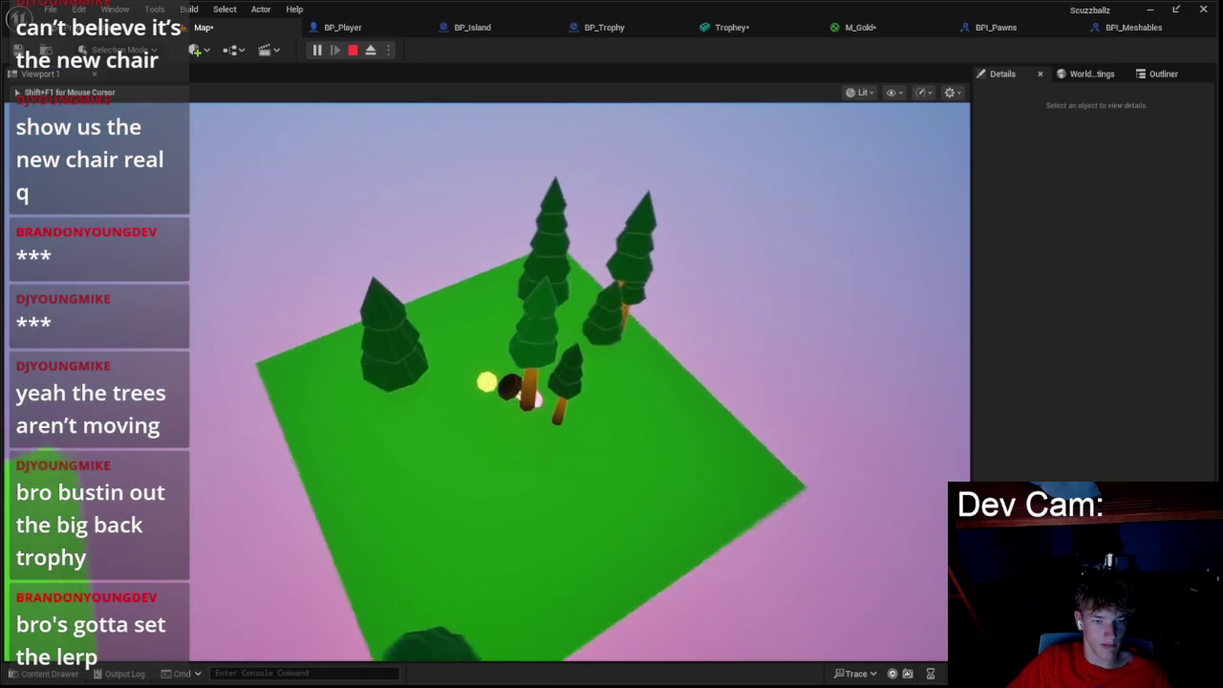
key(Escape)
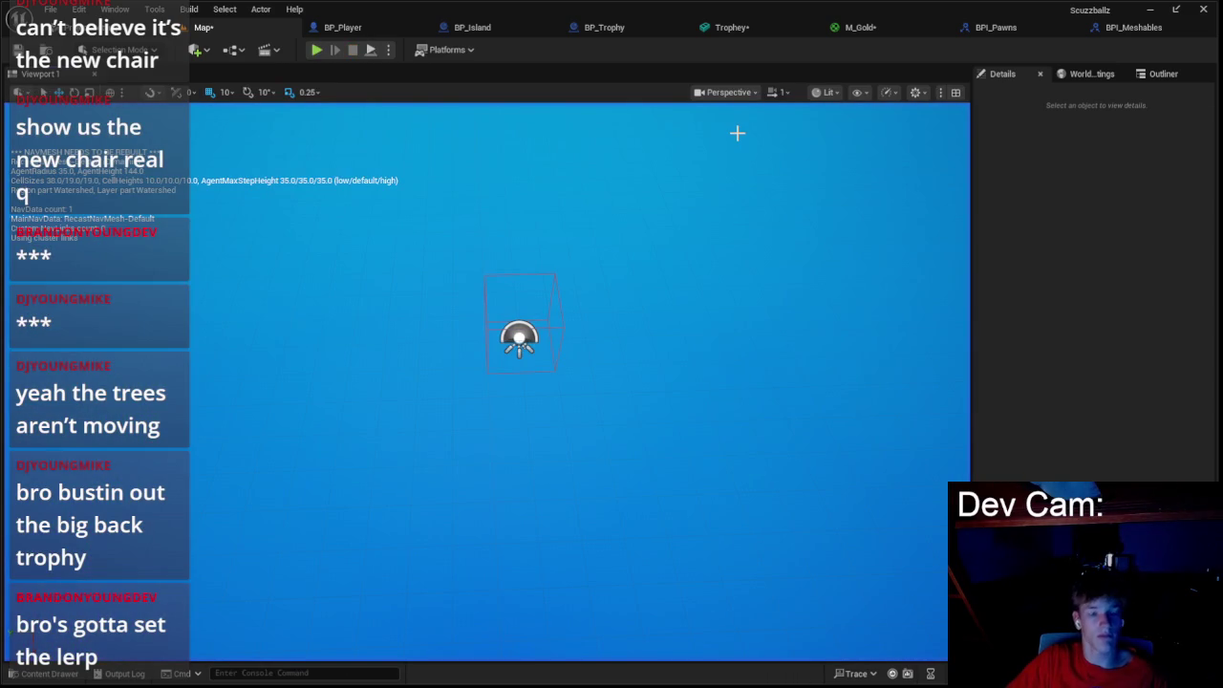
- Move from BP_Player through BP_Island to the BP_Trophy blueprint
click(342, 26)
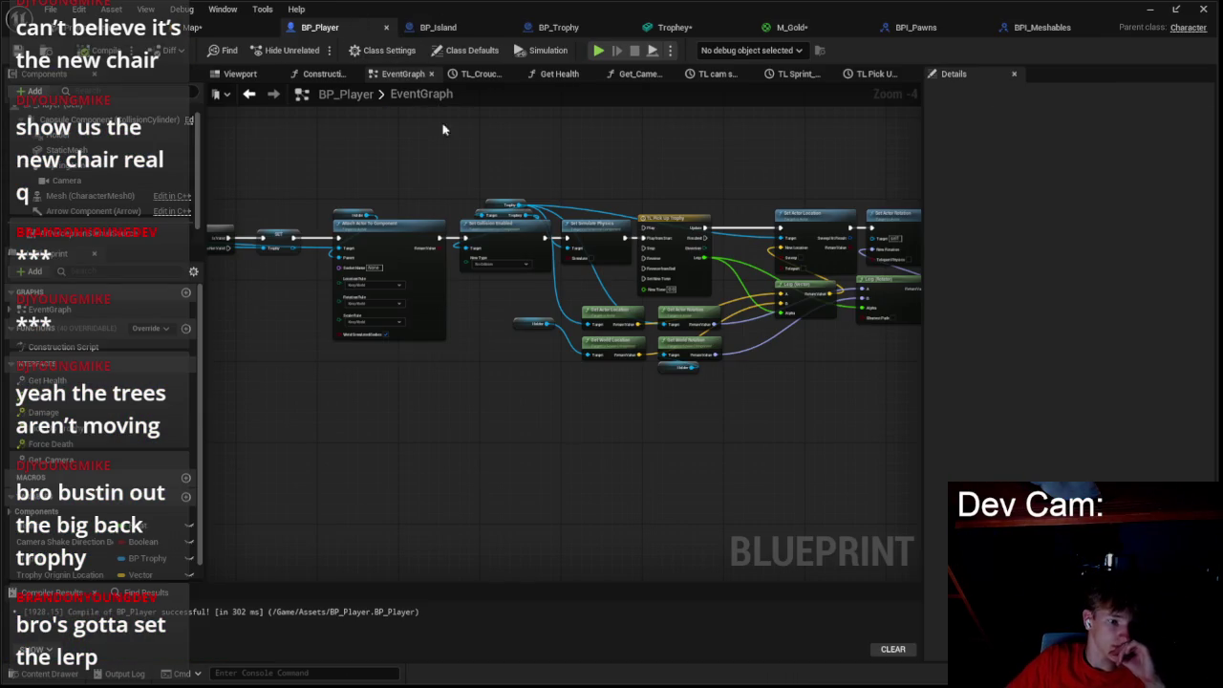
scroll(571, 220, up, 1)
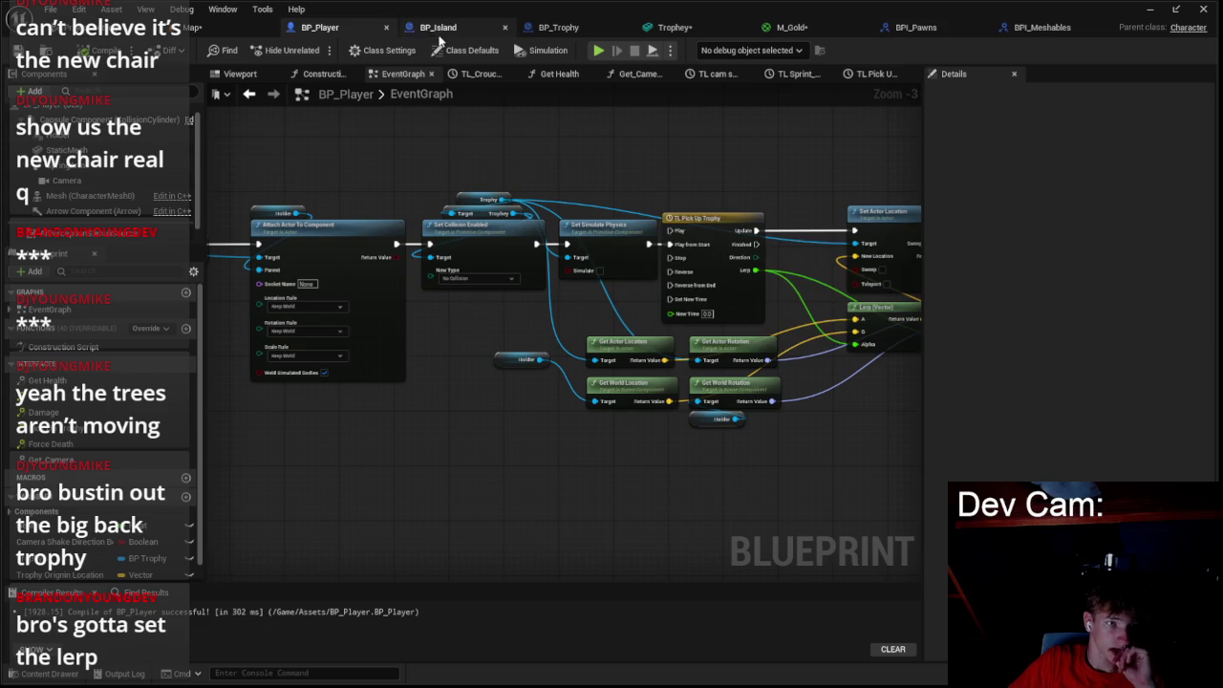
click(442, 27)
click(560, 26)
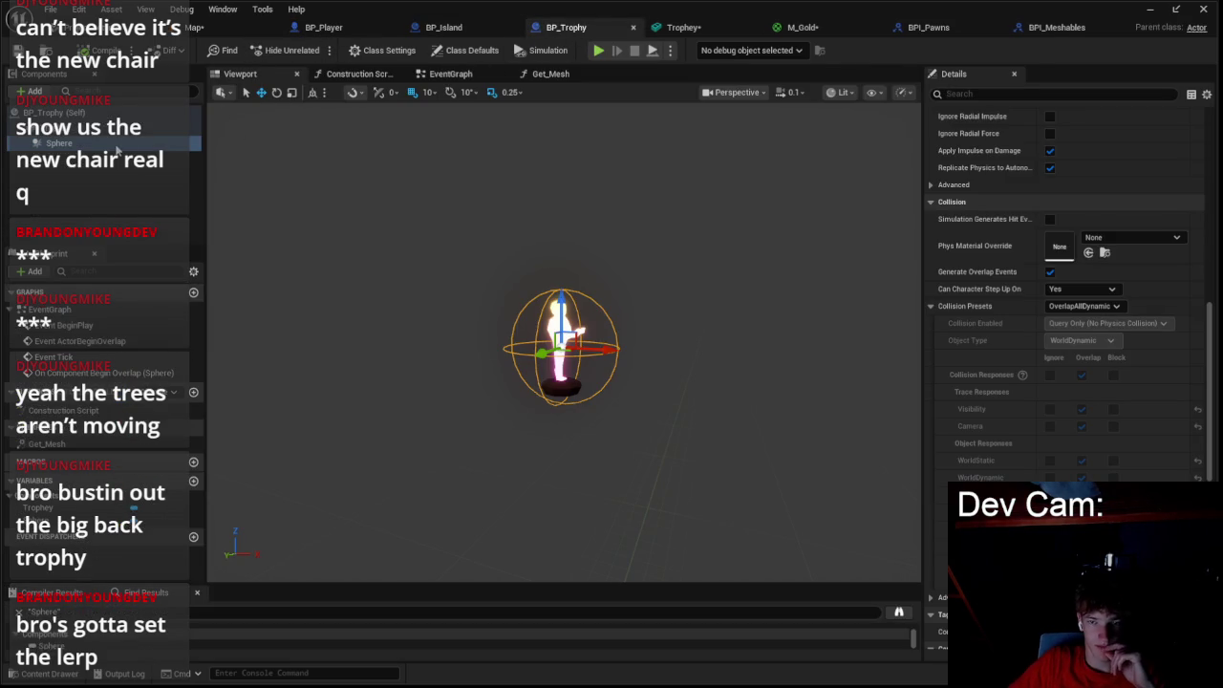
- Confirm the trophy mesh keeps the PhysicsActor collision preset and check the Sphere component
key(Up)
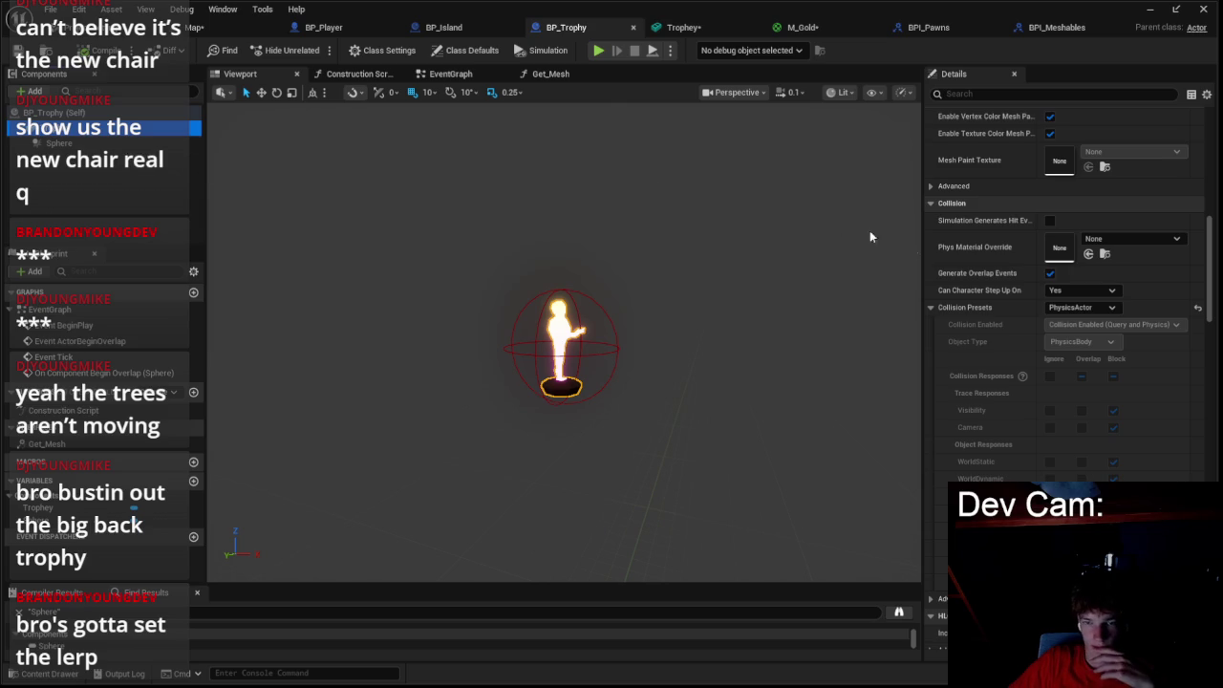
scroll(998, 272, up, 5)
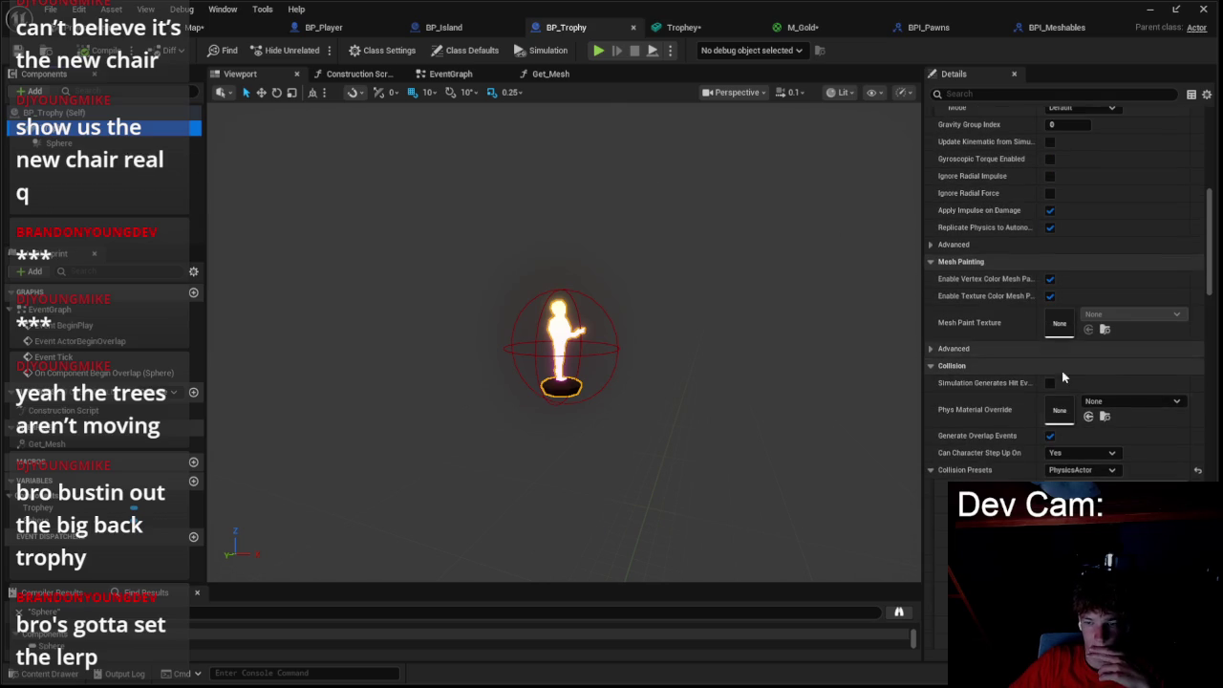
click(1085, 471)
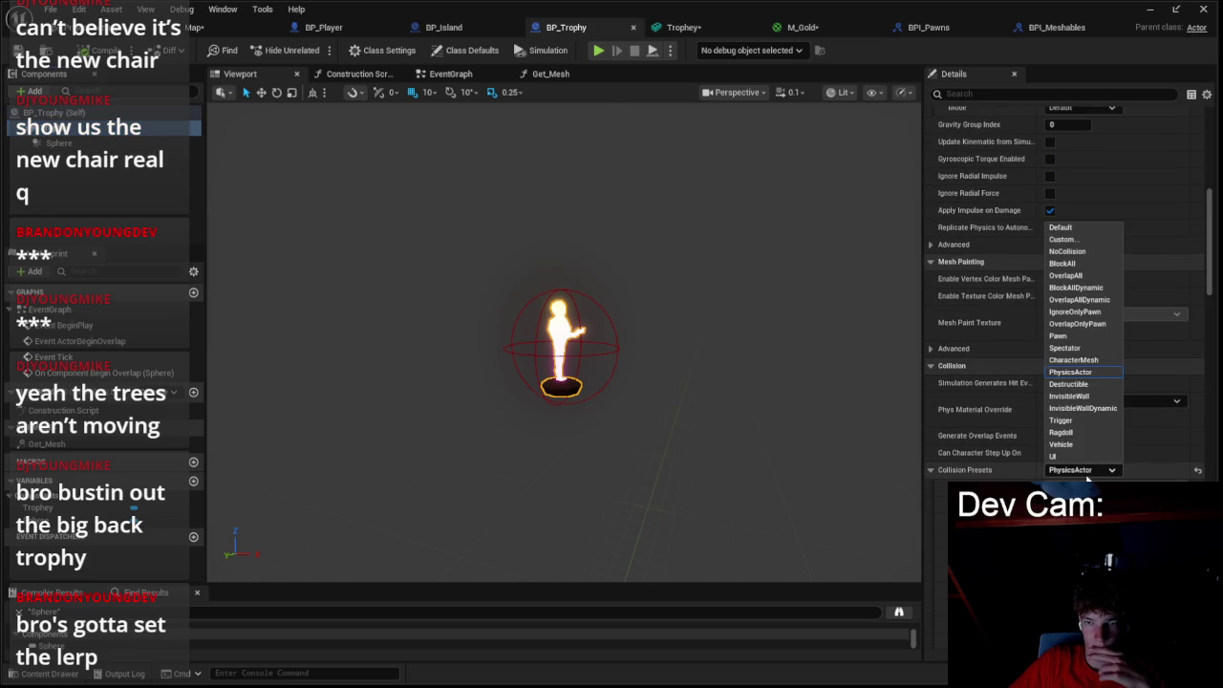
click(1083, 476)
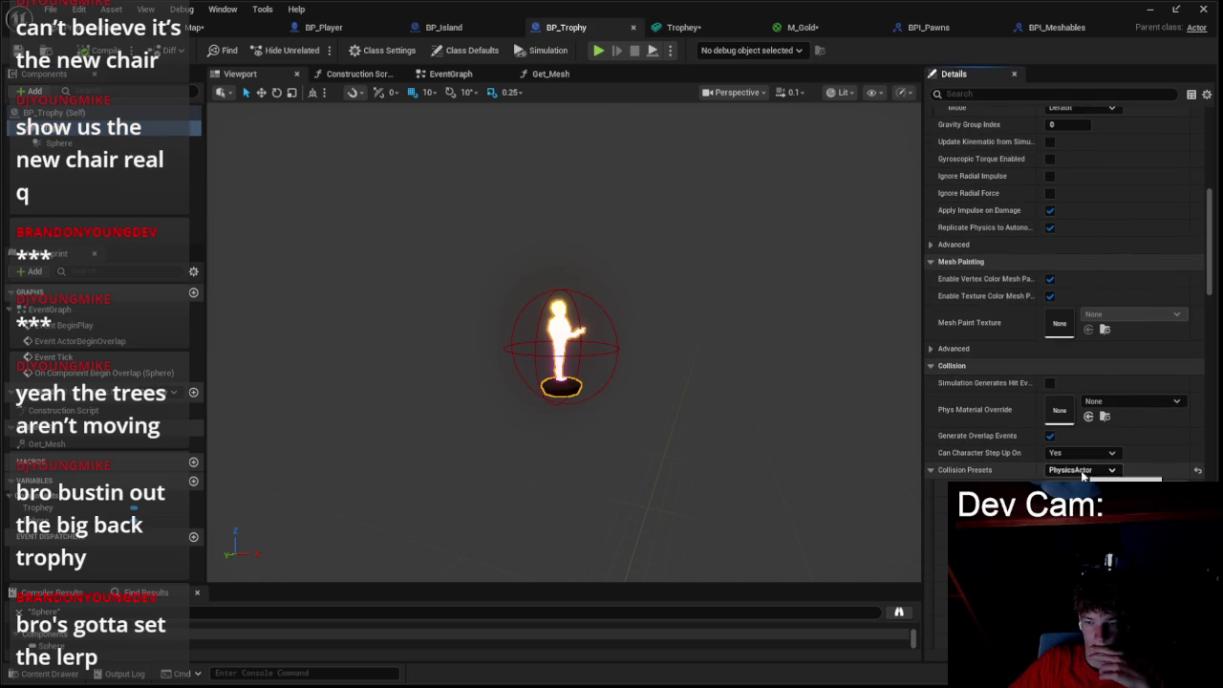
scroll(956, 466, up, 5)
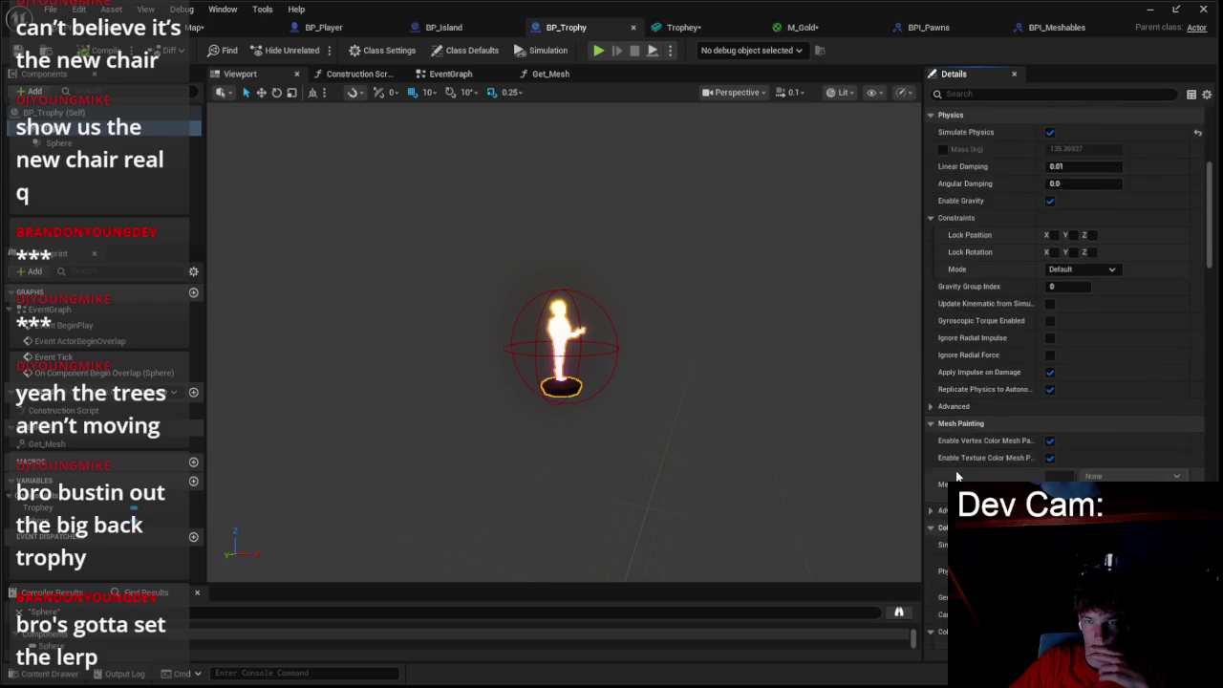
scroll(956, 465, up, 7)
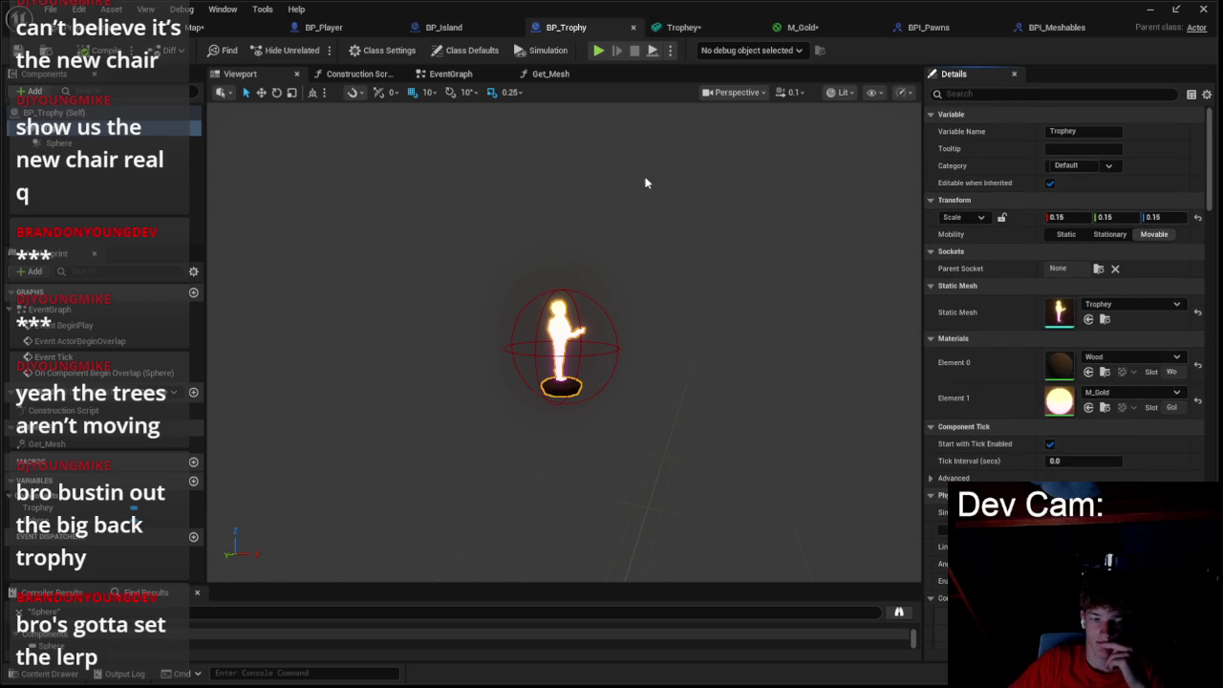
click(184, 148)
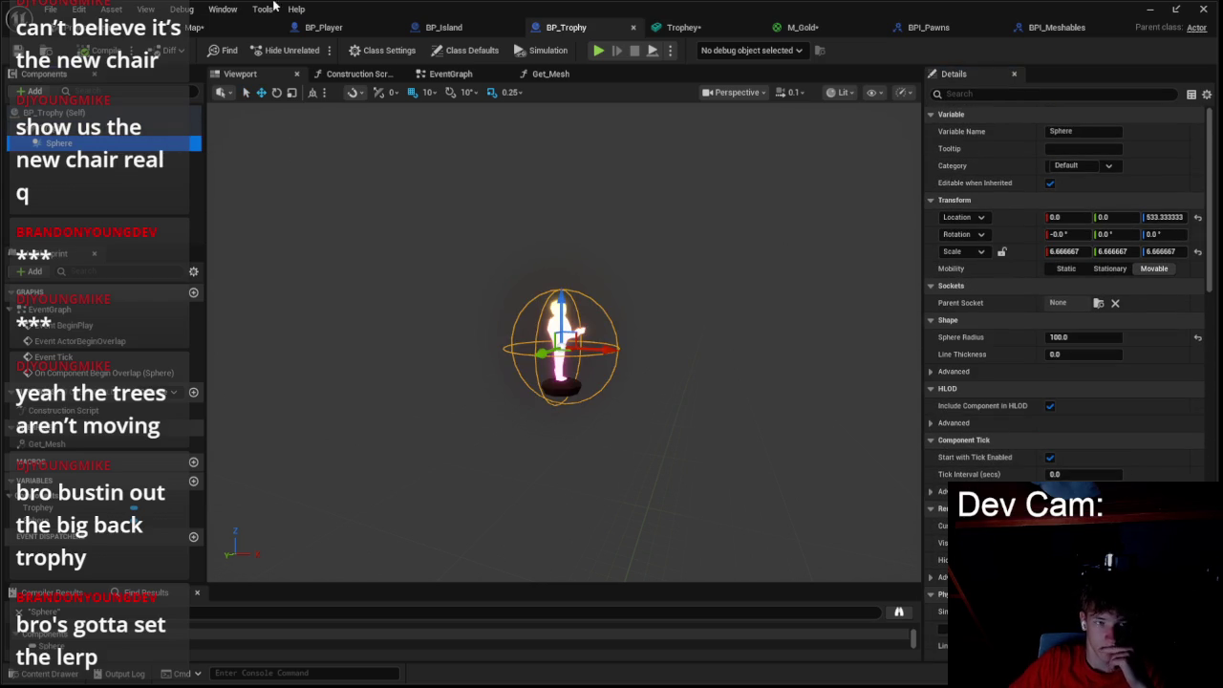
click(475, 31)
click(373, 27)
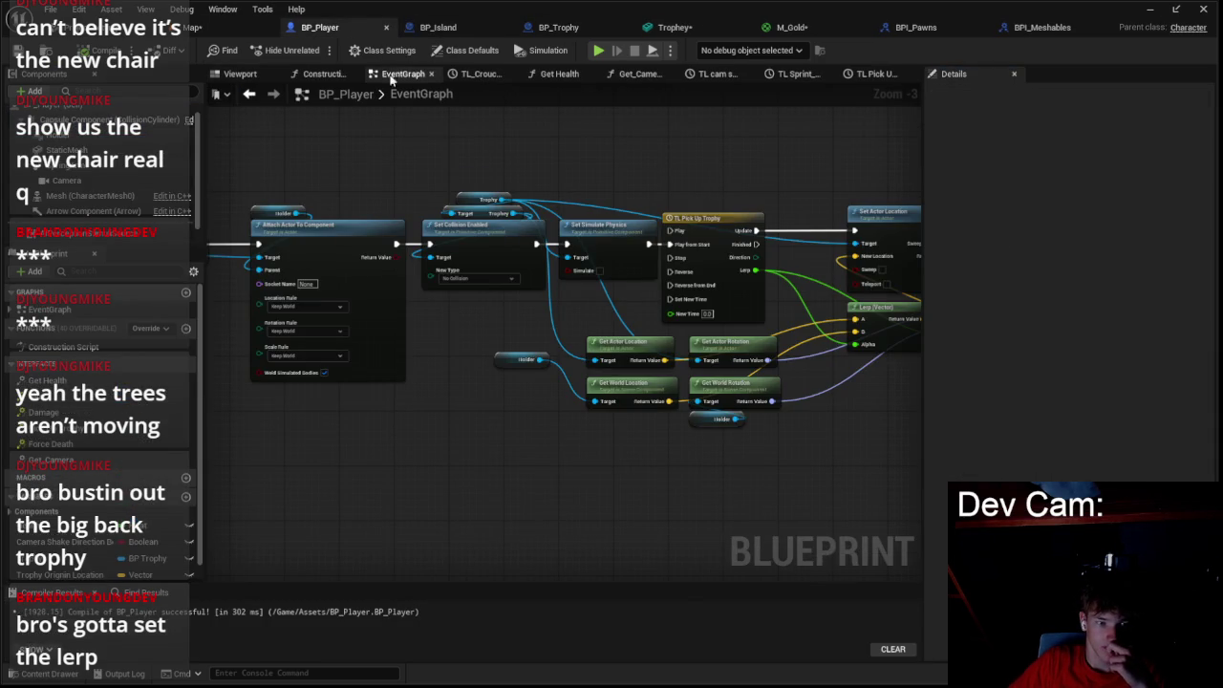
drag(350, 177, 545, 195)
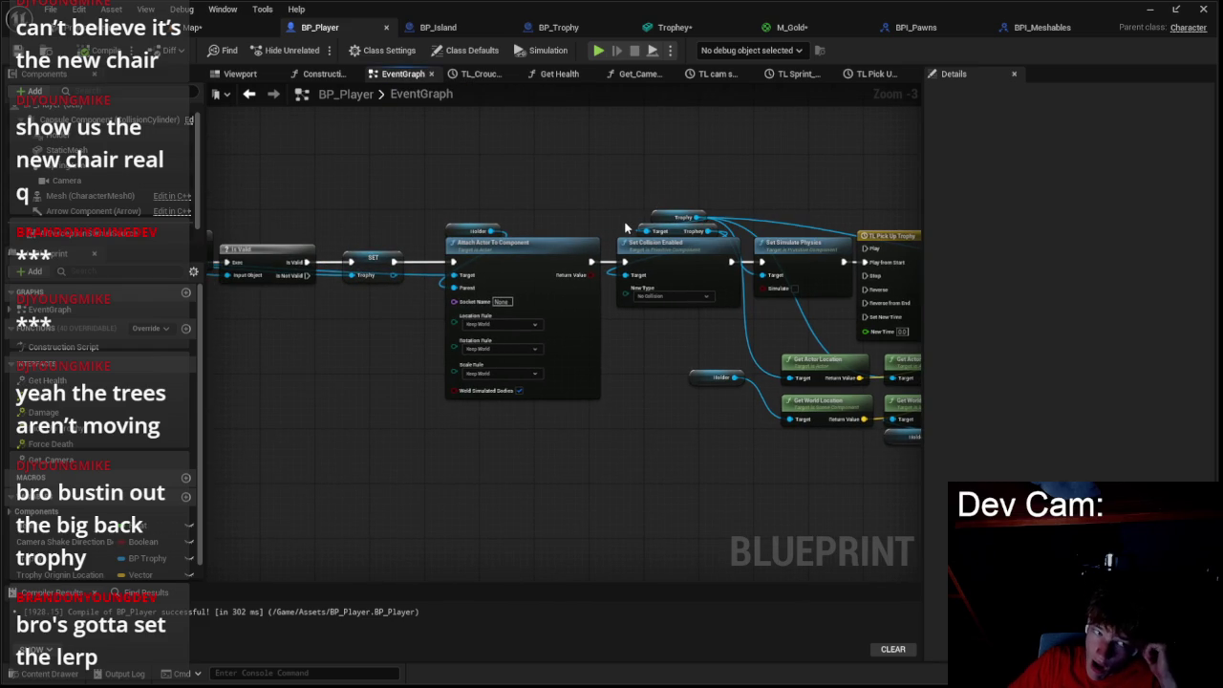
drag(696, 217, 628, 277)
drag(638, 232, 596, 163)
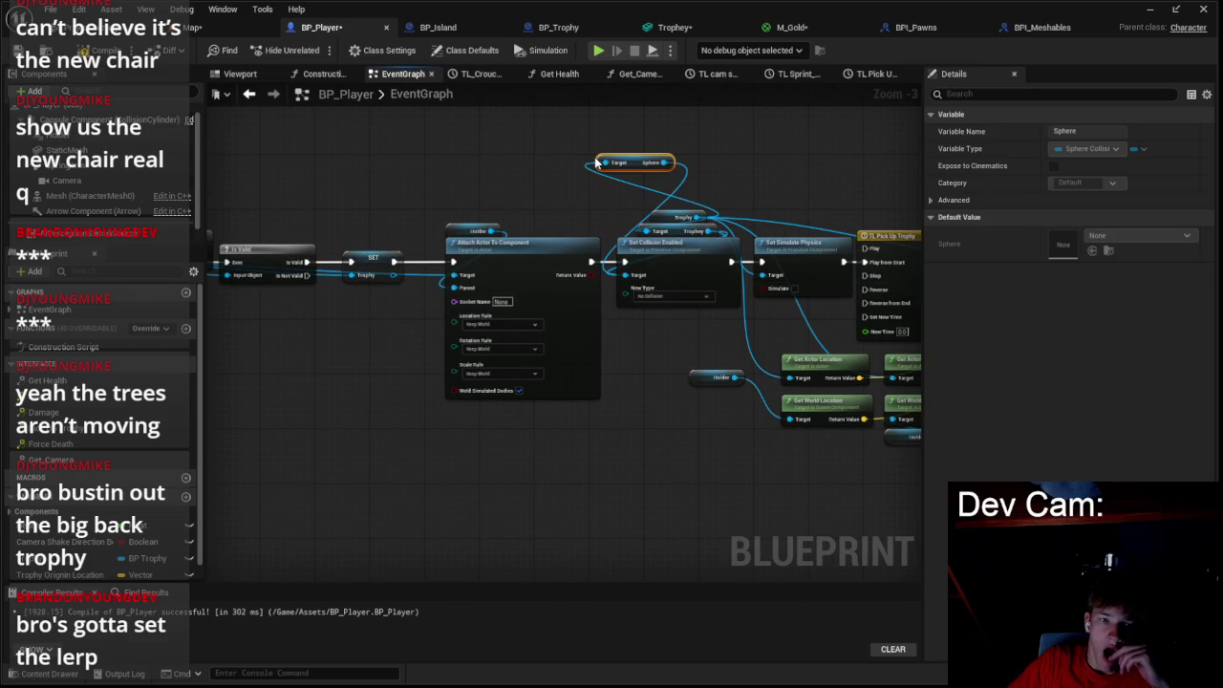
key(Delete)
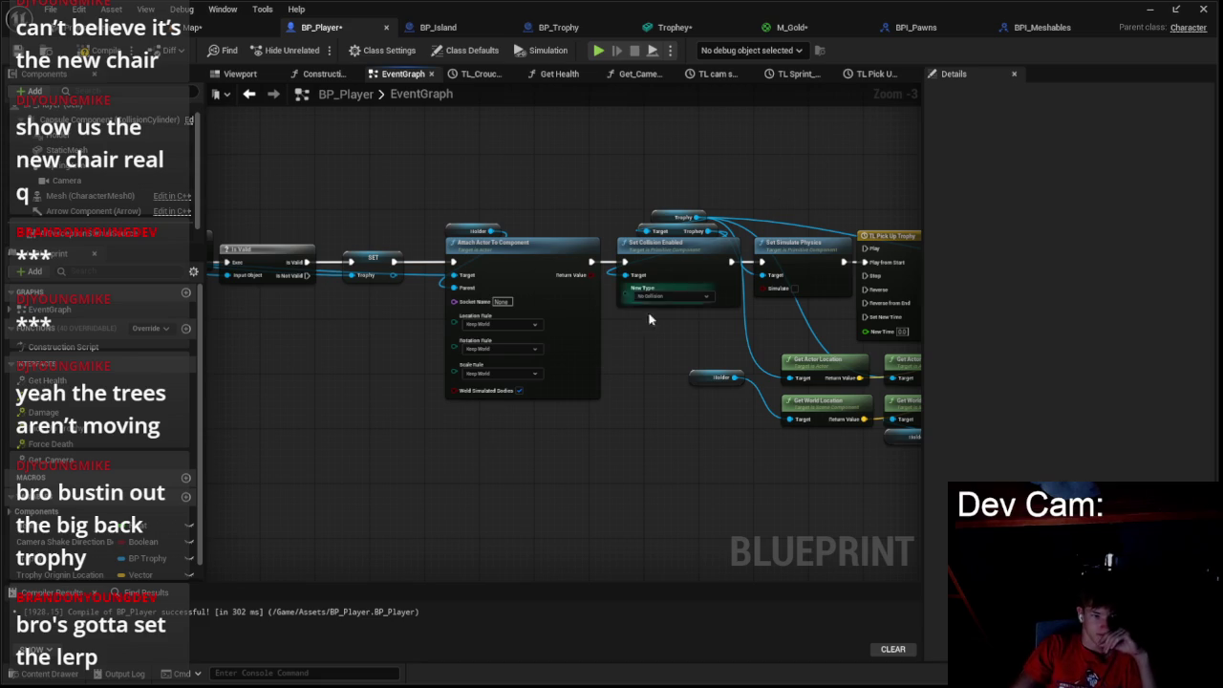
drag(433, 505, 481, 503)
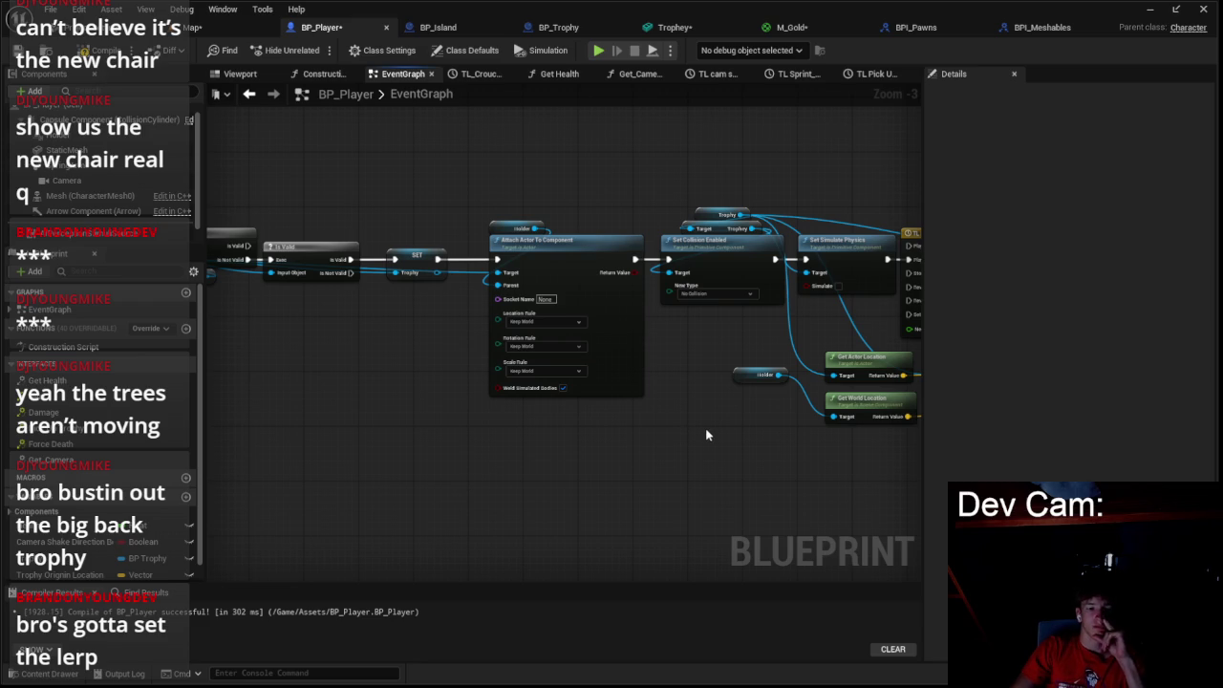
drag(706, 435, 483, 488)
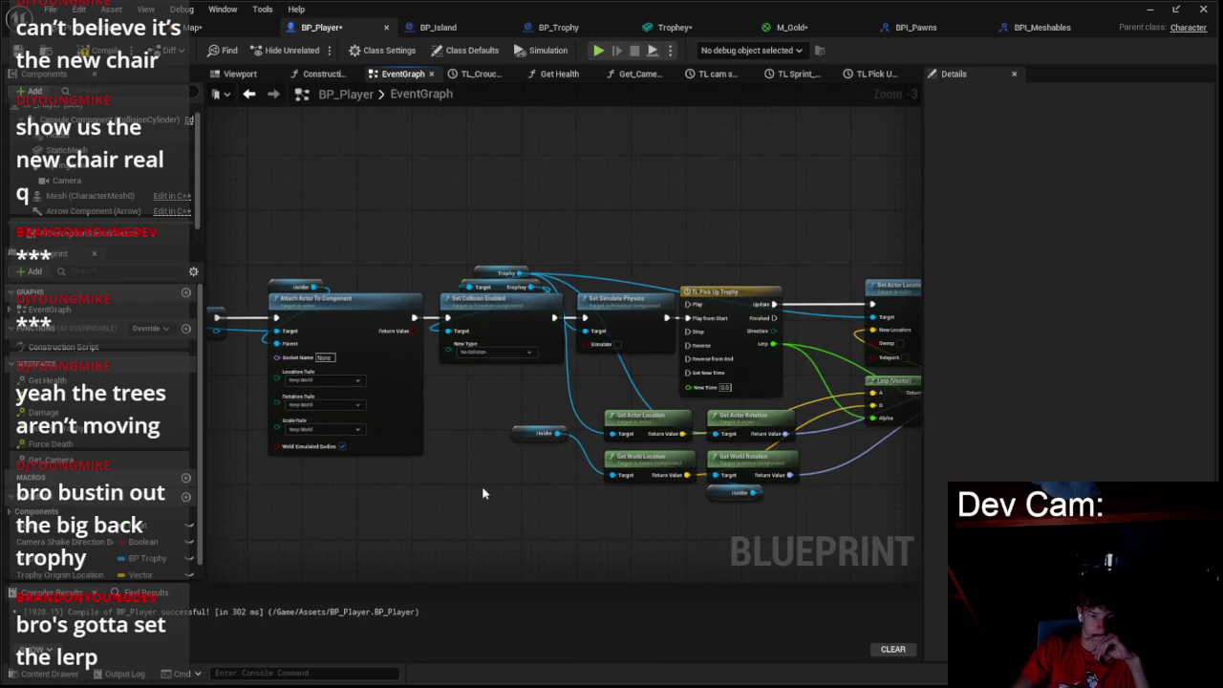
drag(482, 485, 347, 464)
drag(690, 476, 495, 461)
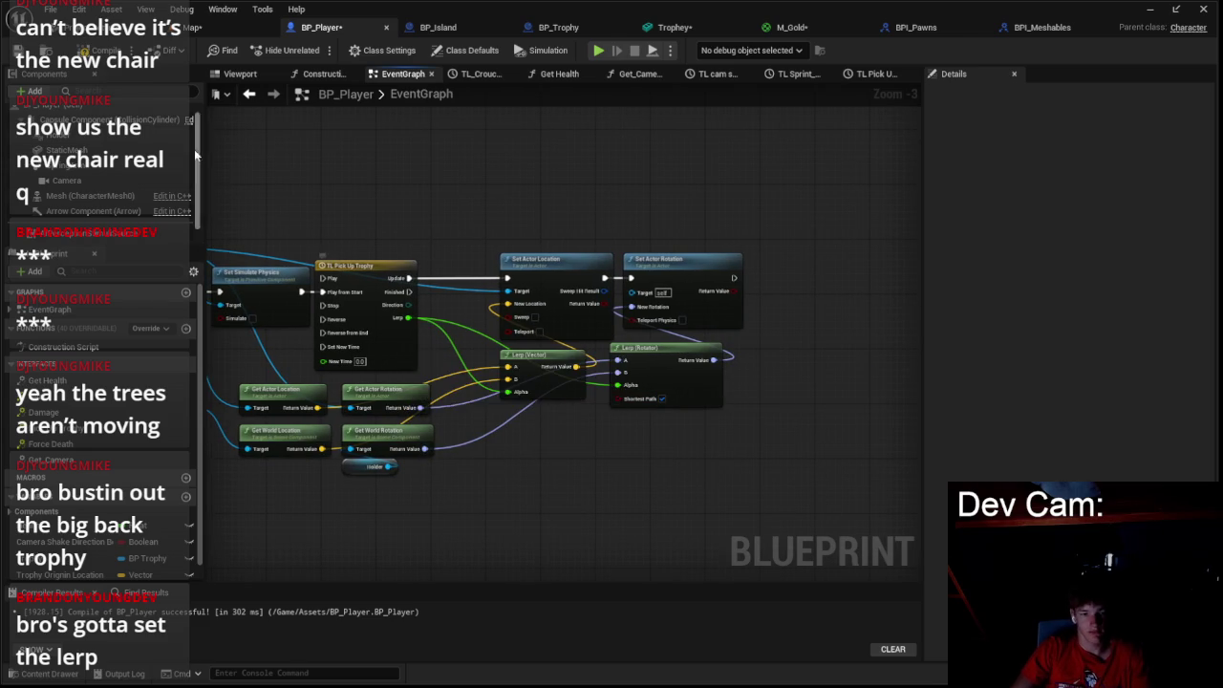
click(198, 27)
click(316, 50)
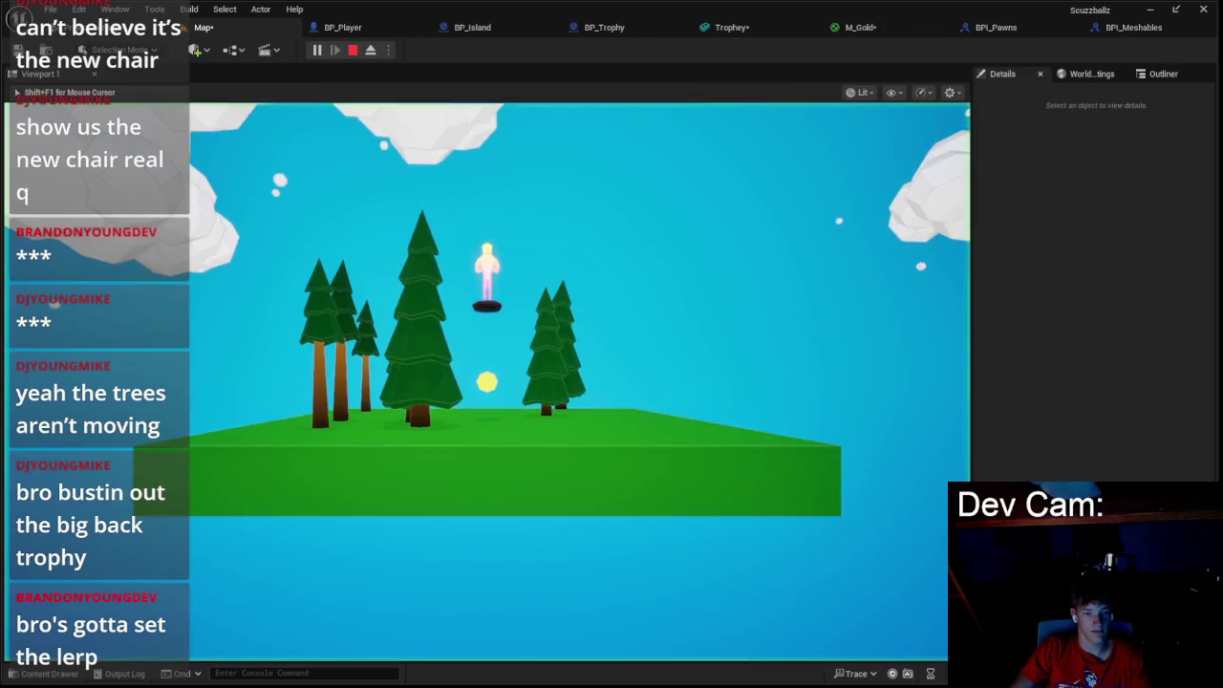
key(Escape)
click(314, 50)
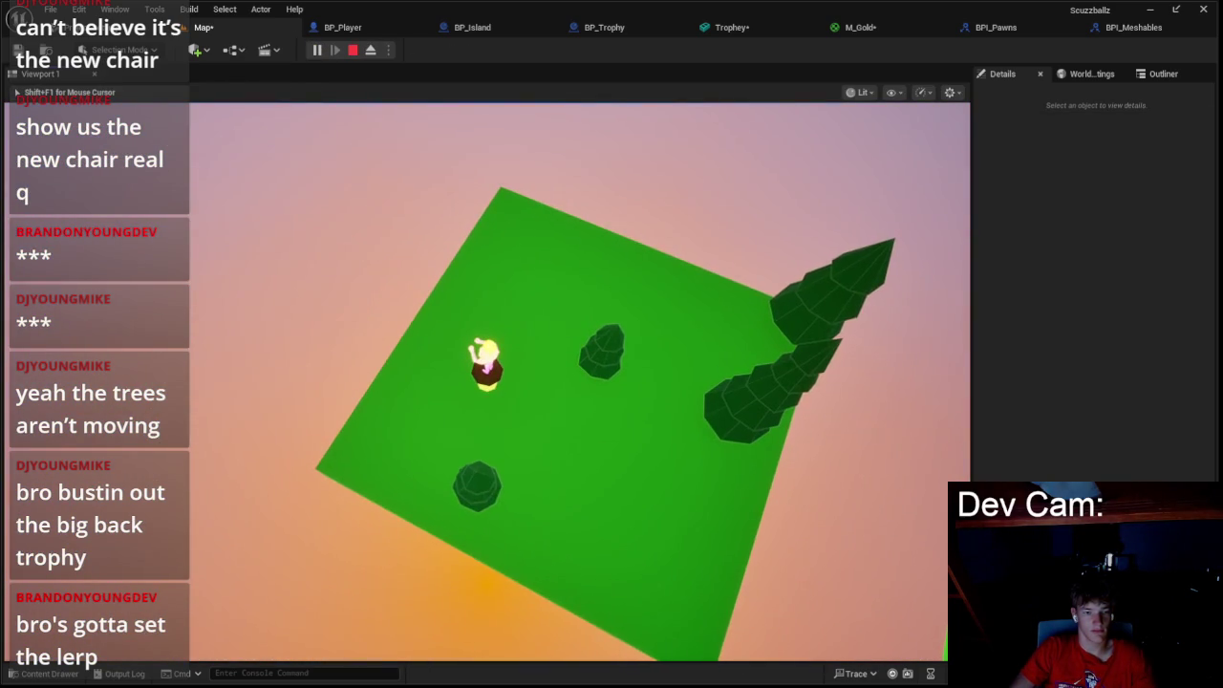
key(Escape)
click(321, 54)
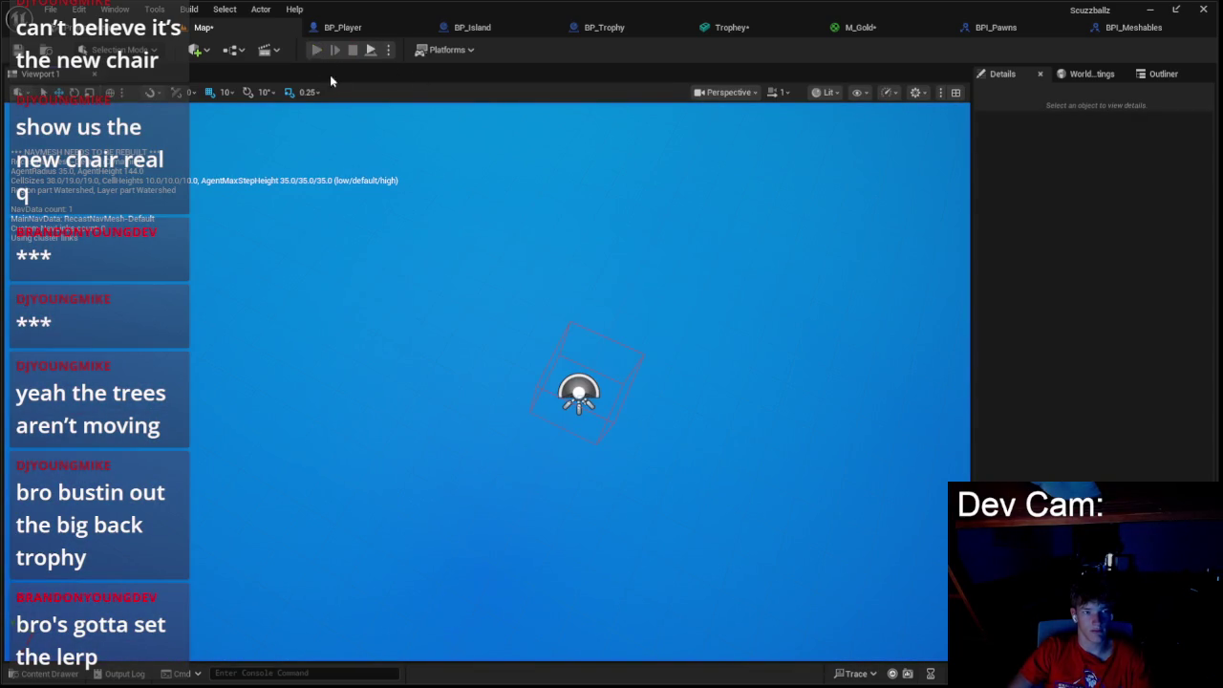
key(Escape)
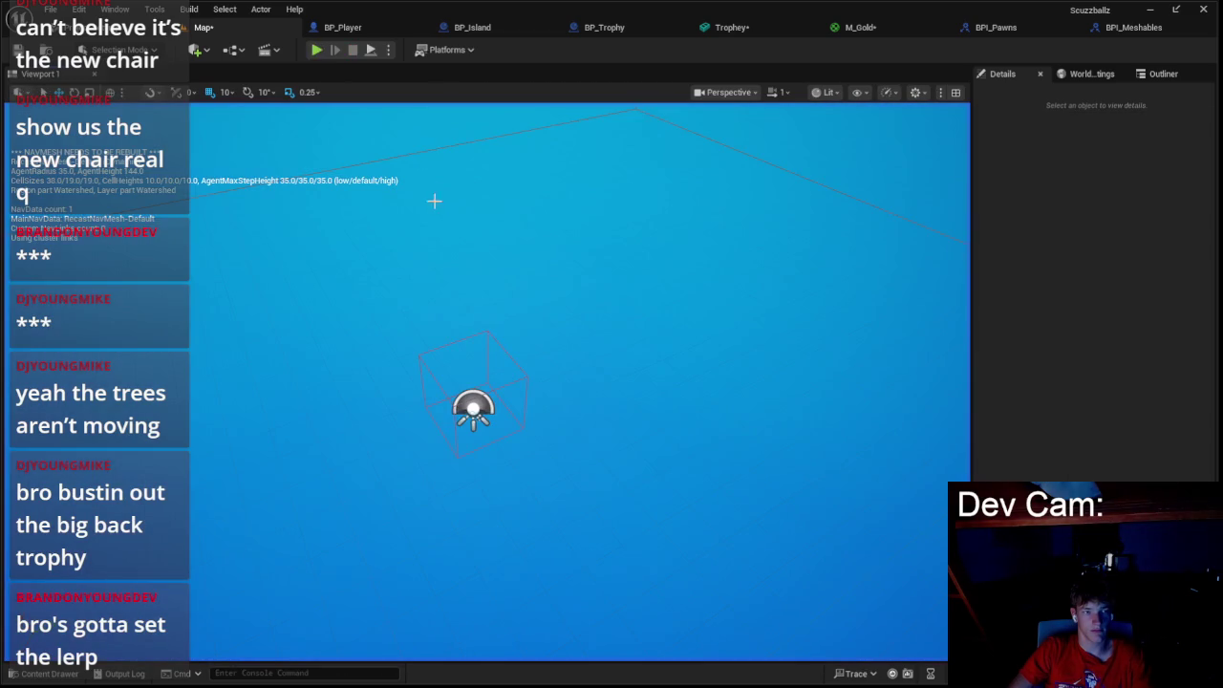
click(319, 49)
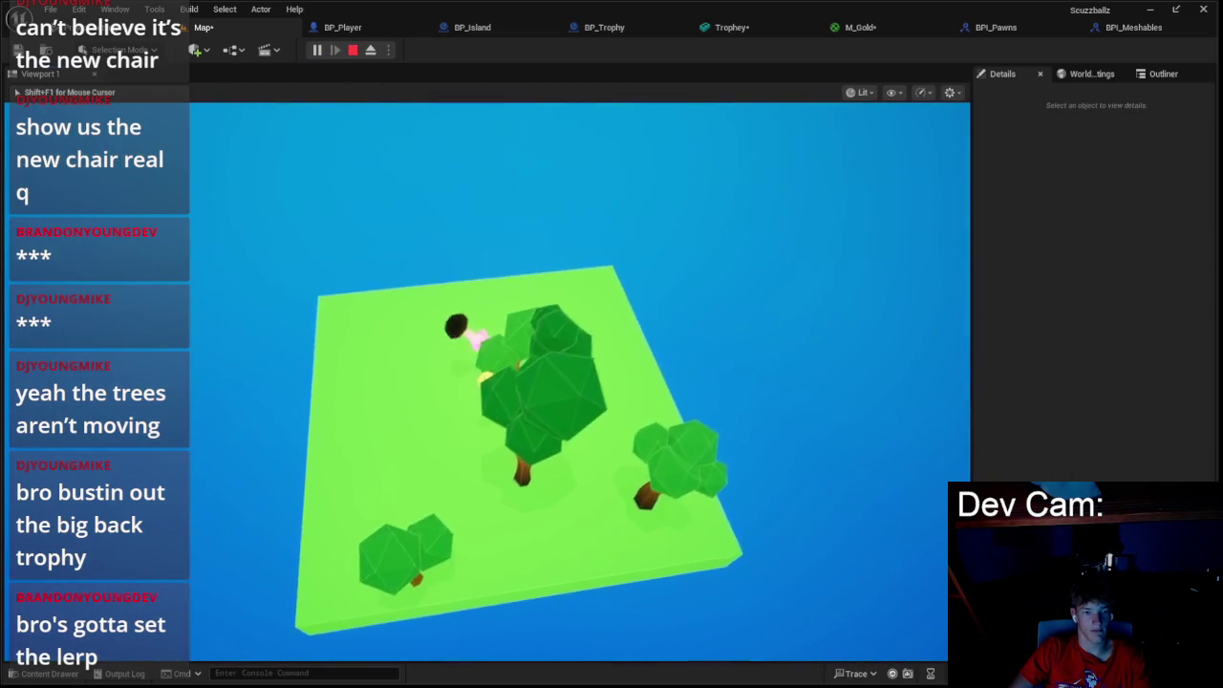
key(Escape)
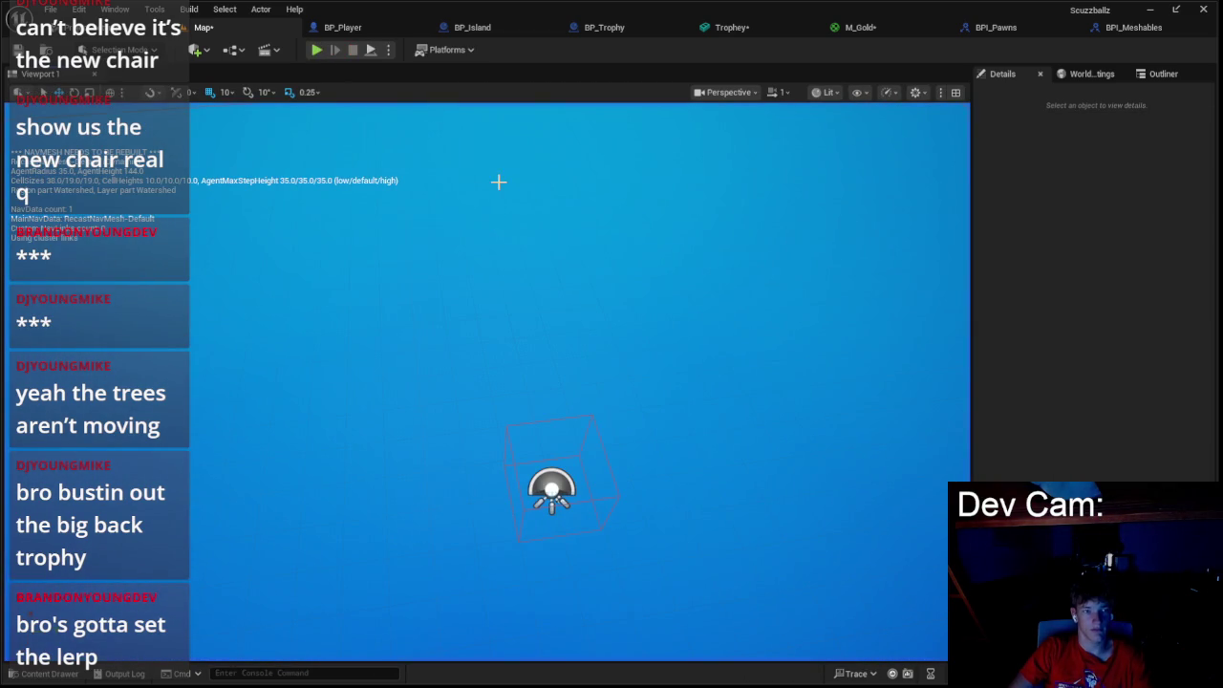
click(317, 49)
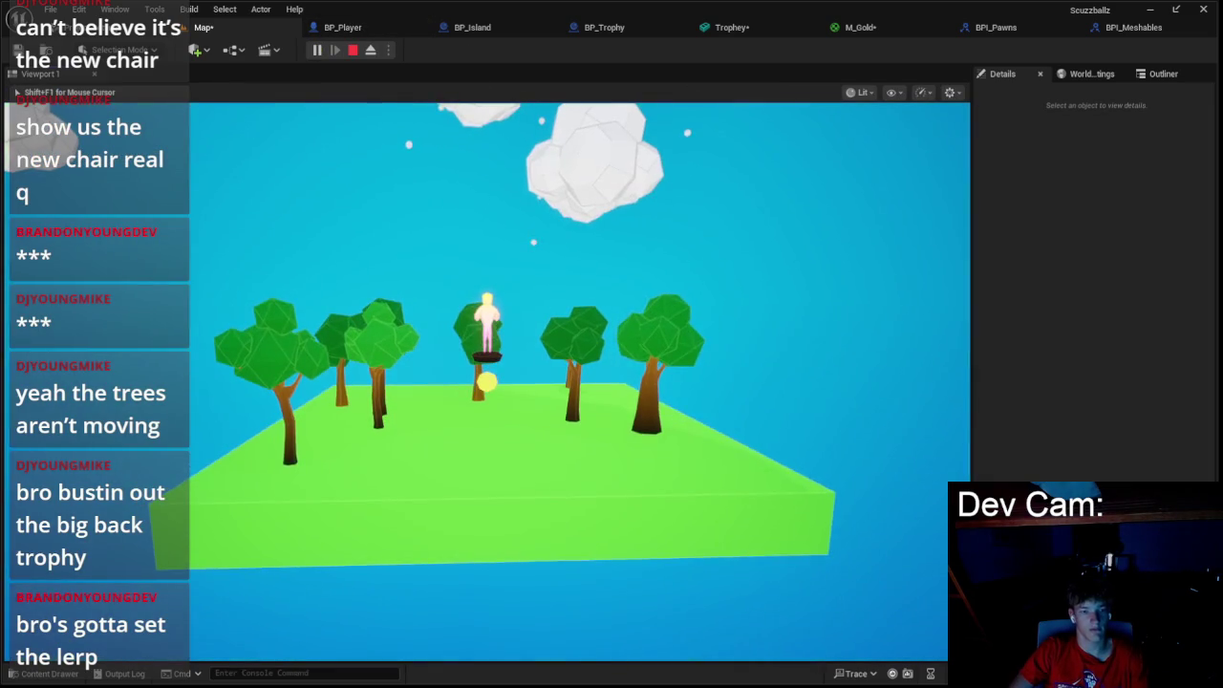
key(Escape)
click(342, 26)
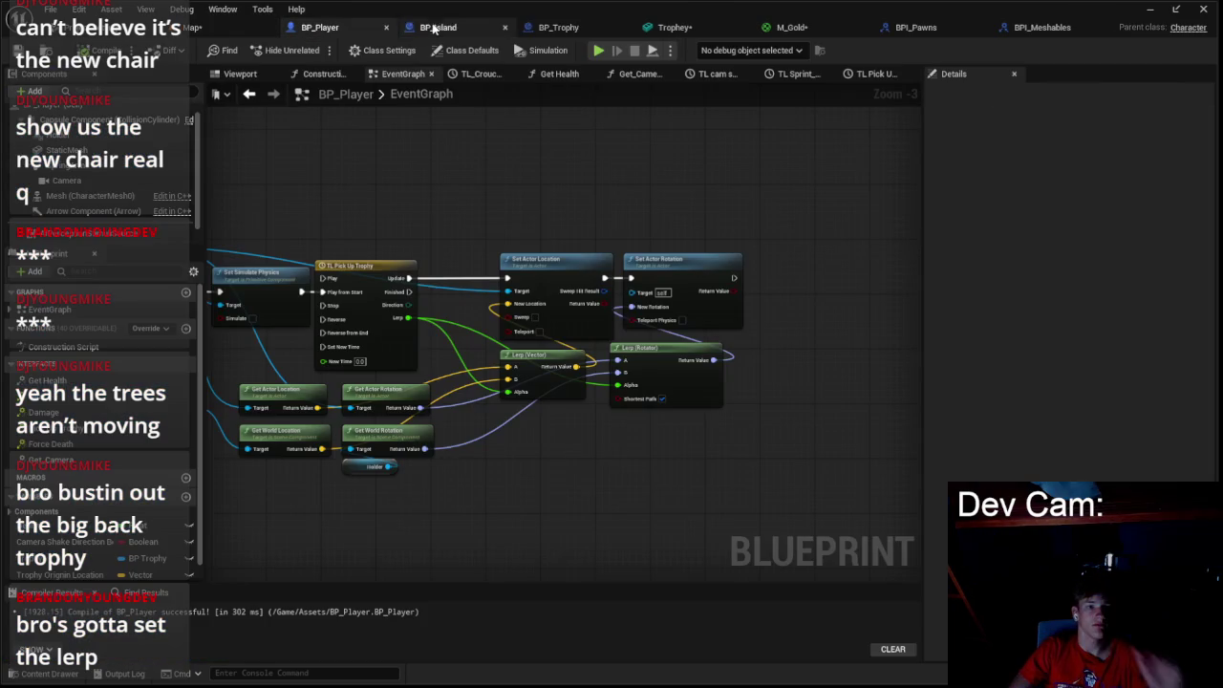
- Store Get Actor Location in Trophy Origin Location and feed its getter into the vector Lerp's A
drag(548, 200, 791, 148)
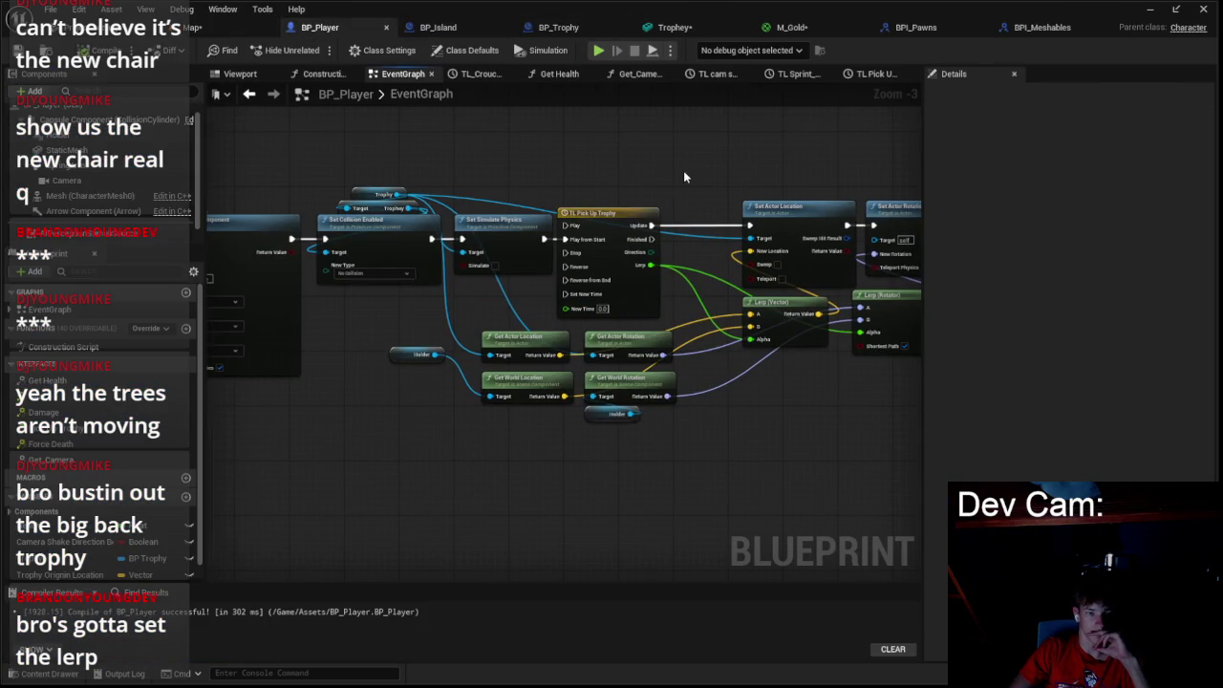
scroll(674, 180, down, 2)
drag(465, 200, 815, 323)
scroll(784, 239, up, 1)
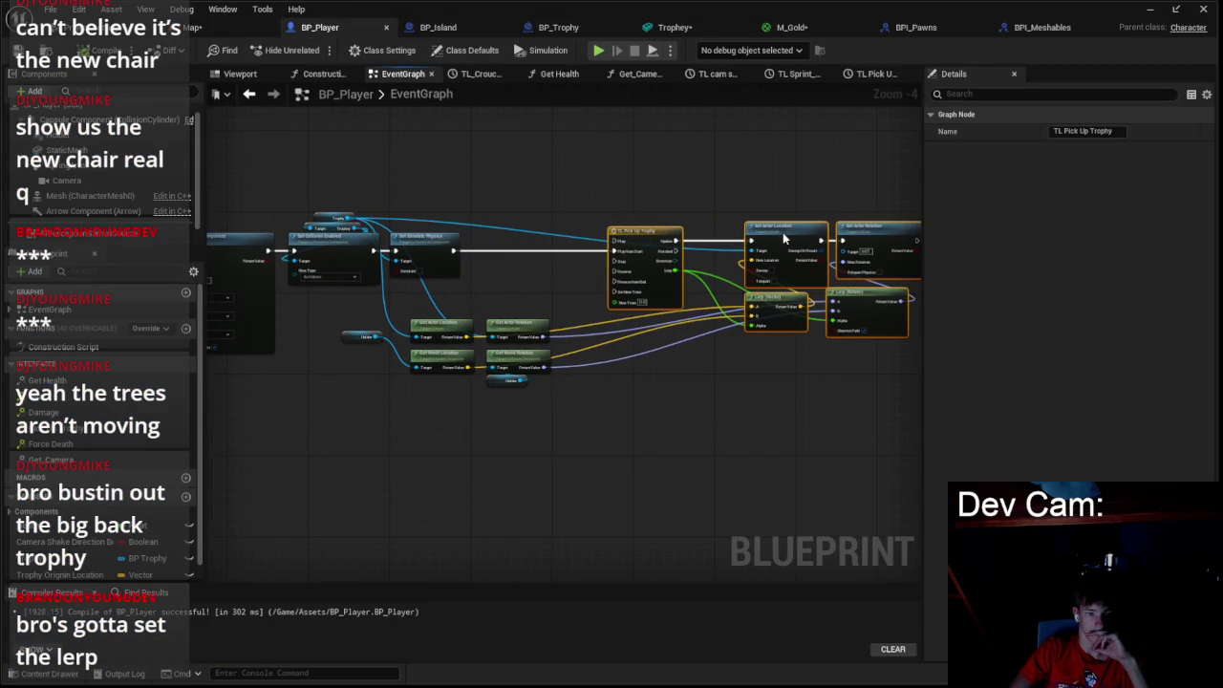
click(514, 262)
scroll(475, 301, up, 1)
drag(471, 350, 467, 320)
mouse_move(59, 574)
mouse_down()
mouse_move(406, 260)
mouse_move(449, 203)
mouse_up()
mouse_move(465, 318)
mouse_down()
mouse_move(466, 213)
mouse_move(315, 256)
mouse_up()
mouse_move(57, 580)
mouse_down()
mouse_move(563, 399)
mouse_move(646, 332)
mouse_up()
drag(618, 408, 429, 424)
- Promote Get Actor Rotation to Trophy Origin Rotation, chain its setter before the timeline, and add its getter near the Lerps
drag(489, 220, 705, 279)
drag(559, 254, 676, 254)
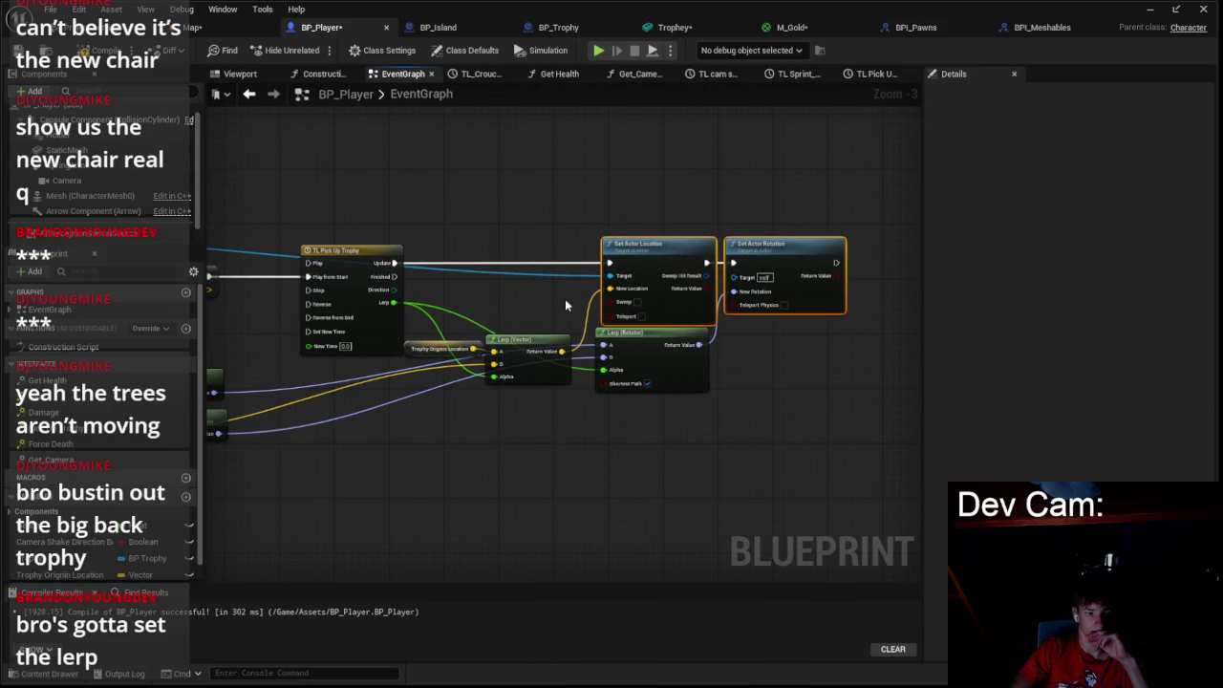
drag(260, 490, 535, 440)
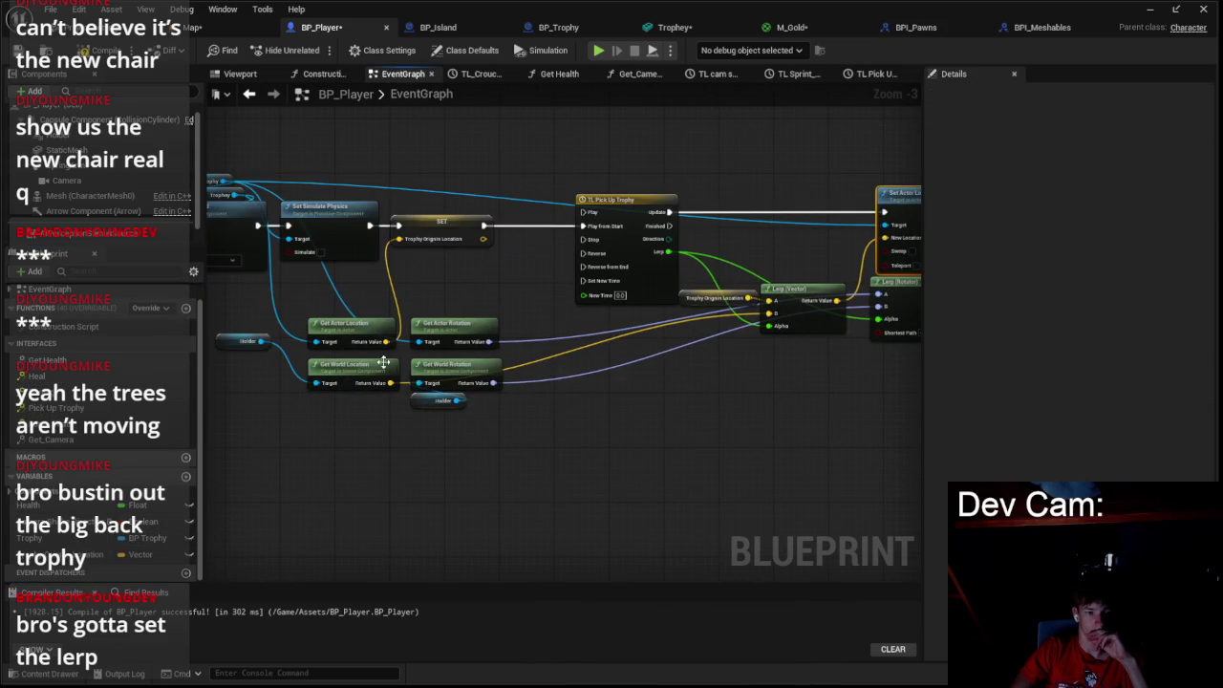
right_click(490, 341)
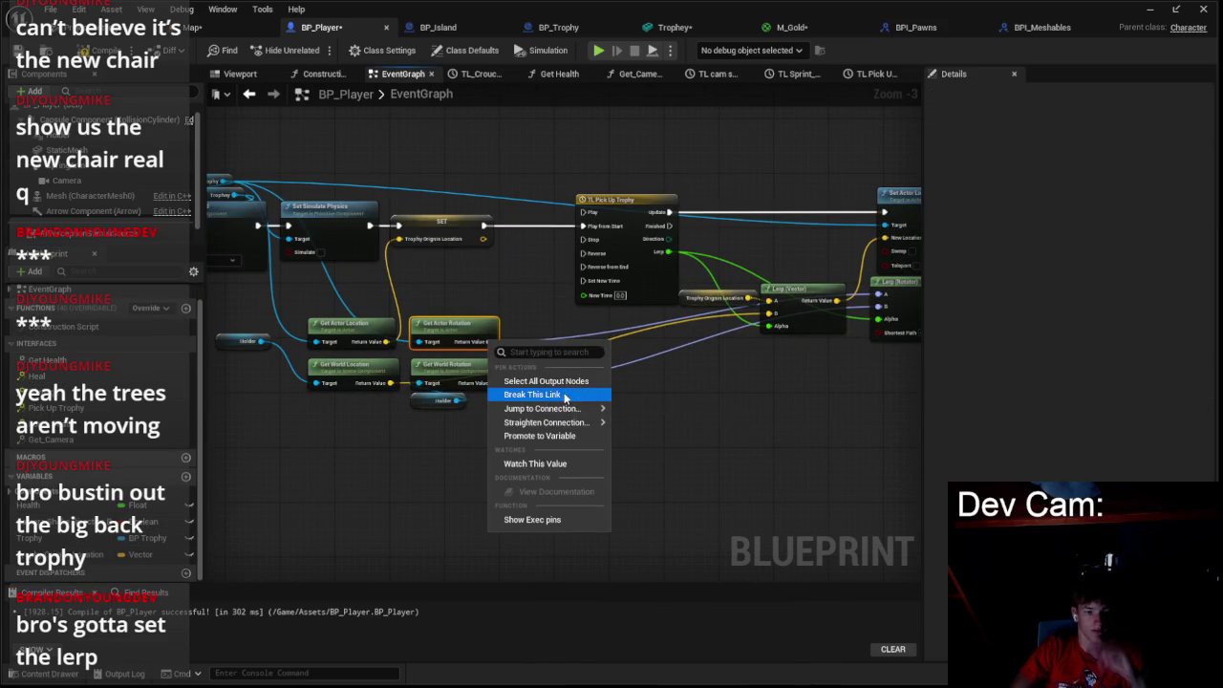
click(558, 437)
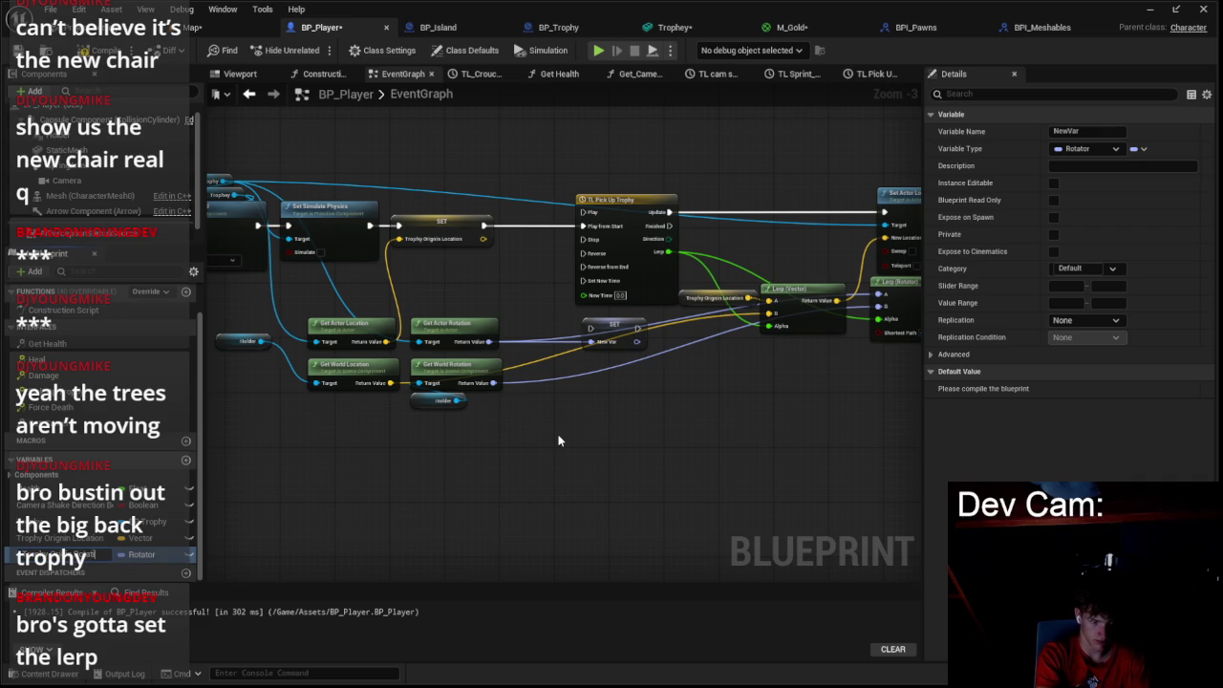
key(Return)
mouse_move(639, 331)
mouse_down()
mouse_move(544, 226)
mouse_move(499, 225)
mouse_up()
mouse_move(626, 206)
mouse_down()
mouse_move(674, 201)
mouse_move(657, 203)
mouse_up()
drag(748, 450, 361, 486)
mouse_move(144, 555)
mouse_down()
mouse_move(411, 339)
mouse_move(473, 334)
mouse_move(411, 390)
mouse_up()
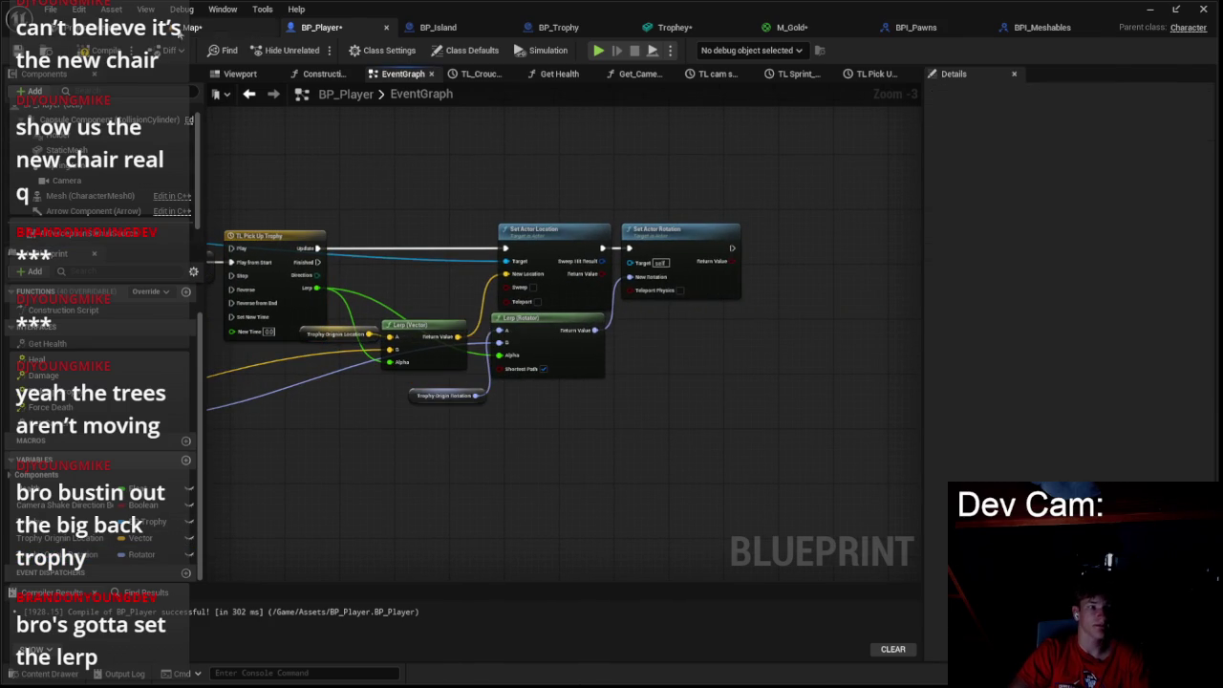
click(167, 28)
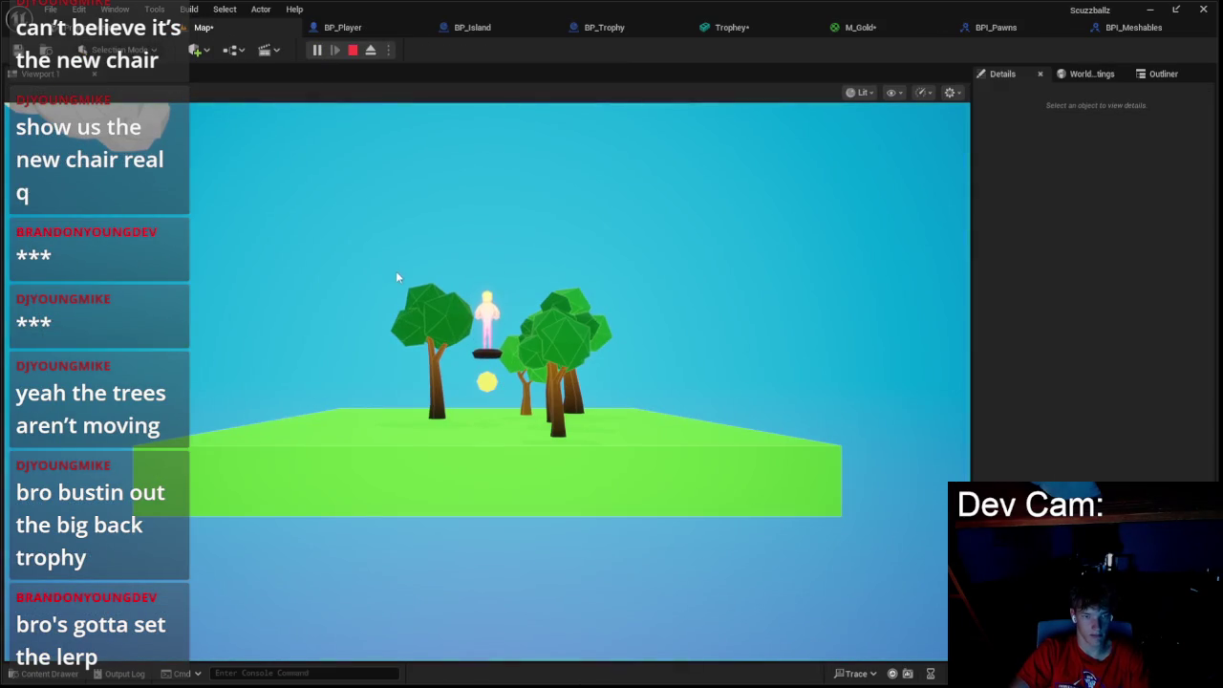
- Run three quick play-in-editor tests of the Map level, stopping each with Escape
key(Escape)
click(317, 50)
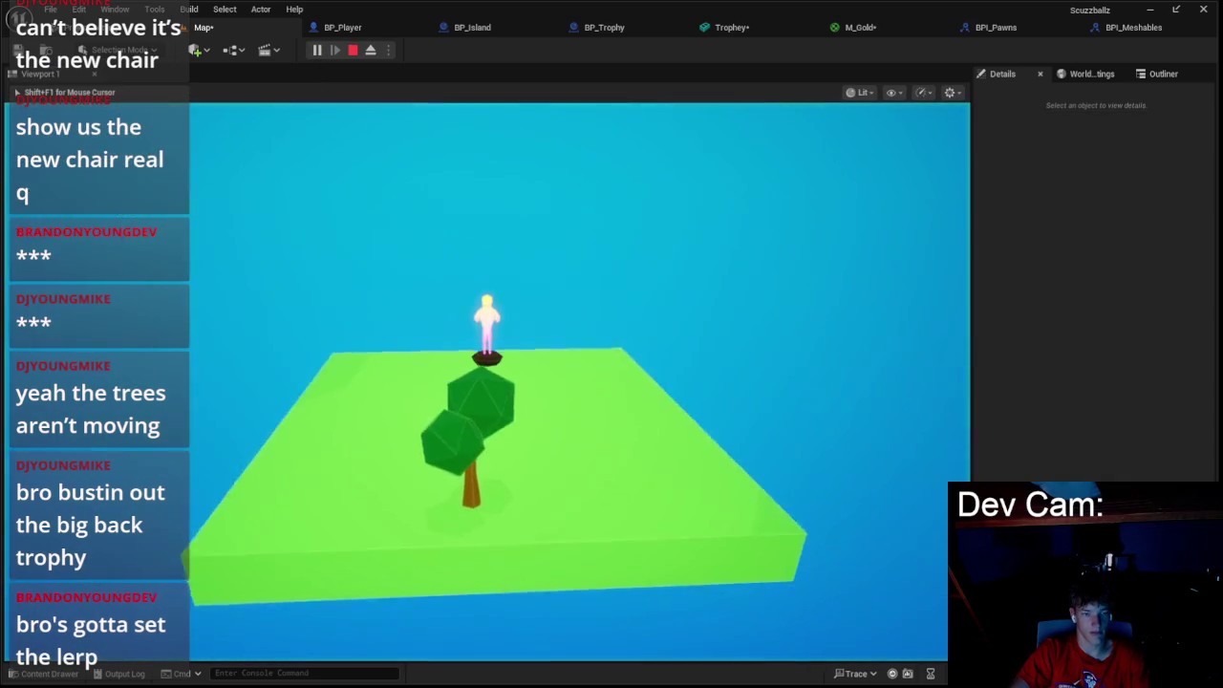
key(Escape)
click(316, 49)
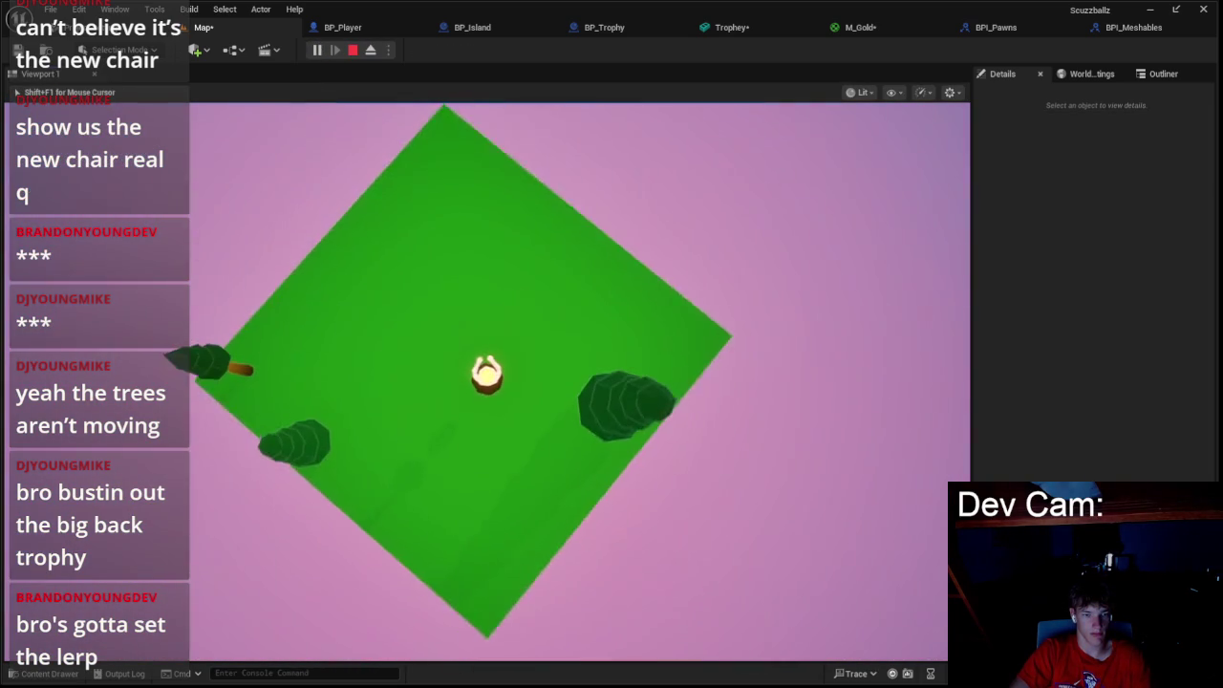
key(Escape)
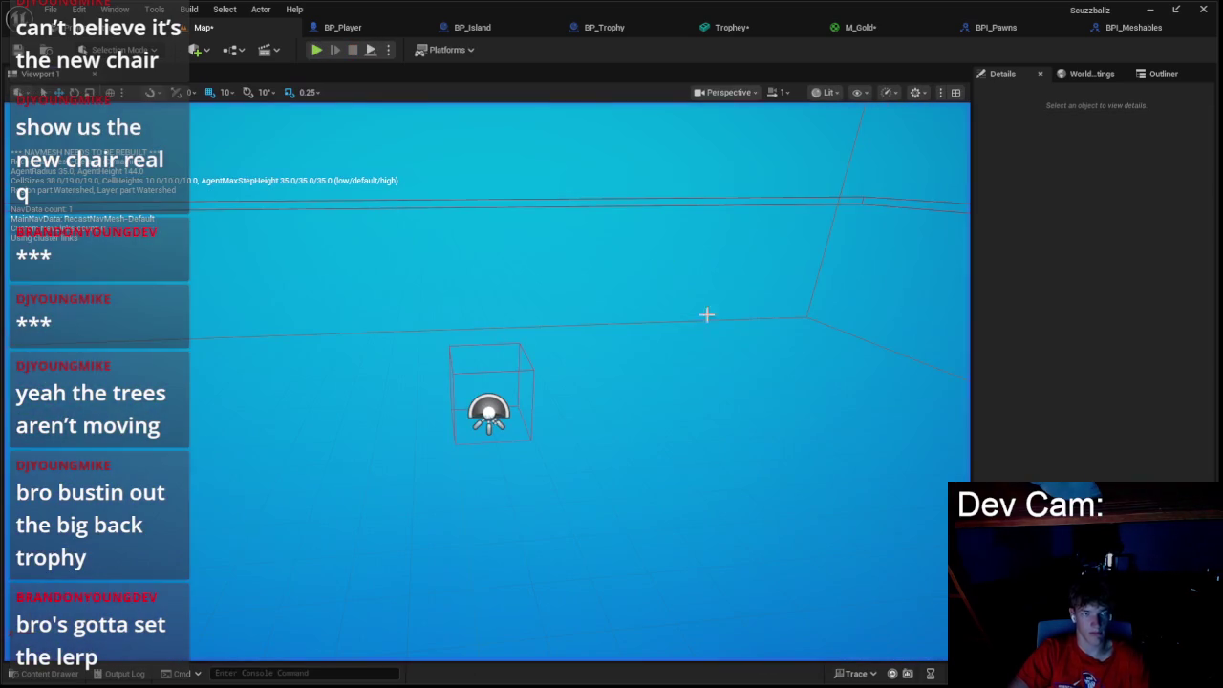
click(317, 50)
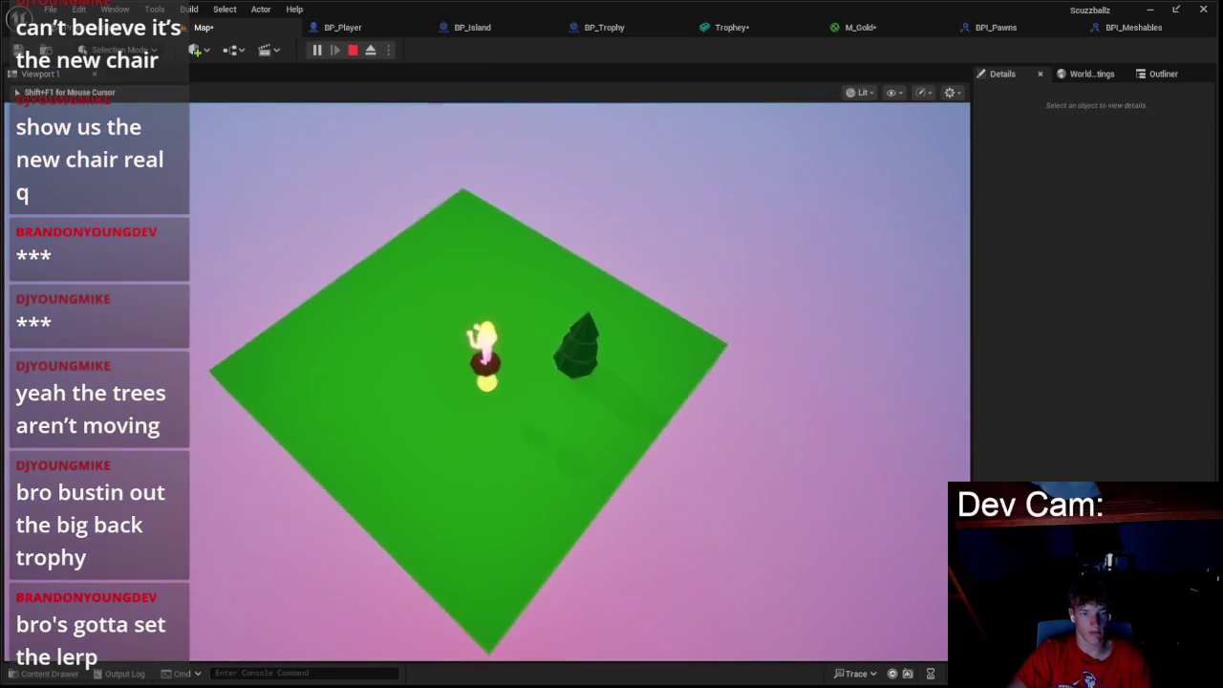
key(Escape)
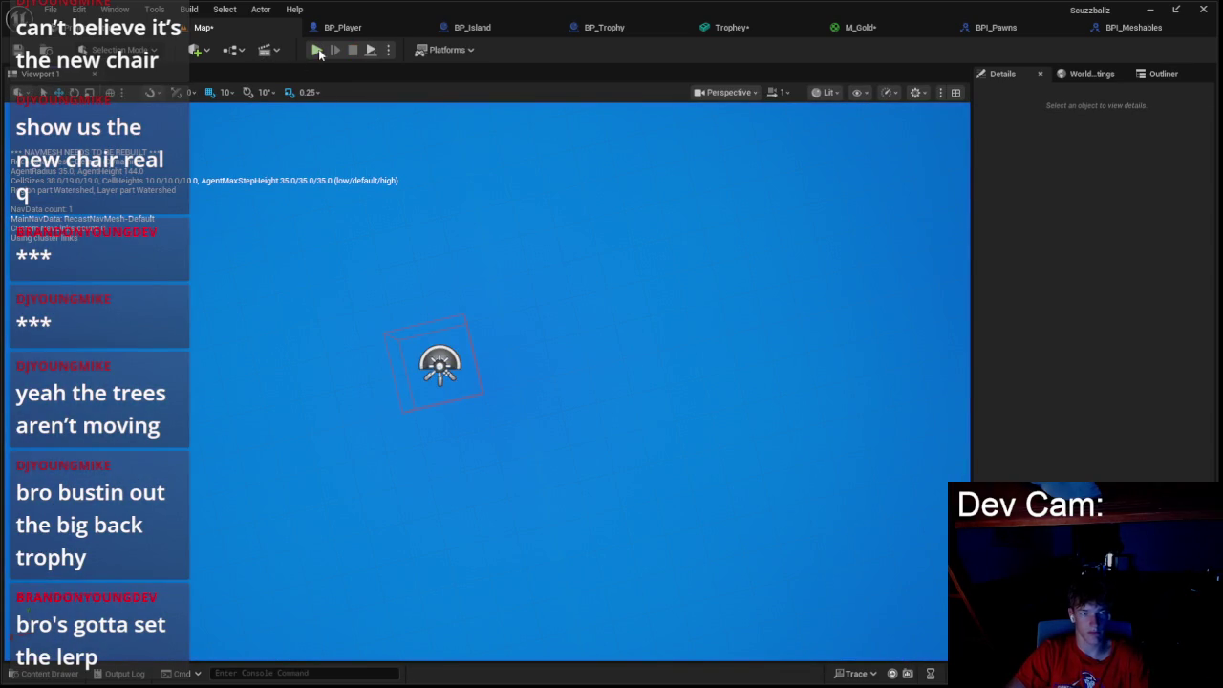
- From the BP_Island event graph, play-test the level several more times and return to the editor
click(463, 27)
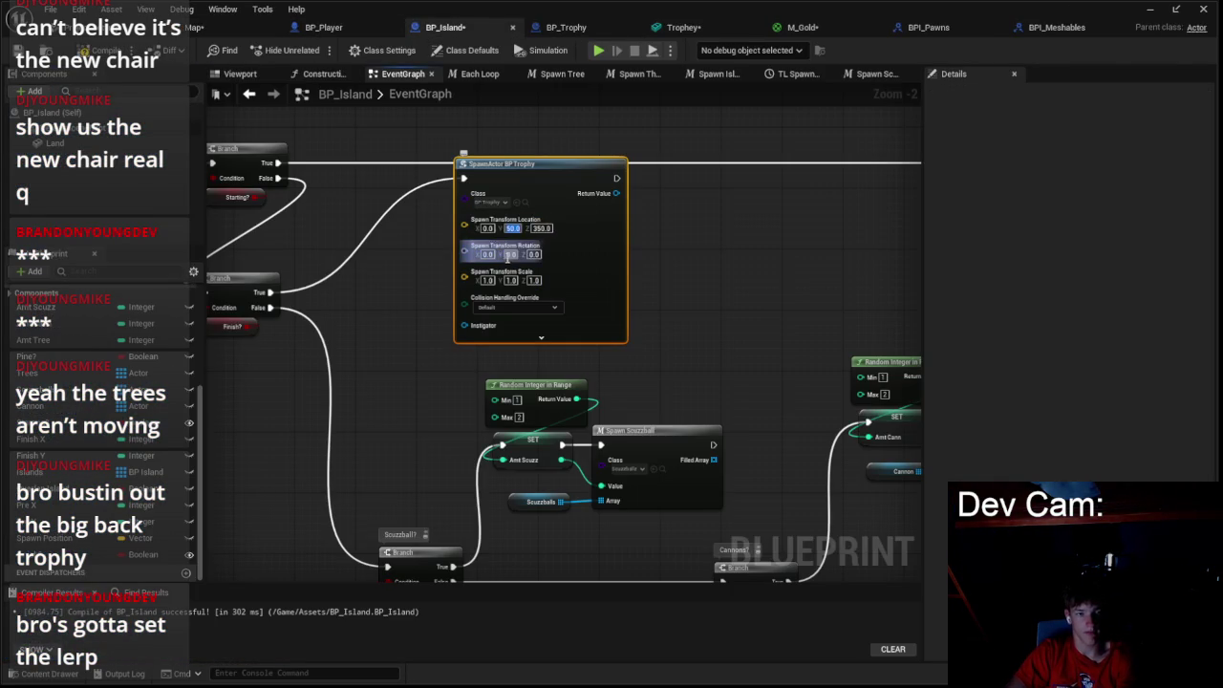
key(alt+p)
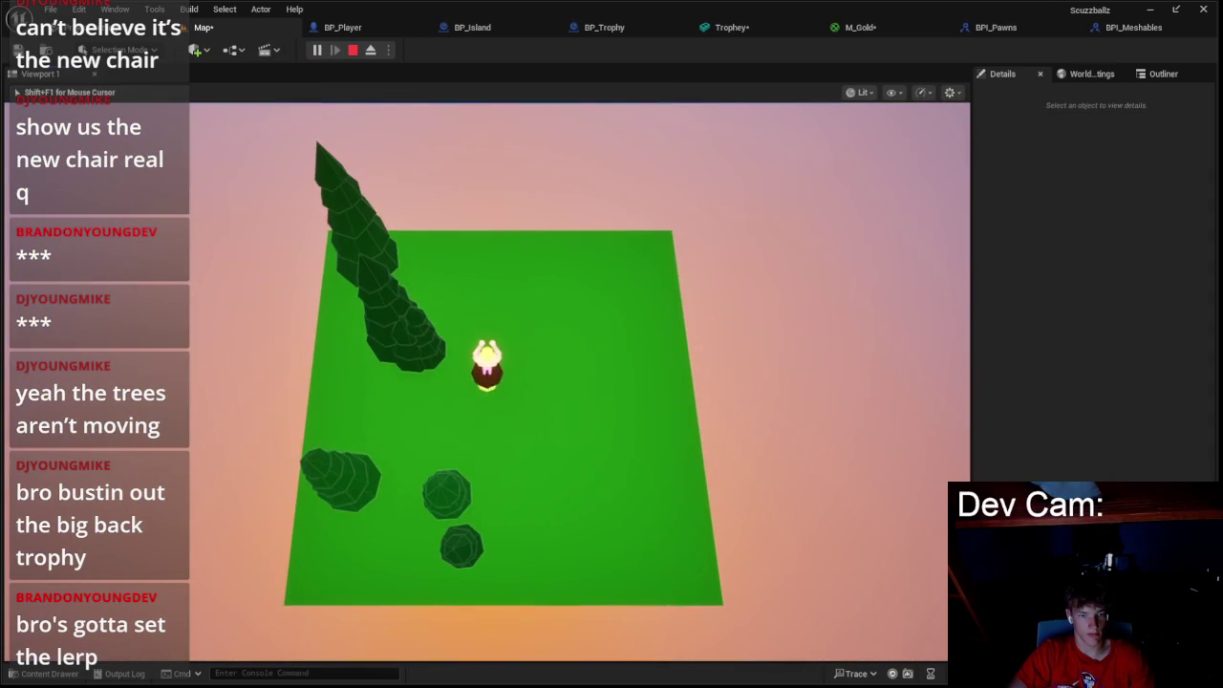
key(Escape)
click(314, 51)
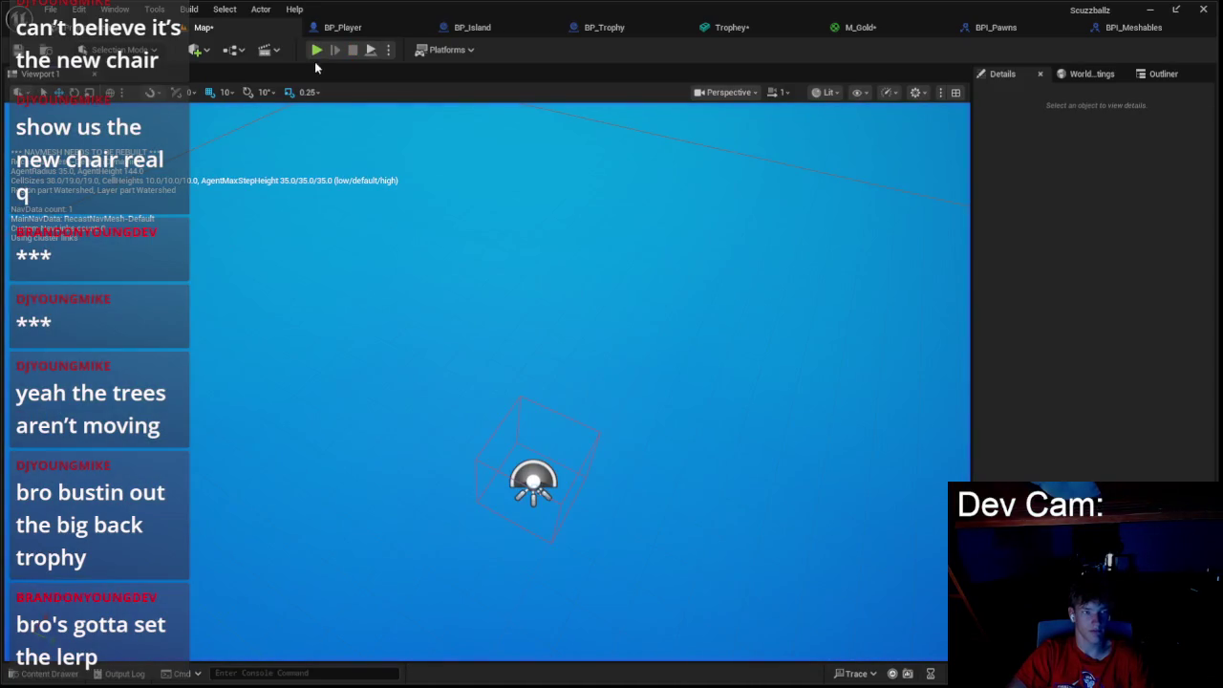
click(317, 50)
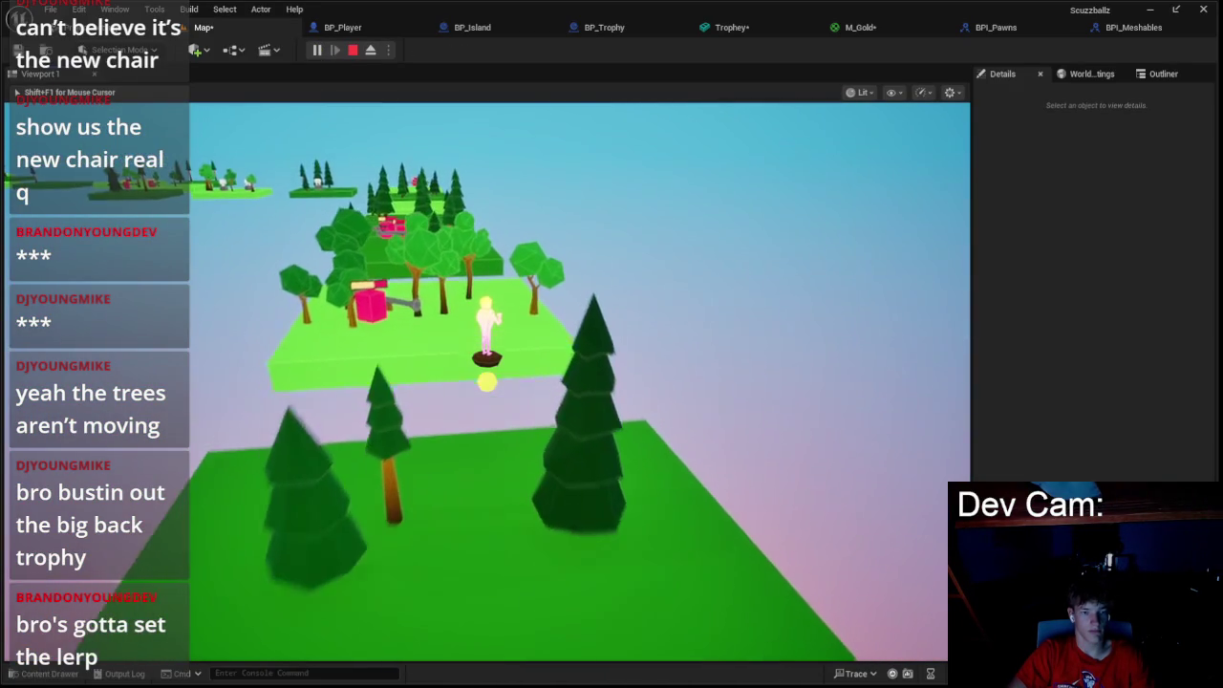
key(Escape)
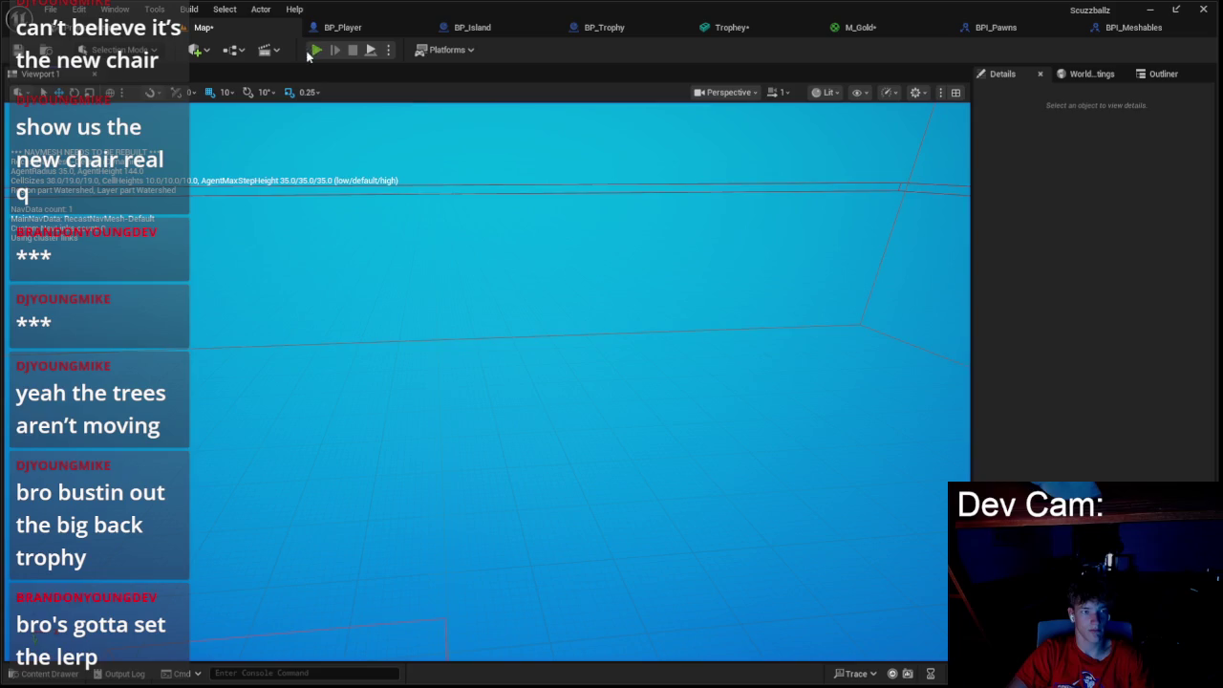
click(315, 50)
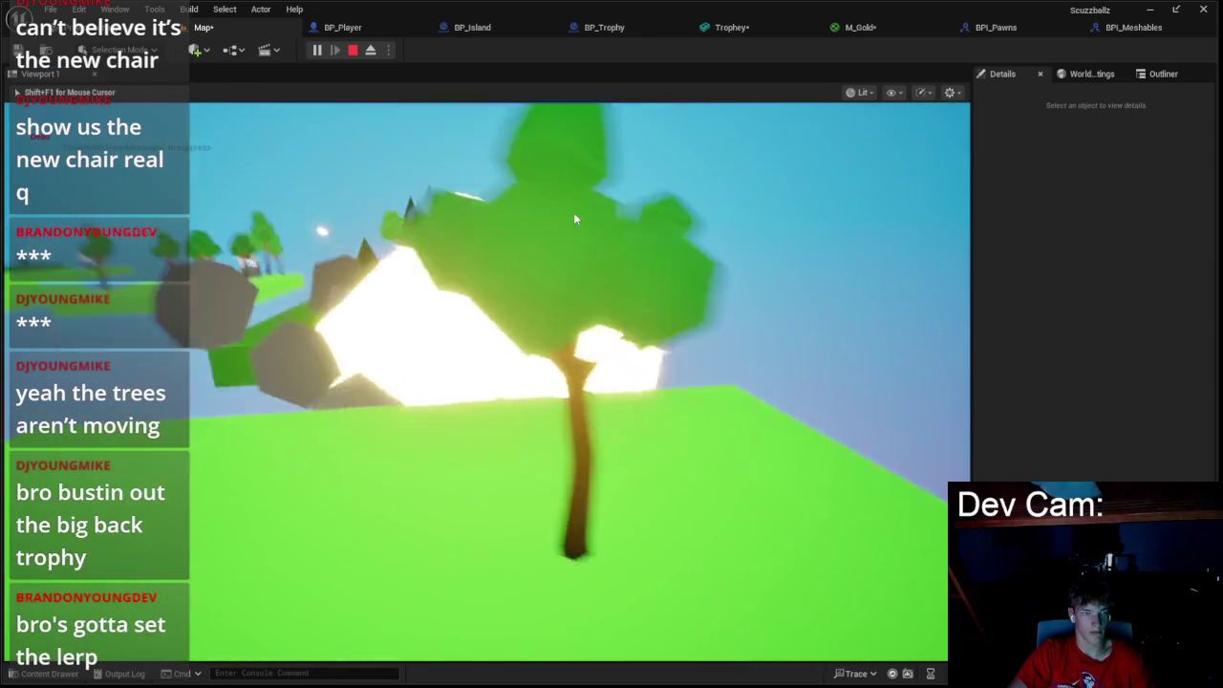
key(Escape)
click(317, 51)
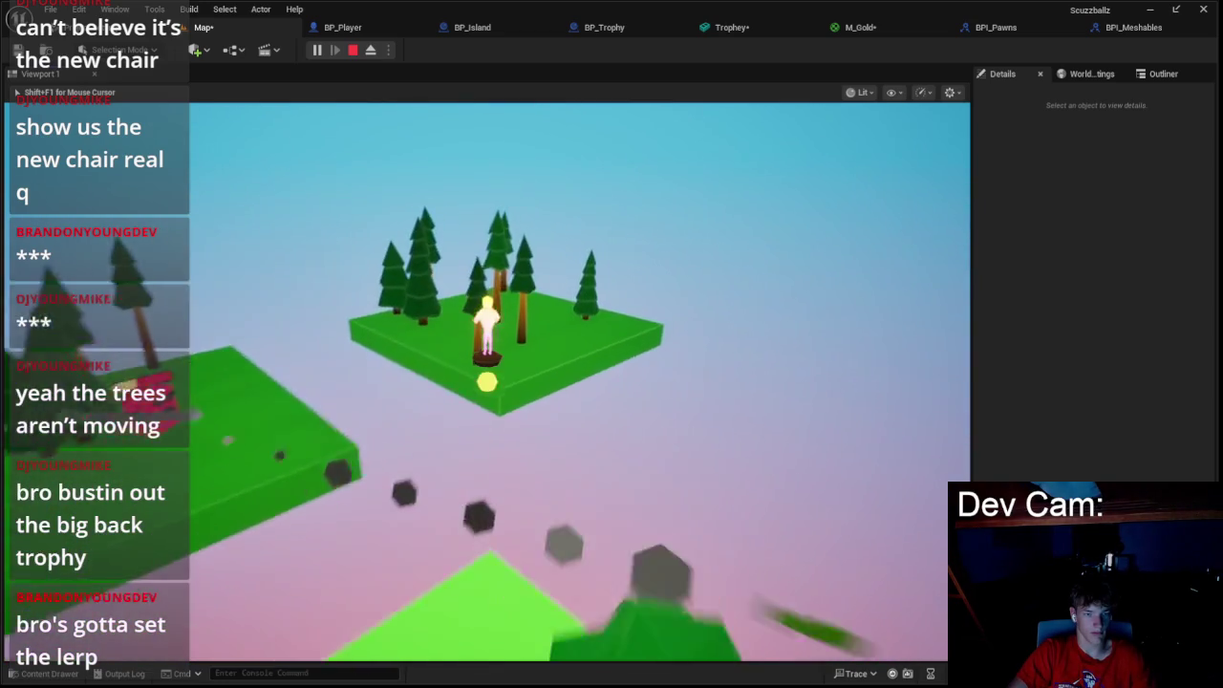
key(Escape)
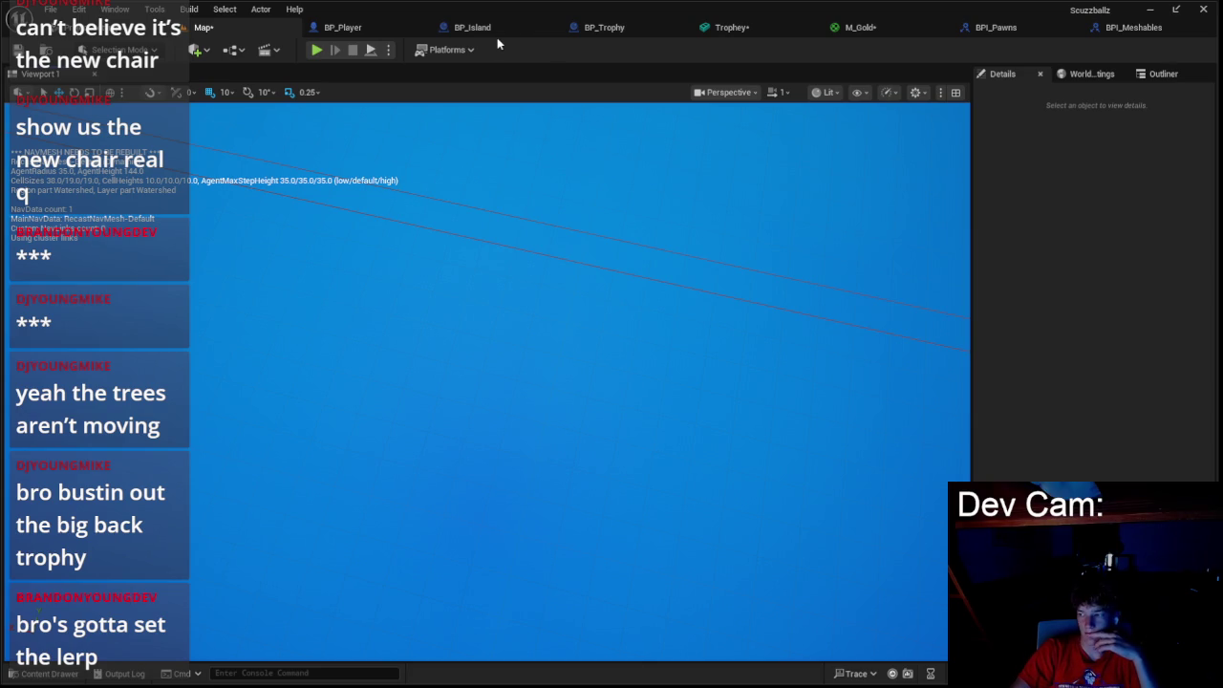
- Close the Trophey mesh and BP_Trophy editors and bring BP_Island's SpawnActor BP Trophy node into view
click(746, 30)
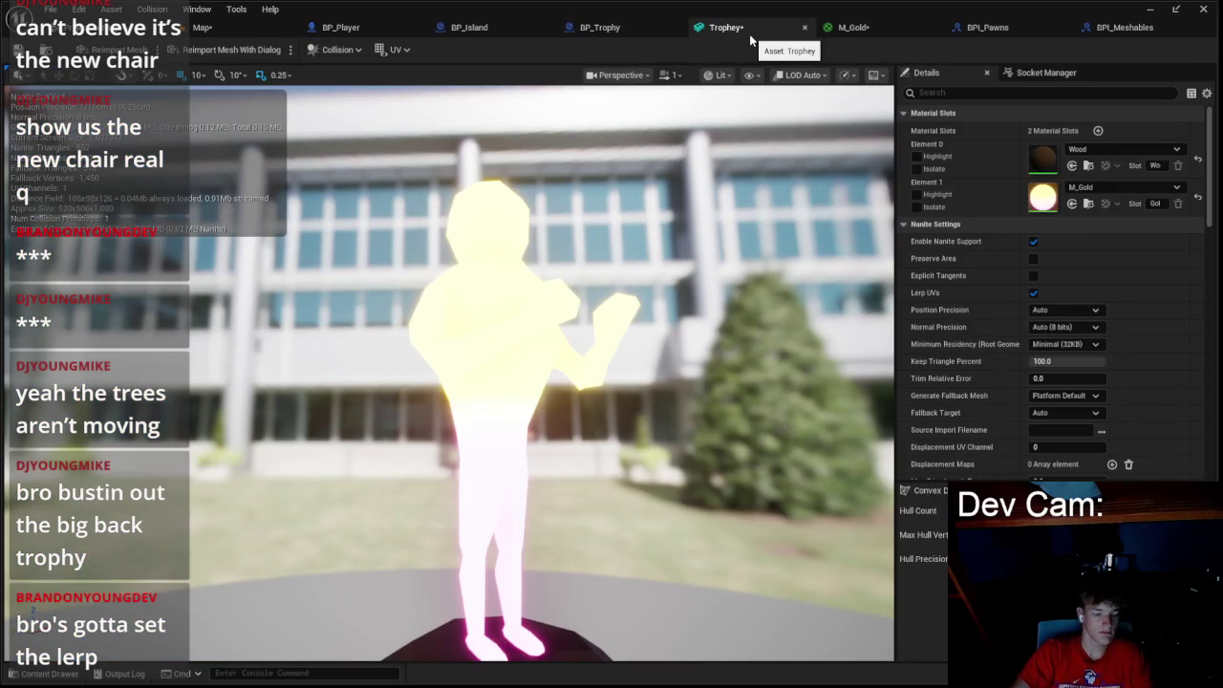
click(805, 31)
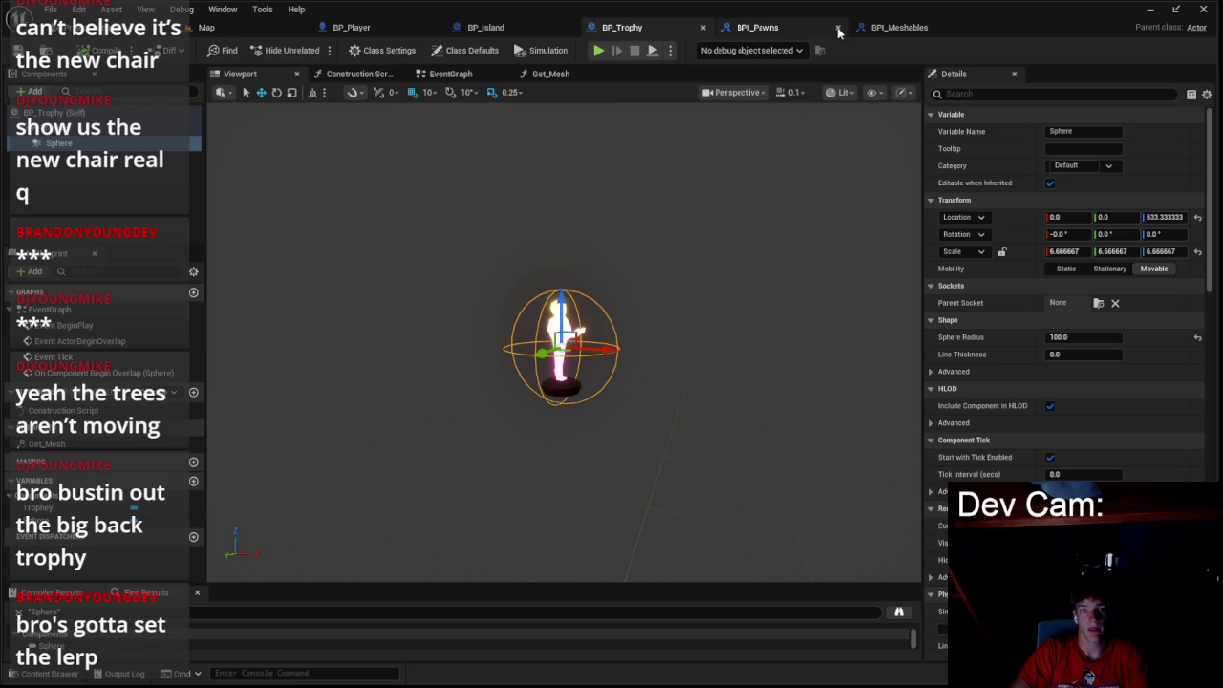
click(702, 27)
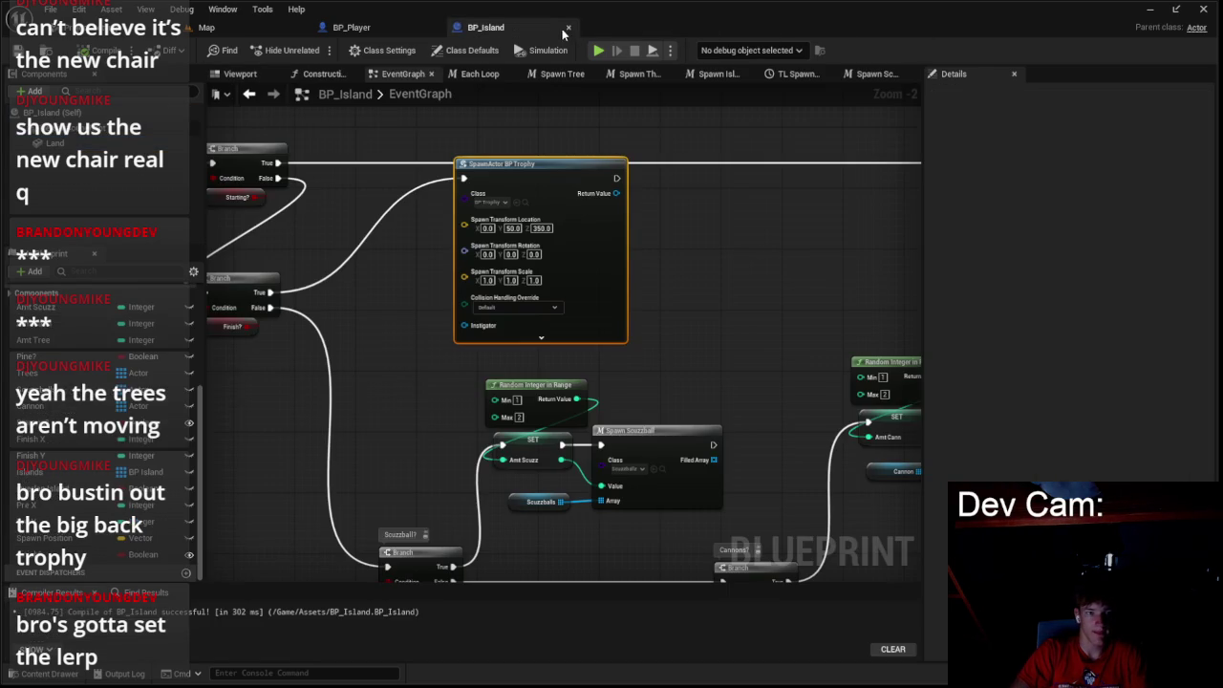
drag(524, 204, 673, 262)
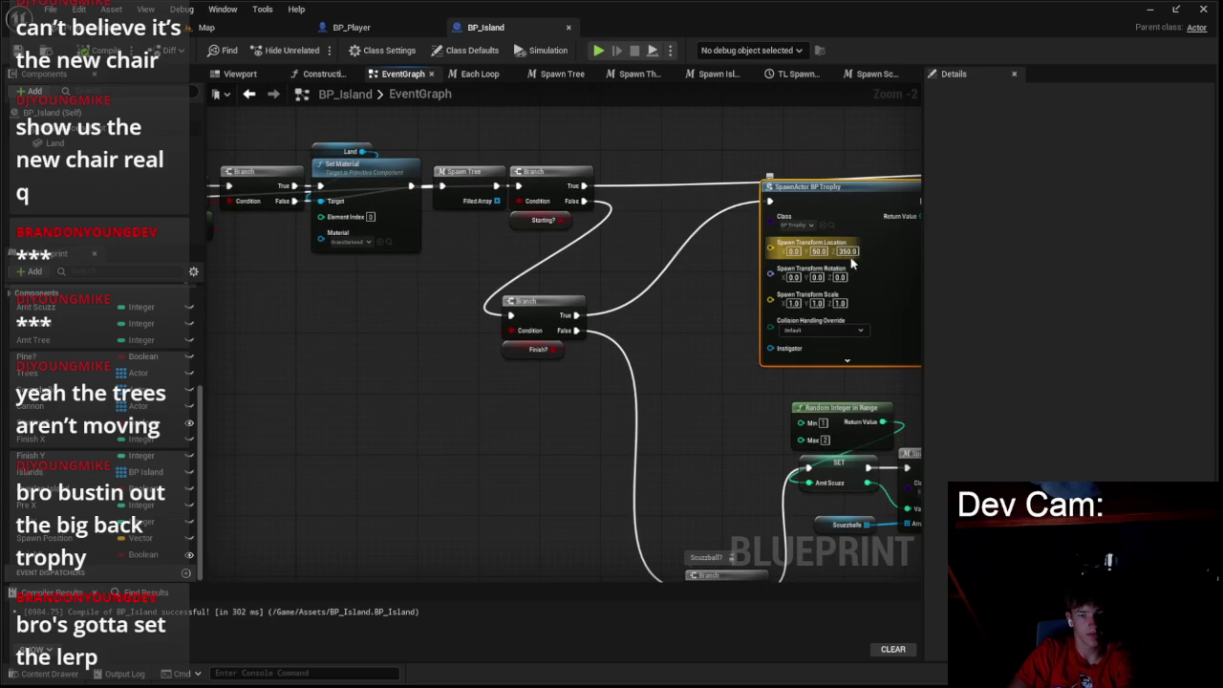
scroll(753, 280, down, 2)
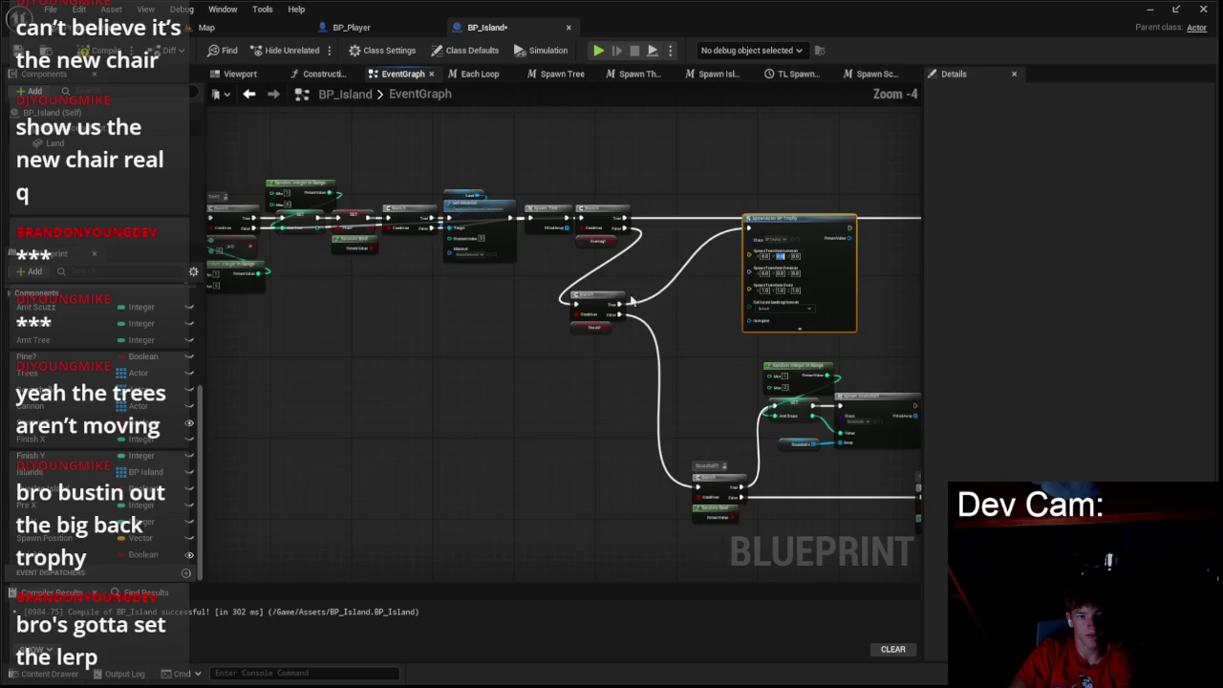
click(584, 327)
- Feed Get Actor Location through a vector Add node into the trophy's Spawn Location
scroll(604, 308, up, 2)
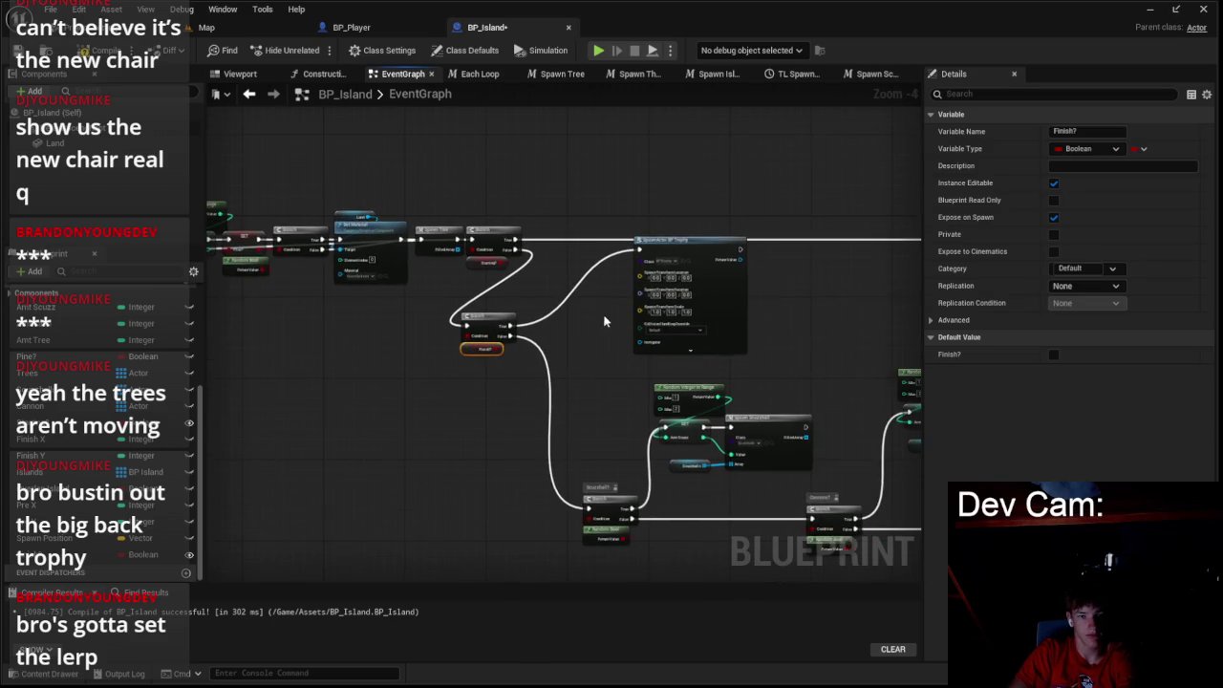
drag(541, 273, 538, 271)
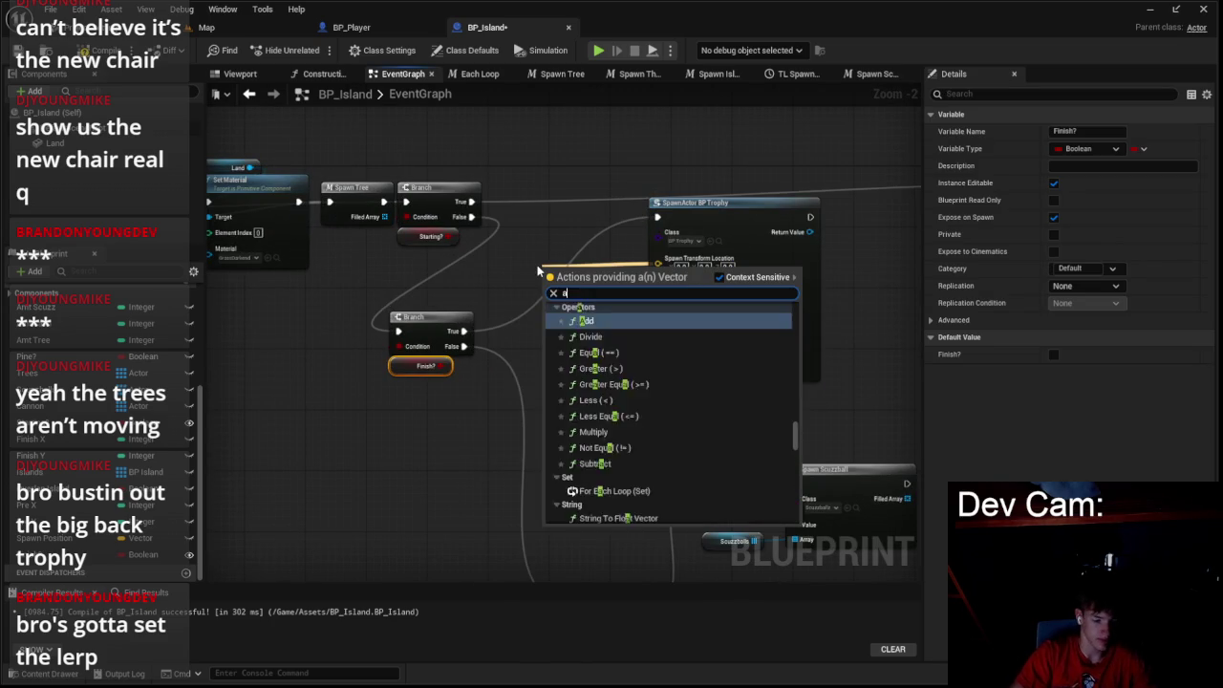
text(actor lo)
key(Return)
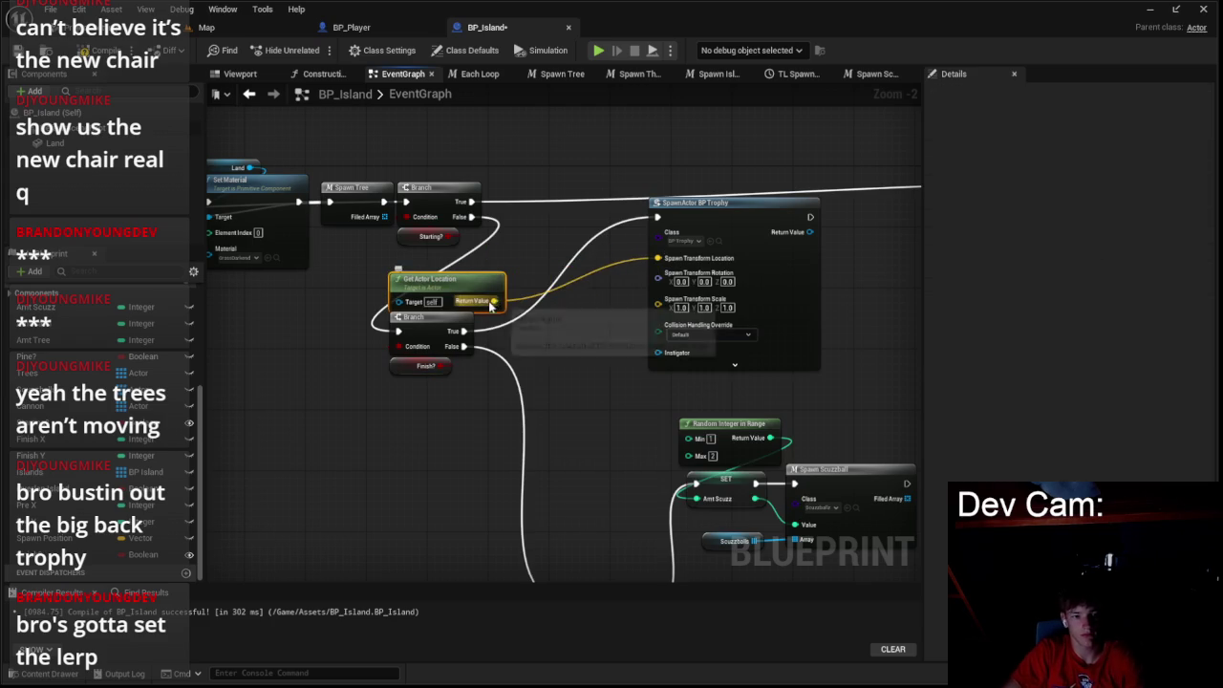
drag(524, 300, 527, 302)
text(add)
click(602, 440)
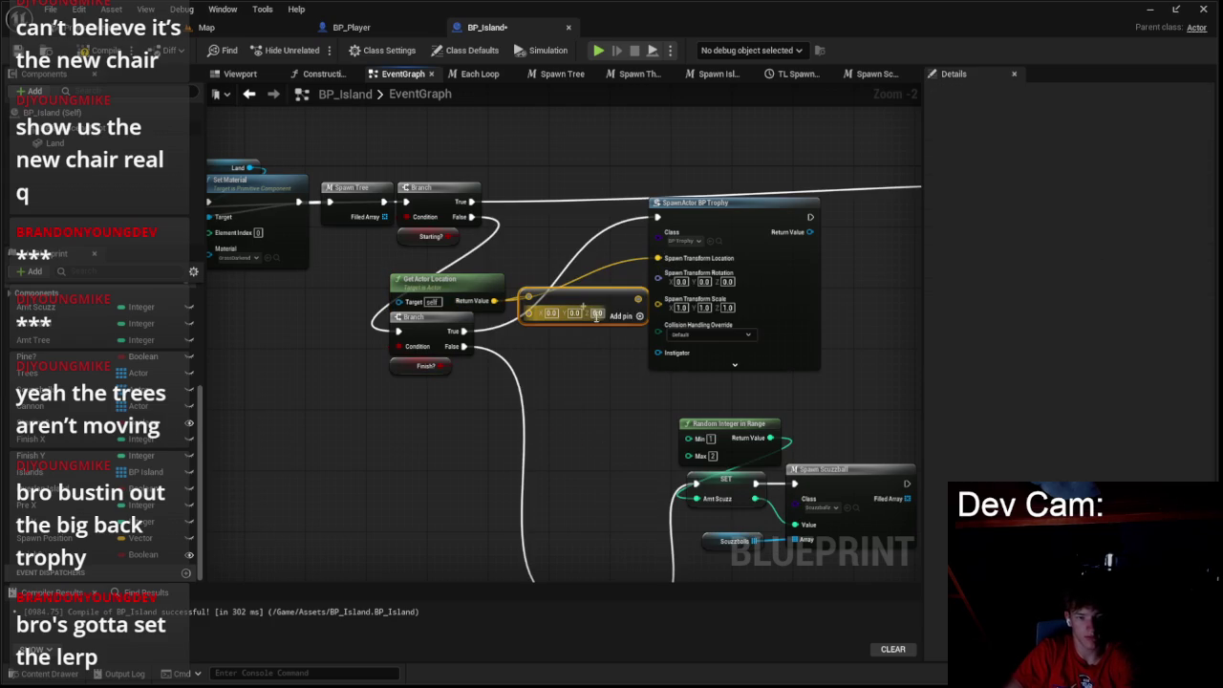
text(50)
drag(653, 287, 658, 259)
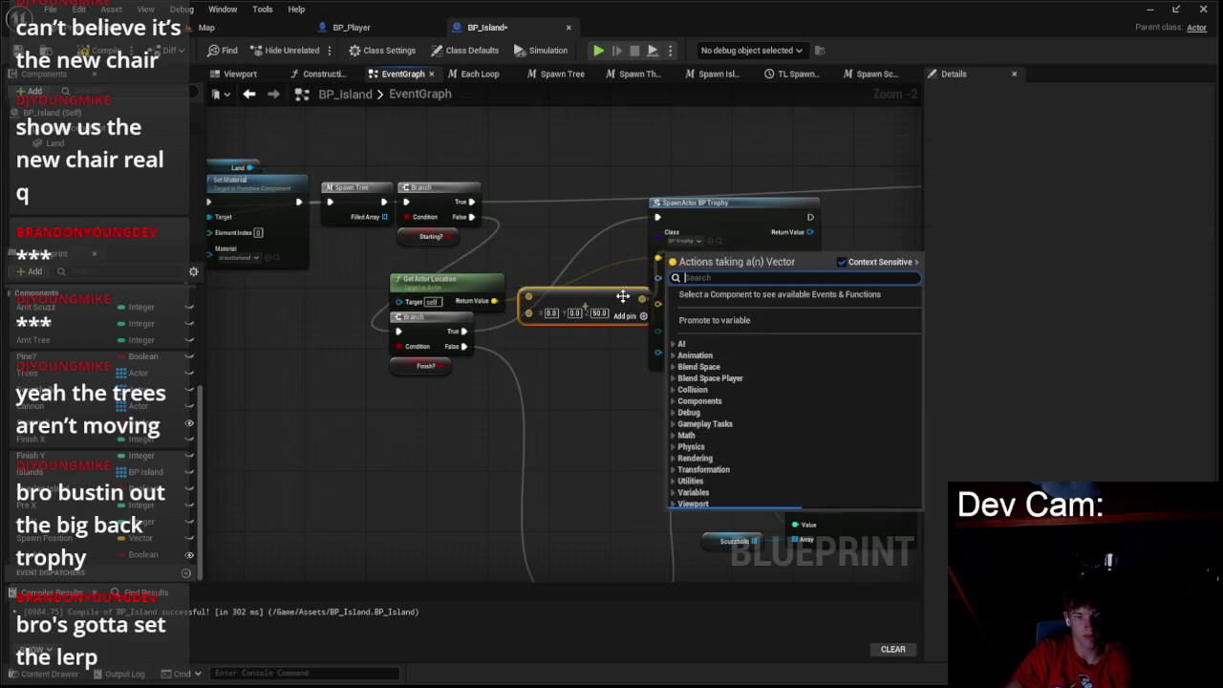
- Split the spawn Rotation pin and the Add node's offset input into separate components
right_click(669, 286)
click(683, 342)
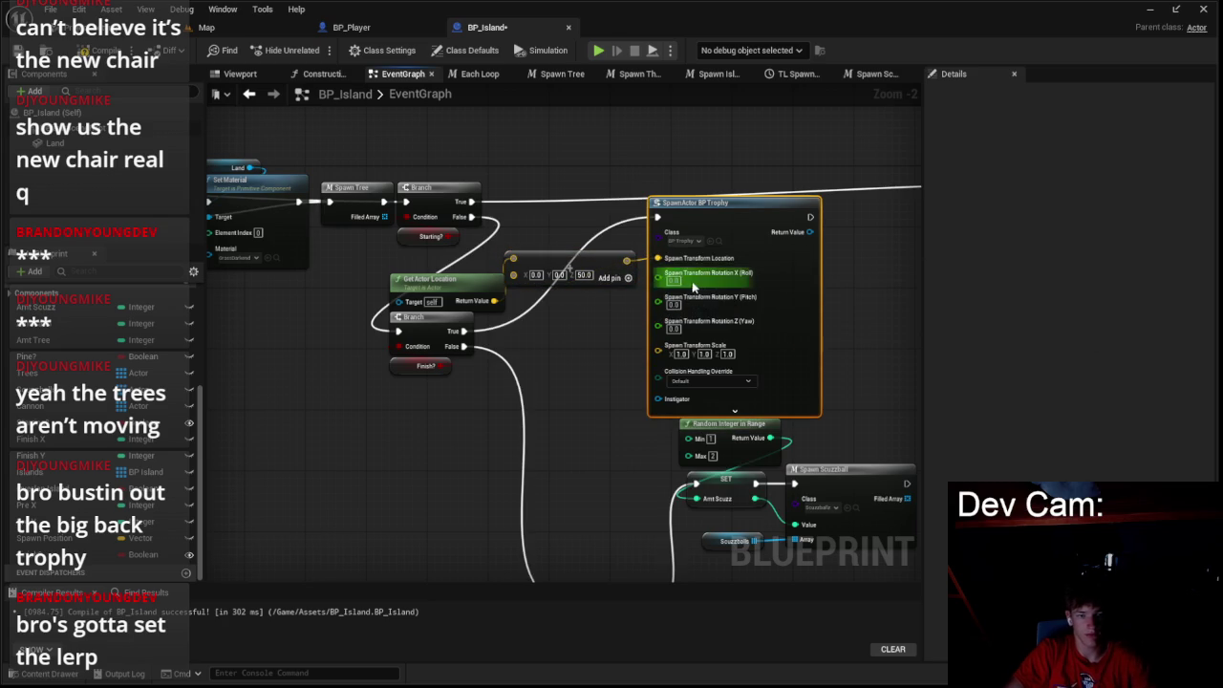
click(720, 217)
scroll(587, 230, up, 2)
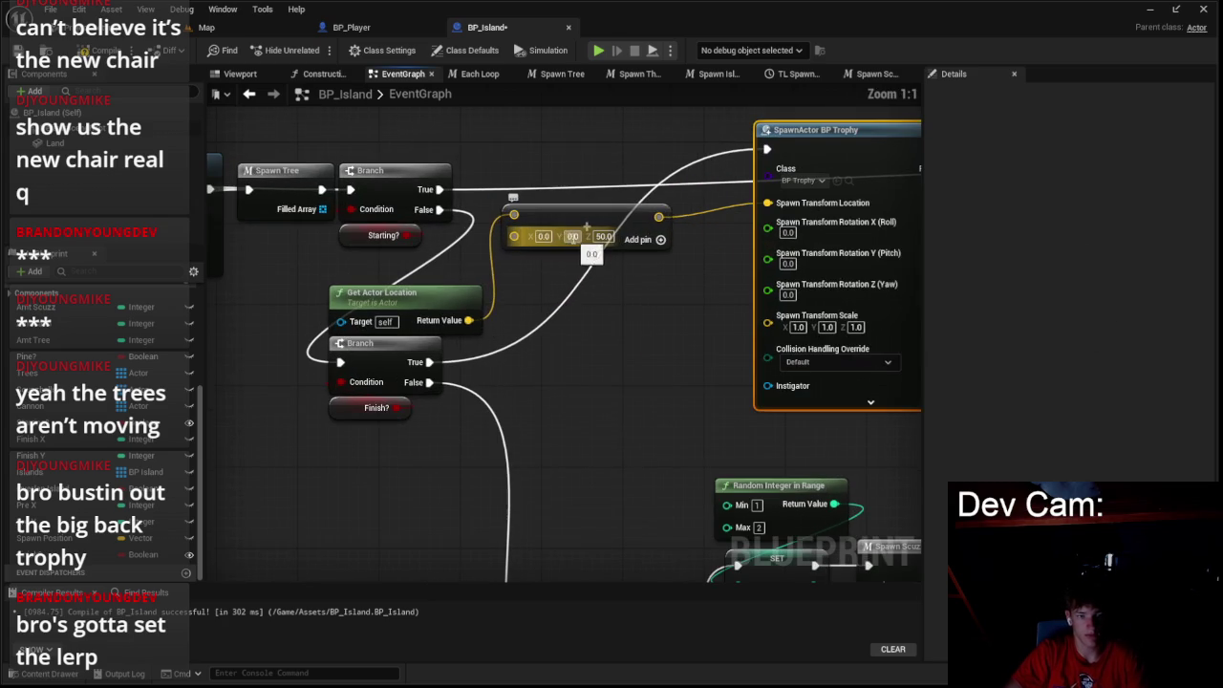
right_click(516, 236)
click(574, 292)
drag(549, 238, 658, 216)
- Add two Random Float in Range nodes (-150 to 150) for the X and Y offsets
right_click(552, 328)
text(radnom)
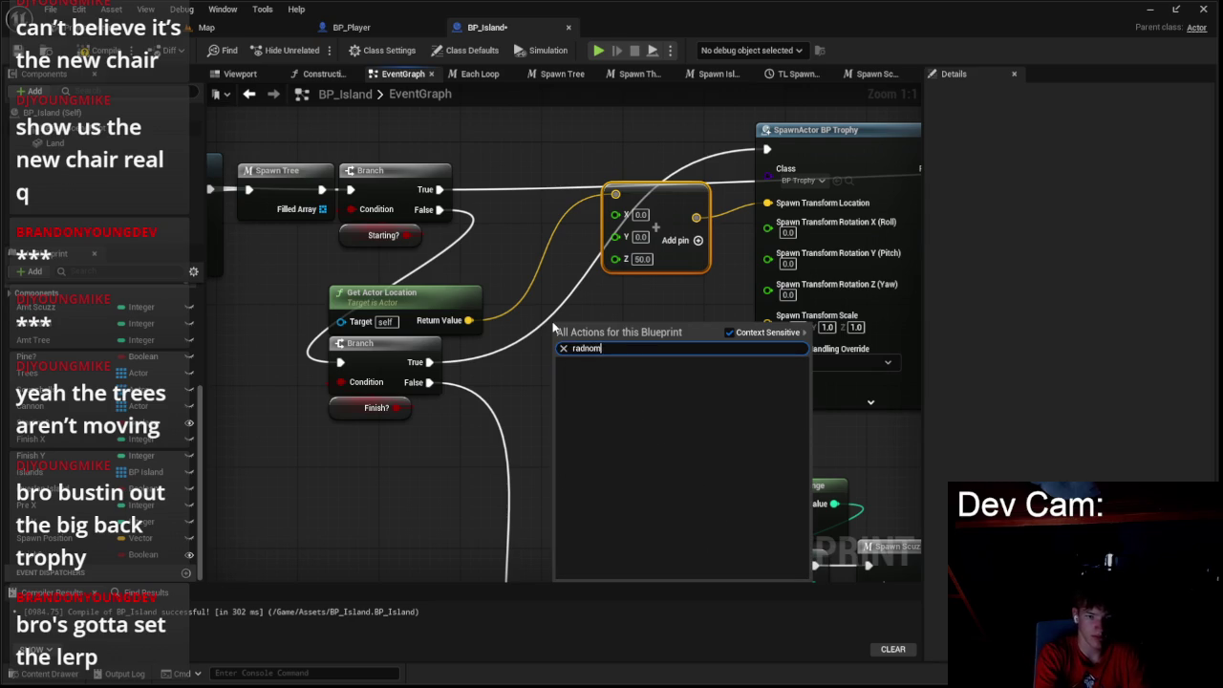
key(BackSpace)
key(BackSpace)
text(ndom)
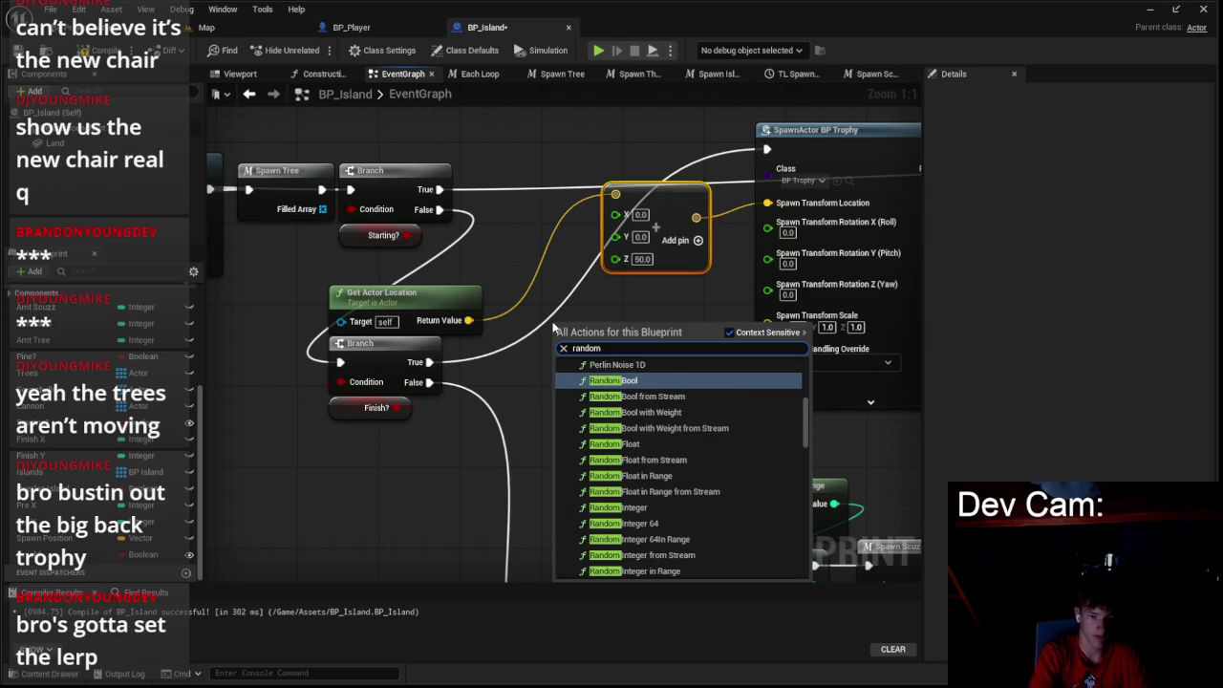
click(651, 477)
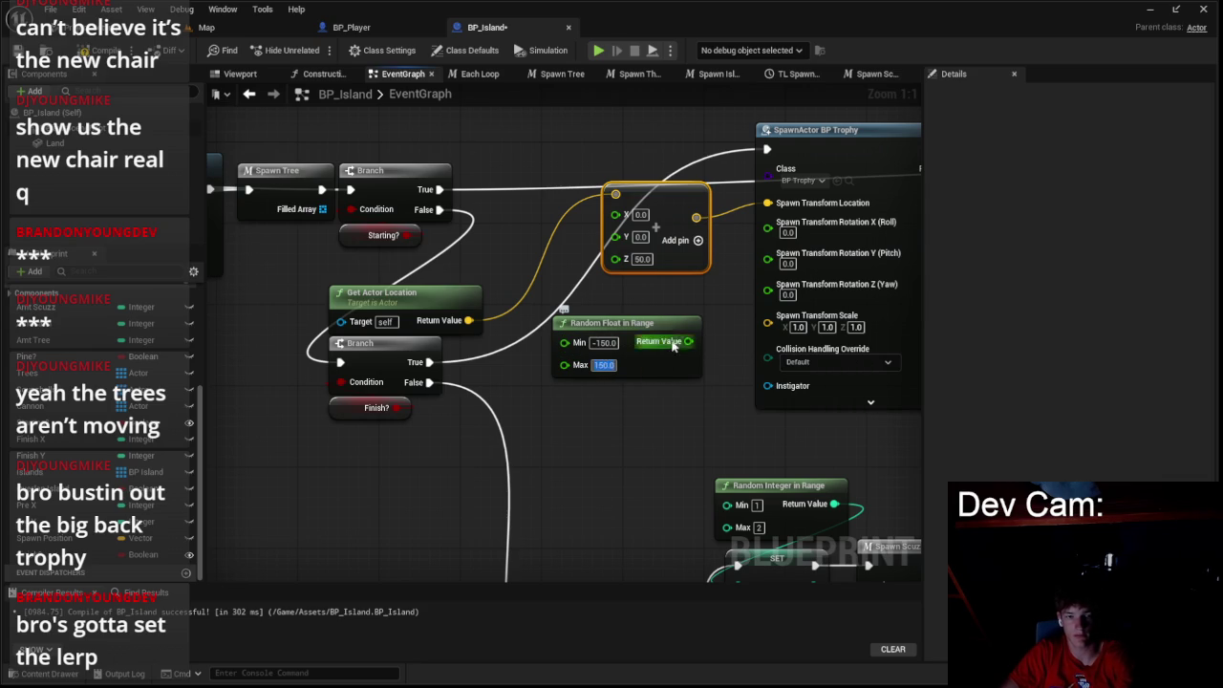
key(ctrl+c)
key(ctrl+v)
mouse_move(676, 424)
mouse_down()
mouse_move(654, 403)
mouse_move(639, 261)
mouse_up()
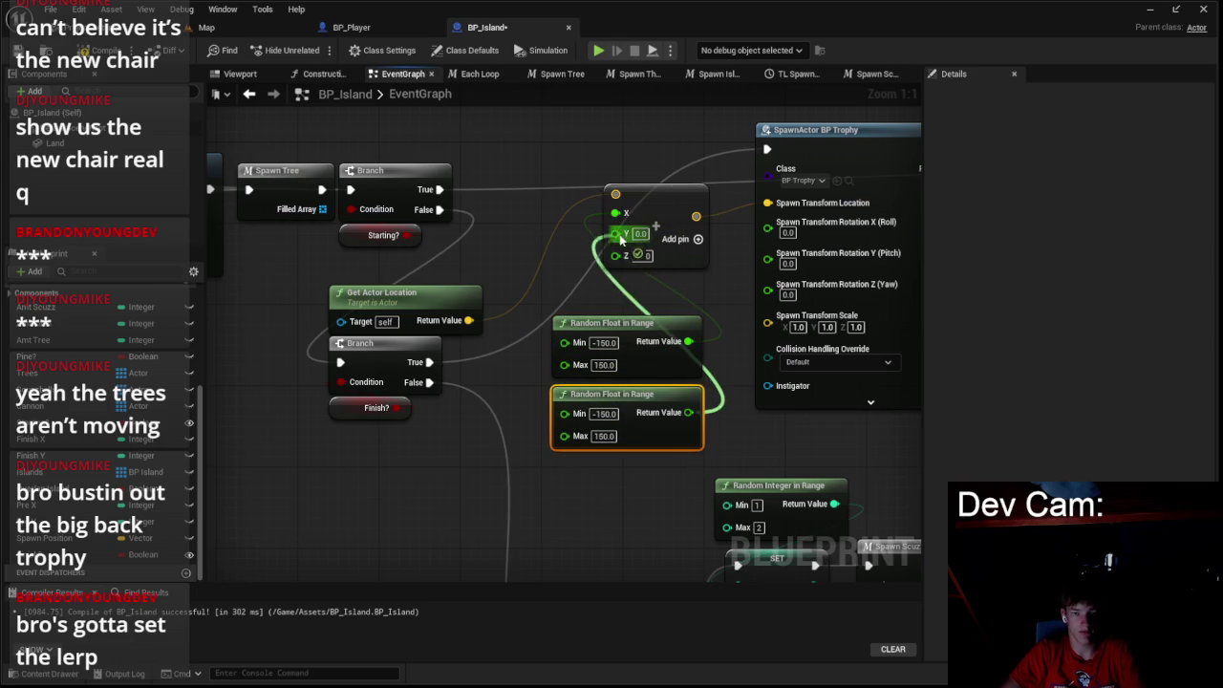
- Add a third Random Float in Range from 0 to 360 and connect it to the spawn Yaw
drag(804, 319, 707, 313)
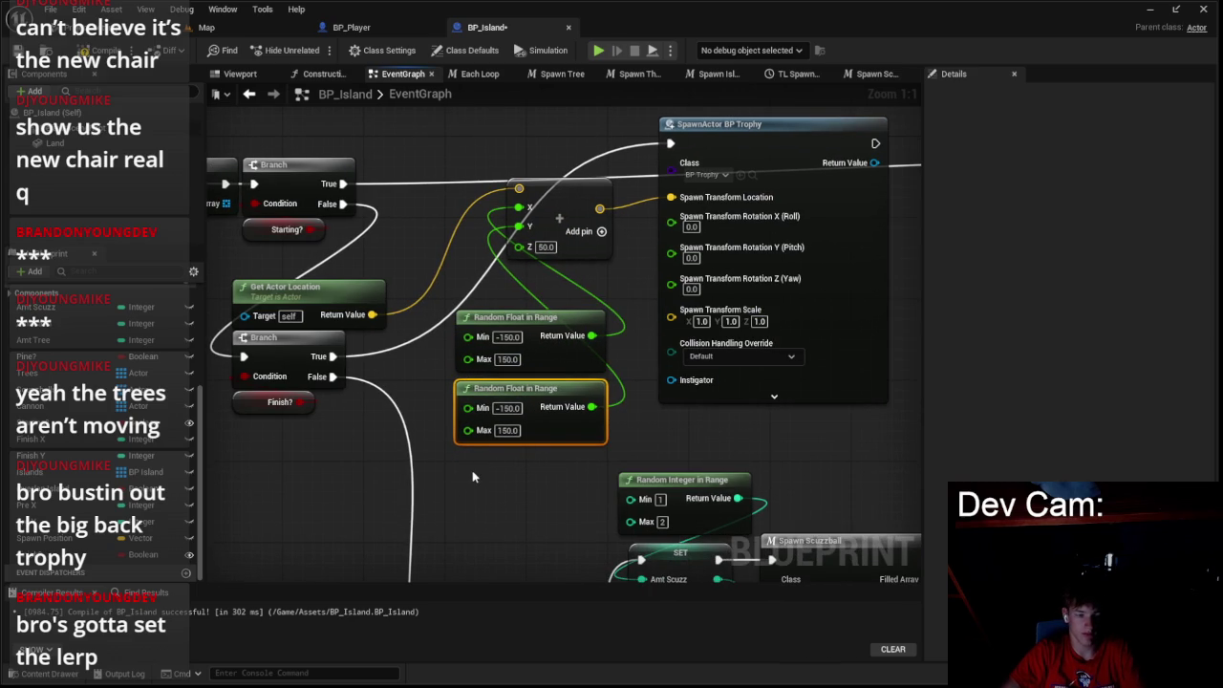
key(ctrl+v)
click(518, 489)
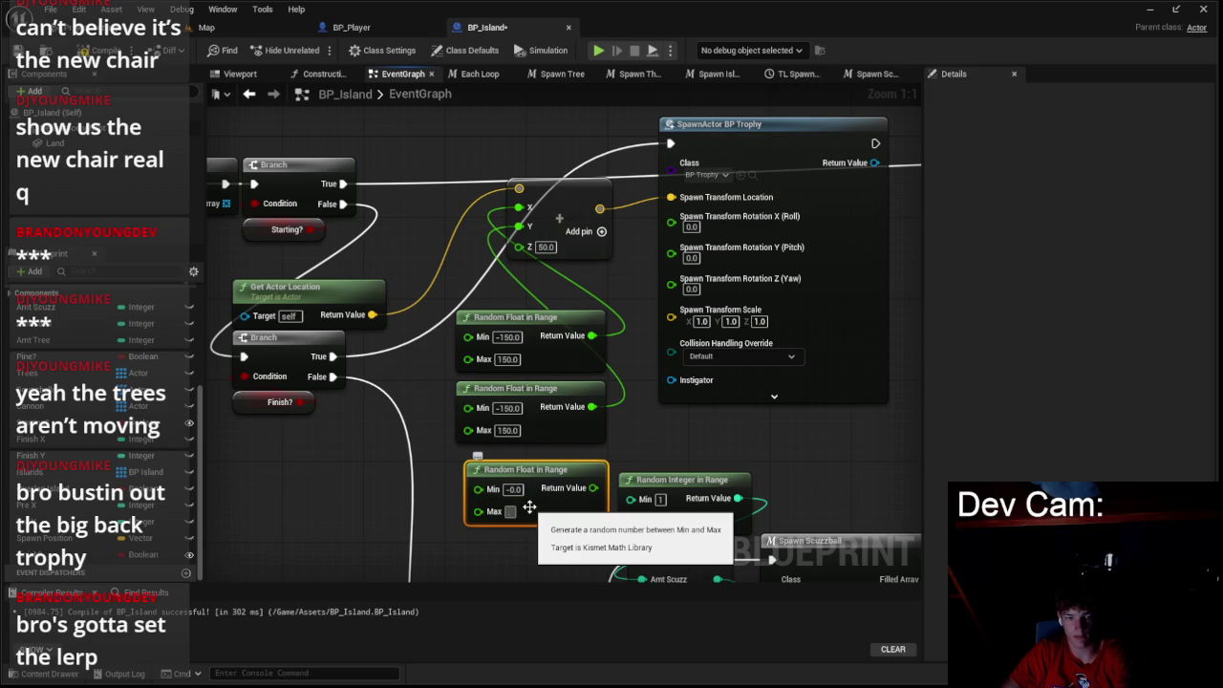
text(0)
key(Return)
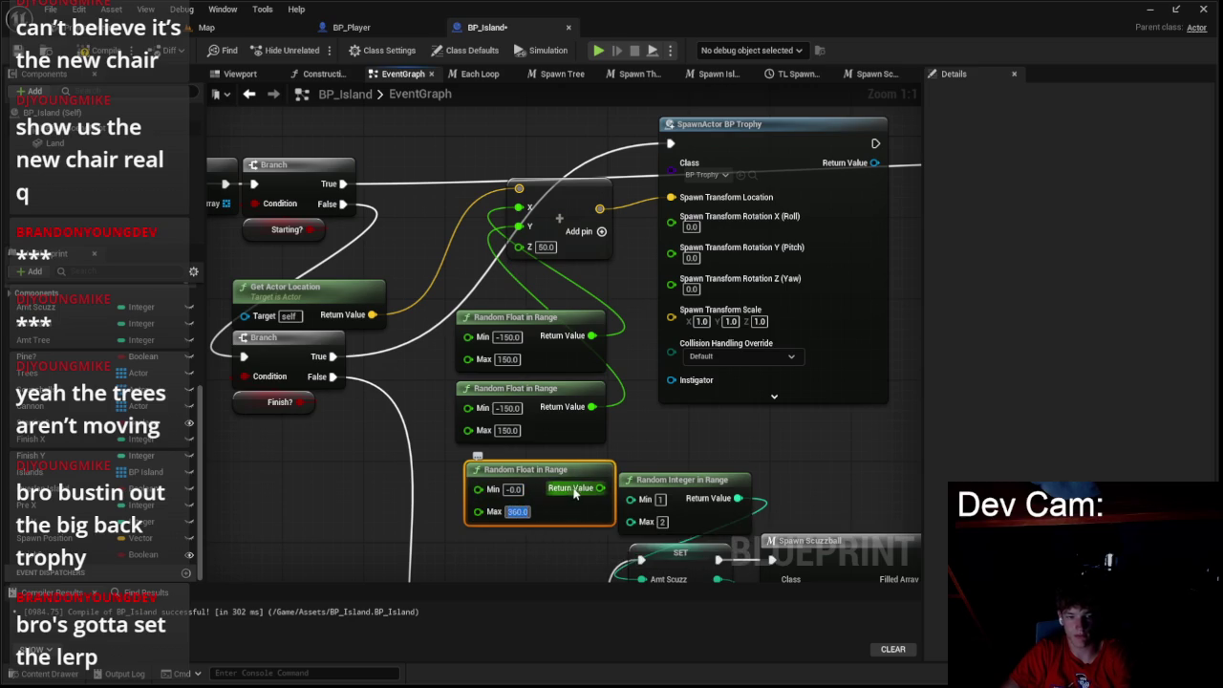
drag(688, 293, 687, 290)
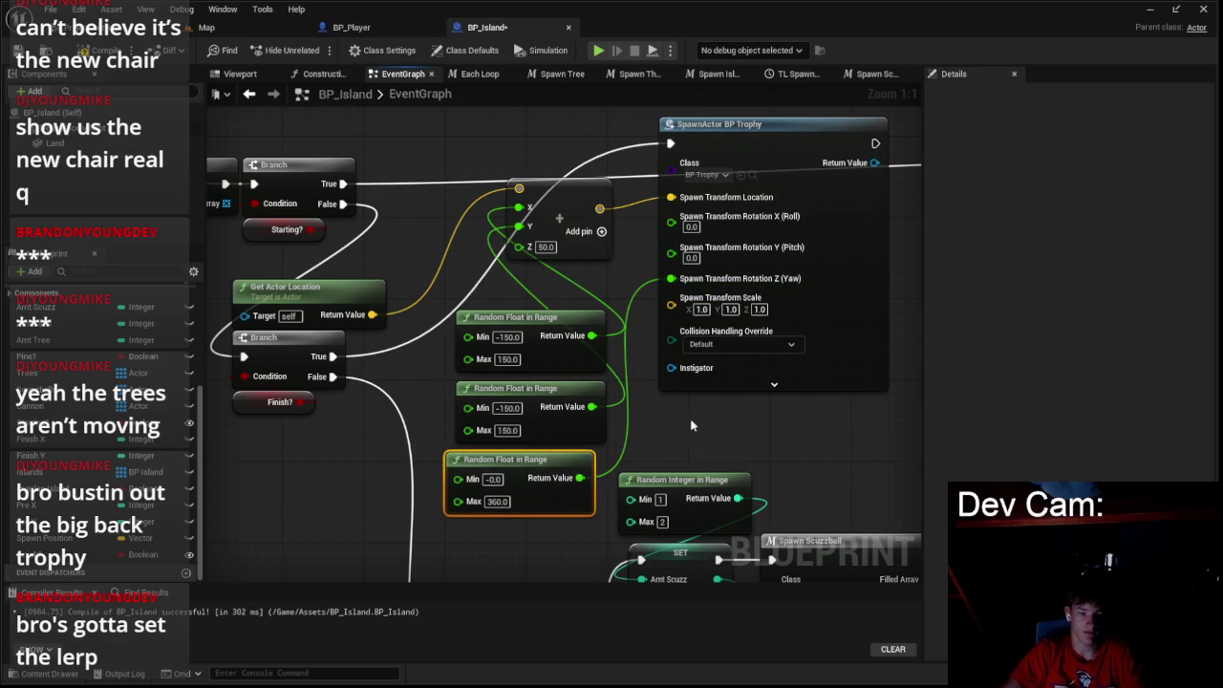
- Continue execution from the trophy spawn into the next Branch, then play the Map level
scroll(439, 247, down, 1)
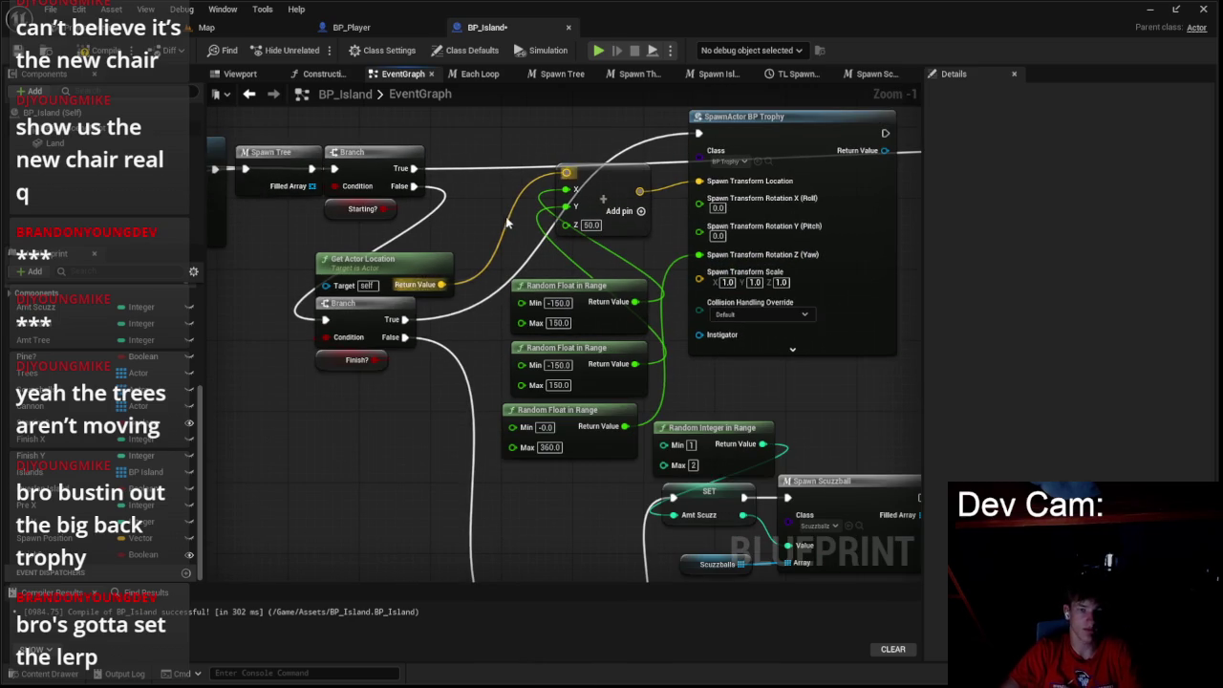
scroll(552, 205, down, 2)
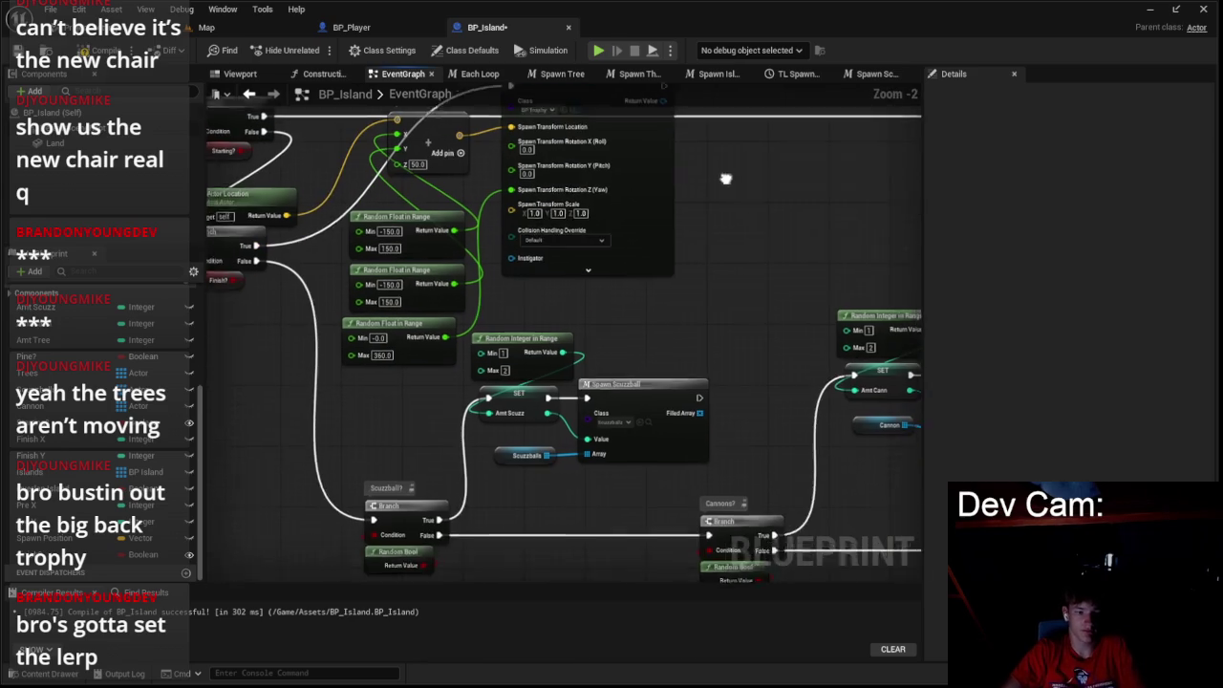
drag(674, 145, 427, 490)
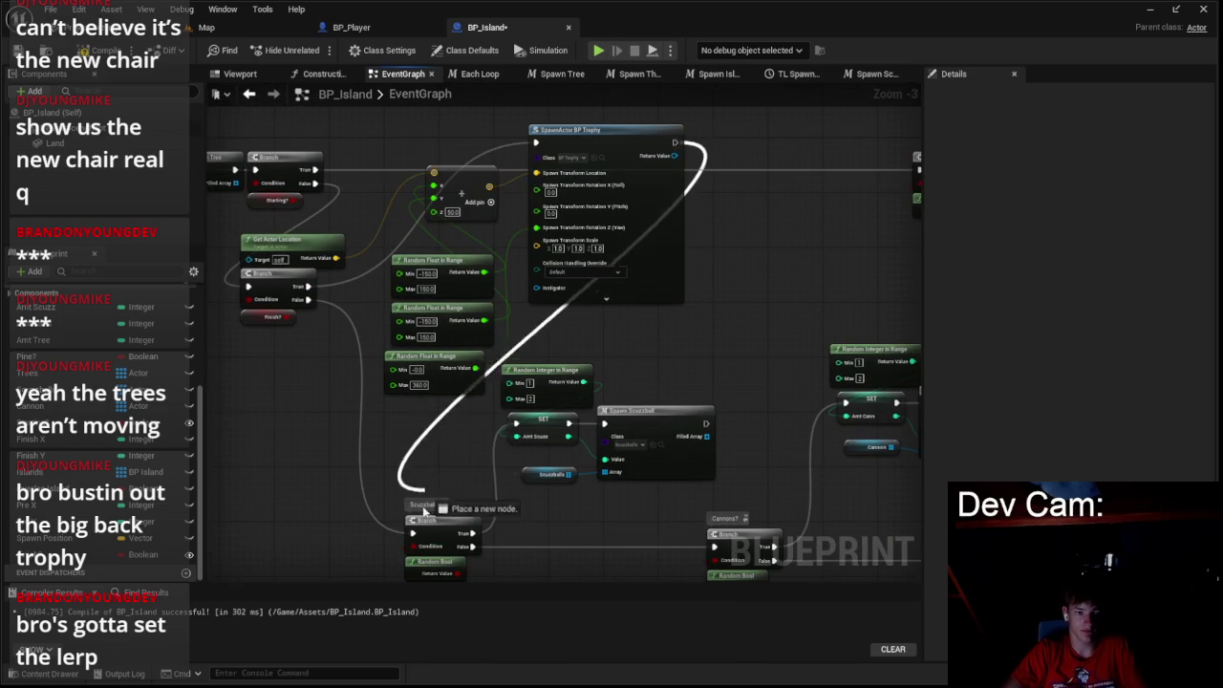
drag(417, 537, 414, 533)
click(609, 271)
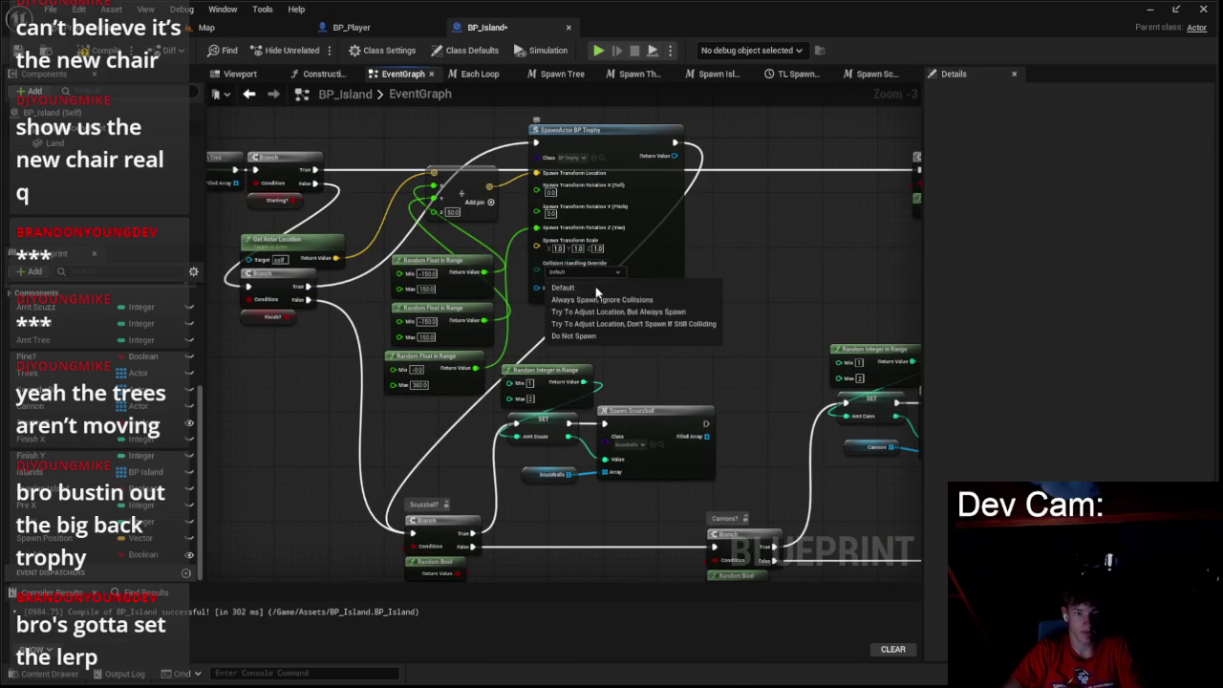
scroll(649, 344, up, 2)
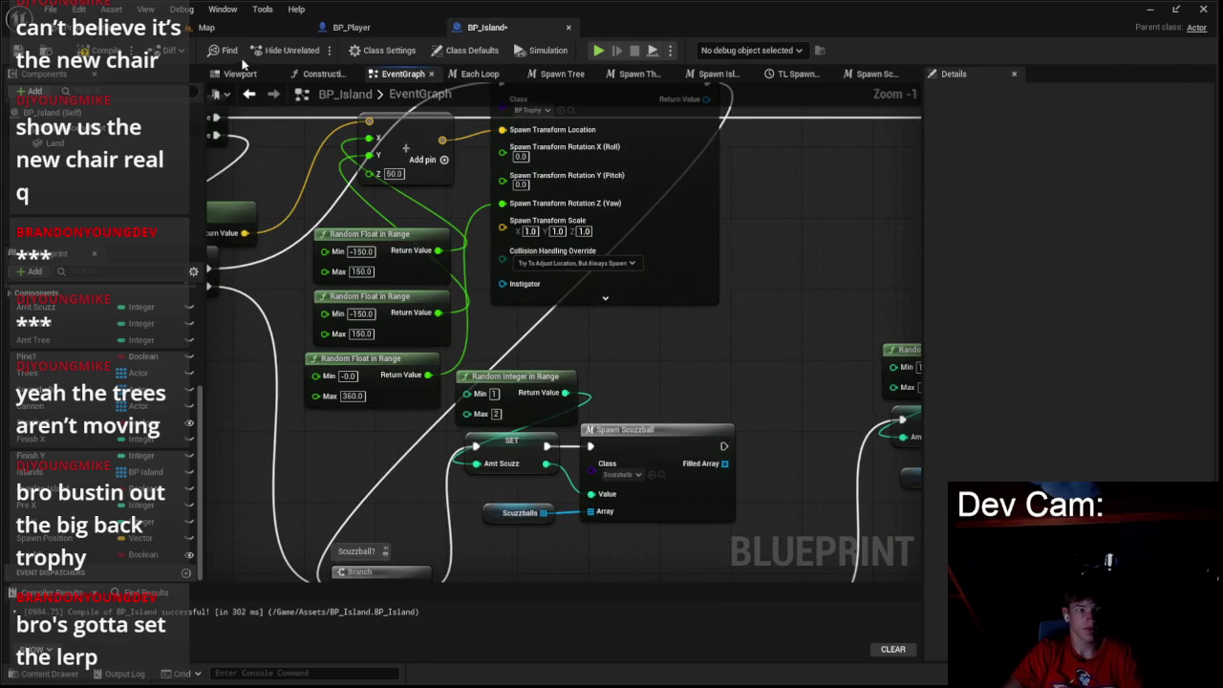
click(206, 27)
click(314, 52)
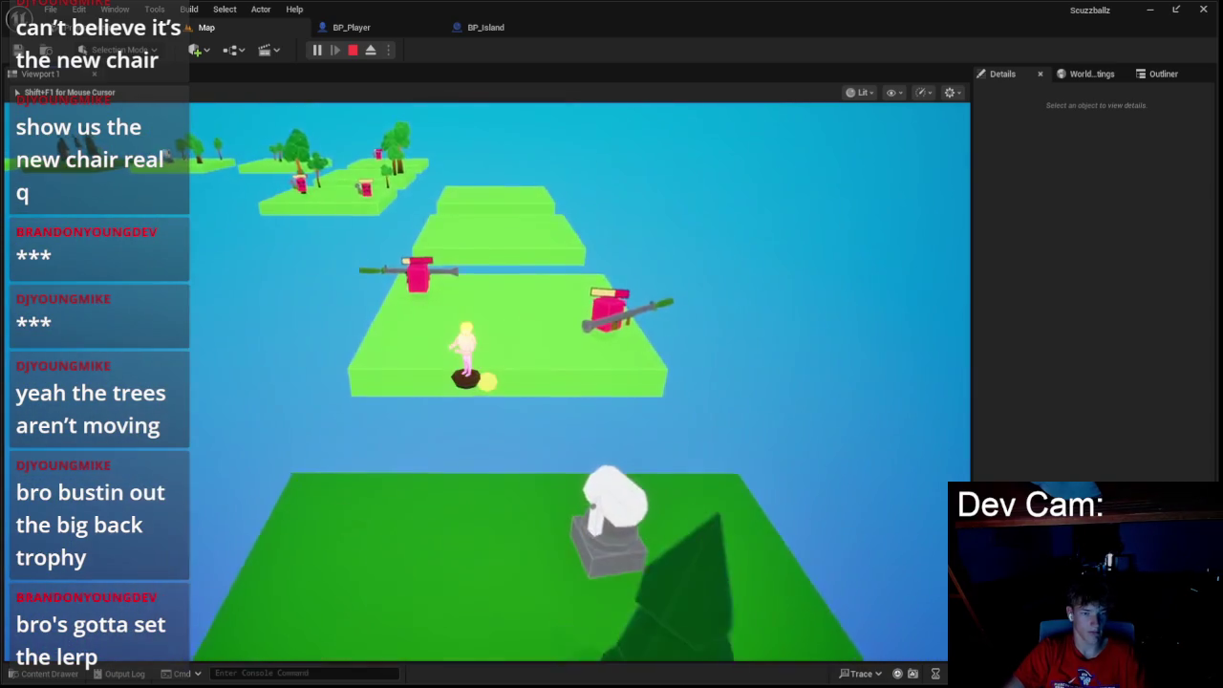
- End the play test and open BP_Trophy from the Assets folder in the content drawer
key(Escape)
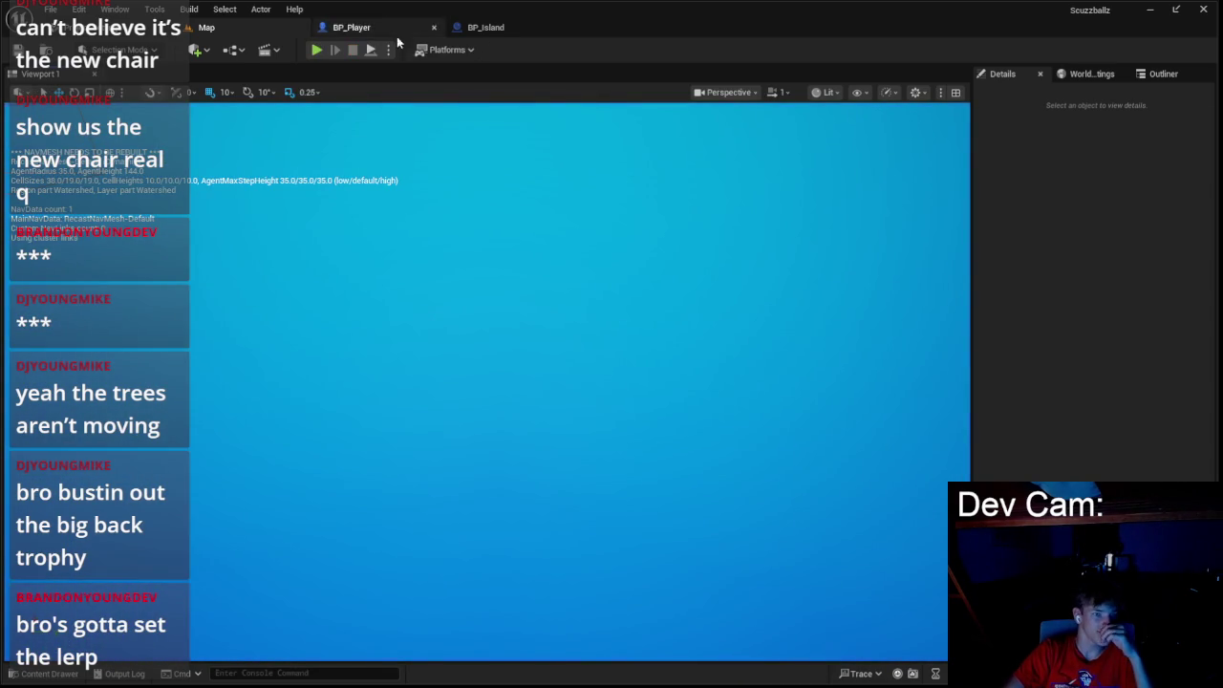
click(351, 27)
click(207, 27)
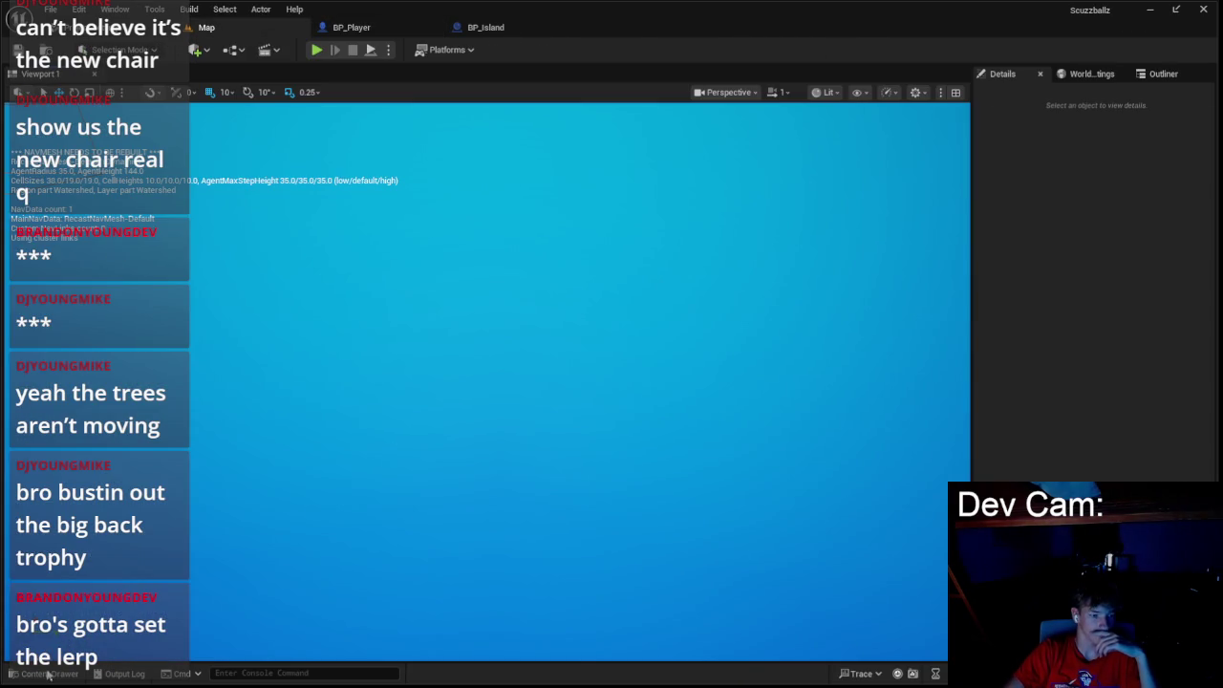
click(50, 674)
click(60, 510)
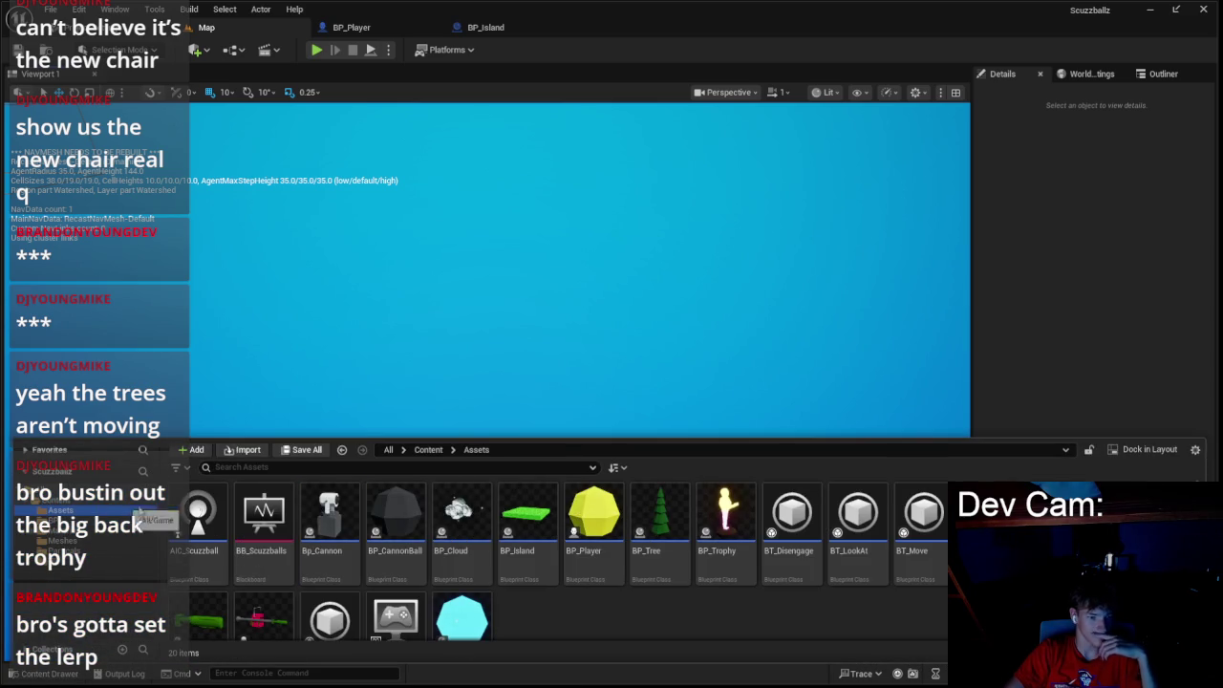
double_click(713, 570)
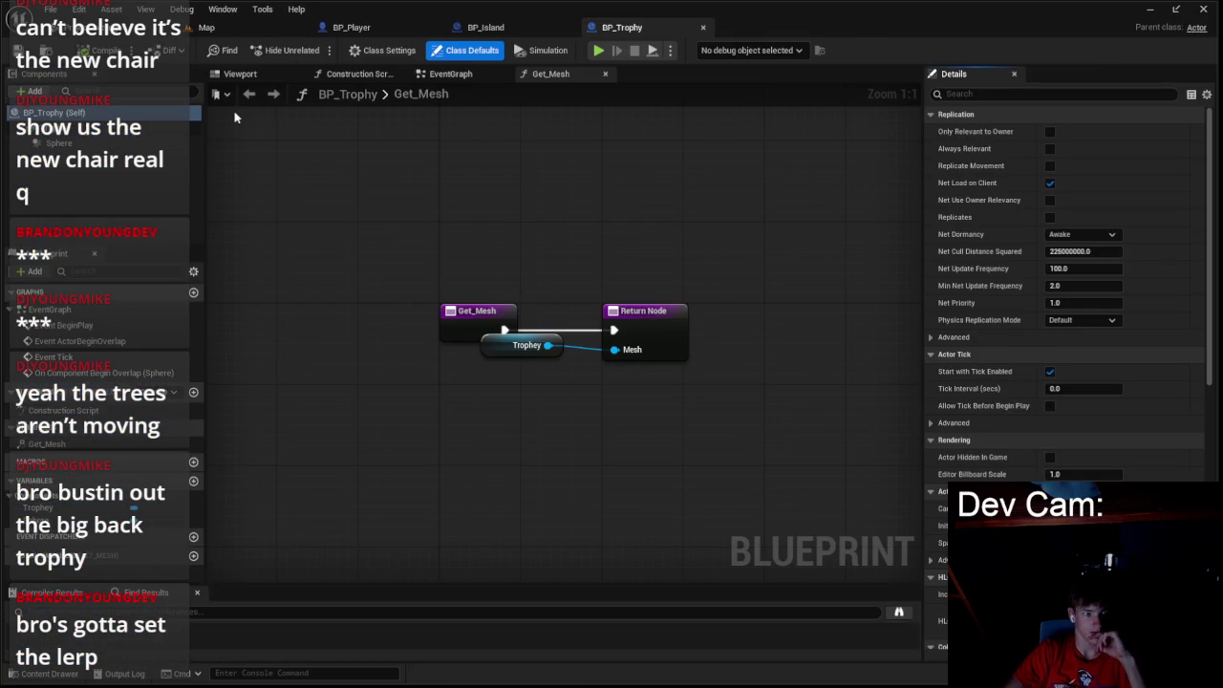
- Turn off Simulate Physics on BP_Trophy's Trophey mesh component
click(86, 127)
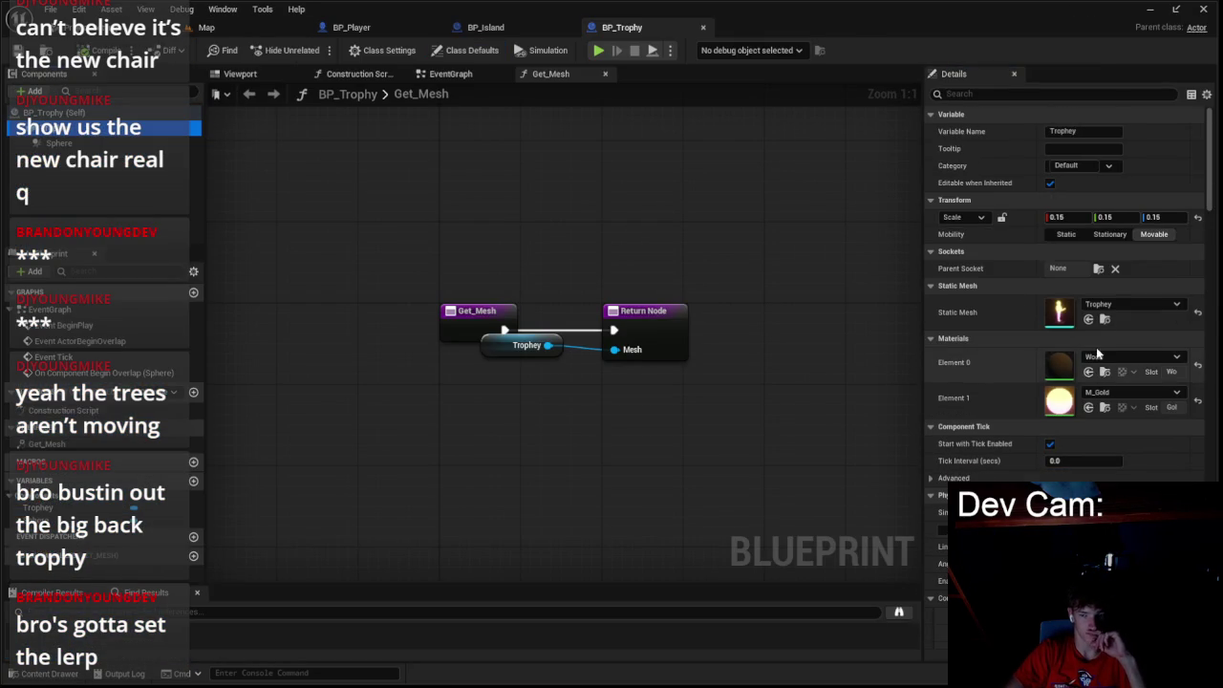
scroll(1093, 350, down, 4)
click(1048, 330)
click(1048, 331)
- Play-test the Map level, firing rockets to travel across the islands toward the trophy
click(206, 27)
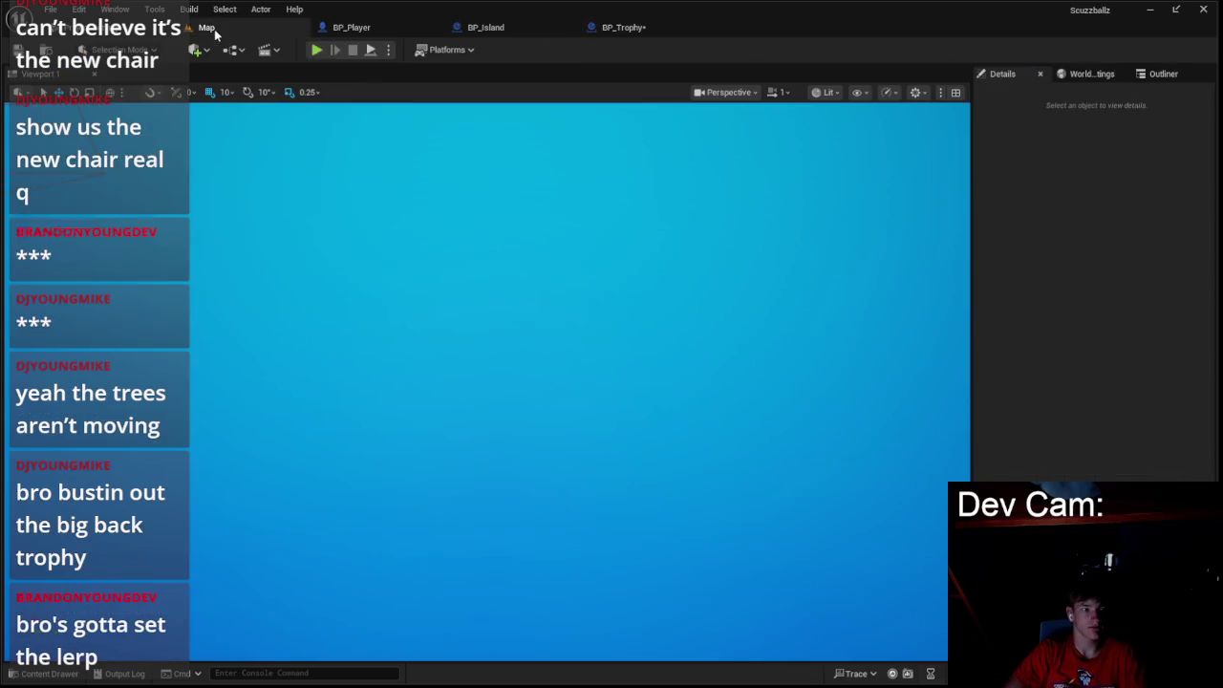
click(314, 49)
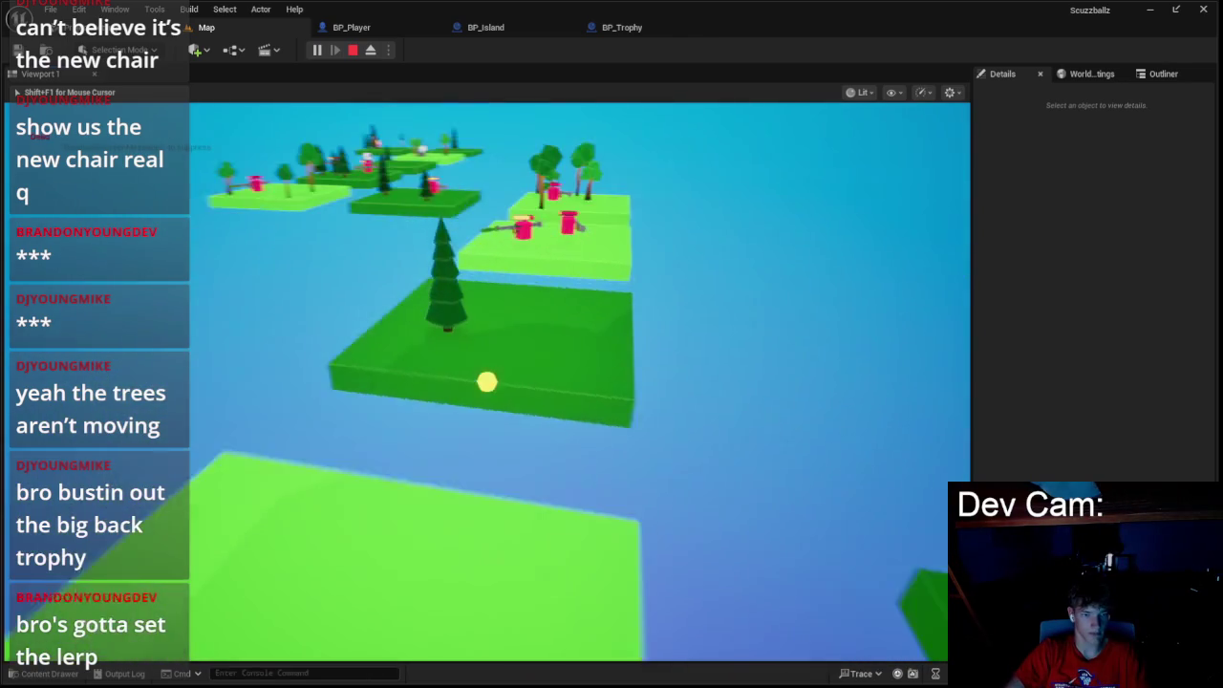
click(487, 382)
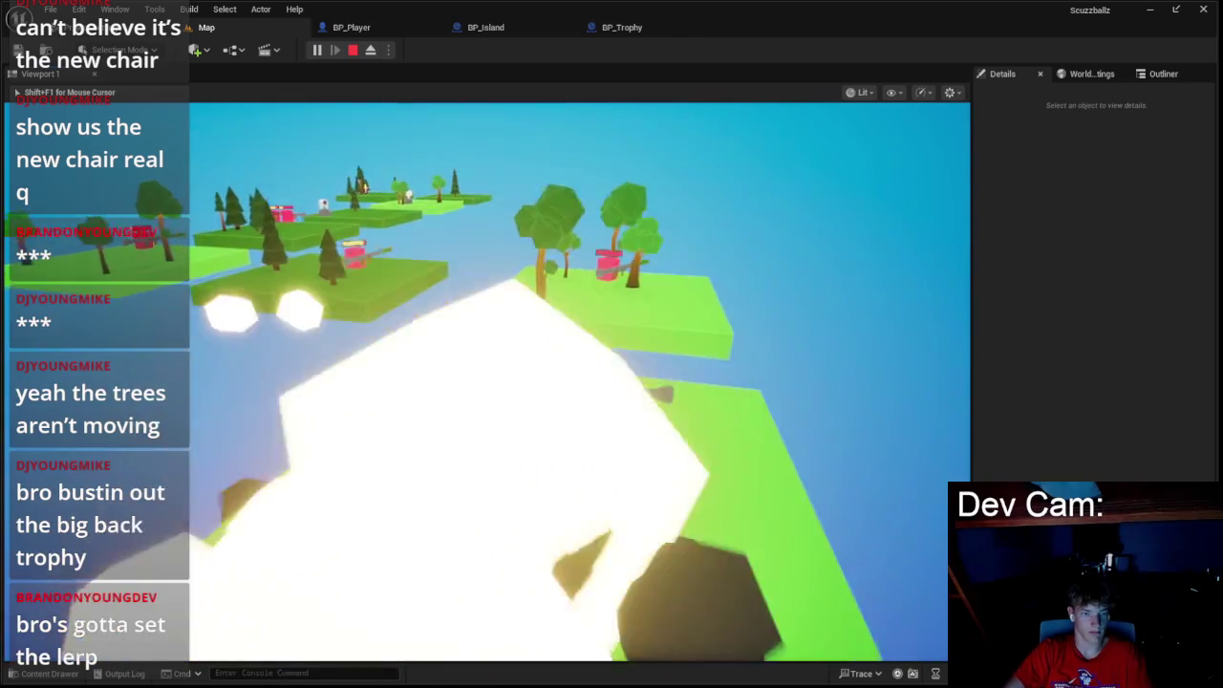
click(487, 382)
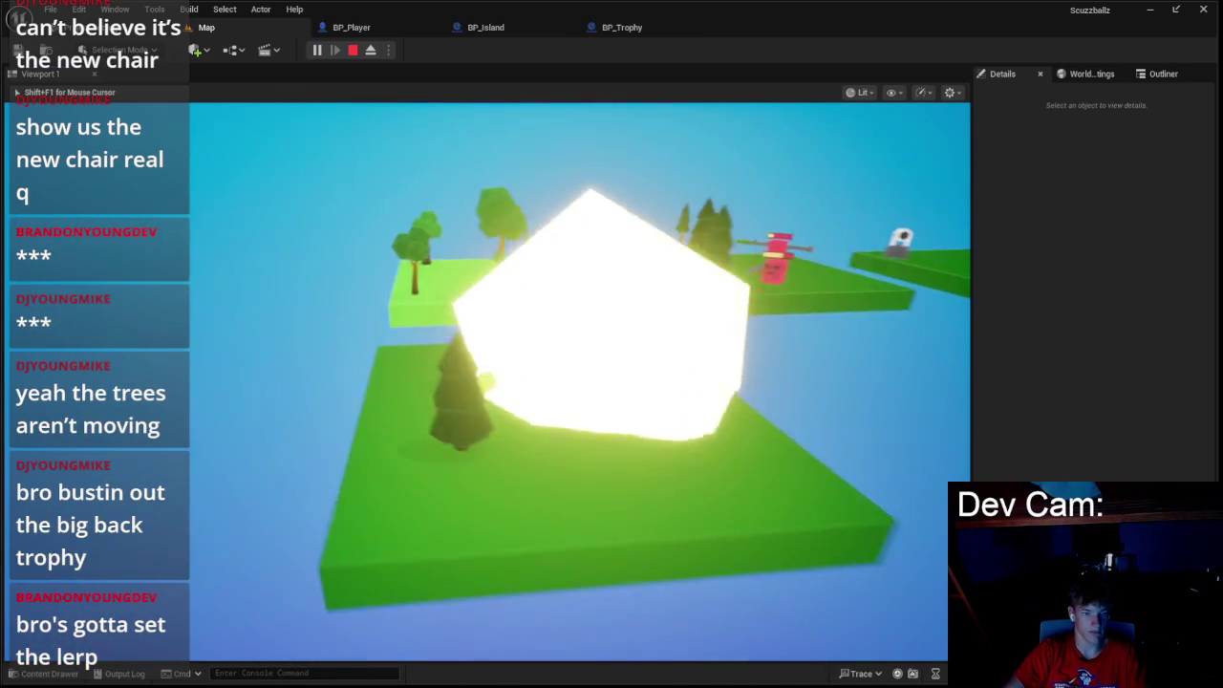
click(488, 382)
click(487, 382)
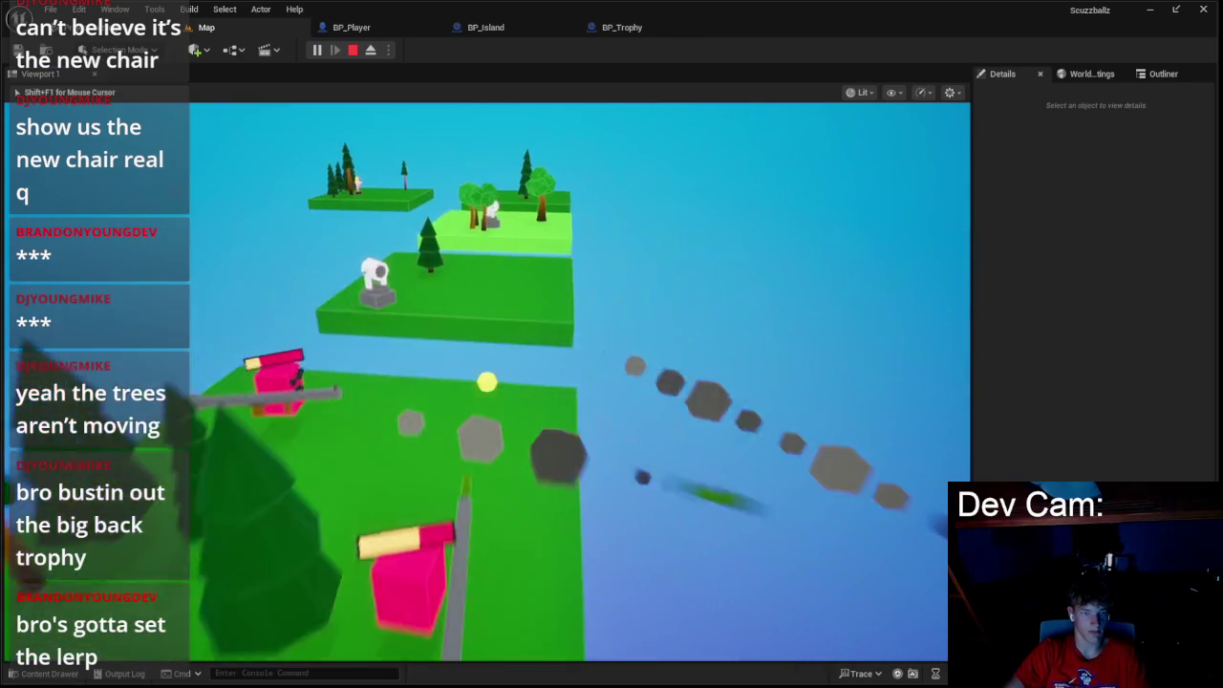
click(487, 382)
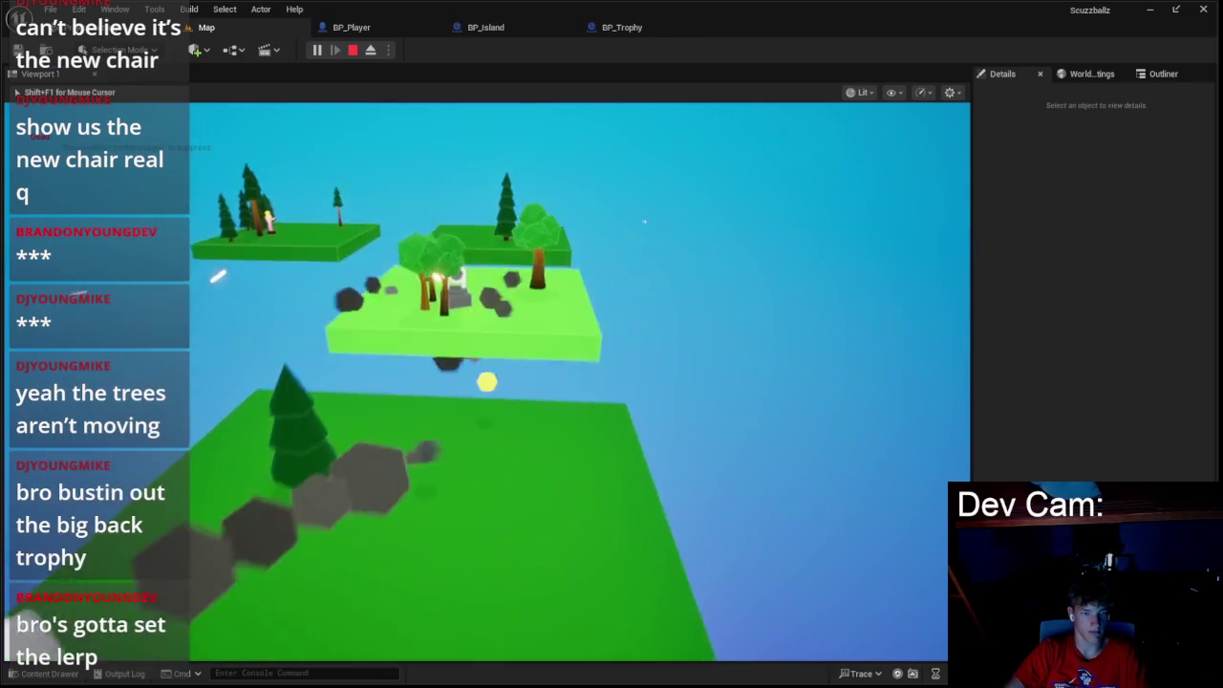
click(487, 382)
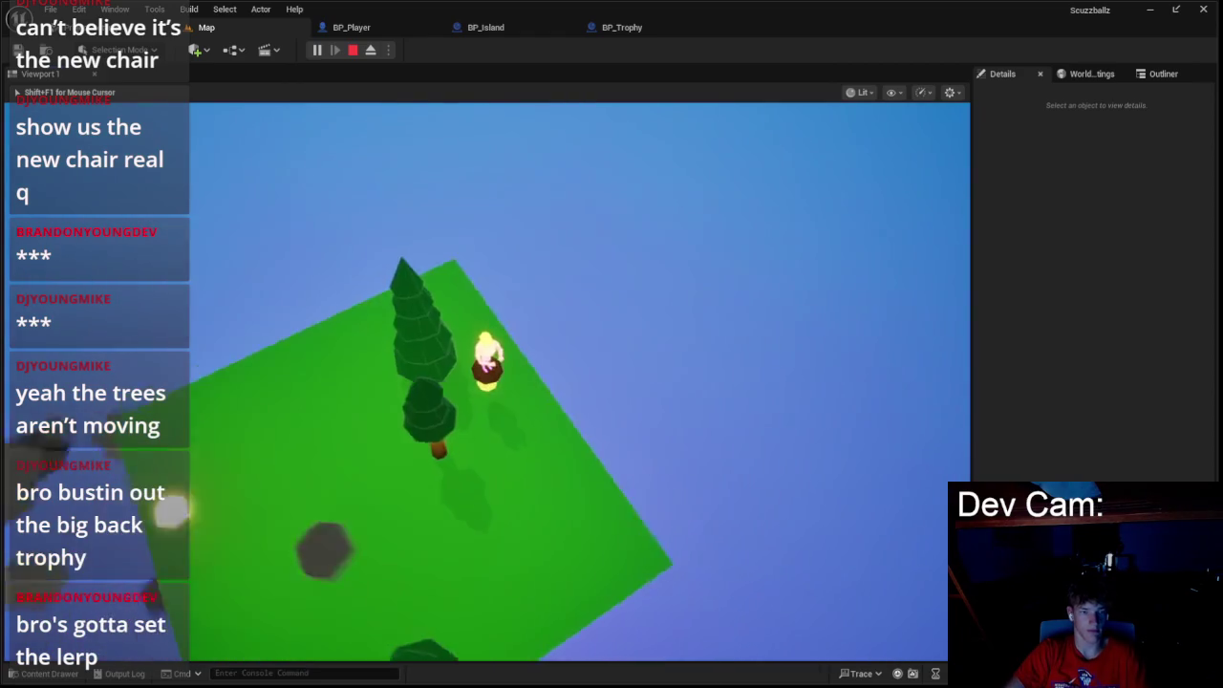
key(Escape)
- Open BP_Player's event graph at the Attach Actor To Component node and its location rule
click(352, 26)
drag(357, 309, 778, 331)
scroll(778, 331, up, 1)
mouse_move(424, 336)
mouse_down()
mouse_move(560, 316)
mouse_move(535, 306)
mouse_up()
click(537, 304)
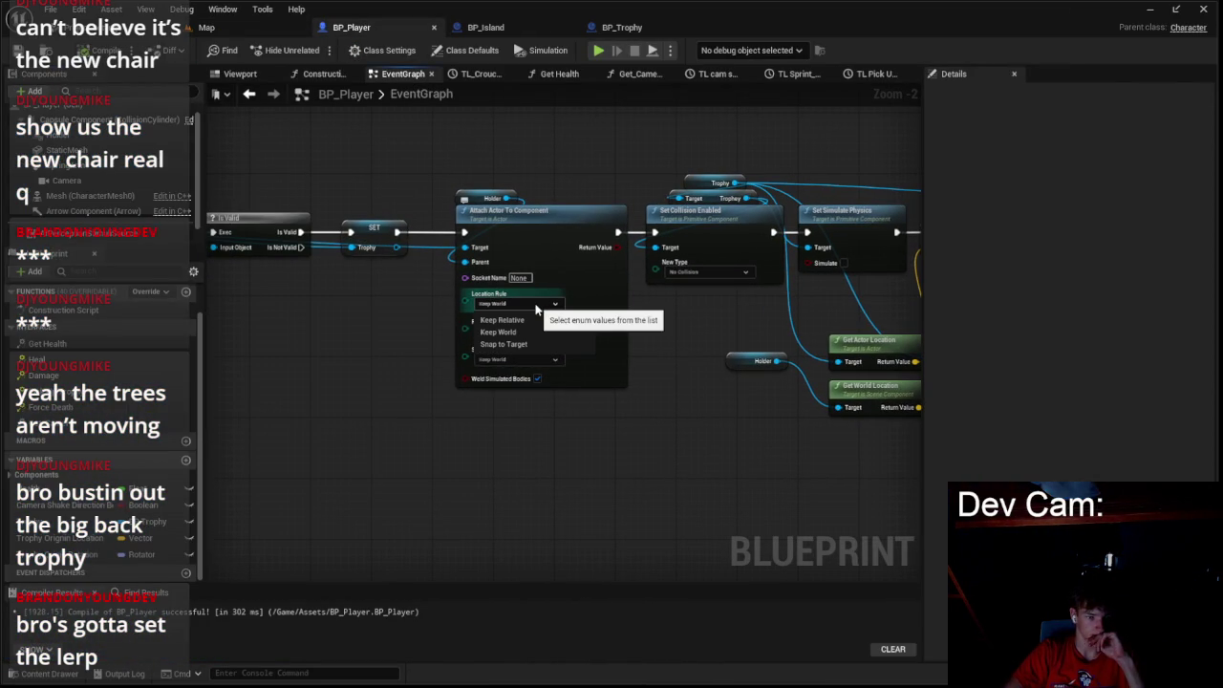
- Leave the attach node's location rule at Keep World and review its return value options
click(533, 331)
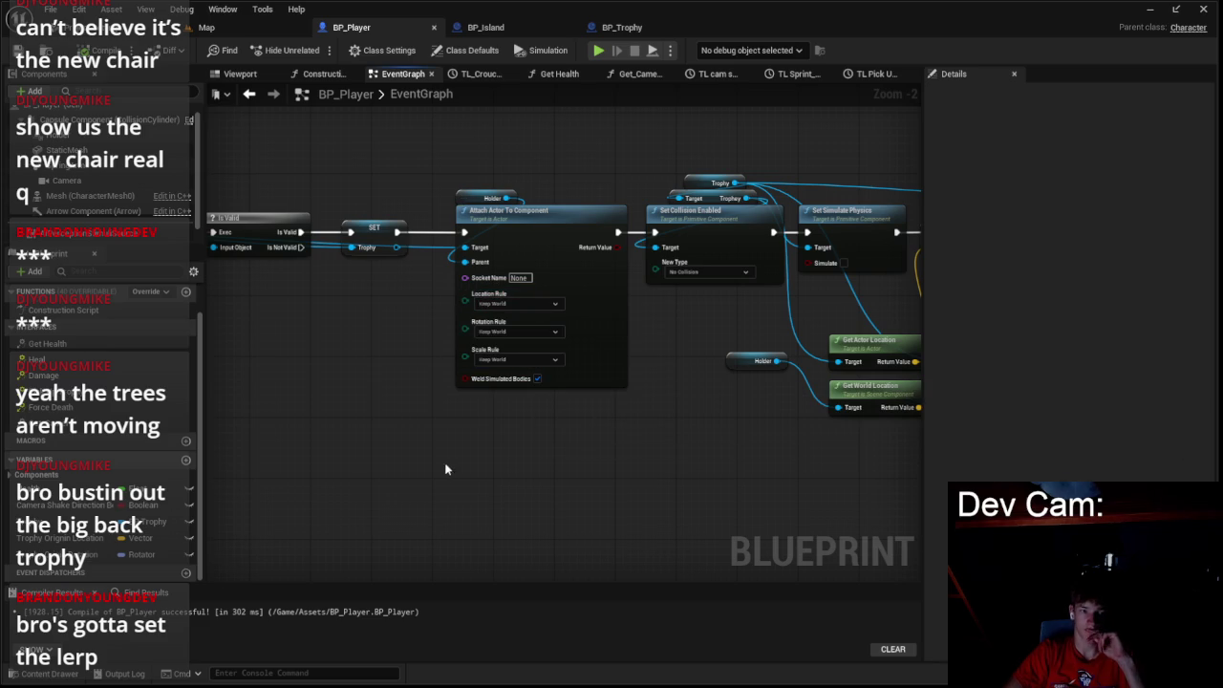
right_click(614, 250)
click(609, 372)
scroll(573, 385, down, 3)
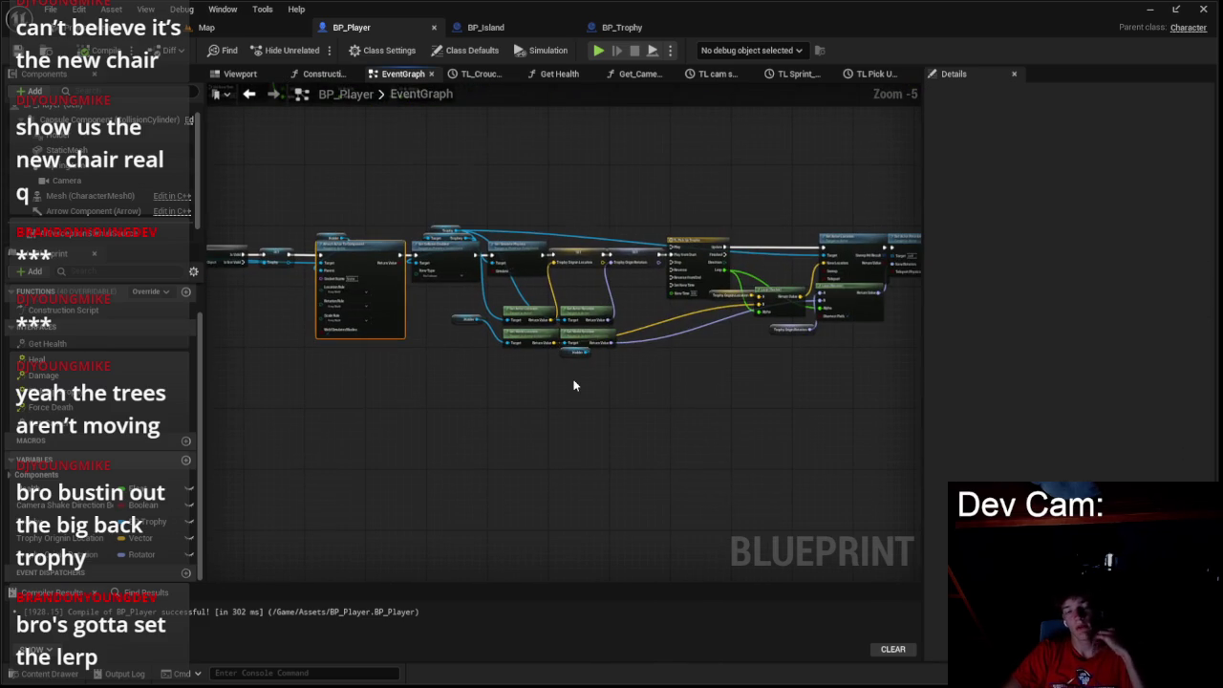
scroll(846, 363, up, 1)
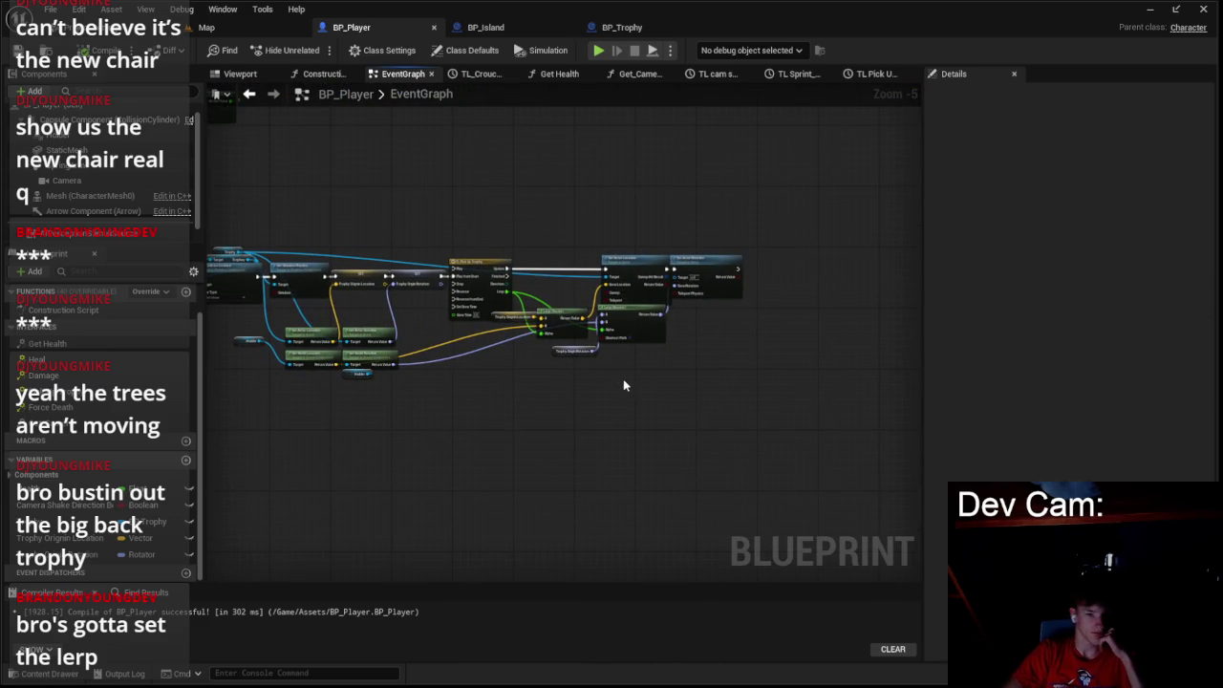
- Set the TL Pick Up Trophy timeline length to 0.25 and move its final key to 0.25
double_click(491, 302)
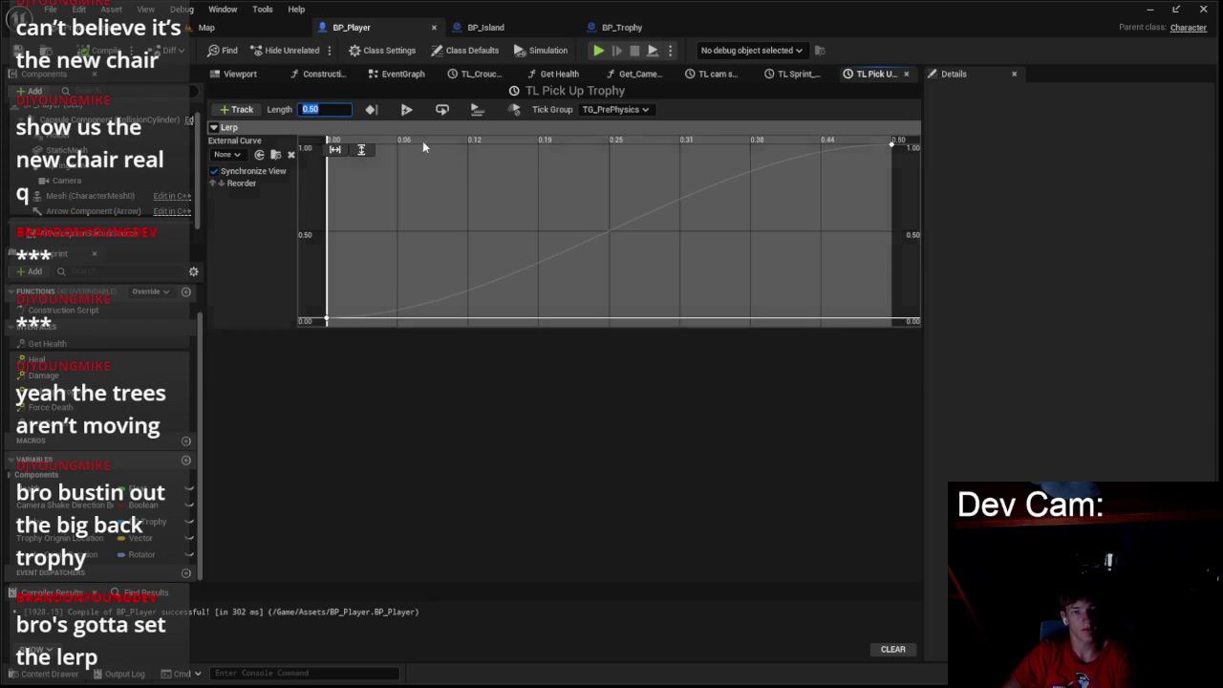
text(0.2)
key(Return)
click(311, 109)
text(0.25)
mouse_move(619, 261)
mouse_down()
mouse_move(913, 159)
mouse_move(913, 137)
mouse_move(627, 173)
mouse_up()
click(423, 148)
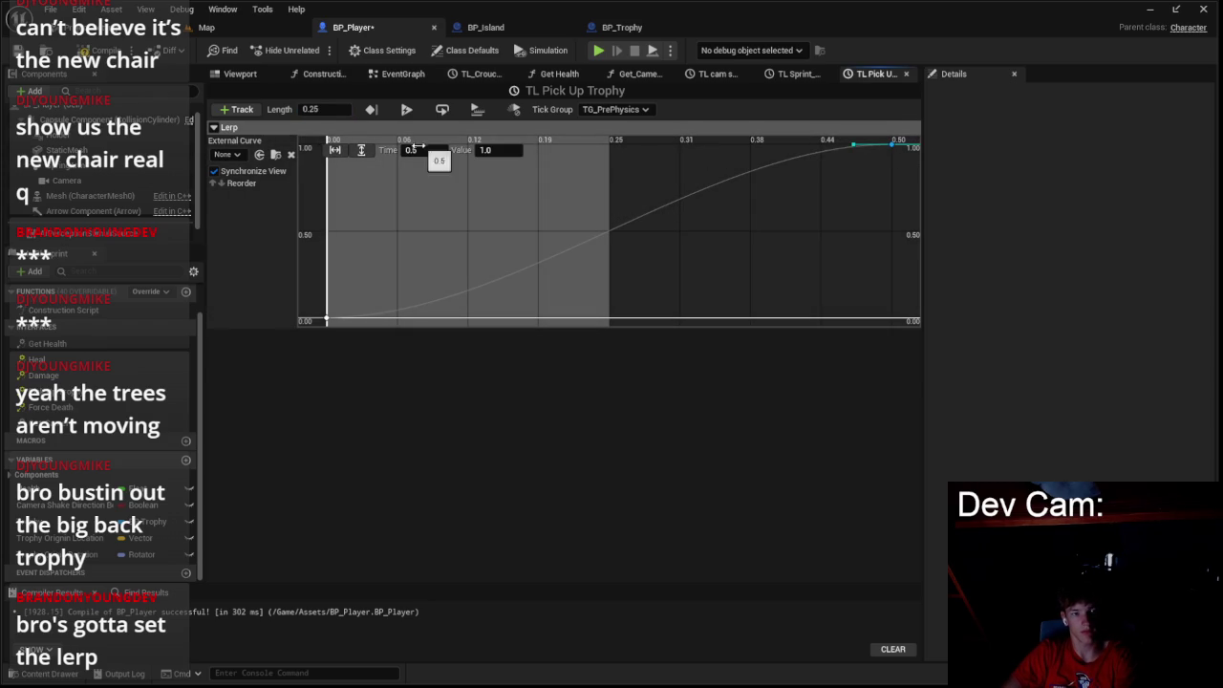
text(0.25)
key(Return)
- Uncheck Shortest Path on the Lerp (Rotator) node in the event graph
click(406, 74)
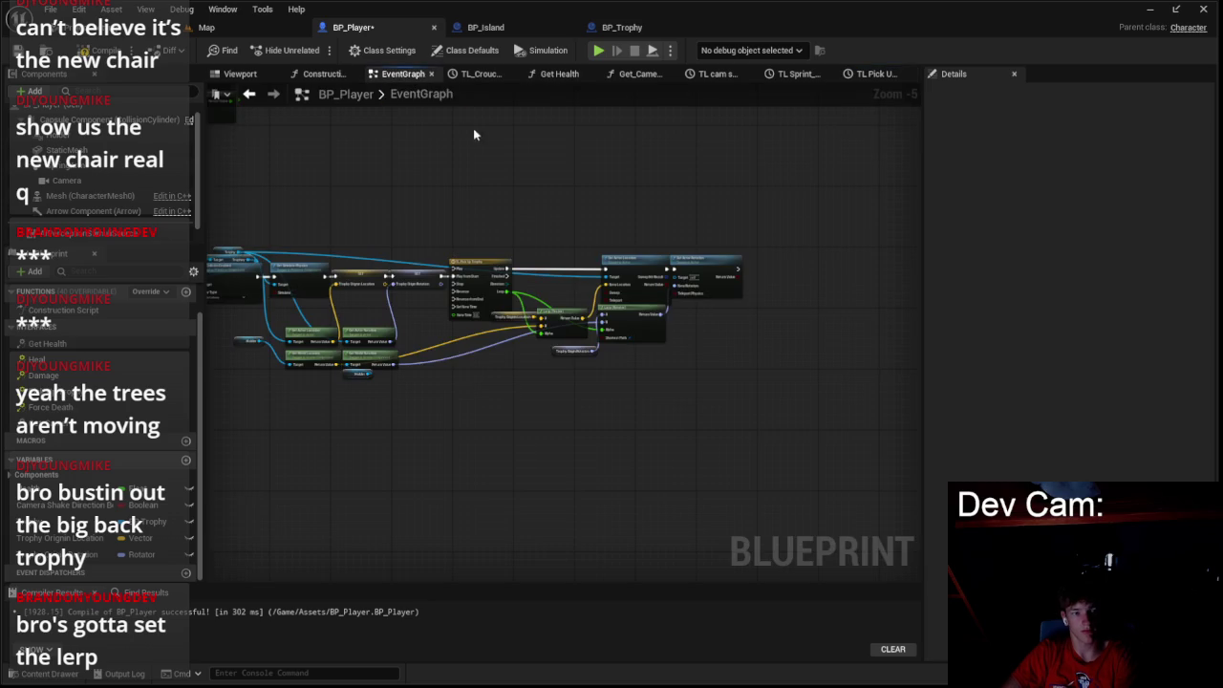
scroll(552, 284, up, 2)
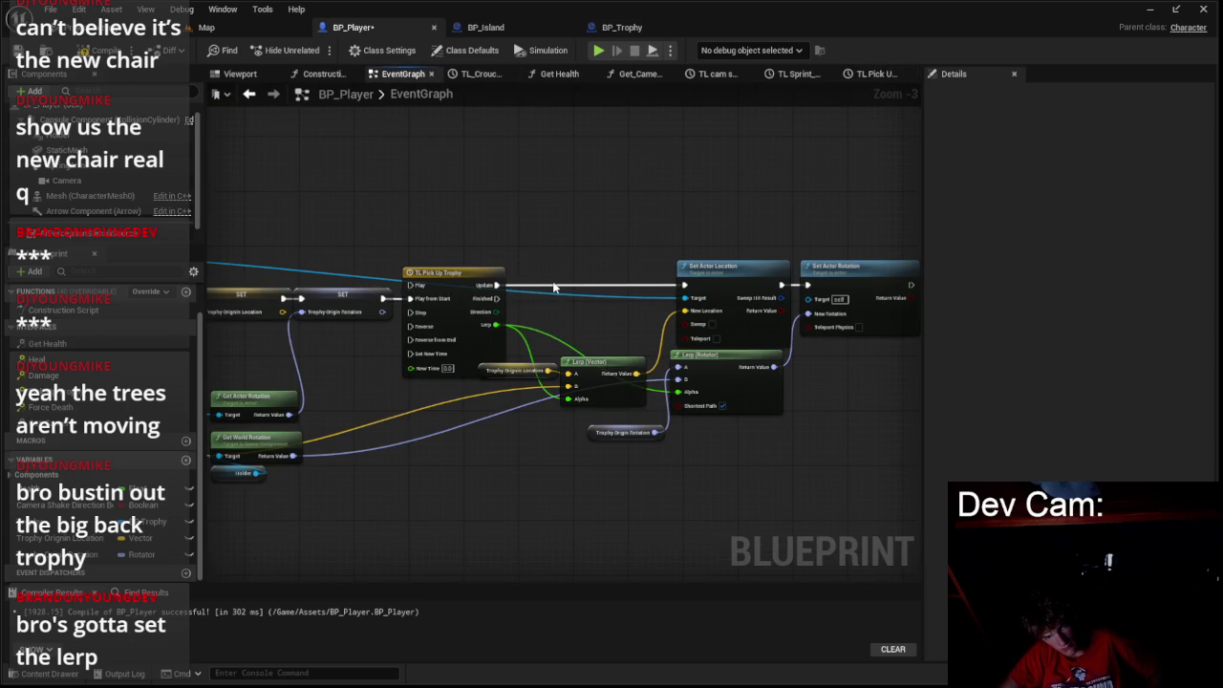
drag(632, 295, 733, 233)
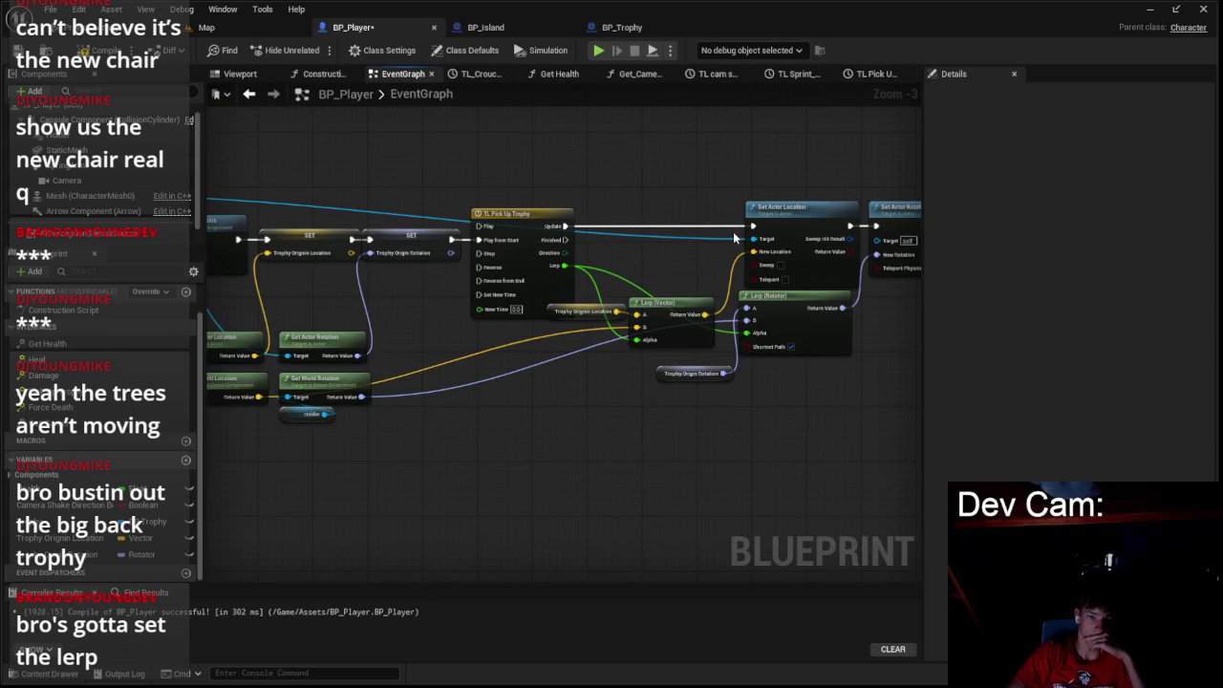
click(791, 348)
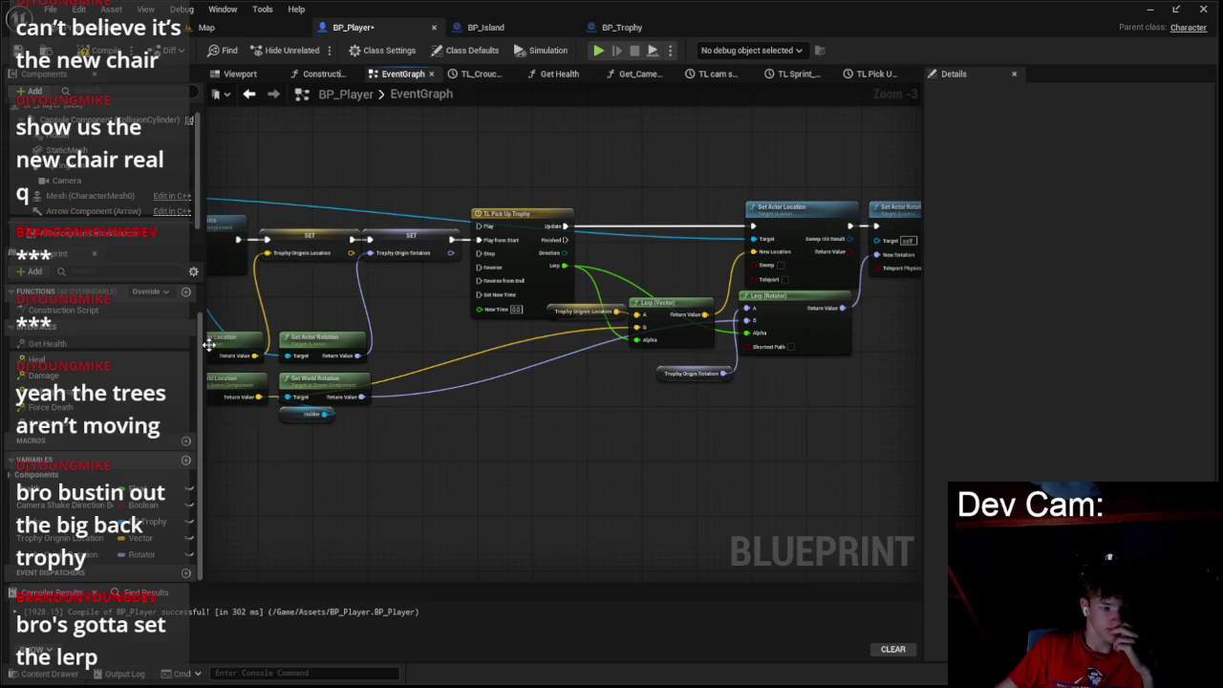
- Look over the remaining node groups and compile BP_Player
click(38, 673)
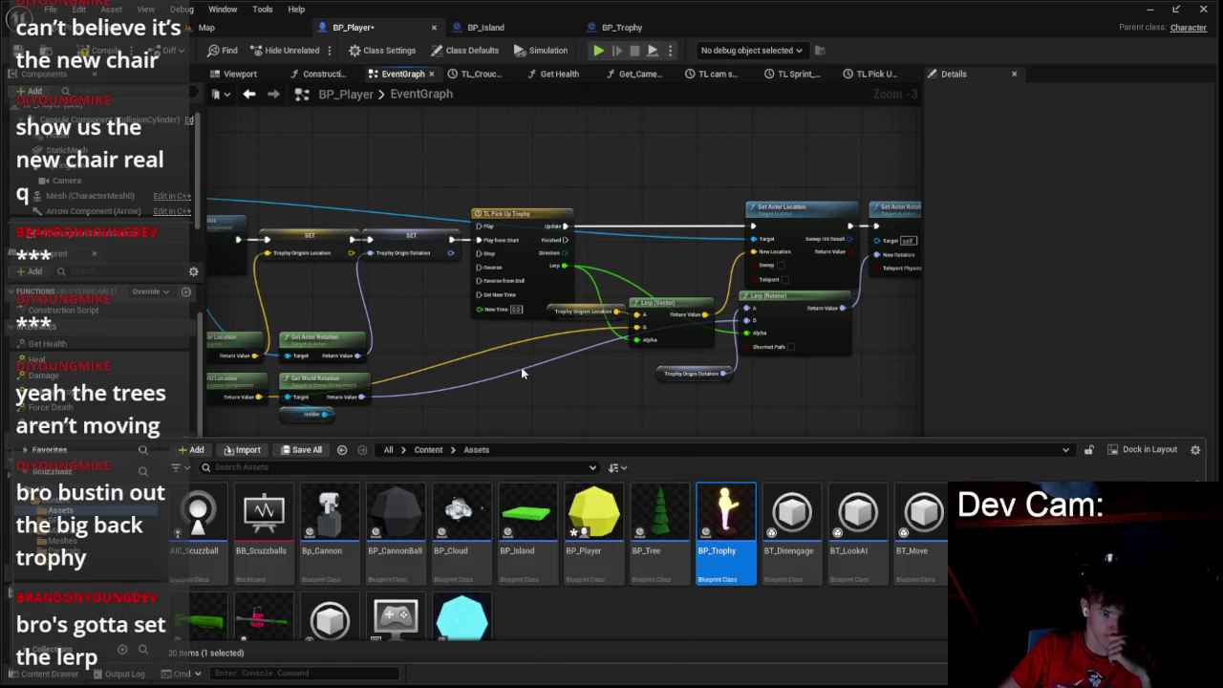
click(351, 315)
scroll(351, 316, down, 4)
drag(290, 169, 481, 234)
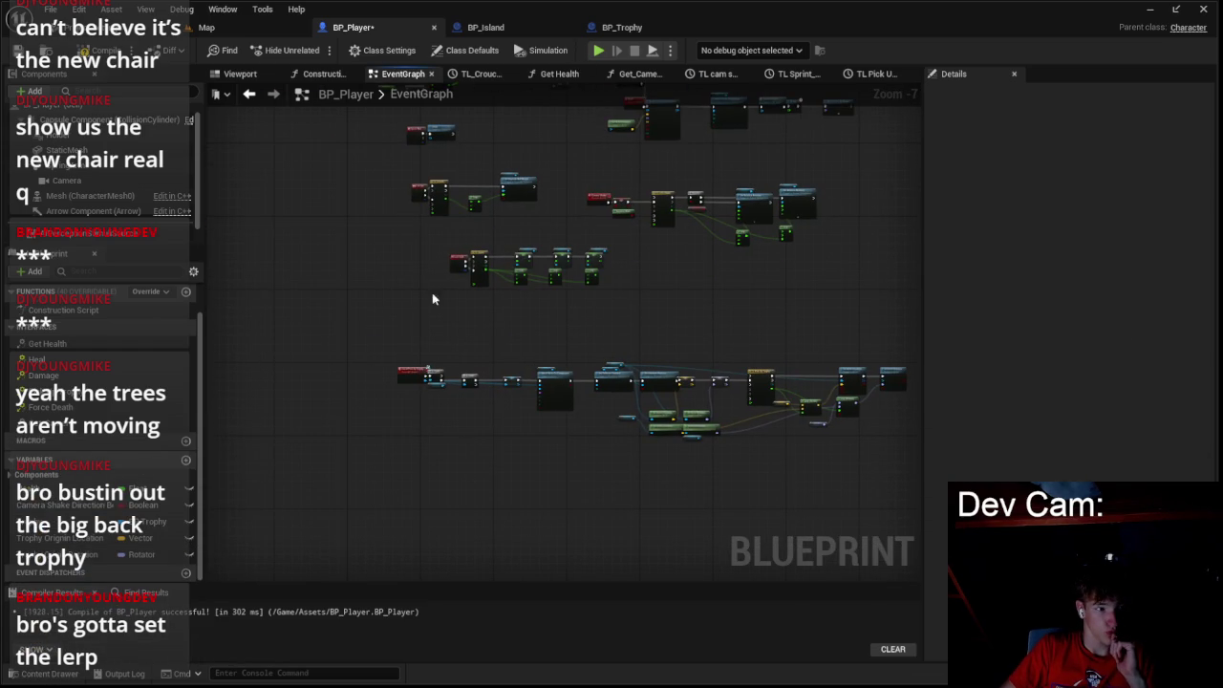
drag(432, 299, 344, 418)
key(F7)
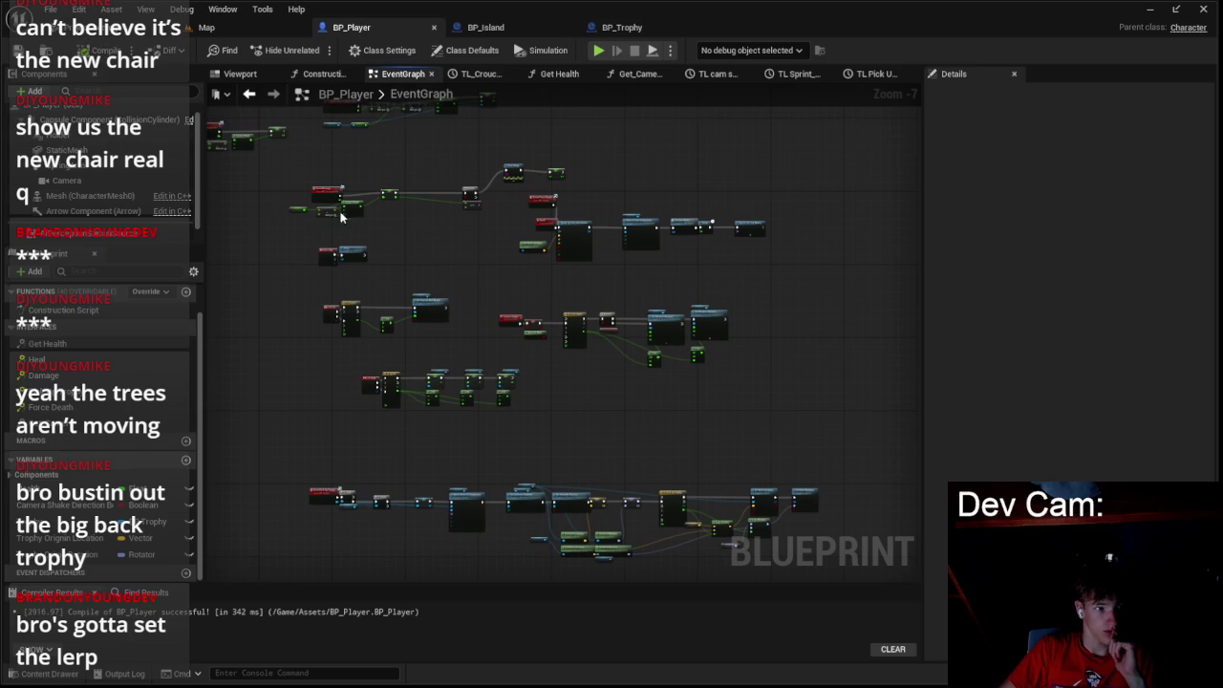
click(242, 76)
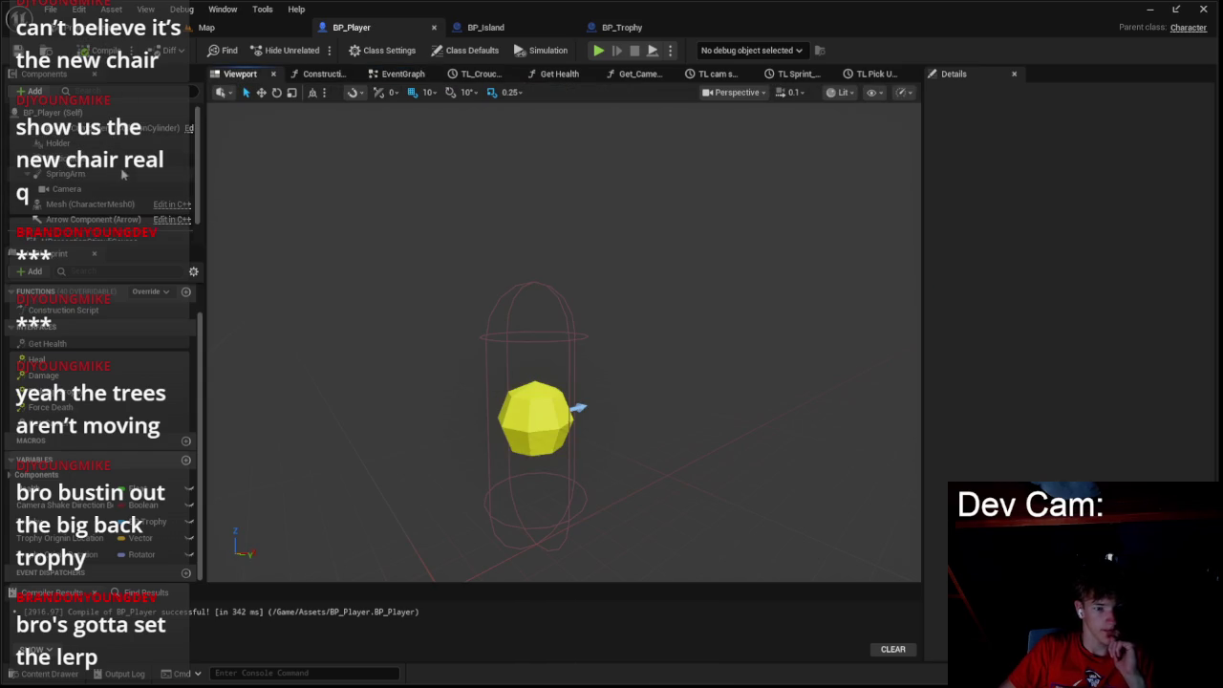
- Add a 32×32×32 Box Collision component to BP_Island and start renaming it
click(483, 27)
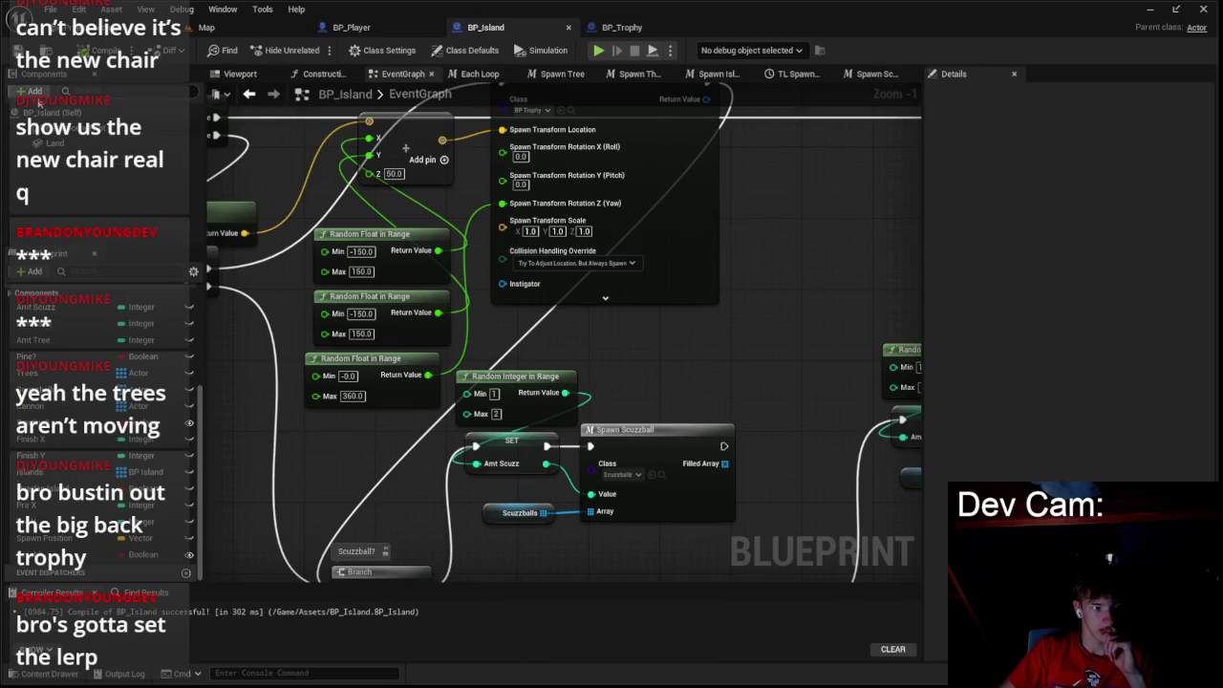
click(241, 74)
scroll(86, 238, down, 5)
scroll(85, 270, down, 3)
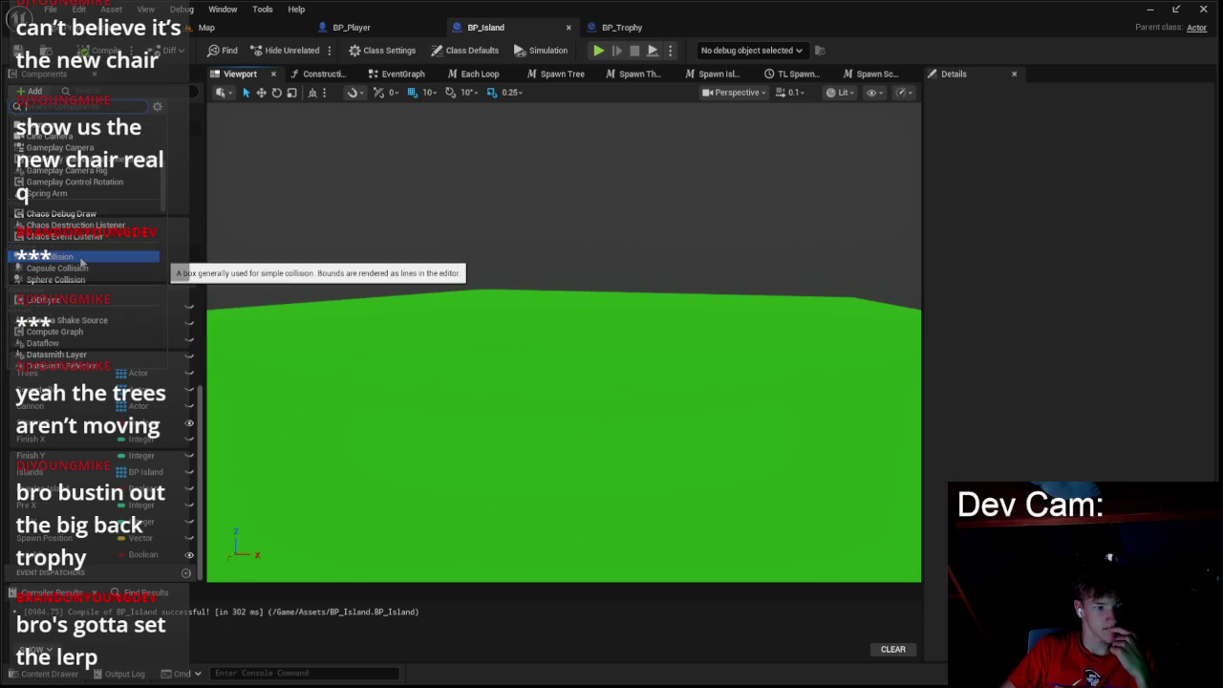
click(81, 257)
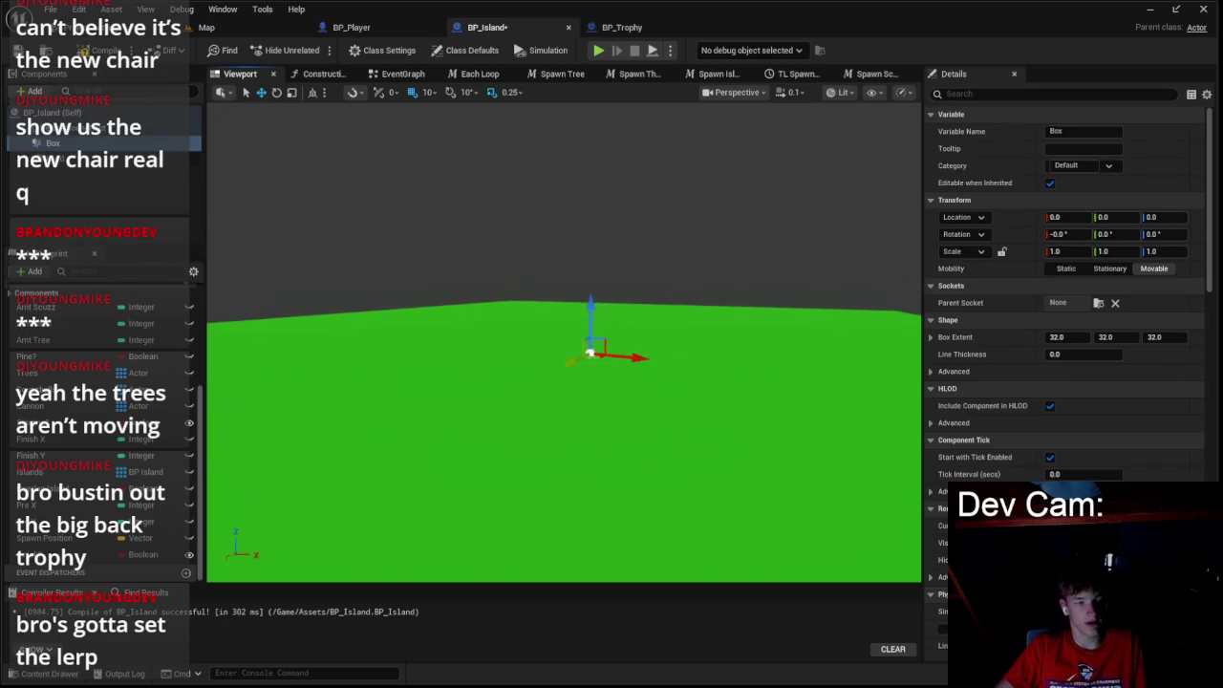
click(1078, 133)
key(ctrl+a)
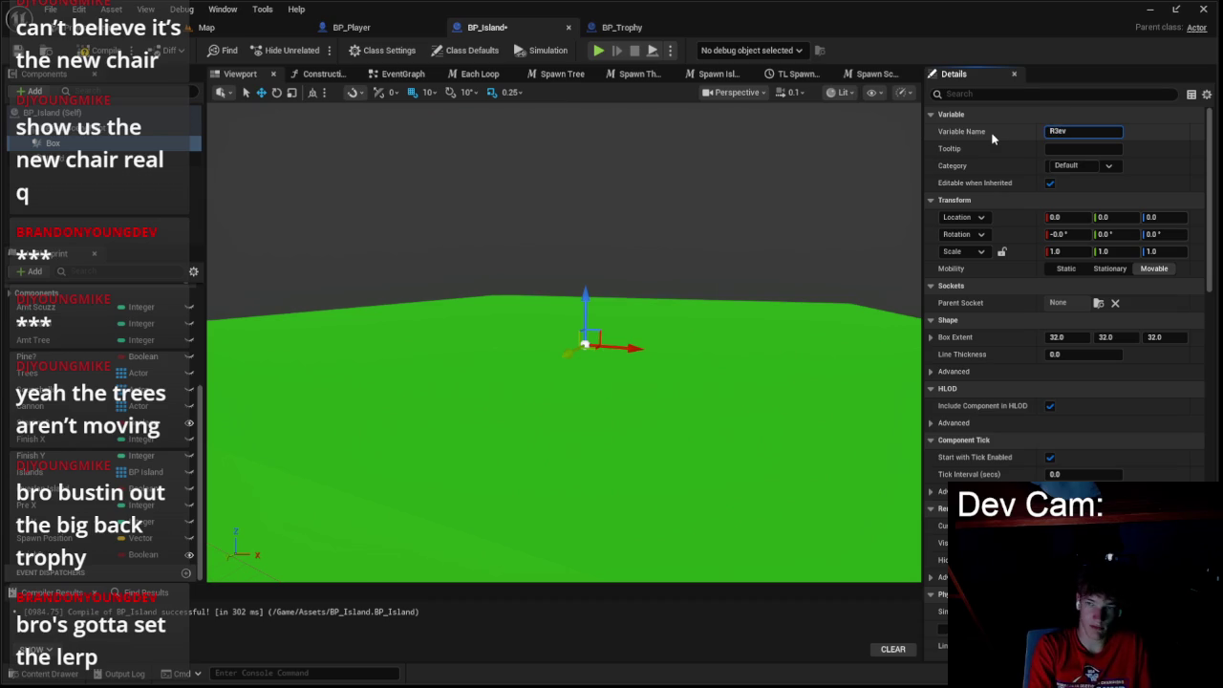
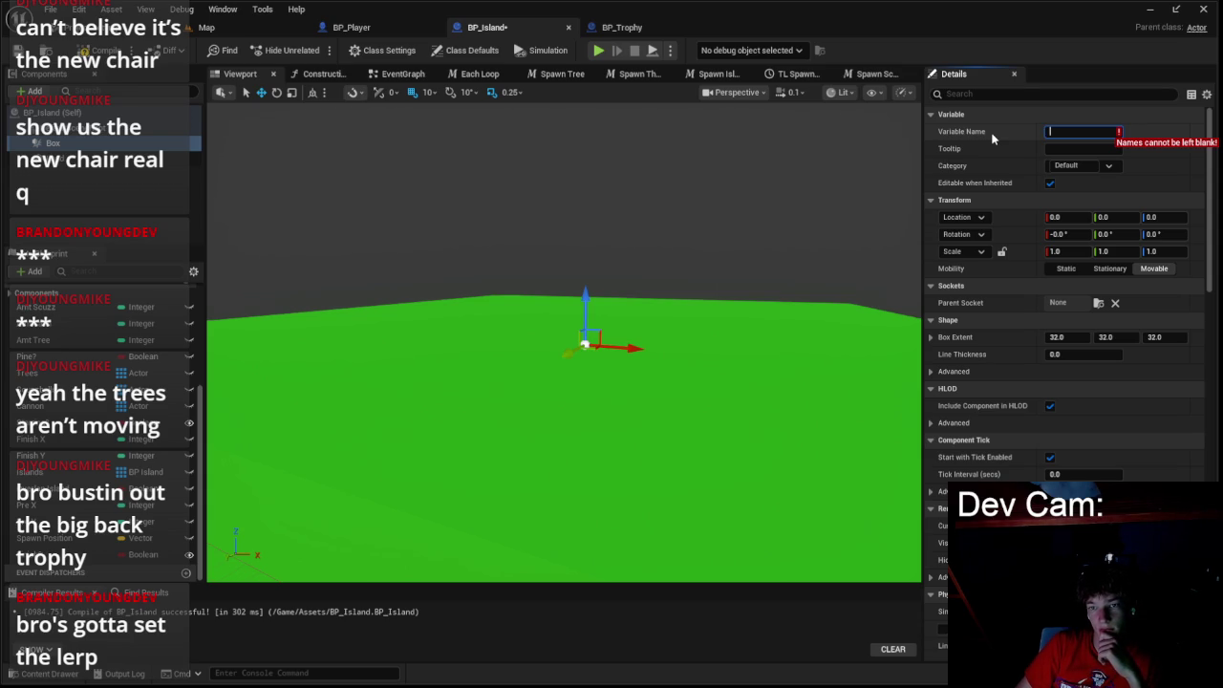
- Delete the Box component from BP_Island
key(Escape)
click(140, 145)
key(Delete)
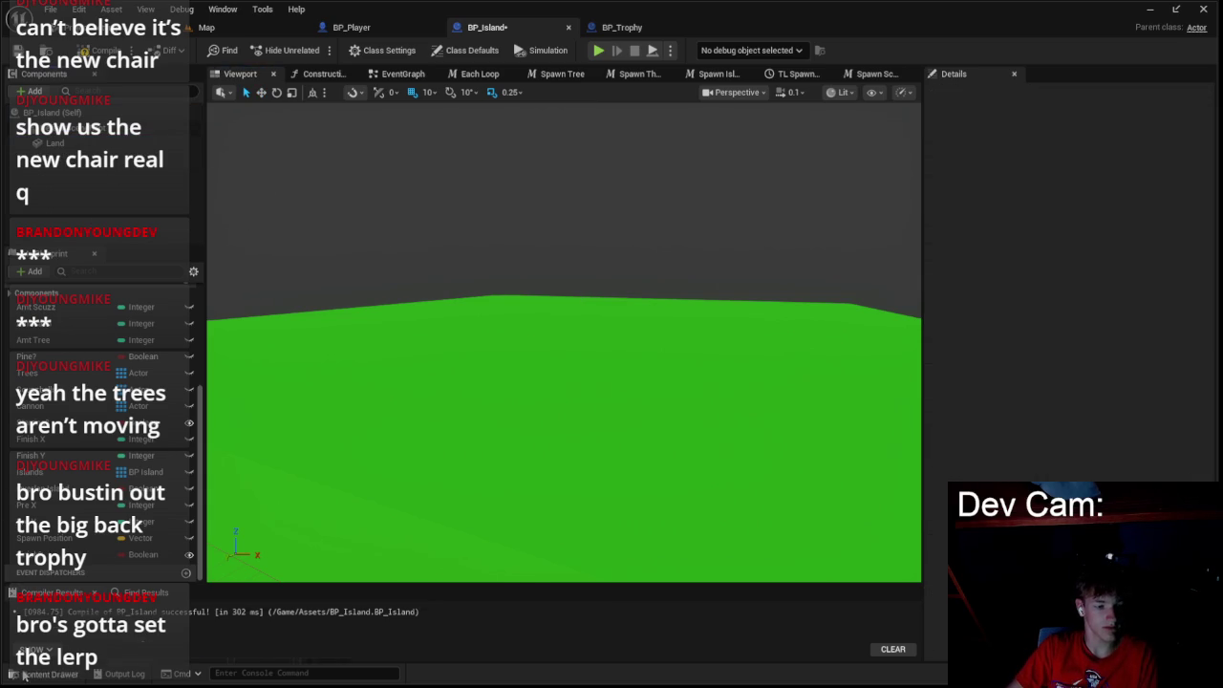
- Create a new Blueprint Class named BP_Sack in the Content Drawer
click(28, 674)
right_click(512, 616)
click(561, 243)
click(487, 218)
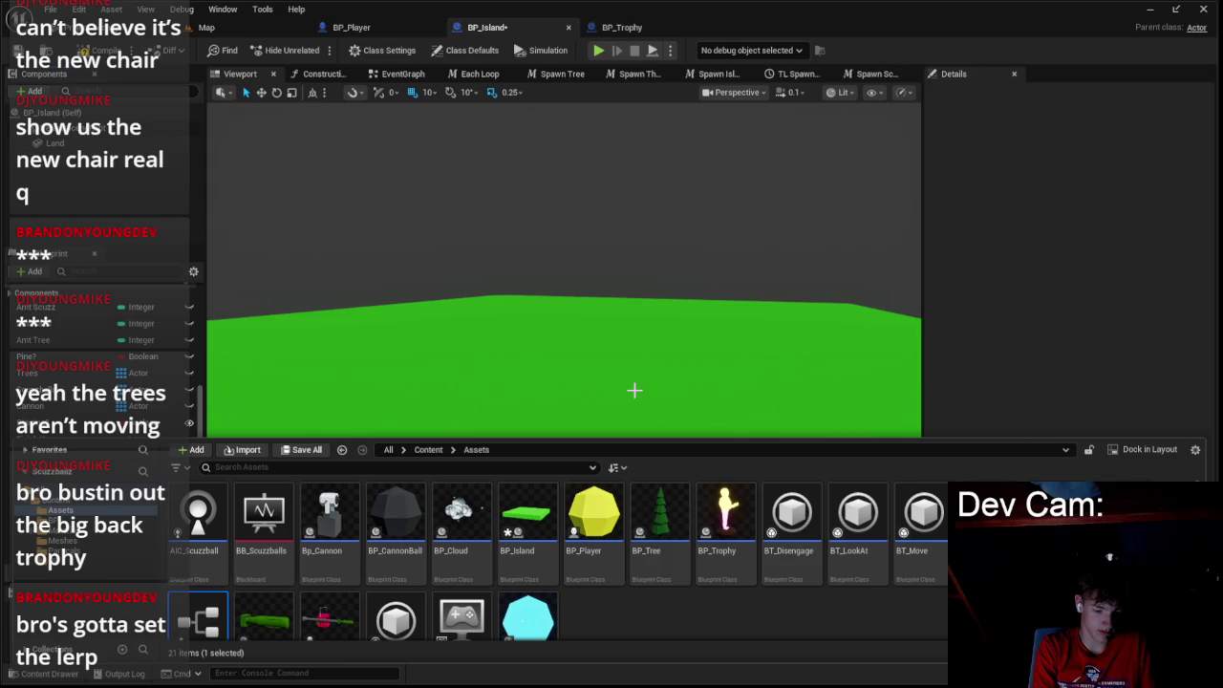
key(Return)
- Import the sack FBX into the Meshes folder, bringing in the Sack mesh and Bag, Inside_Bag, Rope materials
click(62, 540)
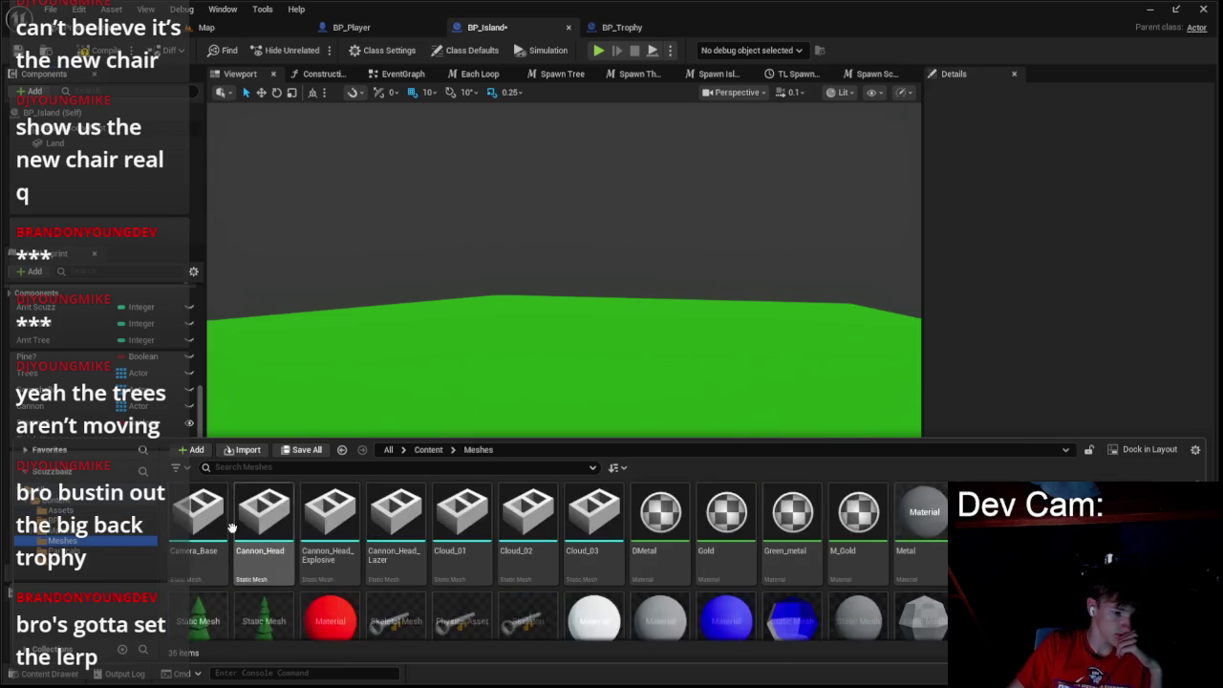
scroll(197, 579, down, 2)
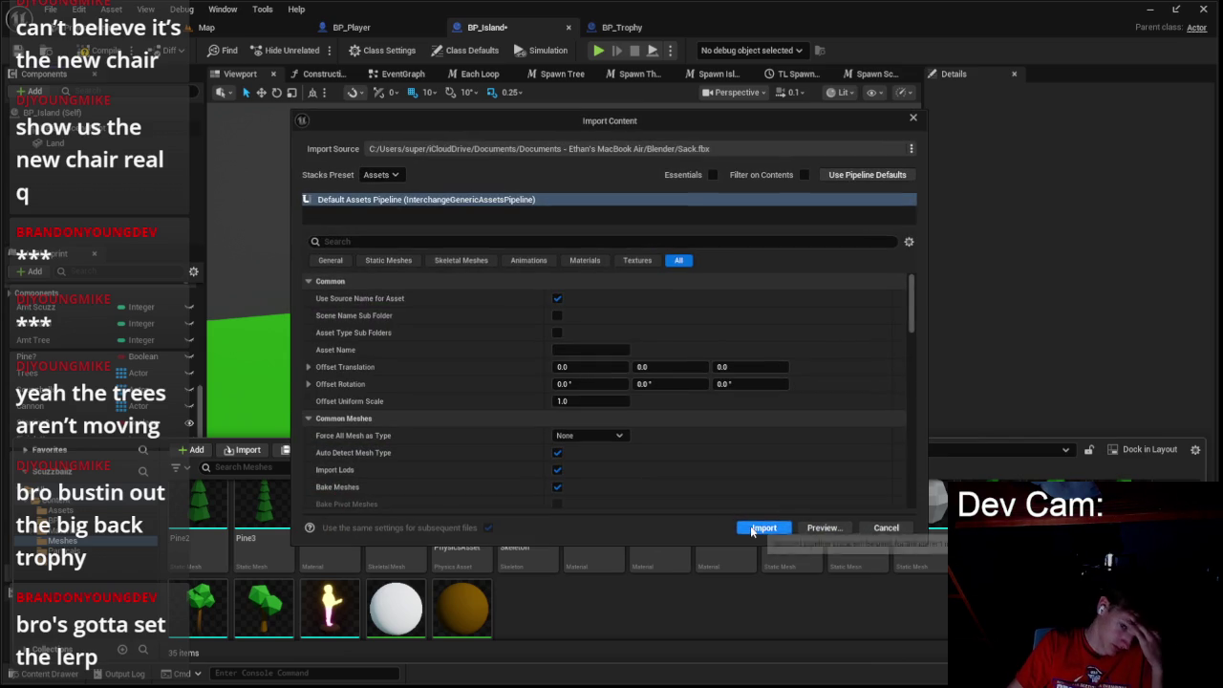
click(766, 526)
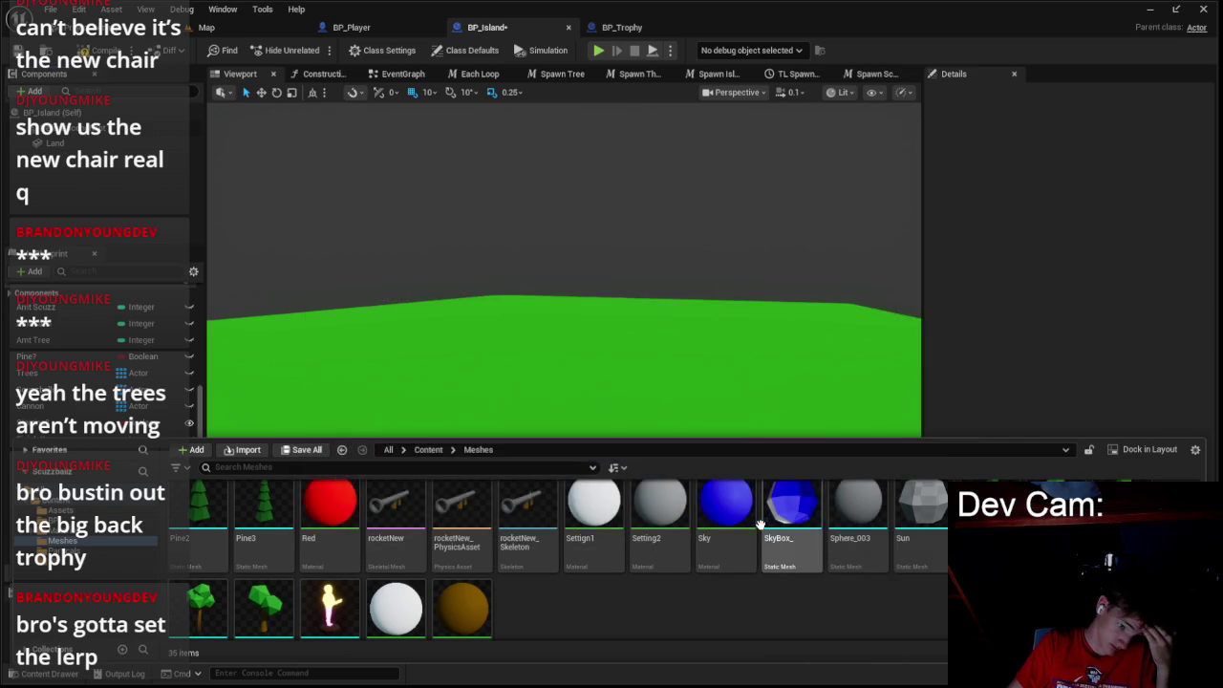
scroll(723, 546, down, 1)
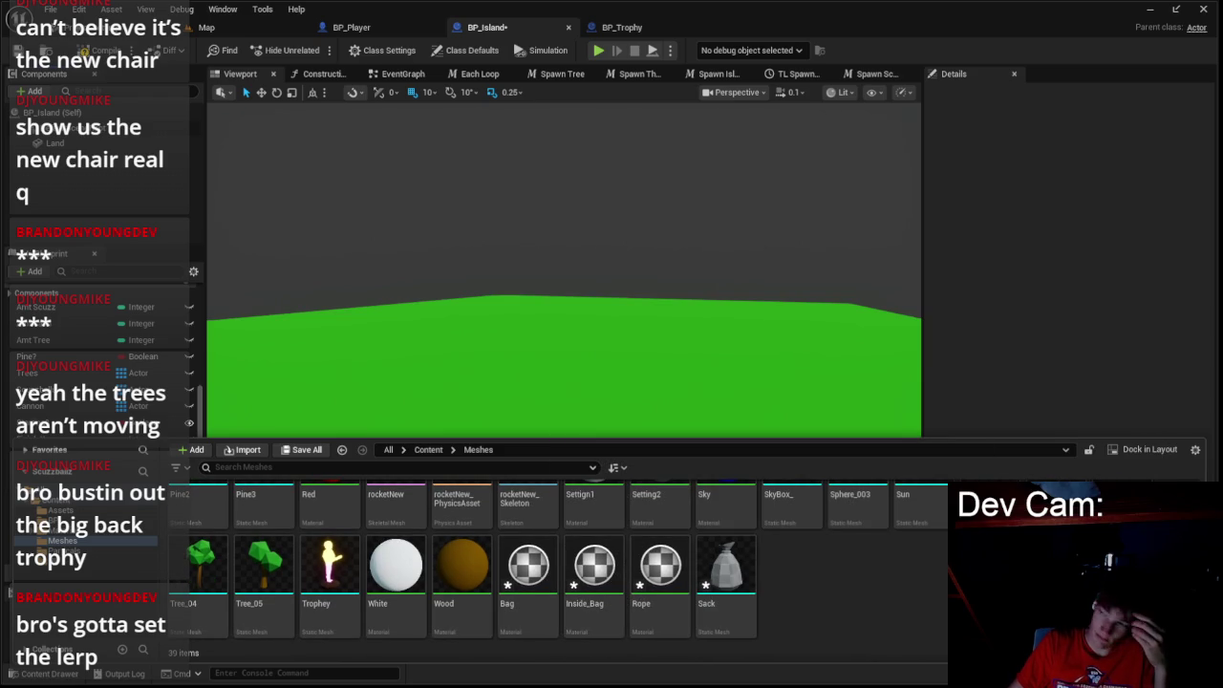
click(525, 628)
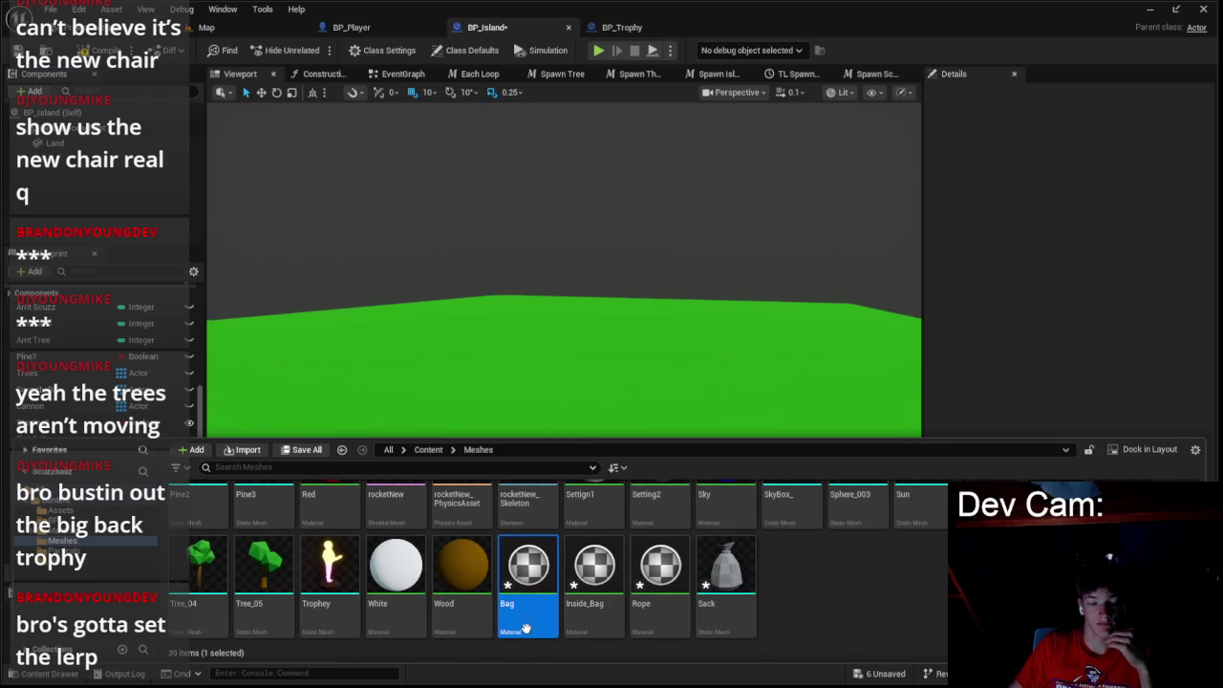
- Open the Bag, Inside_Bag and Rope materials as docked editor tabs
double_click(533, 629)
drag(425, 264, 736, 29)
click(48, 674)
key(Right)
key(Return)
click(45, 674)
double_click(677, 585)
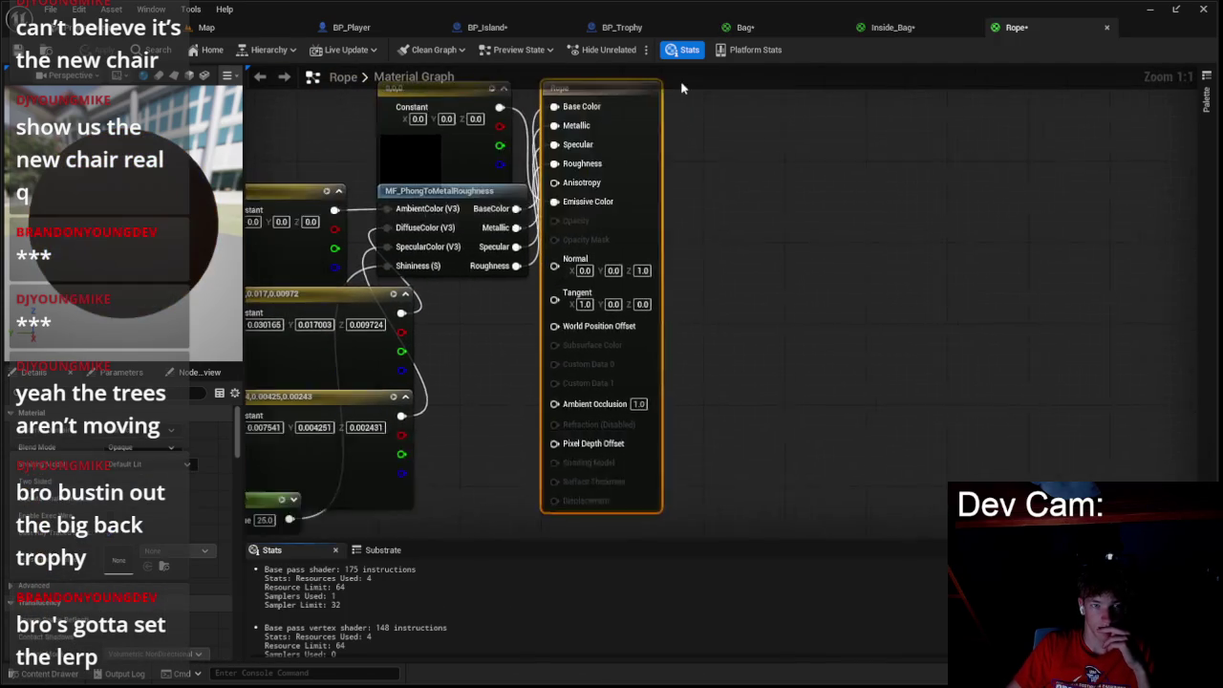
- In the Bag material, delete the Phong conversion nodes and the leftover constant and 25 nodes
click(741, 27)
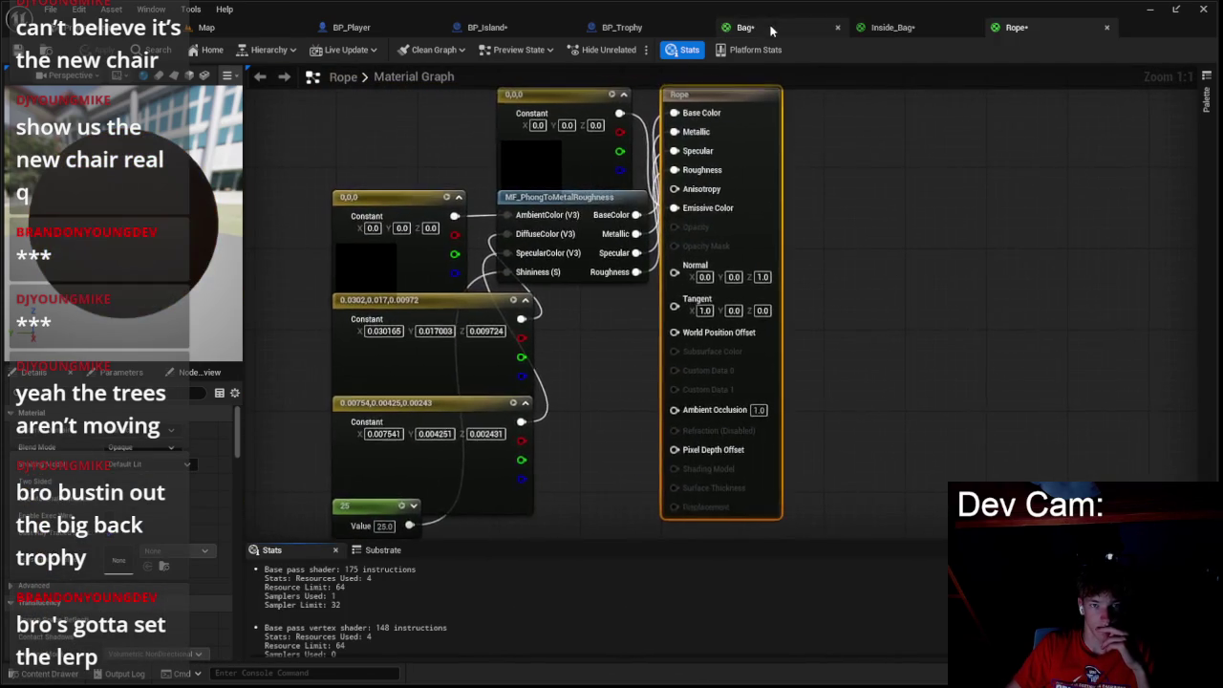
drag(527, 137, 738, 205)
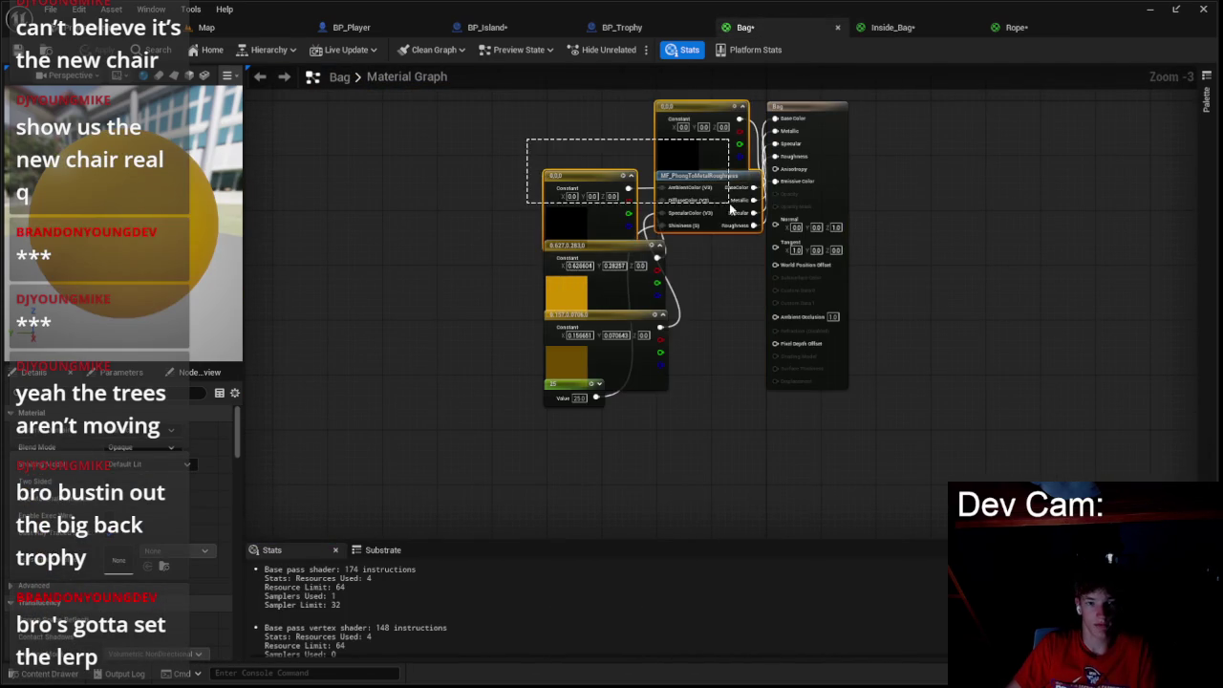
key(Delete)
drag(503, 404, 669, 325)
key(Delete)
- Recolour Bag's remaining constant orange, wire it to Base Color, and apply the material
double_click(599, 296)
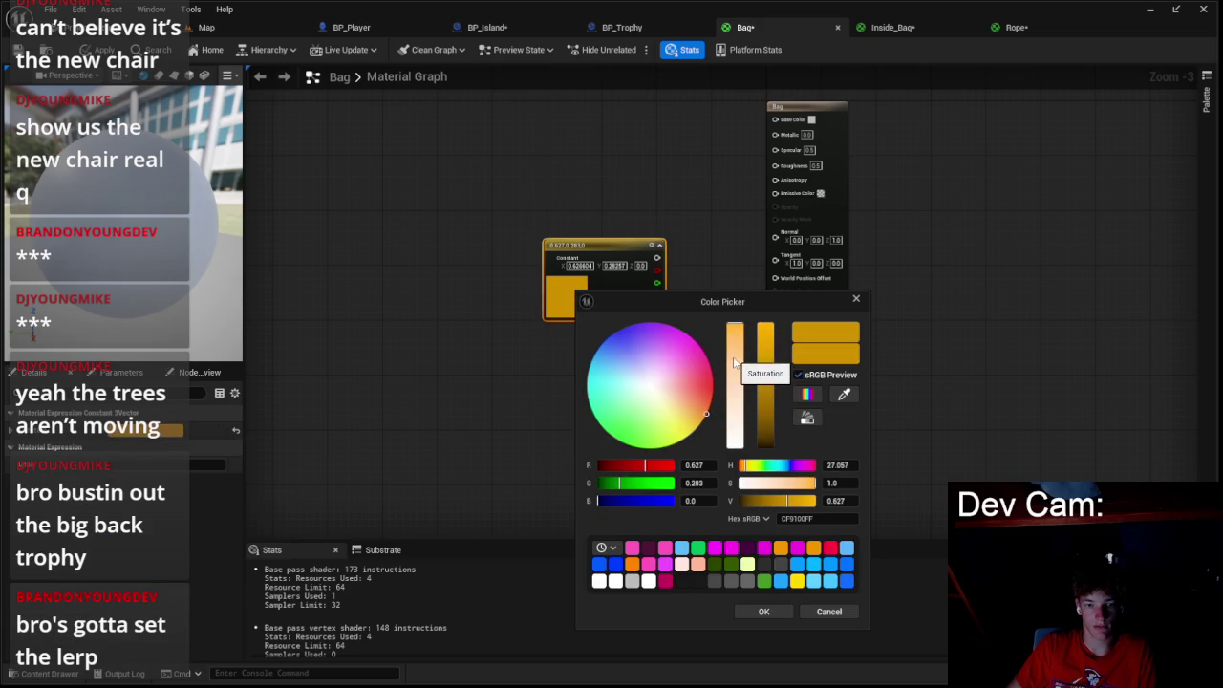
drag(708, 409, 711, 401)
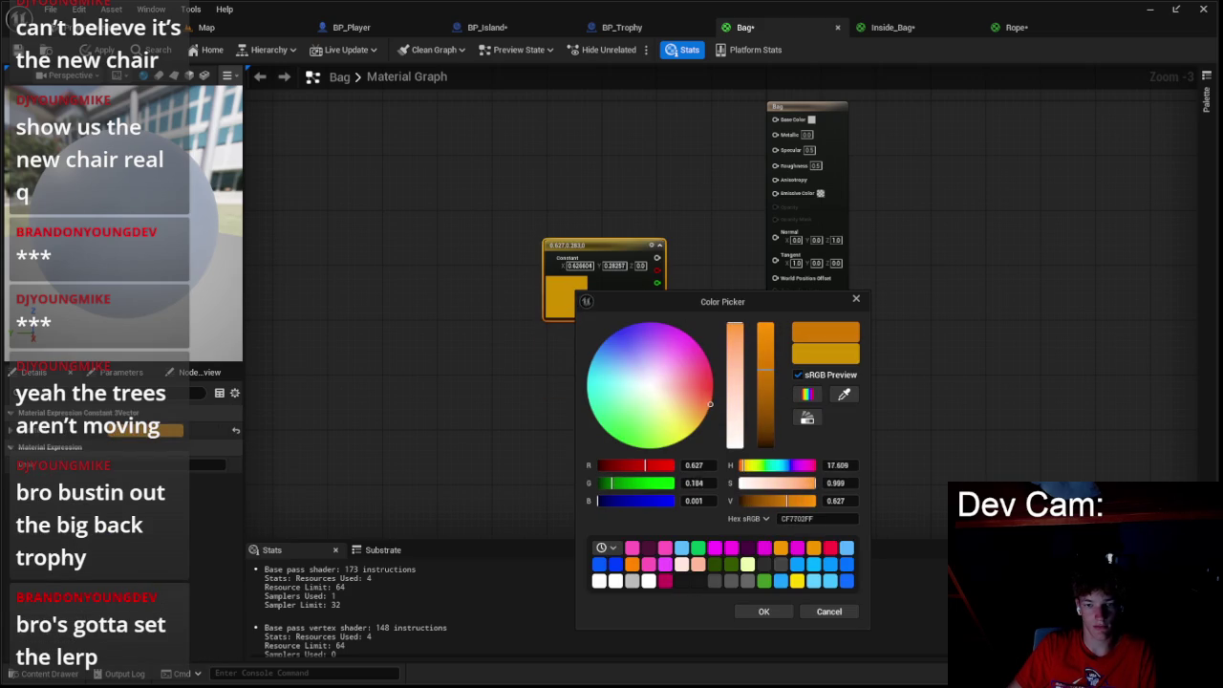
click(763, 611)
drag(673, 258, 775, 118)
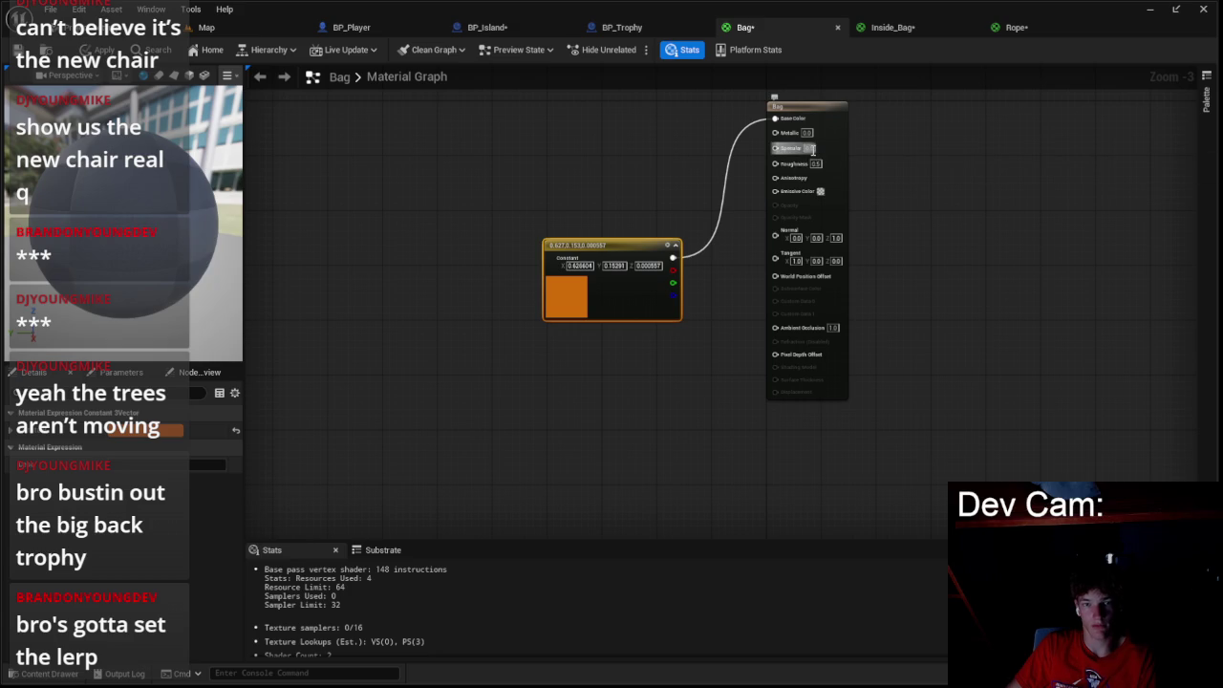
click(672, 198)
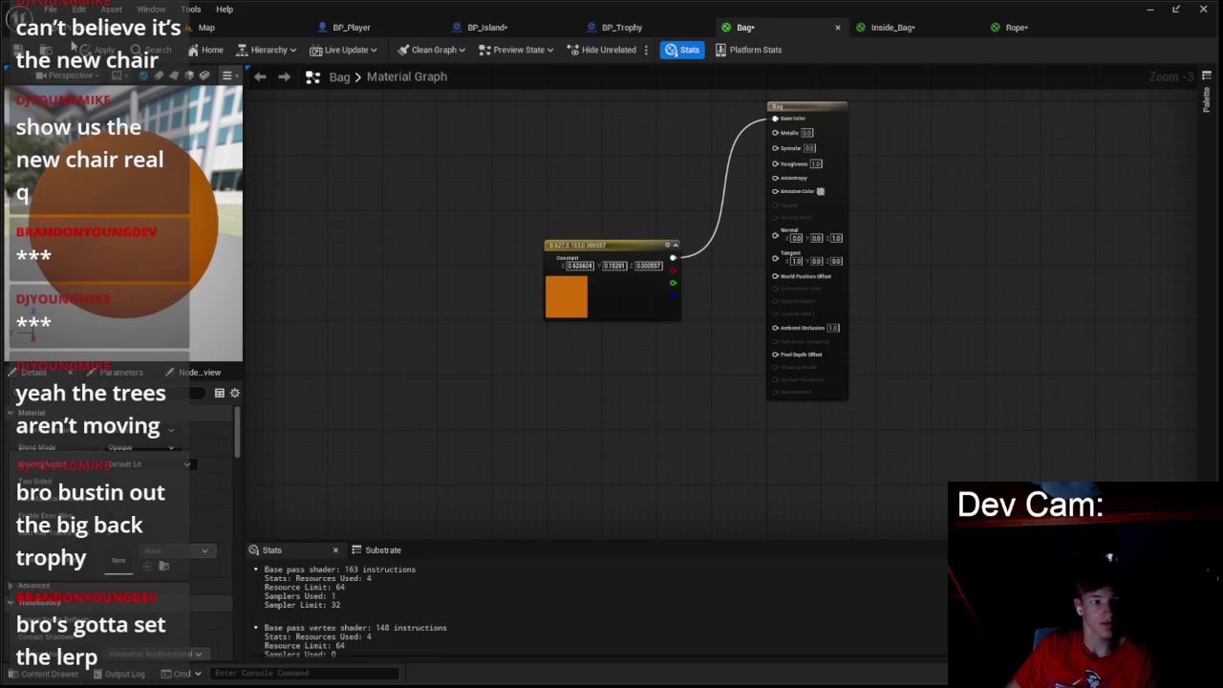
key(ctrl+s)
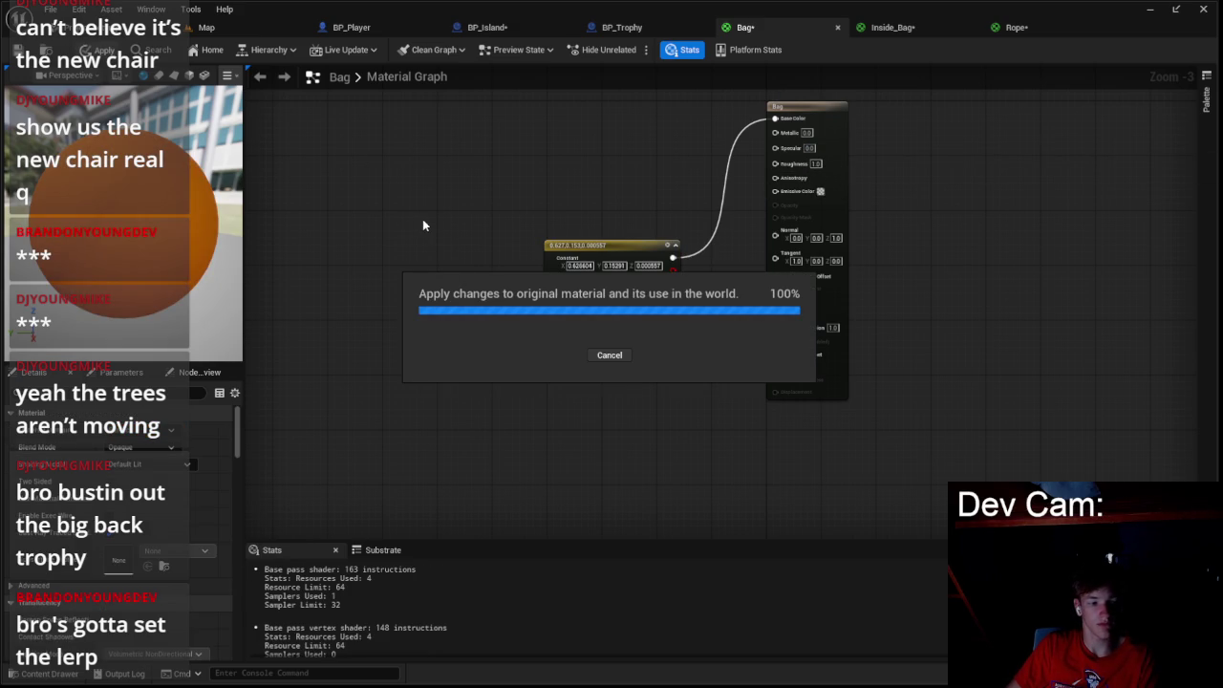
click(892, 27)
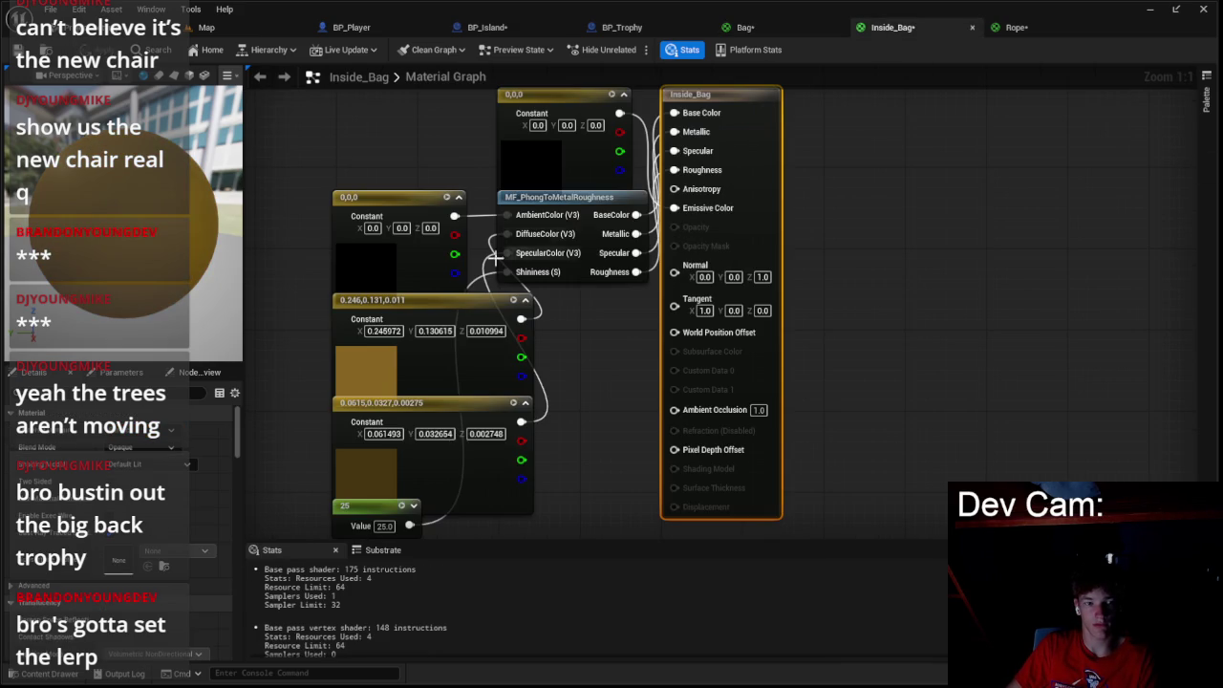
- In Inside_Bag, delete the old constant, Phong conversion nodes and the 25 scalar
mouse_move(369, 119)
mouse_down()
mouse_move(384, 154)
mouse_move(574, 350)
mouse_up()
key(Delete)
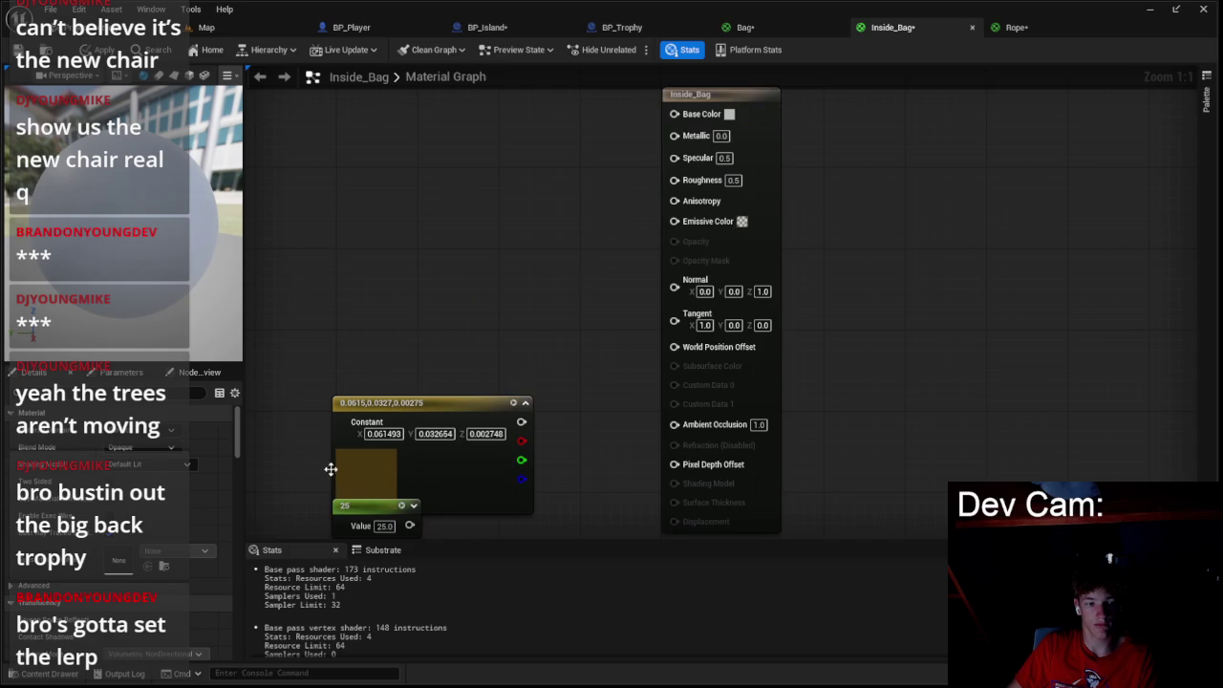
drag(430, 420, 452, 436)
key(Delete)
click(450, 404)
- Make the constant dark brown, wire it to Base Color, set Specular 0 and Roughness 1, and apply
double_click(459, 402)
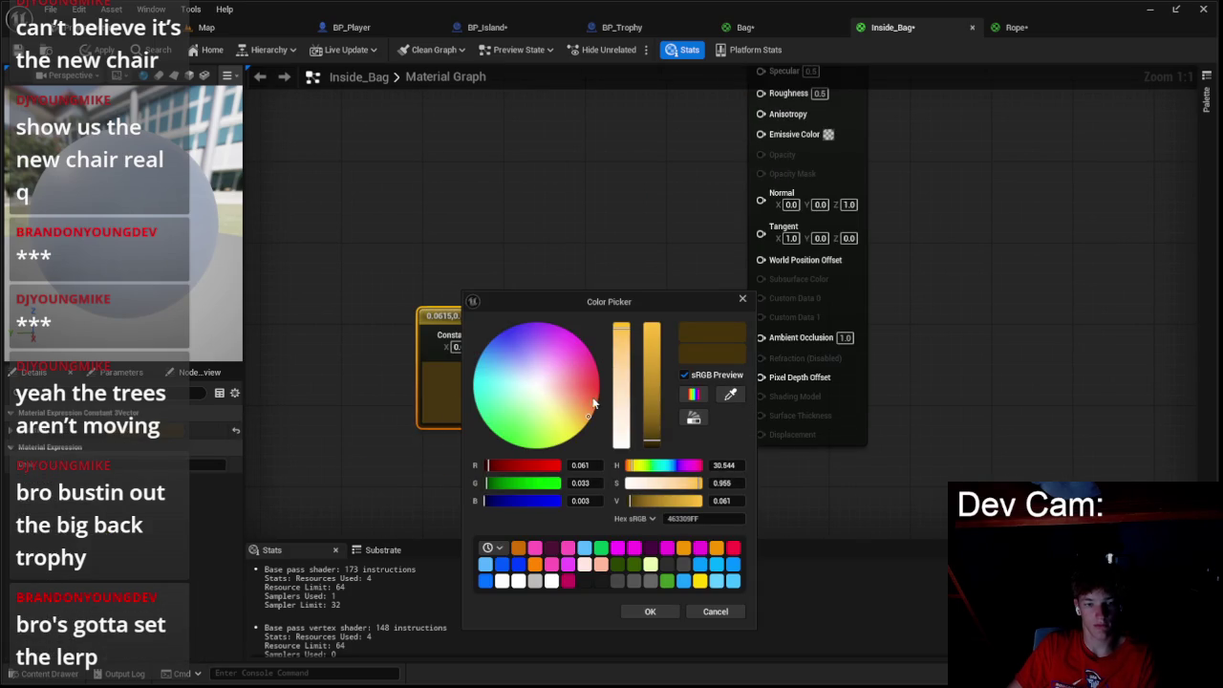
drag(595, 397, 596, 394)
click(650, 612)
mouse_move(578, 342)
mouse_down()
mouse_move(765, 90)
mouse_move(761, 186)
mouse_up()
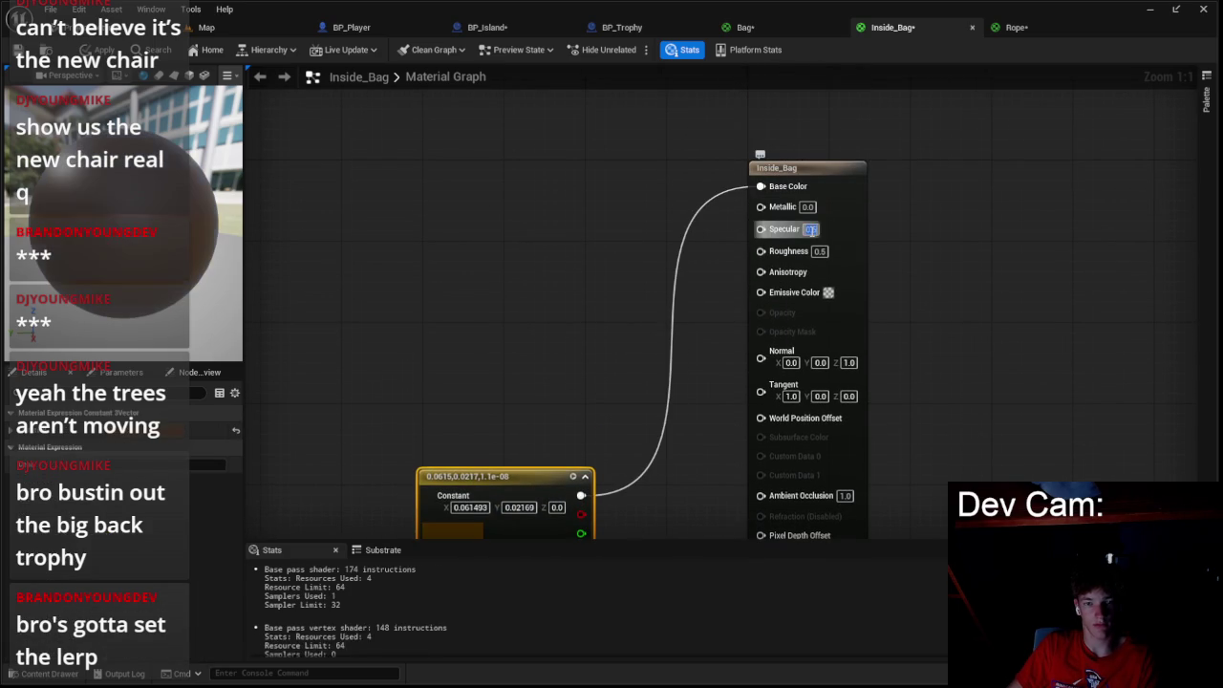
text(0)
key(Tab)
text(1)
key(Return)
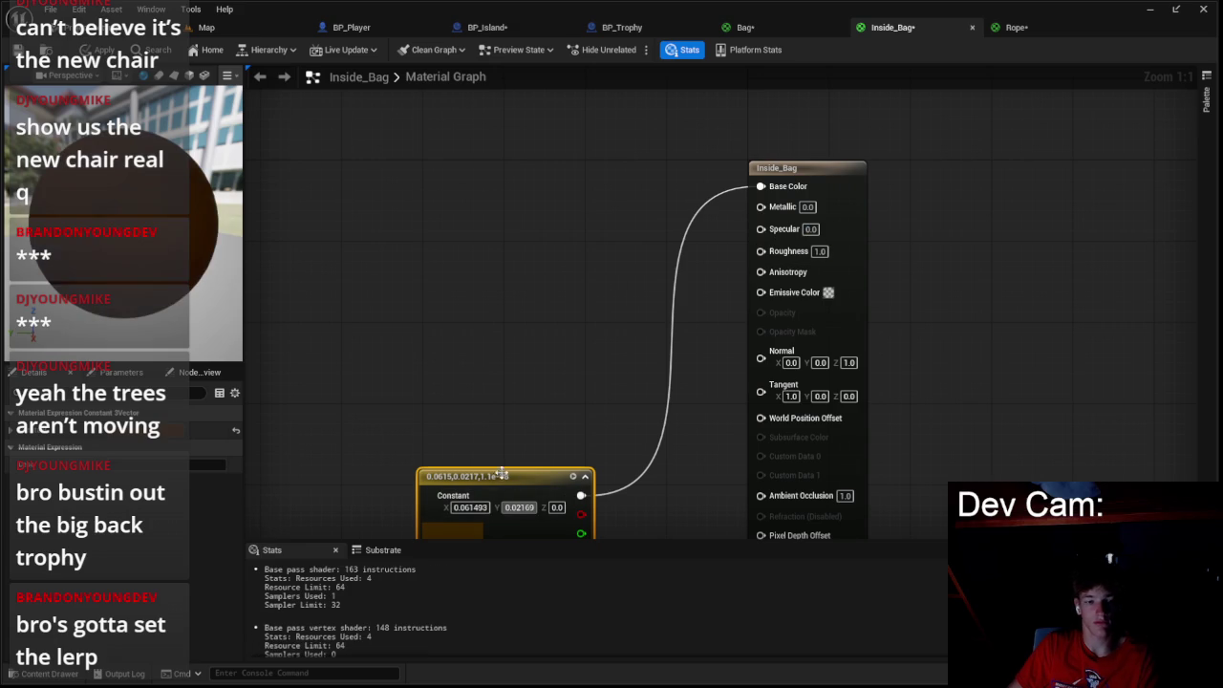
drag(505, 475, 600, 218)
key(ctrl+s)
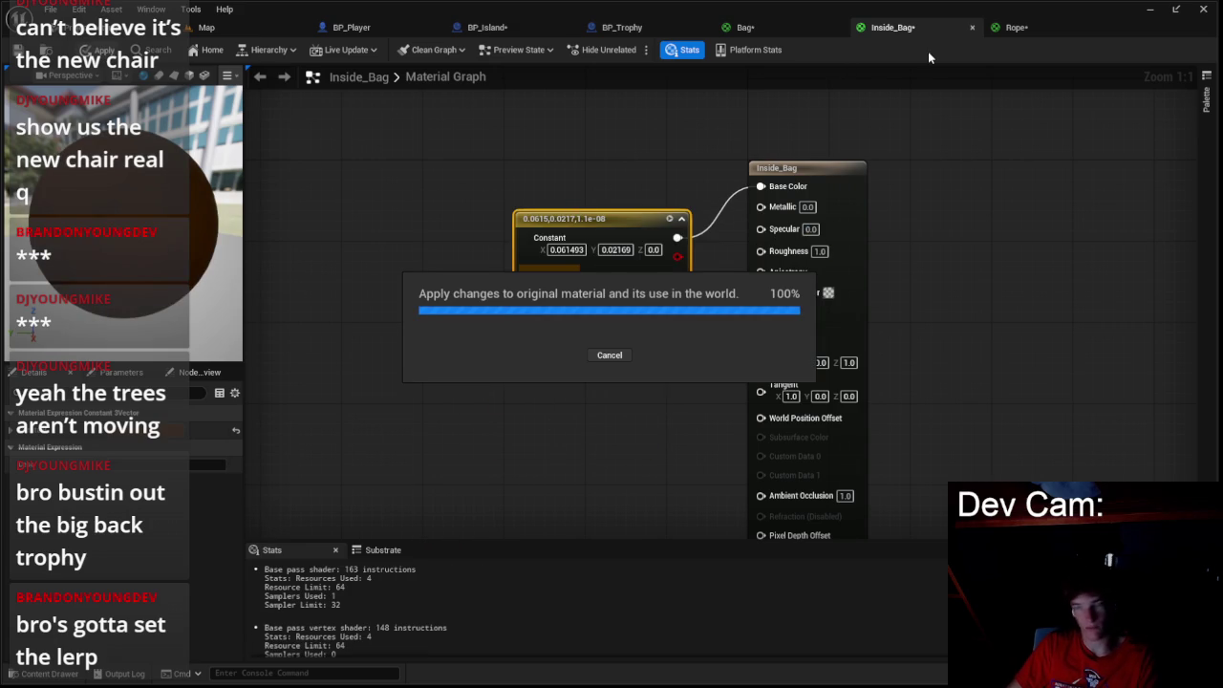
- In the Rope material, delete the extra constants, 25 node and MF_PhongToMetalRoughness
click(1011, 28)
drag(612, 176, 765, 105)
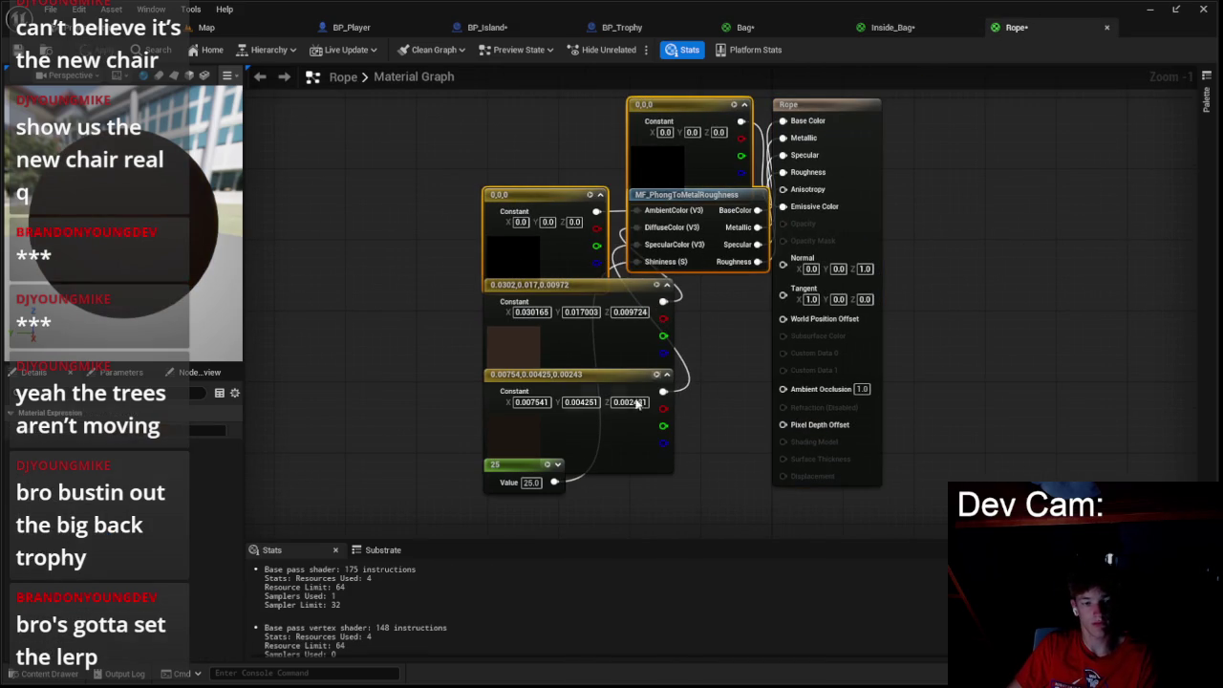
key(Delete)
drag(456, 507, 614, 424)
key(Delete)
- Recolour Rope's remaining constant dark brown and connect it to Base Color
double_click(612, 346)
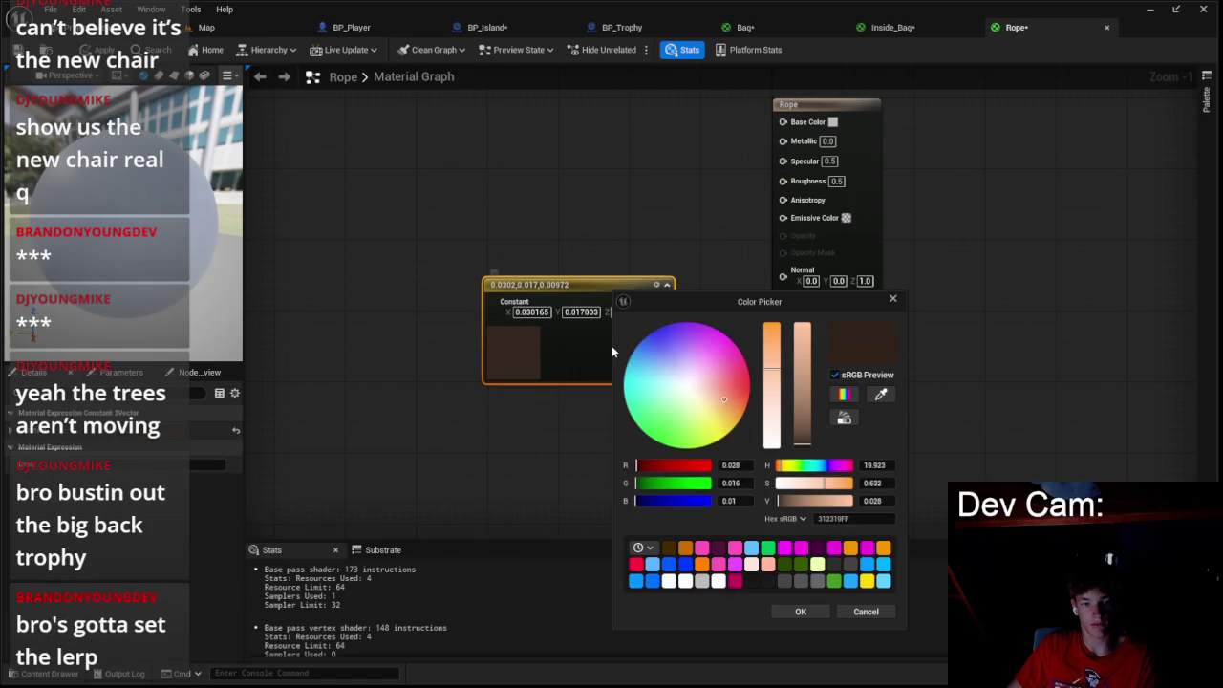
click(732, 403)
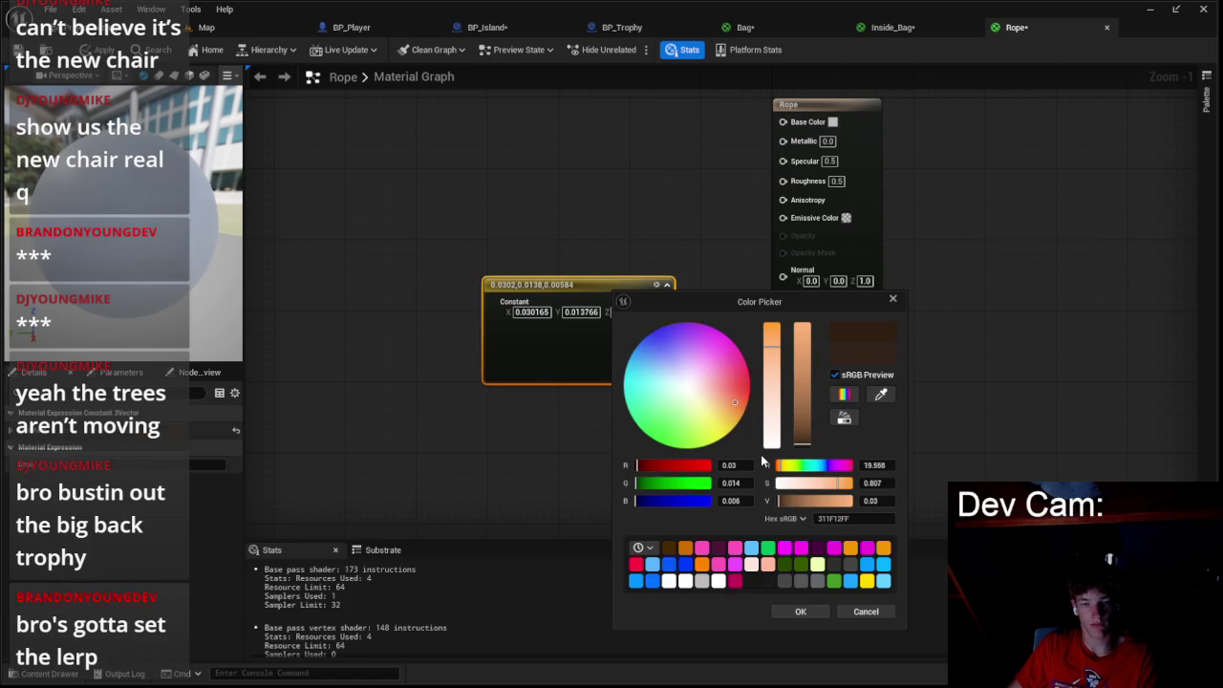
click(801, 612)
drag(663, 301, 781, 112)
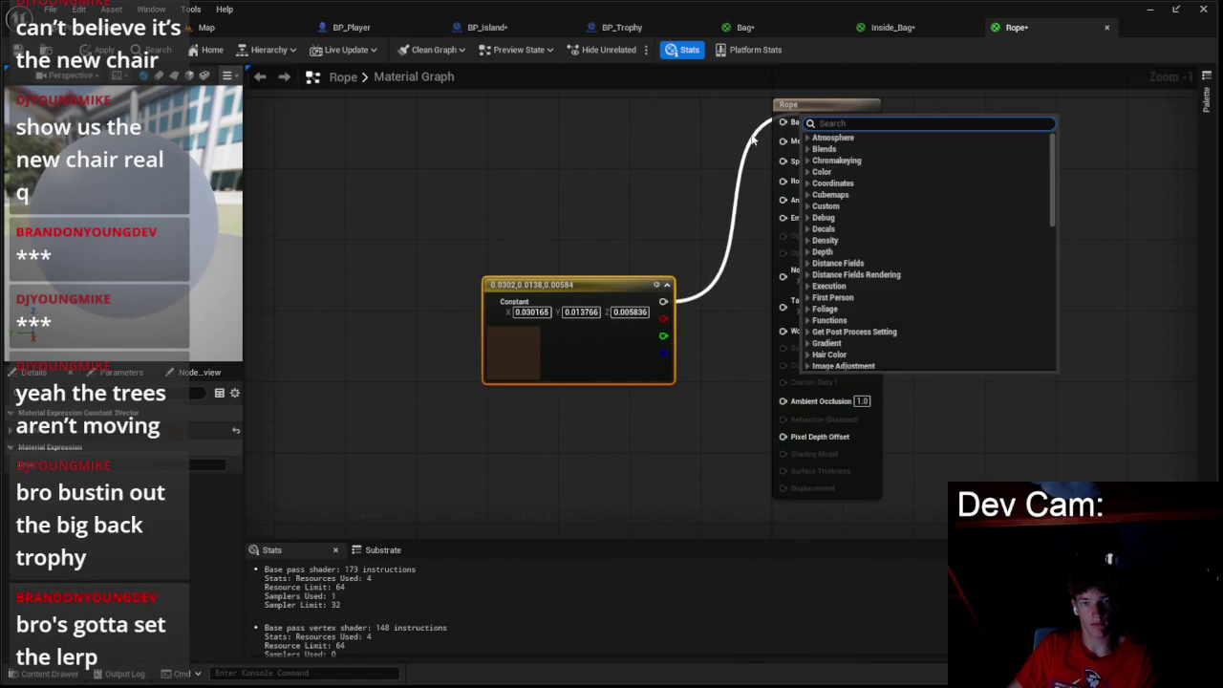
key(Escape)
mouse_move(663, 301)
mouse_down()
mouse_move(805, 138)
mouse_move(786, 122)
mouse_up()
- Set Rope's Specular to 0 and Roughness to 1, then apply the material
double_click(829, 160)
text(0)
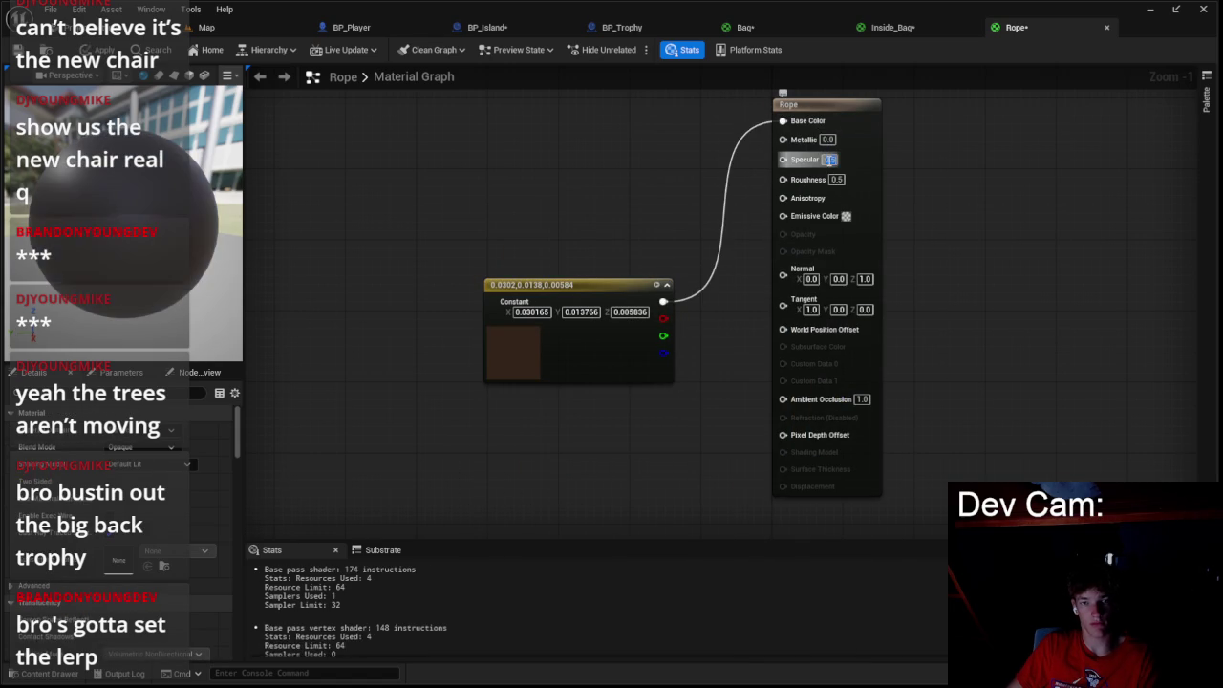
key(Tab)
text(1)
key(Return)
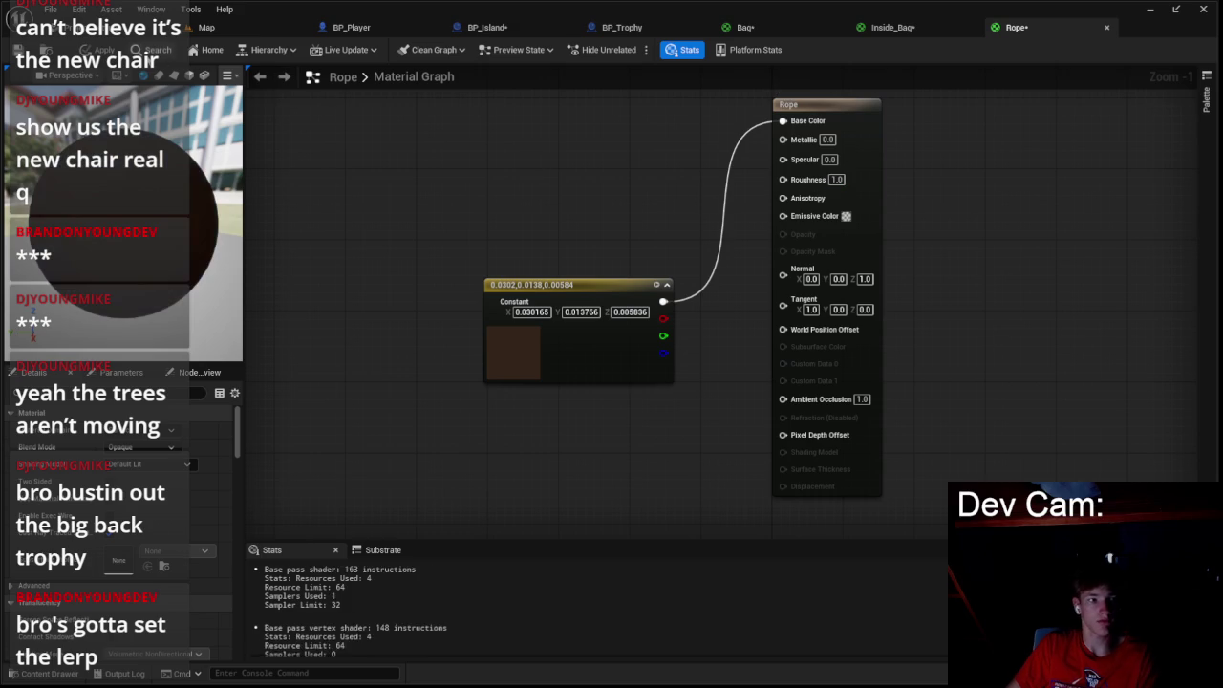
key(ctrl+f)
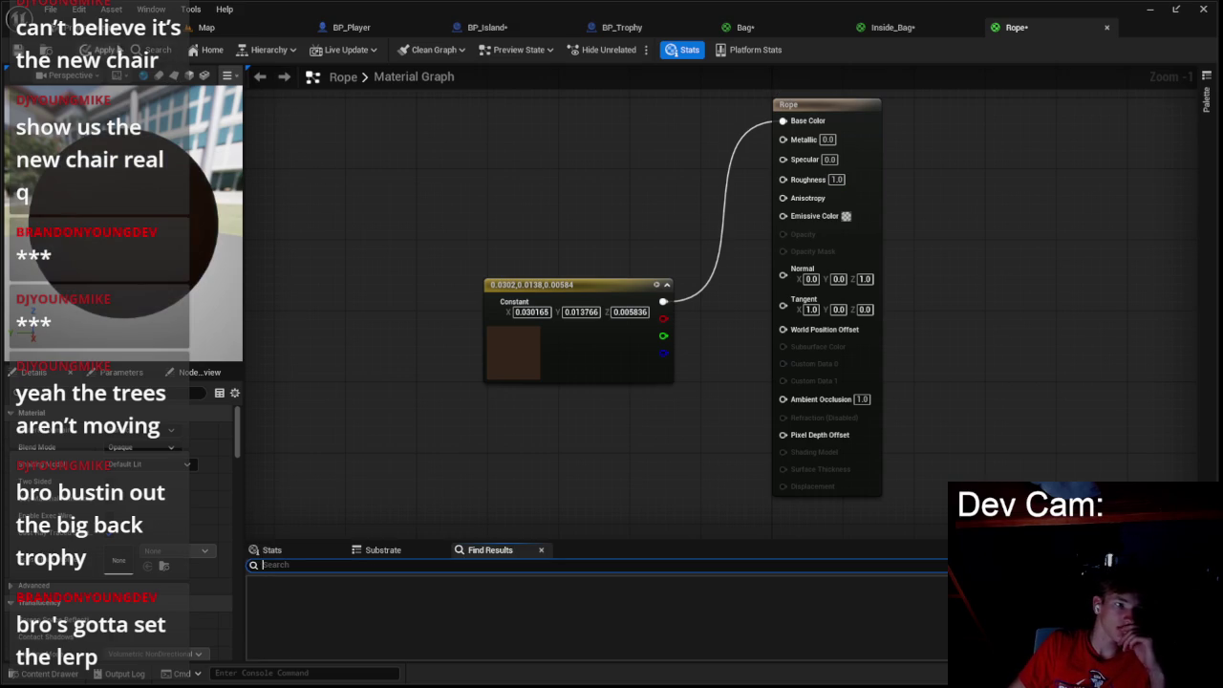
click(103, 52)
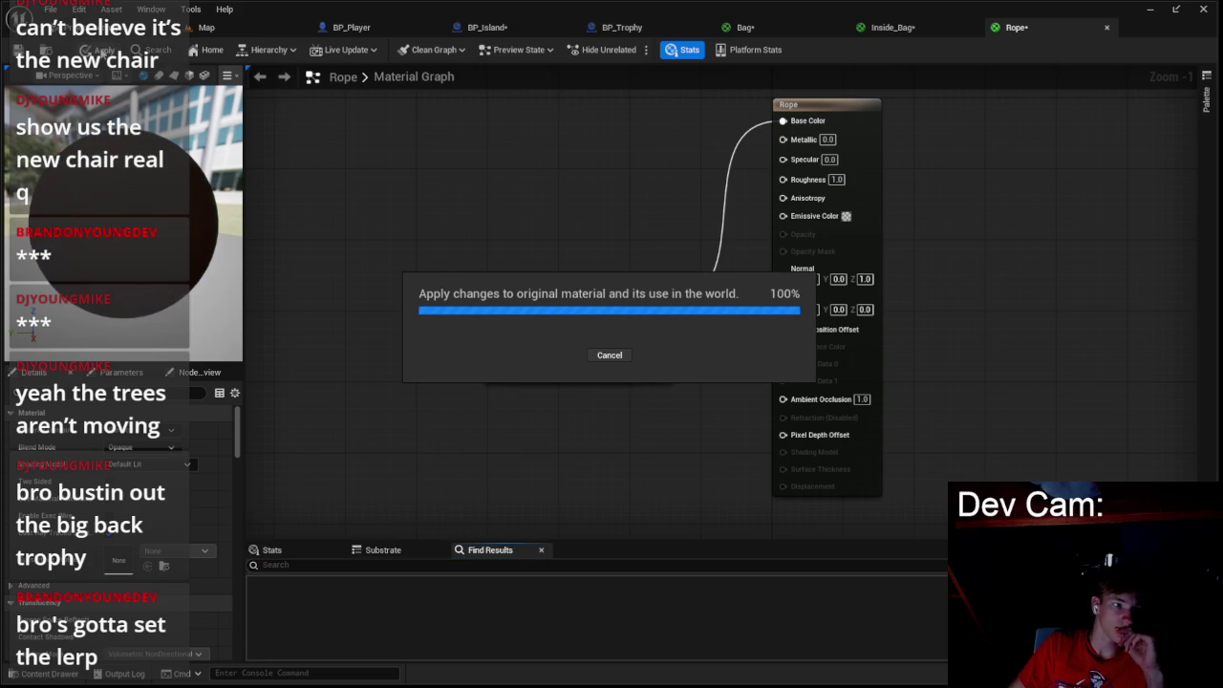
click(57, 676)
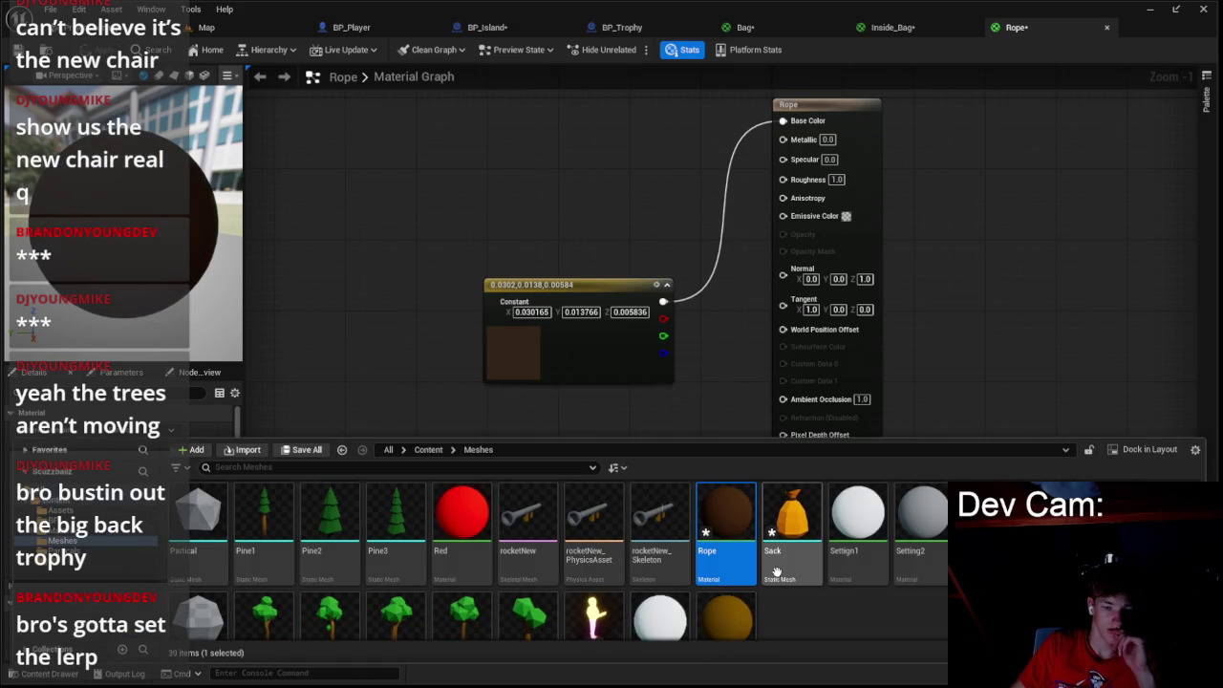
- Browse the BPI, Assets and top-level Content folders in the Content Drawer
scroll(777, 572, down, 1)
scroll(483, 230, up, 1)
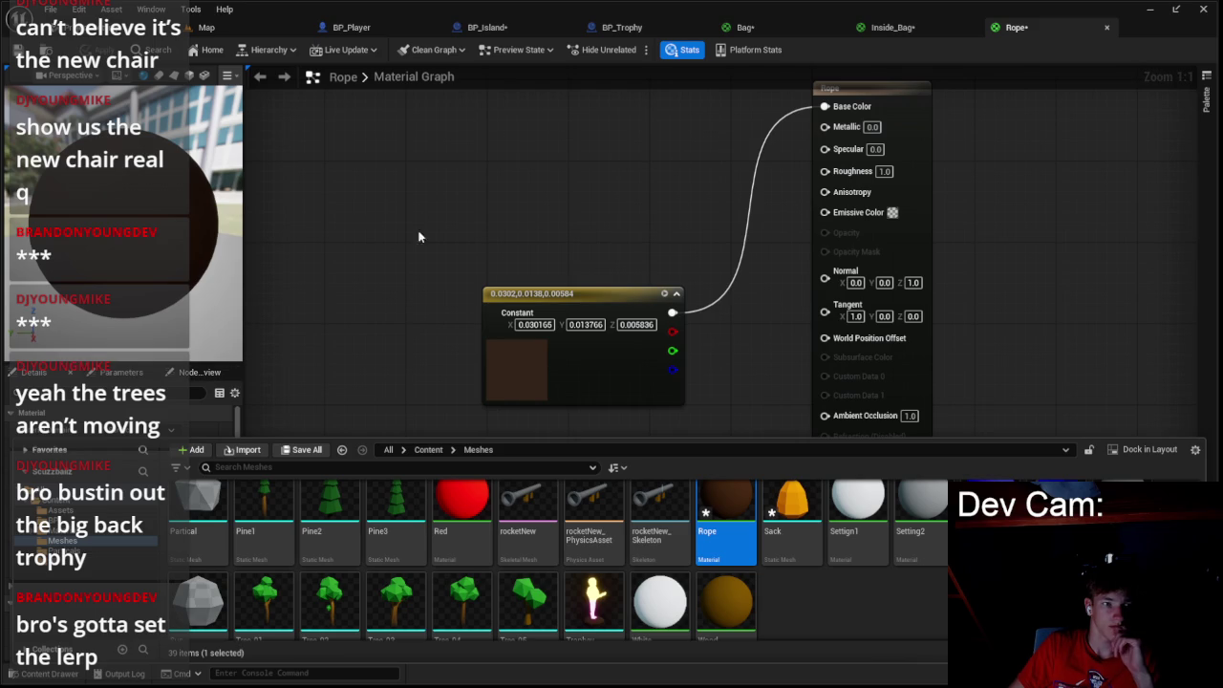
click(86, 521)
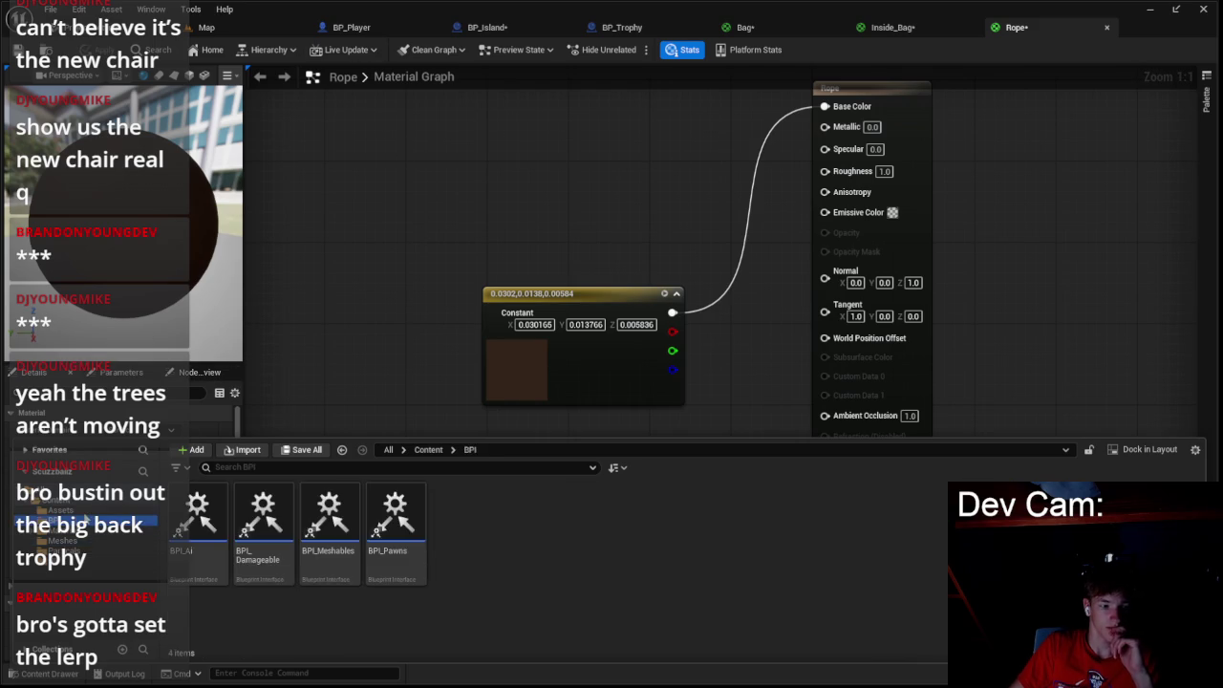
click(87, 509)
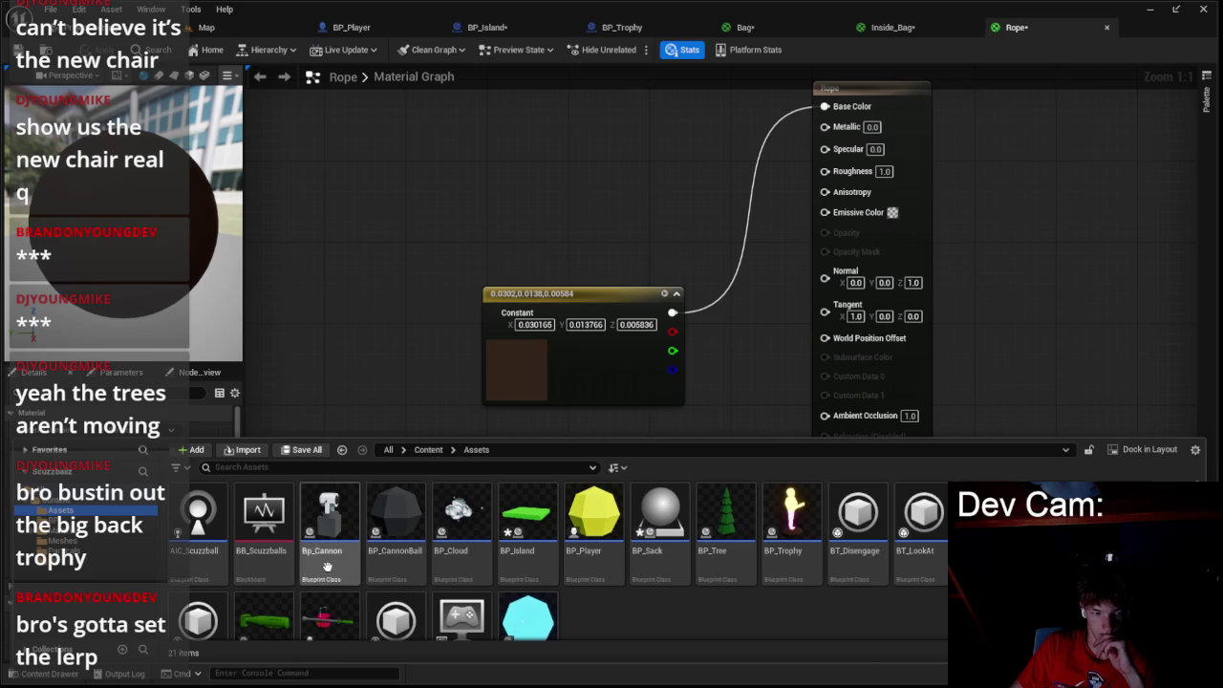
scroll(285, 571, down, 1)
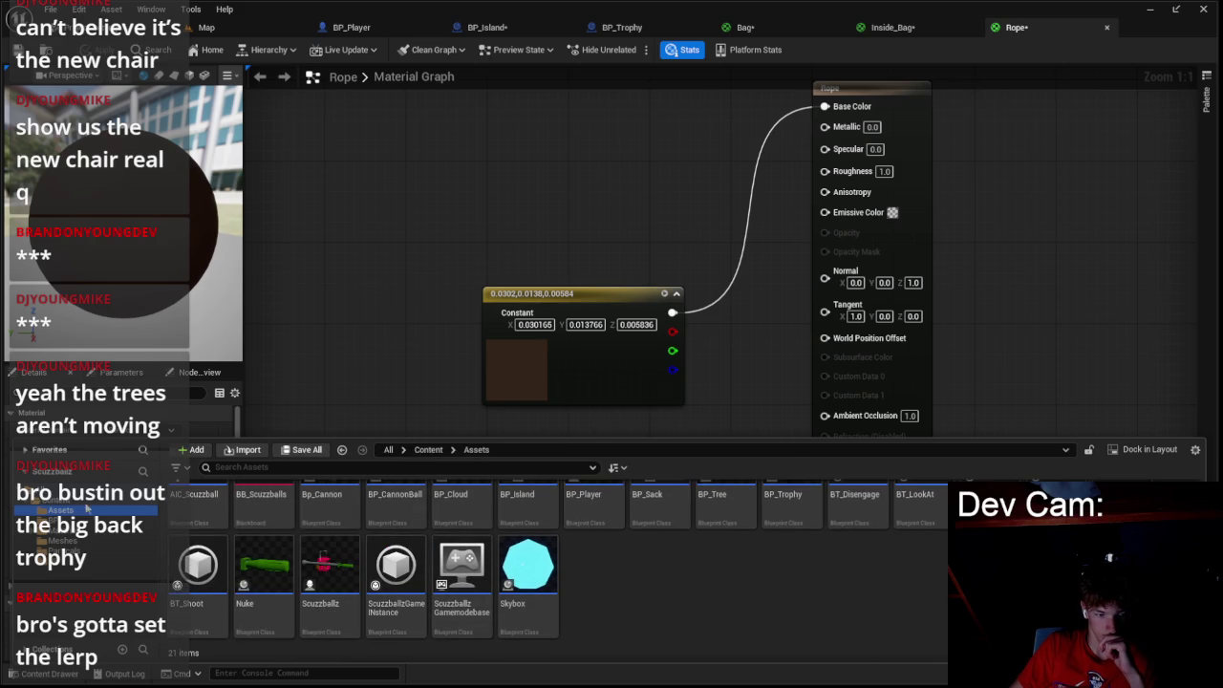
click(73, 503)
click(69, 513)
- Look through the Material, Meshes and Particals folders, then return to Assets to view the blueprints
click(65, 531)
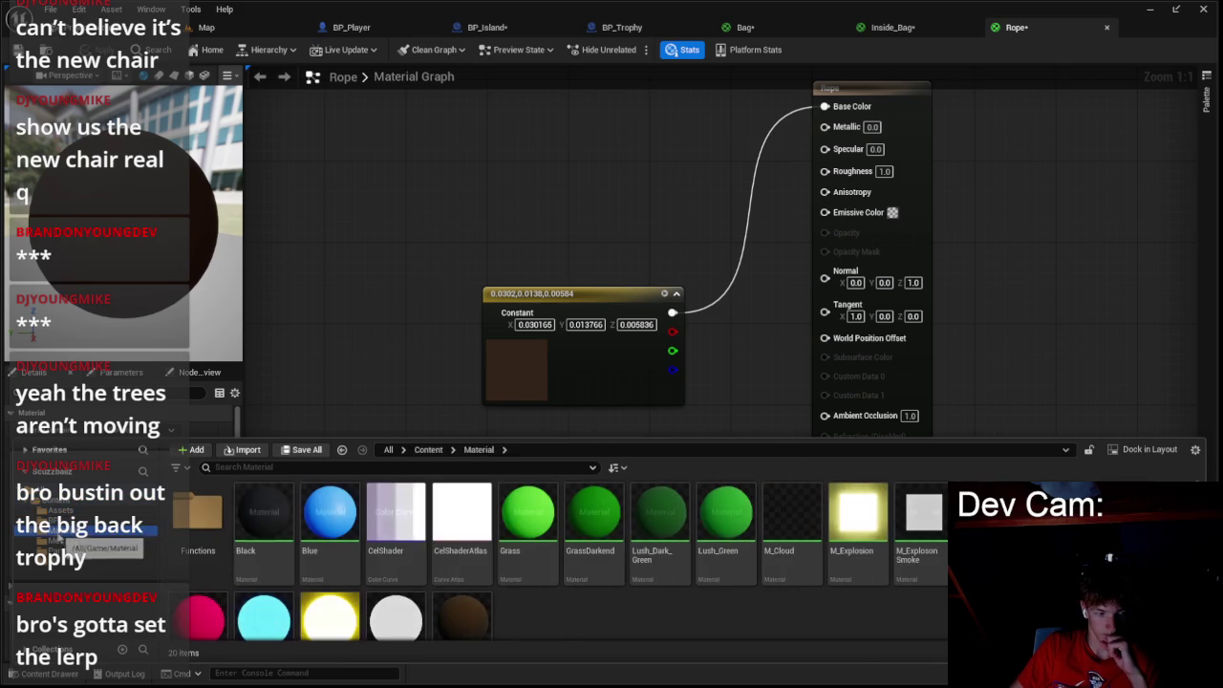
click(63, 541)
scroll(470, 635, down, 1)
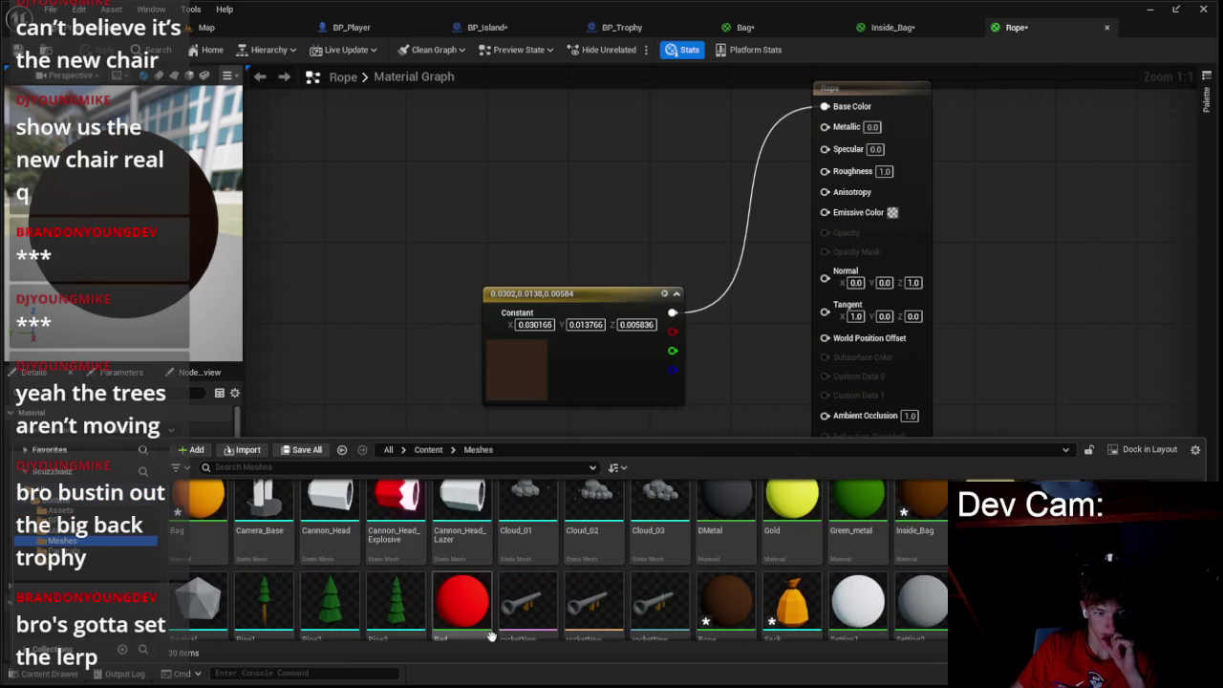
scroll(755, 612, down, 3)
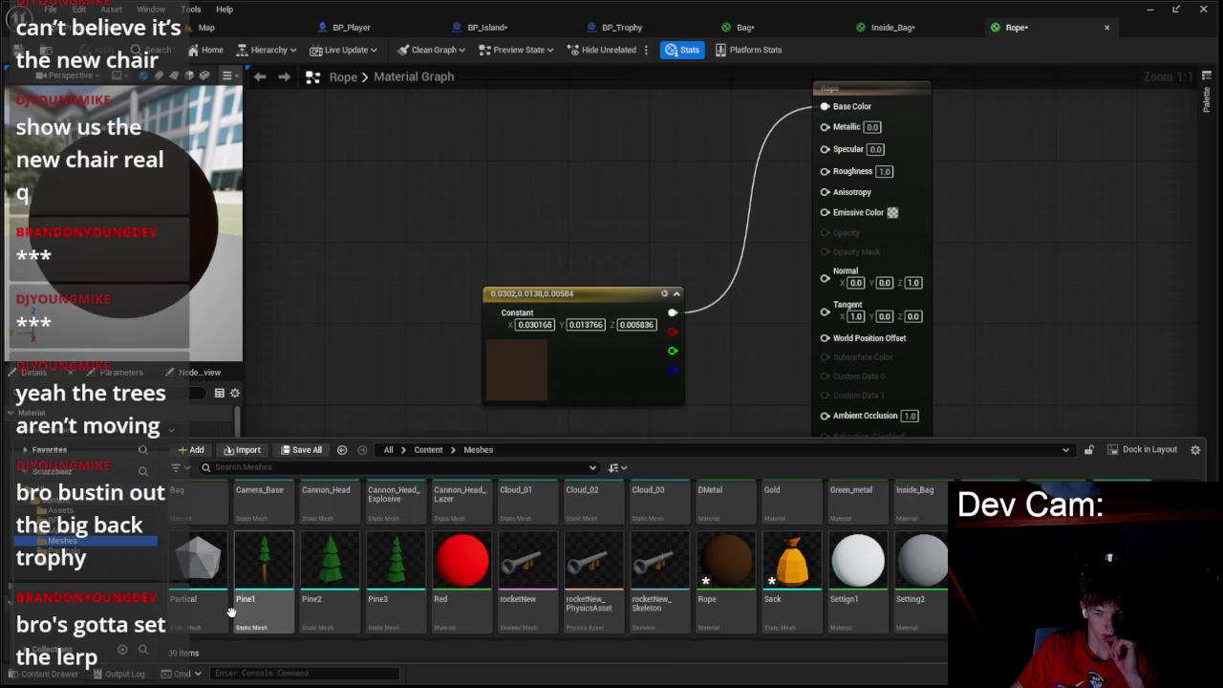
scroll(253, 554, down, 3)
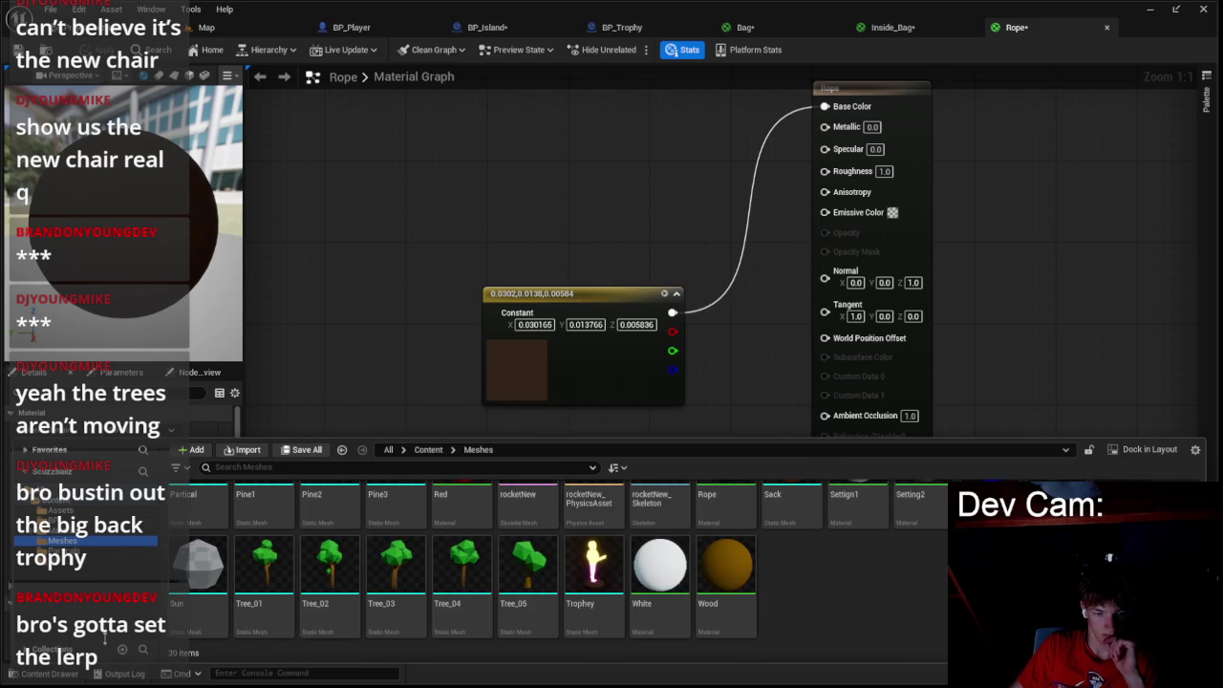
click(58, 567)
click(58, 526)
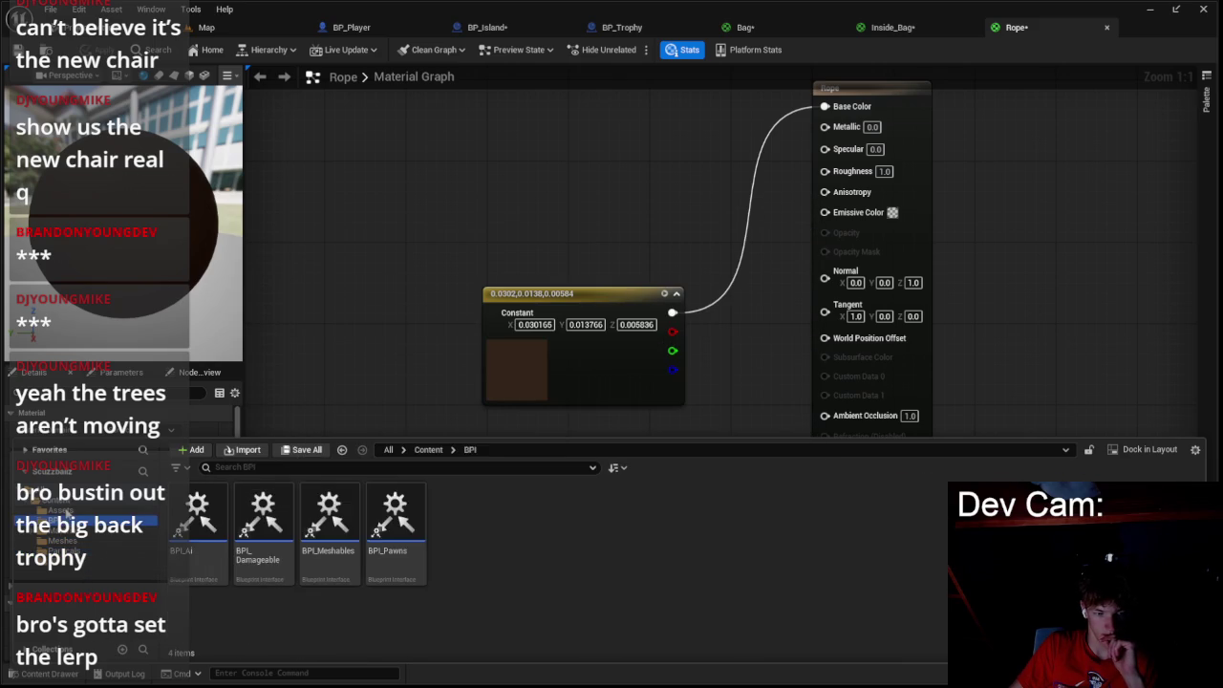
click(57, 510)
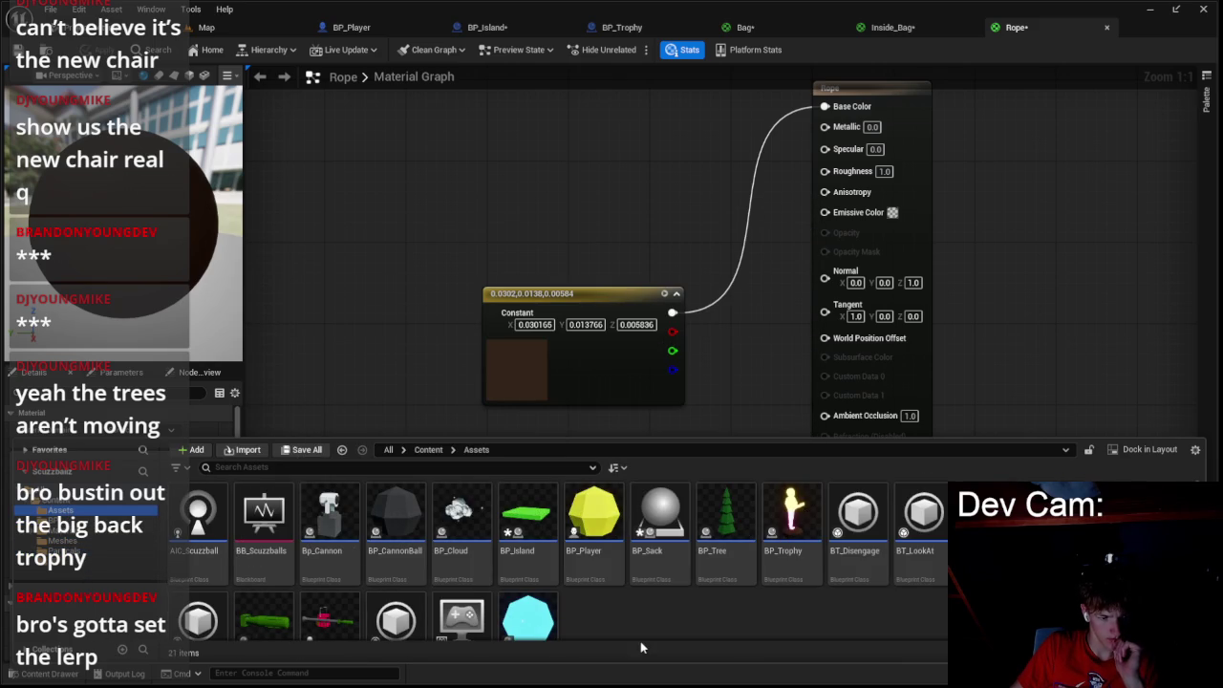
scroll(642, 640, down, 1)
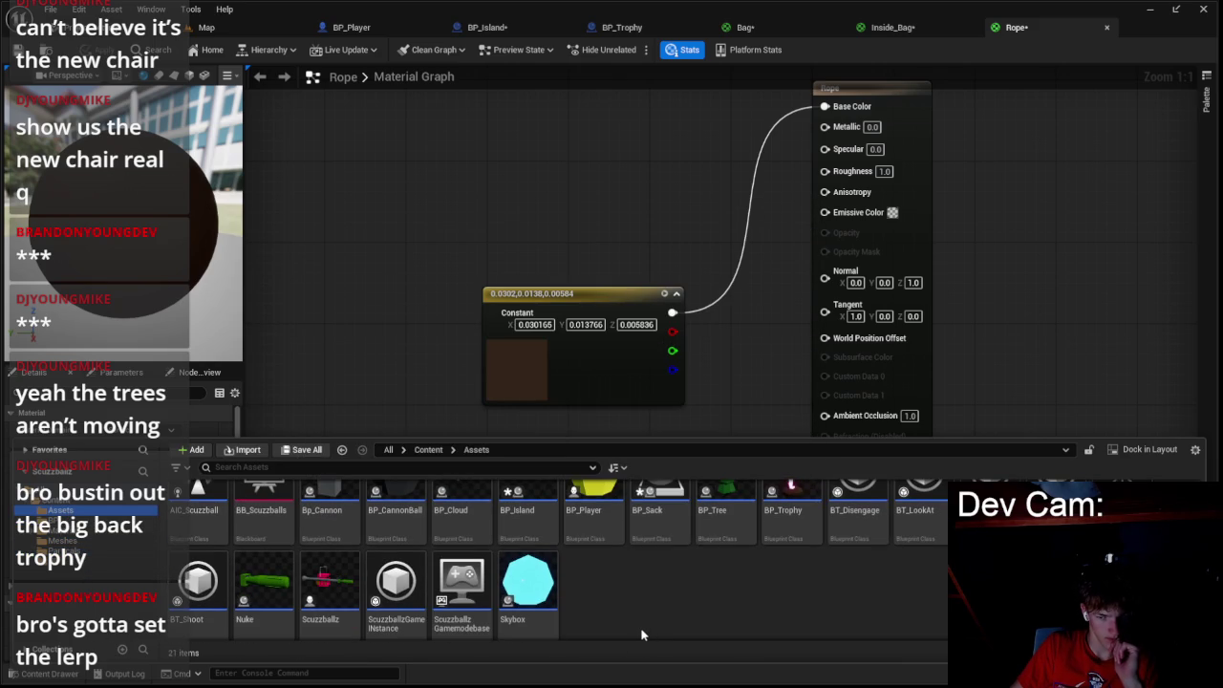
scroll(789, 608, down, 1)
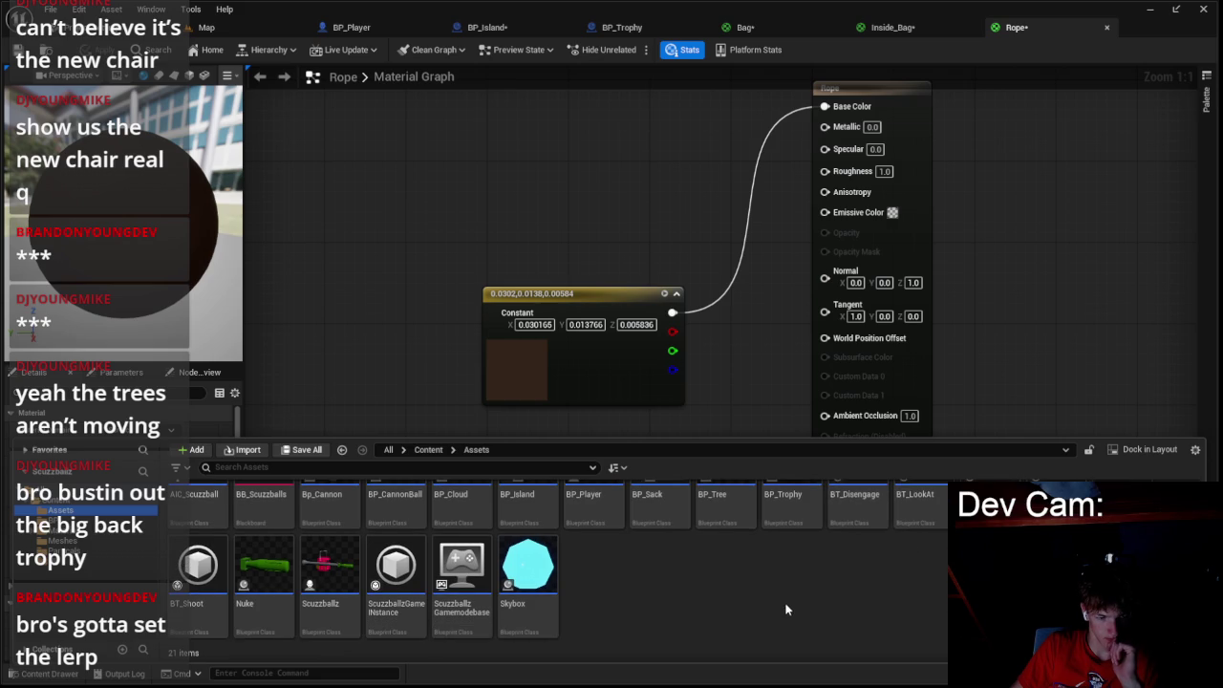
scroll(650, 608, up, 1)
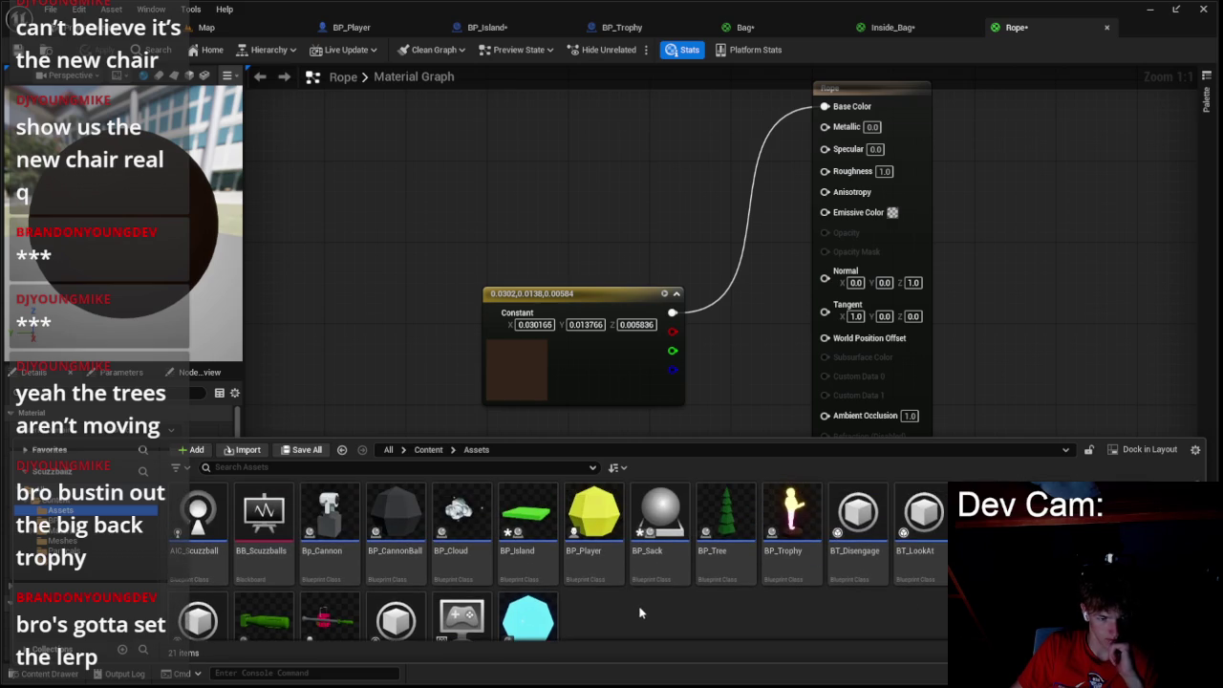
- In BP_Sack, add a Static Mesh component and assign it the Sack mesh
double_click(660, 525)
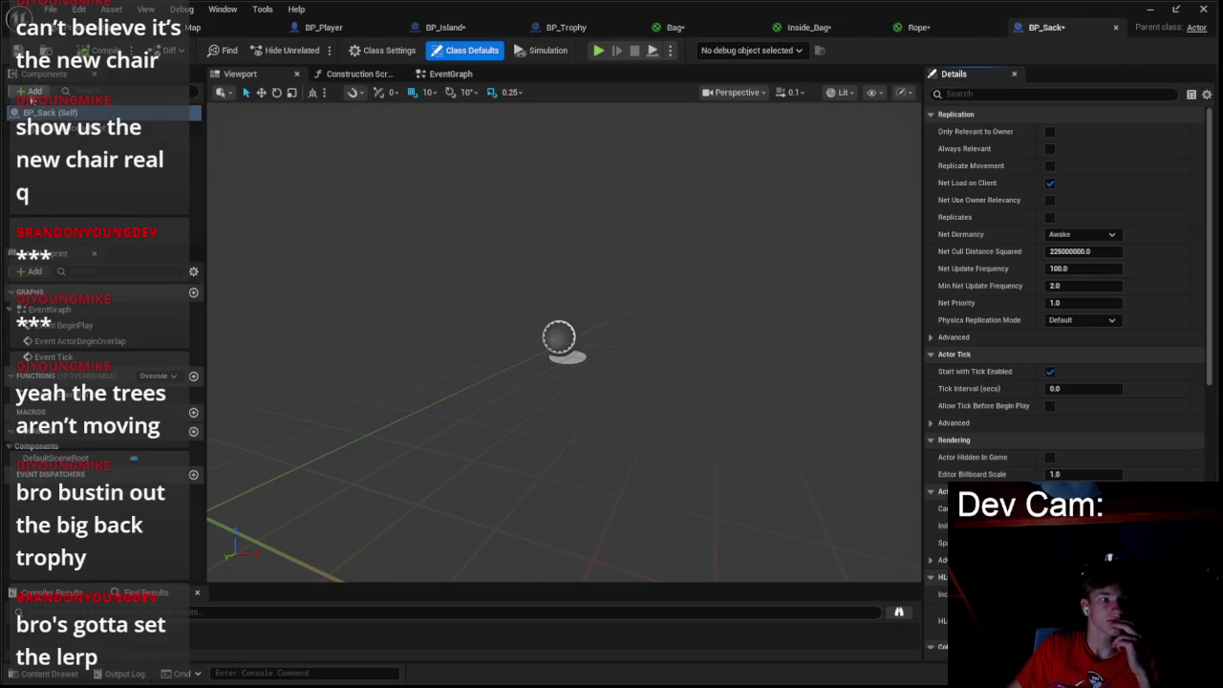
click(31, 92)
click(86, 232)
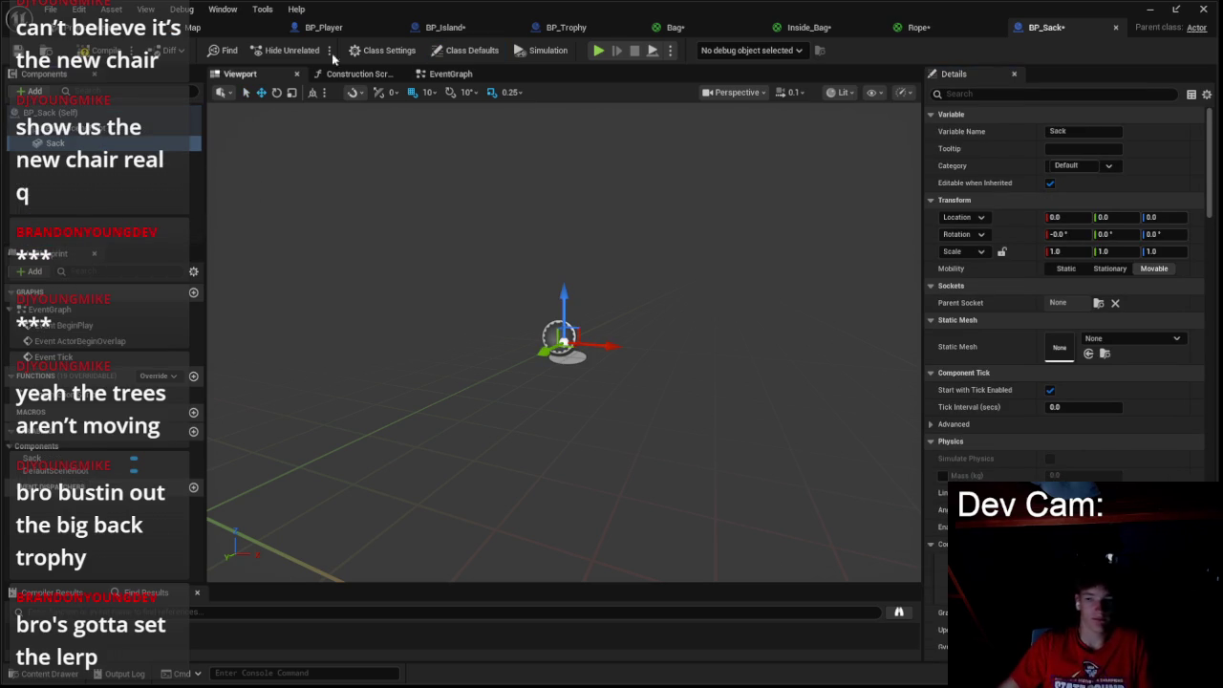
click(1132, 338)
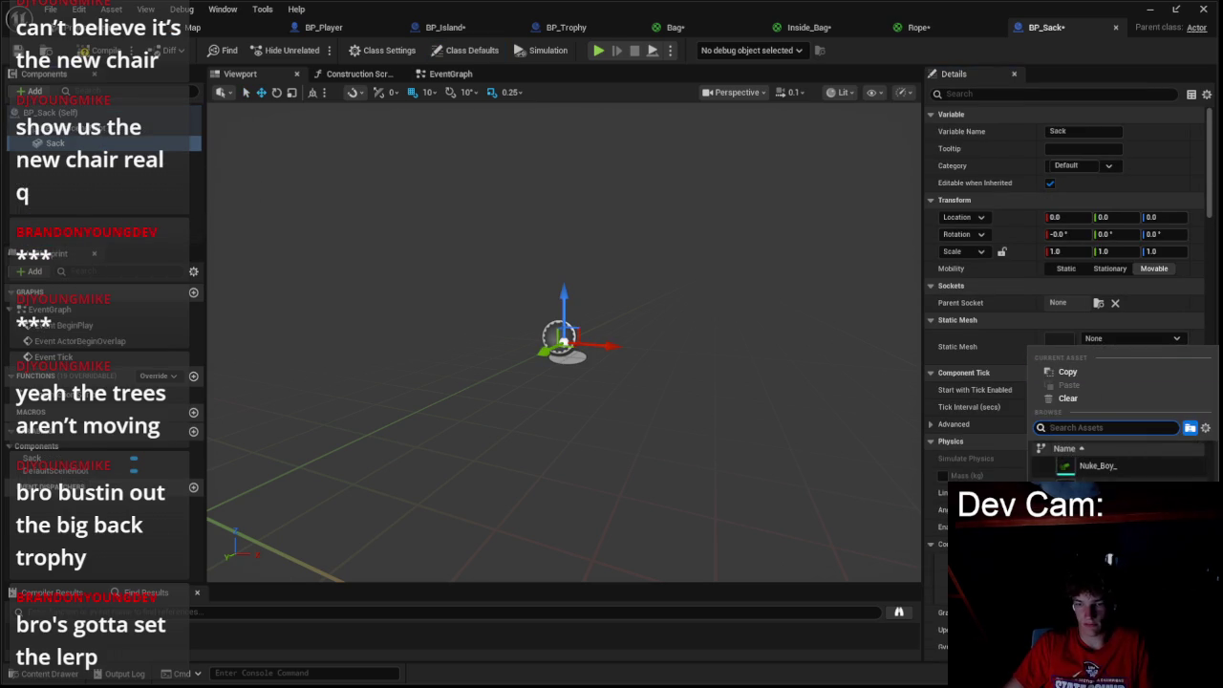
click(1090, 503)
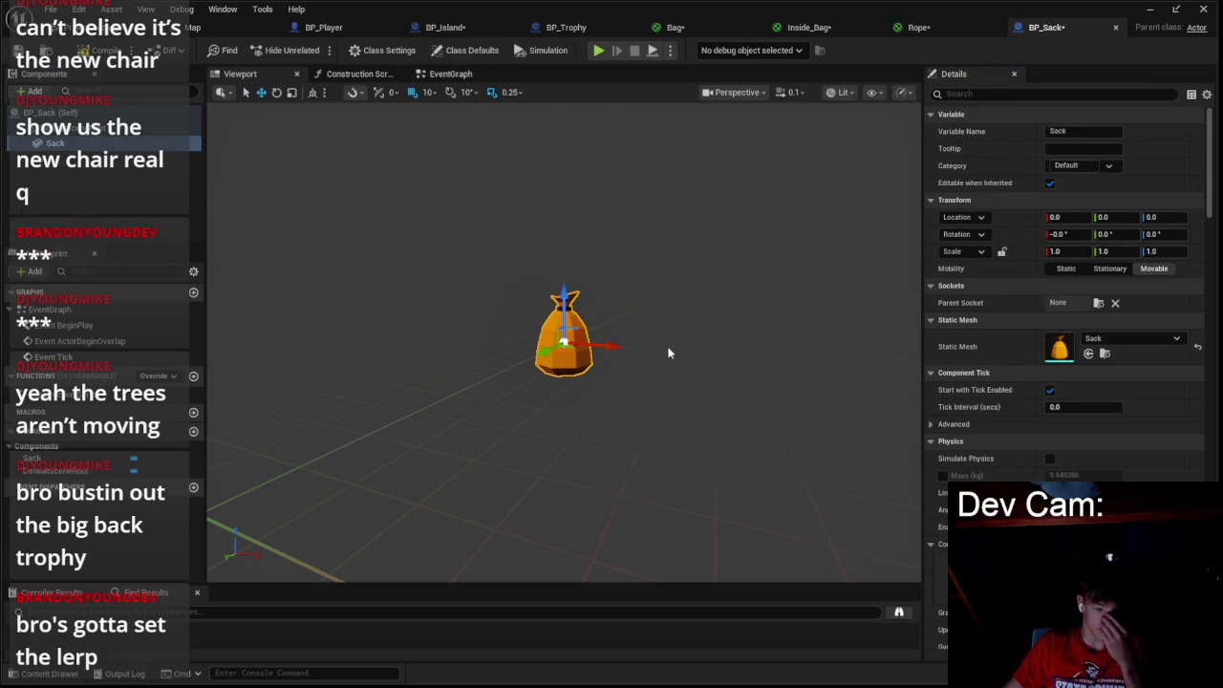
- Save all, then place a BP_Island and a BP_Sack in the level
key(ctrl+s)
click(196, 28)
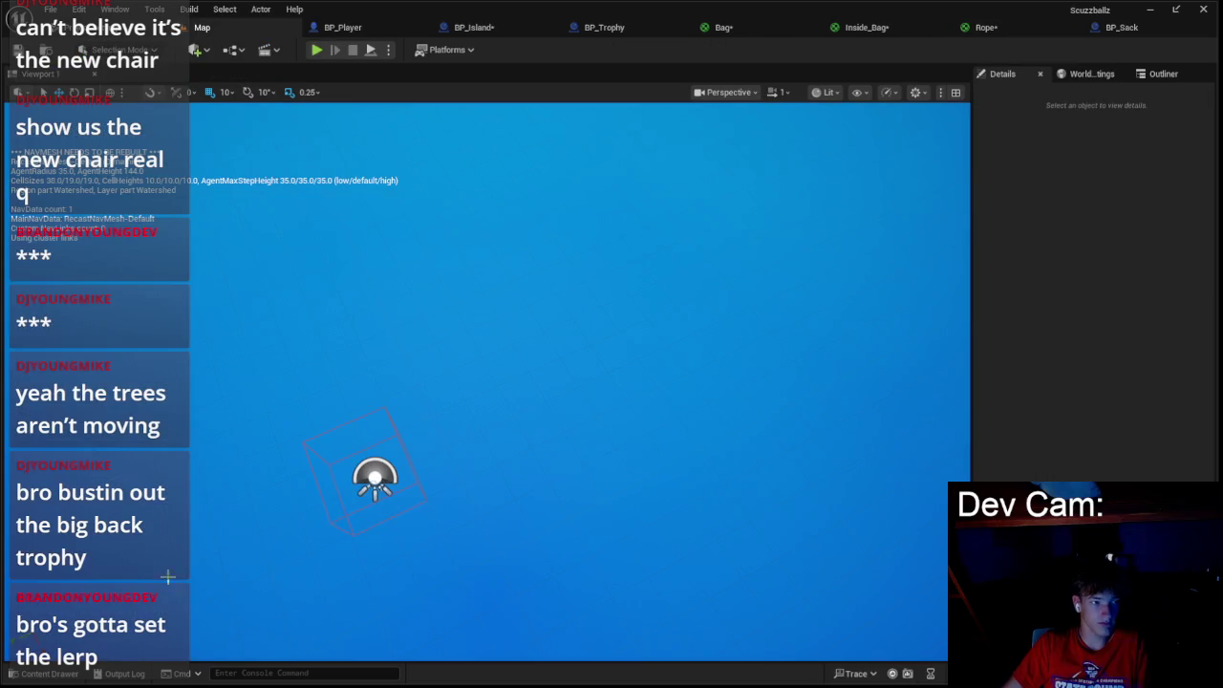
click(50, 674)
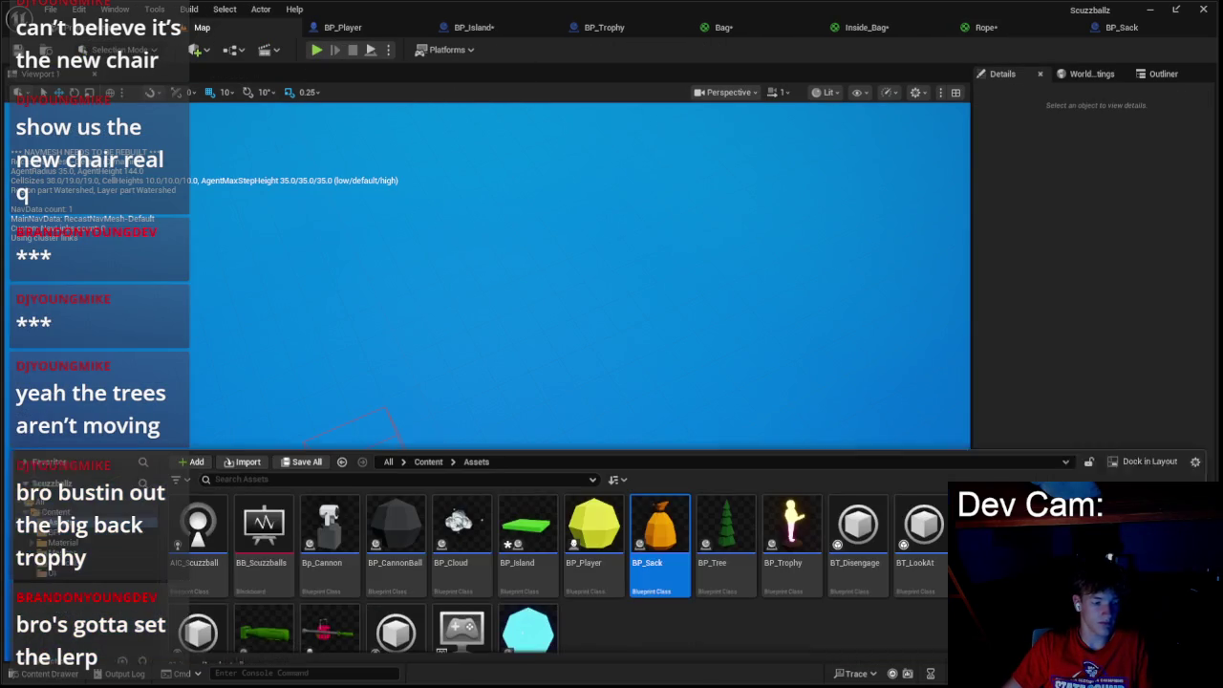
mouse_move(521, 521)
mouse_down()
mouse_move(550, 454)
mouse_move(540, 411)
mouse_up()
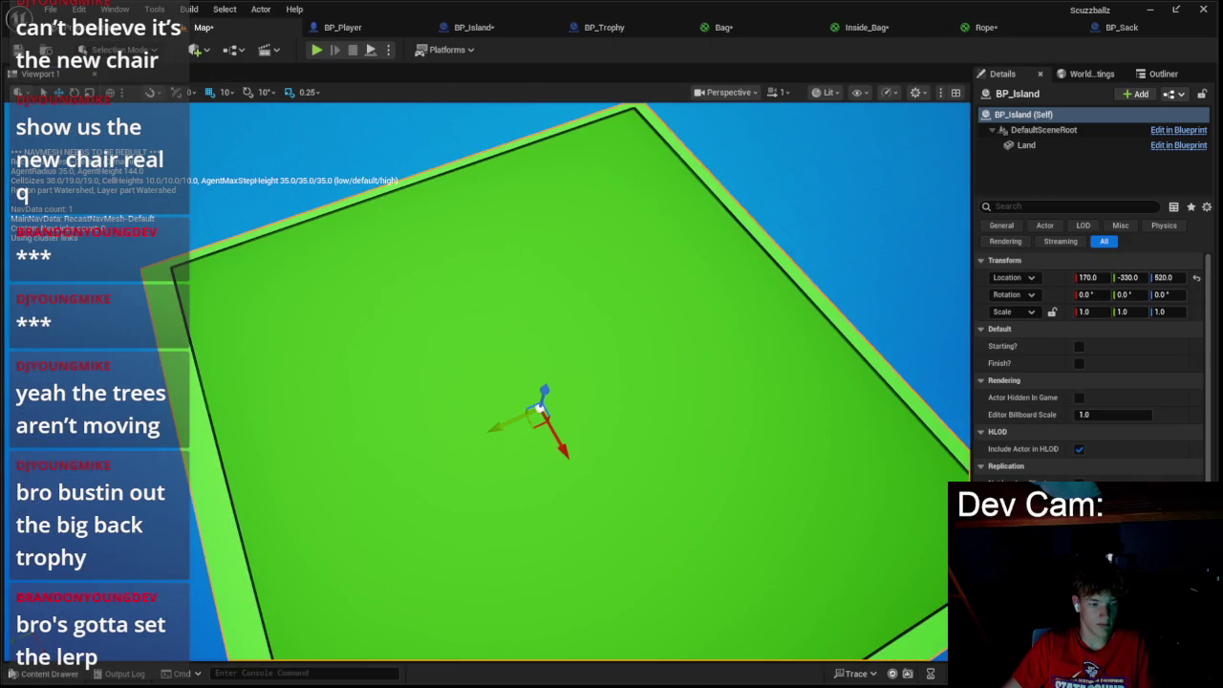
key(ctrl+space)
mouse_move(657, 497)
mouse_down()
mouse_move(575, 269)
mouse_move(559, 290)
mouse_up()
key(f)
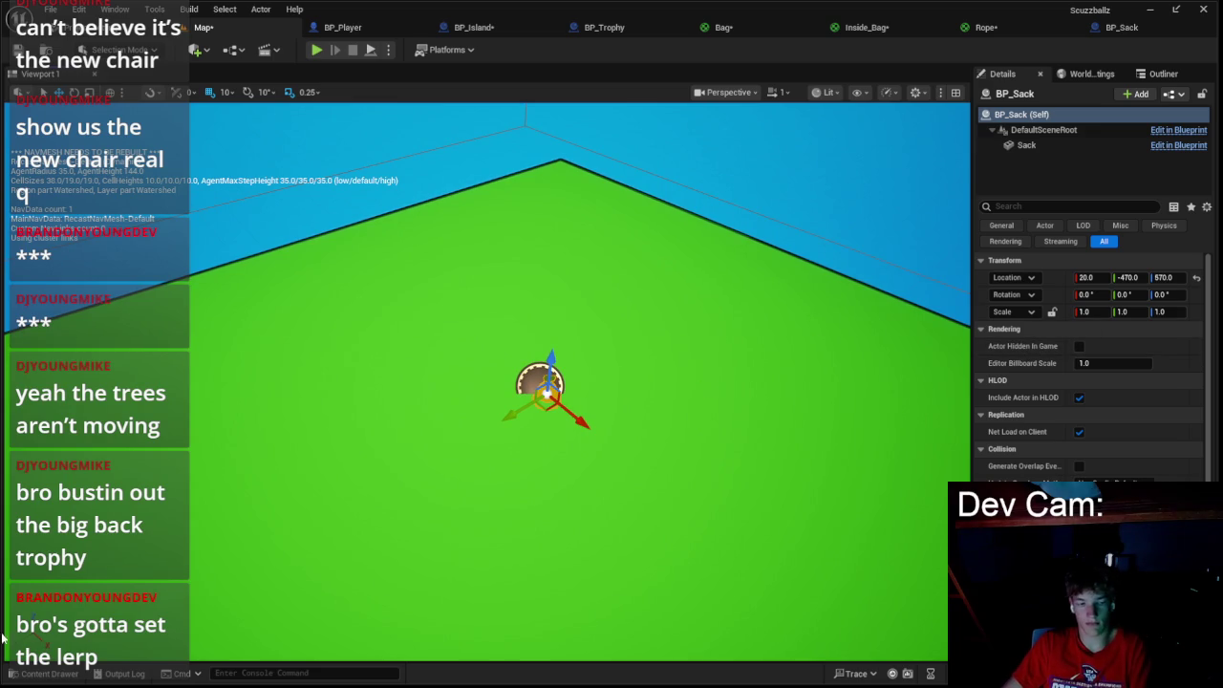
- Place a BP_Player in the level from the Content Drawer
click(45, 673)
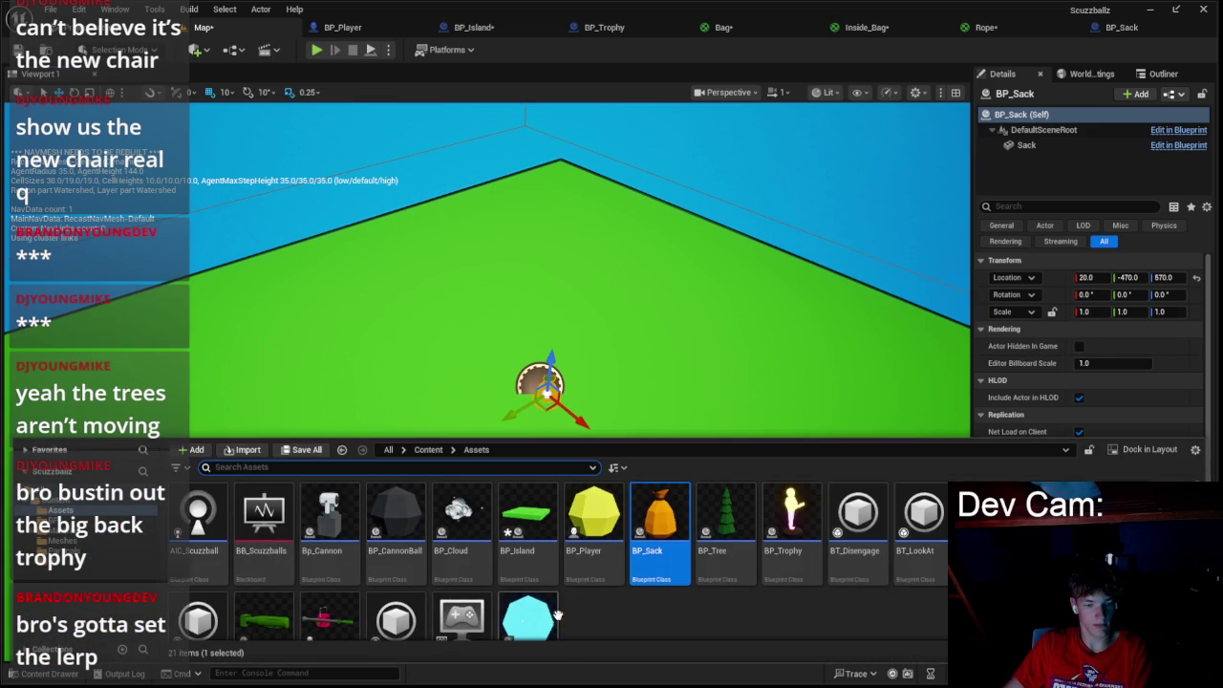
scroll(592, 567, down, 2)
scroll(593, 567, up, 2)
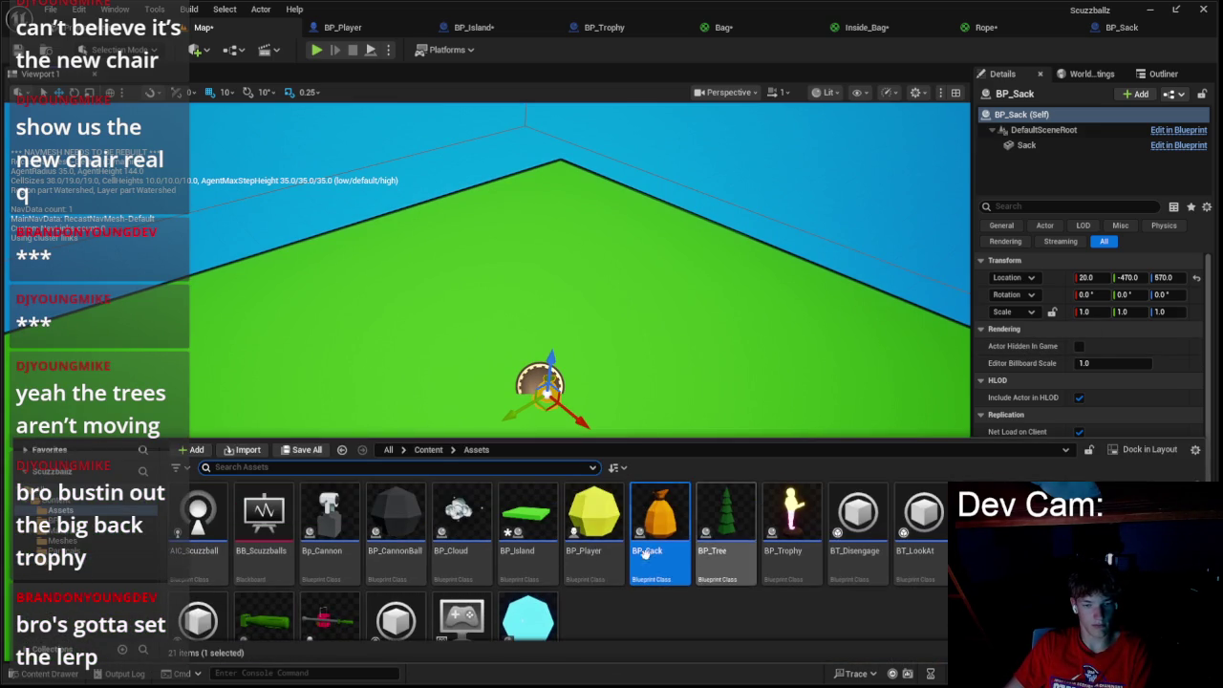
scroll(593, 559, down, 1)
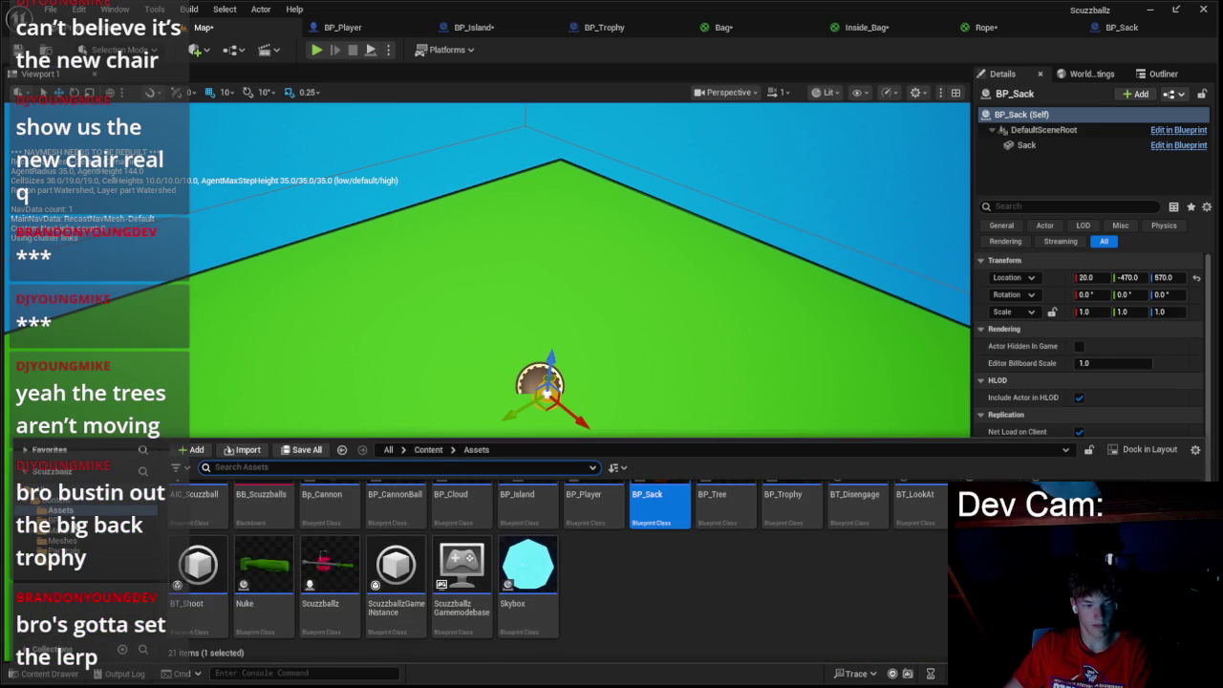
scroll(494, 605, up, 1)
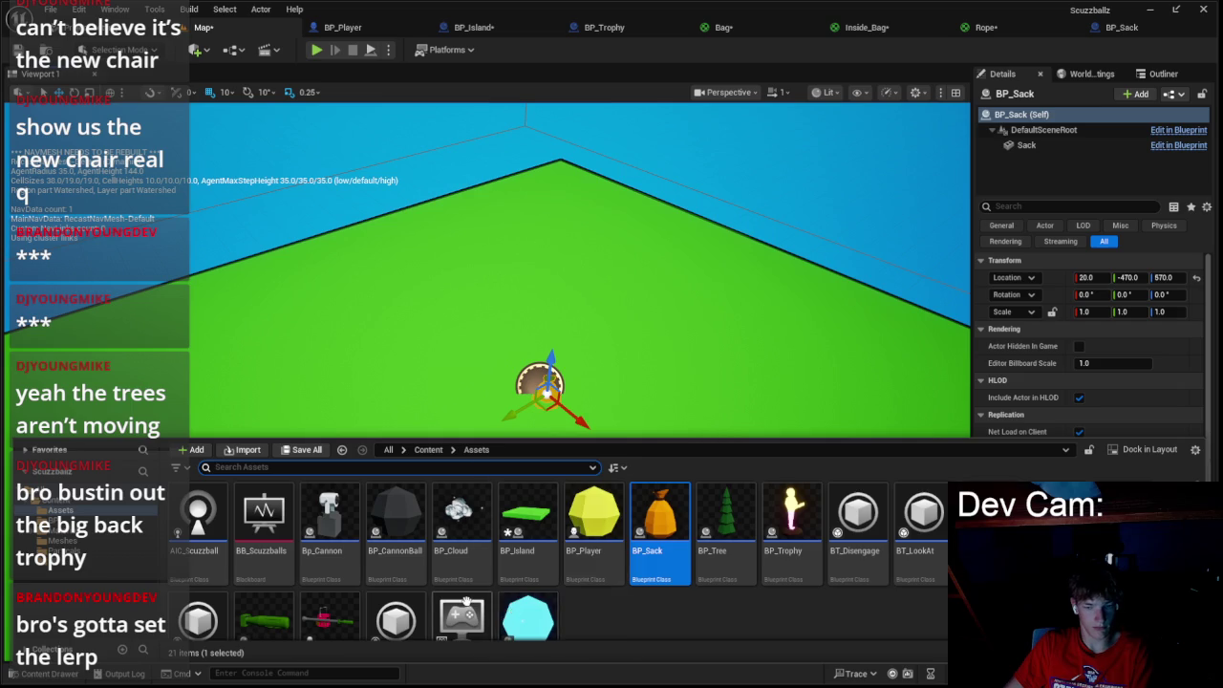
scroll(465, 600, down, 1)
scroll(535, 564, up, 1)
drag(592, 511, 430, 239)
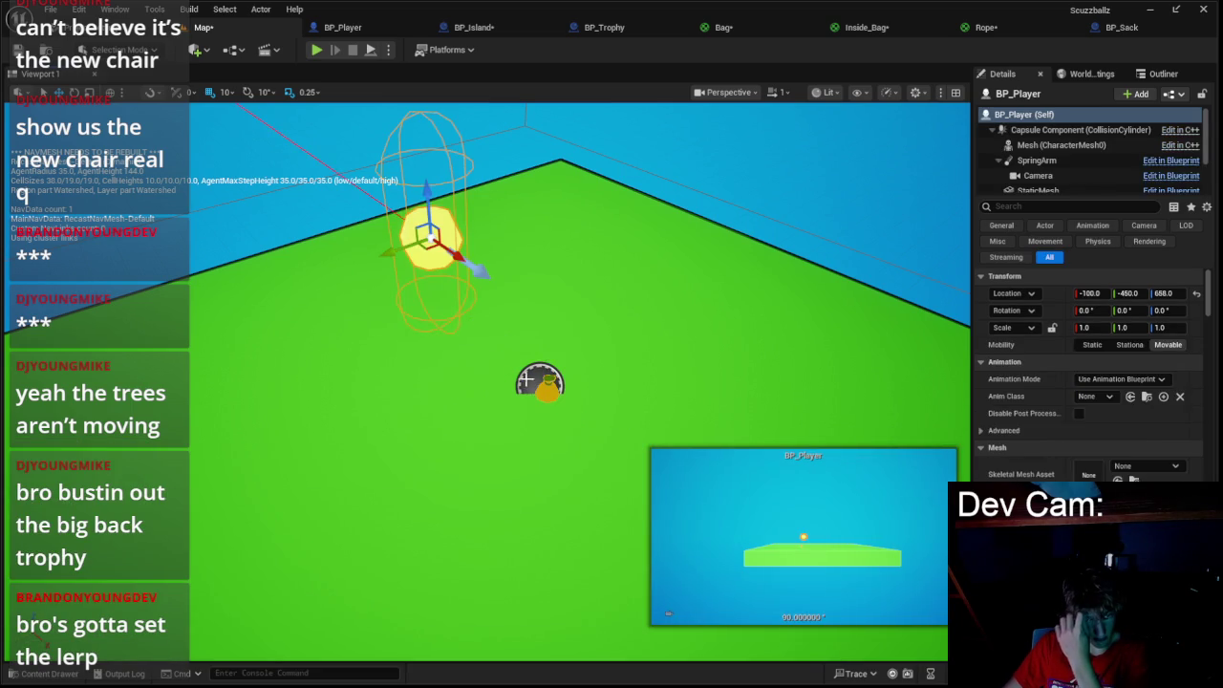
- Set the placed sack's scale to 5.0
click(550, 392)
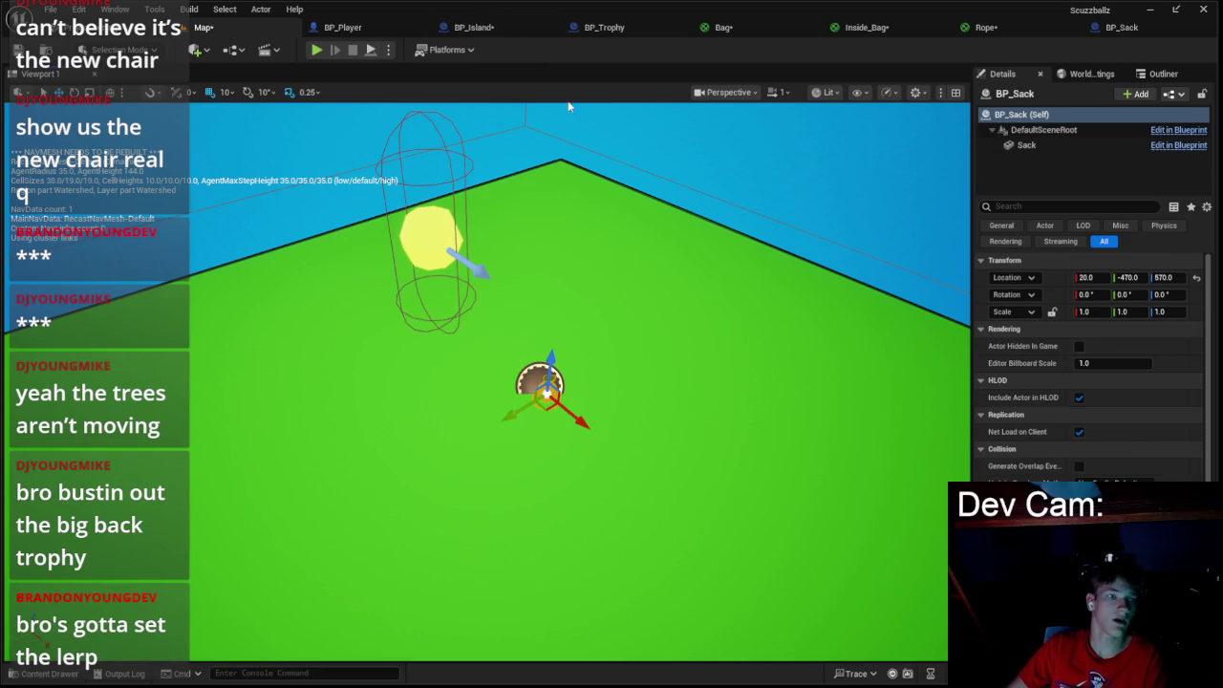
click(1085, 313)
text(5)
key(Tab)
key(Tab)
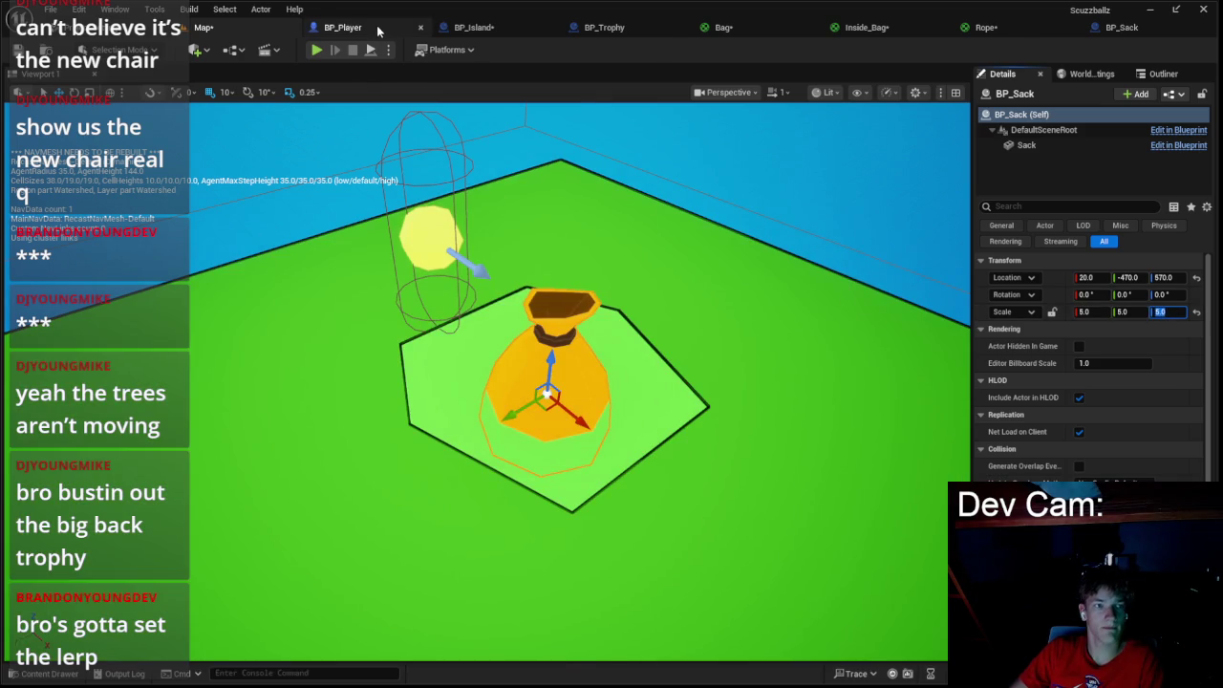
click(378, 29)
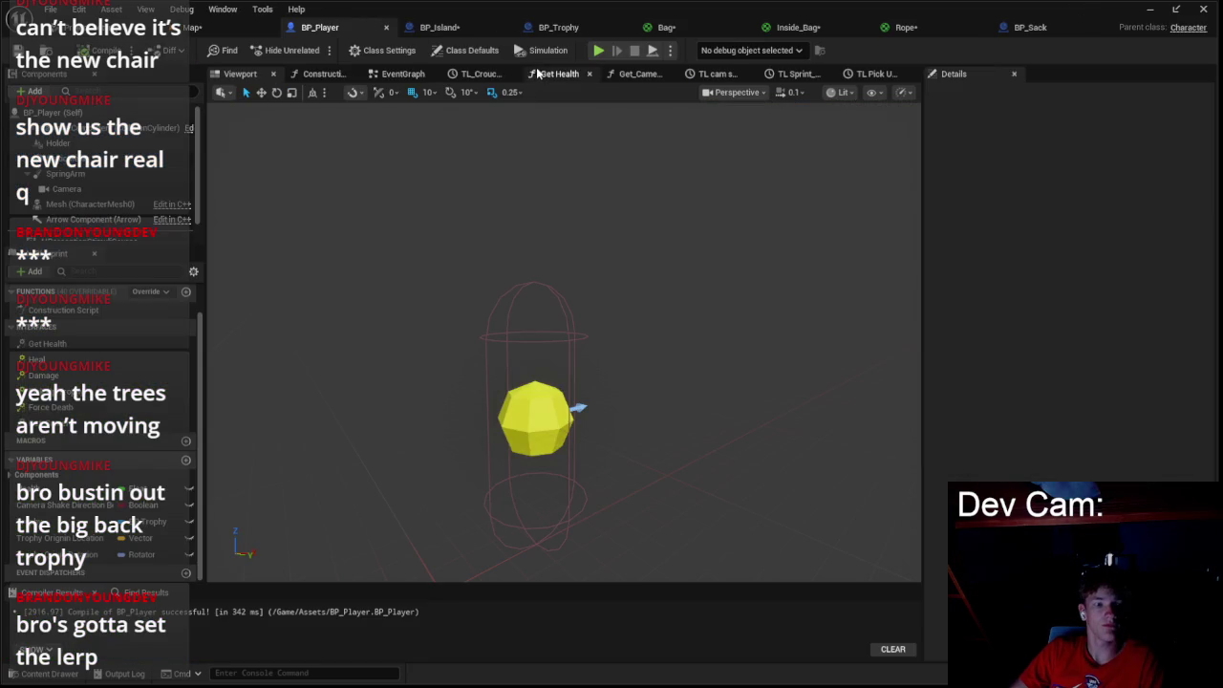
- Undo the level sack's scale-up and set BP_Sack's mesh scale to 6.0 instead
click(241, 29)
key(ctrl+z)
key(ctrl+z)
key(ctrl+z)
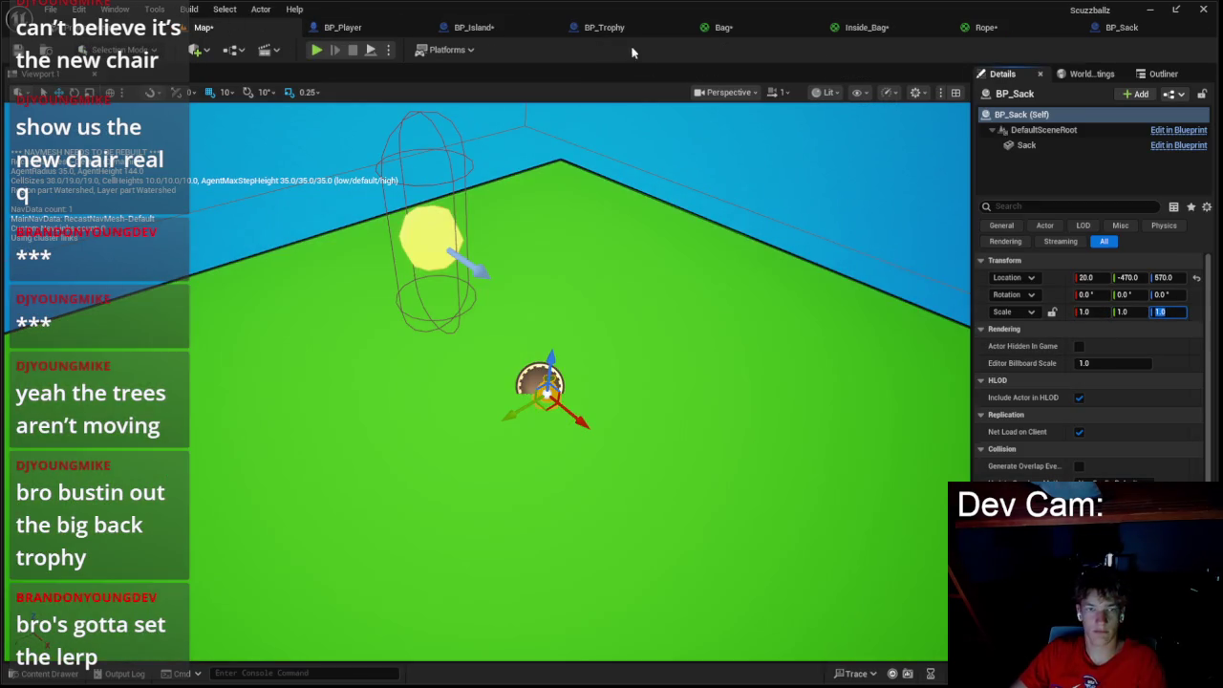
click(593, 28)
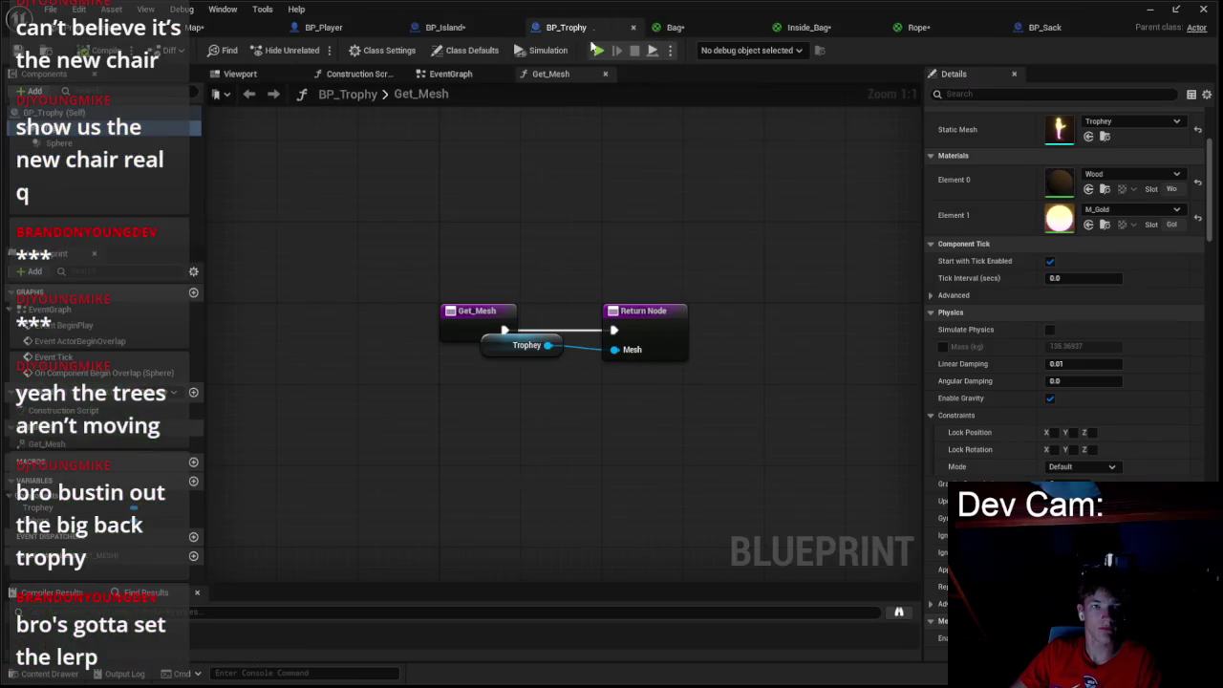
click(445, 28)
click(1044, 27)
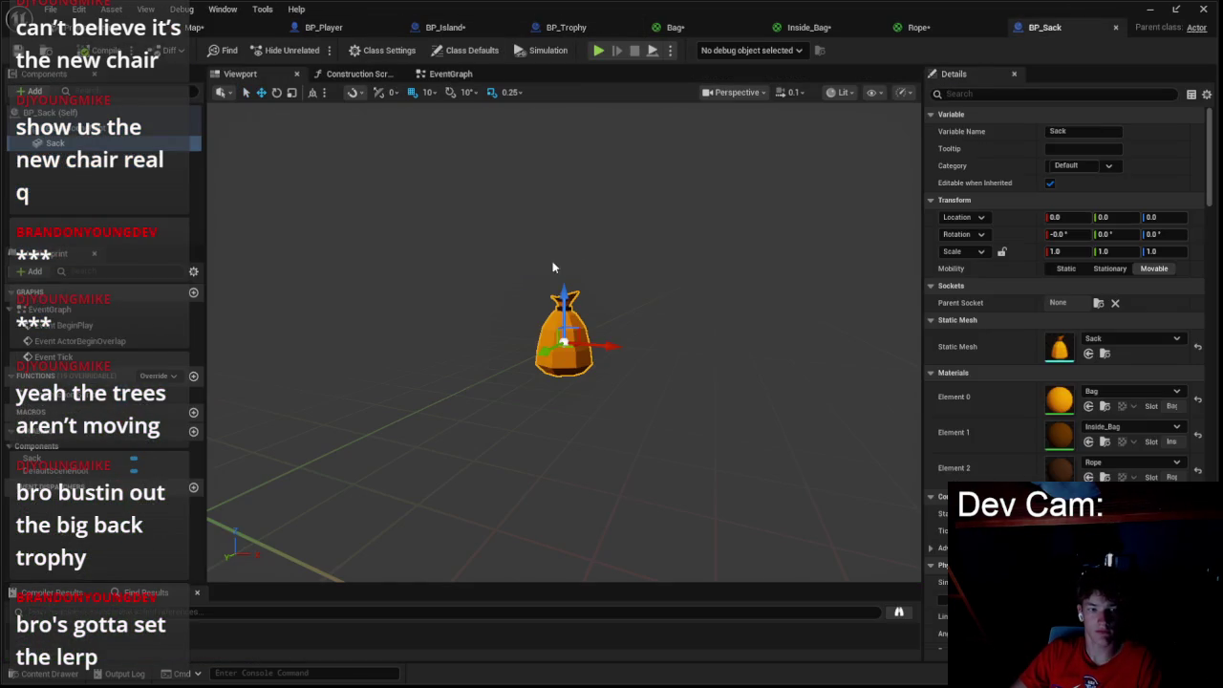
key(Return)
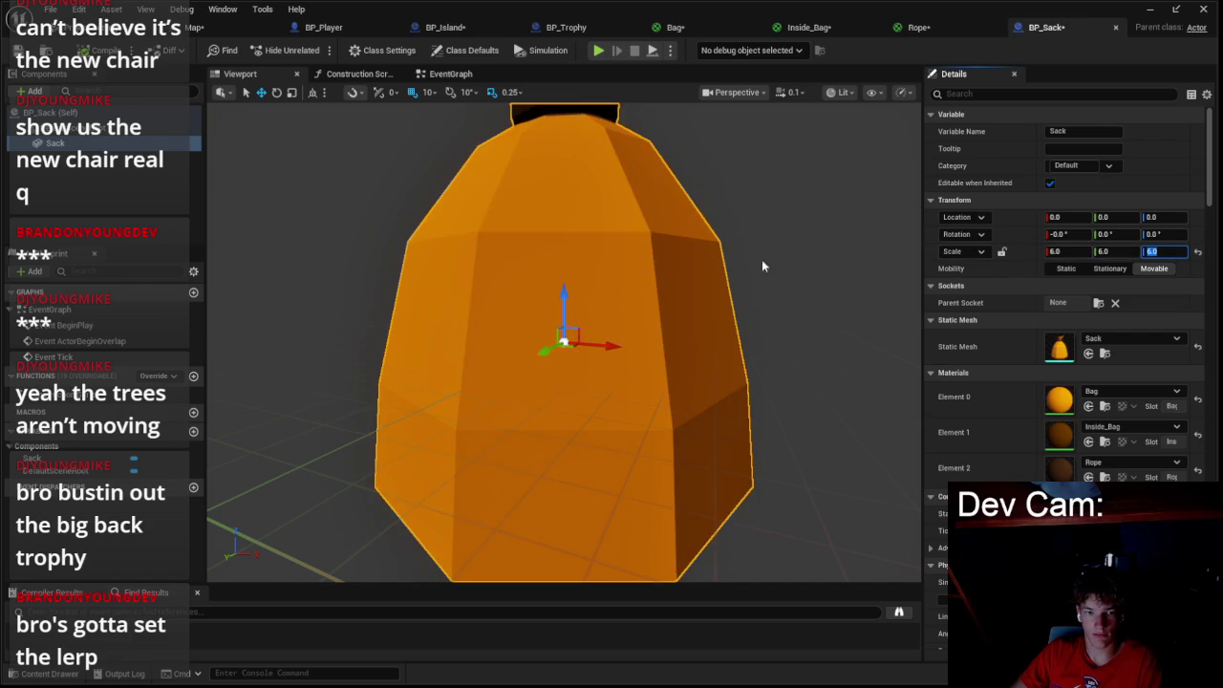
- Inspect the enlarged sack in the blueprint preview and bring the level view down to it
scroll(793, 265, down, 3)
mouse_move(563, 344)
mouse_down()
mouse_move(535, 352)
mouse_move(595, 231)
mouse_up()
scroll(597, 220, up, 6)
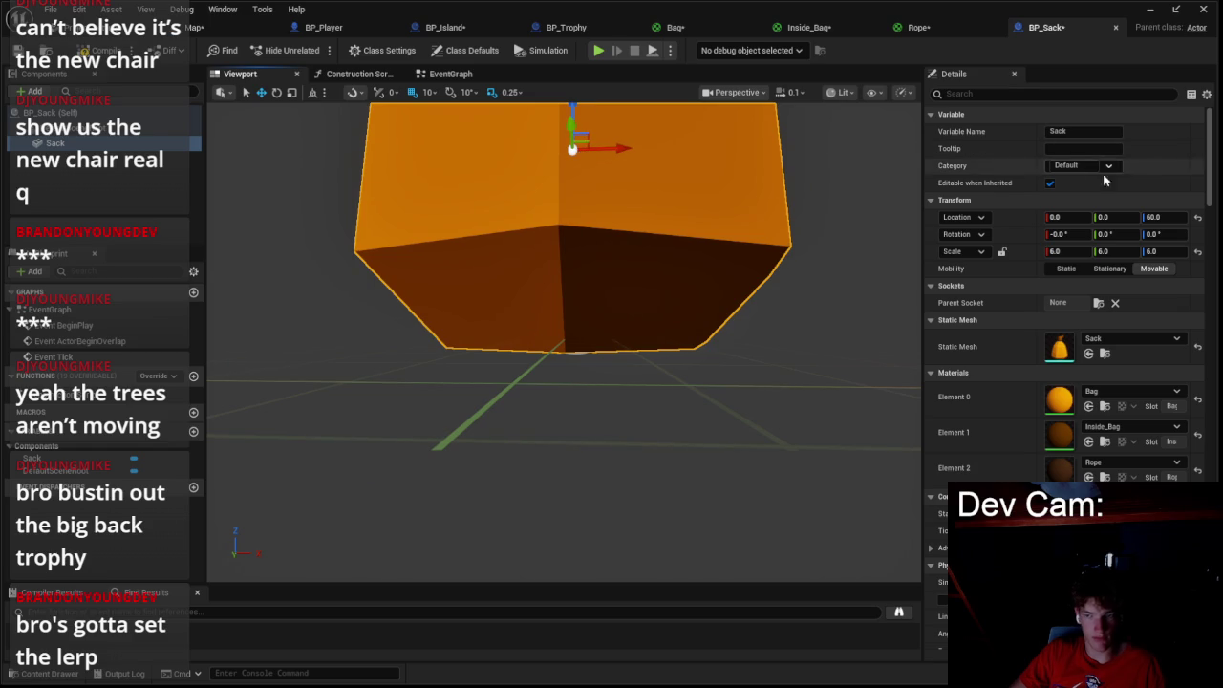
click(196, 27)
mouse_move(478, 382)
mouse_down()
mouse_move(478, 306)
mouse_move(478, 344)
mouse_up()
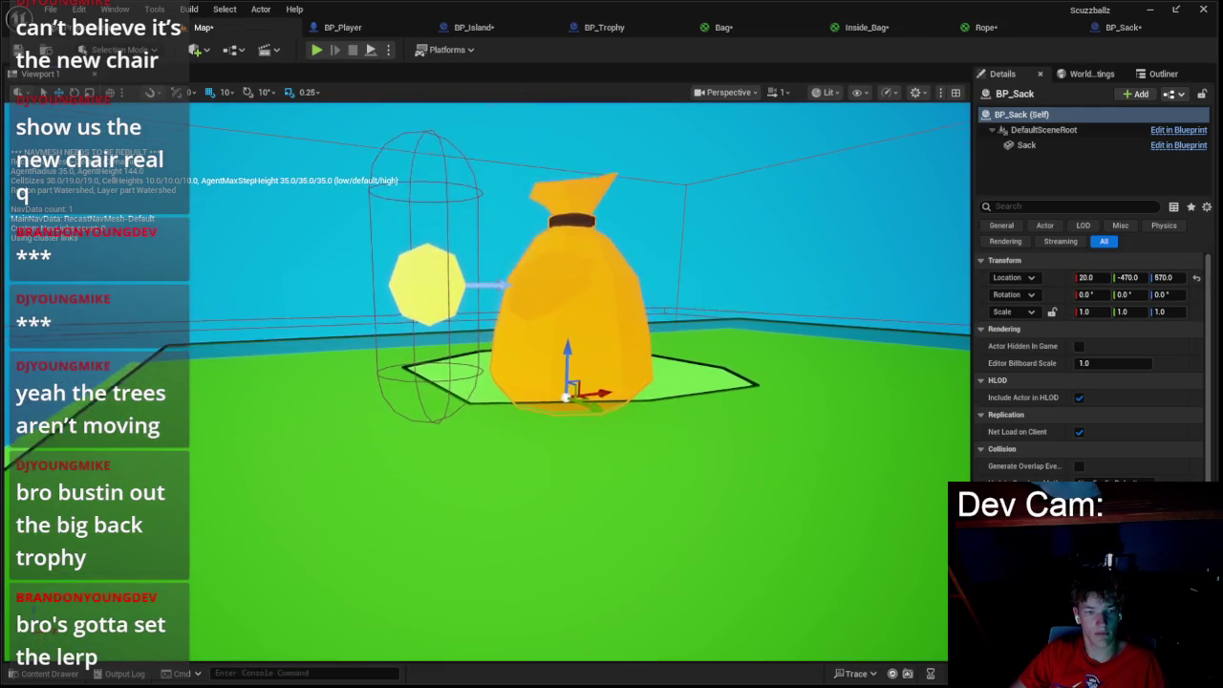
- Play-test the level, then delete the placed sack, island and player actors
click(317, 50)
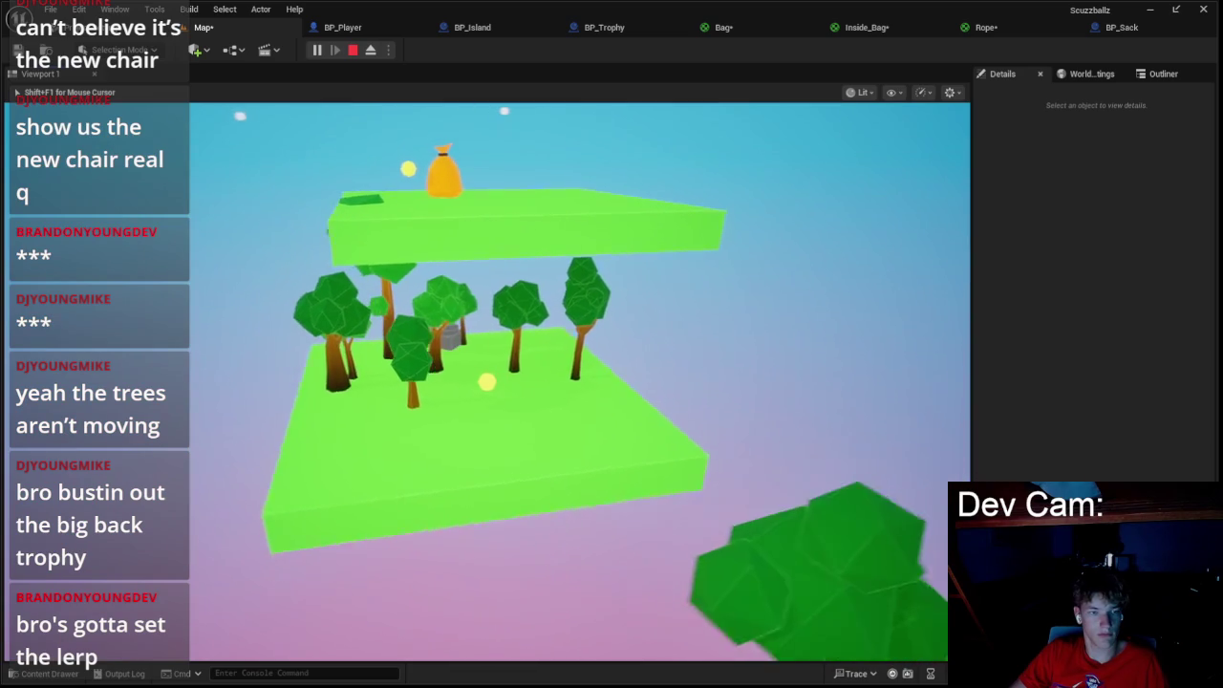
key(Escape)
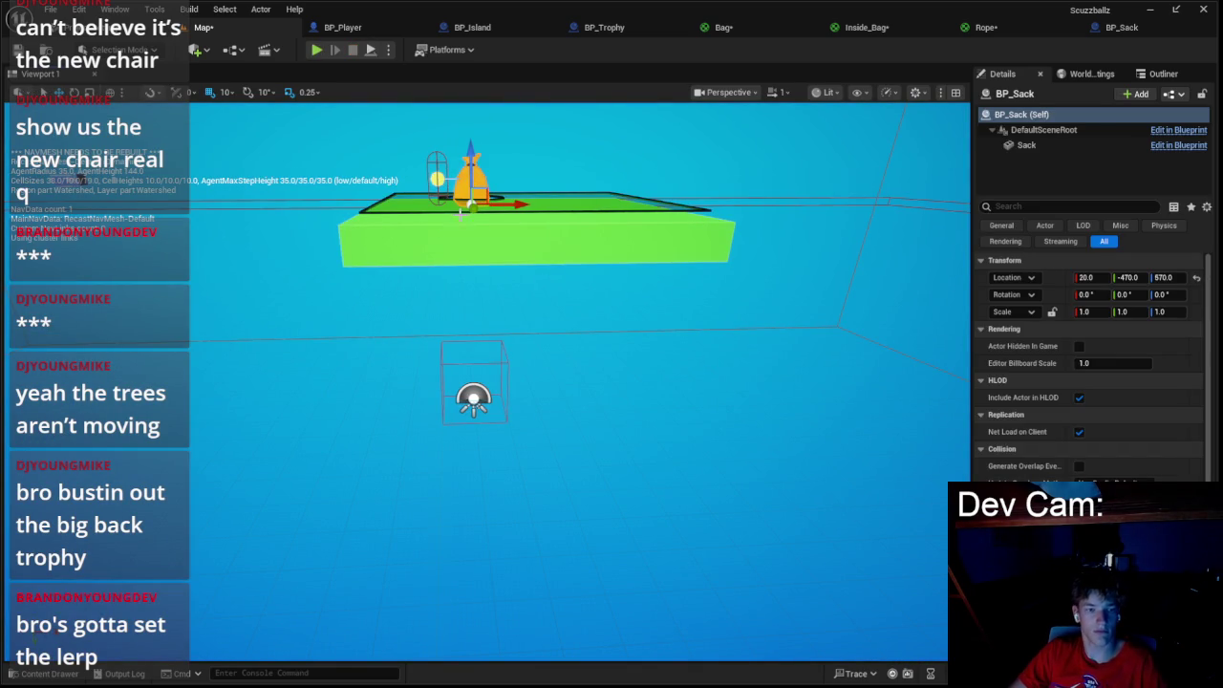
ctrl+click(466, 188)
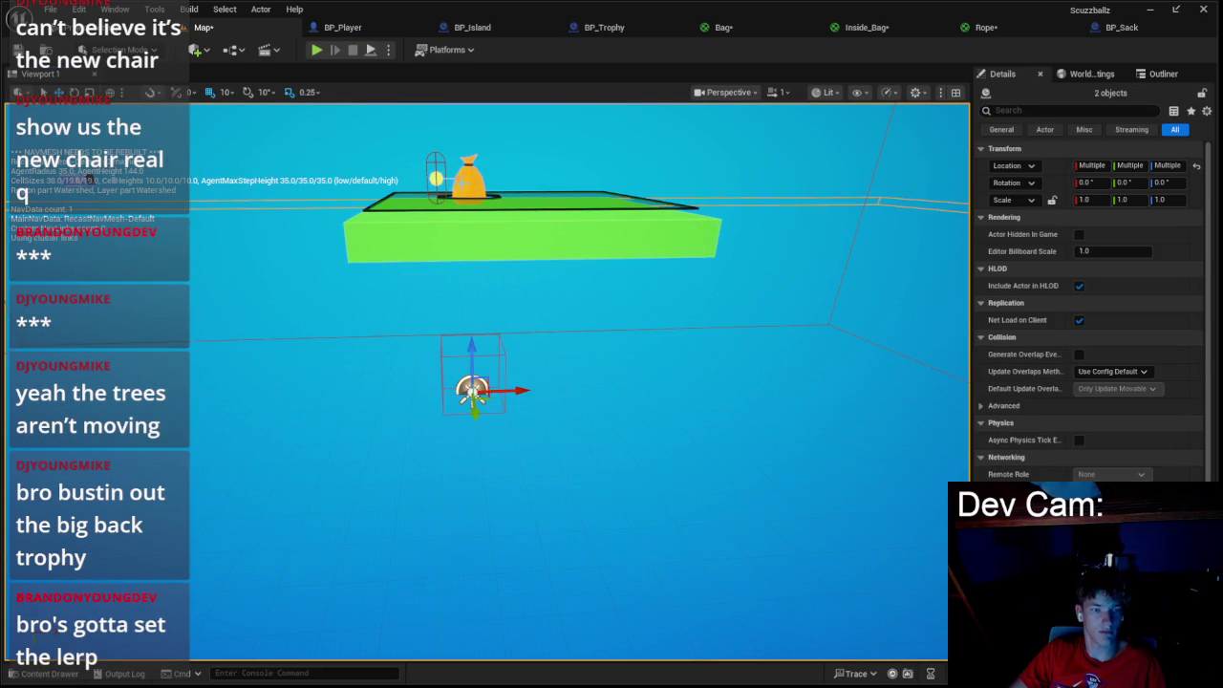
click(466, 186)
click(436, 179)
key(Delete)
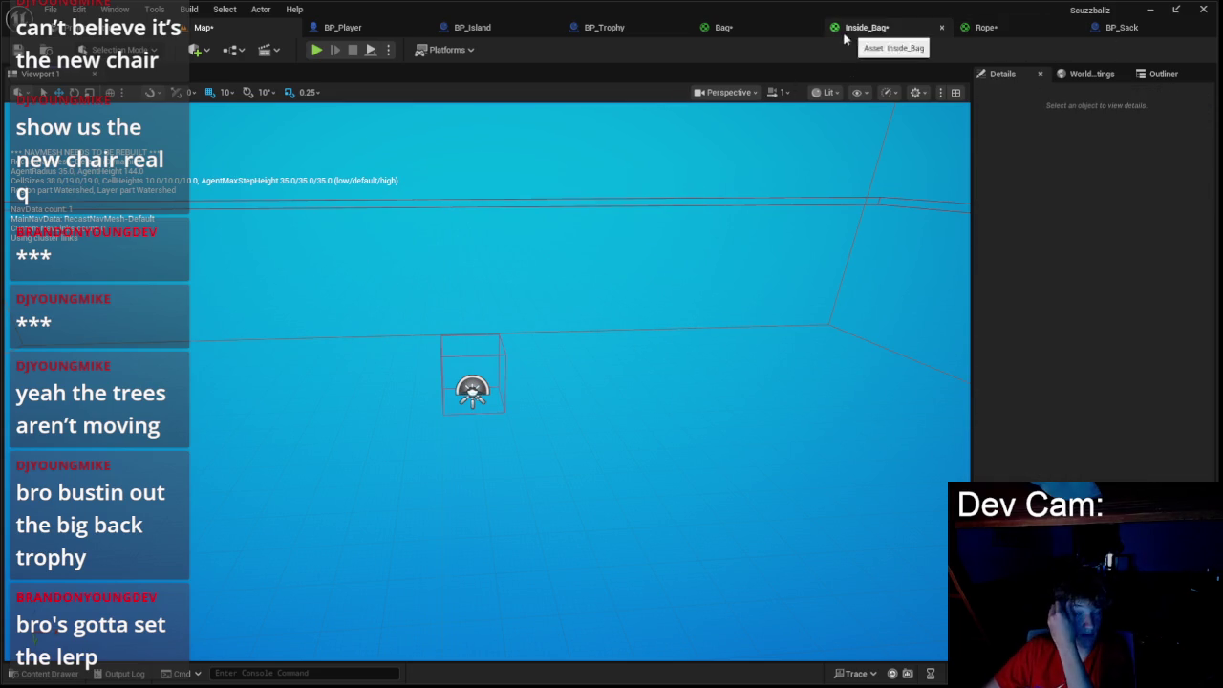
click(1120, 27)
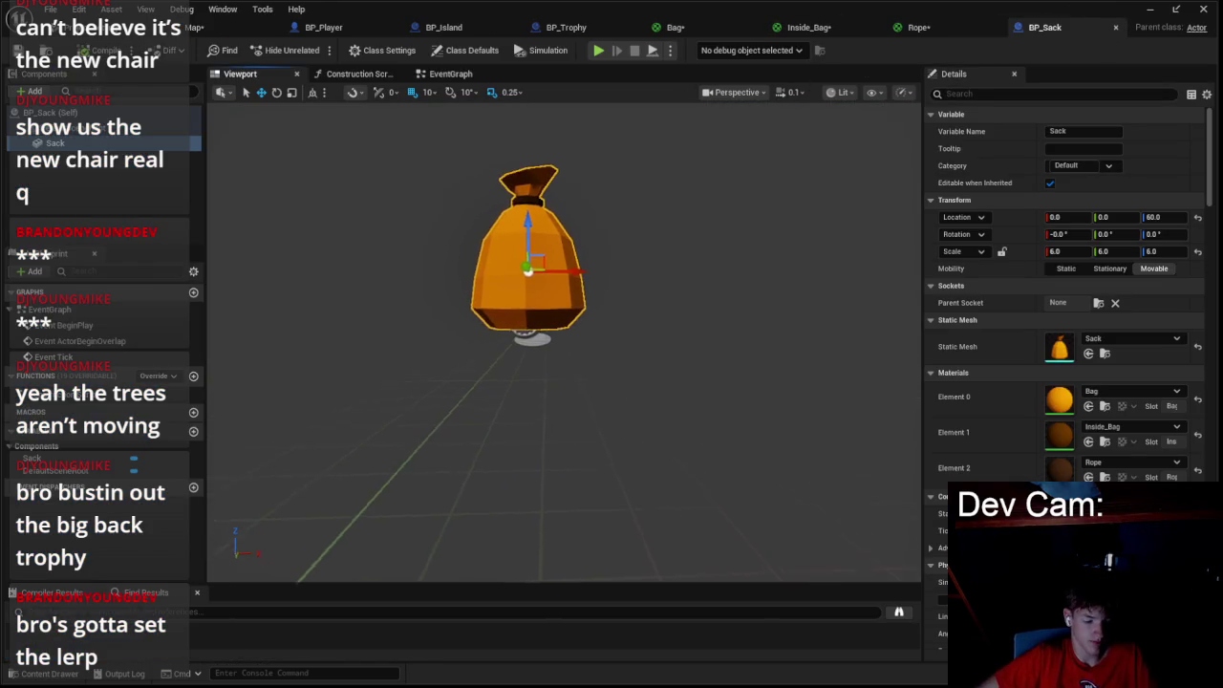
- Add a Sphere Collision component to BP_Sack
click(31, 91)
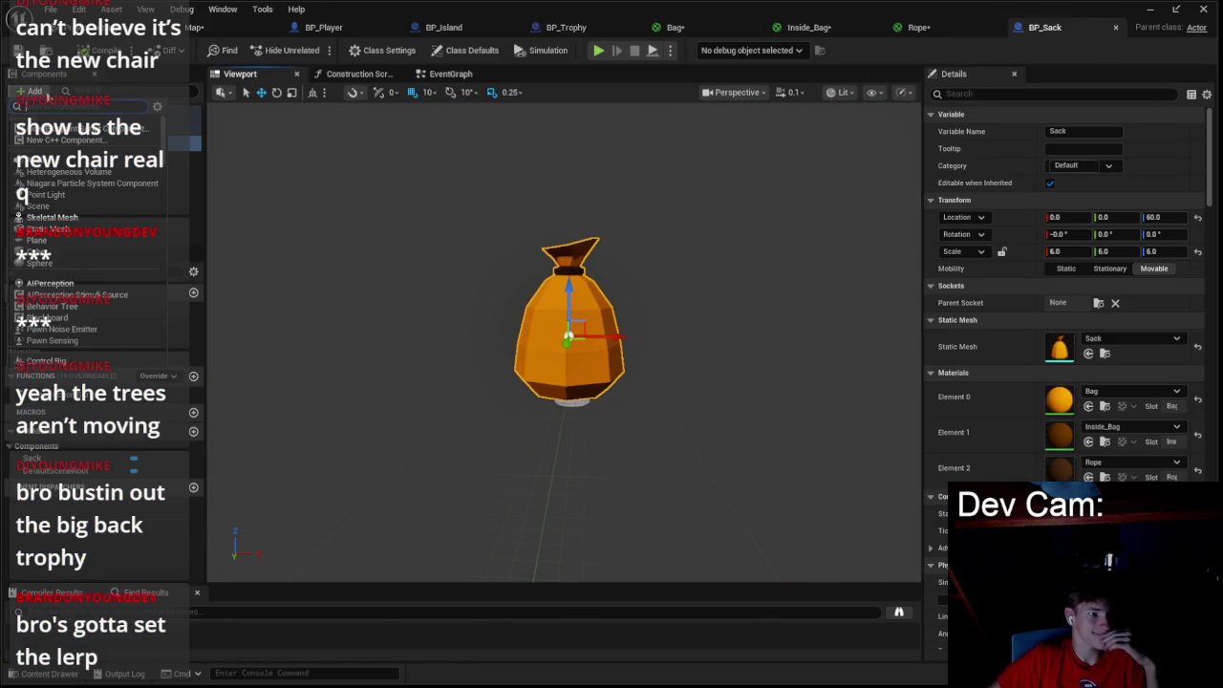
scroll(108, 207, down, 5)
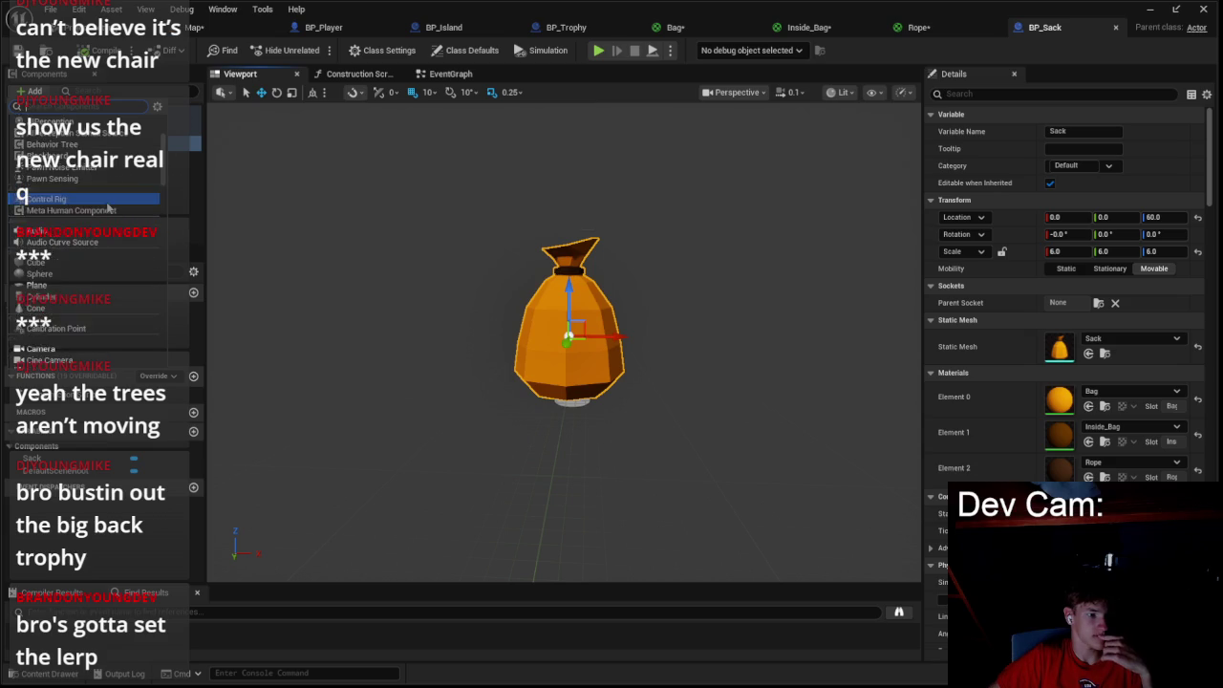
scroll(108, 208, down, 10)
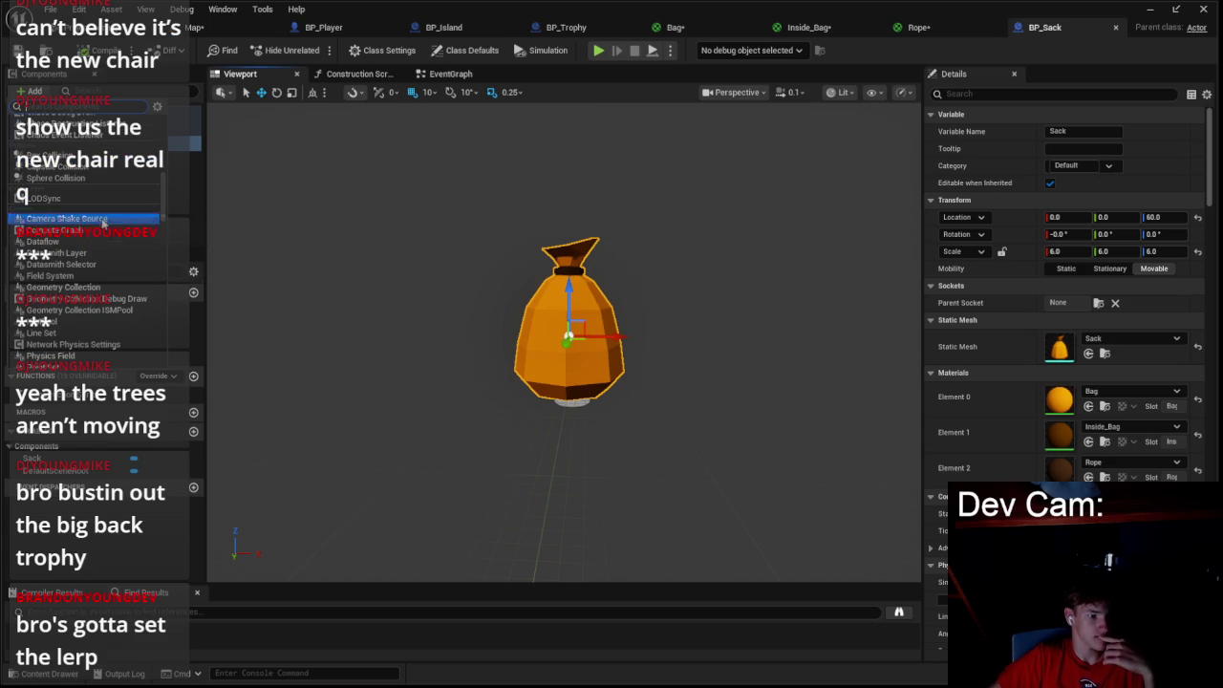
scroll(102, 246, down, 8)
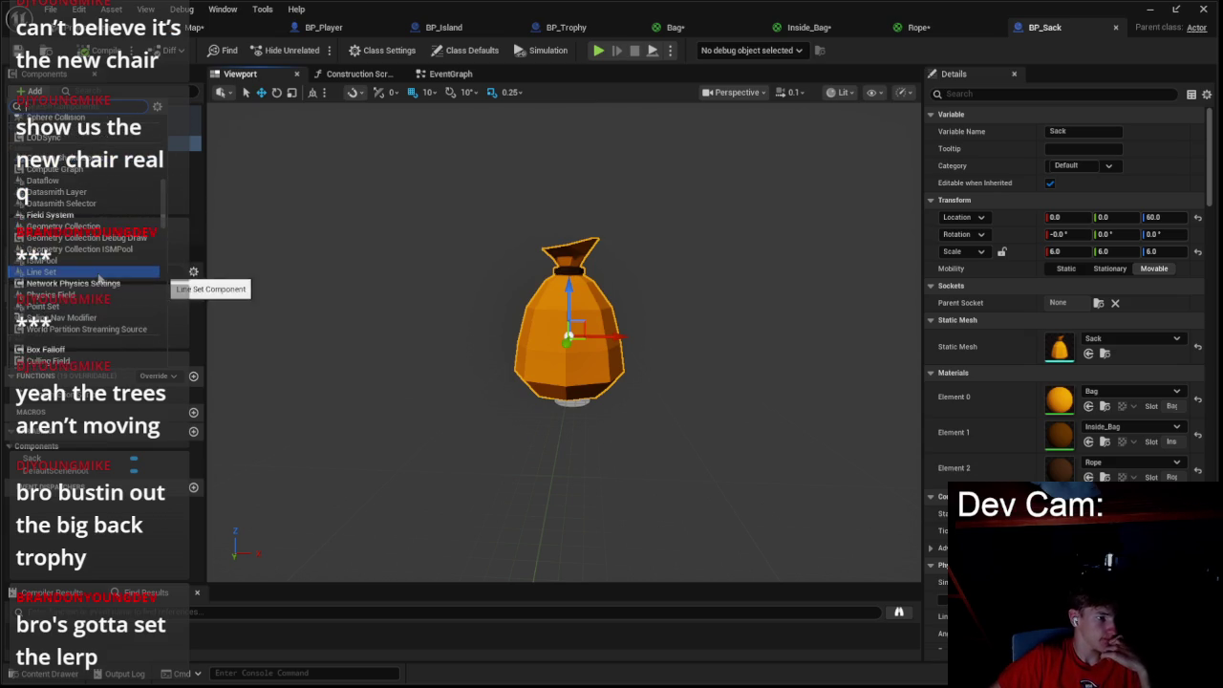
scroll(99, 277, down, 8)
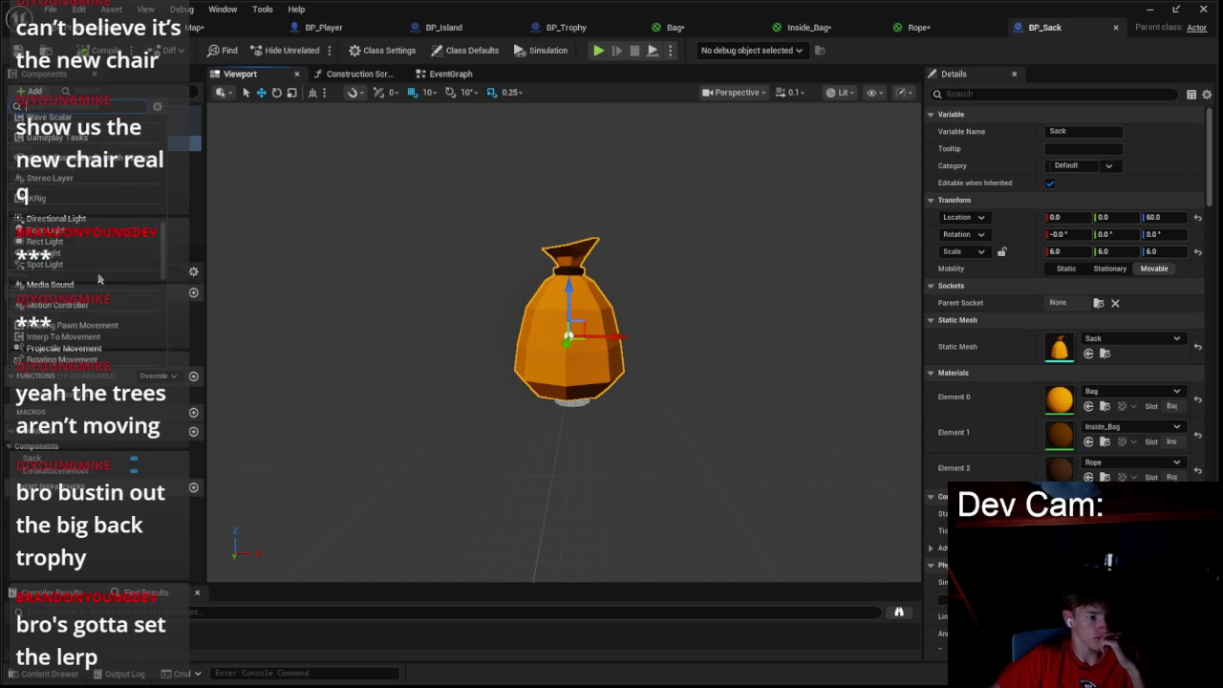
text(col)
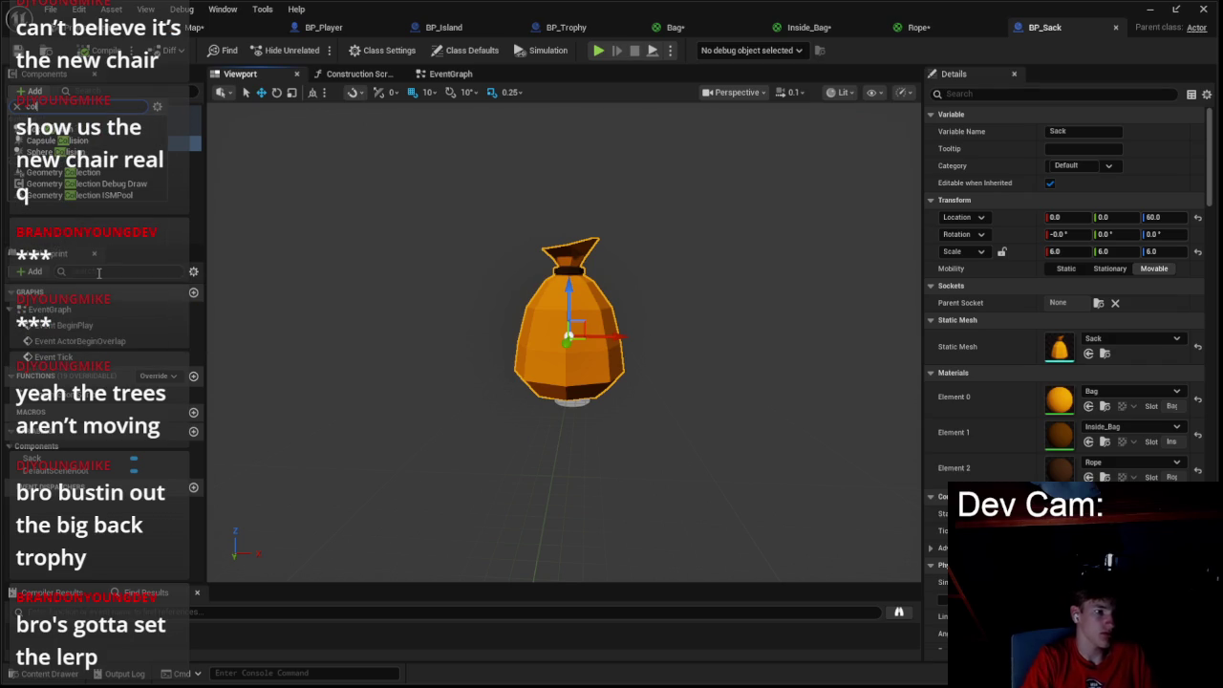
click(58, 152)
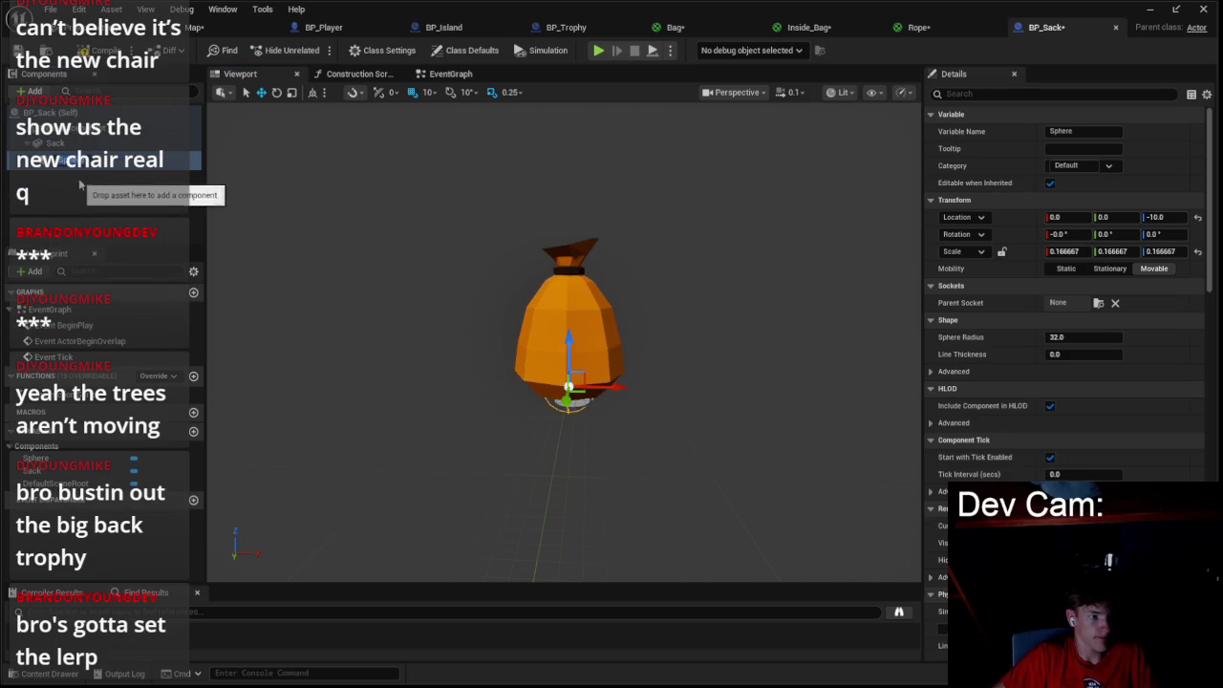
- Set the sphere's radius to 100 and its scale to 2 on all axes
click(1088, 338)
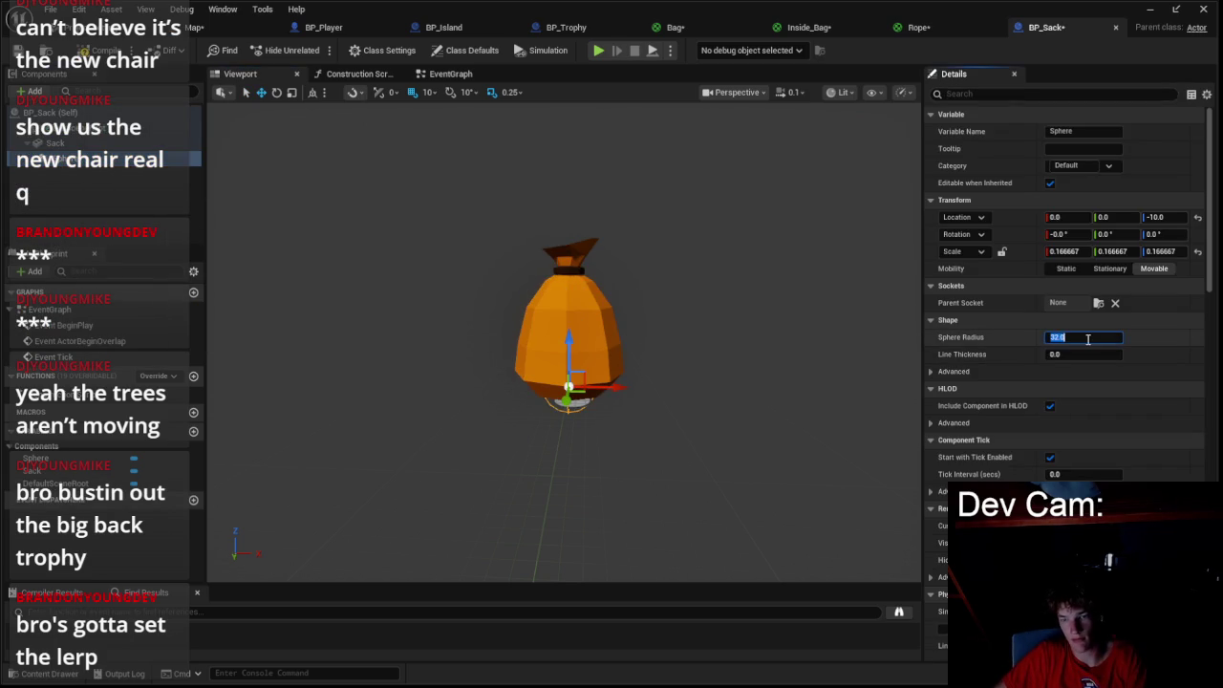
text(100)
key(Return)
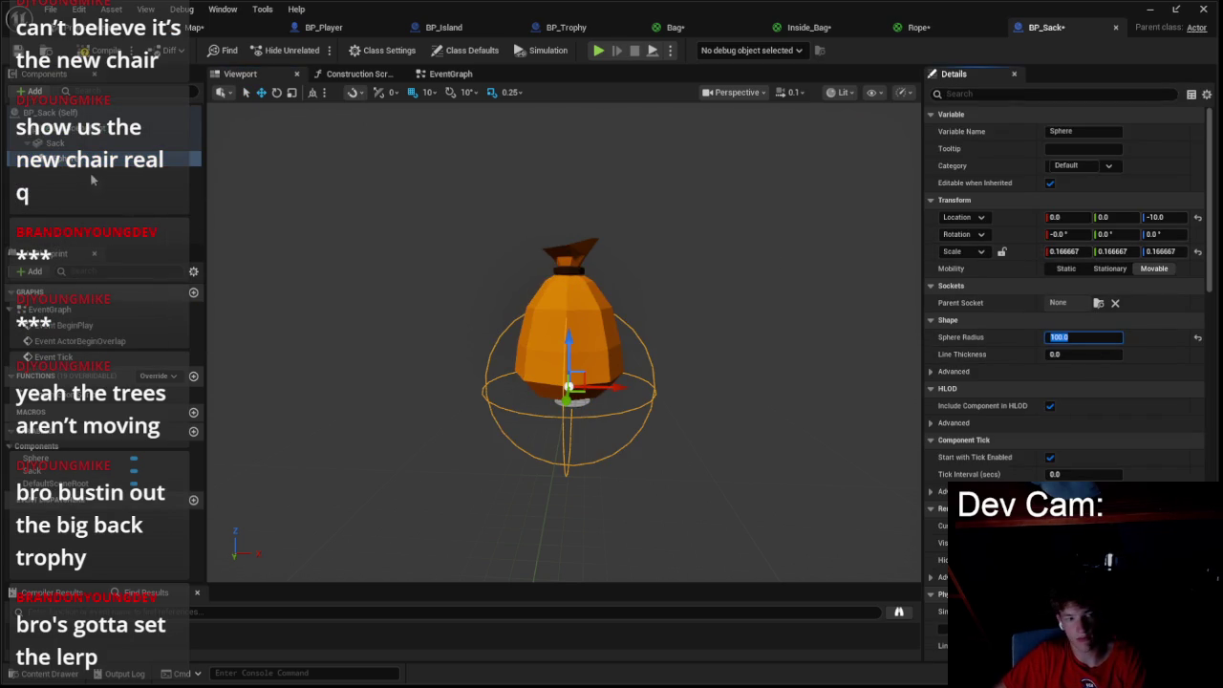
click(1062, 251)
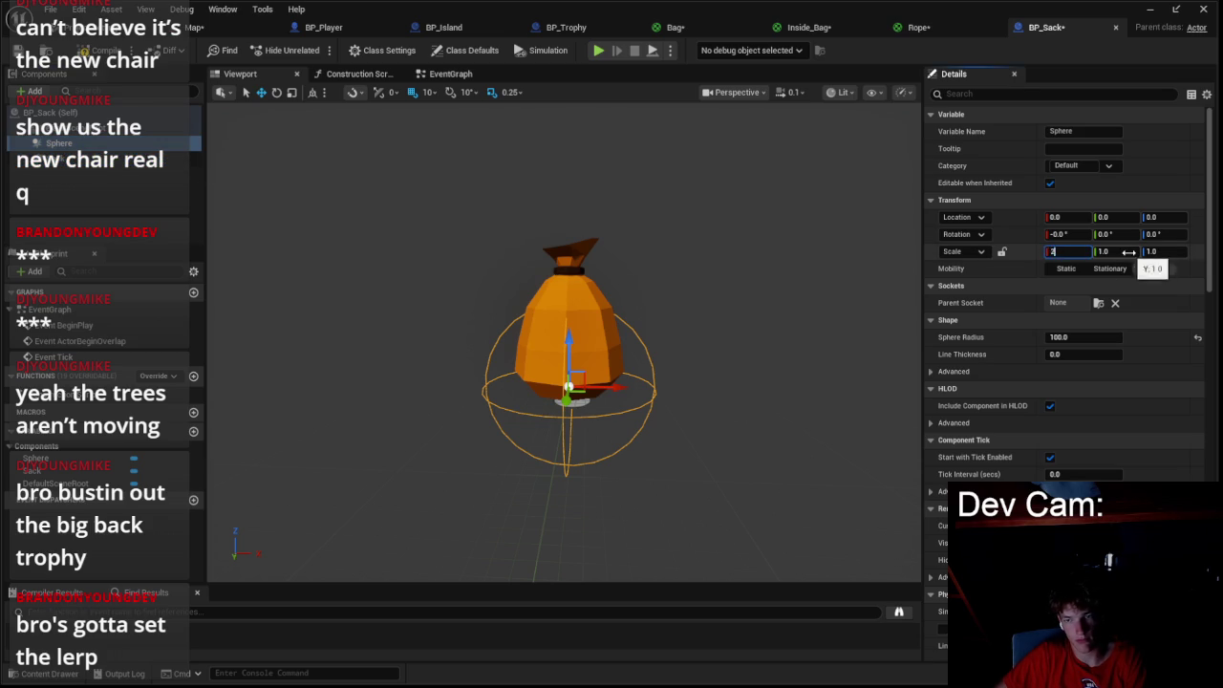
text(2)
key(Return)
- Nest the Sphere under the Sack mesh and raise it to envelop the sack
drag(125, 150, 129, 159)
drag(572, 342, 572, 286)
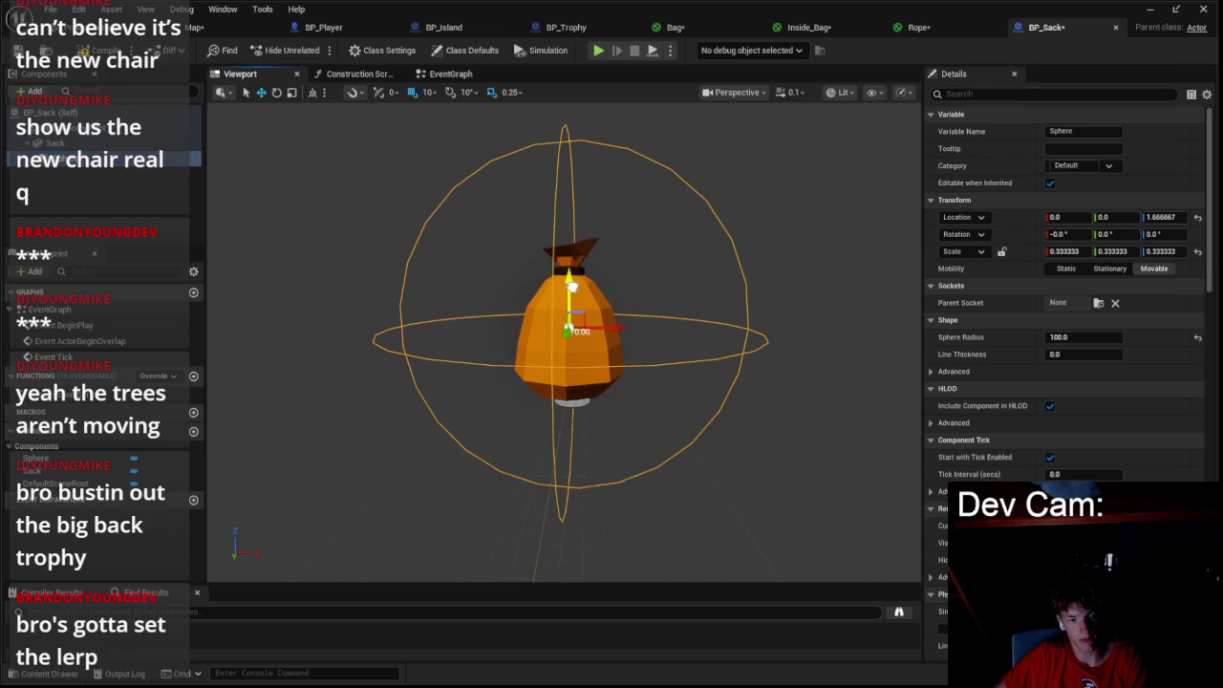
right_click(120, 158)
- Add the Sphere's OnComponentBeginOverlap event followed by a Cast To BP_Trophy node
mouse_move(218, 205)
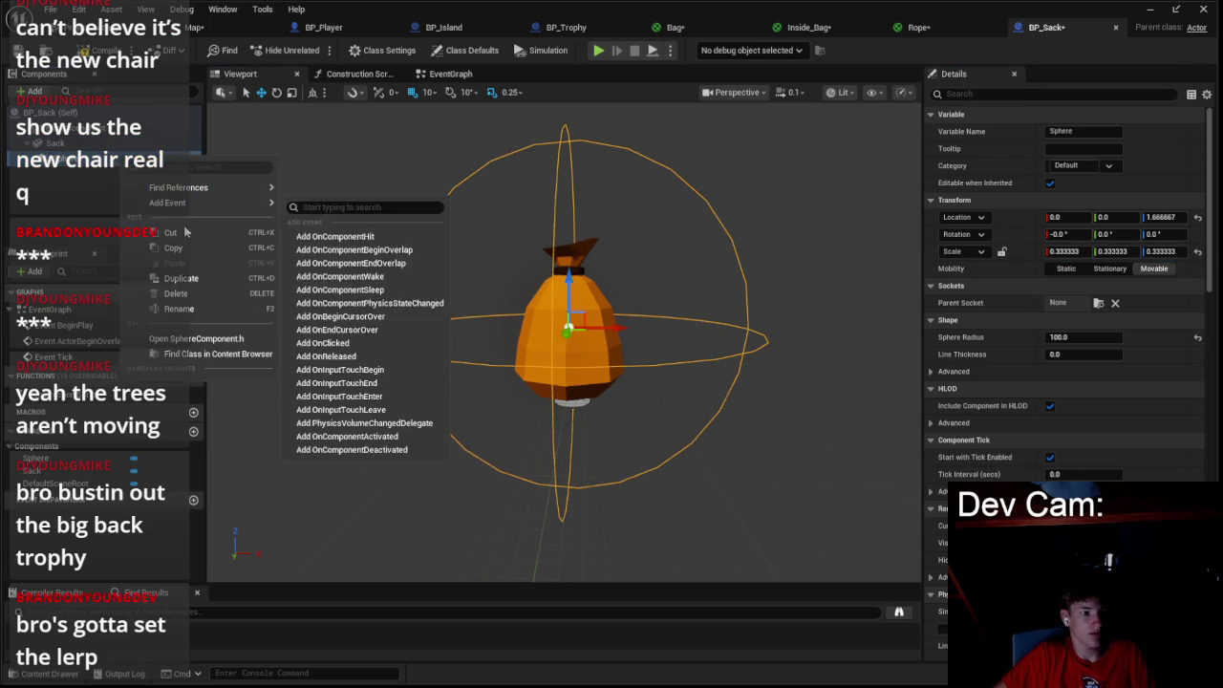
click(354, 249)
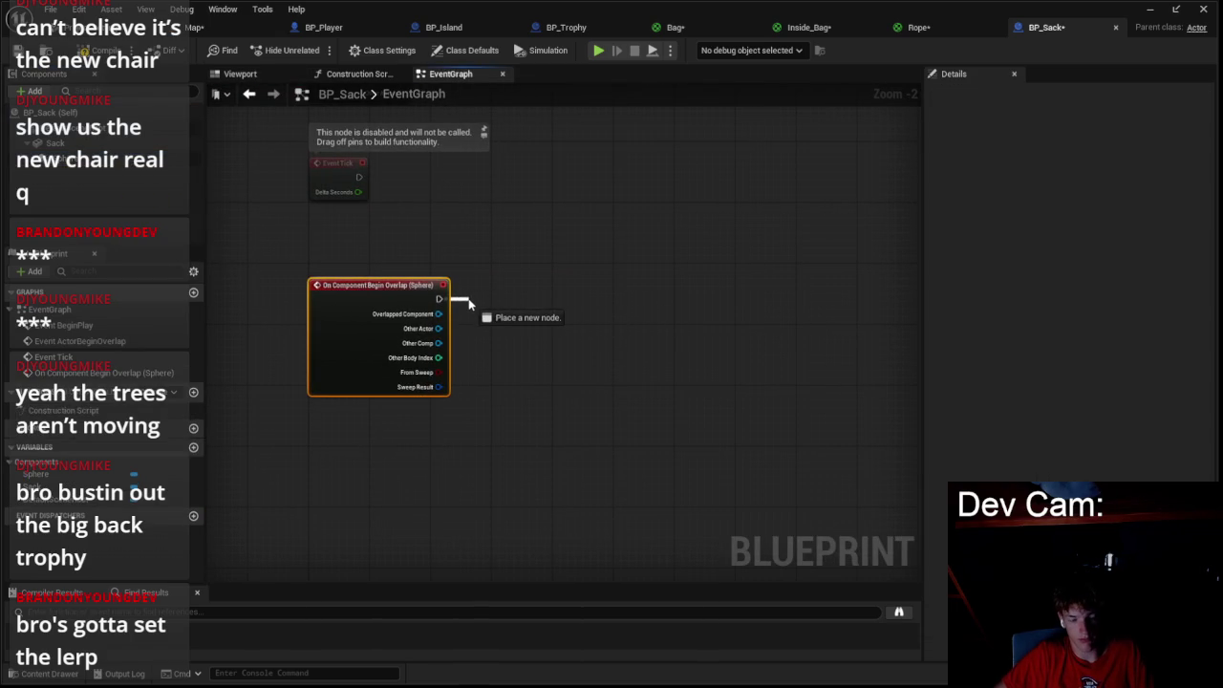
drag(468, 304, 468, 304)
text(cast)
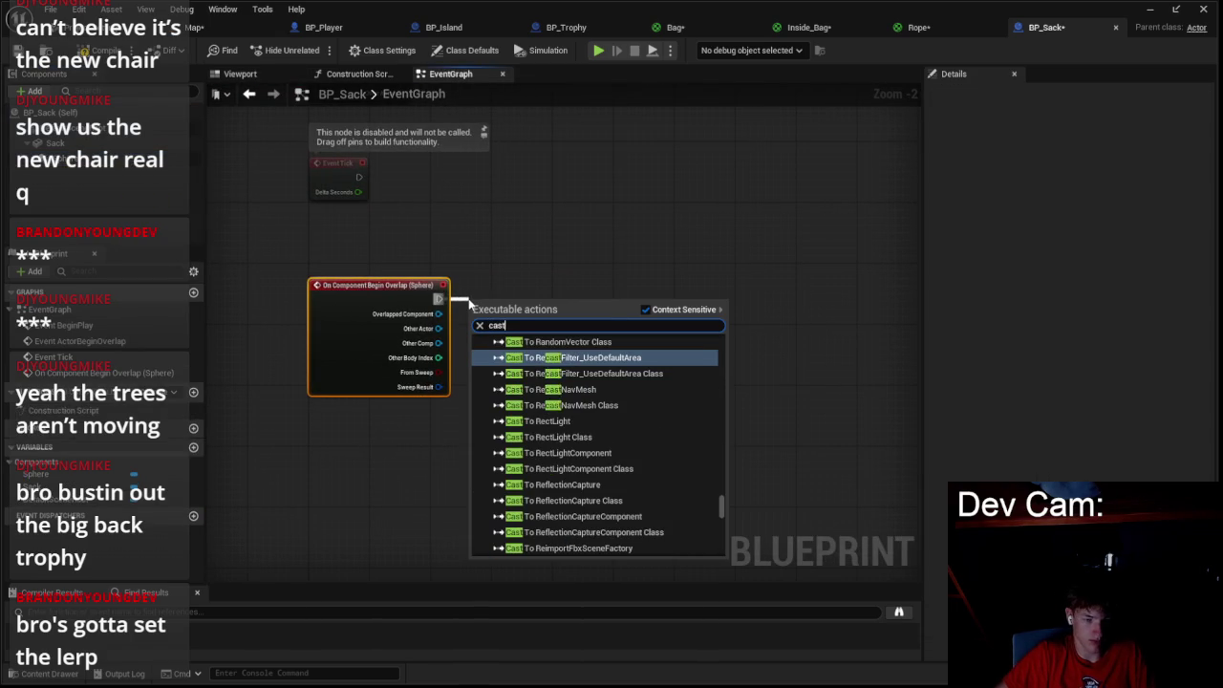
text( to tro)
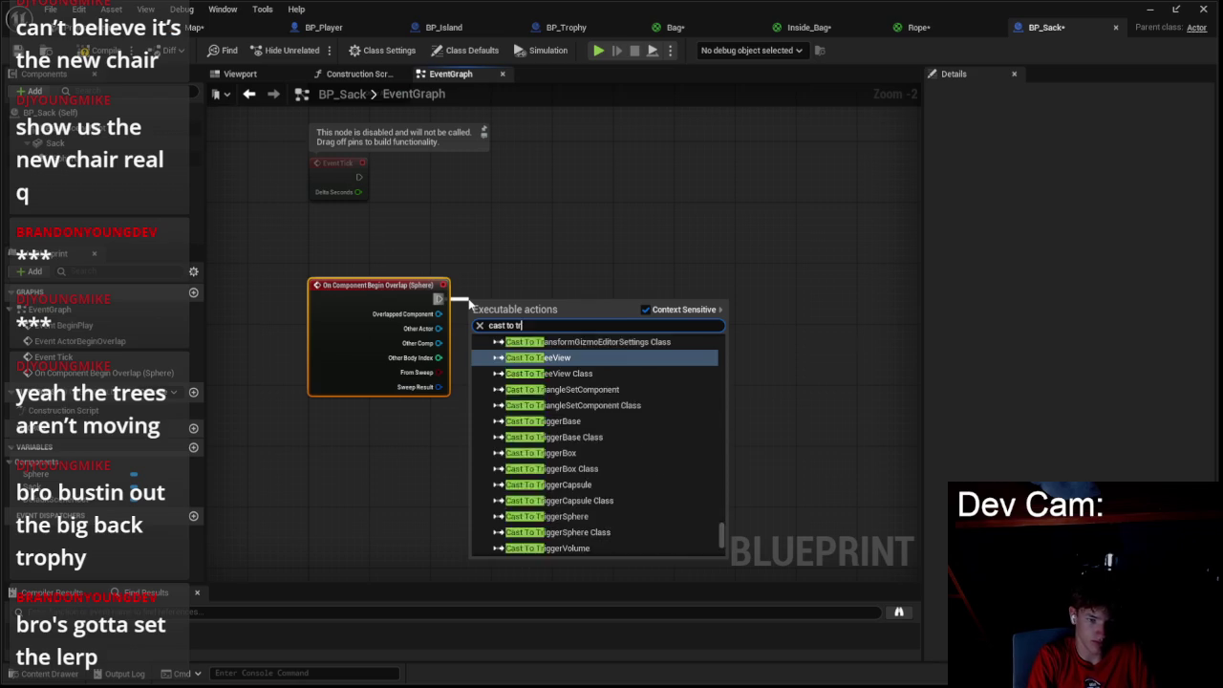
key(Return)
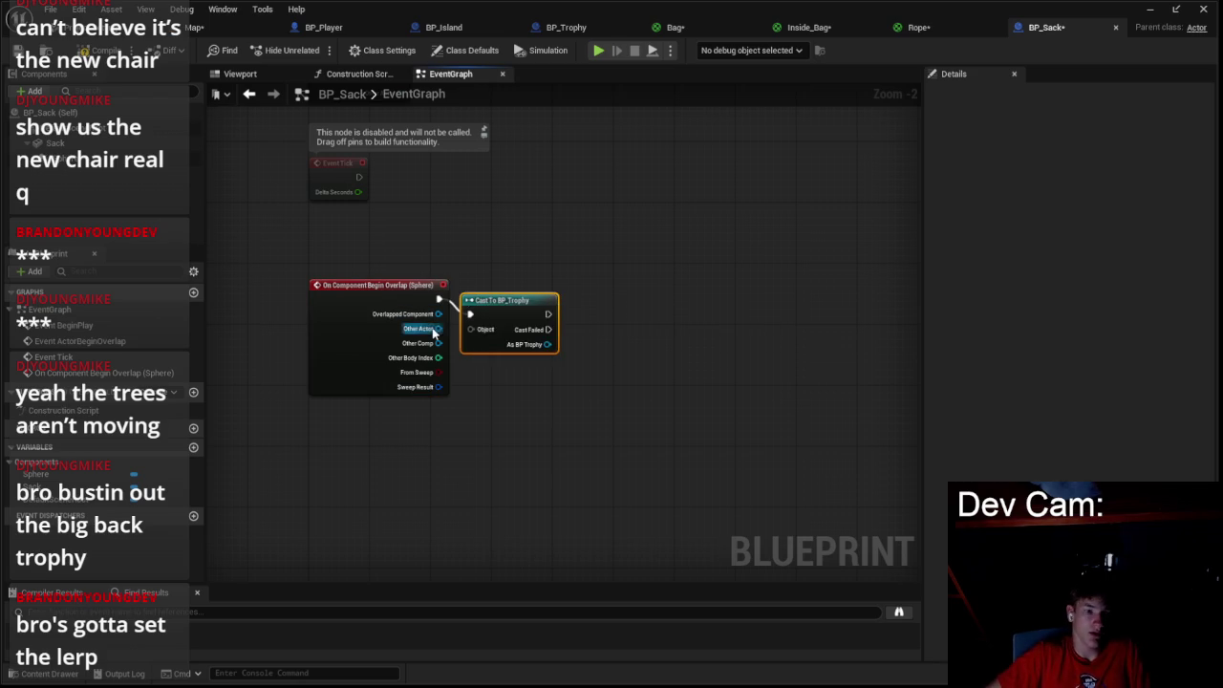
- Add an Open Level (by Name) node after the successful cast and start a play-test
drag(490, 318, 480, 302)
right_click(555, 353)
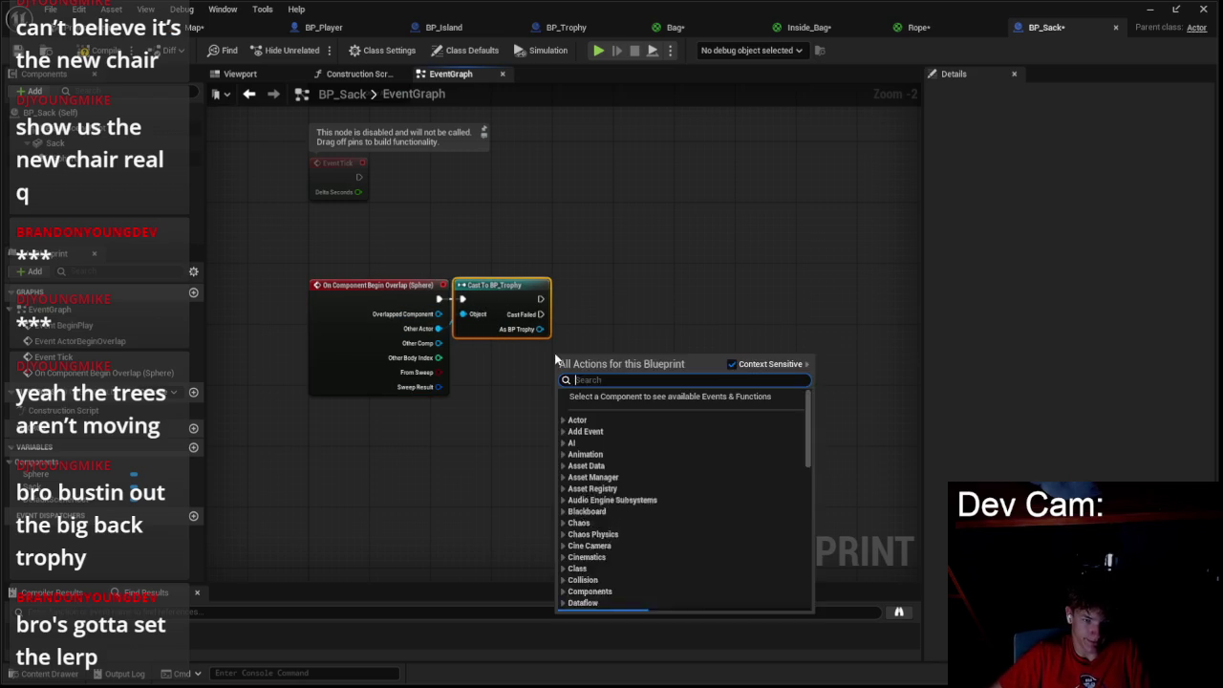
scroll(521, 356, up, 2)
drag(547, 280, 599, 287)
text(open level)
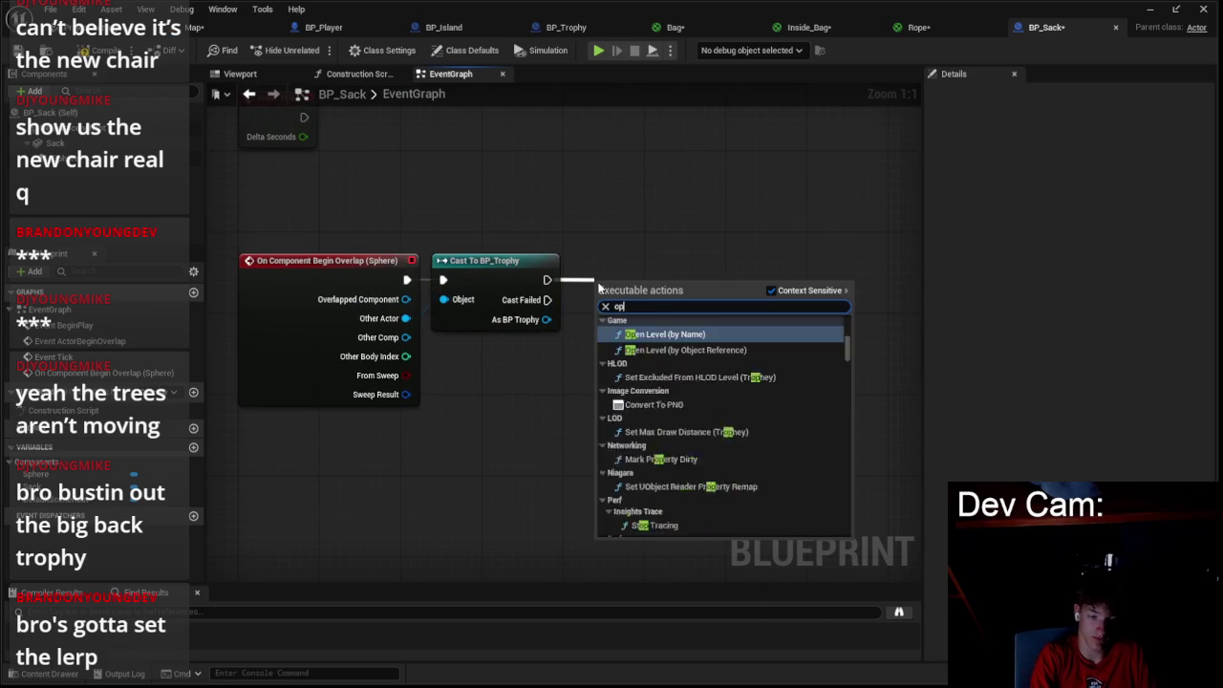
key(Return)
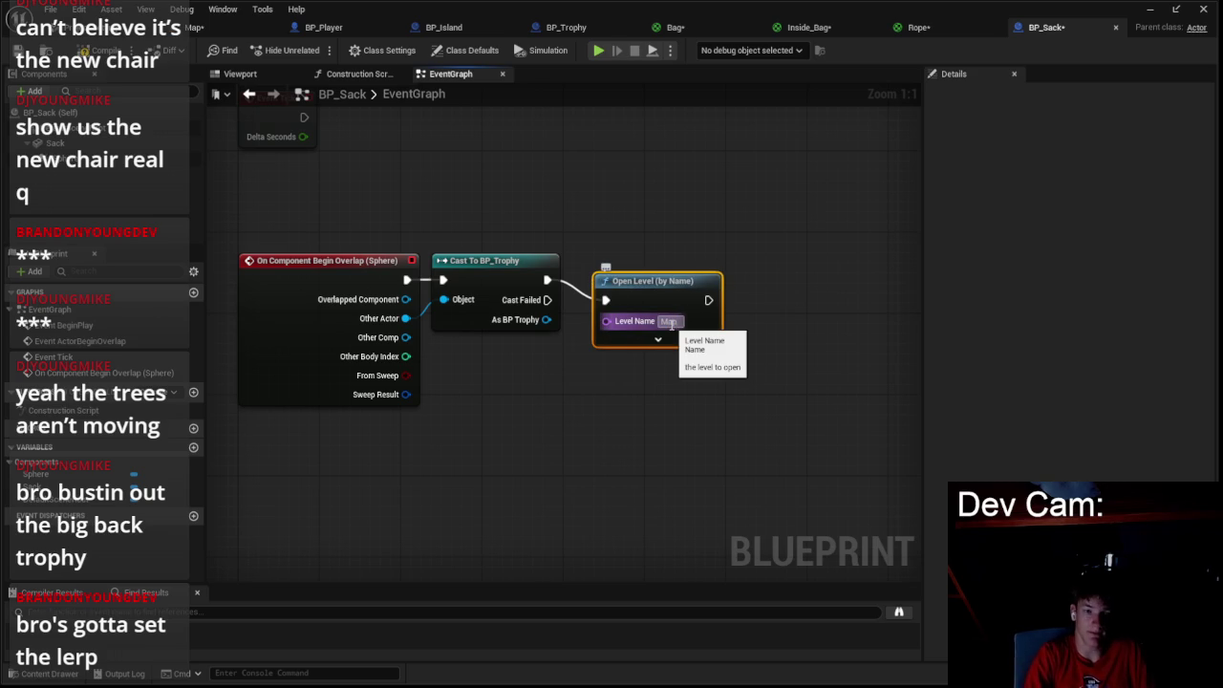
key(alt+p)
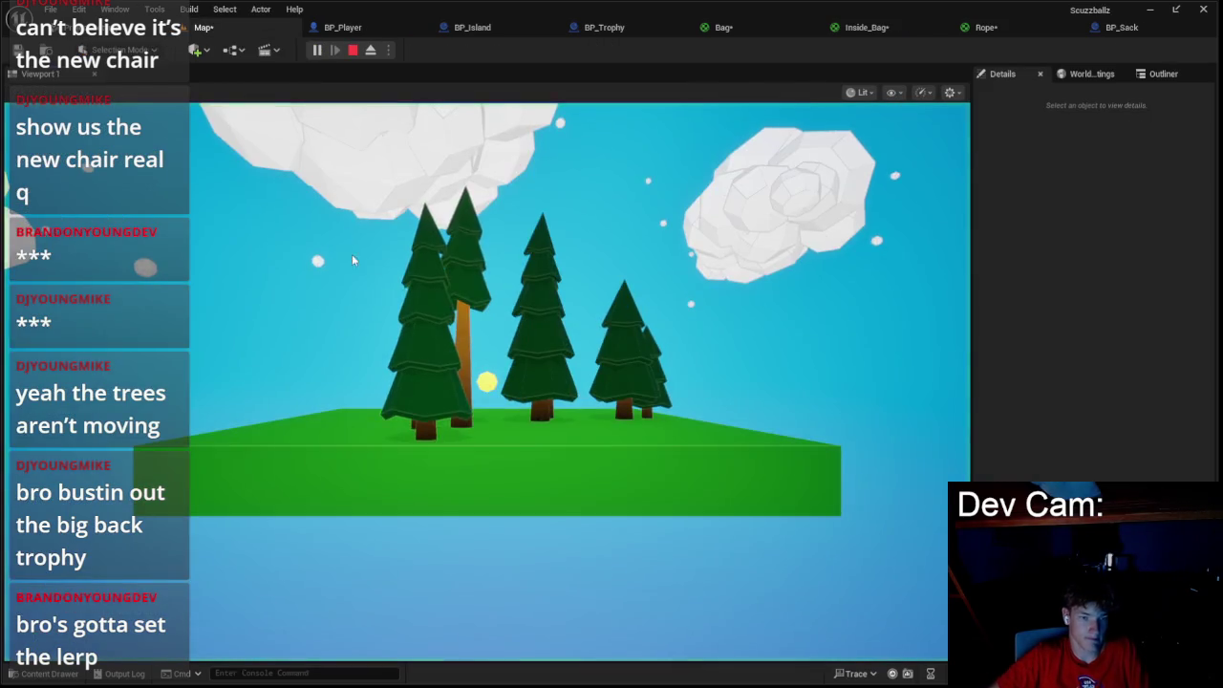
- Stop the play-test, review the blueprints and nudge BP_Trophy's Get_Mesh node
key(Escape)
click(470, 30)
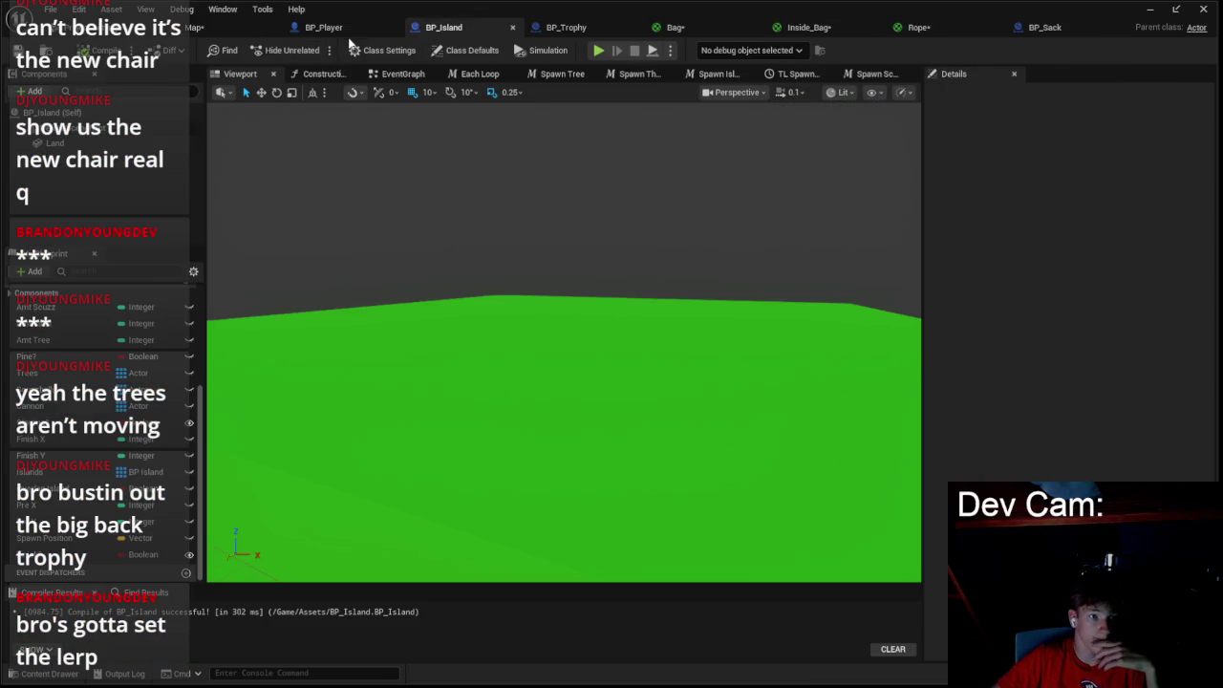
click(323, 27)
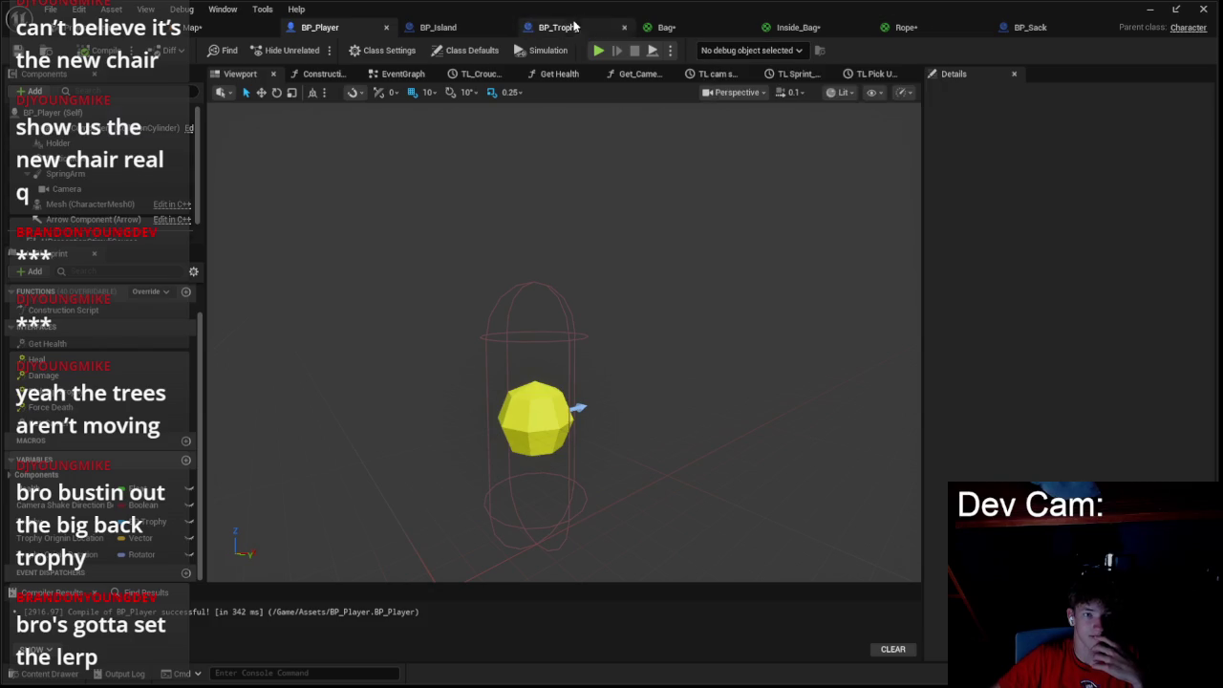
click(573, 27)
mouse_move(509, 332)
mouse_down()
mouse_move(500, 358)
mouse_move(517, 300)
mouse_up()
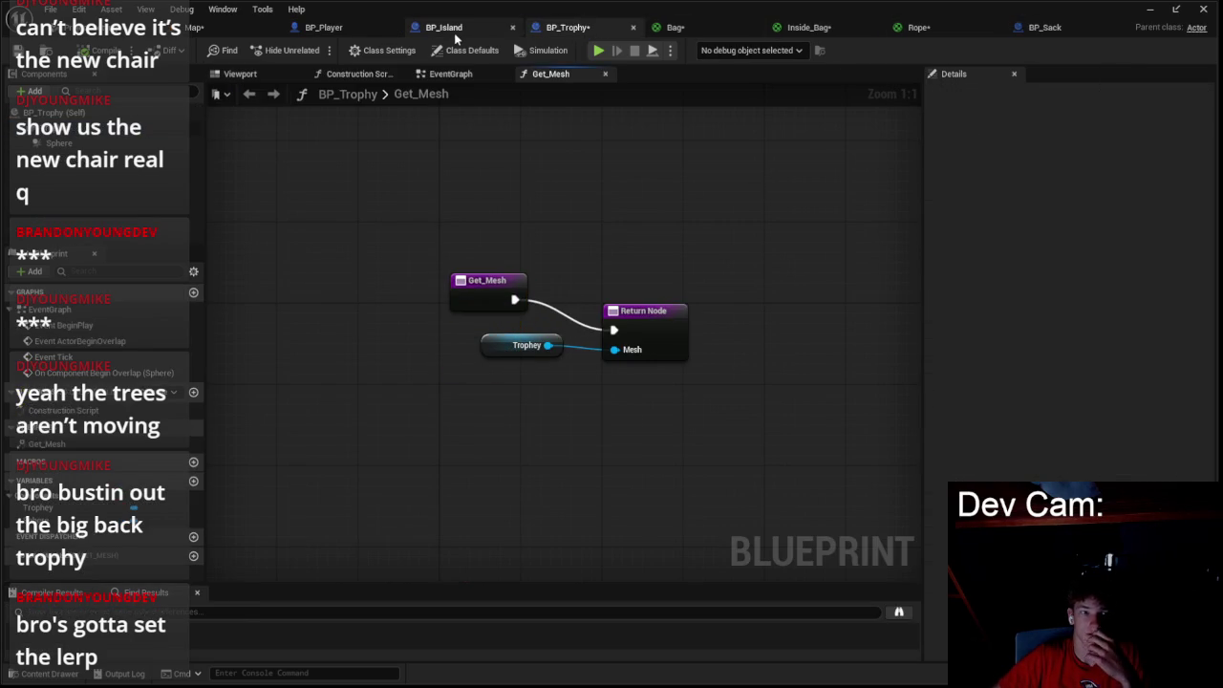
click(437, 29)
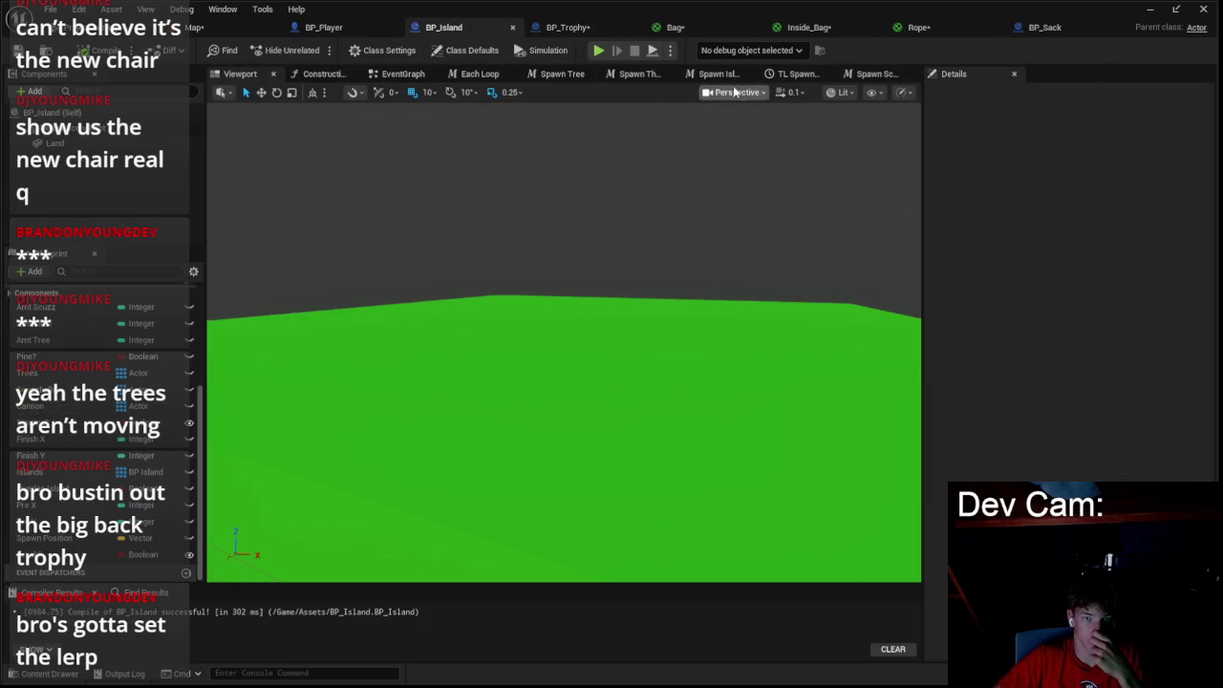
scroll(175, 370, up, 2)
- Add a Start Island variable to BP_Island typed as a BP Island object reference
click(187, 362)
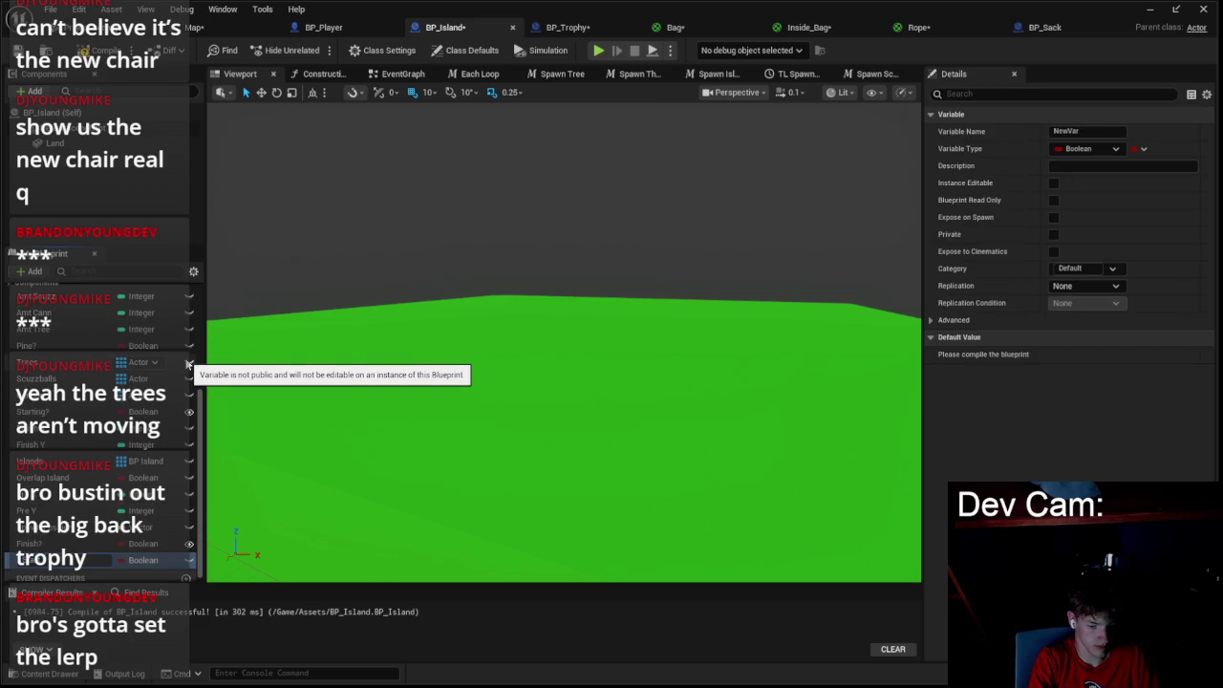
text(Start Island)
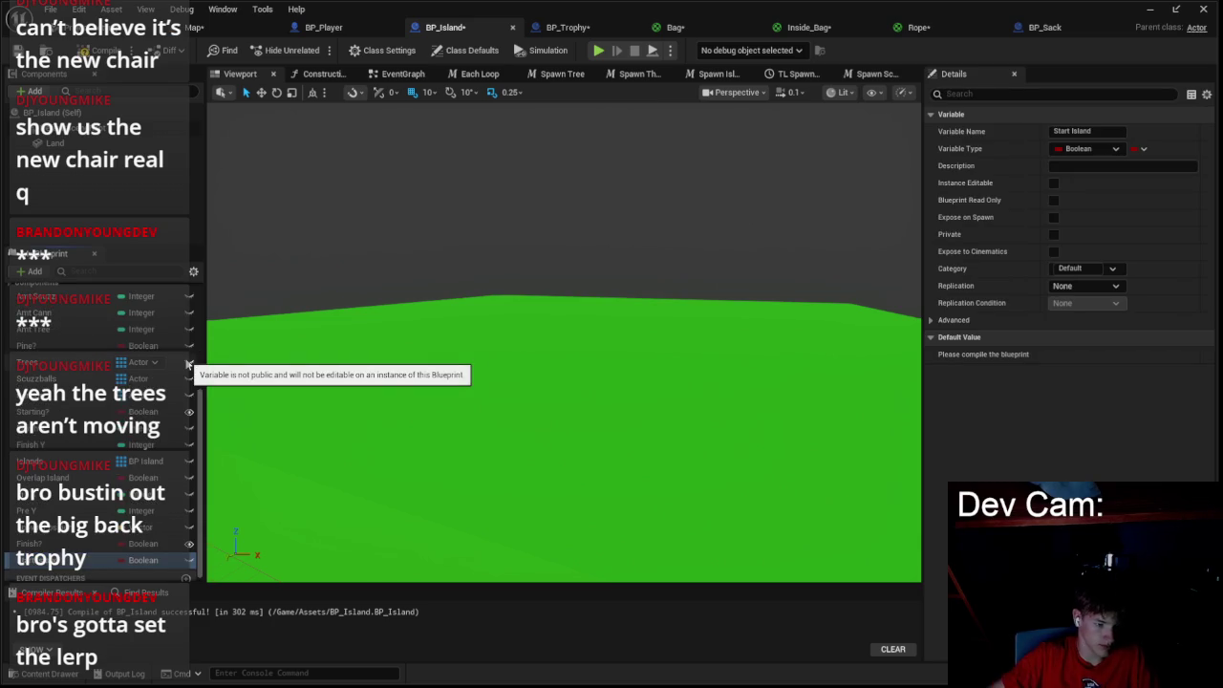
click(144, 560)
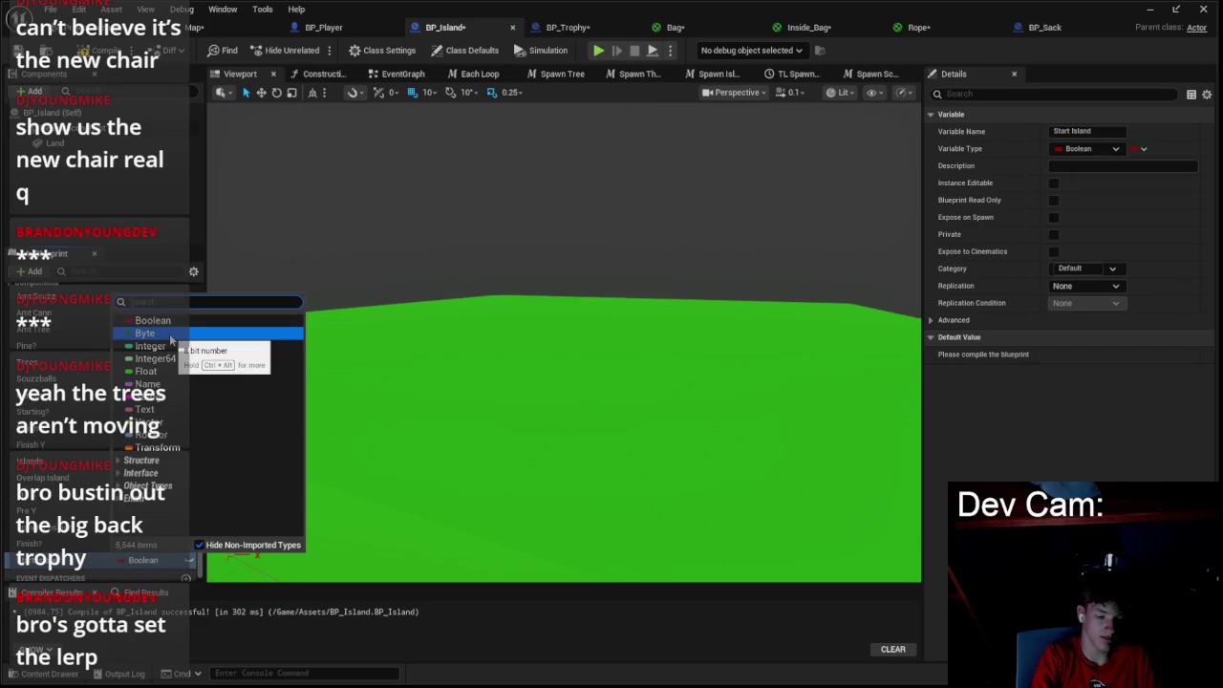
text(island)
mouse_move(172, 333)
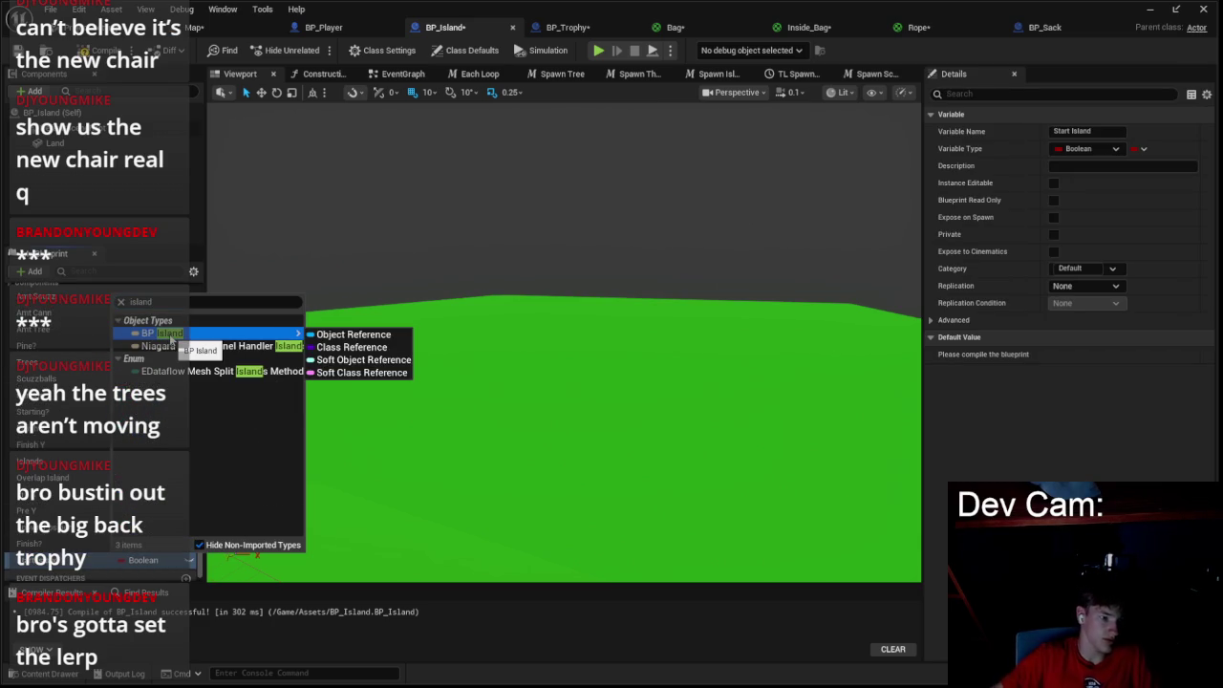
click(352, 334)
- Re-pick BP_Island as the SpawnActor node's class and compile BP_Island
click(425, 81)
scroll(391, 143, down, 2)
scroll(391, 144, up, 2)
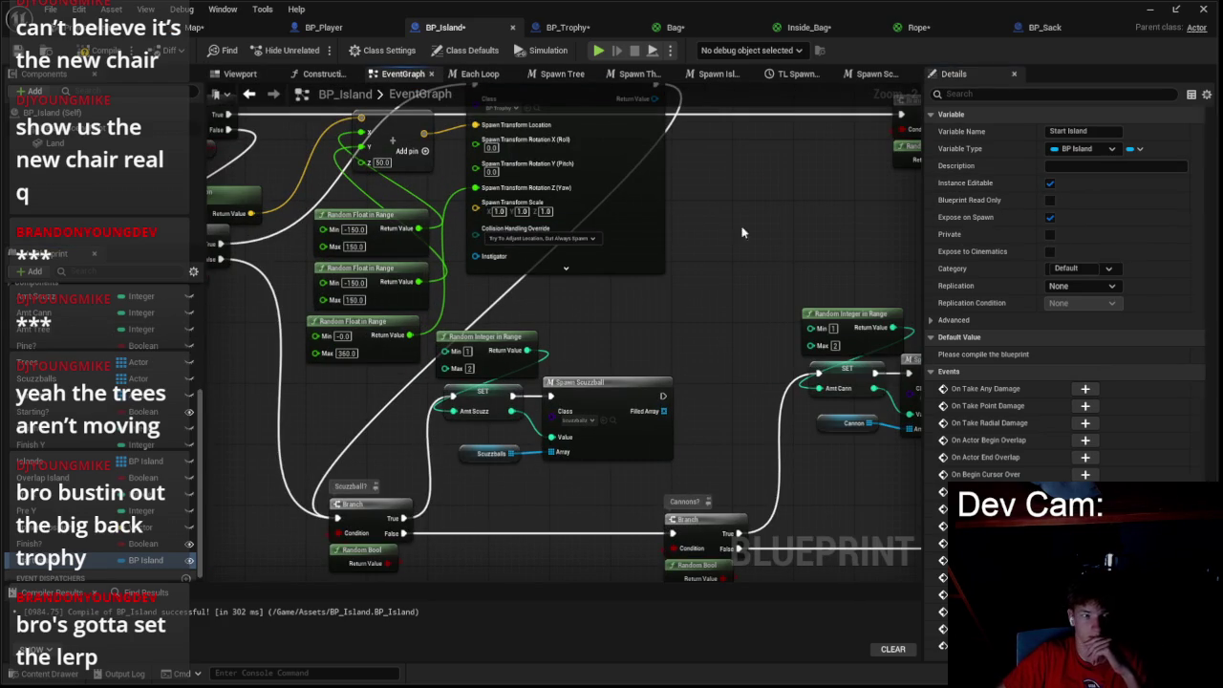
right_click(530, 319)
click(727, 278)
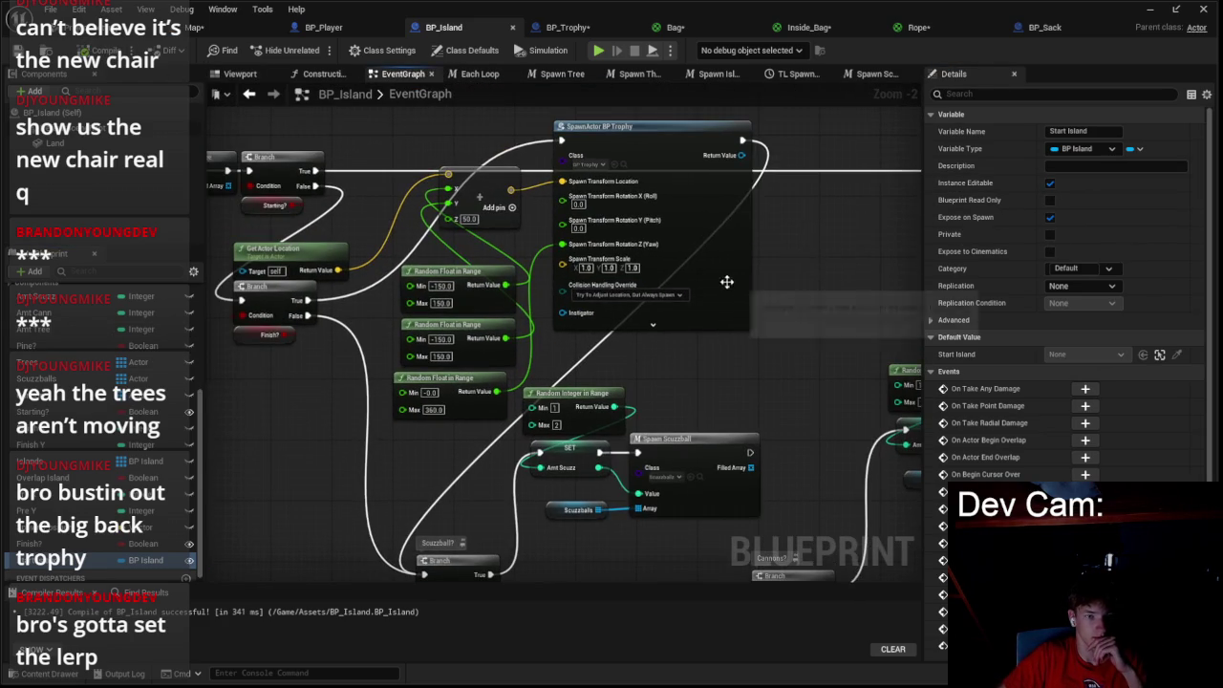
scroll(642, 194, down, 5)
scroll(724, 234, up, 6)
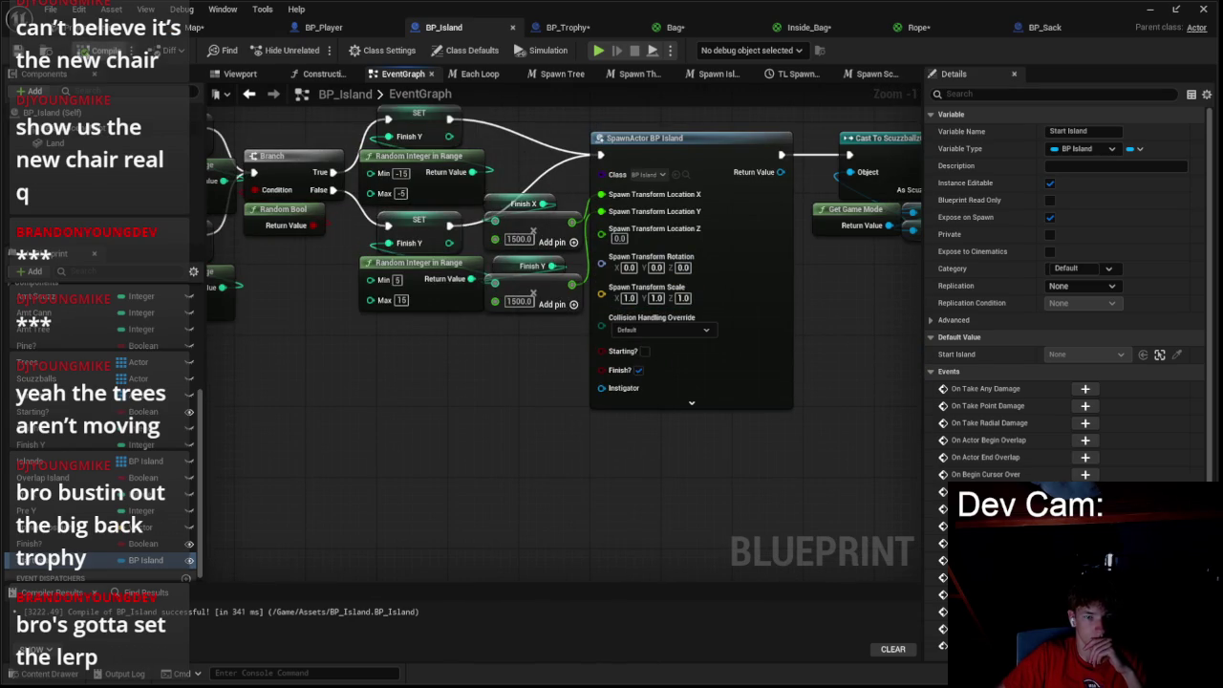
click(663, 175)
click(649, 215)
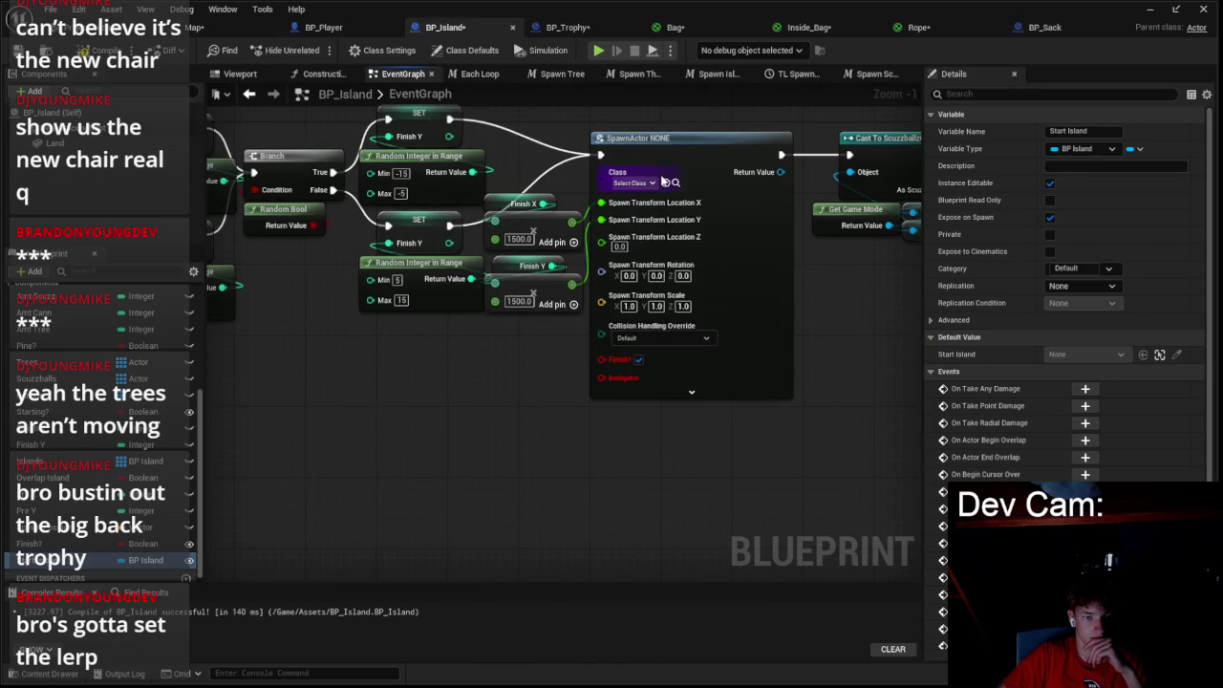
click(653, 183)
text(is)
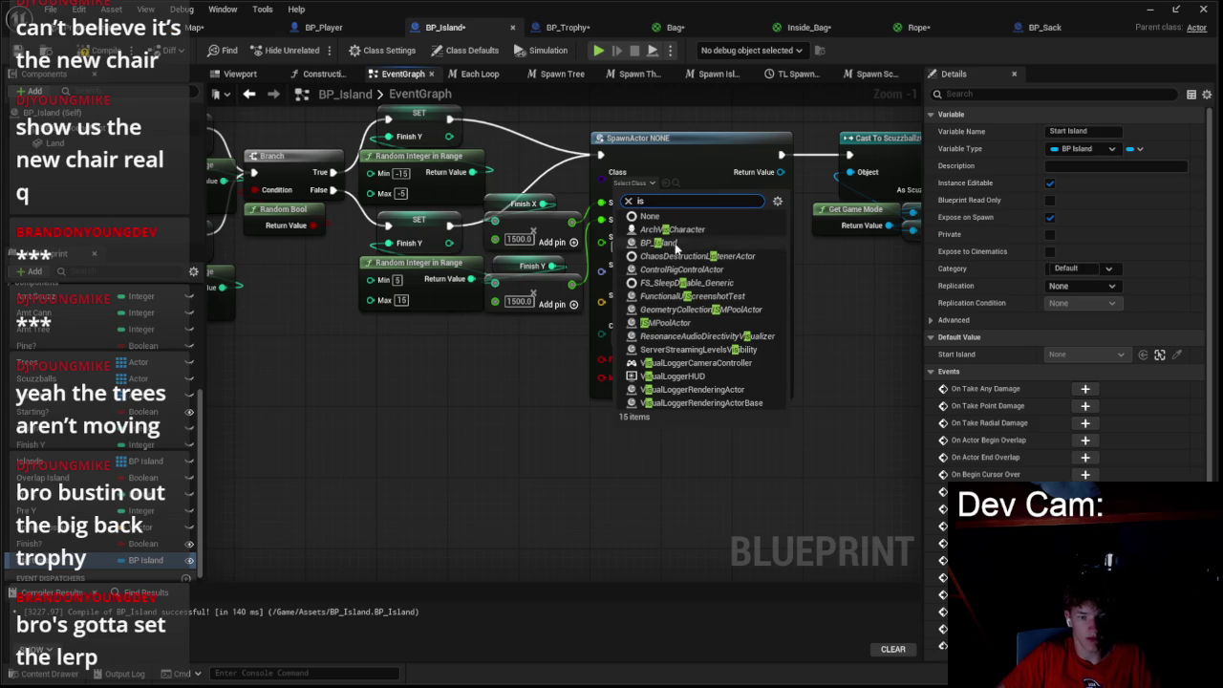
click(659, 242)
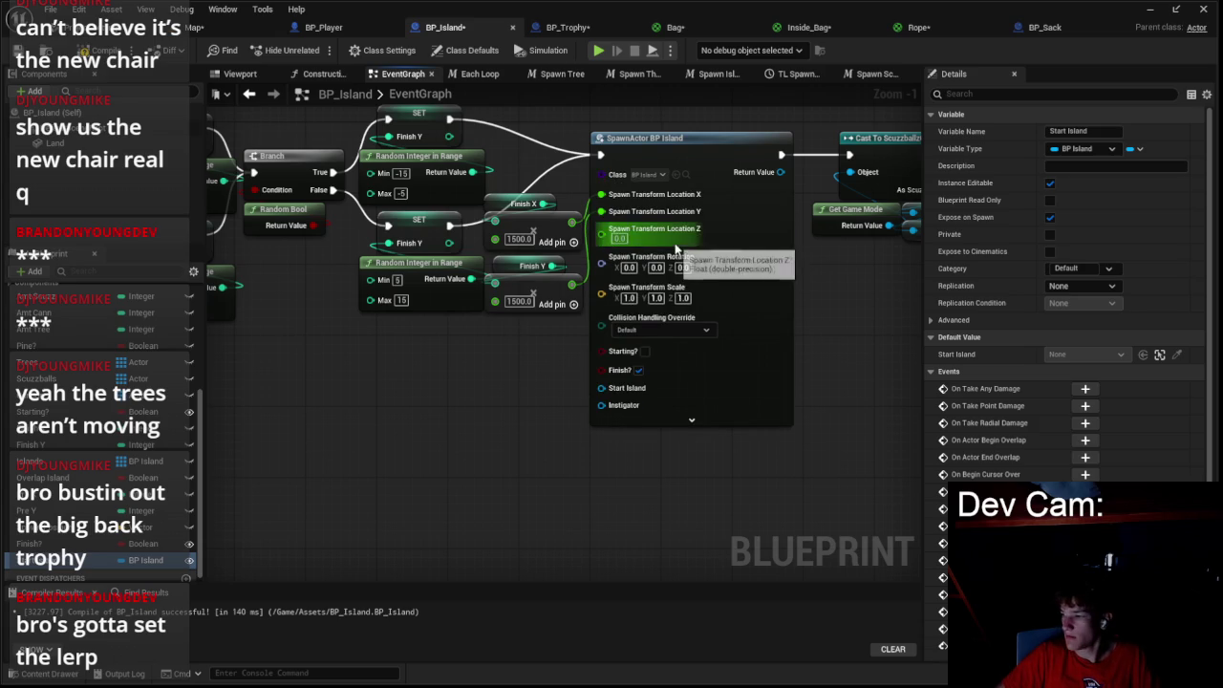
drag(478, 389, 499, 358)
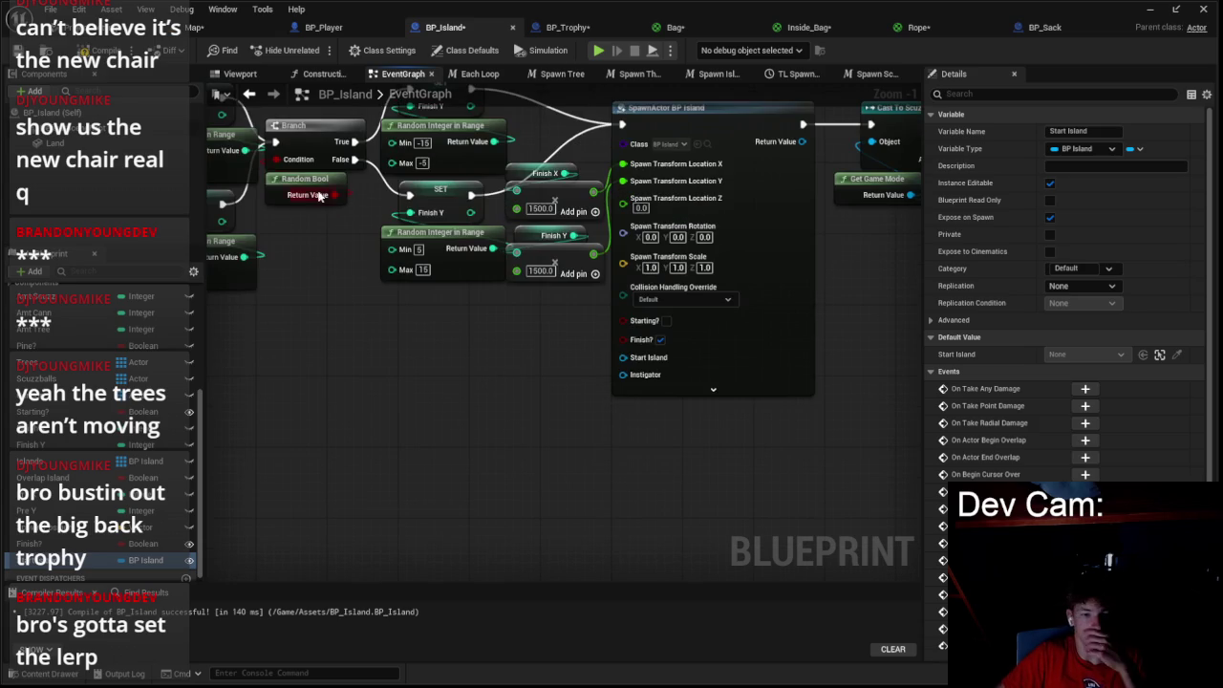
key(F7)
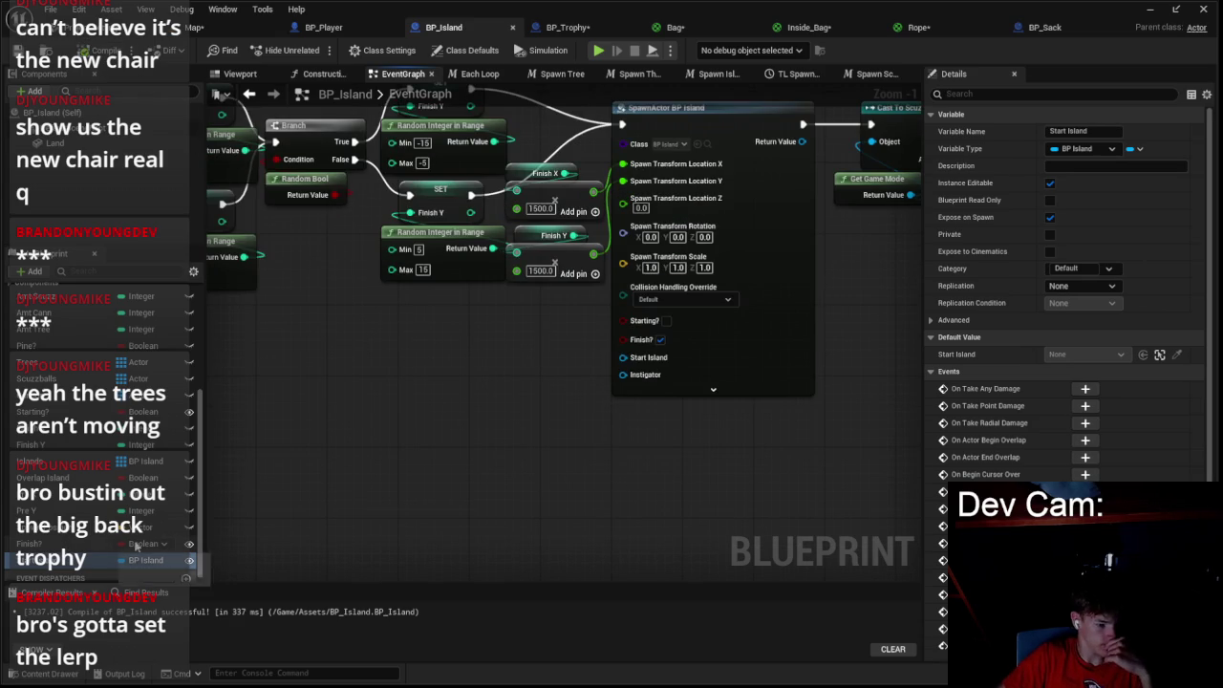
- Wire a Self reference into the spawn node's Start Island input
drag(450, 495, 321, 543)
scroll(334, 525, down, 2)
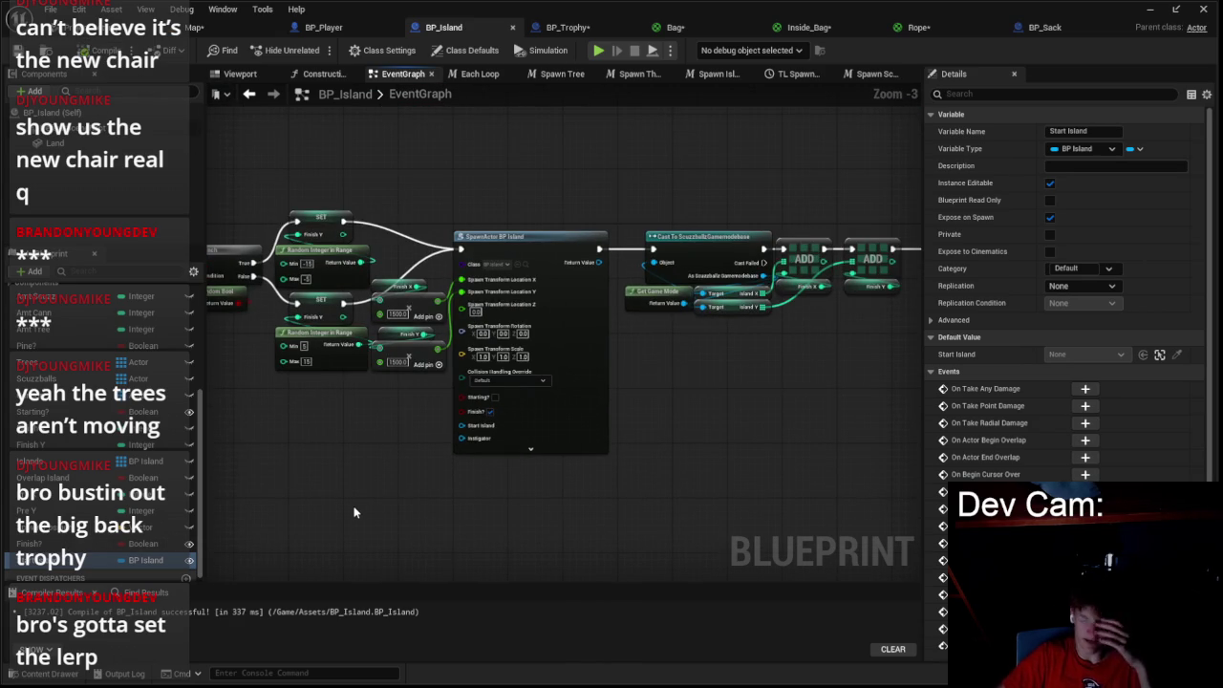
scroll(421, 470, up, 3)
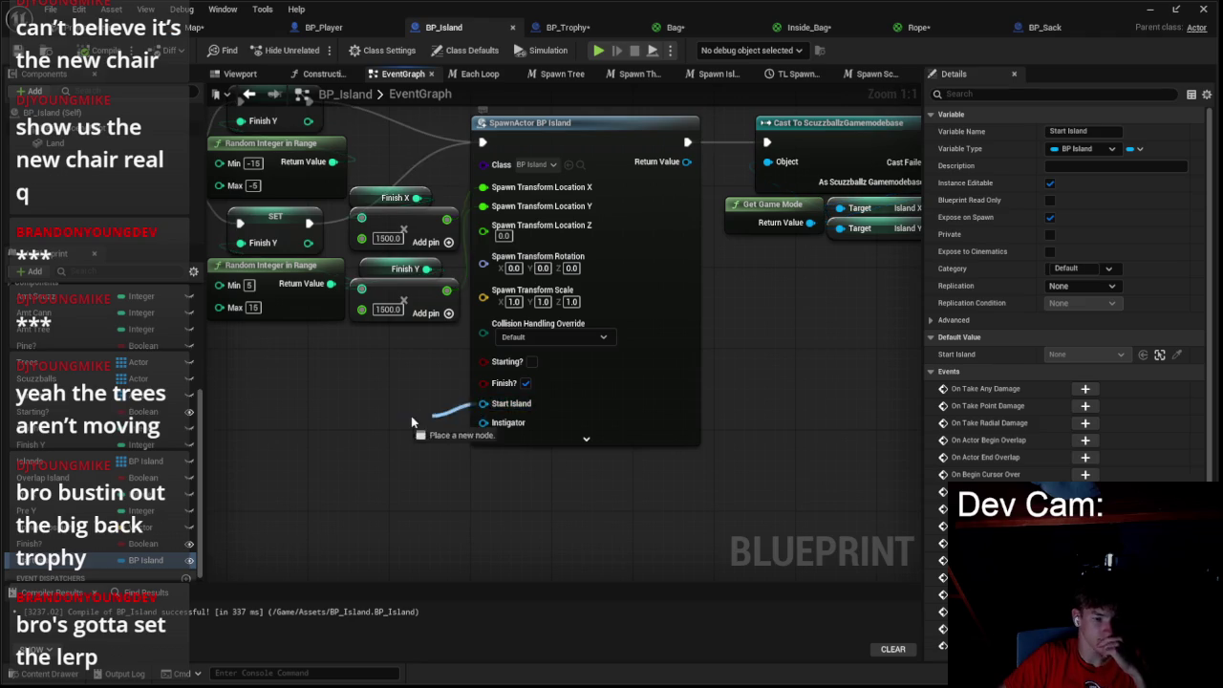
drag(437, 421, 437, 420)
text(self)
key(Return)
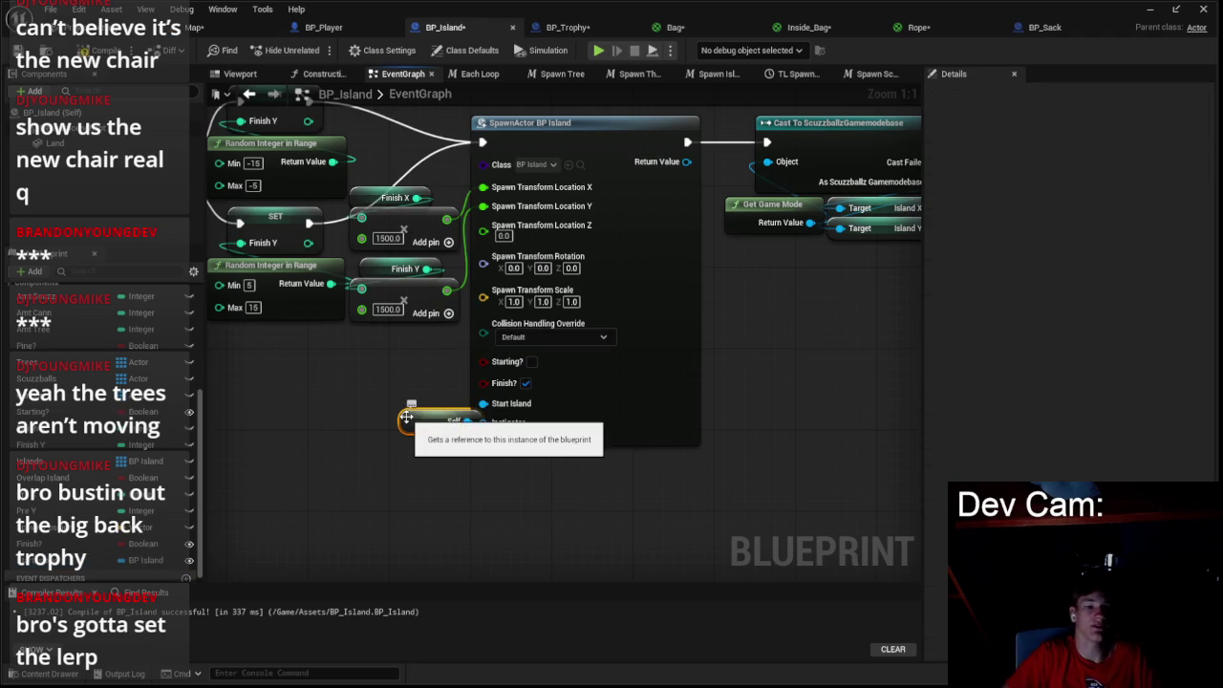
scroll(398, 459, down, 1)
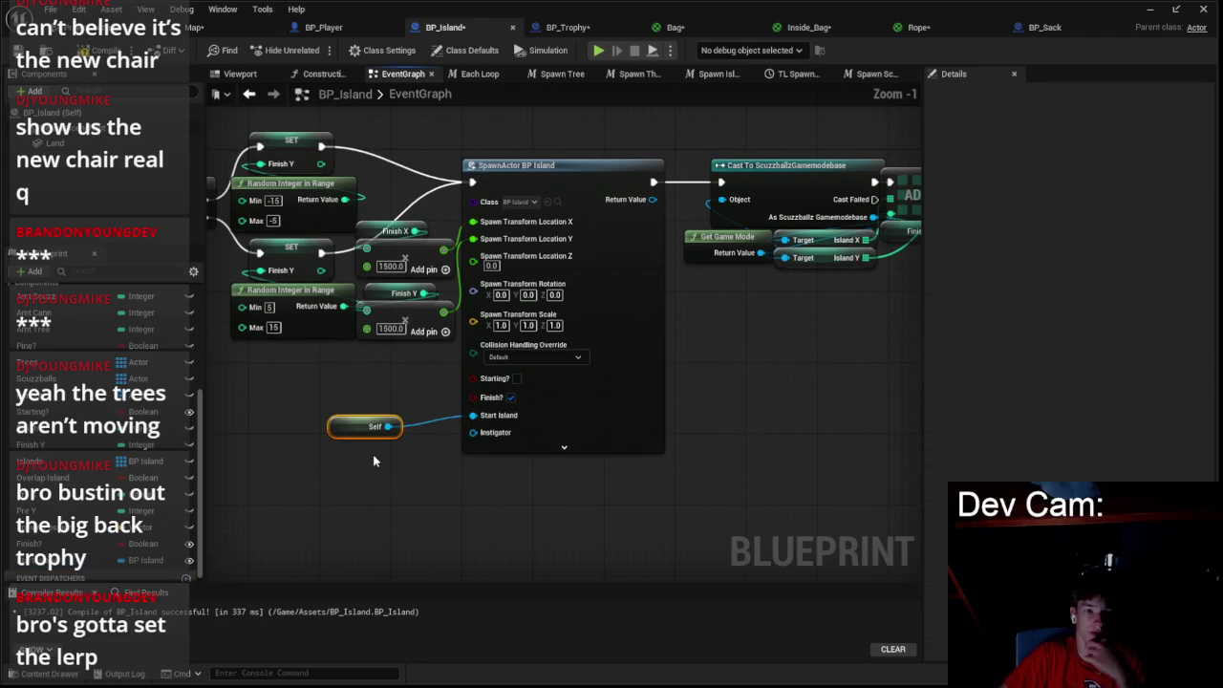
scroll(403, 414, down, 3)
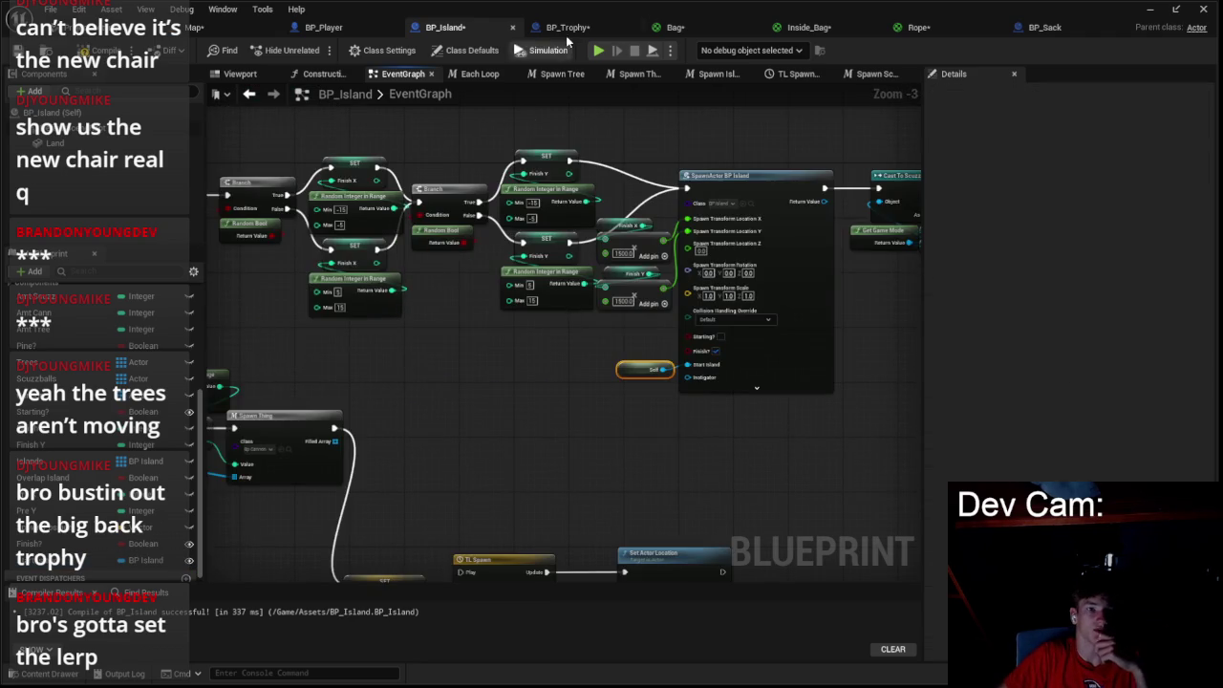
- Add an Island variable to BP_Trophy typed as a BP Island object reference
click(567, 26)
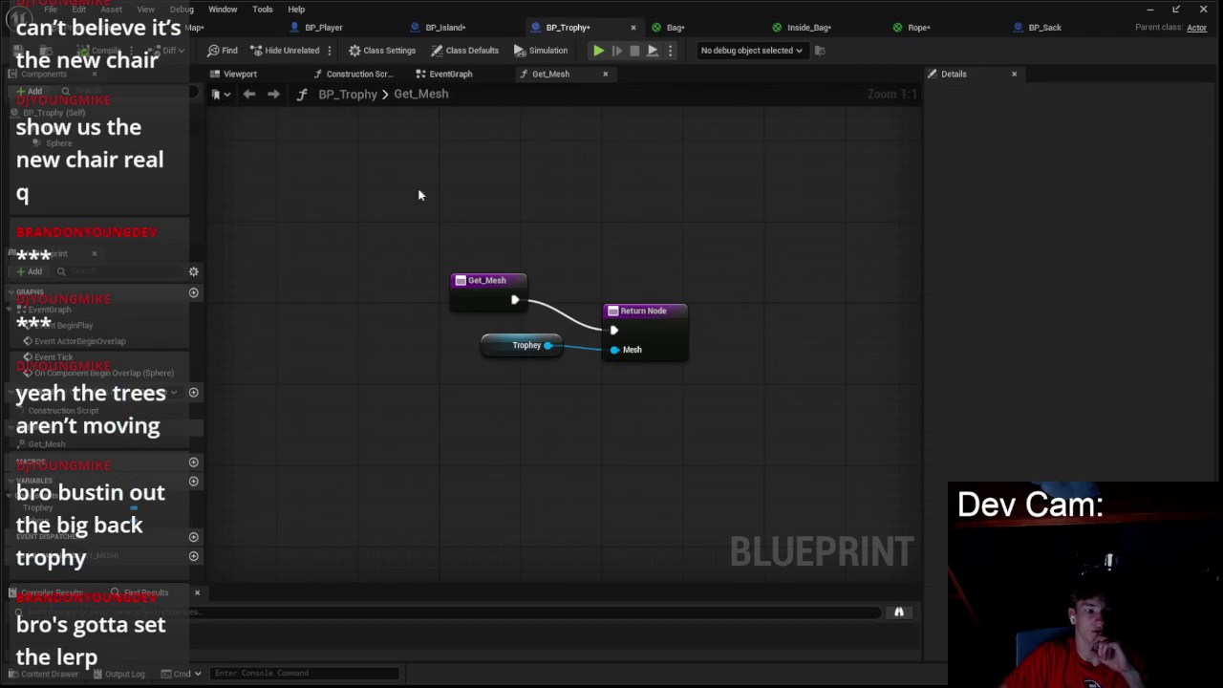
click(445, 75)
click(193, 483)
text(Island)
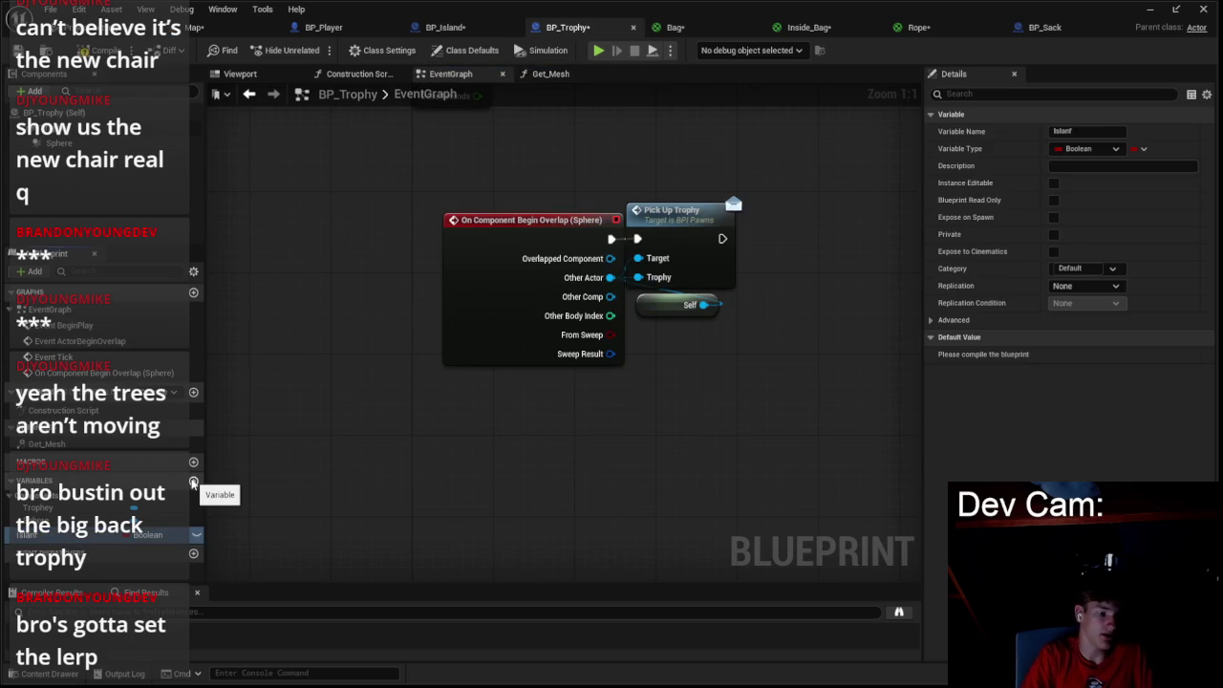
click(1088, 131)
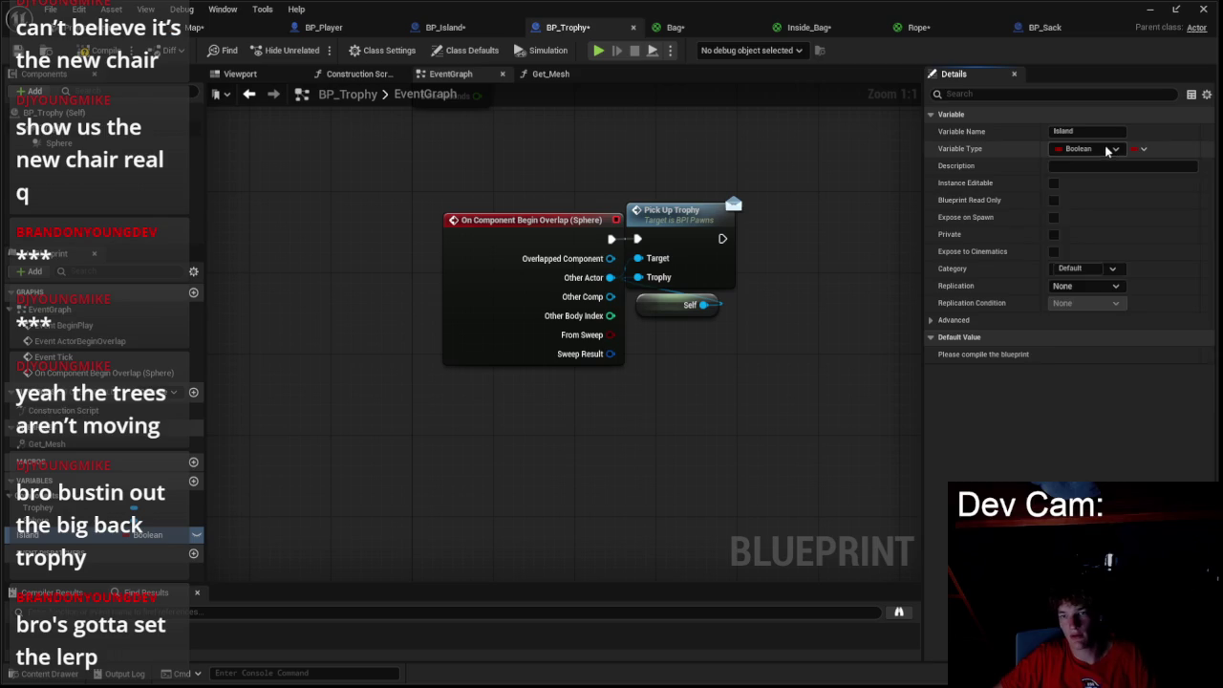
click(1080, 148)
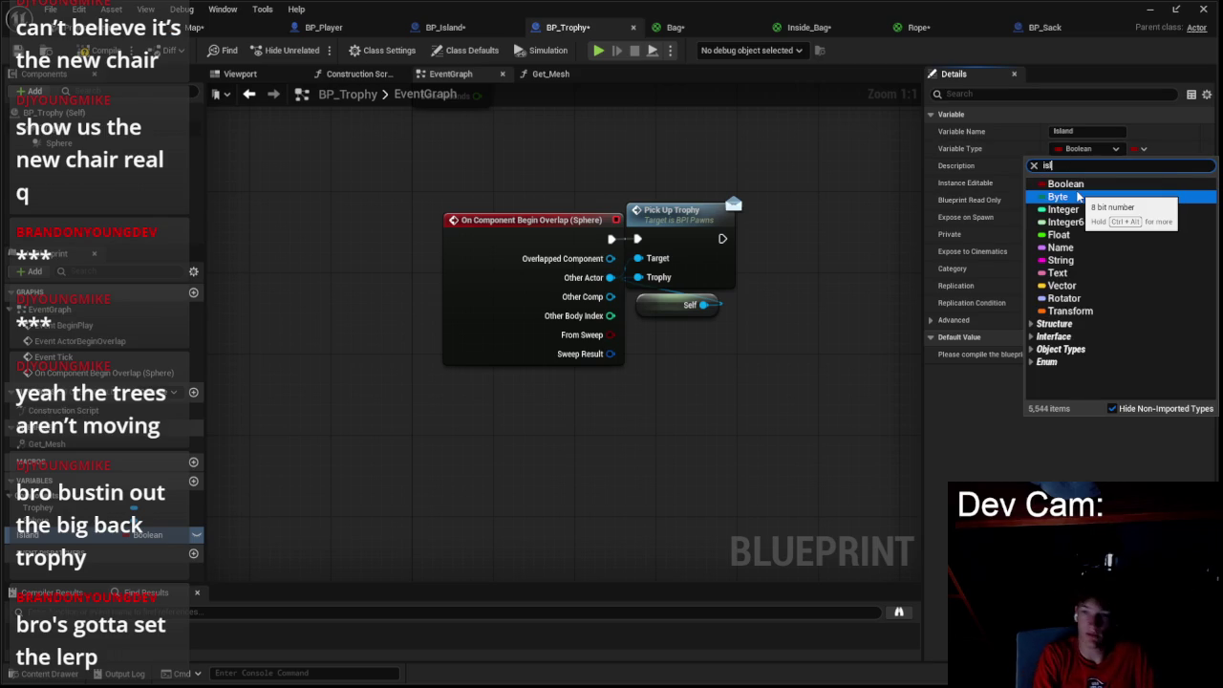
text(a)
click(1079, 197)
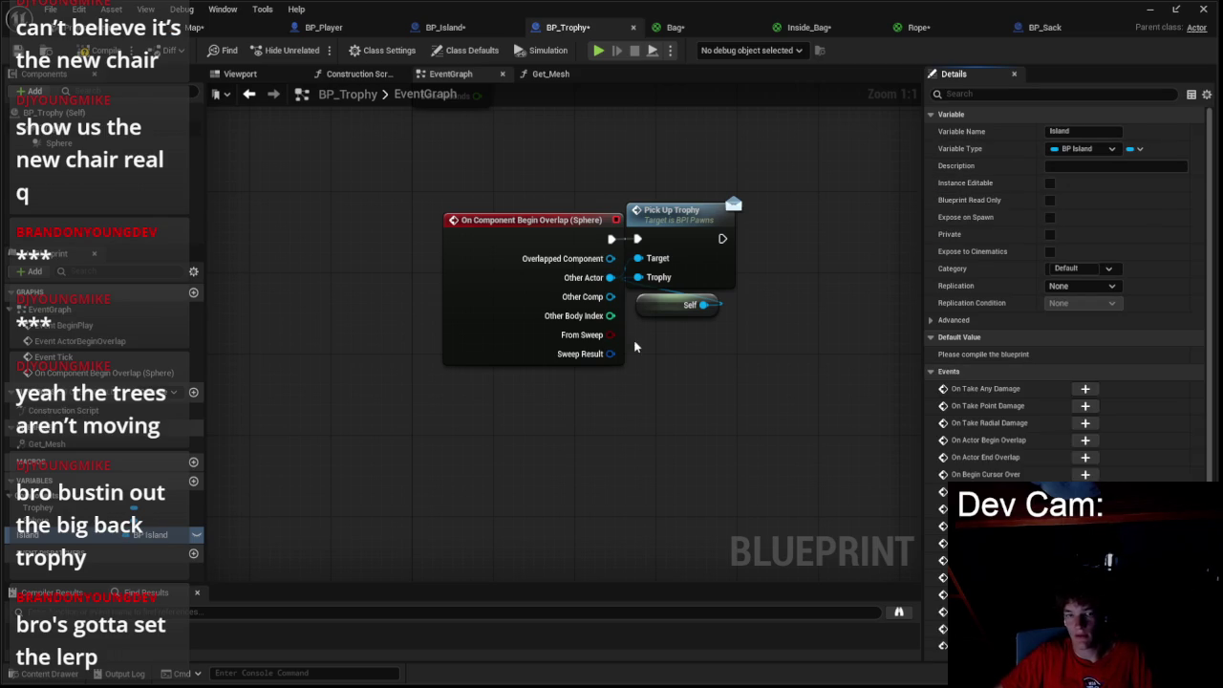
- Place a Get Island node near the Pick Up Trophy node in BP_Trophy's graph
scroll(683, 382, down, 2)
drag(703, 429, 555, 435)
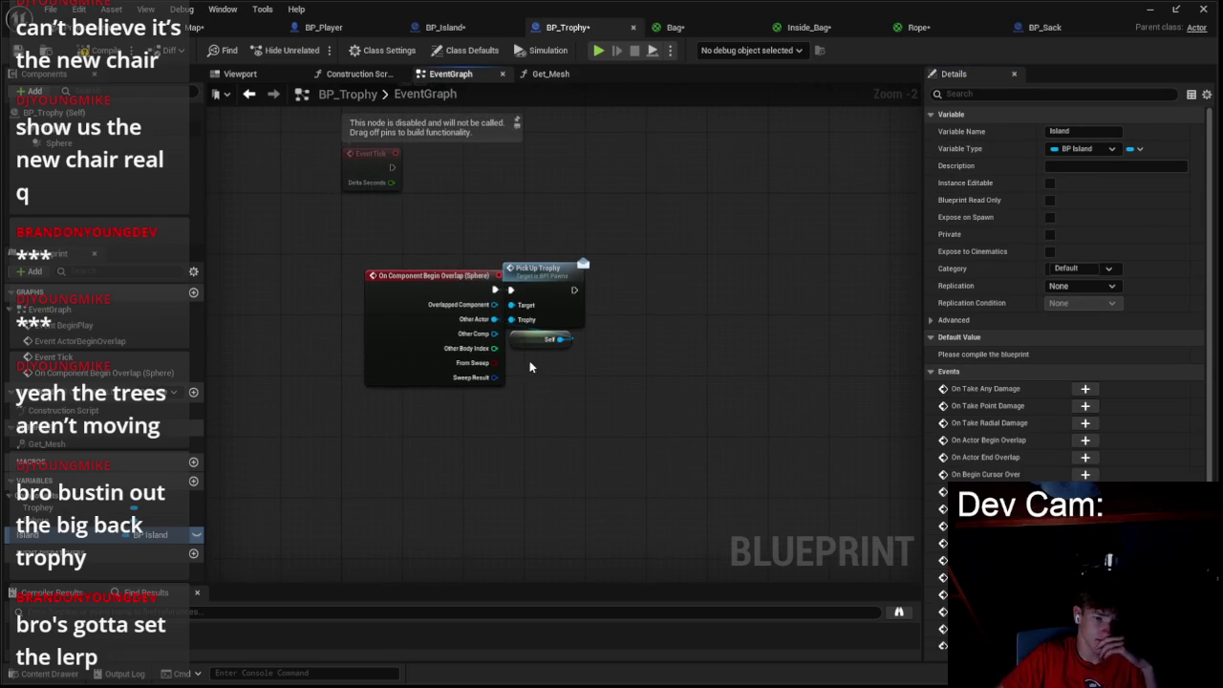
scroll(628, 361, up, 1)
drag(323, 457, 186, 507)
drag(57, 534, 487, 388)
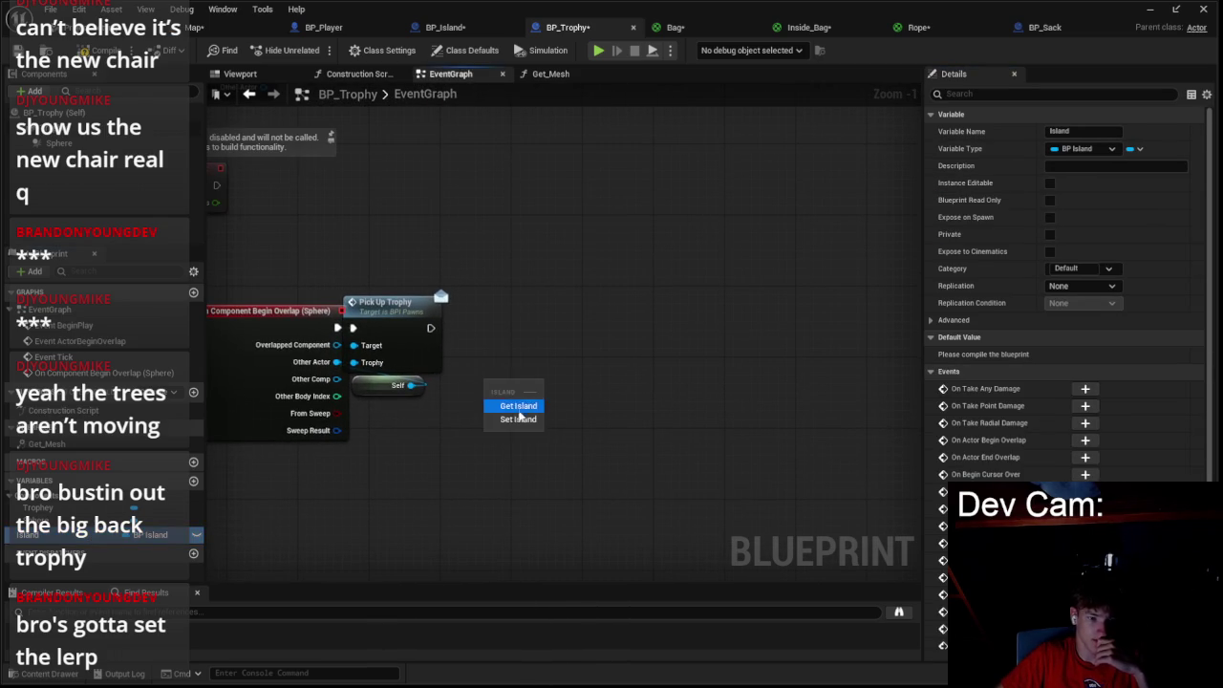
click(607, 367)
click(449, 29)
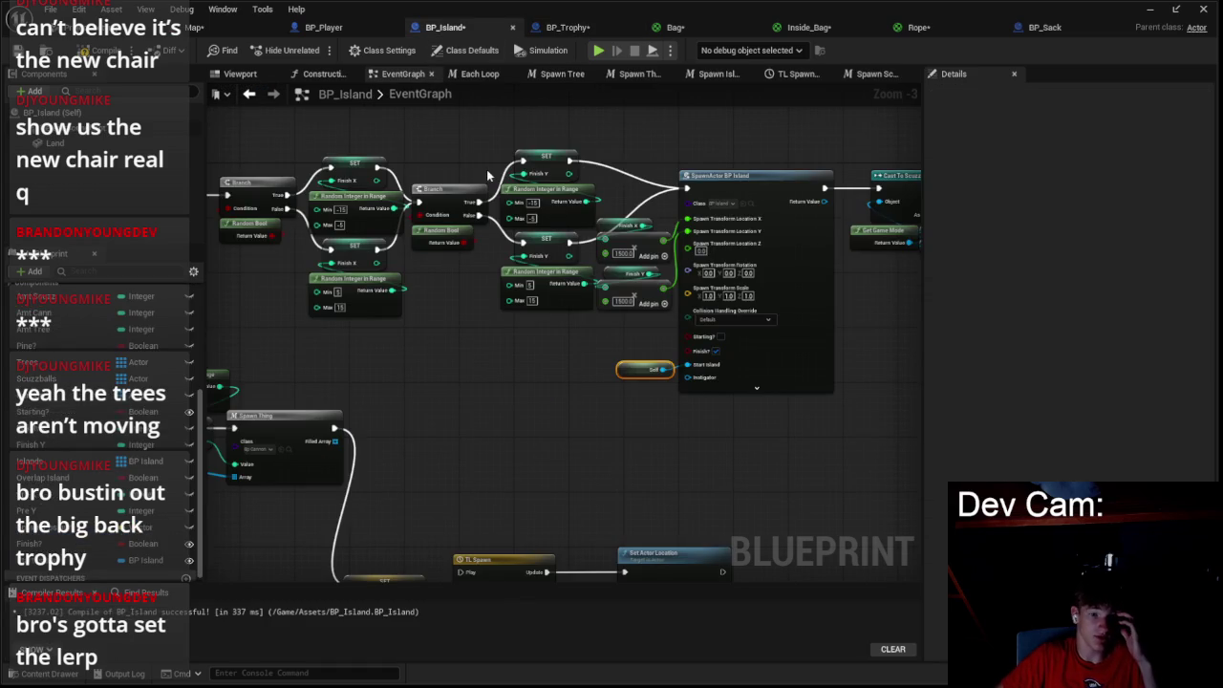
- Reset BP_Island's spawn node class to Actor, then back to BP_Trophy
scroll(488, 175, down, 1)
scroll(706, 309, up, 3)
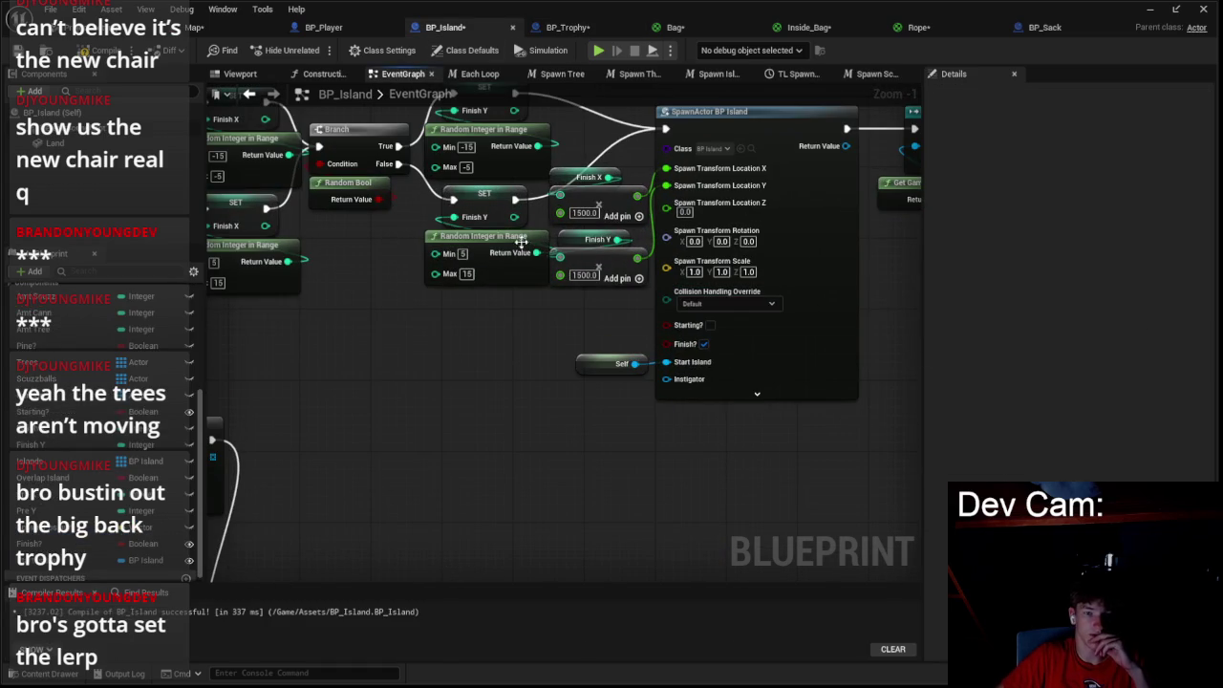
scroll(554, 239, down, 4)
scroll(564, 413, up, 3)
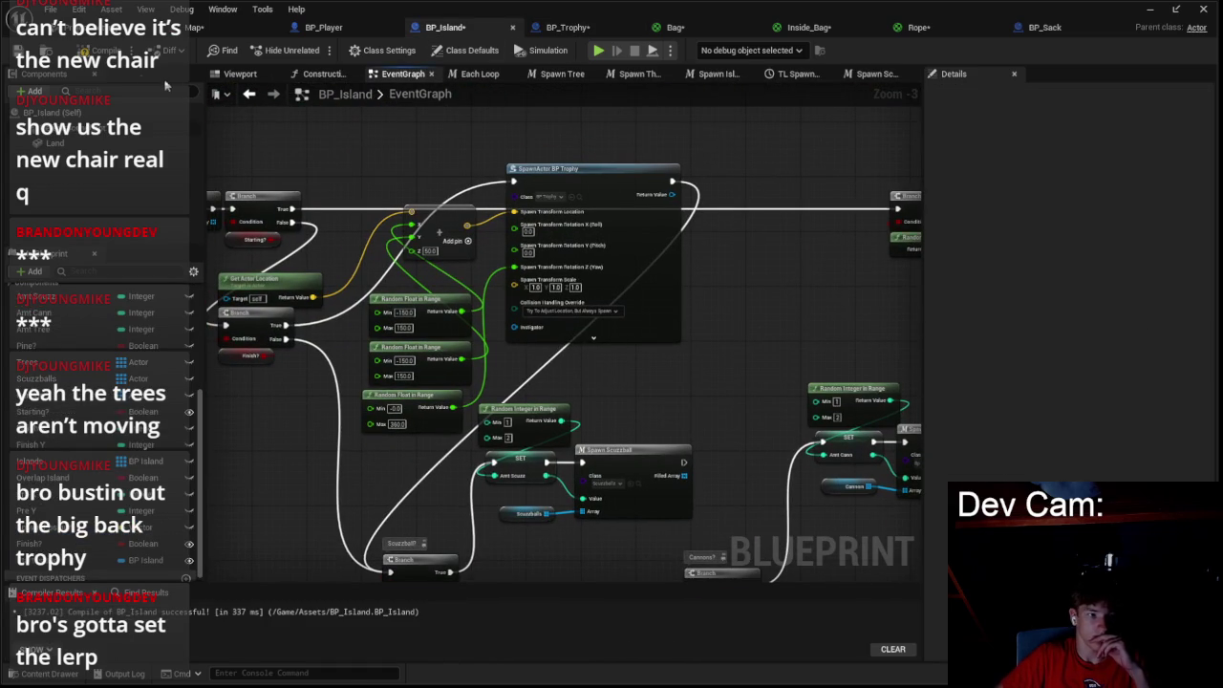
click(545, 195)
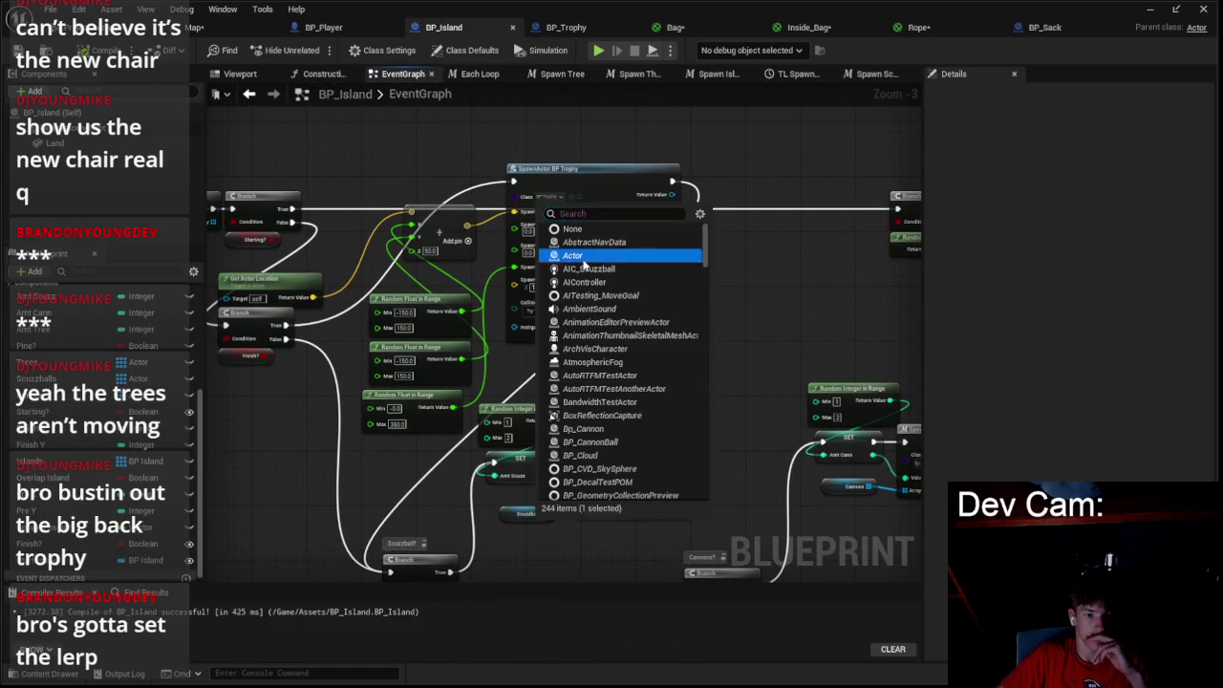
click(562, 208)
click(547, 197)
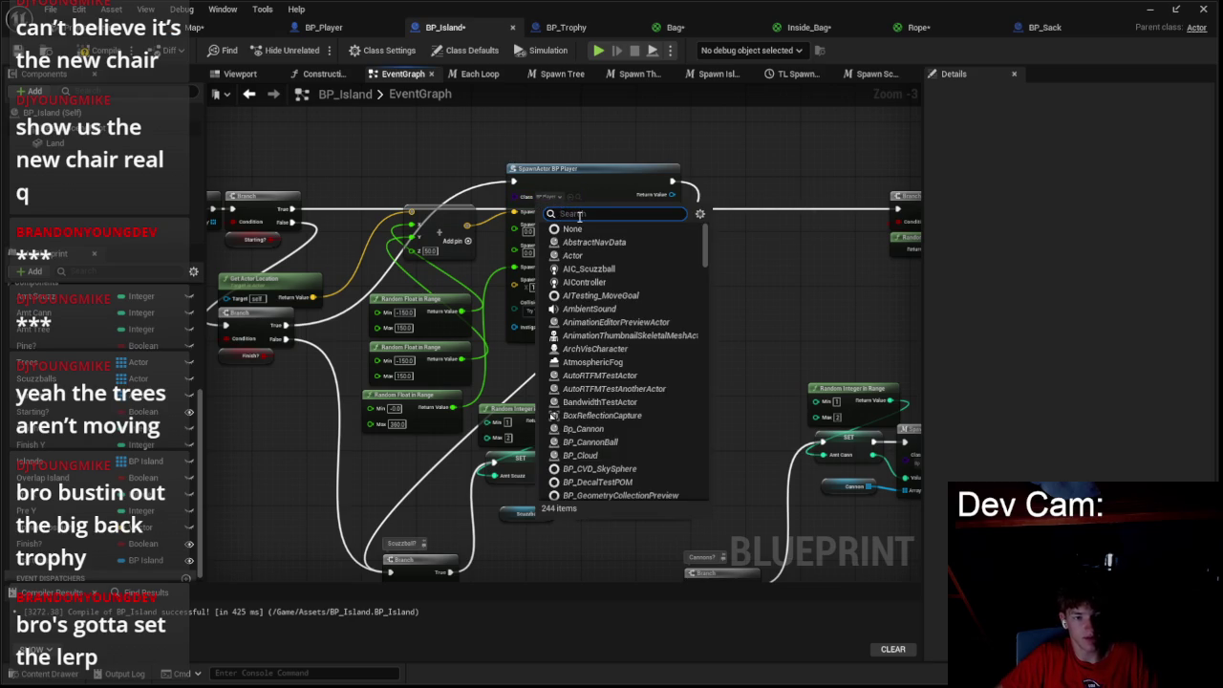
text(tra)
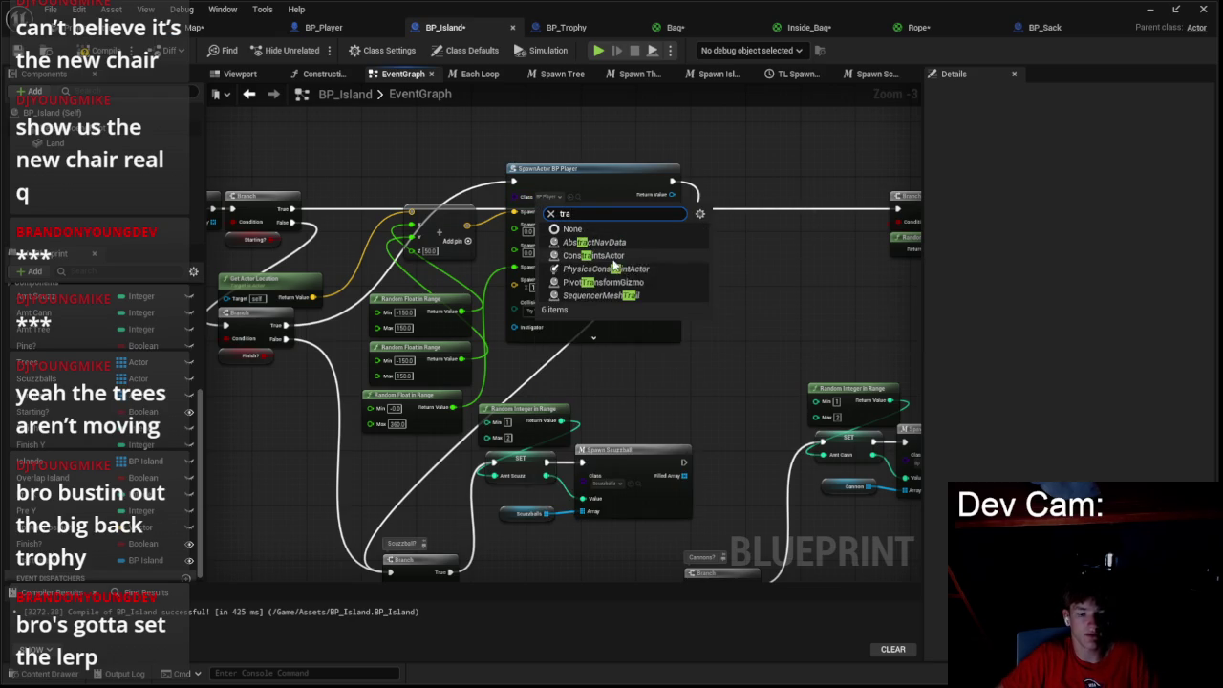
key(BackSpace)
text(rop)
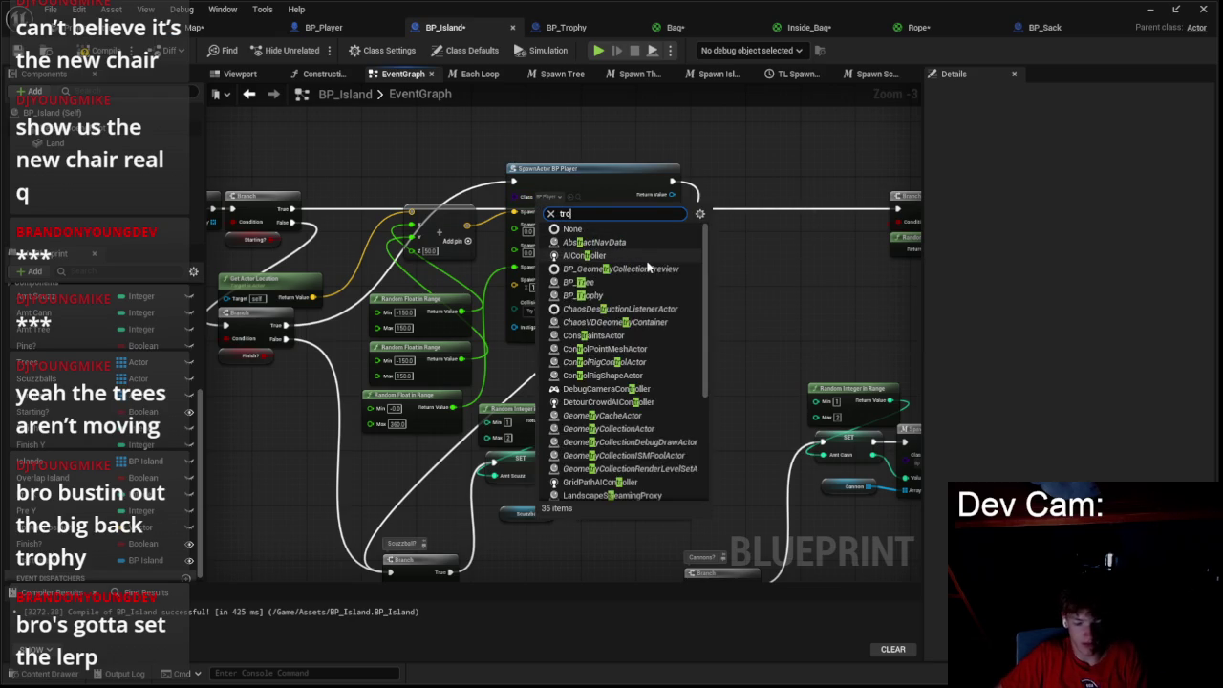
click(616, 246)
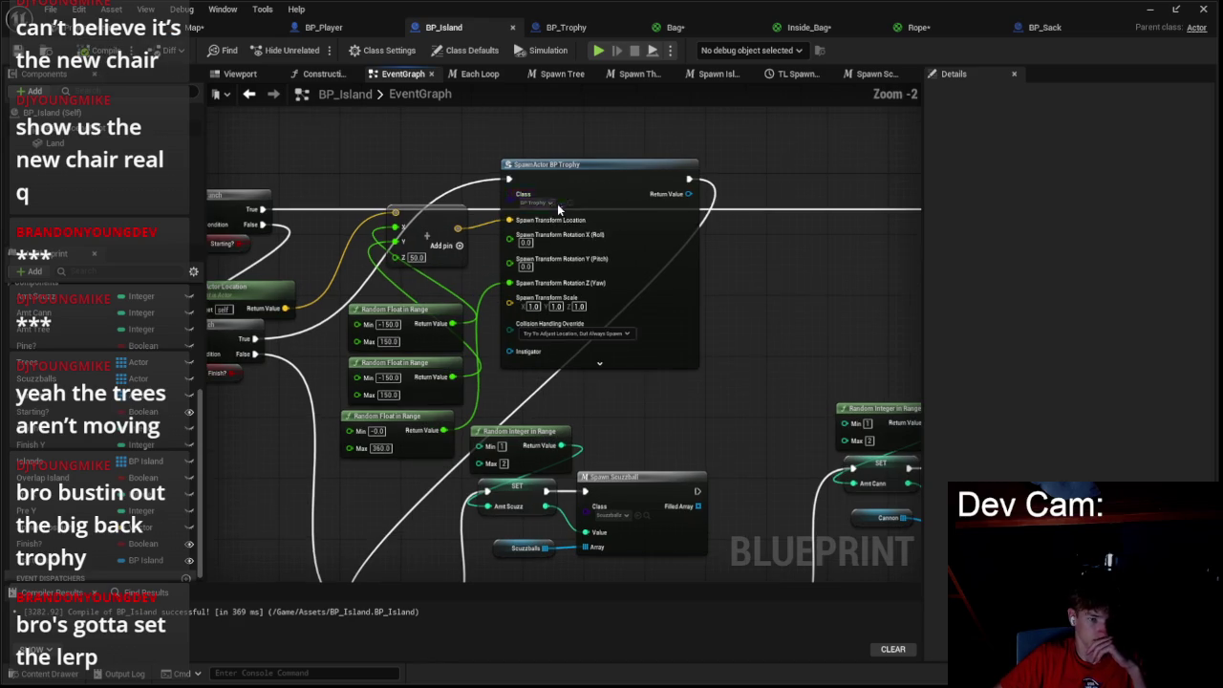
- Check BP_Trophy's Island variable, then re-pick BP_Trophy as the spawn node's class
click(565, 27)
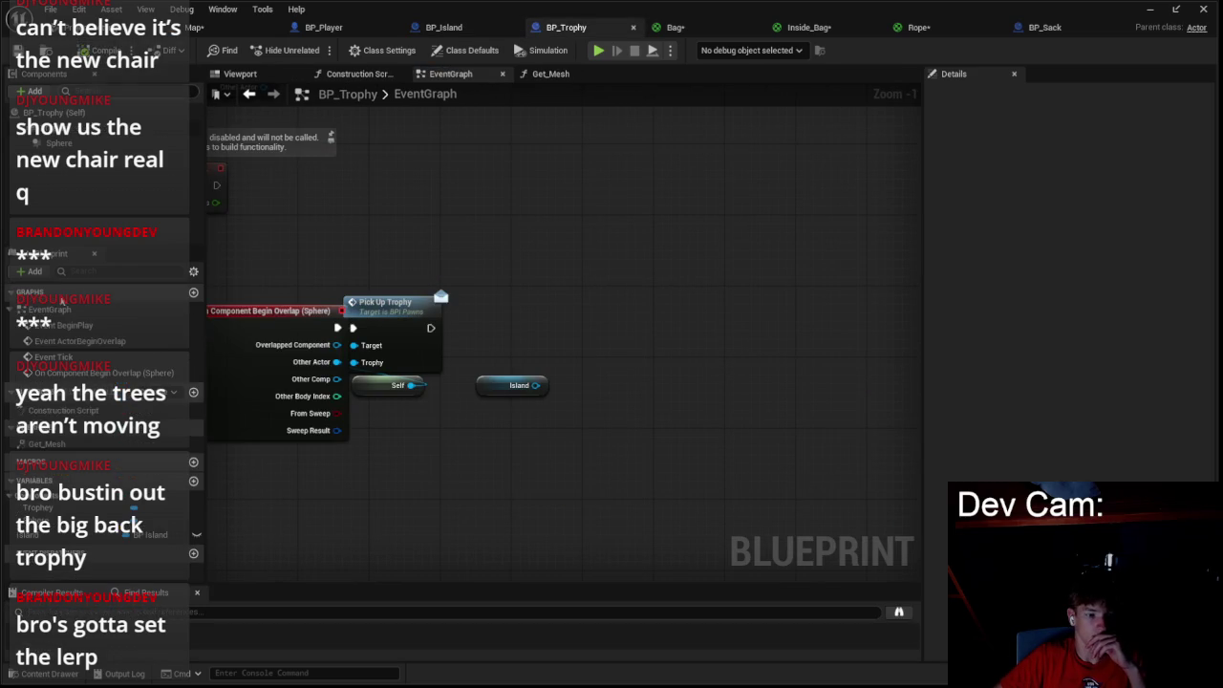
click(96, 534)
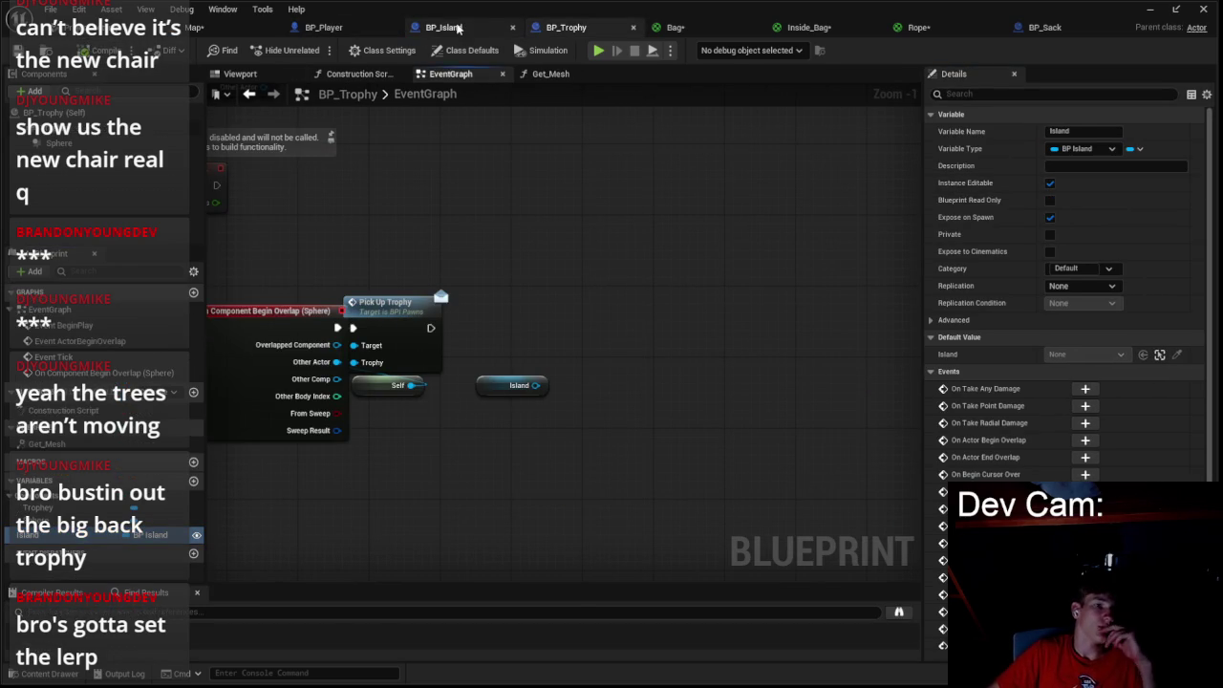
click(458, 28)
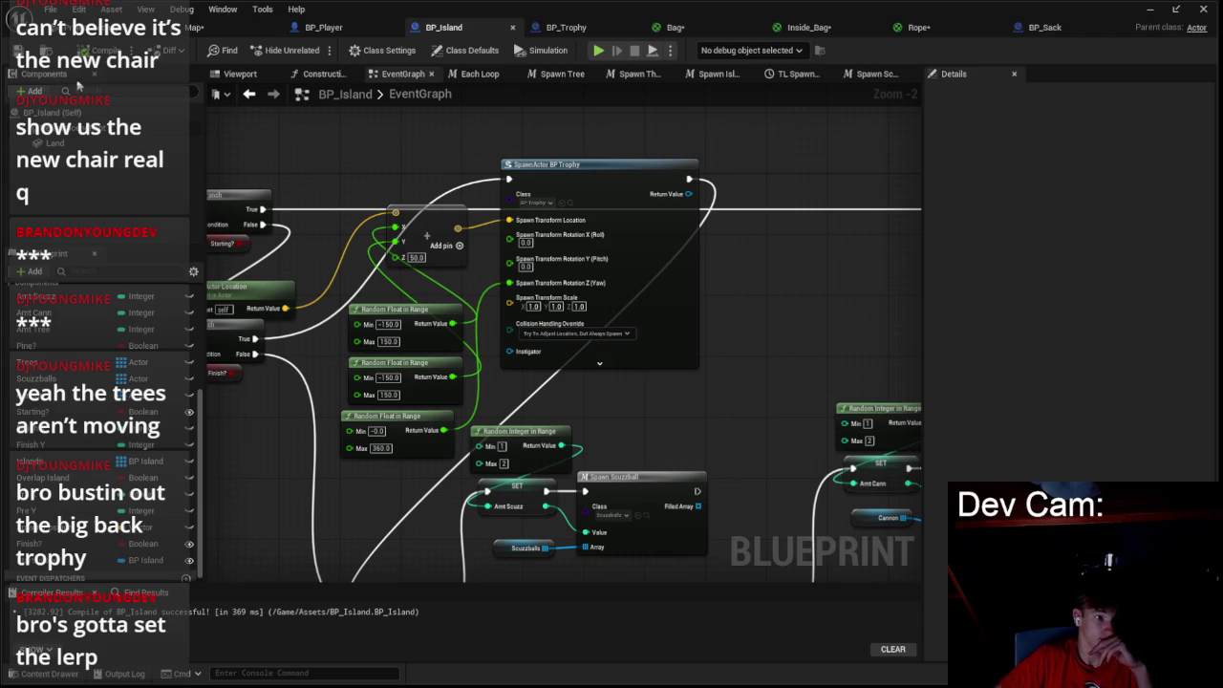
click(521, 203)
key(Return)
click(530, 204)
text(tr)
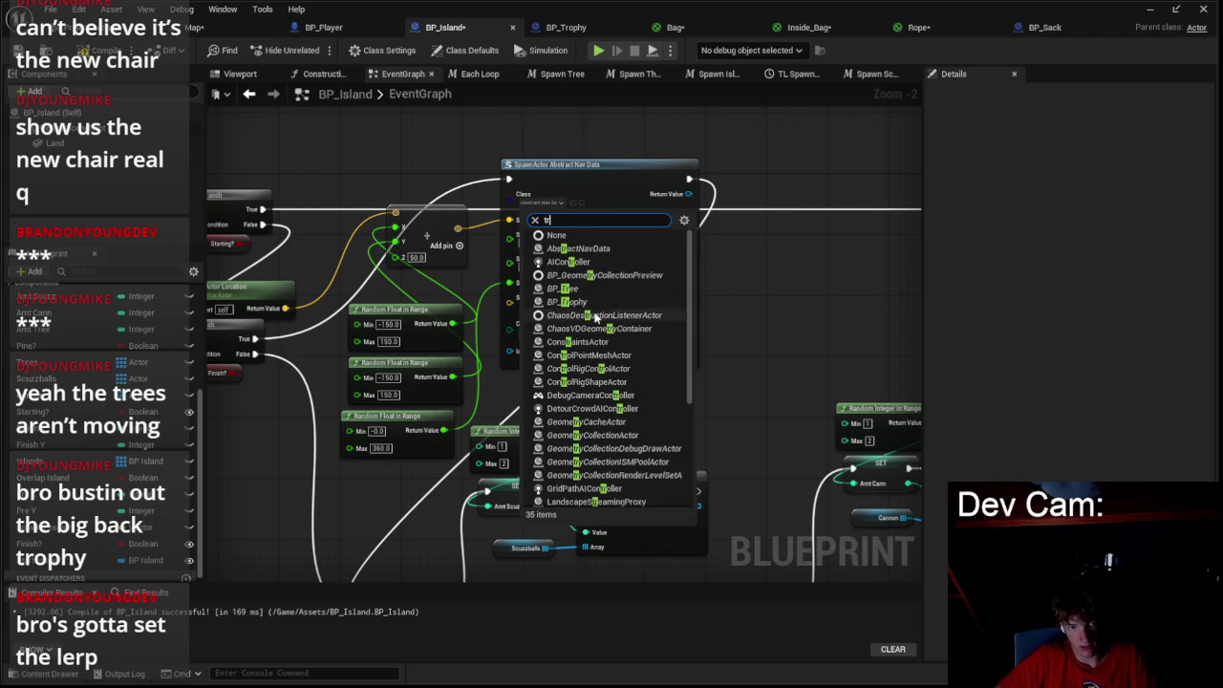
click(585, 302)
- Wire the Start Island variable into the SpawnActor BP Trophy node's Island pin
mouse_move(58, 560)
mouse_down()
mouse_move(335, 459)
mouse_move(511, 352)
mouse_up()
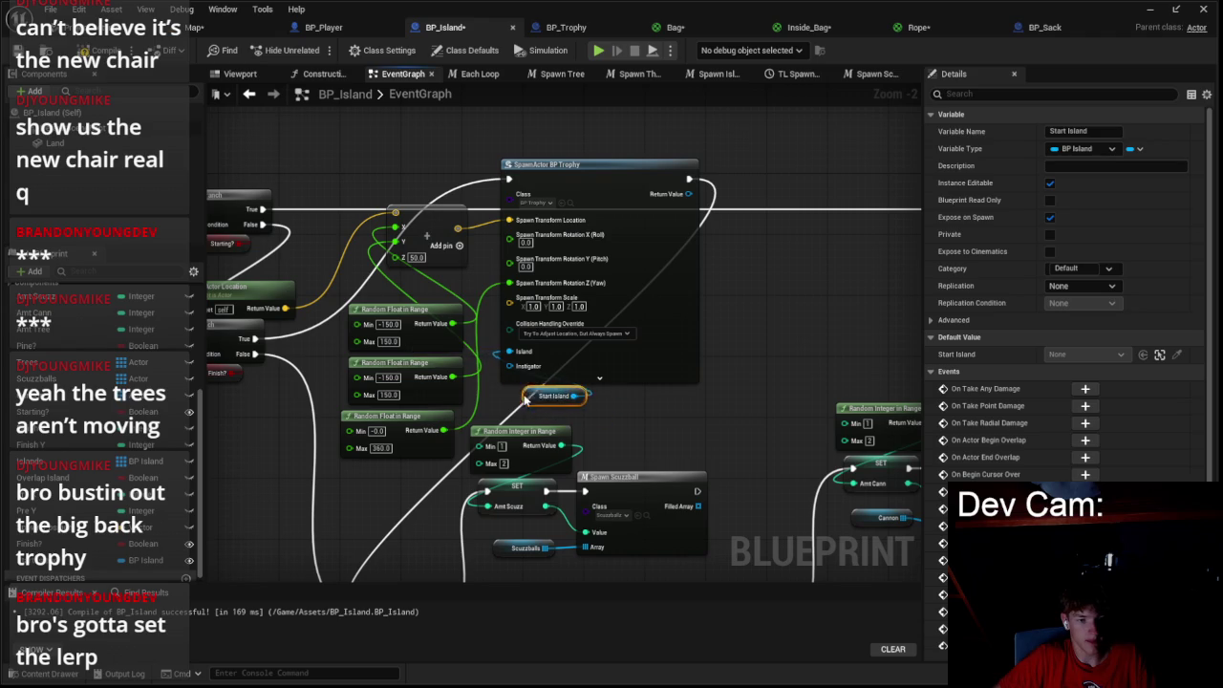
click(658, 409)
scroll(541, 207, down, 3)
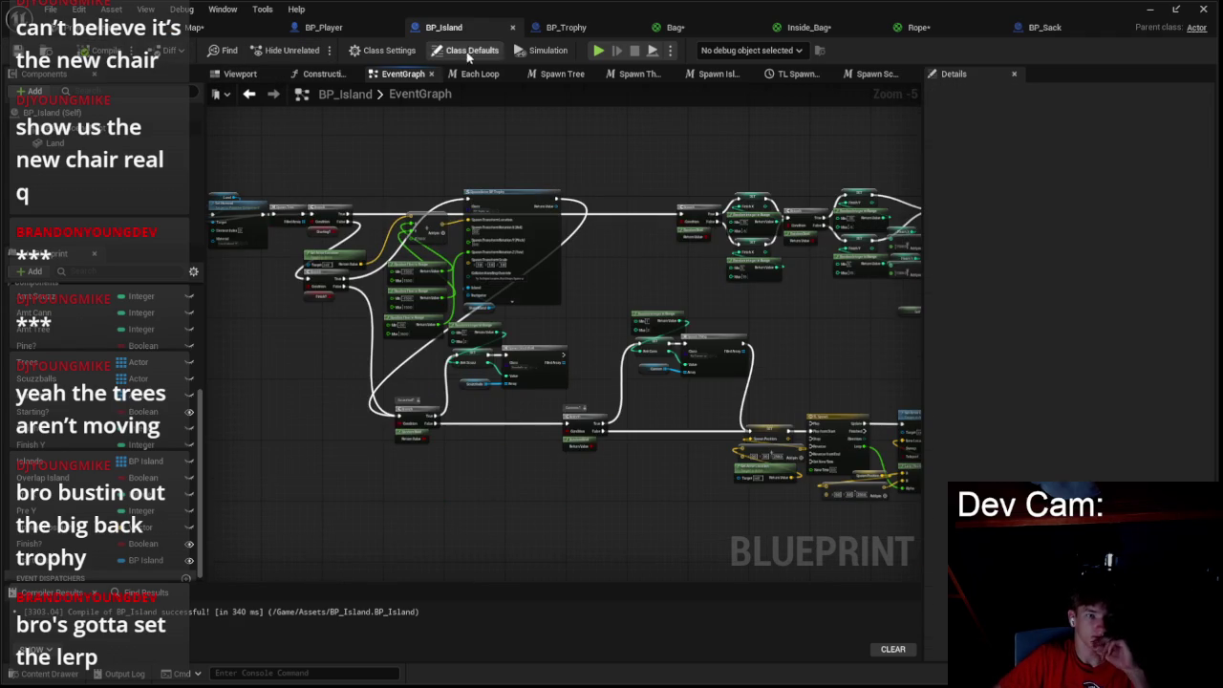
drag(455, 169, 505, 177)
click(564, 28)
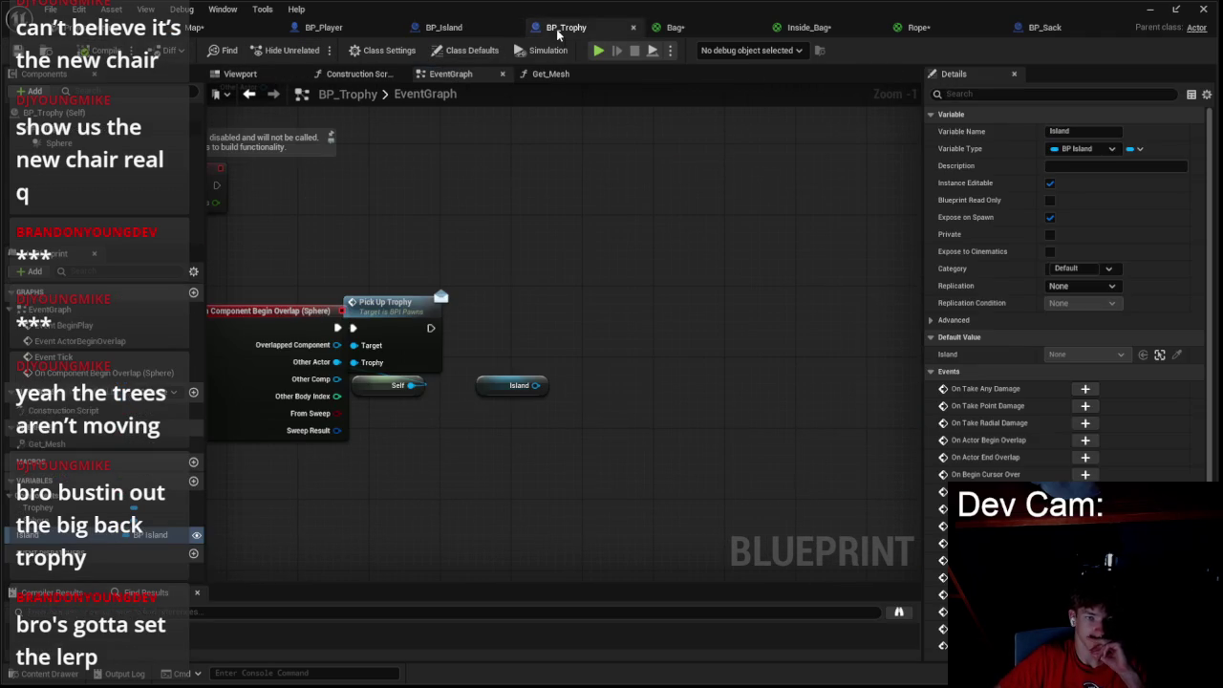
click(325, 28)
click(445, 28)
- Add a custom event named Spawn Sack to BP_Island's graph
scroll(459, 291, down, 3)
scroll(459, 375, up, 2)
right_click(452, 380)
text(custom)
key(Return)
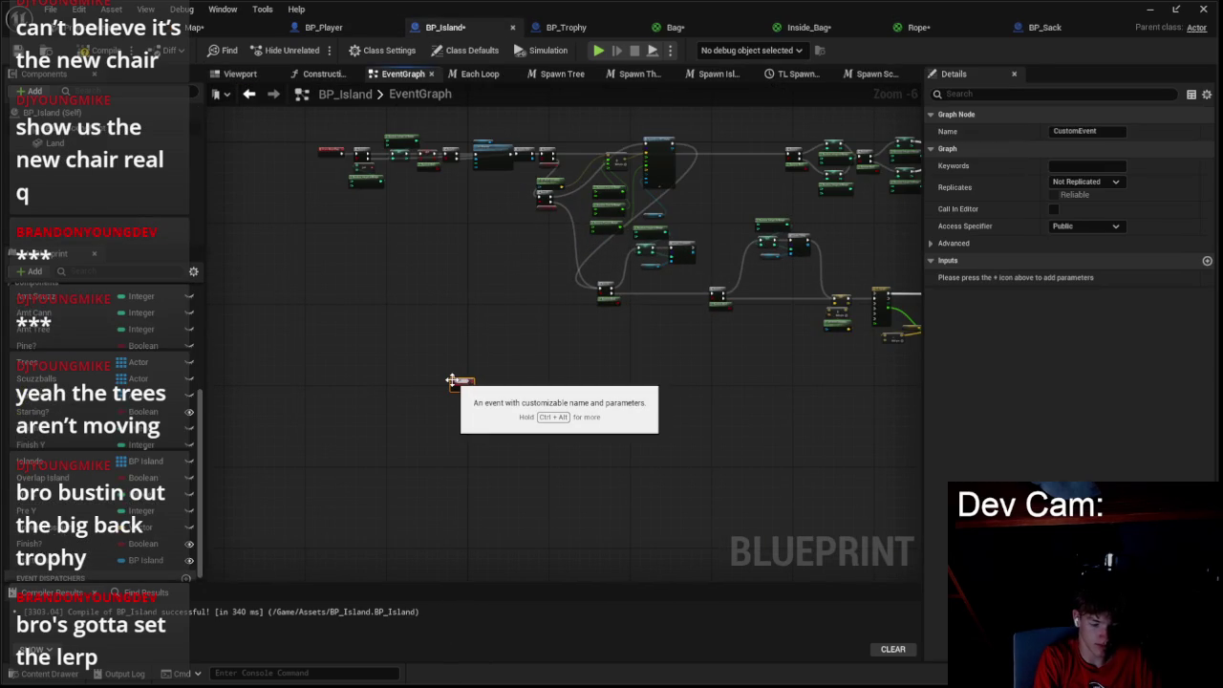
text(Spawn)
key(Return)
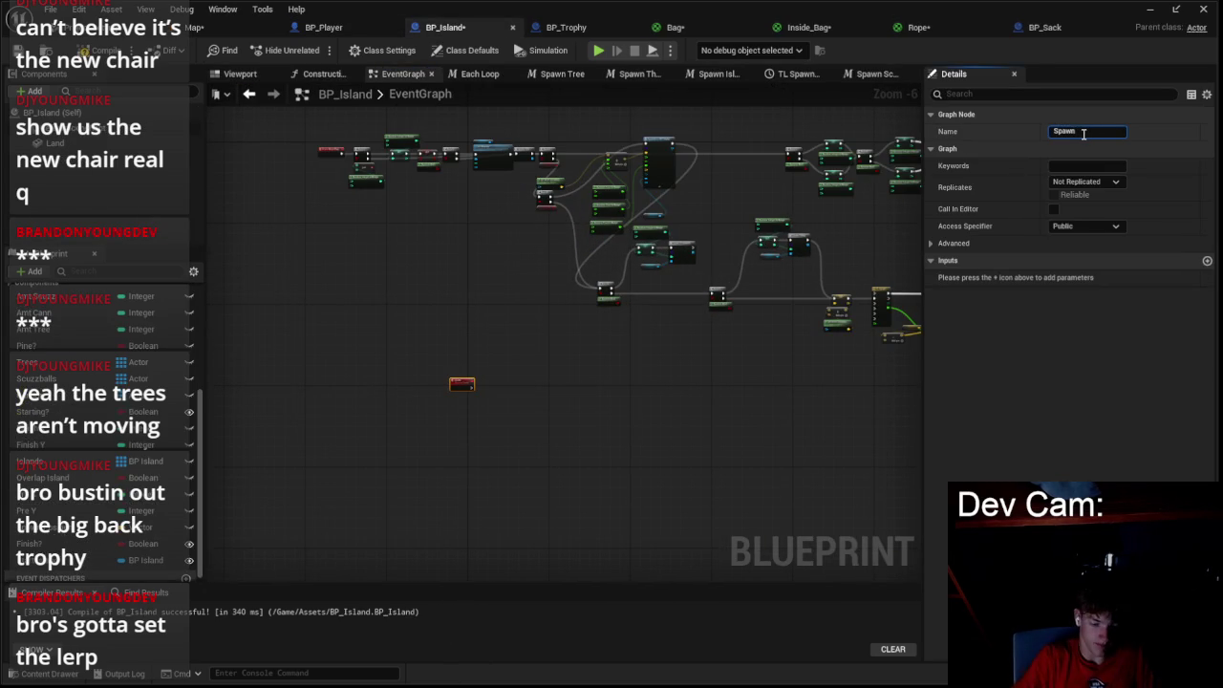
key(Return)
- Move the SpawnActor BP Trophy nodes beside Spawn Sack and wire the event into them
scroll(497, 398, up, 3)
scroll(480, 328, down, 3)
scroll(609, 217, up, 1)
click(716, 160)
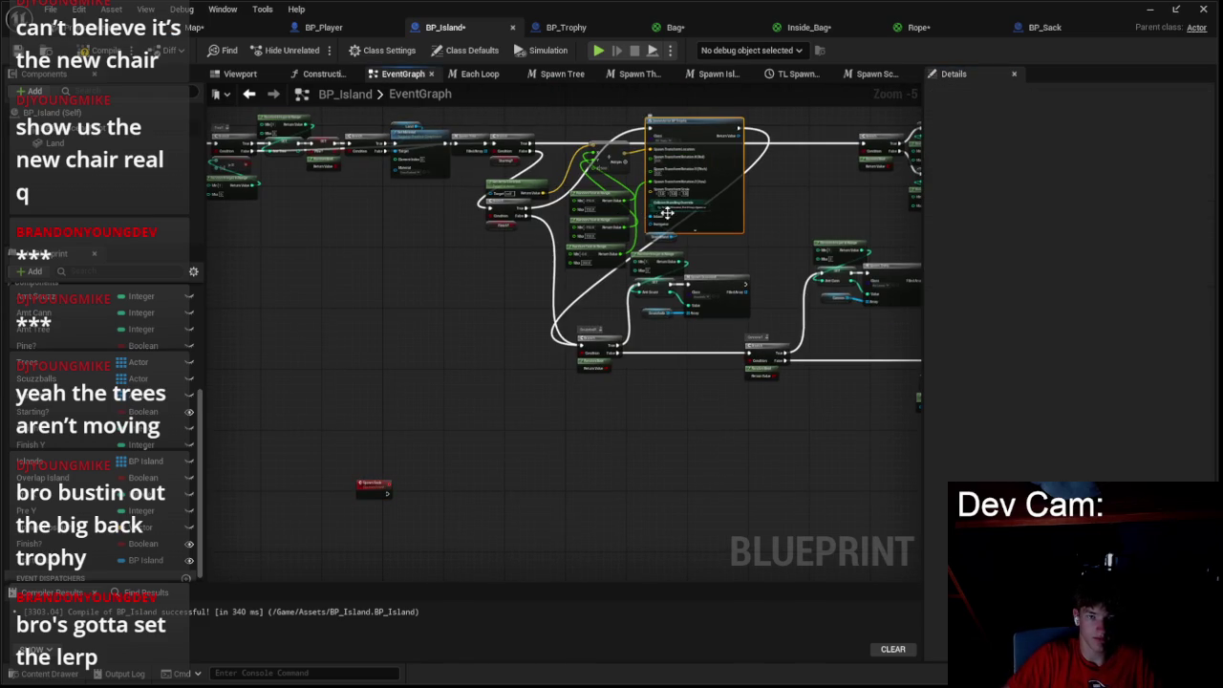
ctrl+click(546, 200)
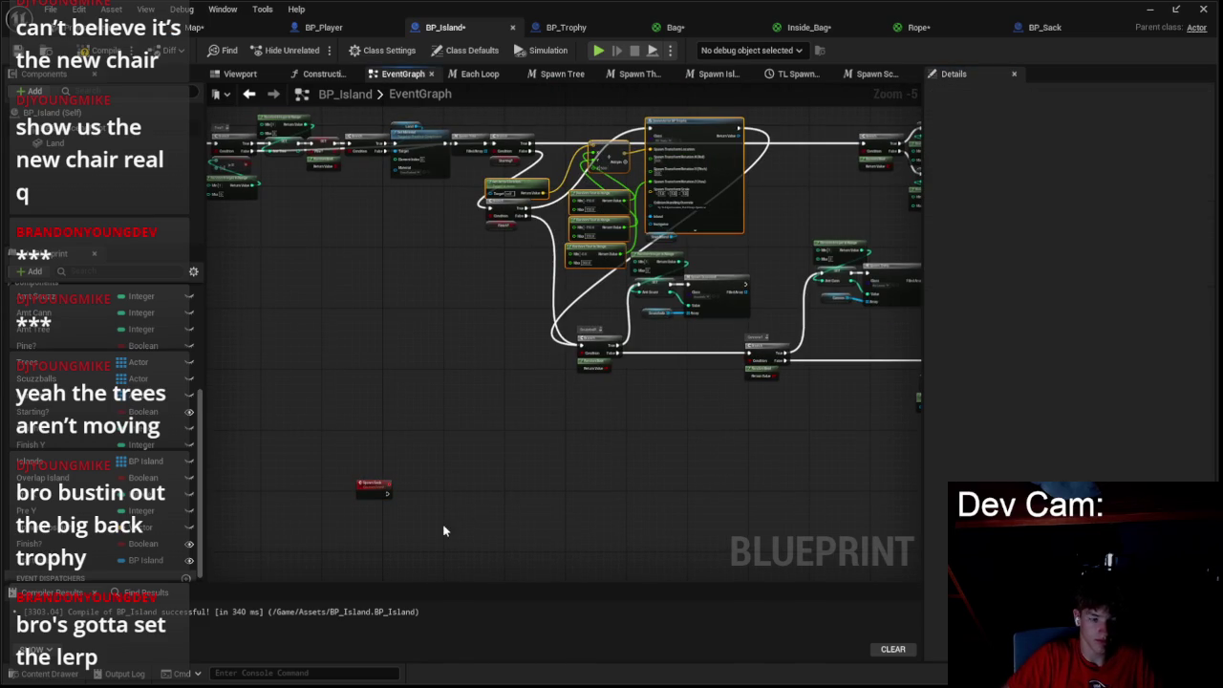
drag(694, 125, 535, 463)
scroll(453, 355, up, 2)
drag(410, 382, 656, 341)
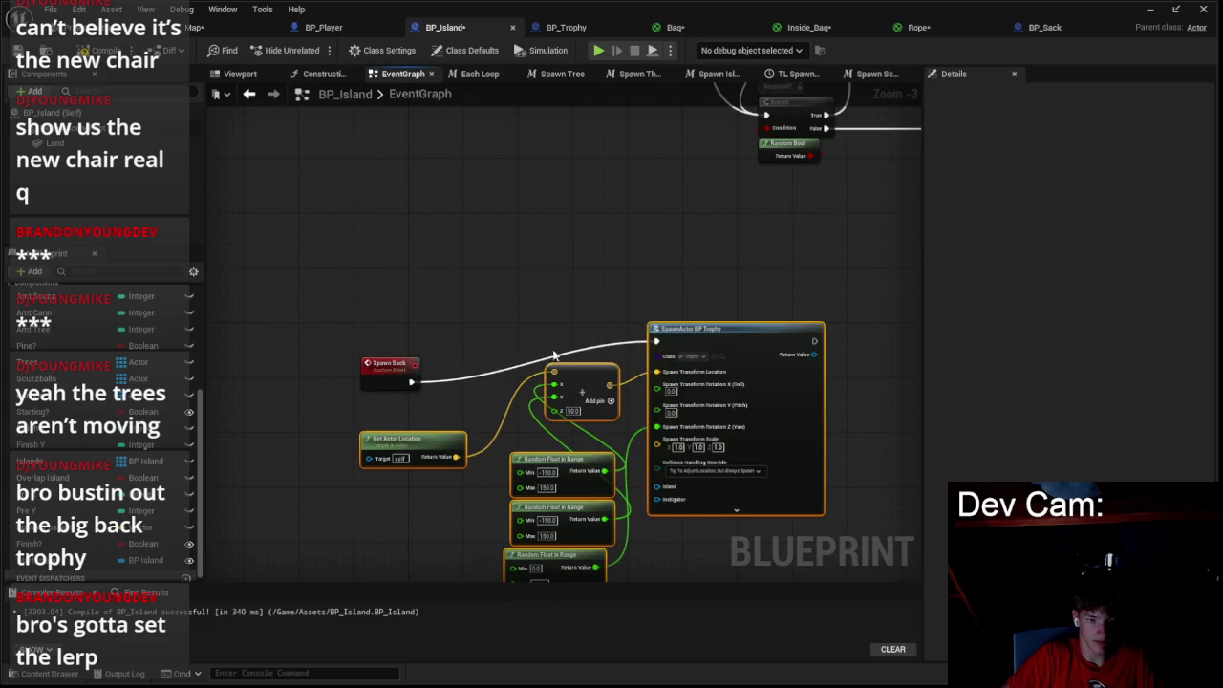
drag(383, 368, 563, 307)
- Duplicate the 0–360 Random Float in Range node as -1 to 1 and wire it into Roll
scroll(570, 336, up, 3)
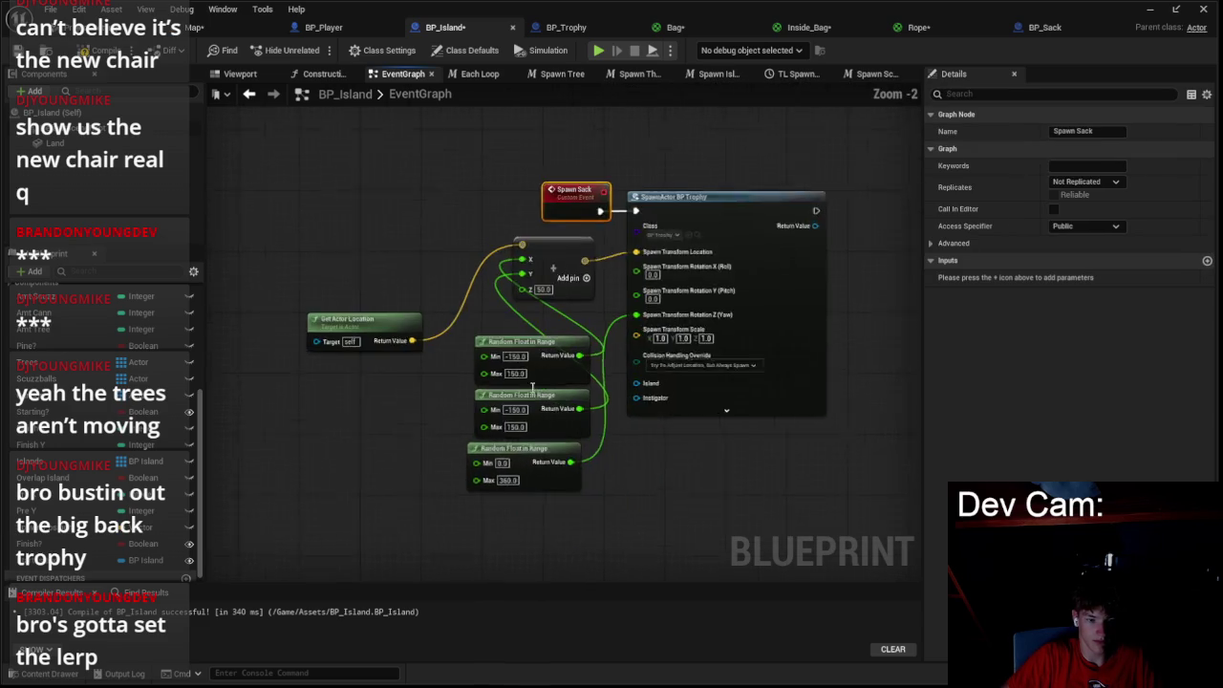
click(535, 425)
key(ctrl+w)
text(-)
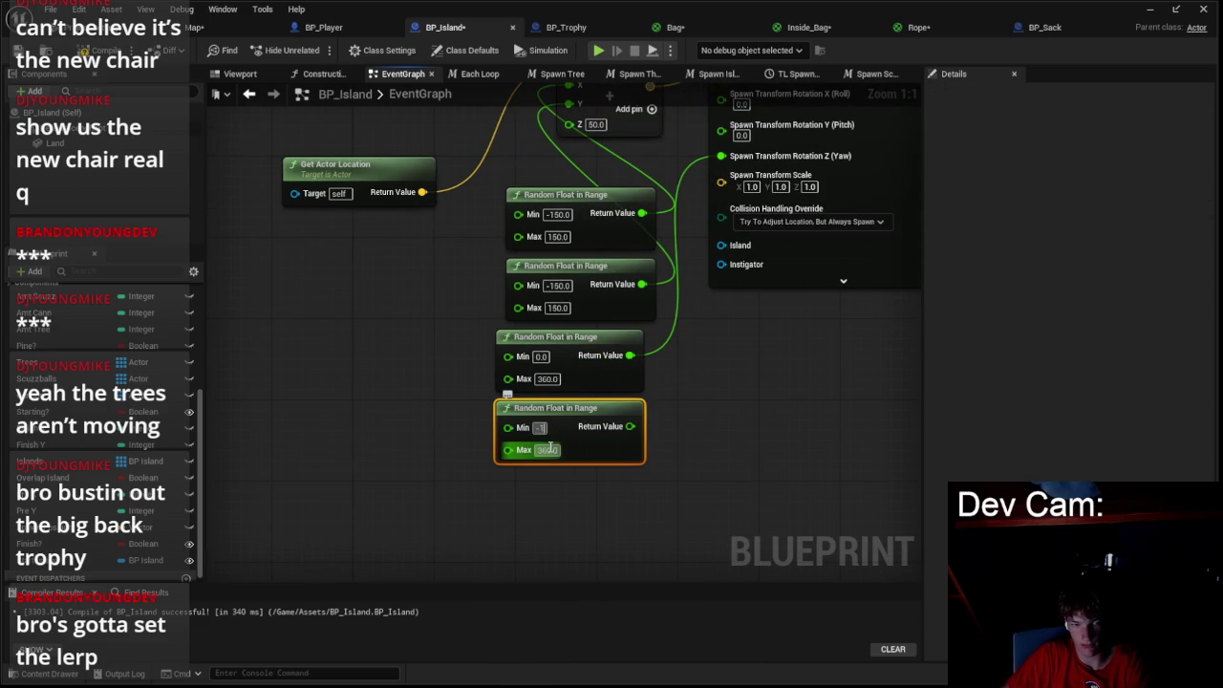
text(1)
mouse_move(629, 426)
mouse_down()
mouse_move(729, 307)
mouse_move(705, 119)
mouse_move(732, 245)
mouse_up()
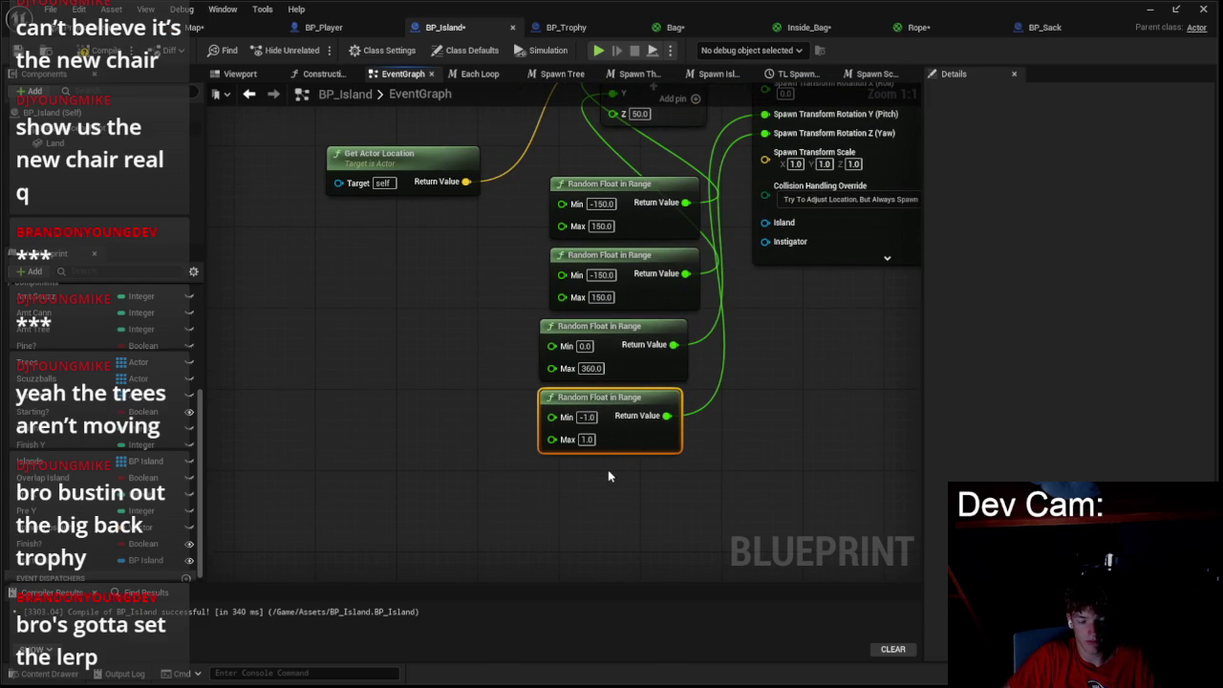
key(ctrl+w)
mouse_move(726, 498)
mouse_down()
mouse_move(754, 115)
mouse_move(726, 124)
mouse_move(656, 225)
mouse_up()
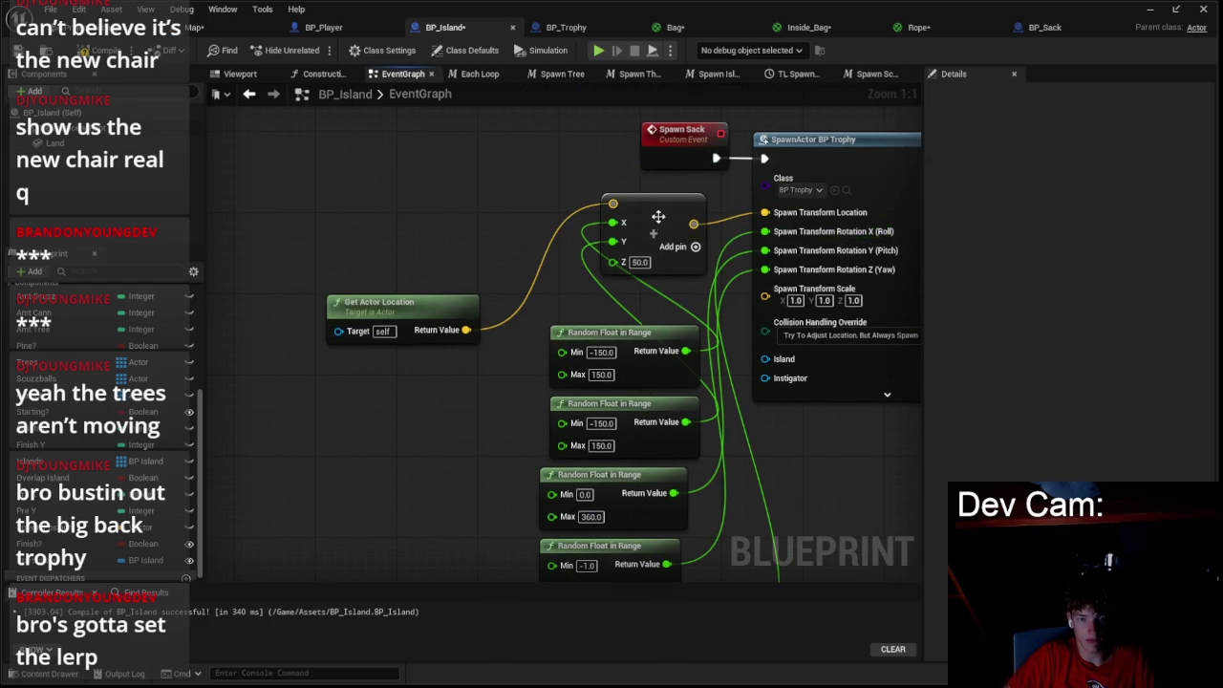
click(562, 29)
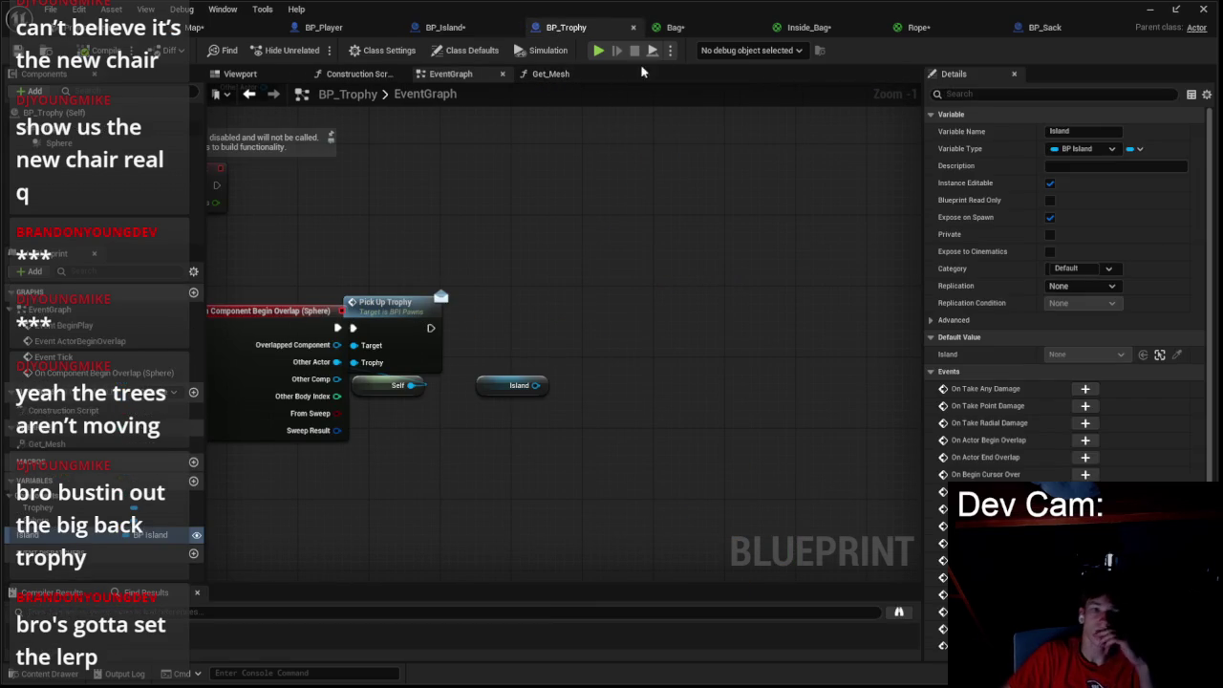
- Check the Bag material and BP_Sack, moving the Open Level (by Name) node up
click(703, 29)
click(1114, 30)
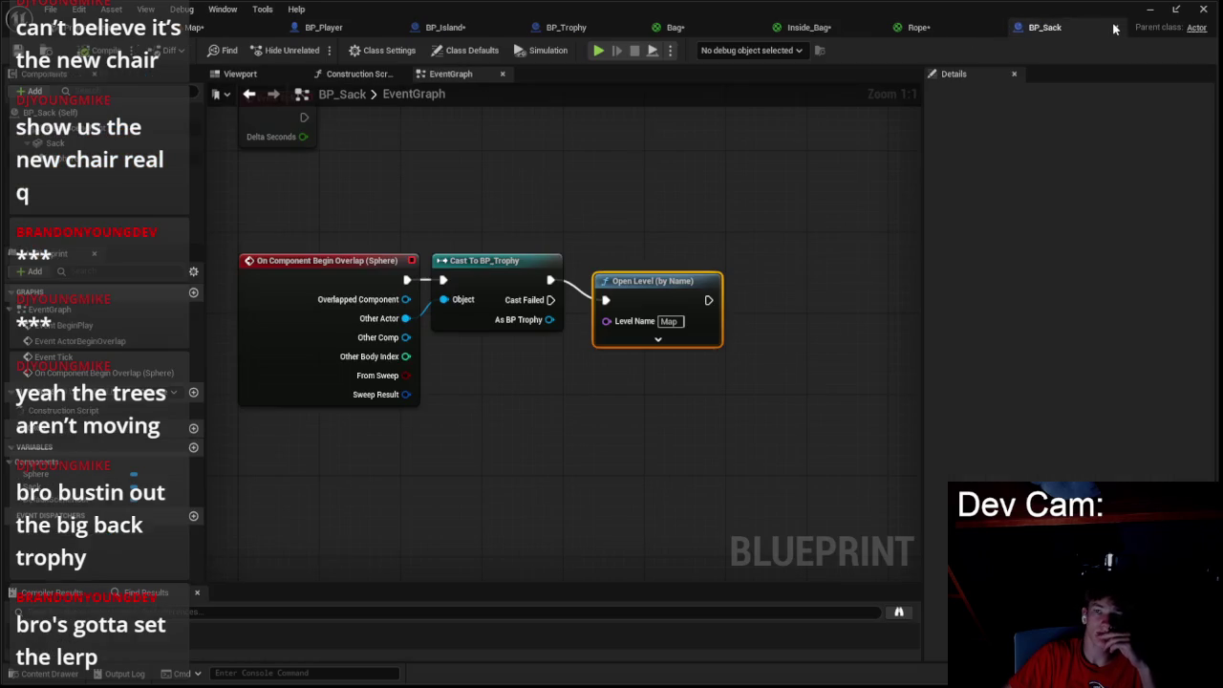
mouse_move(645, 267)
mouse_down()
mouse_move(661, 224)
mouse_move(677, 245)
mouse_up()
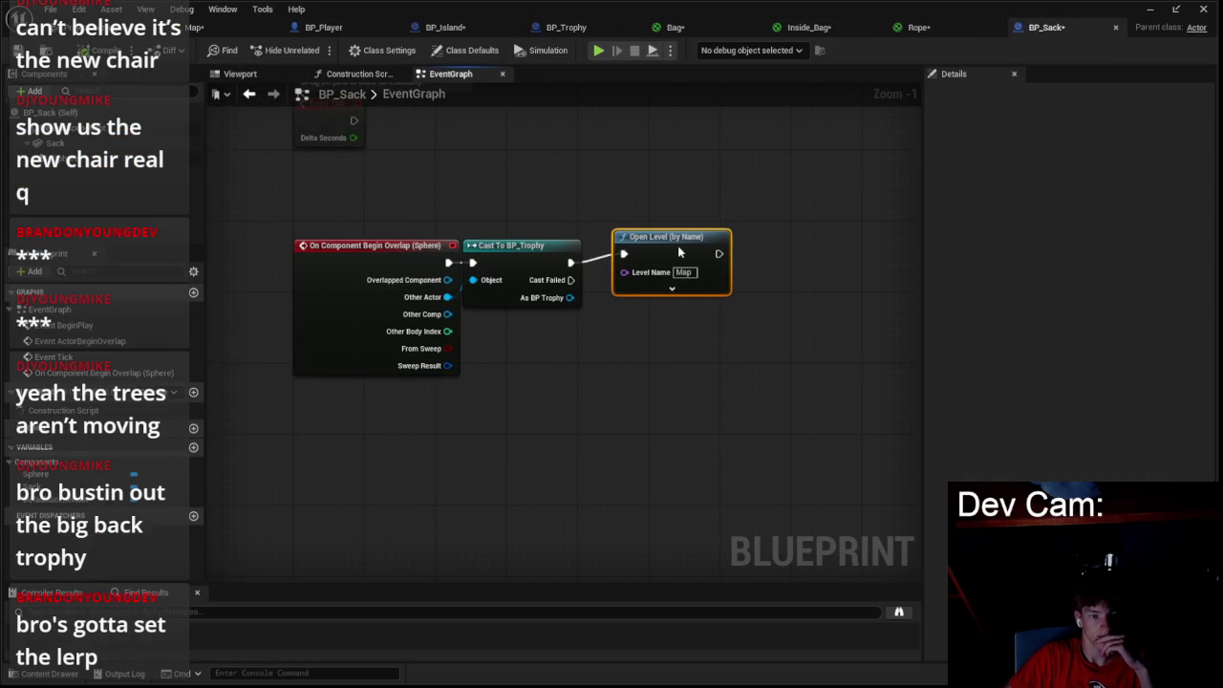
- In BP_Trophy, add a Spawn Sack call targeting the Island variable
click(572, 32)
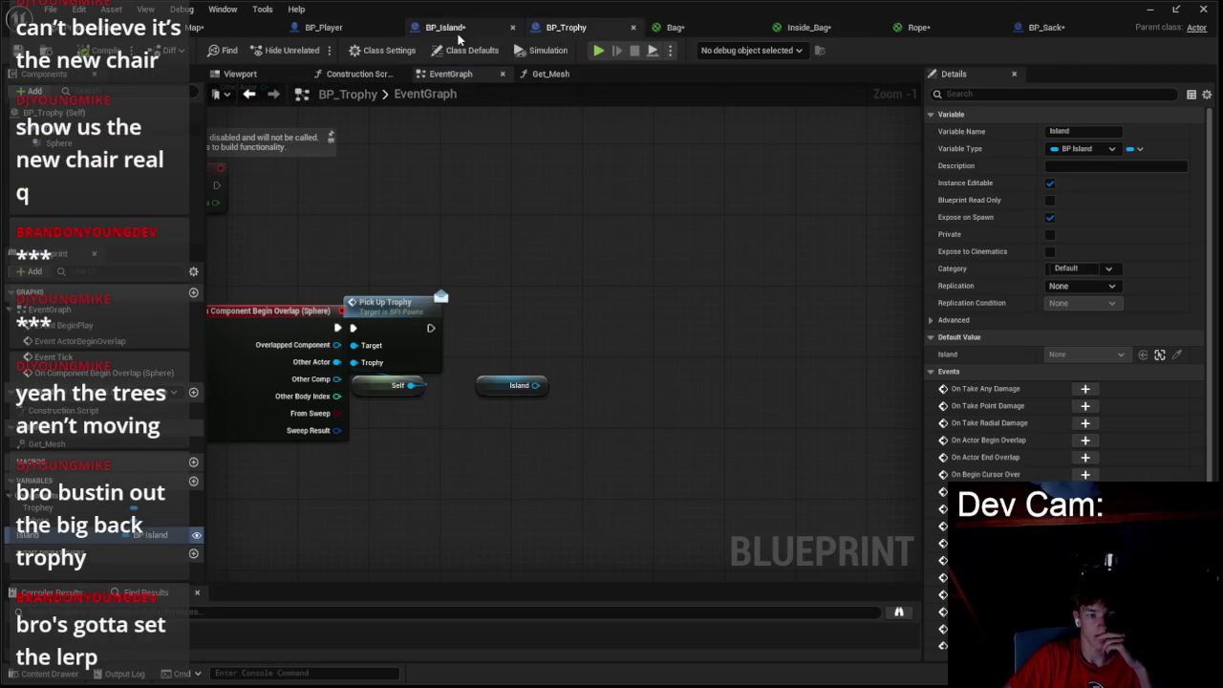
drag(562, 309, 561, 302)
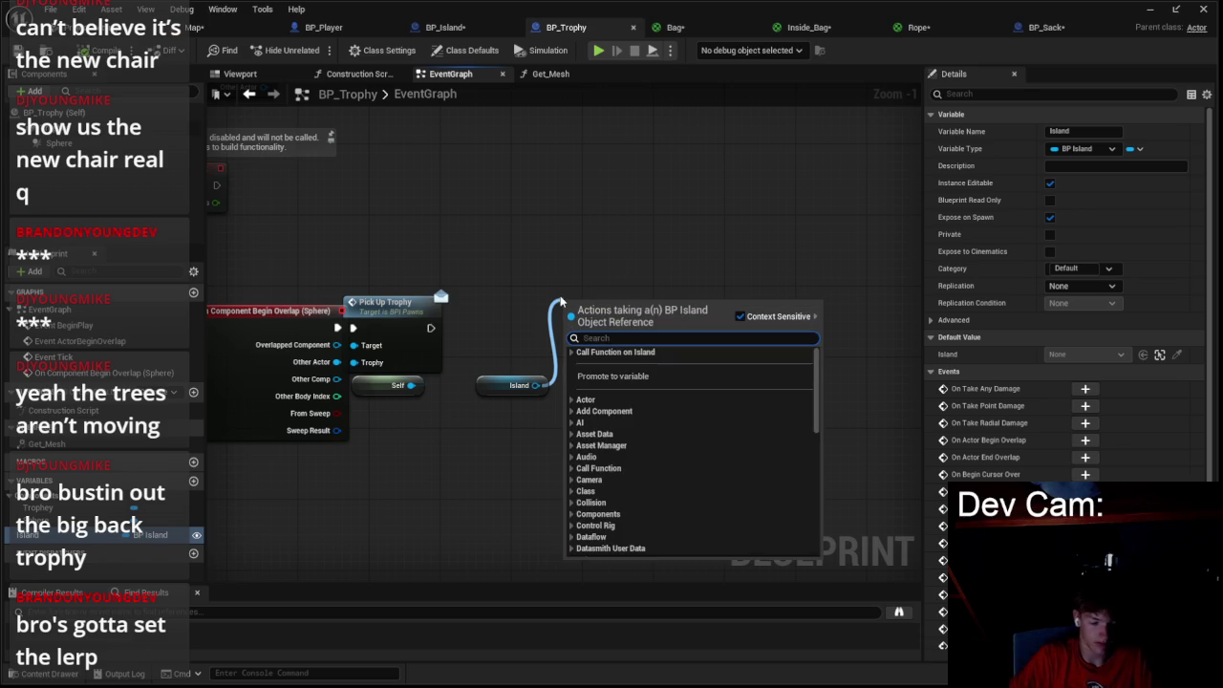
text(spawn)
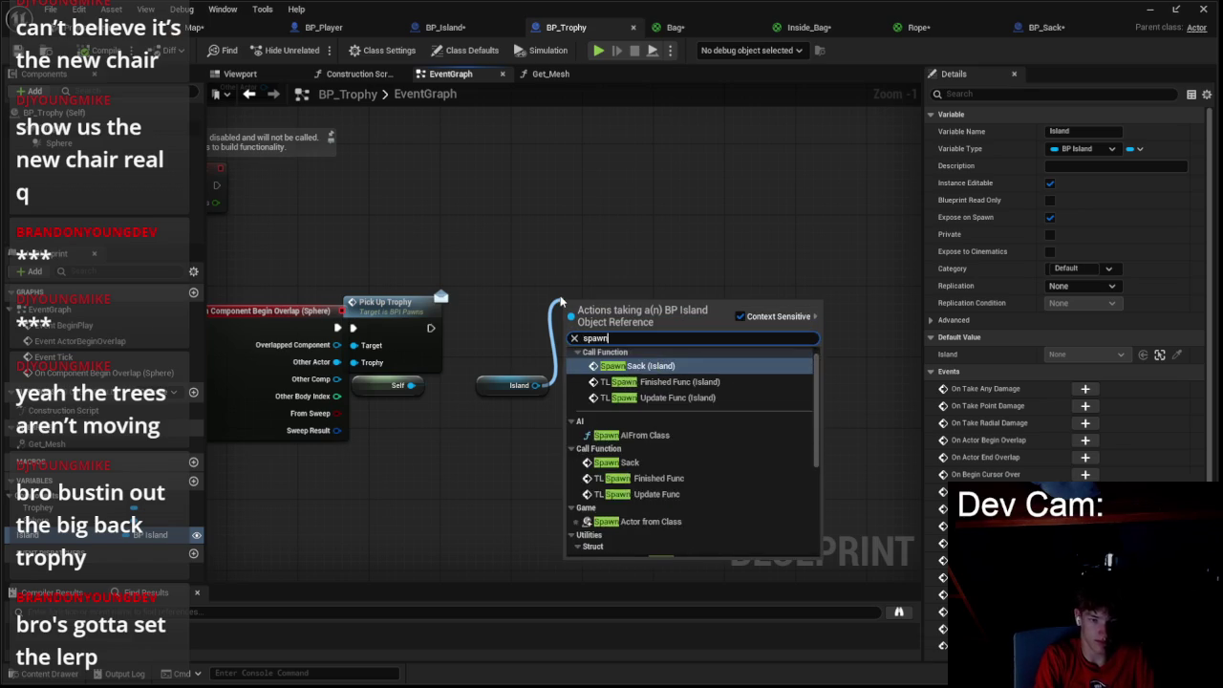
key(Return)
mouse_move(426, 328)
mouse_down()
mouse_move(535, 328)
mouse_move(444, 328)
mouse_up()
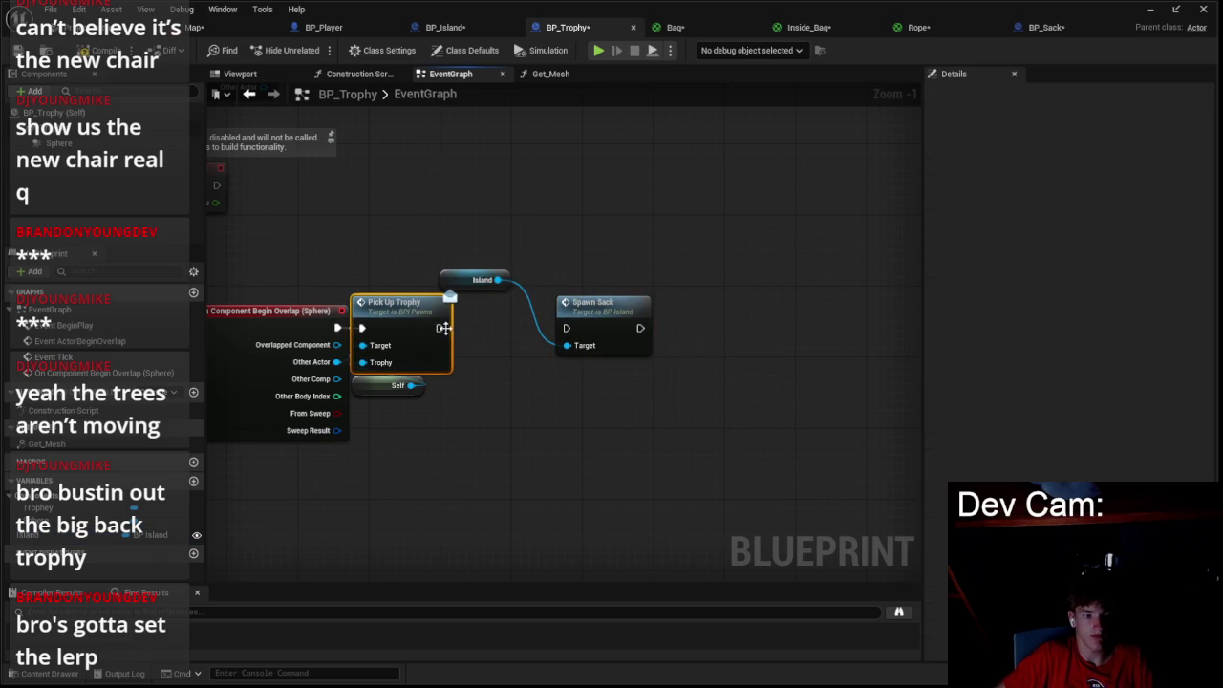
click(197, 27)
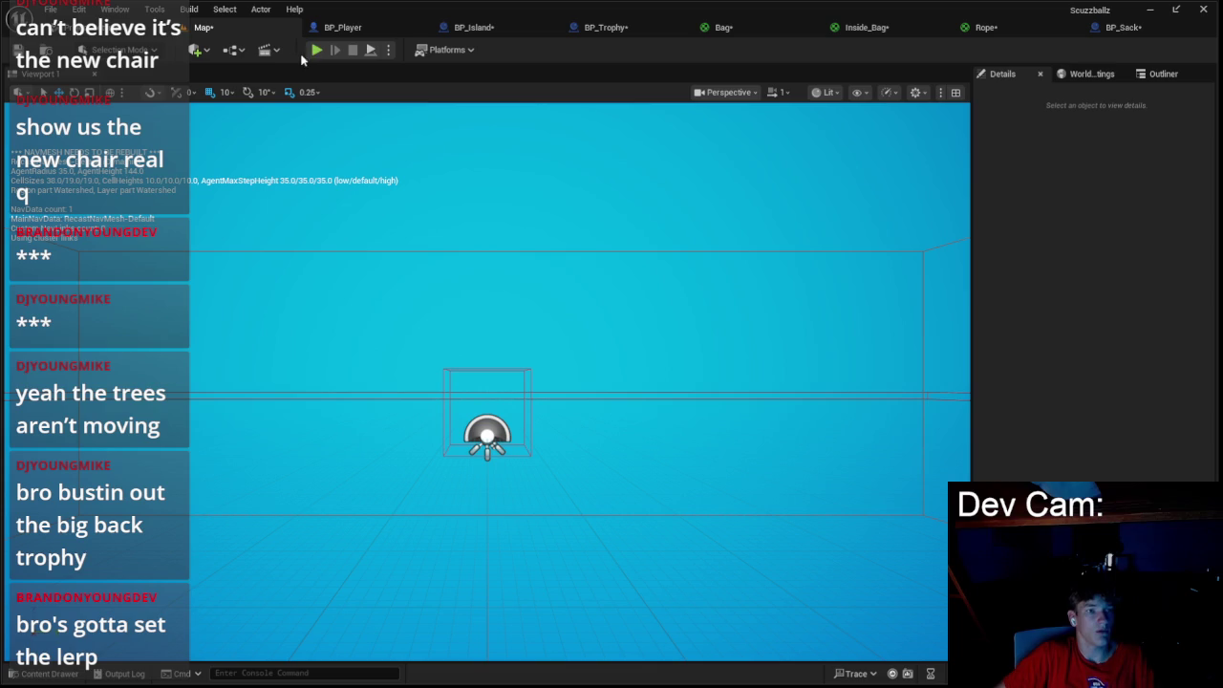
- Play-test the level, stop it, and jump from the Message Log error to BP_Trophy
key(alt+p)
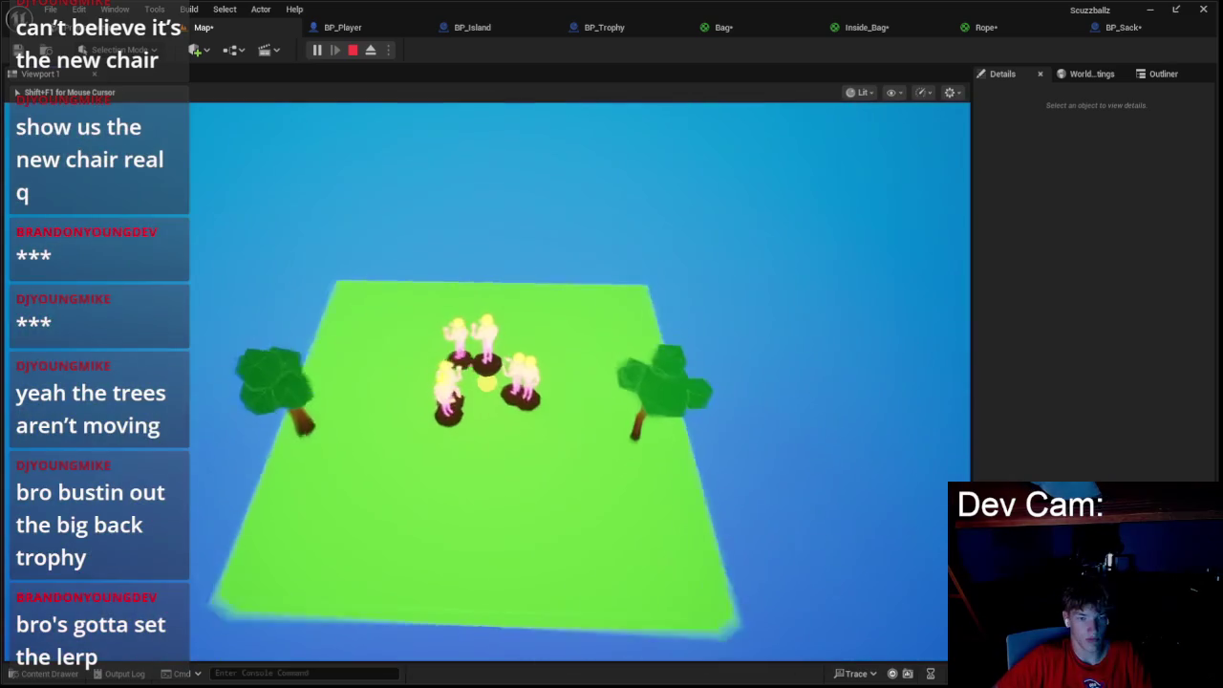
key(Escape)
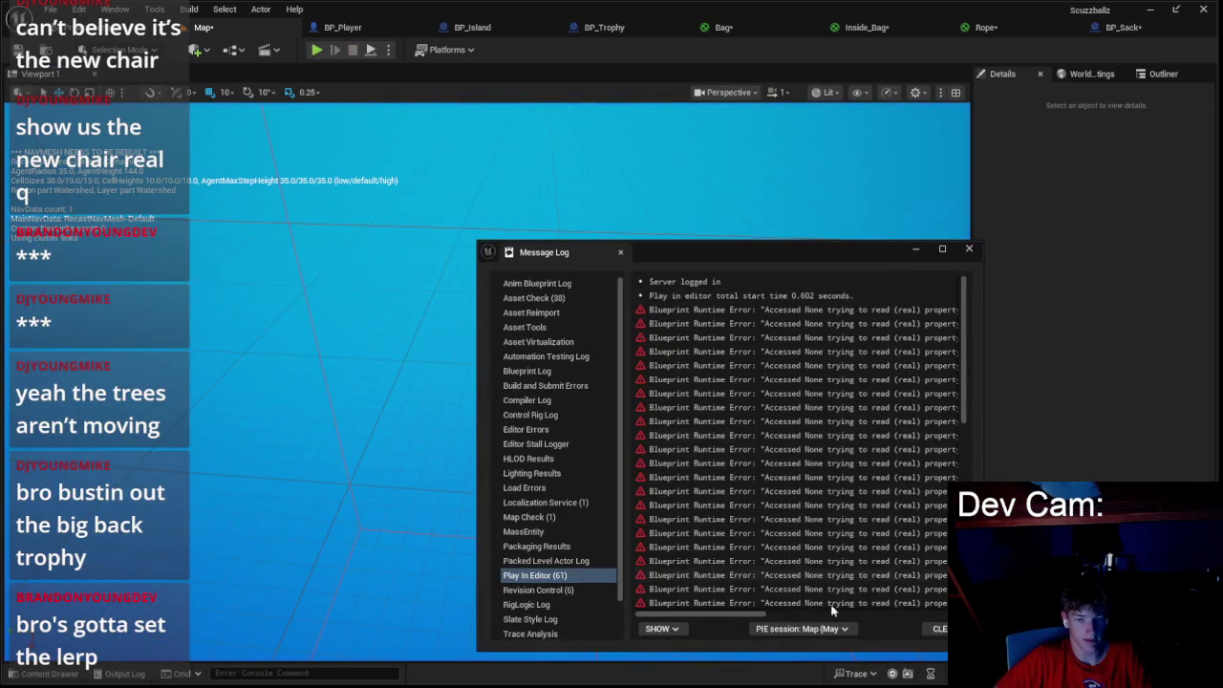
drag(734, 617, 902, 586)
click(715, 310)
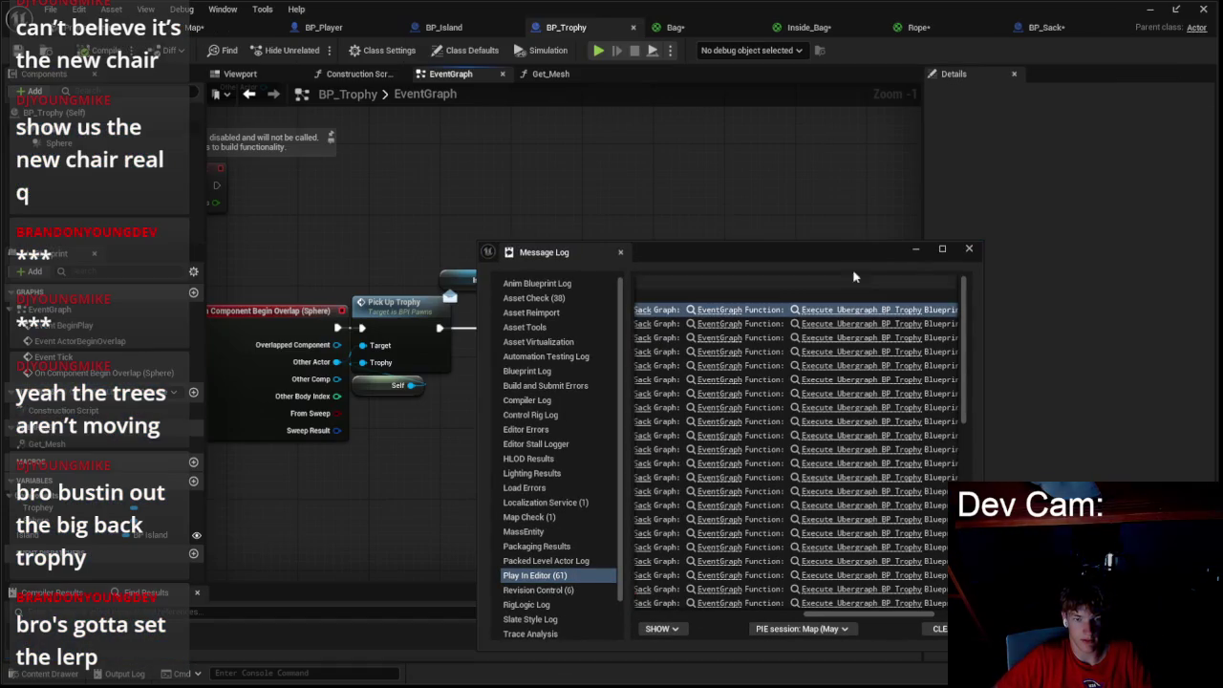
click(973, 251)
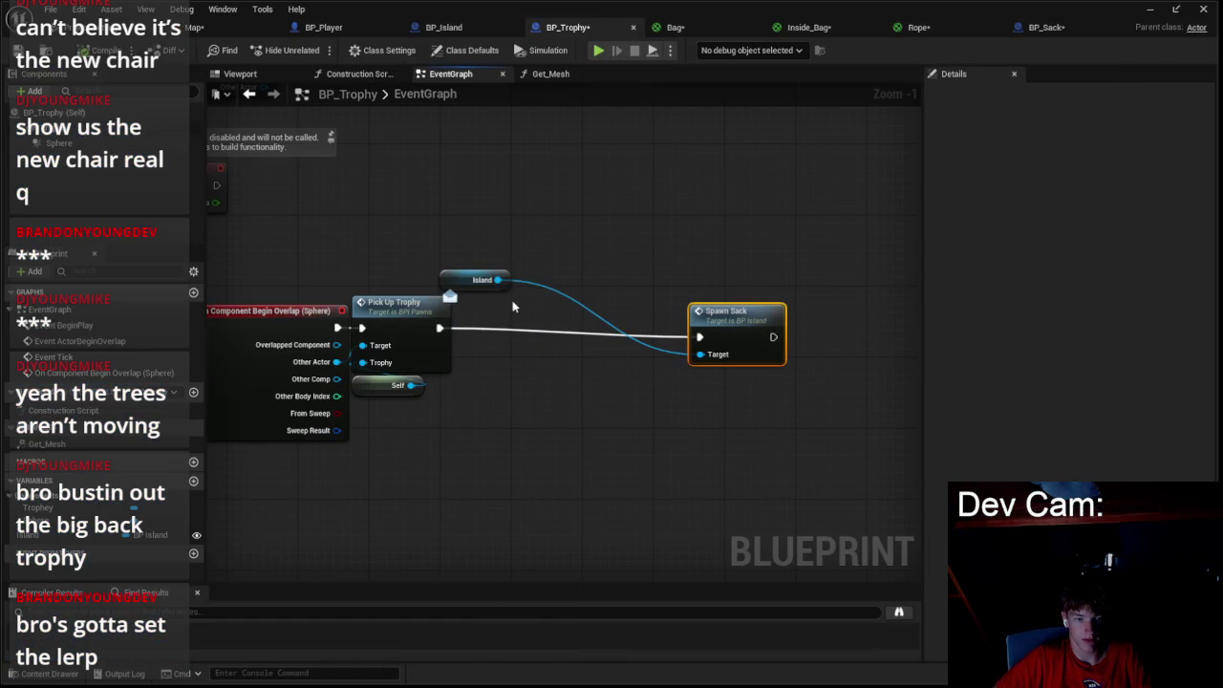
- Convert the Island getter to a validated get and wire Is Valid into Spawn Sack
drag(490, 281, 510, 307)
right_click(489, 313)
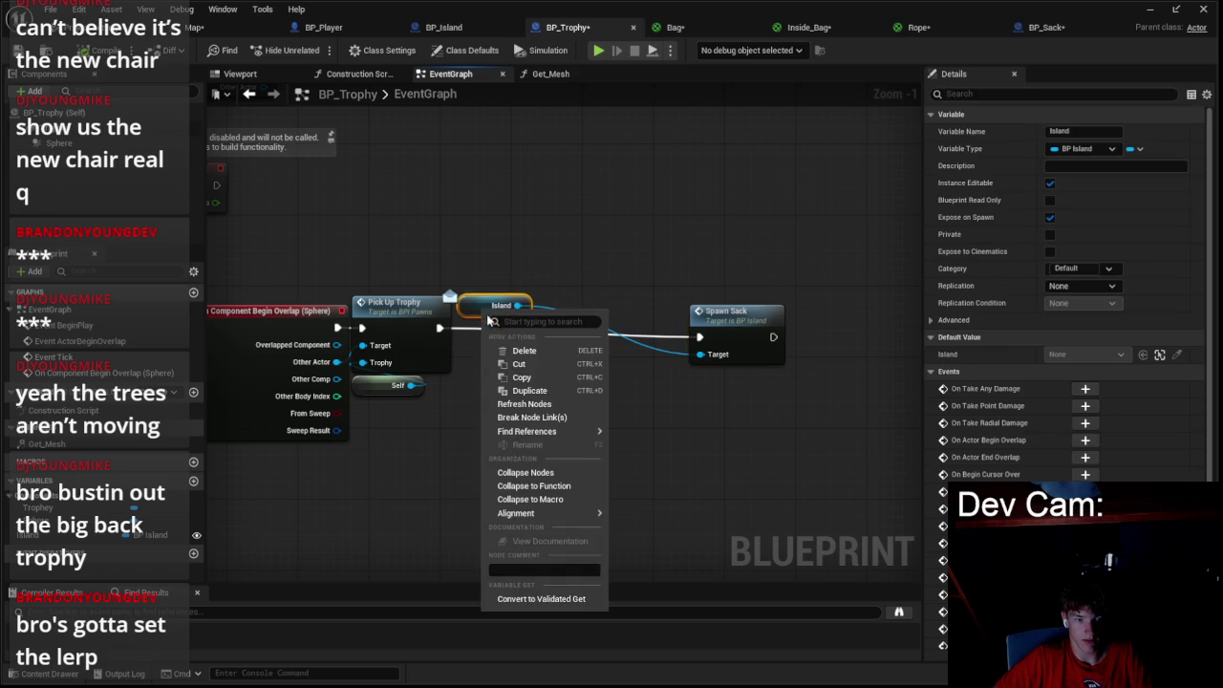
click(541, 599)
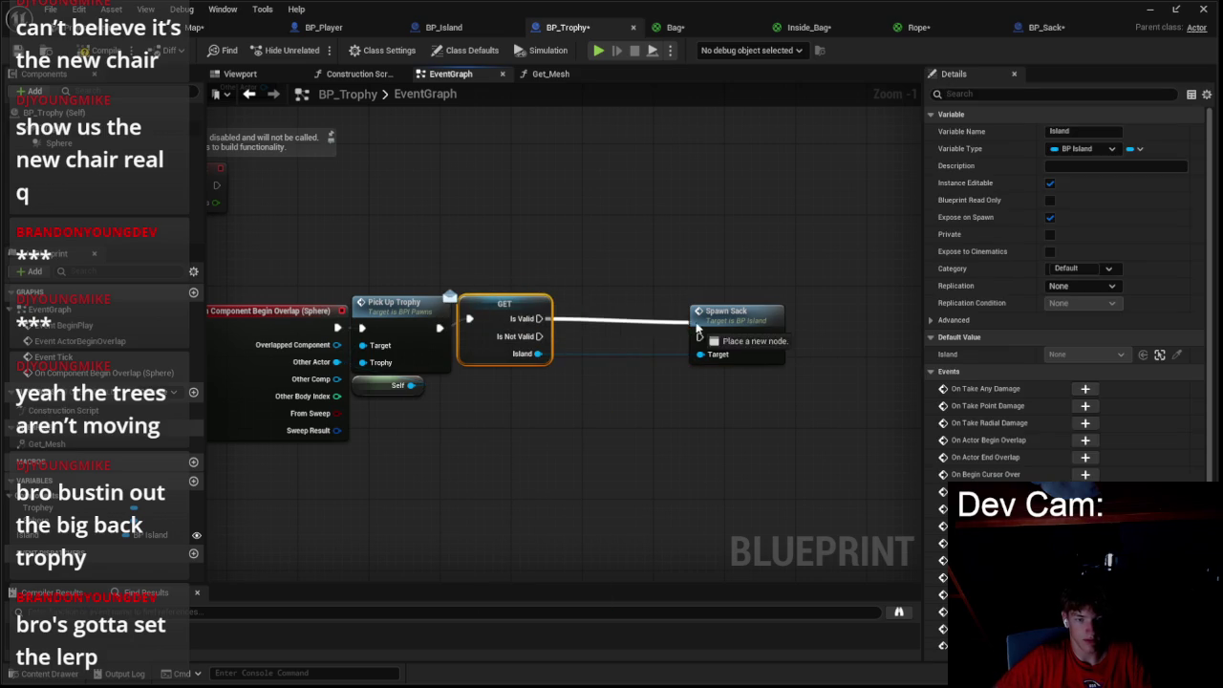
drag(699, 329, 698, 330)
drag(752, 331, 751, 313)
click(196, 27)
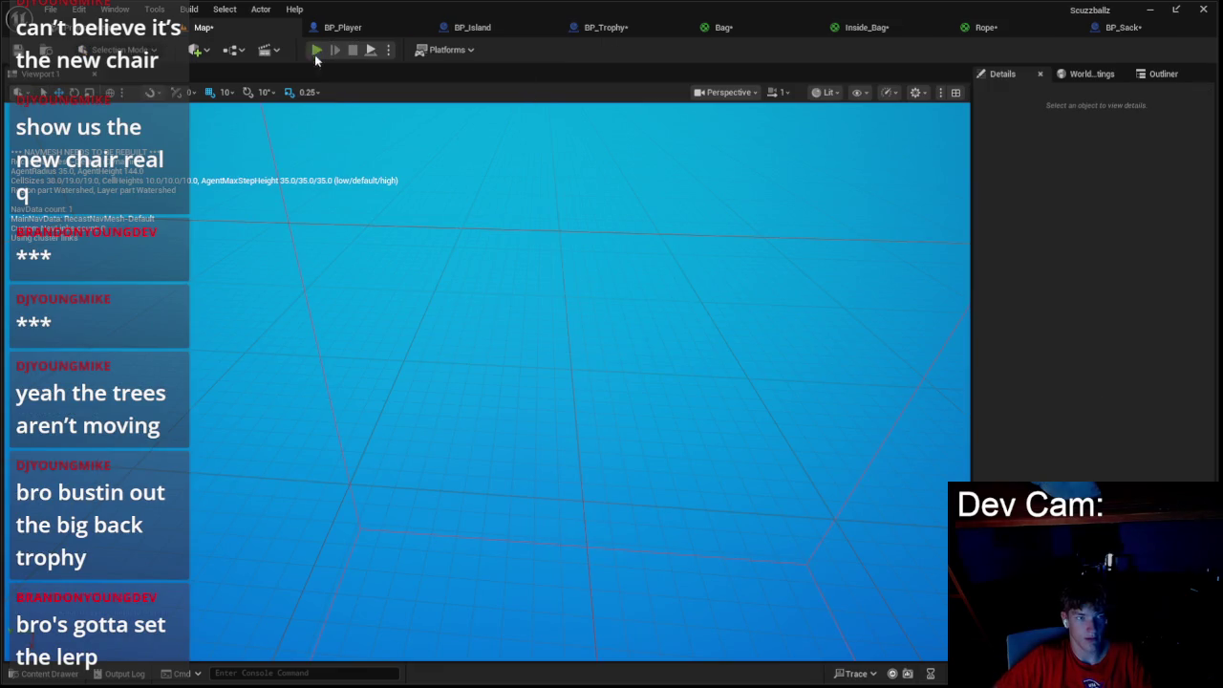
click(316, 49)
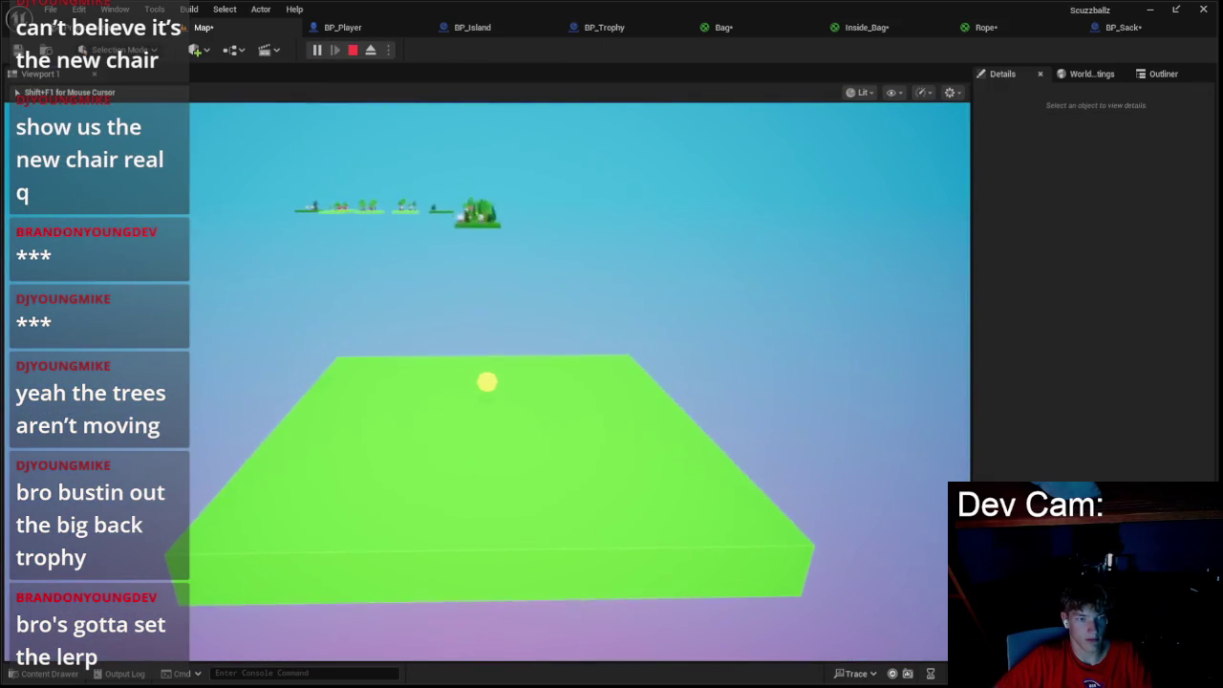
key(w)
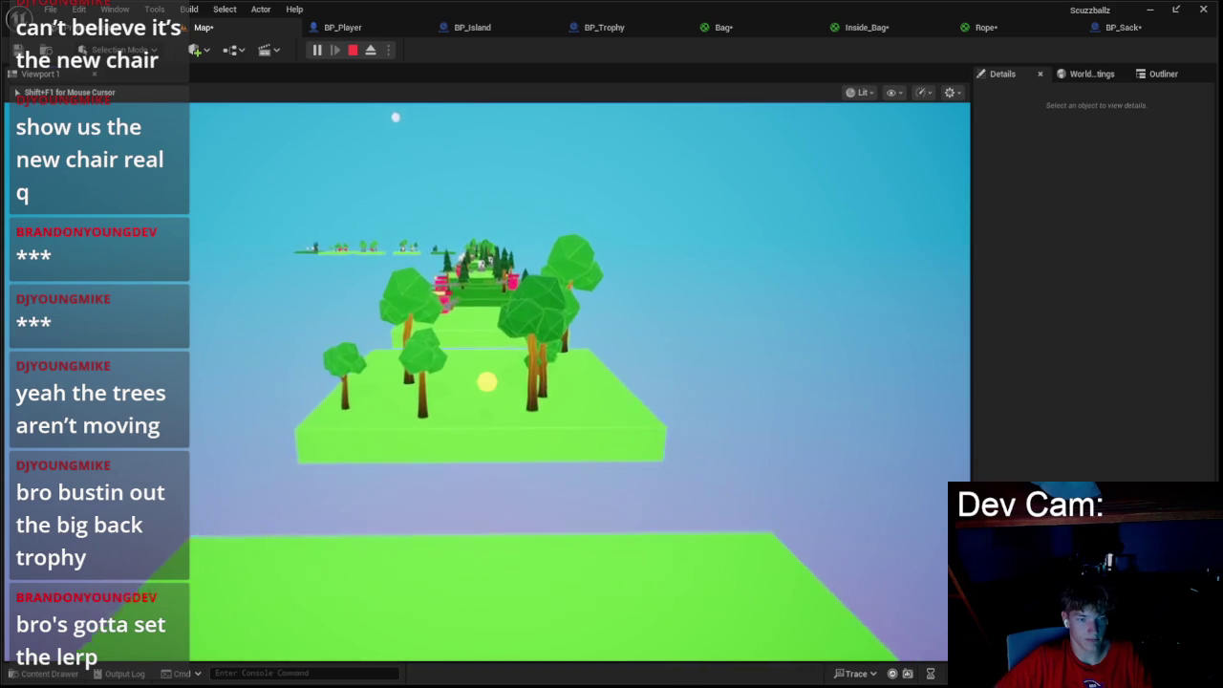
key(w)
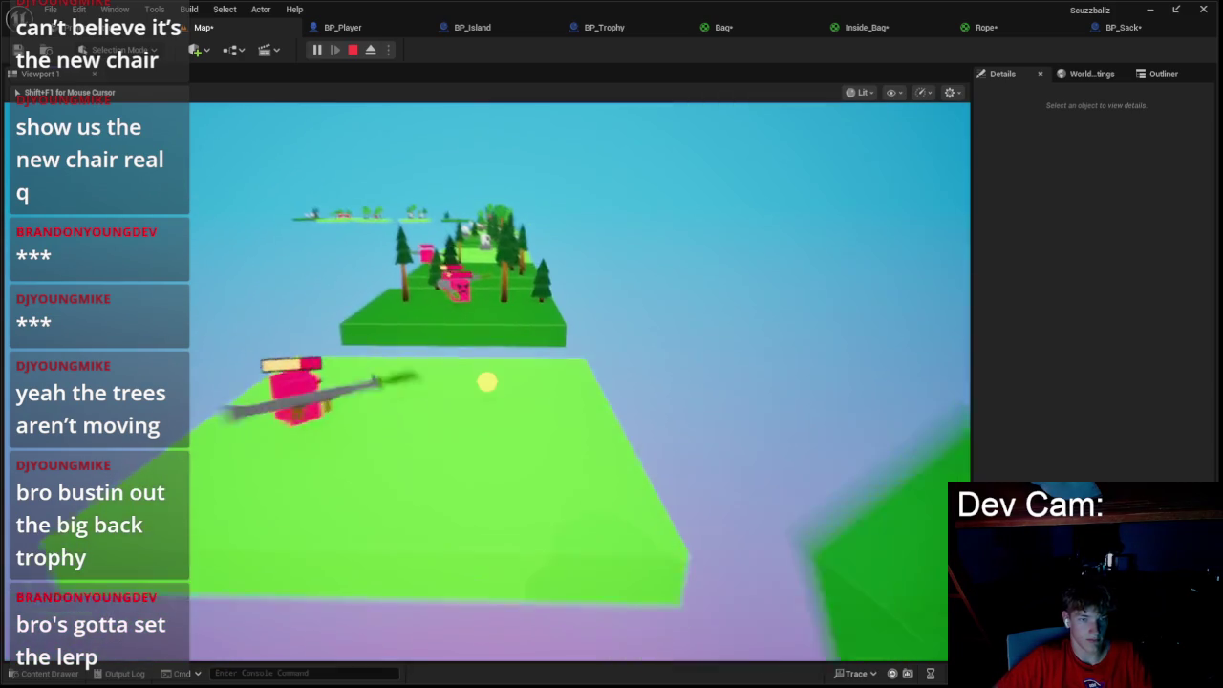
key(w)
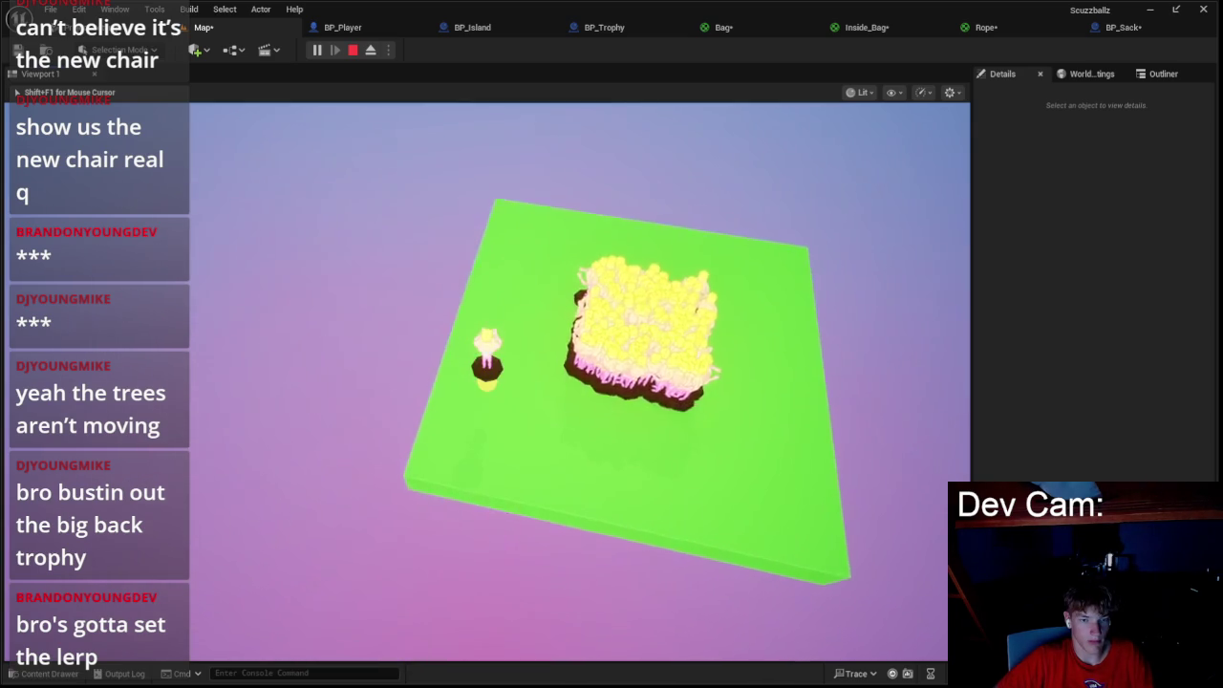
key(Escape)
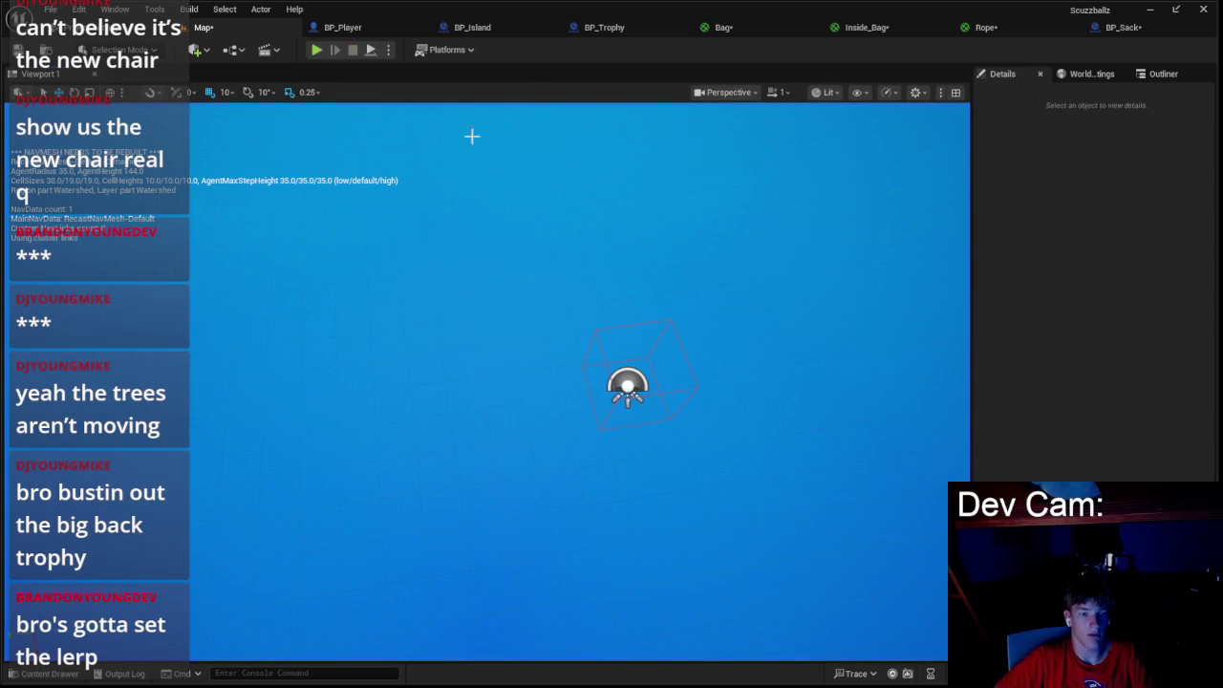
- Jump to BP_Island's Spawn Sack event, set the SpawnActor class to BP_Sack, and save
click(372, 32)
click(456, 37)
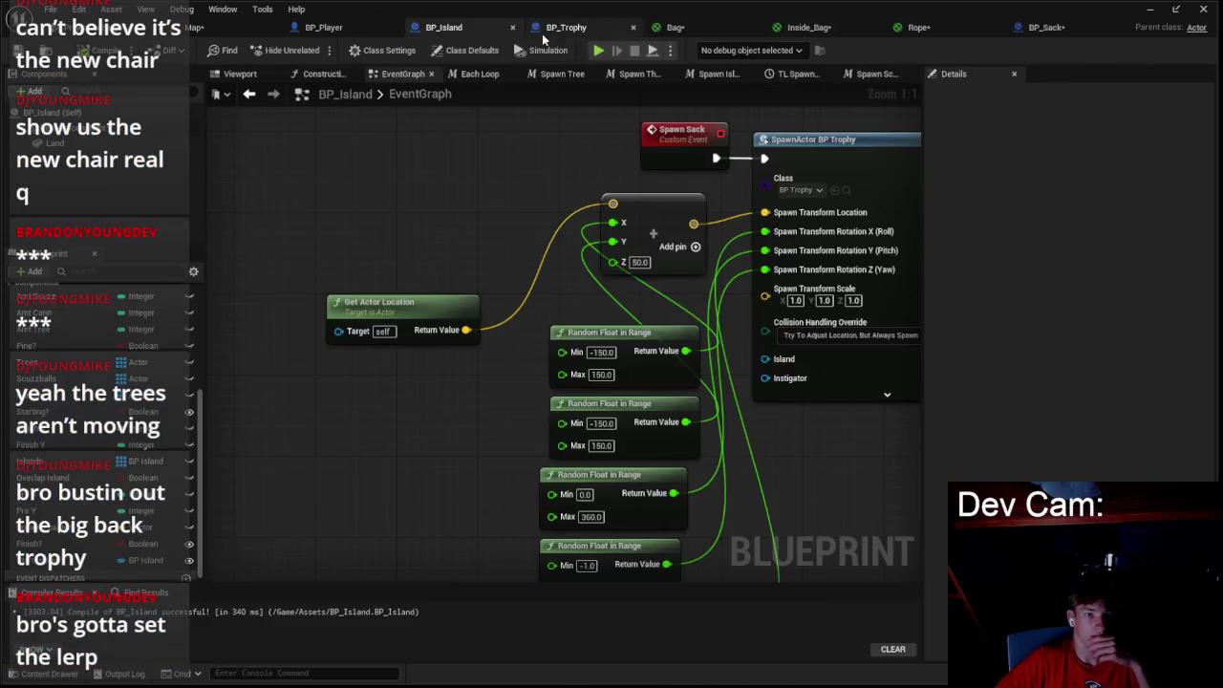
click(564, 28)
scroll(440, 173, down, 2)
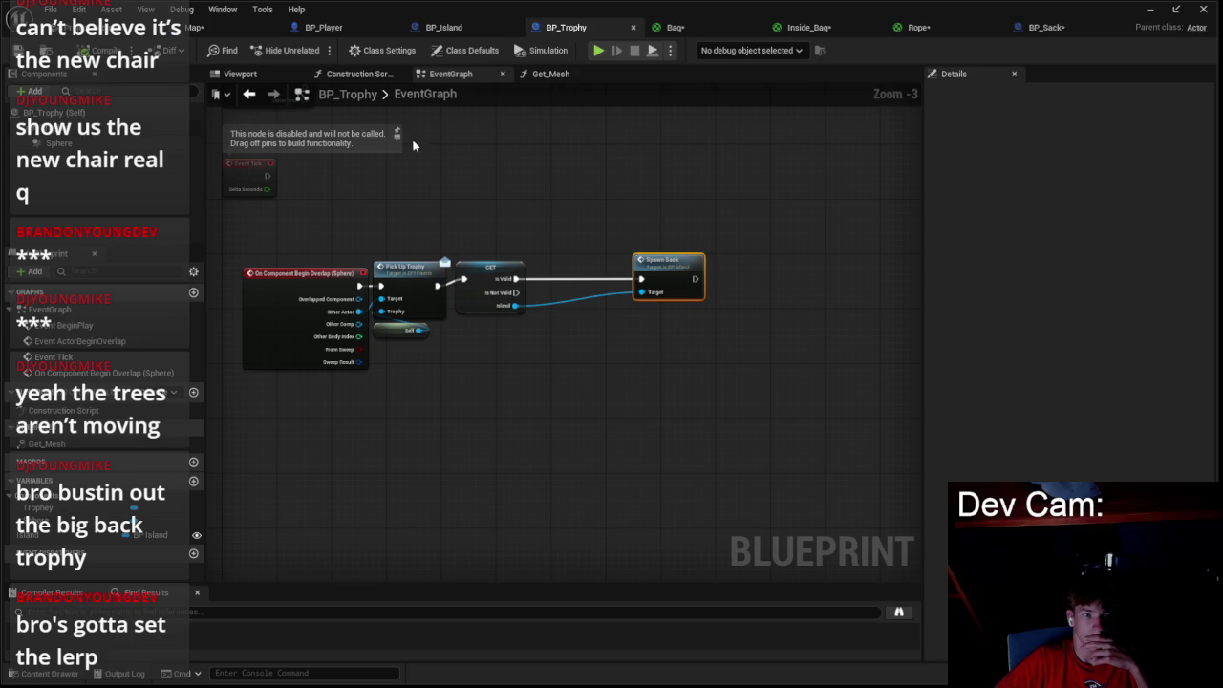
double_click(658, 275)
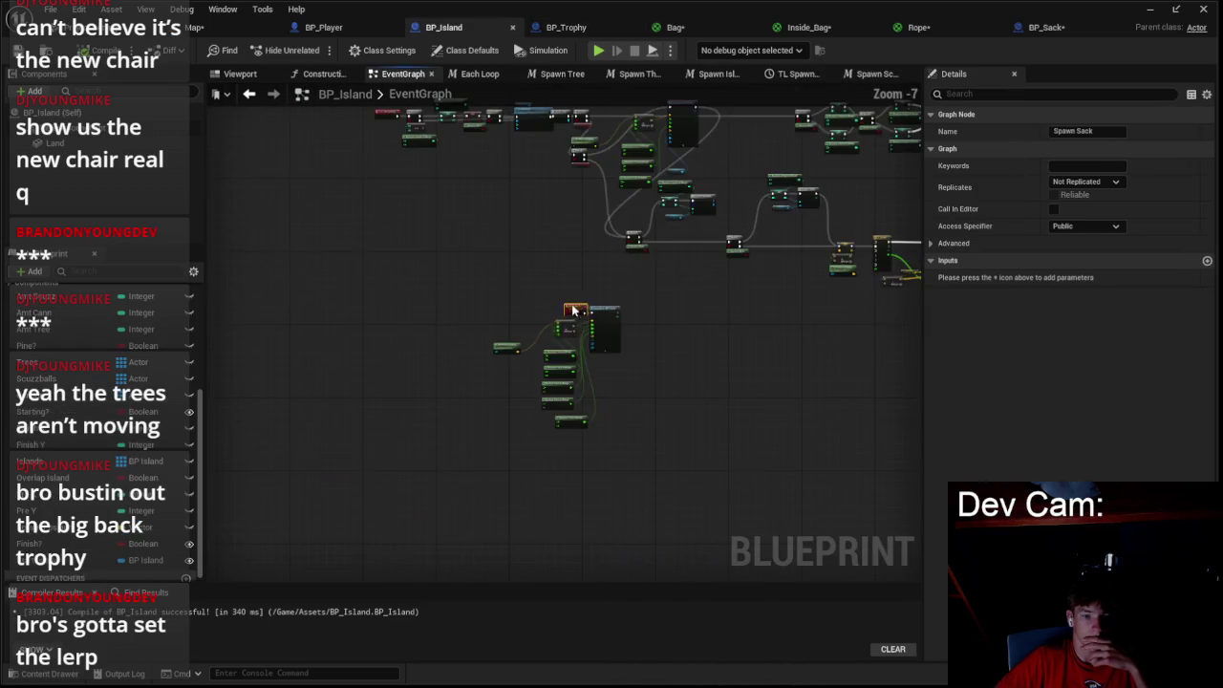
click(631, 273)
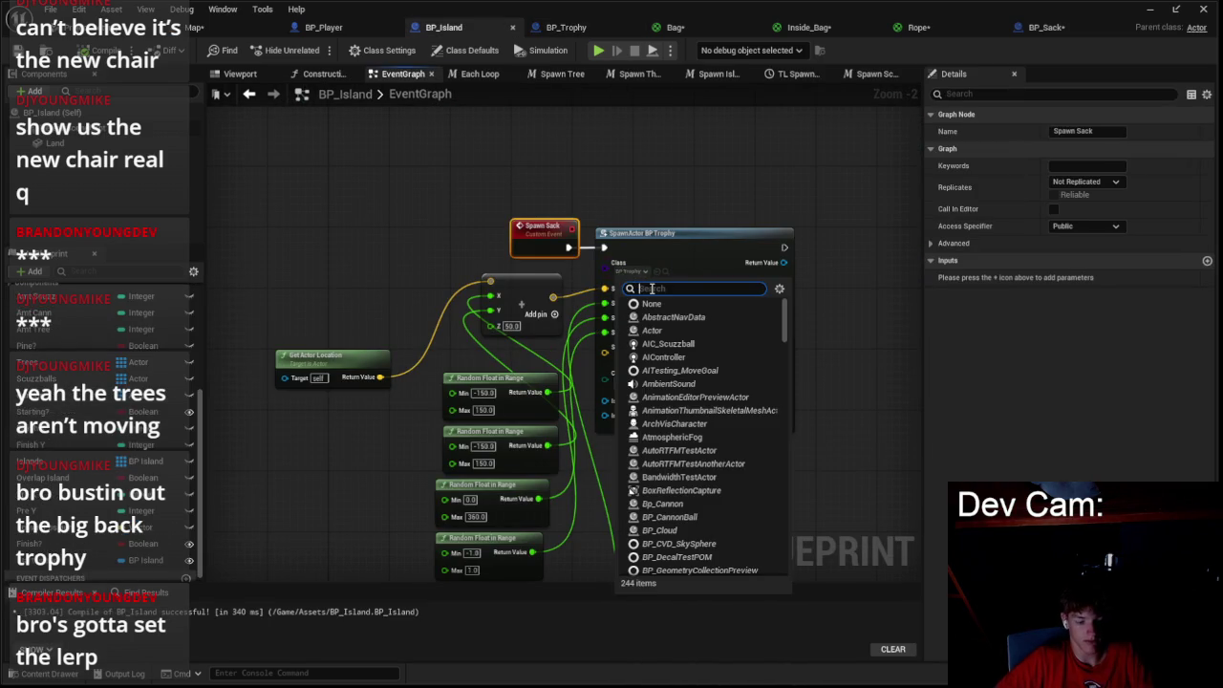
click(695, 318)
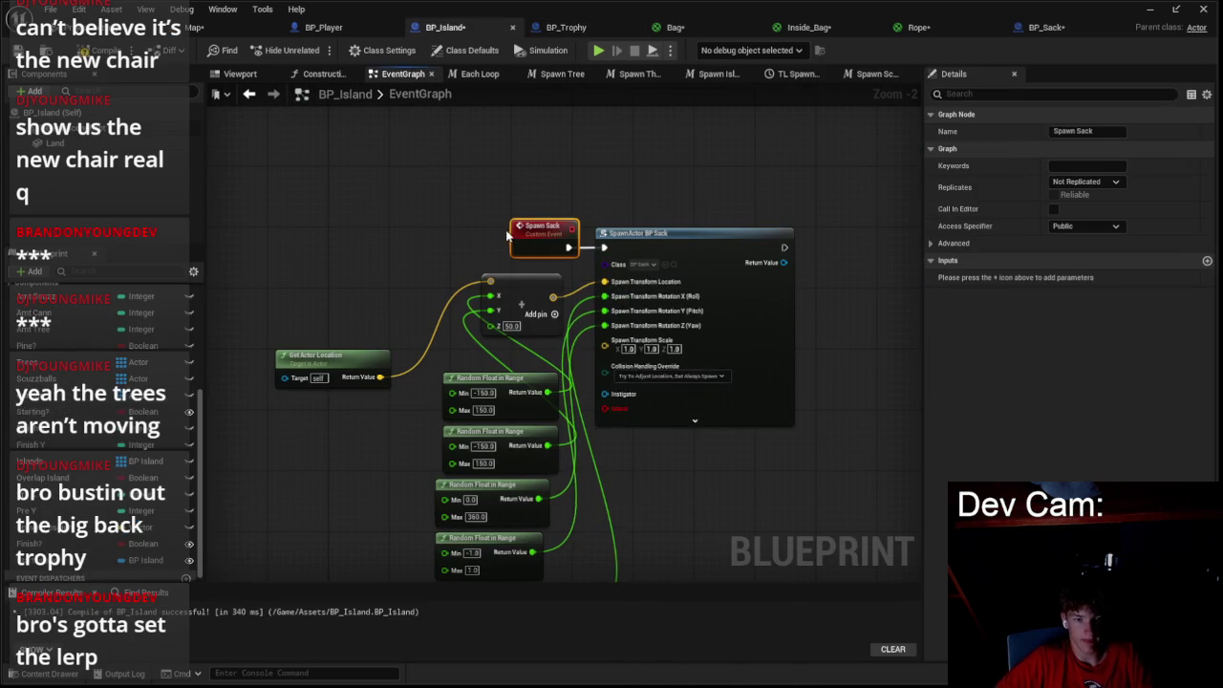
key(ctrl+s)
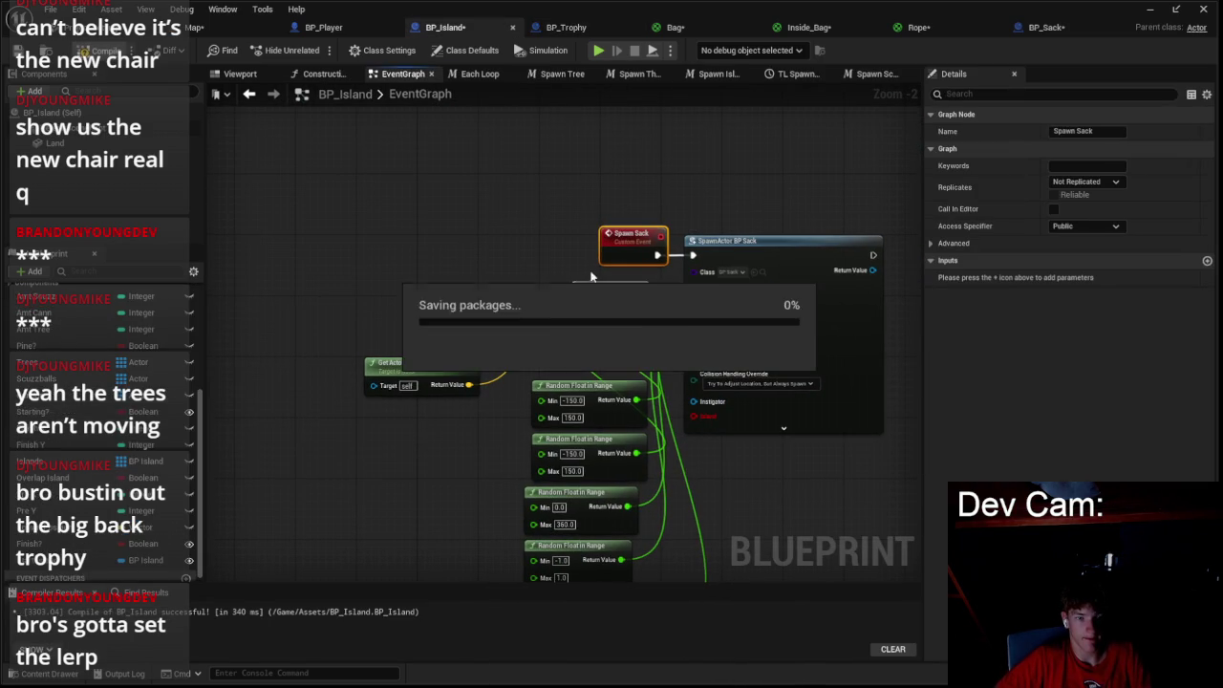
- Insert a Do Once node right after the Spawn Sack event
drag(603, 251, 556, 242)
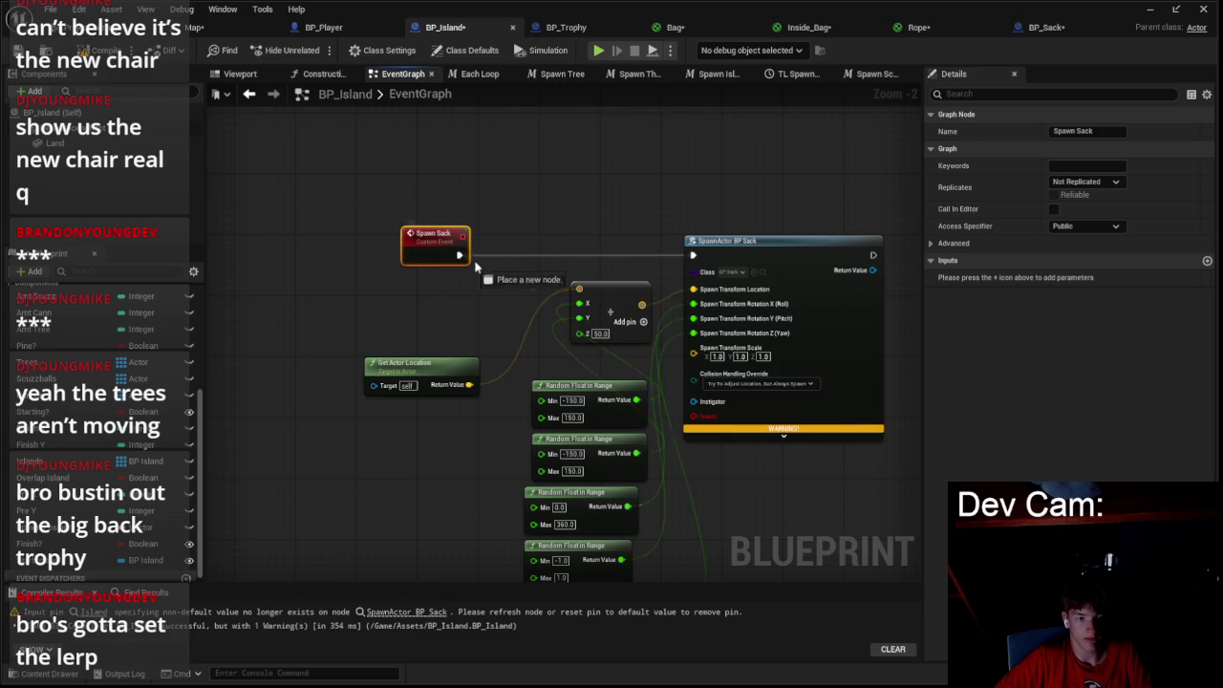
drag(465, 264, 502, 265)
text(do on)
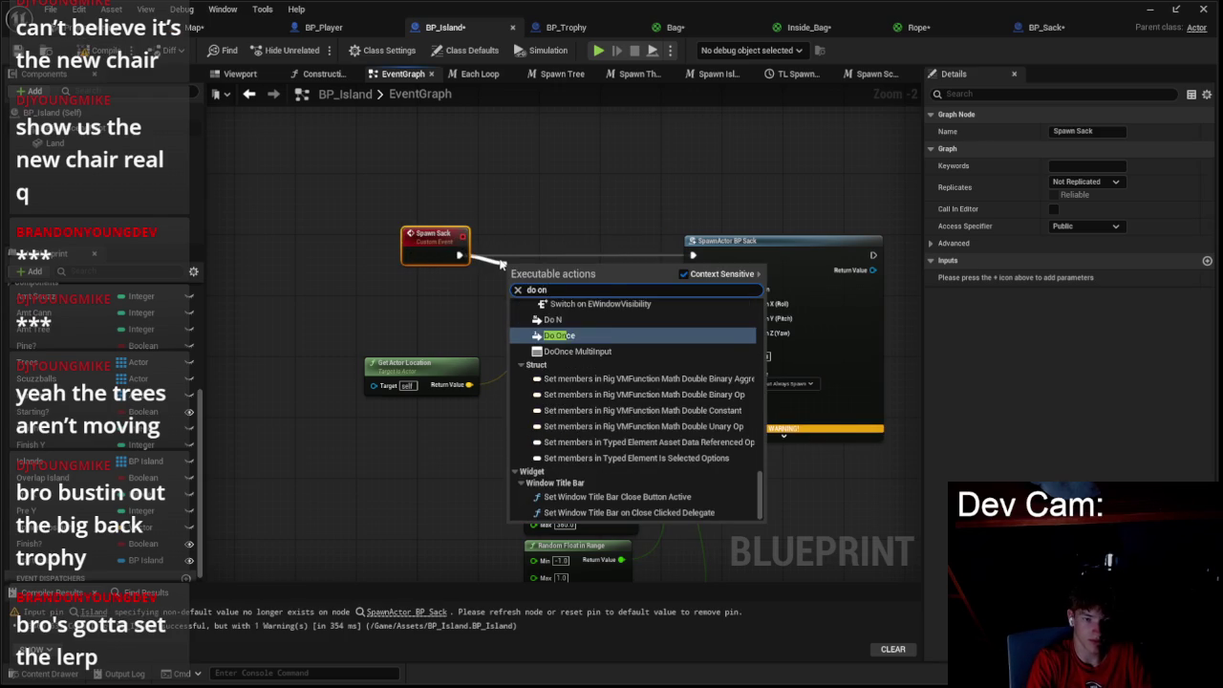
key(Return)
drag(536, 270, 517, 240)
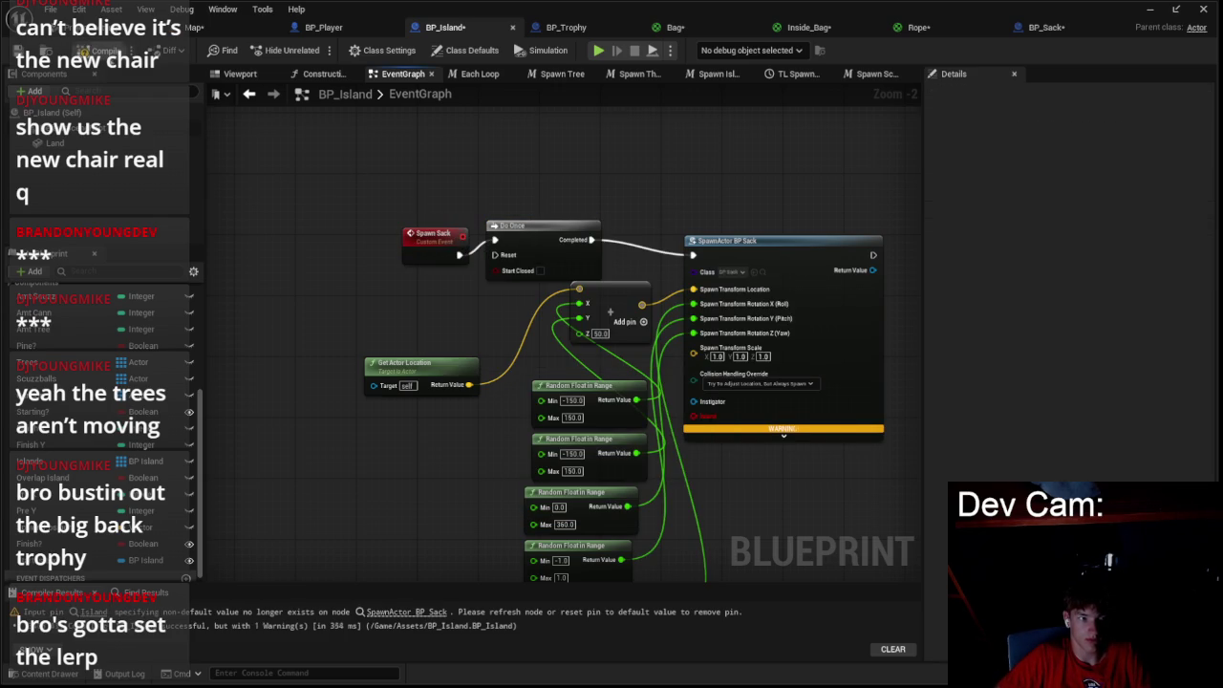
- Reset the SpawnActor Owner pin to default, set its Class to None, and compile
right_click(707, 421)
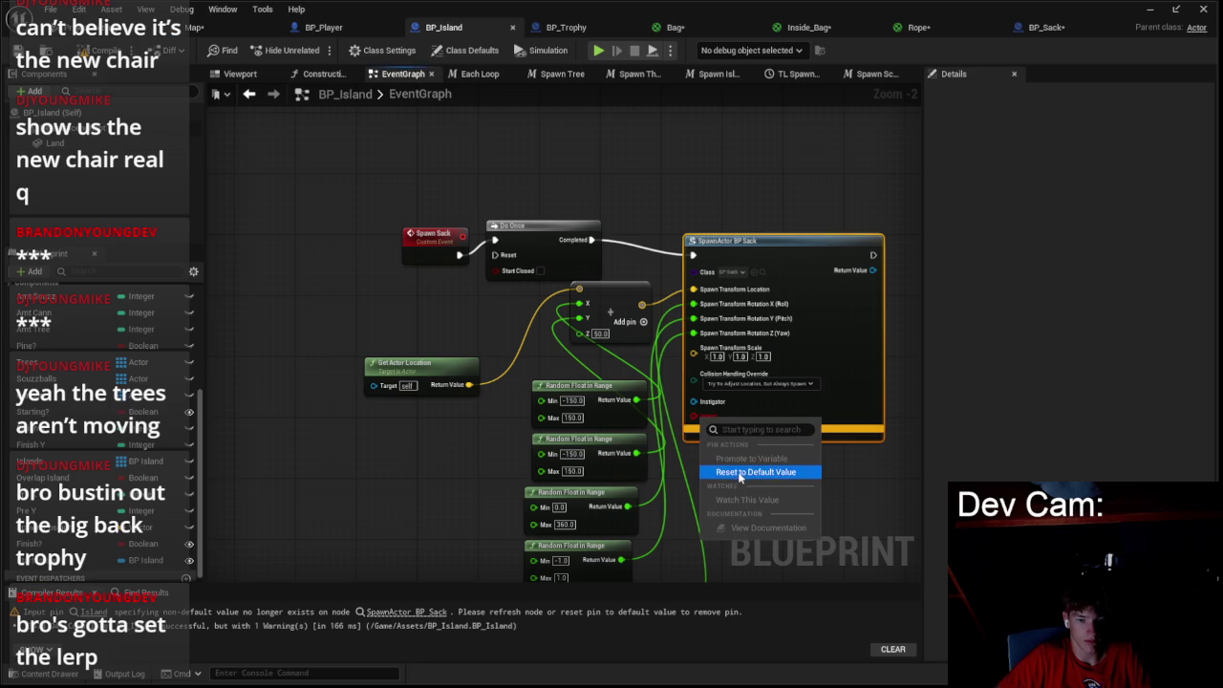
click(740, 472)
click(746, 273)
click(741, 299)
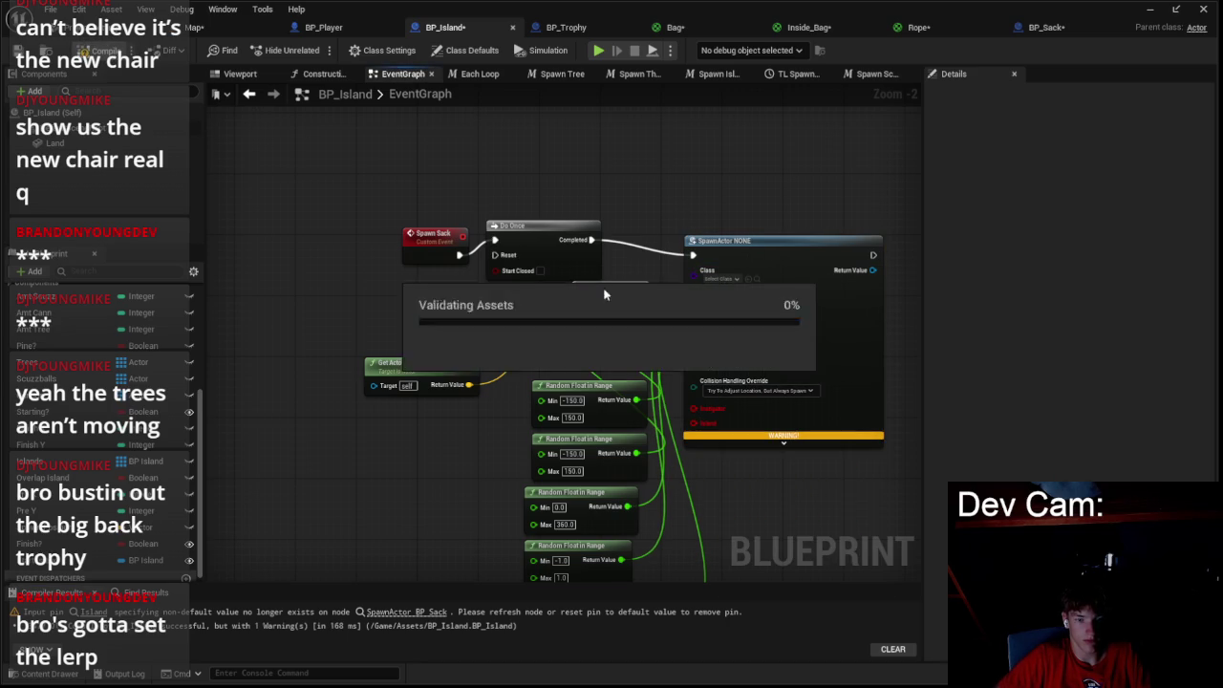
key(ctrl+s)
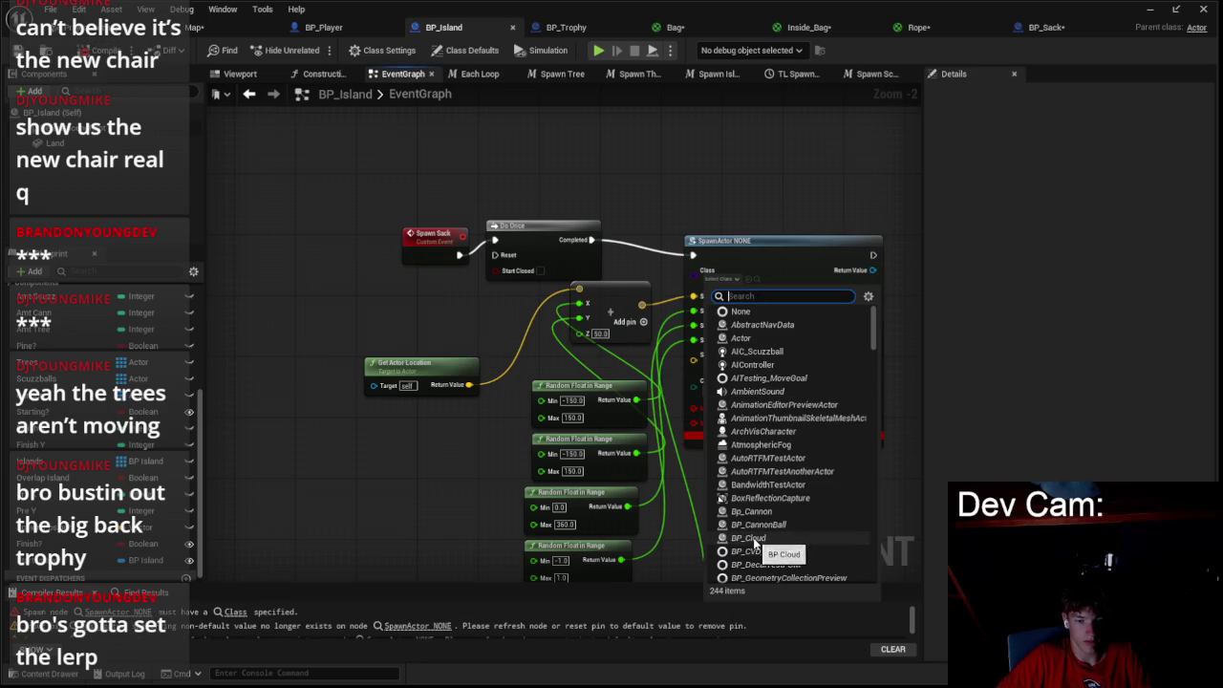
click(744, 277)
- Replace the old spawn node with a SpawnActor BP_Trophy fed from Do Once's Completed output
key(Delete)
drag(593, 240, 726, 251)
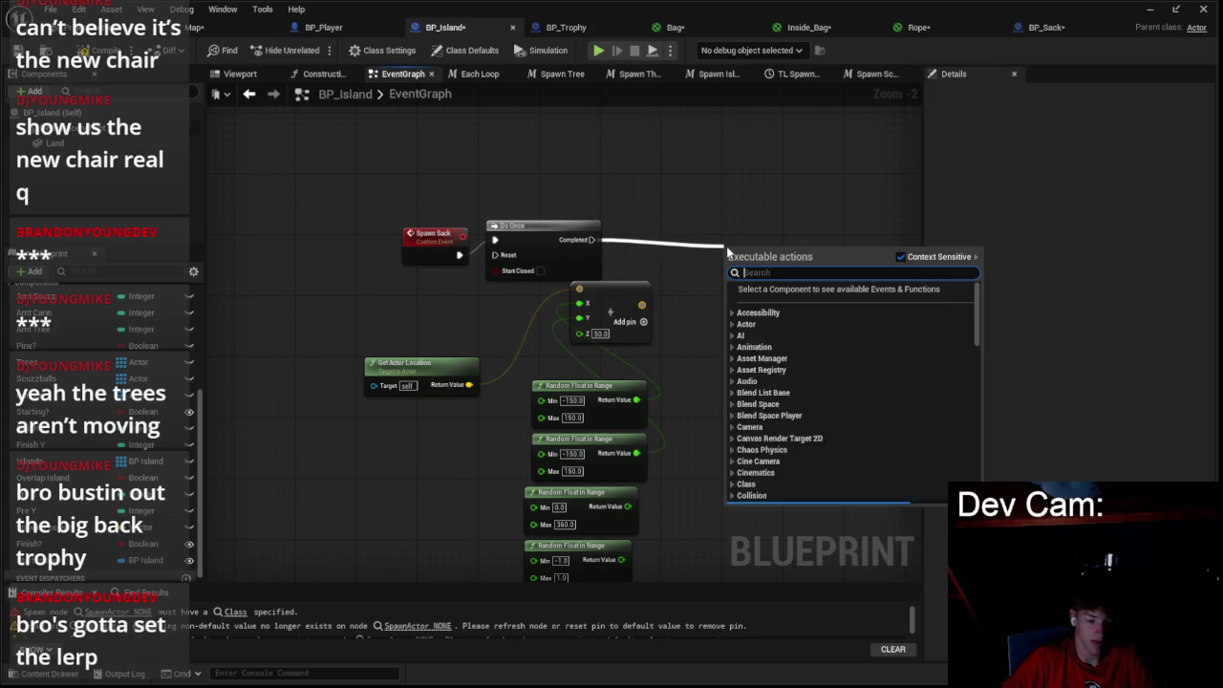
text(spawn)
key(Return)
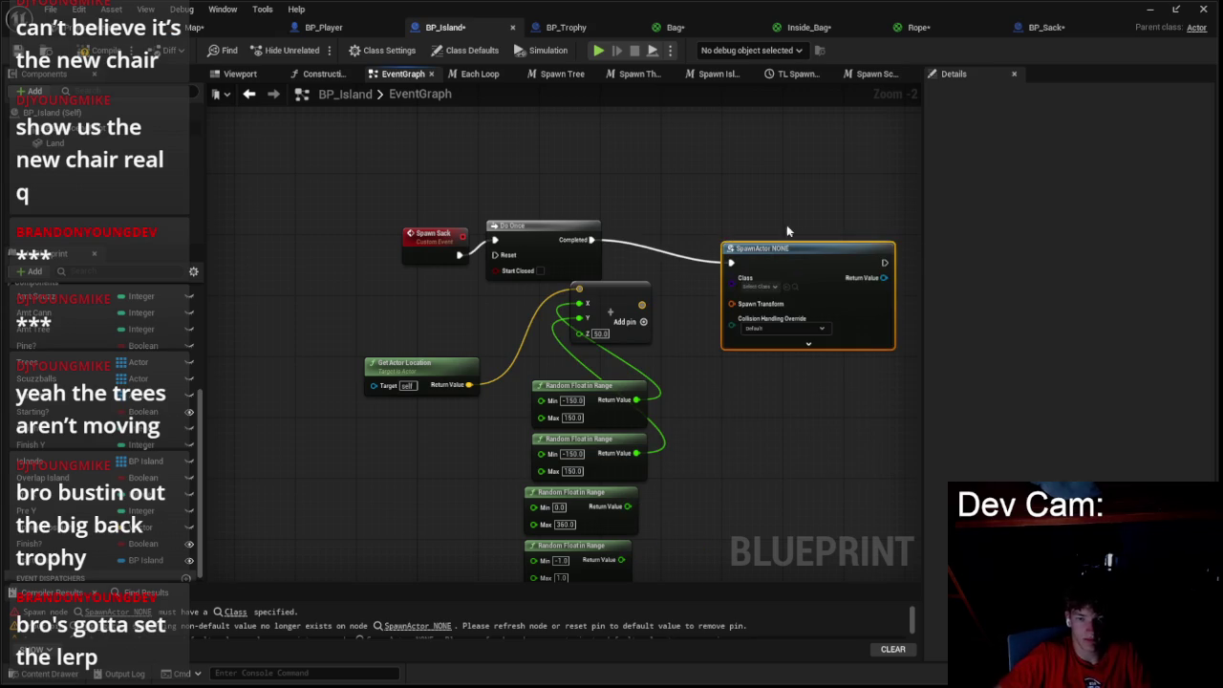
text(tr)
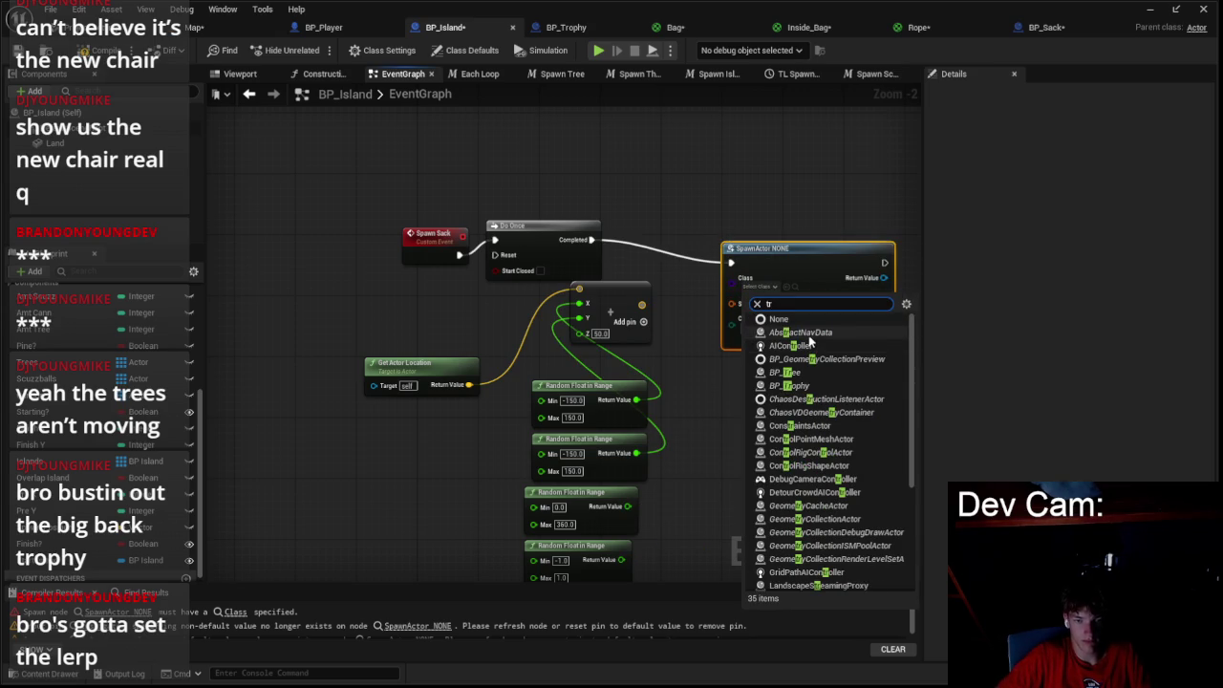
text(oph)
click(789, 333)
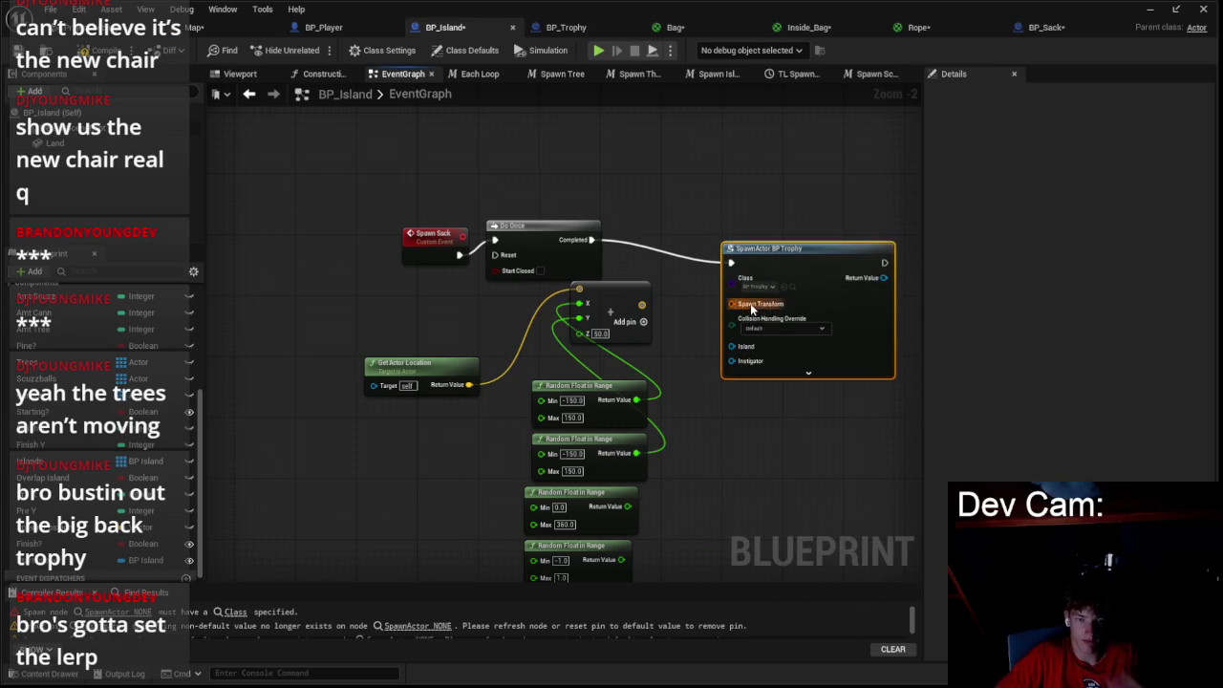
- Split Spawn Transform, wire random floats to yaw, pitch and roll, and set collision to adjust-but-always-spawn
right_click(742, 332)
click(788, 383)
mouse_move(646, 458)
mouse_down()
mouse_move(750, 315)
mouse_move(760, 327)
mouse_up()
drag(637, 512, 763, 300)
drag(749, 275, 719, 504)
drag(689, 564, 684, 525)
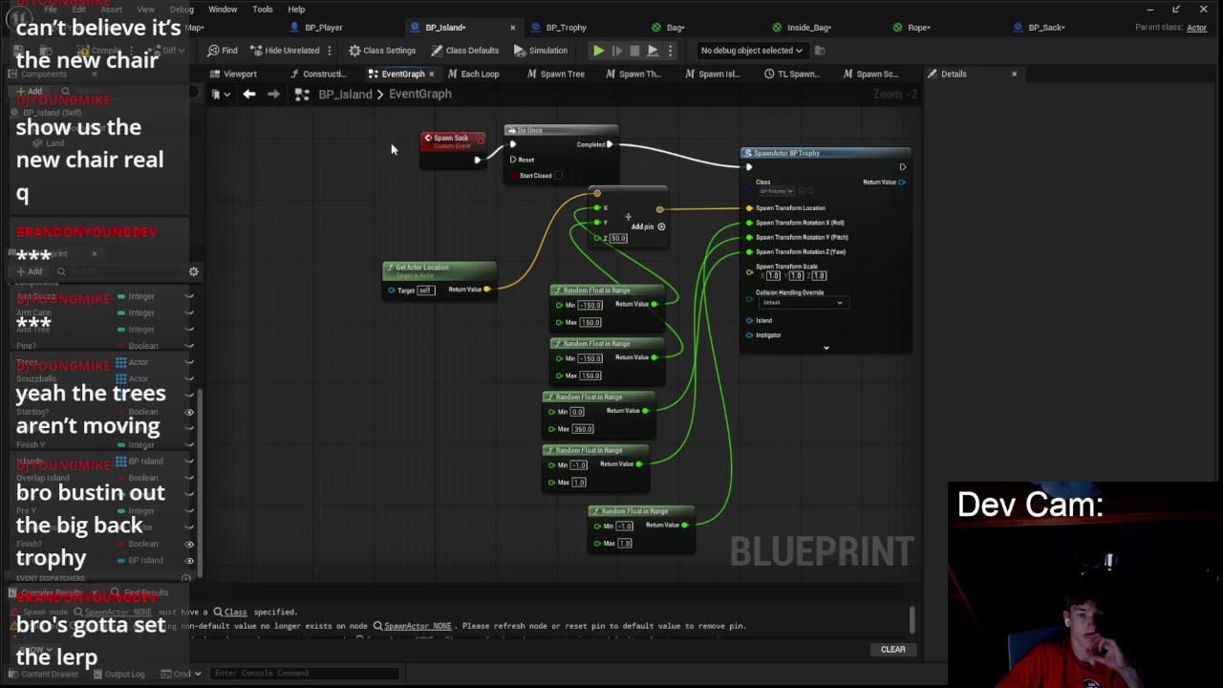
click(809, 305)
click(809, 339)
click(198, 27)
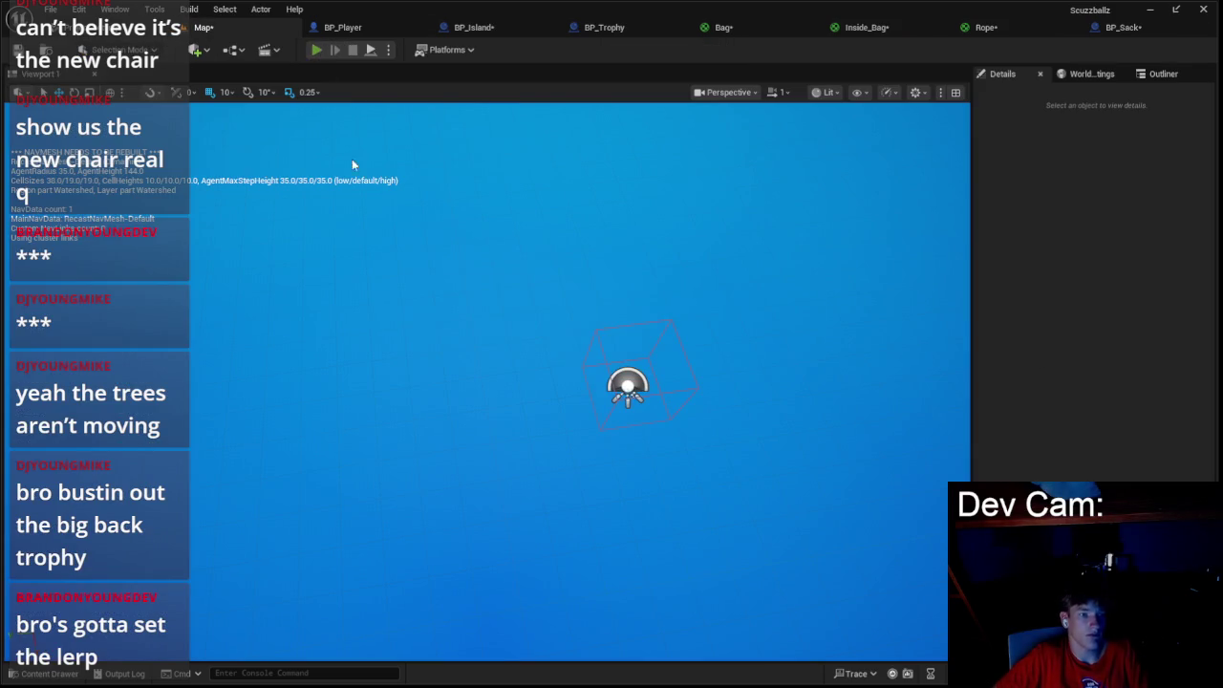
key(alt+p)
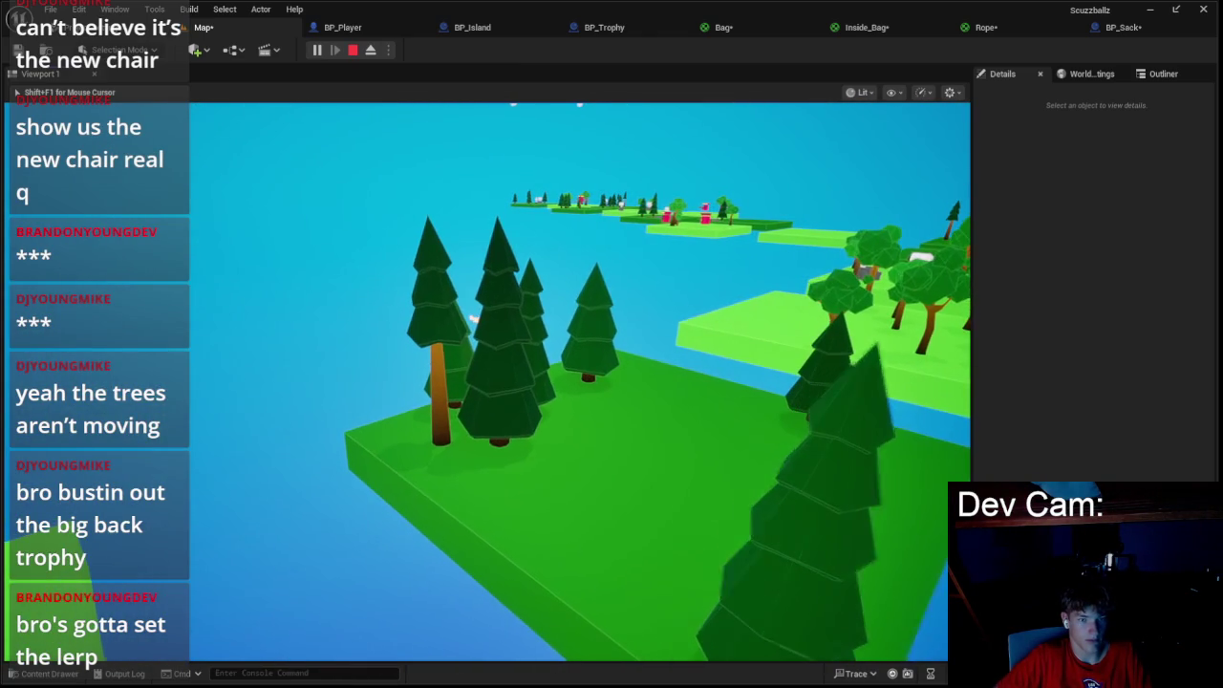
key(Escape)
click(313, 51)
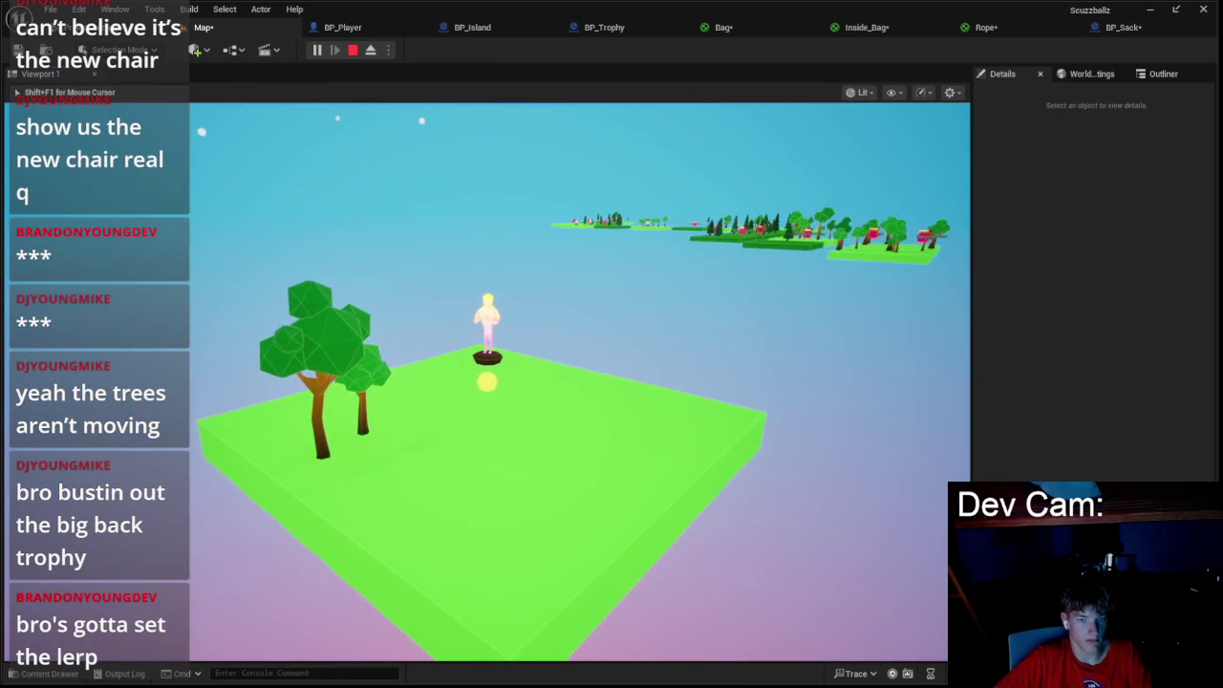
key(Escape)
click(375, 31)
click(461, 32)
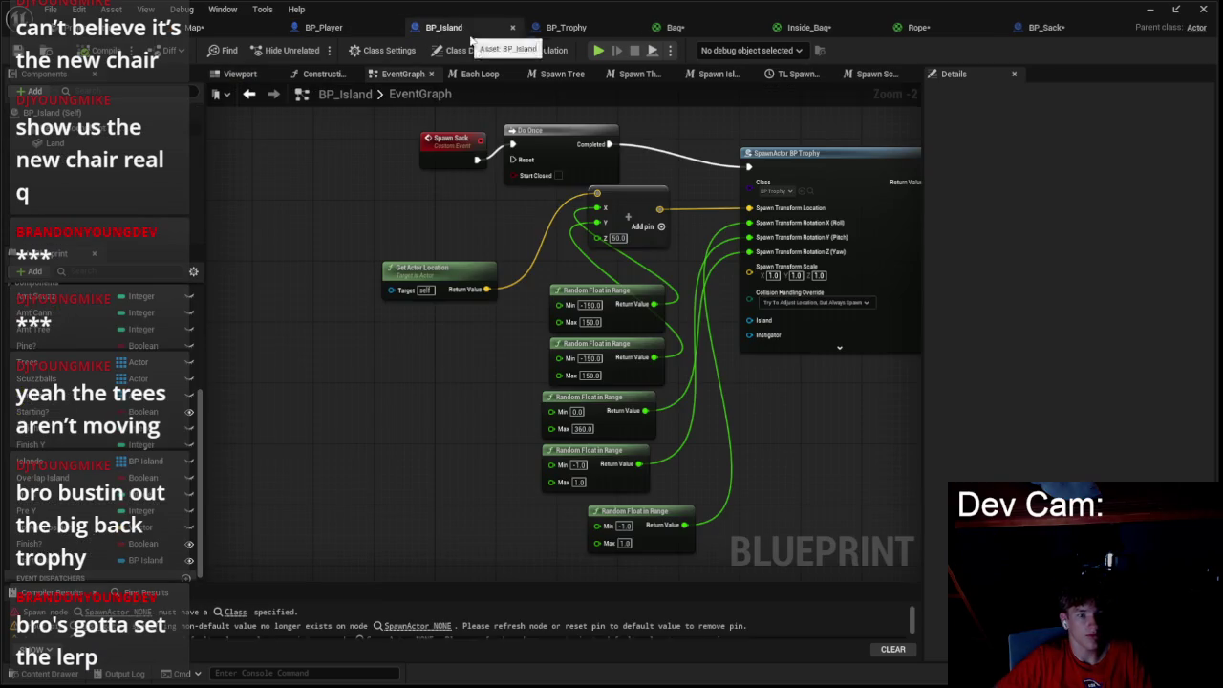
- Change the spawn node's class to BP_Sack and compile BP_Island
scroll(538, 164, down, 2)
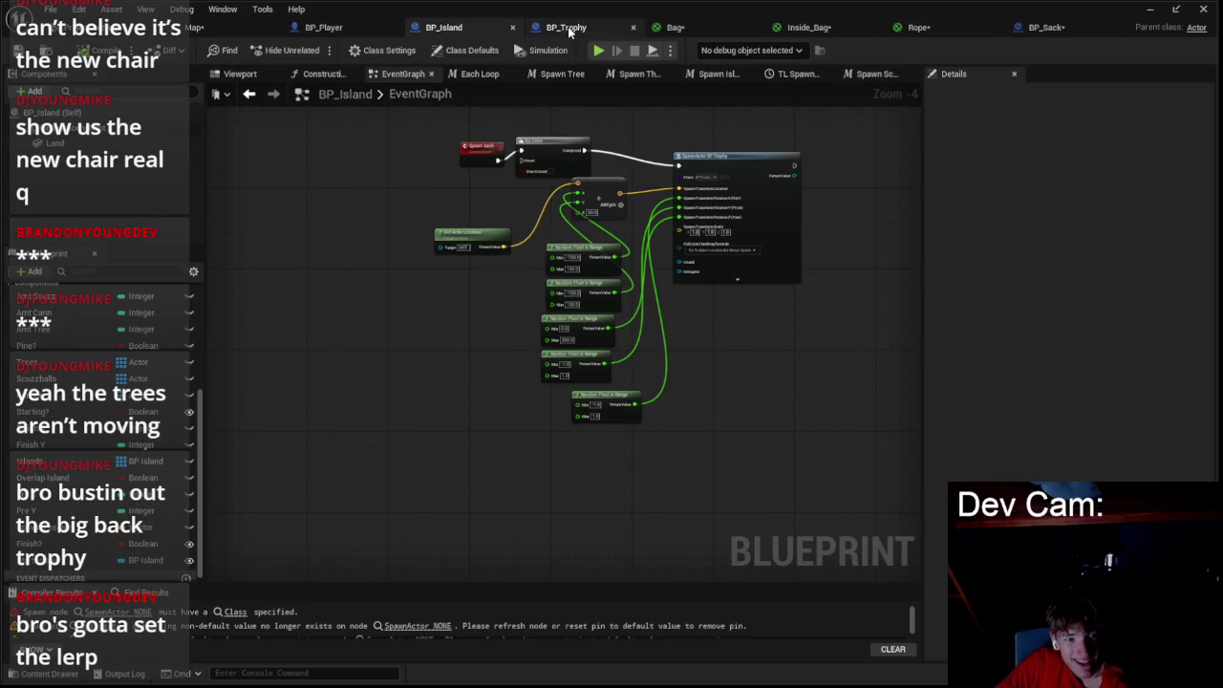
scroll(573, 239, up, 2)
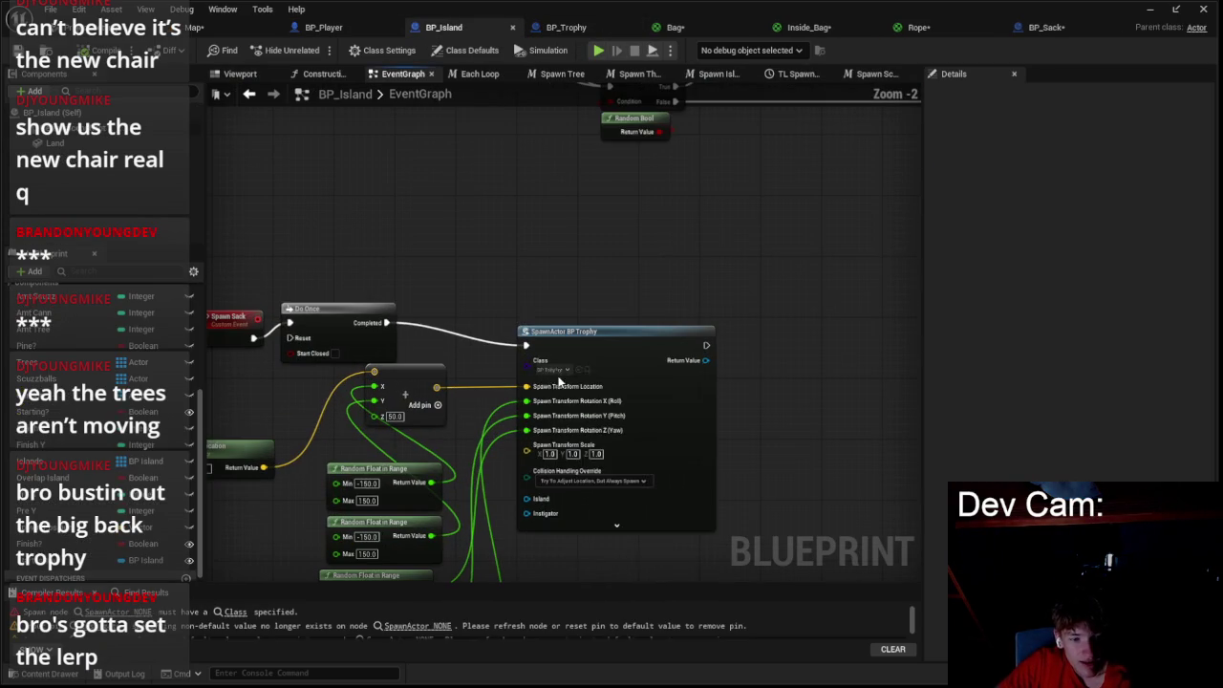
click(562, 370)
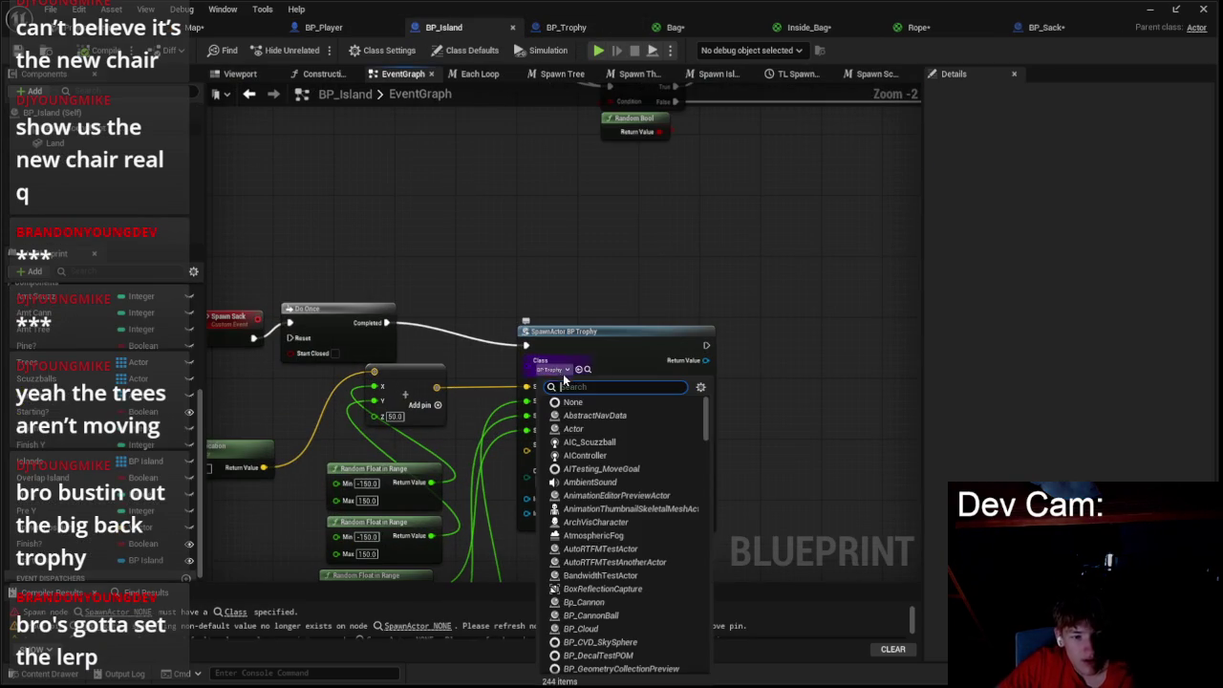
text(a)
click(607, 417)
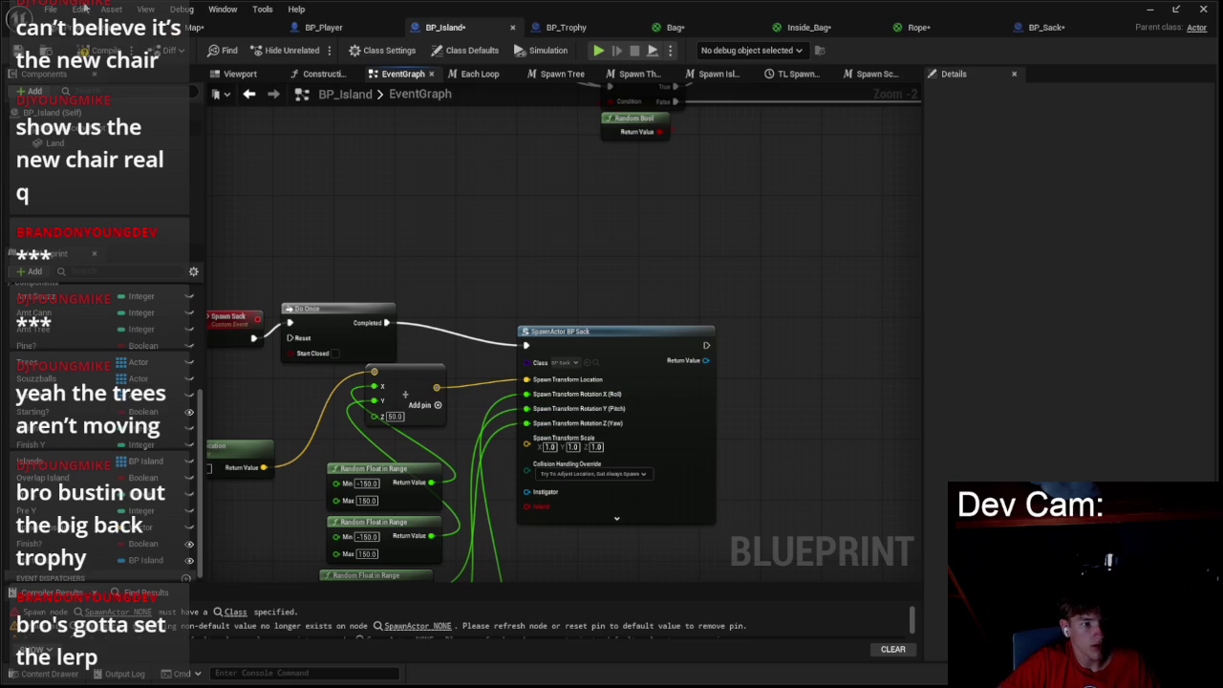
key(ctrl+s)
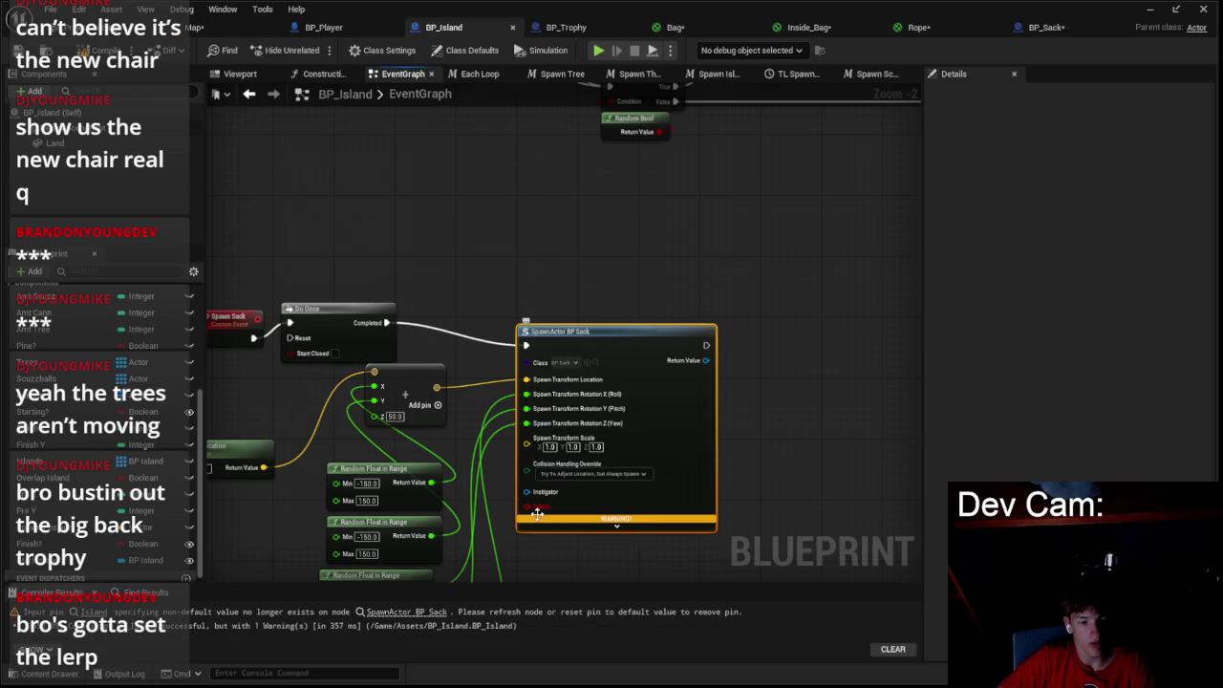
- Delete the old SpawnActor BP Sack node and add a new Spawn Actor from Do Once's Completed output
key(Delete)
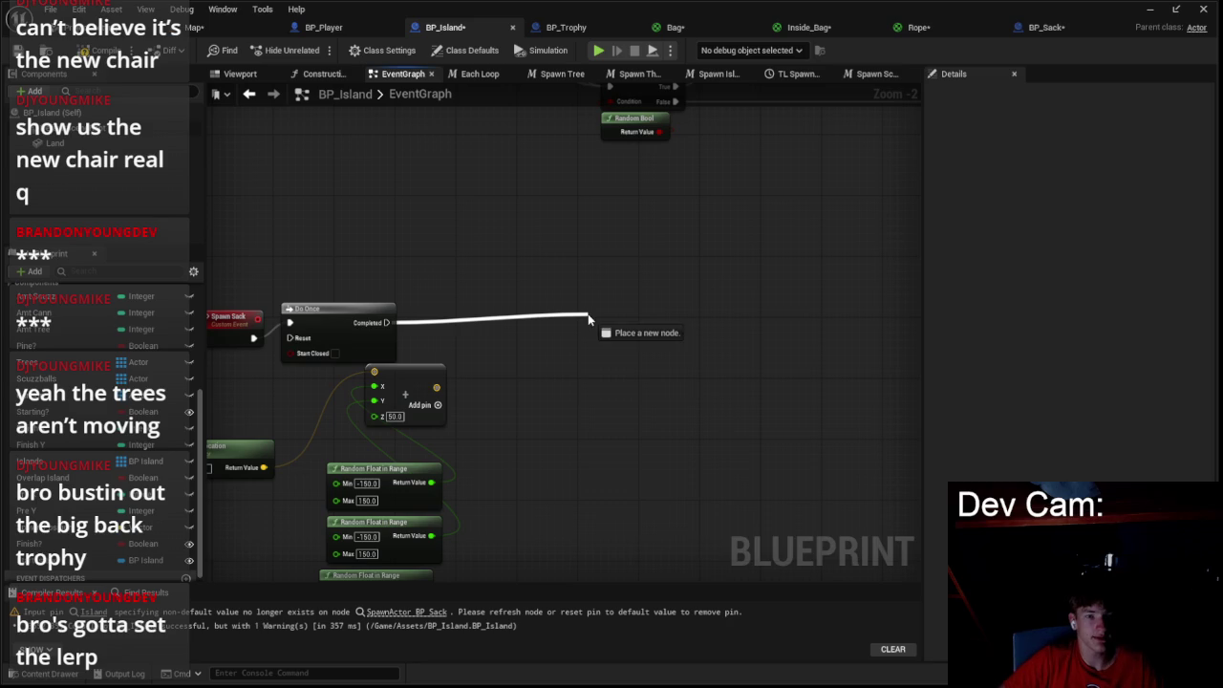
drag(588, 314, 588, 315)
text(spawn actor)
key(Return)
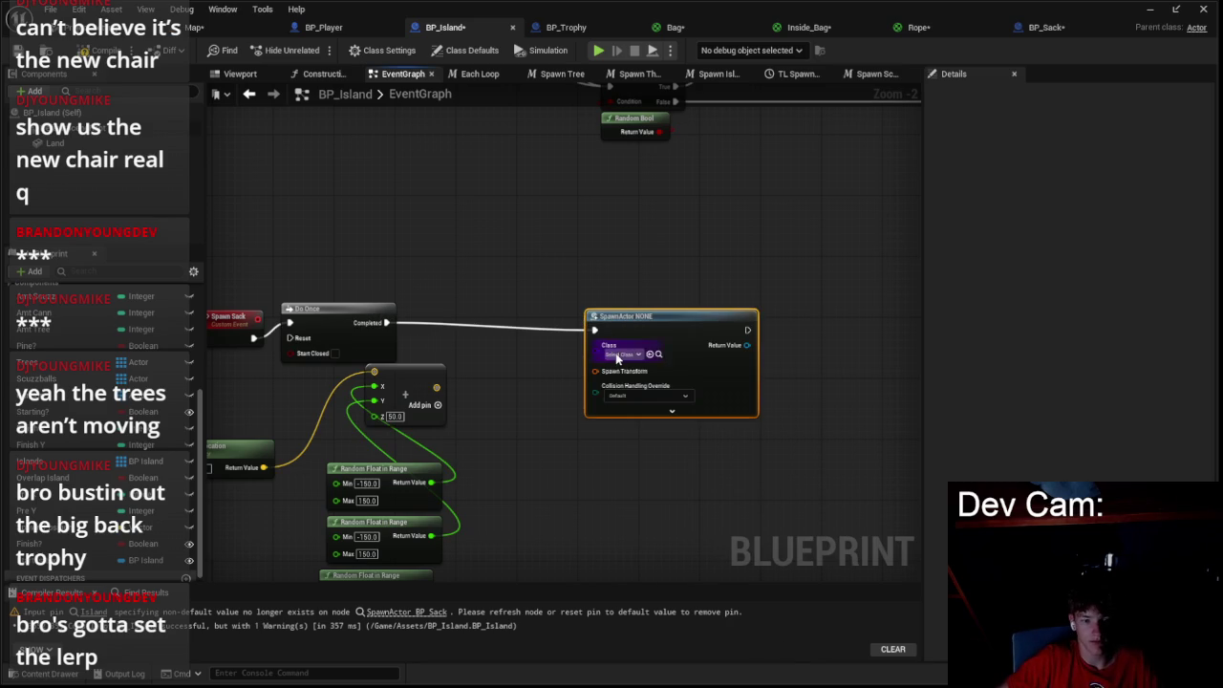
click(618, 354)
text(sa)
click(535, 403)
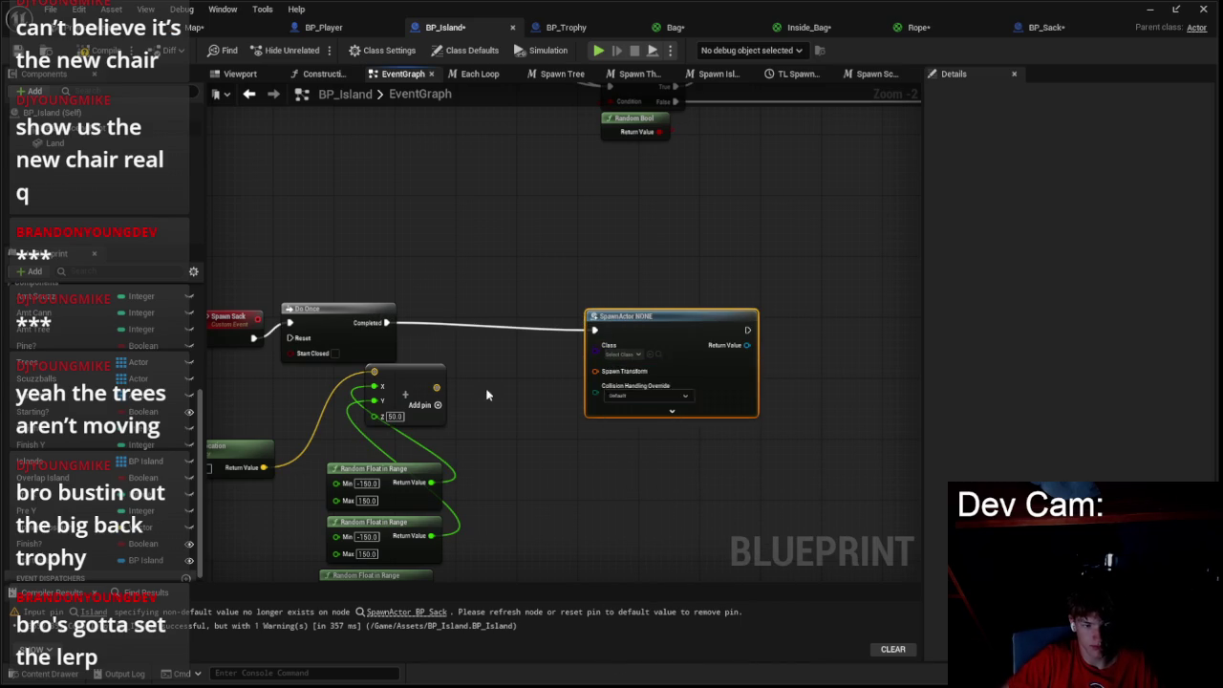
- Split the new node's Spawn Transform and set collision to adjust location but always spawn
right_click(600, 372)
click(631, 420)
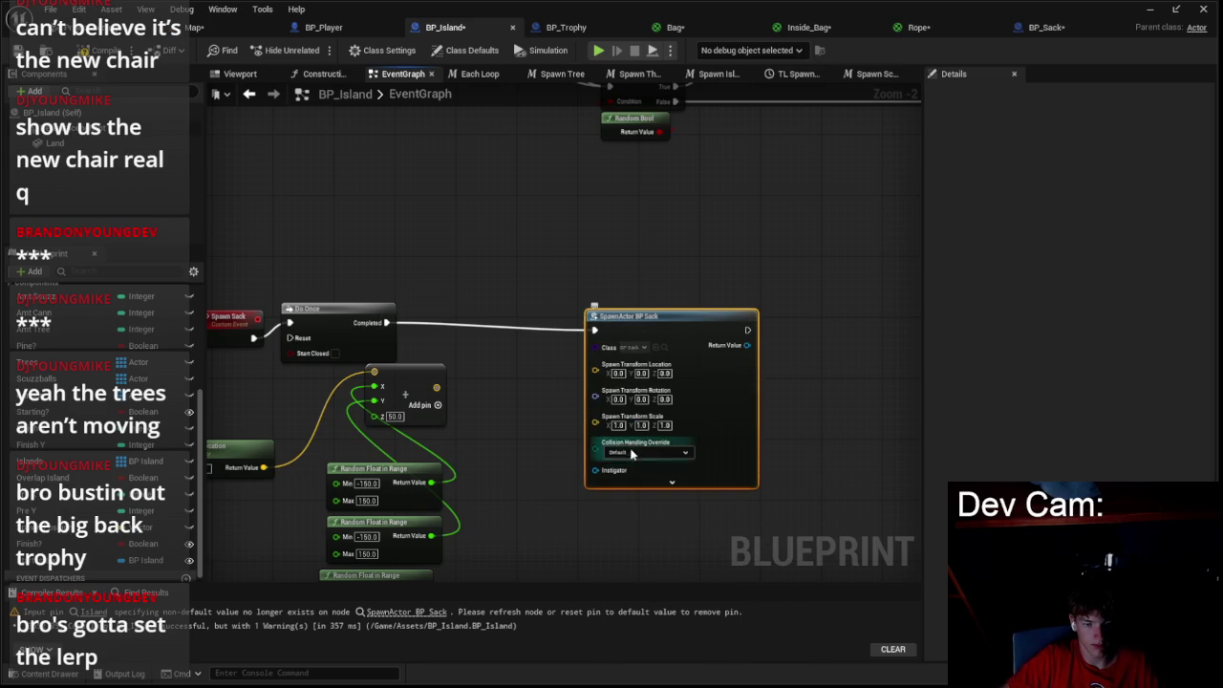
click(642, 452)
click(621, 482)
click(623, 455)
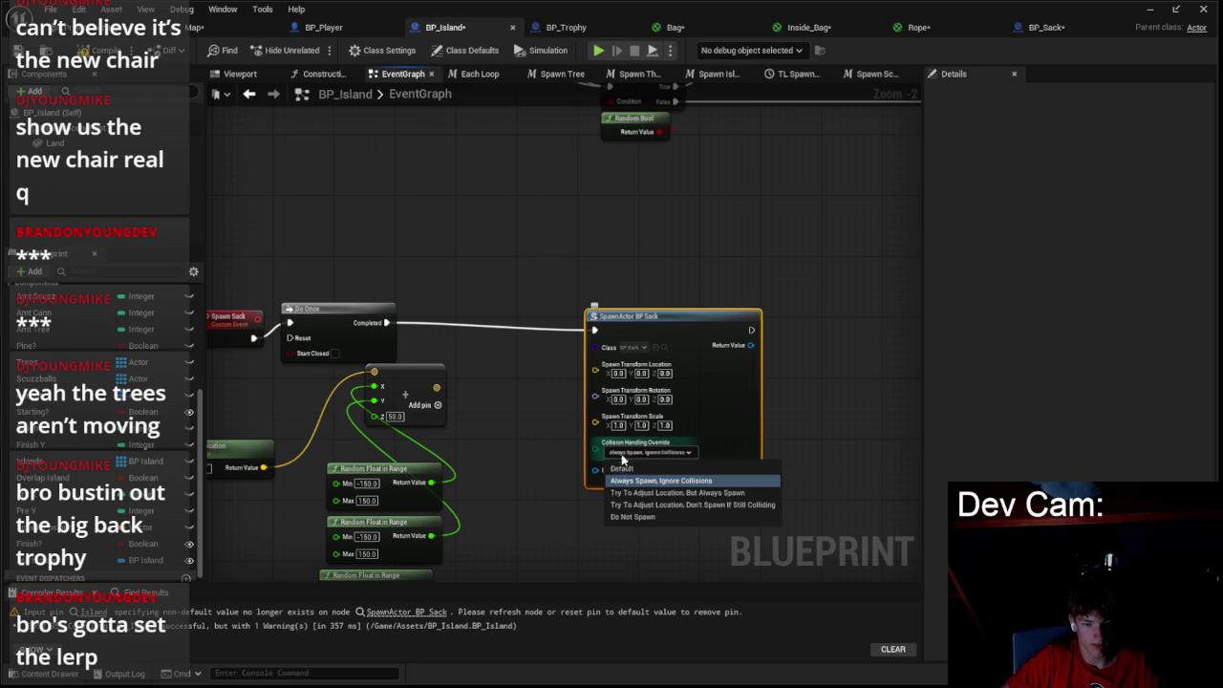
click(634, 493)
drag(649, 342, 626, 365)
- Split the rotation into roll, pitch and yaw and wire the random floats into them
right_click(578, 413)
click(627, 478)
drag(589, 406, 643, 326)
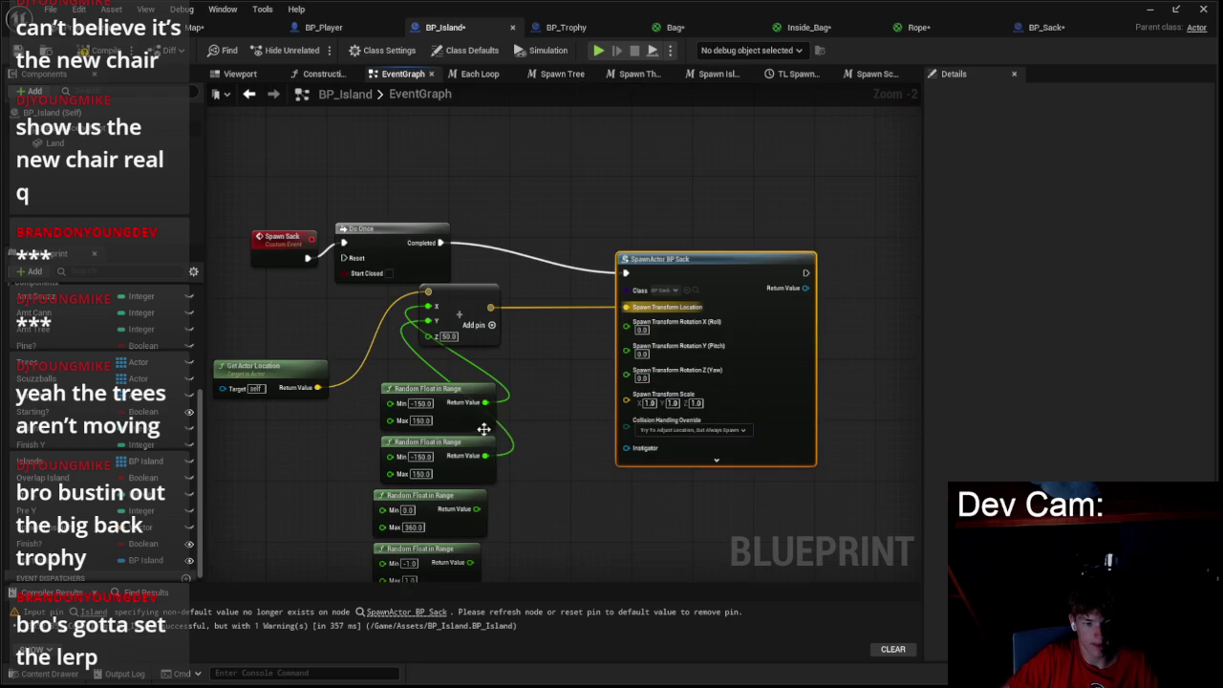
mouse_move(477, 509)
mouse_down()
mouse_move(649, 399)
mouse_move(646, 376)
mouse_up()
drag(532, 447, 605, 372)
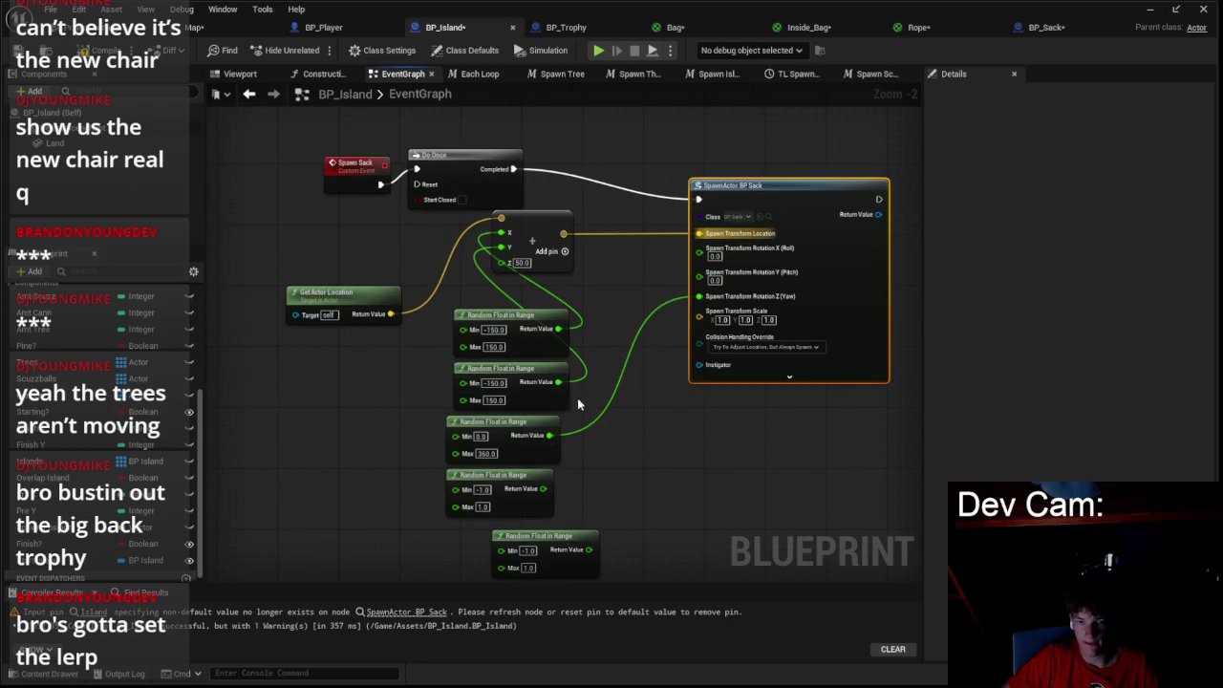
mouse_move(547, 486)
mouse_down()
mouse_move(726, 335)
mouse_move(722, 268)
mouse_up()
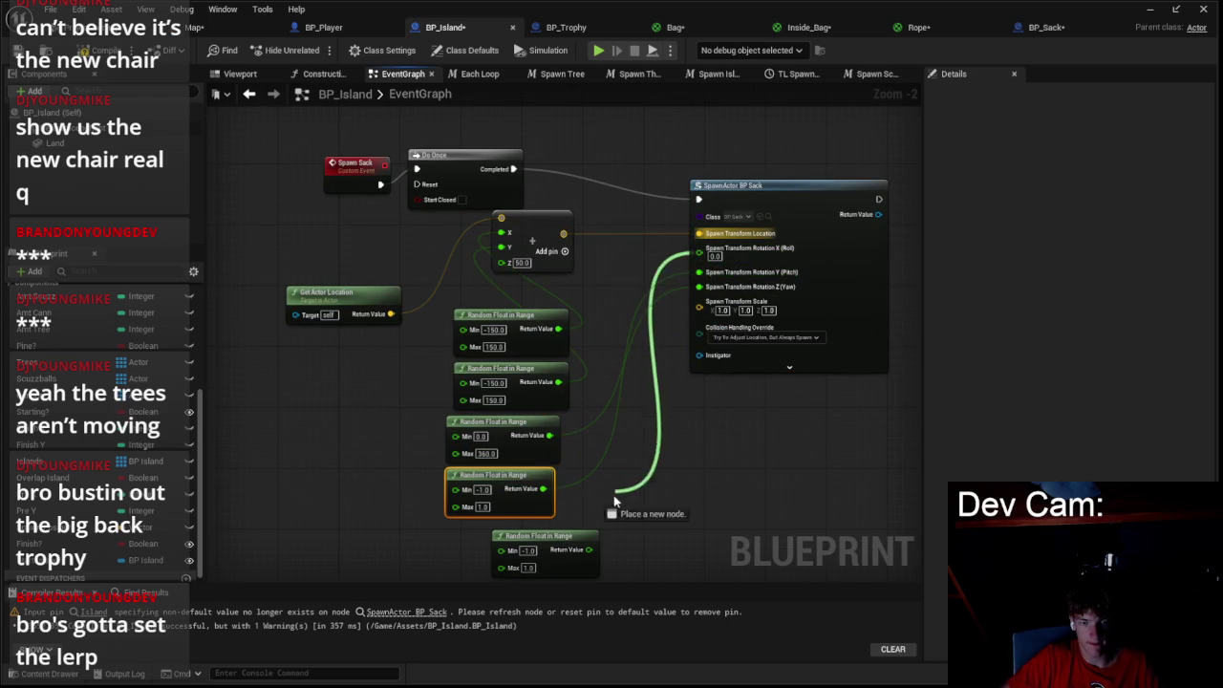
drag(586, 557, 588, 552)
key(alt+p)
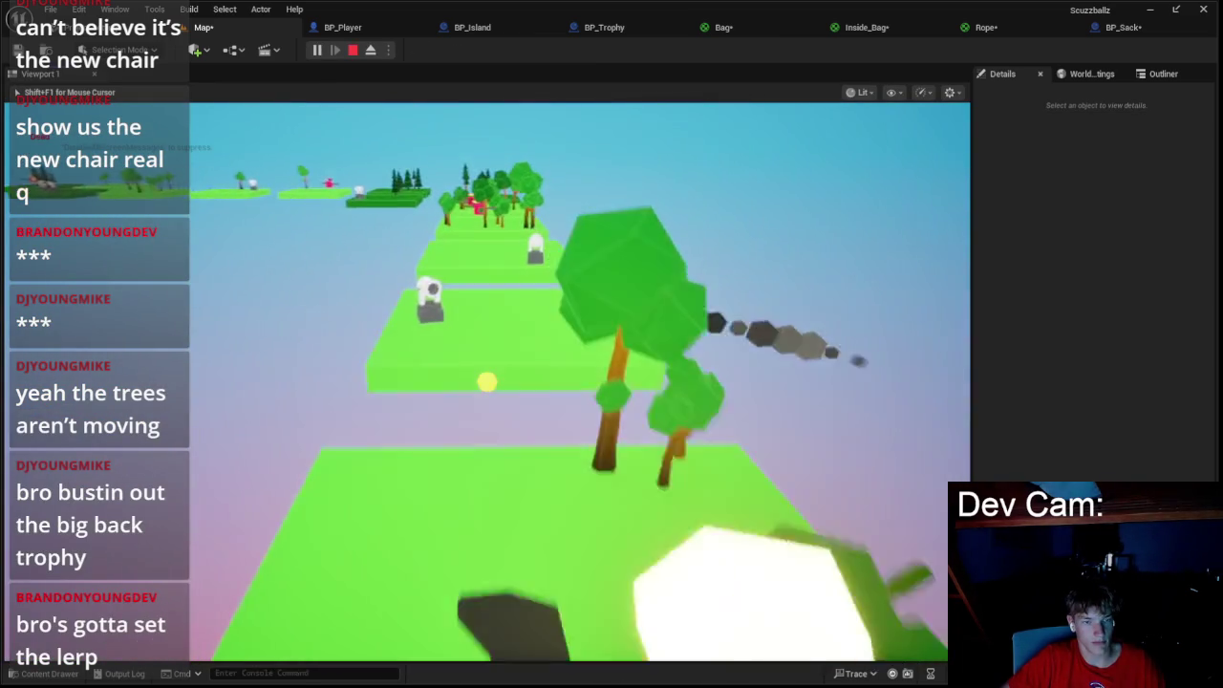
- Stop the play-test and check BP_Island's event graph
key(Escape)
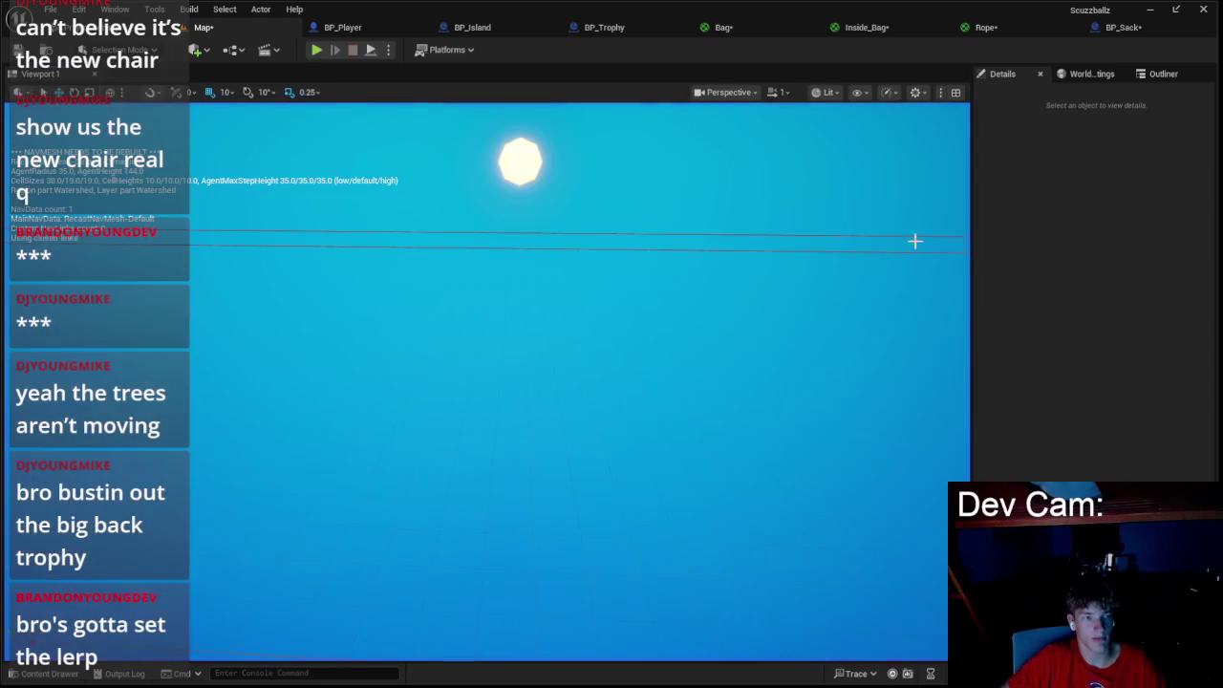
click(406, 28)
click(429, 31)
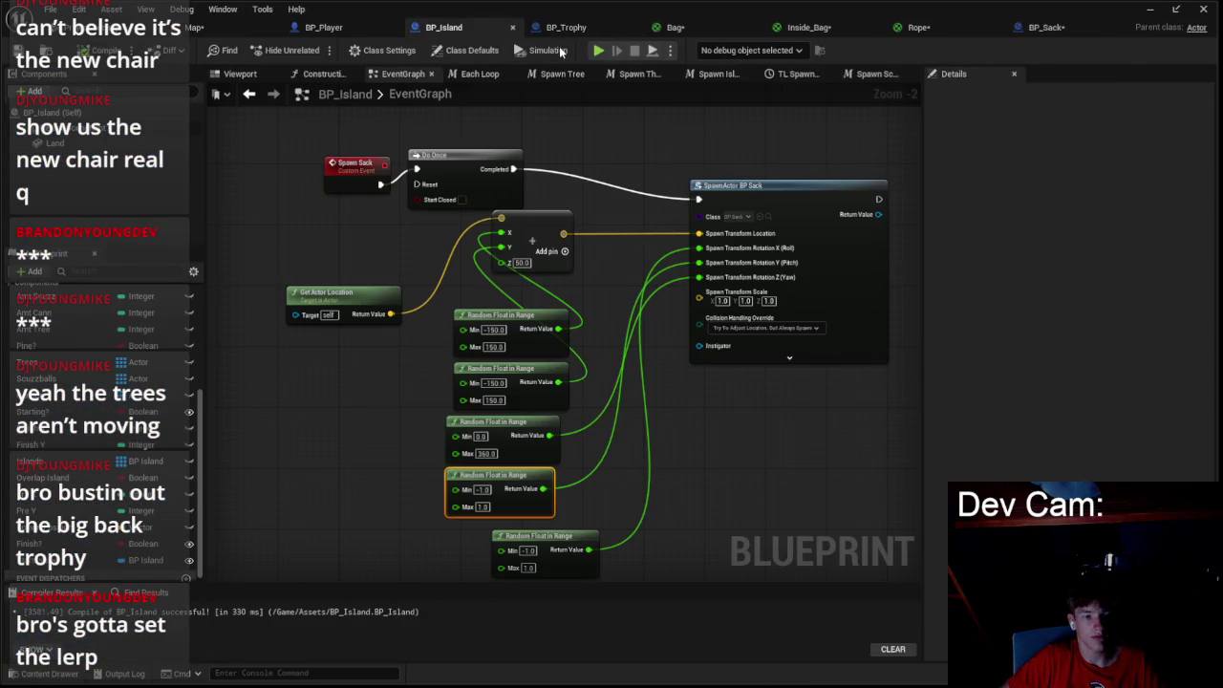
drag(348, 293, 474, 294)
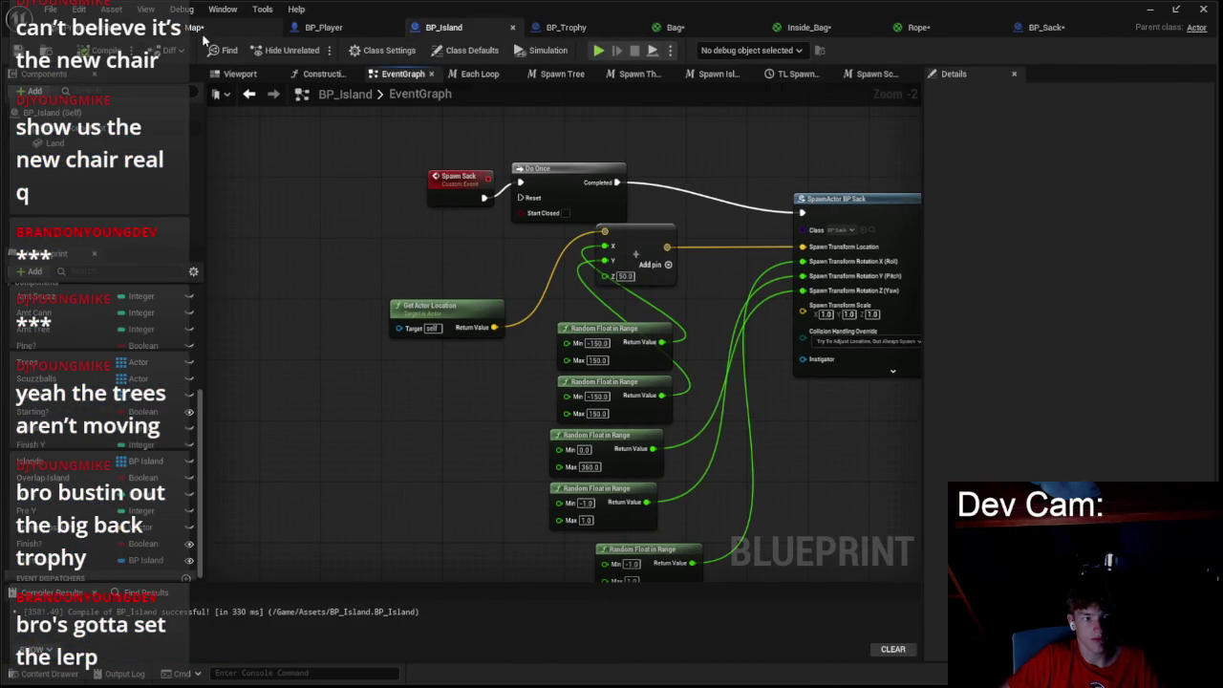
- Play-test the level twice more, then return to BP_Island and select the Spawn Sack event
click(203, 28)
click(322, 50)
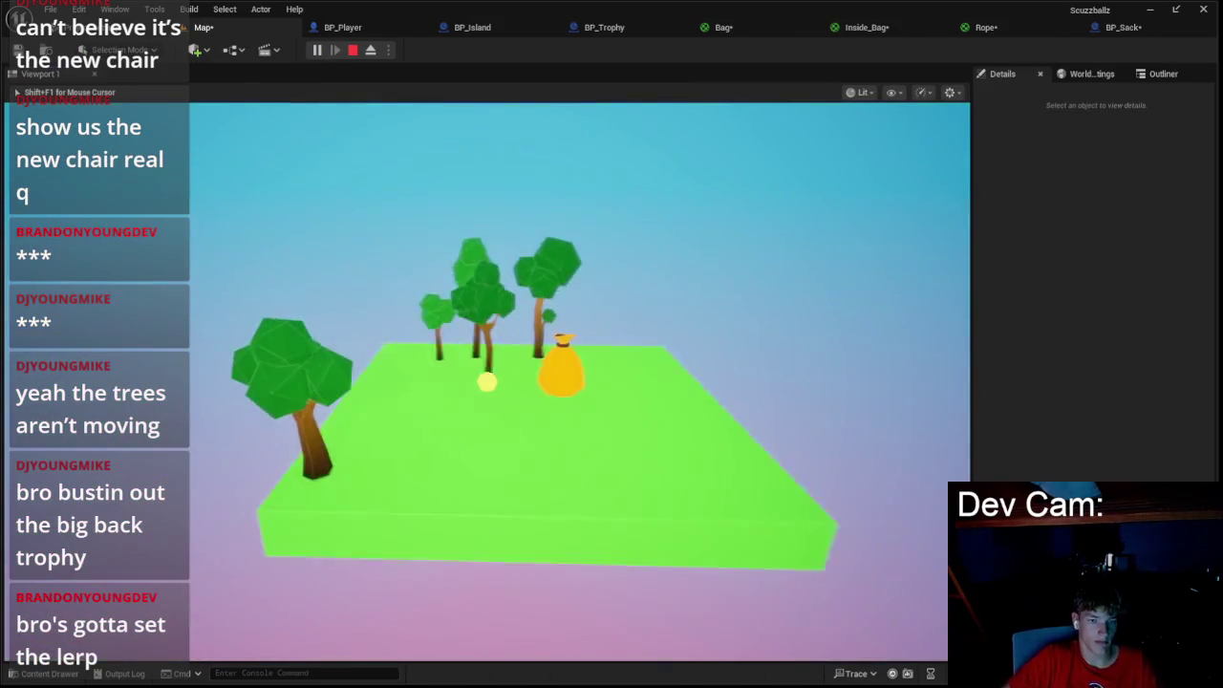
key(Escape)
click(317, 50)
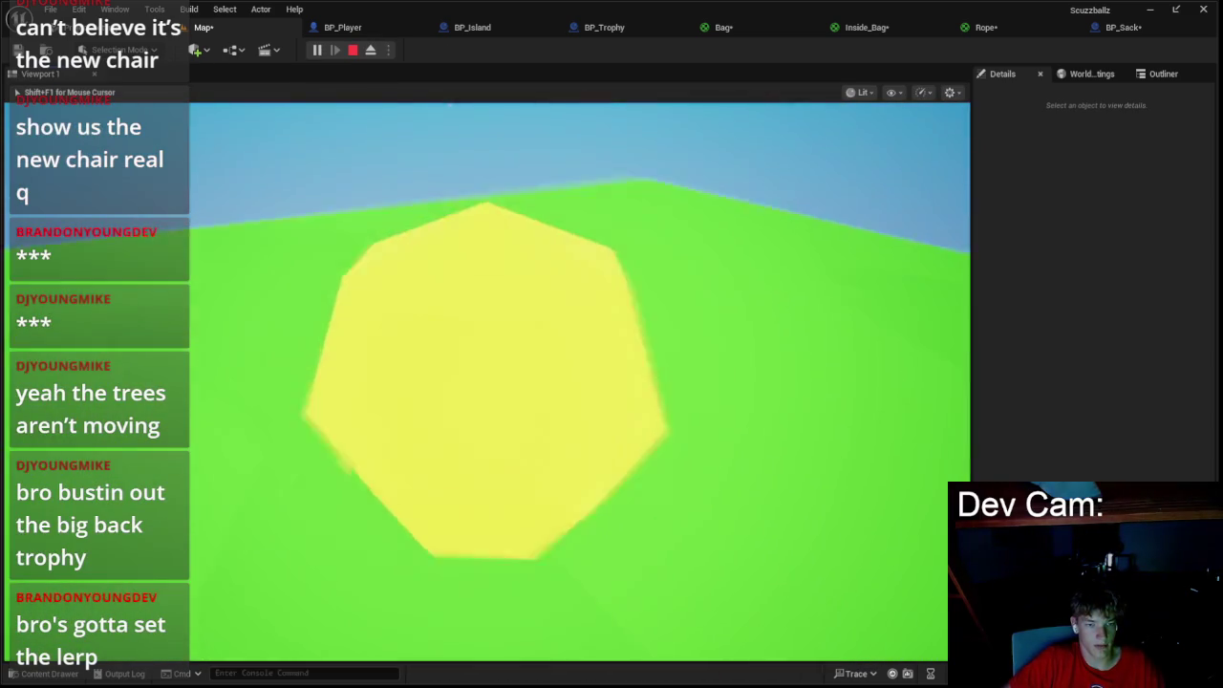
key(Escape)
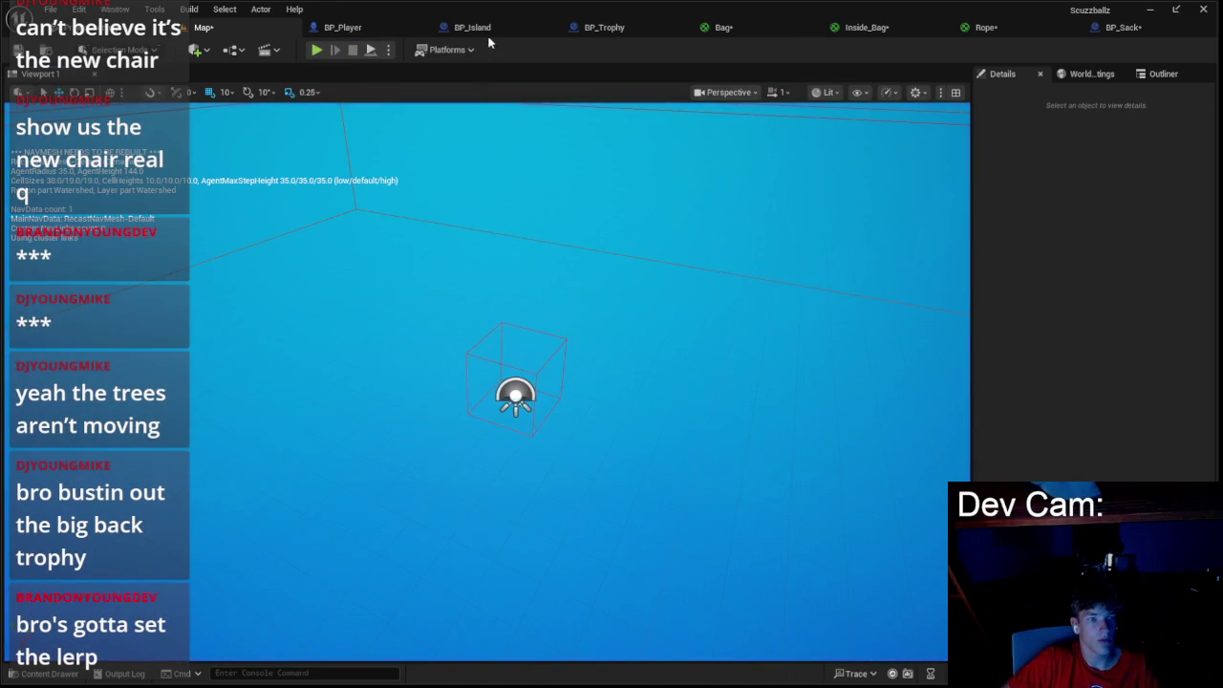
click(479, 29)
click(483, 172)
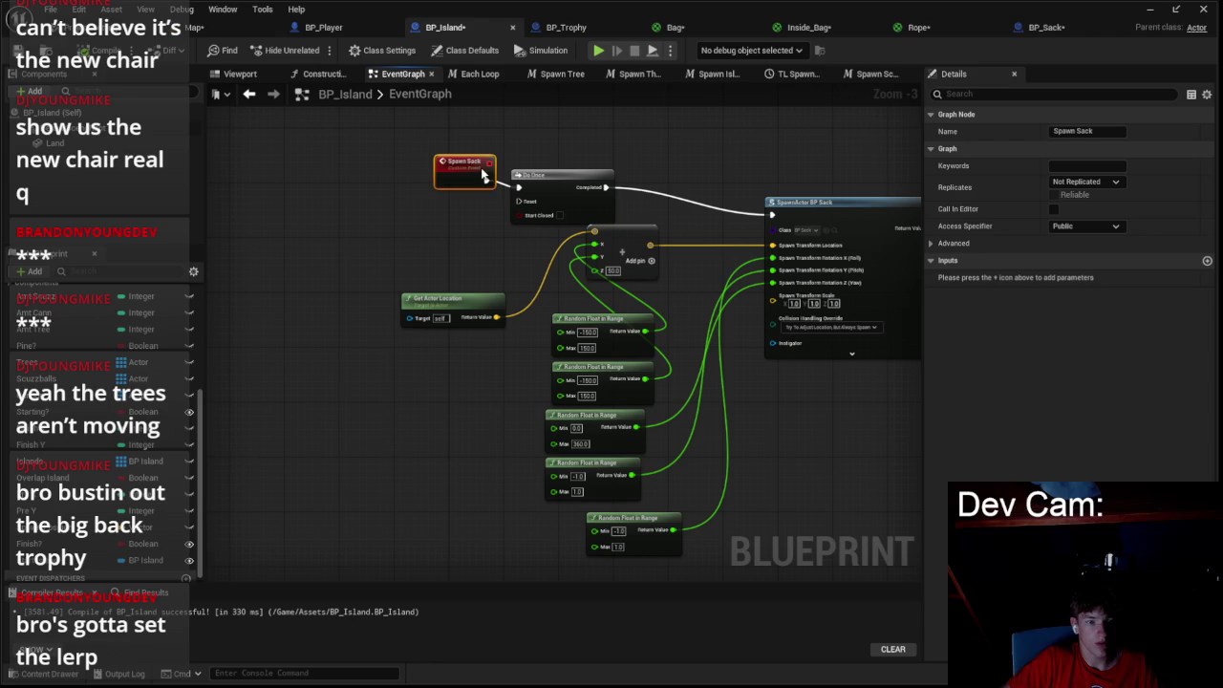
- Move BP_Island's Spawn Sack and Do Once nodes rightward next to the spawn node
drag(559, 184, 699, 182)
scroll(564, 380, down, 2)
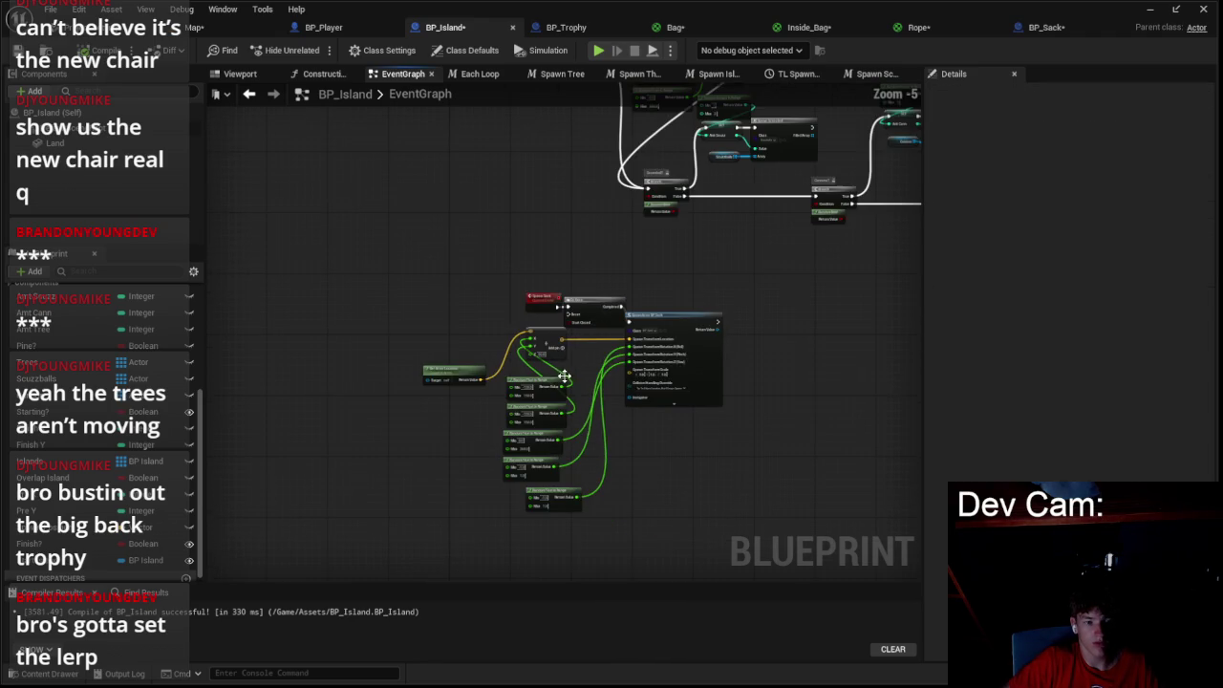
scroll(697, 172, up, 2)
click(406, 416)
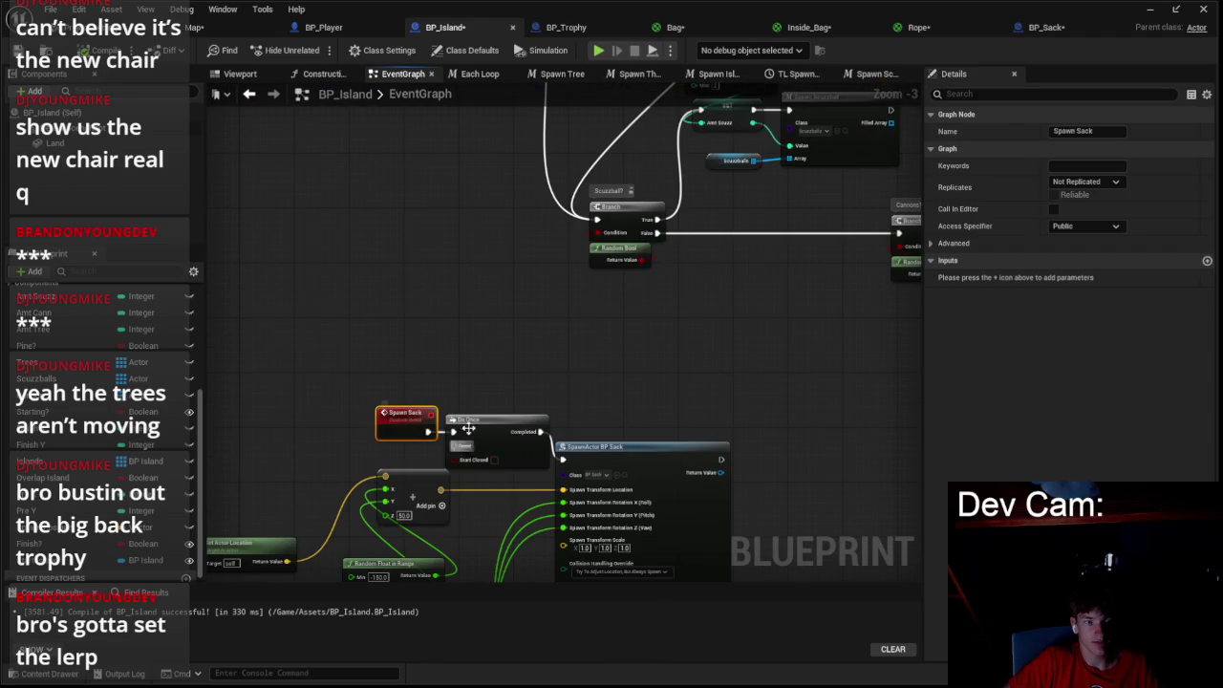
click(564, 28)
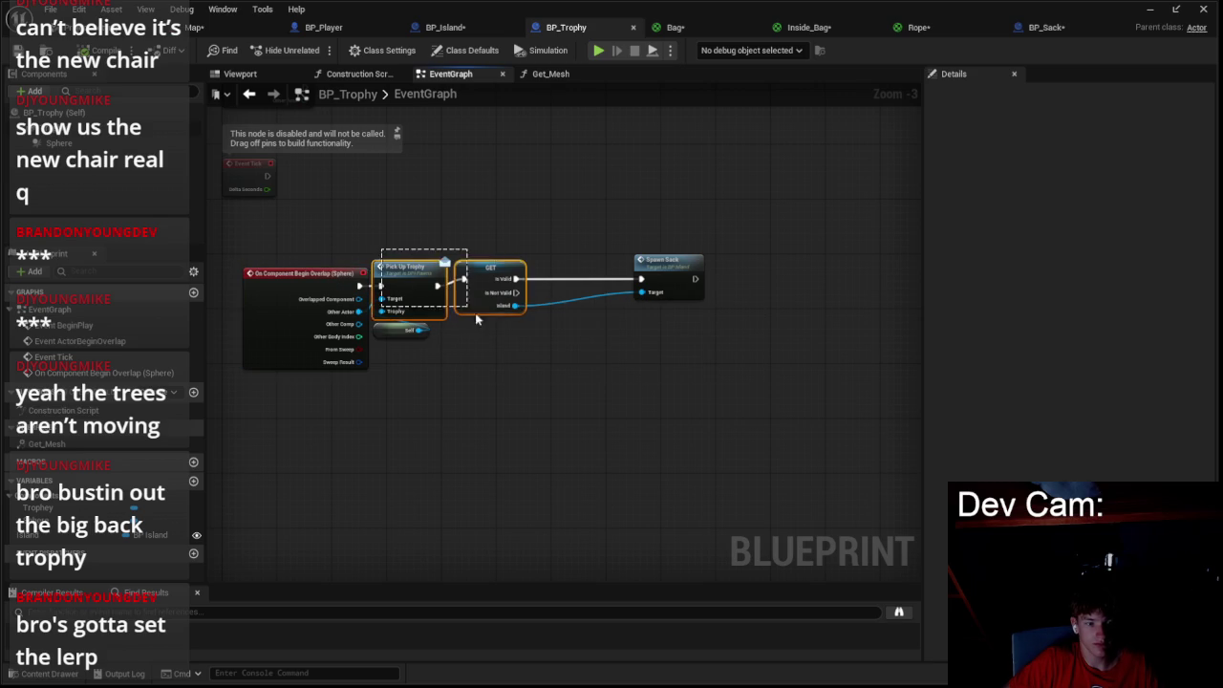
- Bring BP_Trophy's overlap event into view and try a 'cast to play' search, then cancel it
scroll(454, 301, up, 3)
mouse_move(464, 264)
mouse_down()
mouse_move(516, 286)
mouse_move(470, 274)
mouse_move(444, 392)
mouse_move(506, 350)
mouse_move(512, 301)
mouse_move(485, 378)
mouse_move(467, 308)
mouse_move(616, 302)
mouse_up()
drag(401, 263, 306, 259)
drag(421, 272, 421, 271)
text(cast to play)
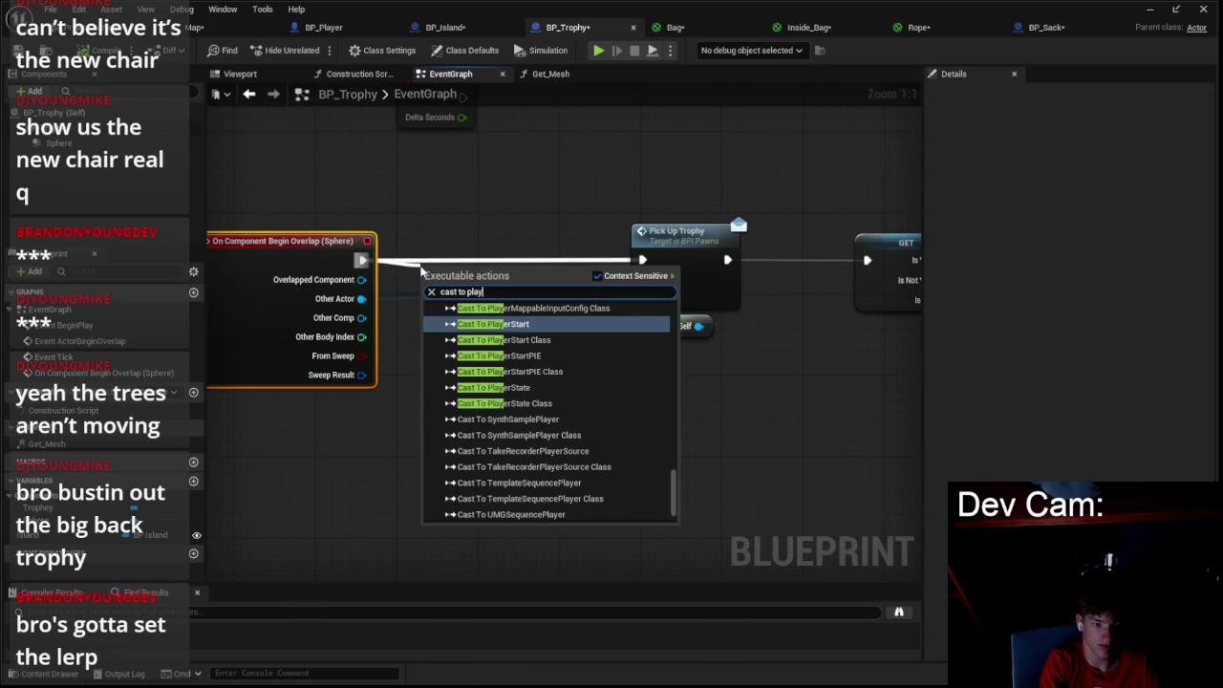
key(Escape)
- Add a Branch after the overlap event whose condition checks Other Actor == Get Player Pawn
key(b)
drag(458, 271, 459, 271)
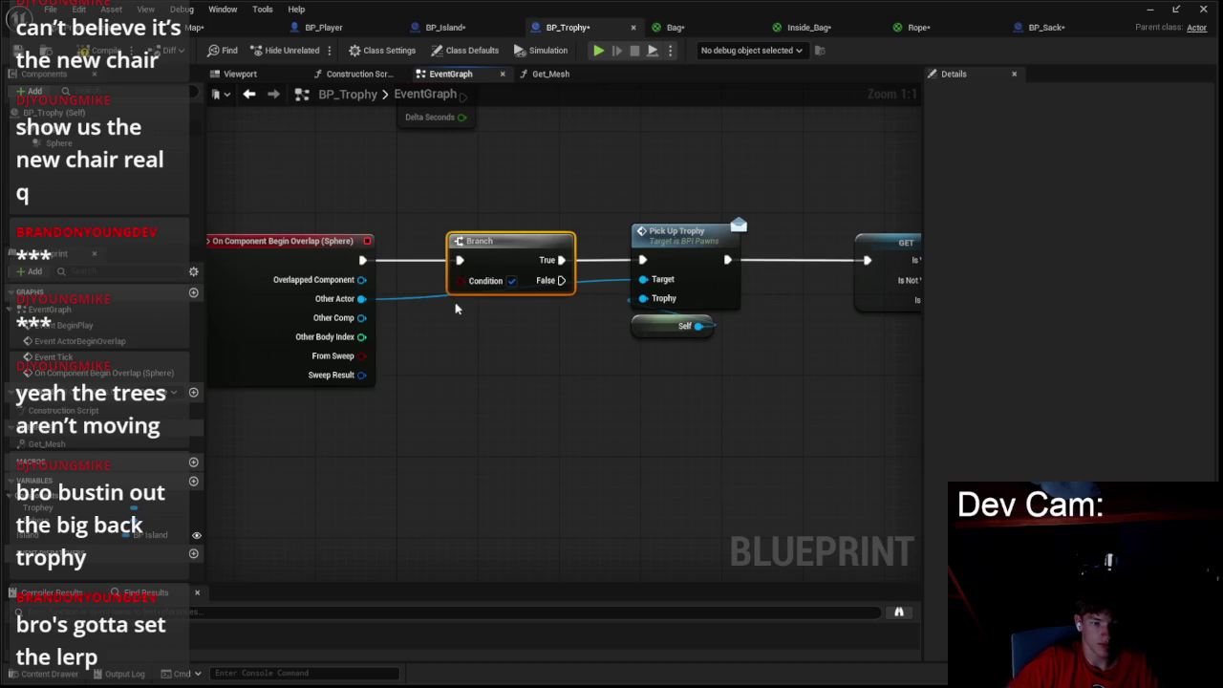
drag(466, 360, 471, 361)
click(522, 409)
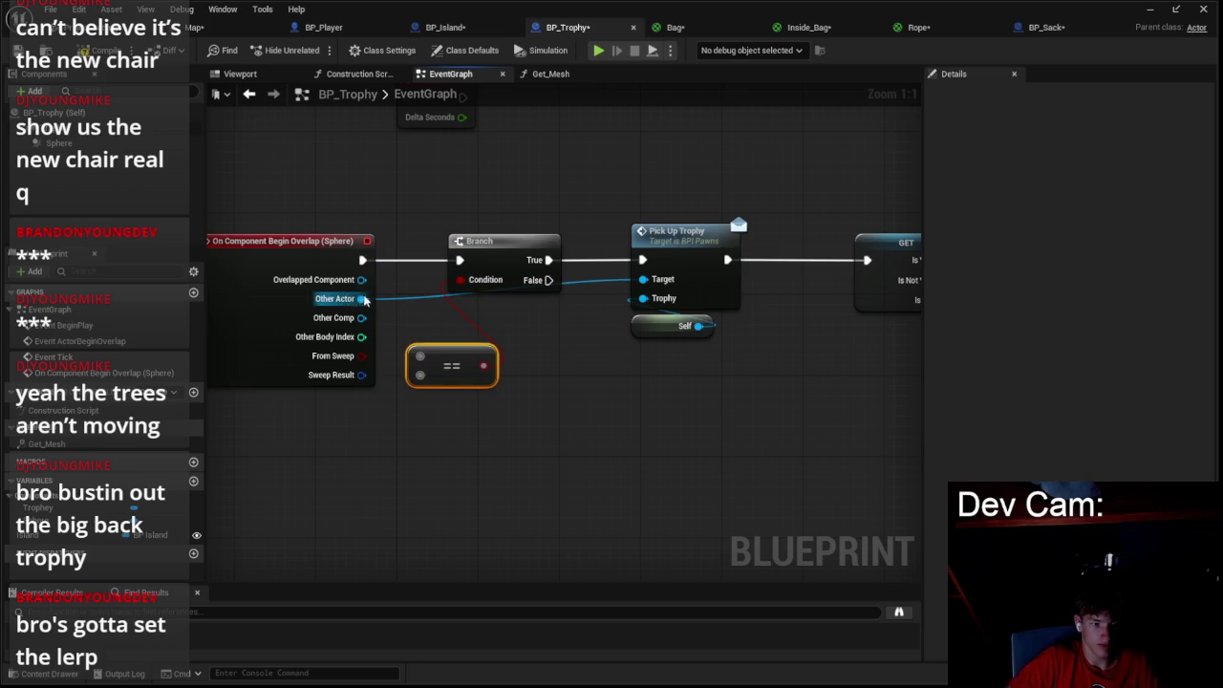
drag(475, 334, 465, 318)
key(Escape)
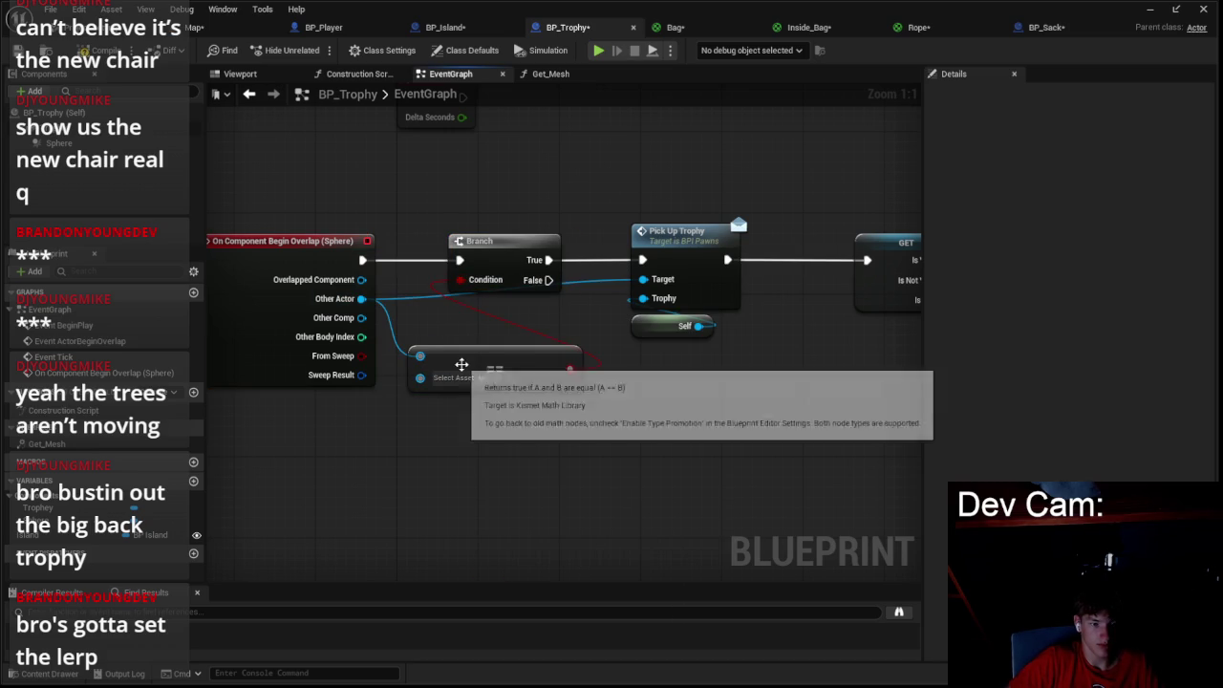
right_click(465, 435)
text(plaey)
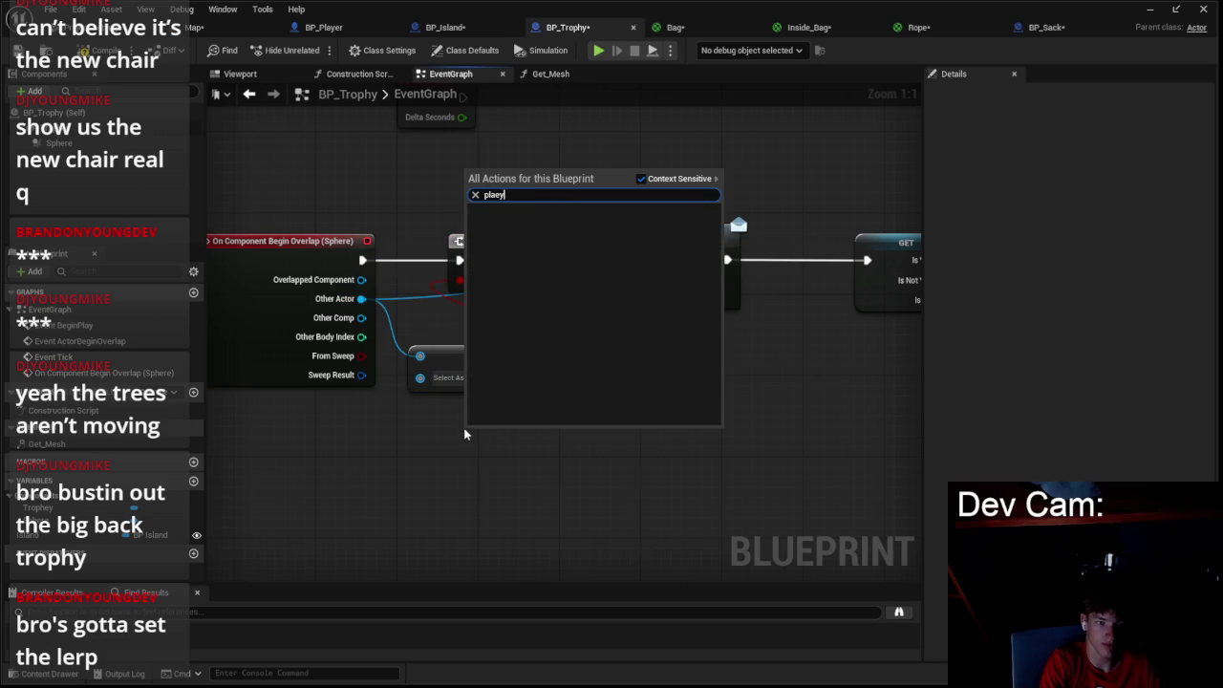
key(BackSpace)
key(BackSpace)
text(yer)
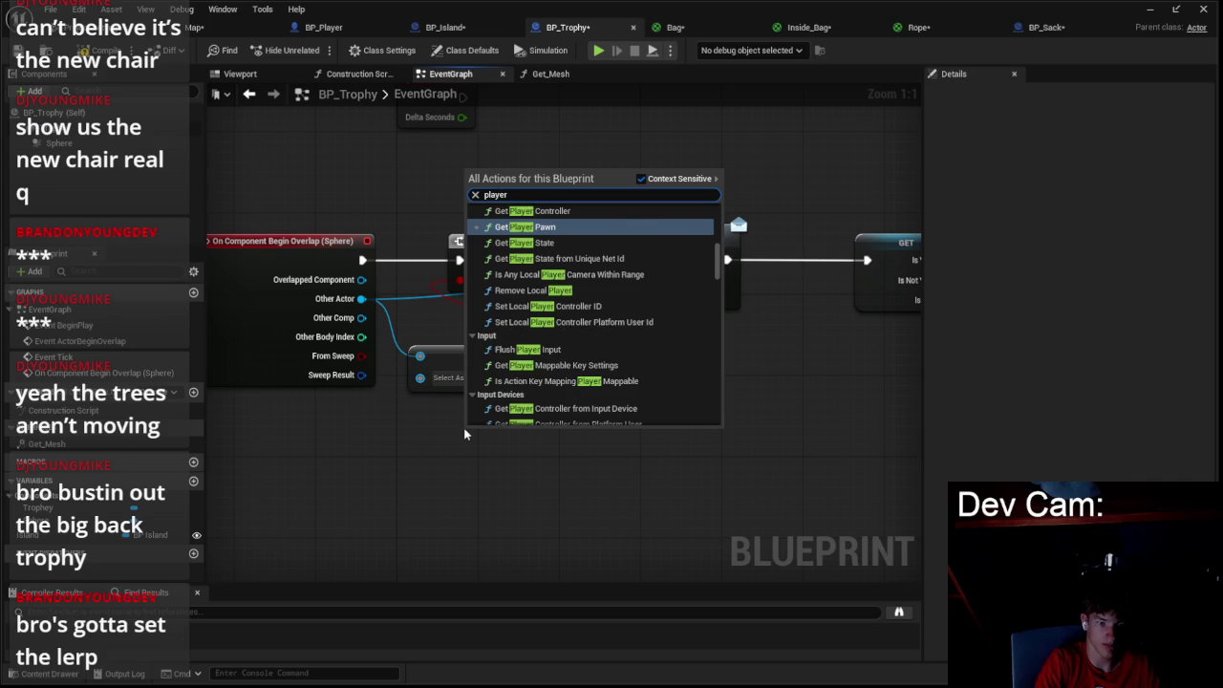
key(Return)
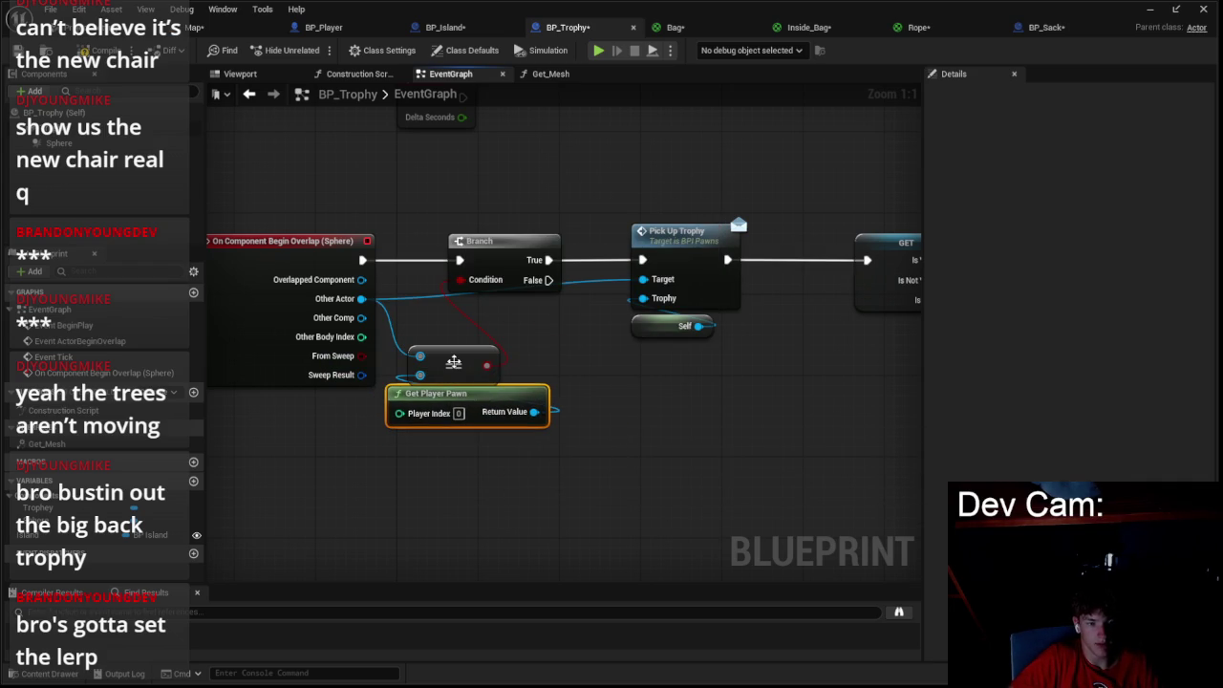
- Rearrange the nodes so Pick Up Trophy runs before the Branch, with the comparison beside it
drag(649, 231, 469, 252)
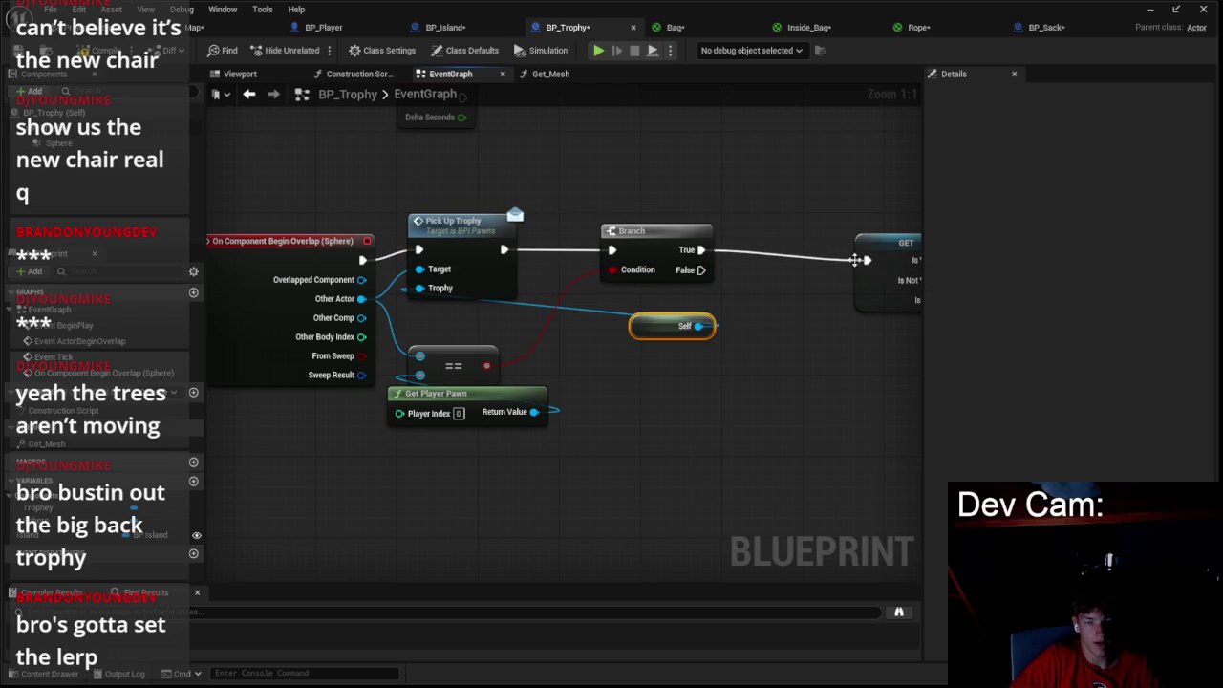
drag(865, 254, 865, 243)
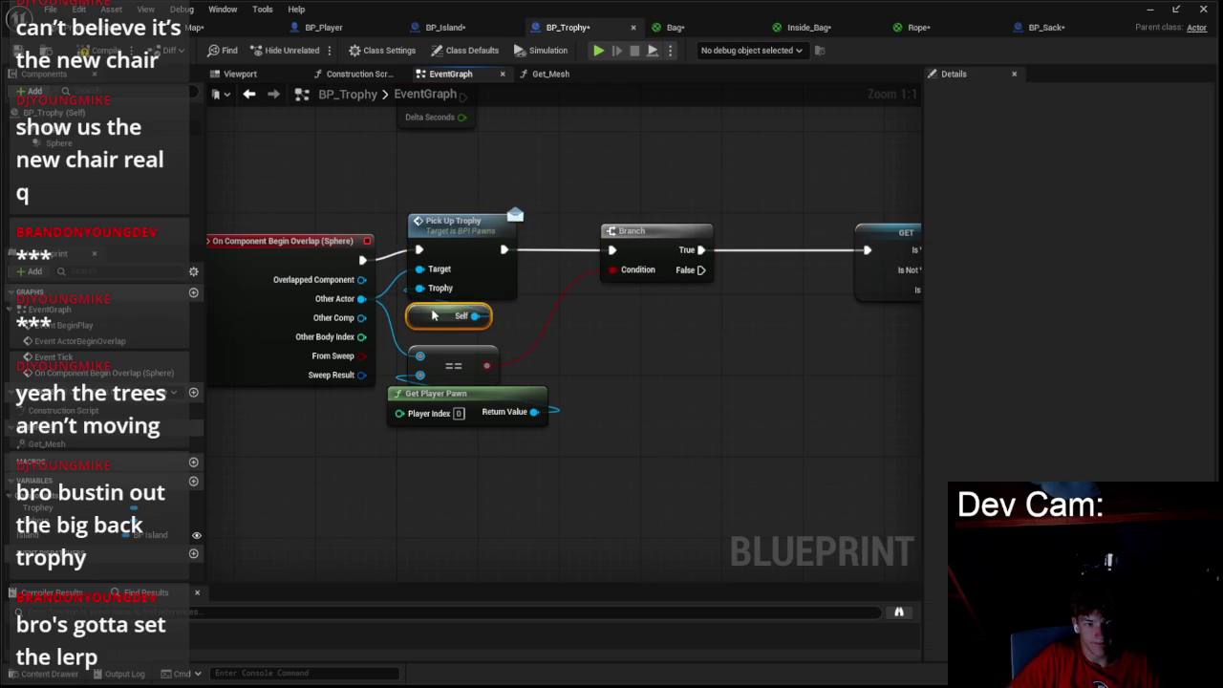
drag(458, 380, 676, 342)
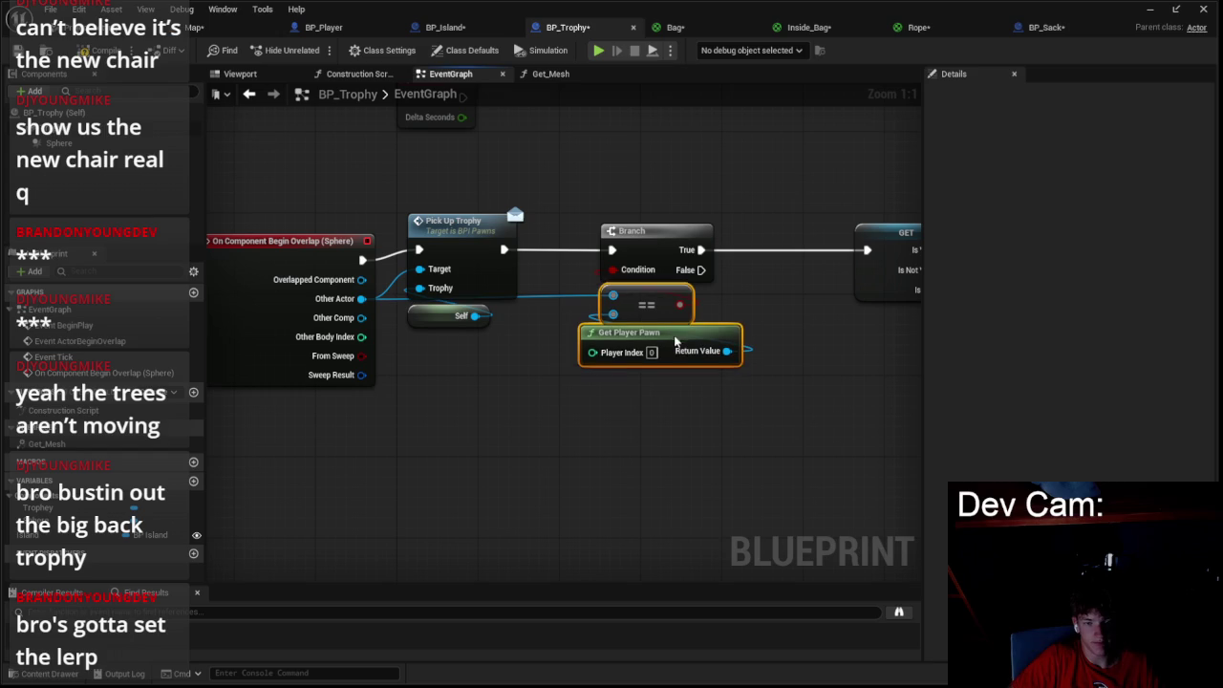
click(204, 28)
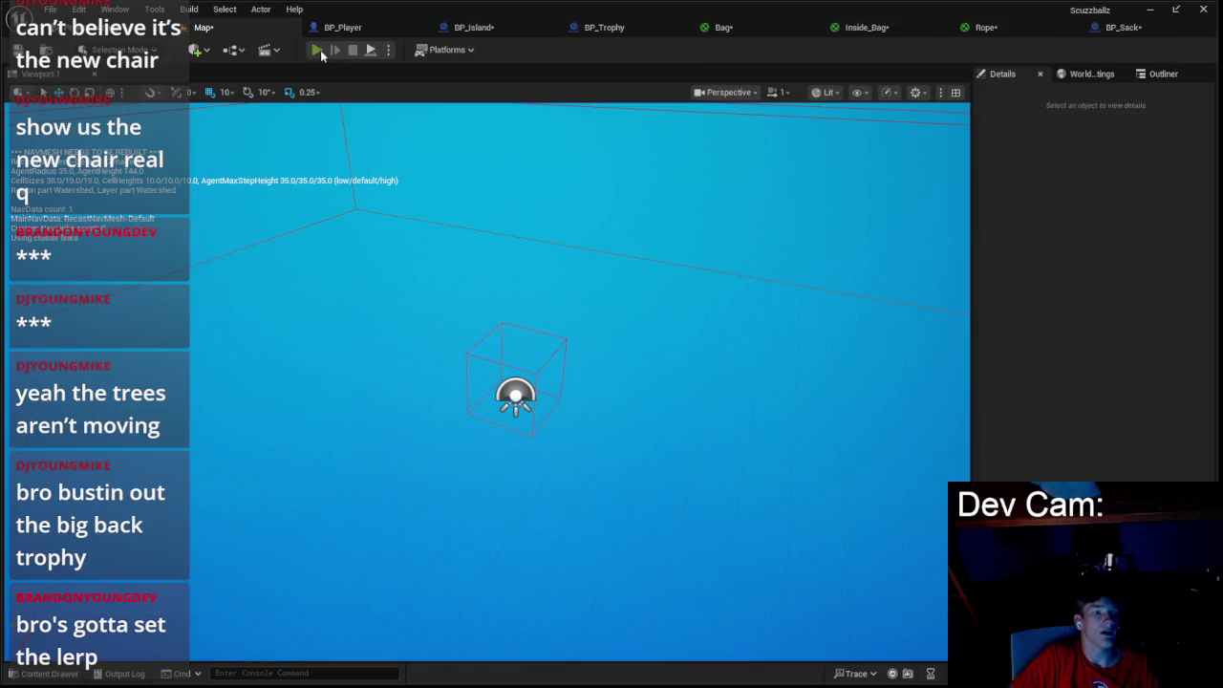
- Play-test the level, stop it, and bring up the BP_Player blueprint
click(318, 50)
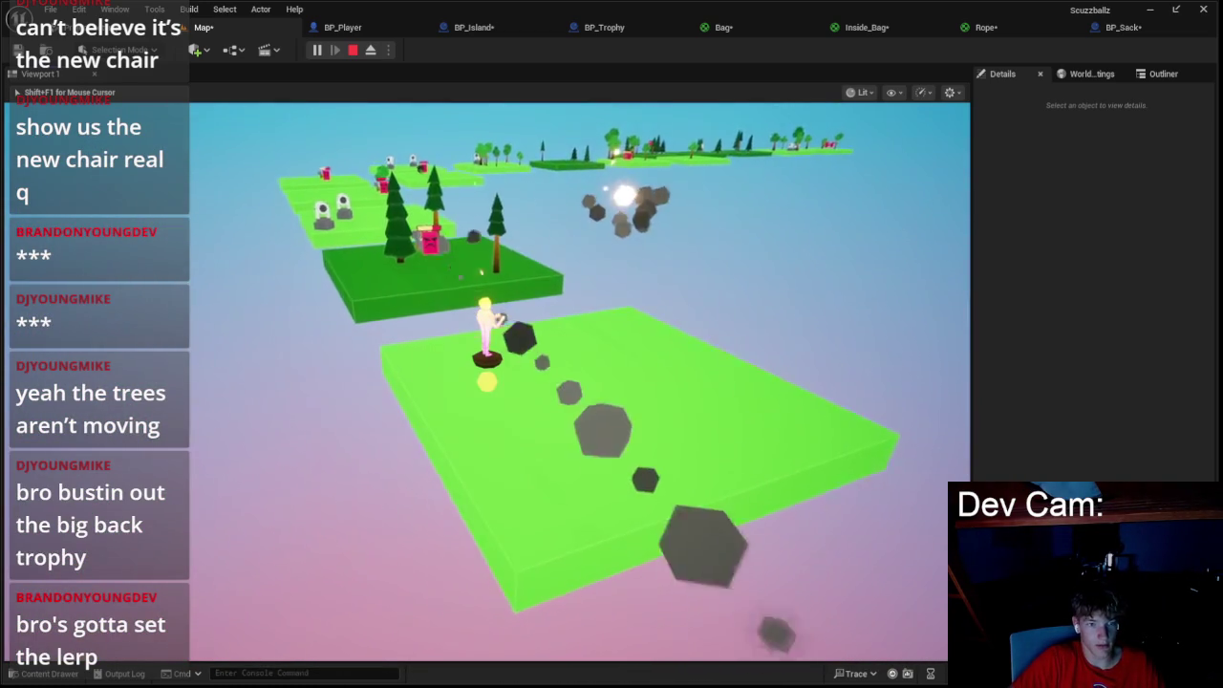
key(Escape)
click(356, 29)
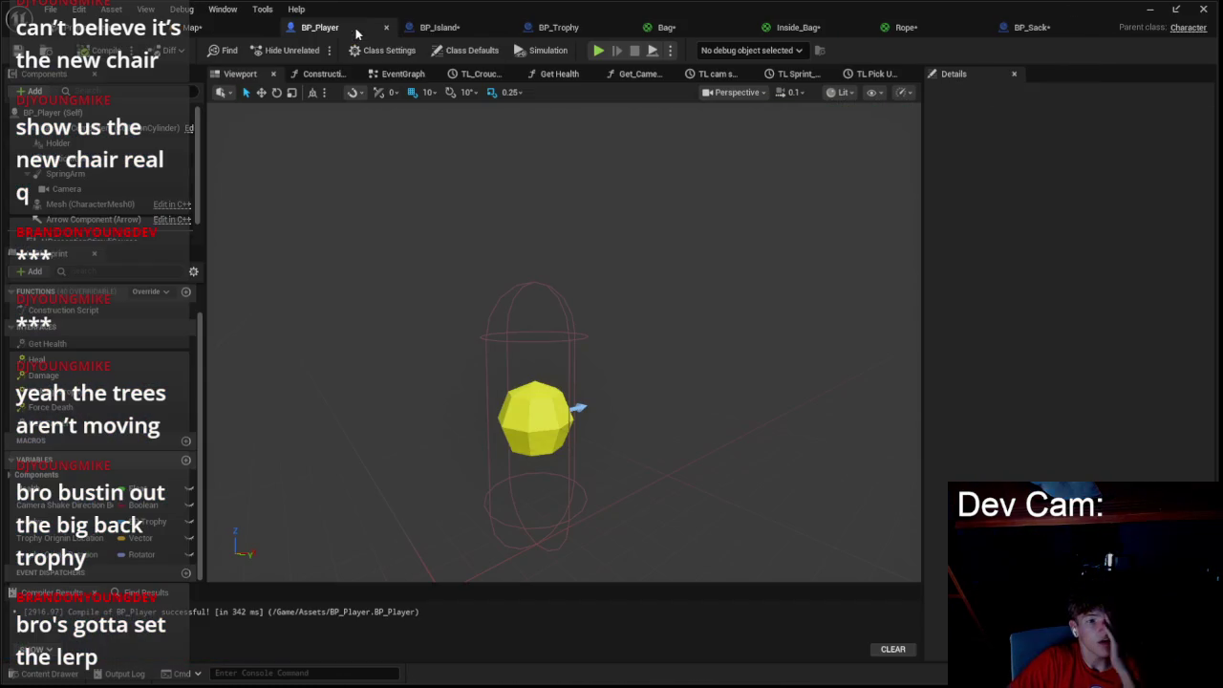
- Add a Print String after Spawn Sack in BP_Trophy with the message 'Sack'
click(437, 26)
click(558, 27)
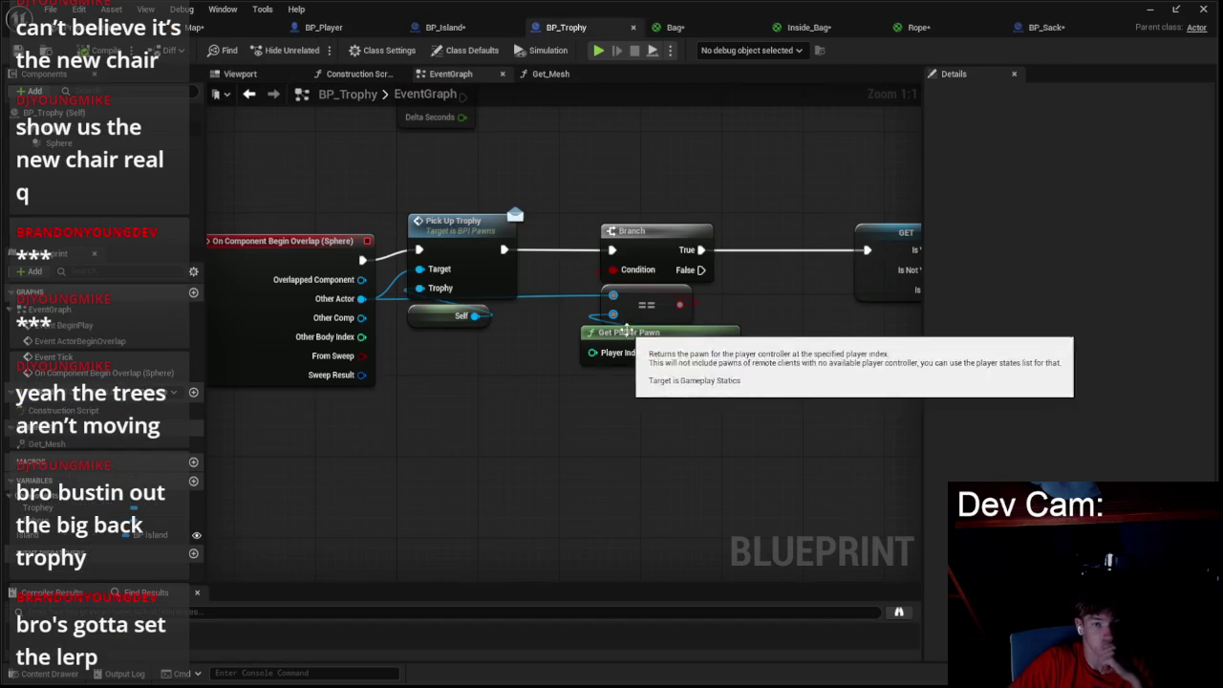
drag(619, 333, 430, 344)
scroll(530, 365, down, 1)
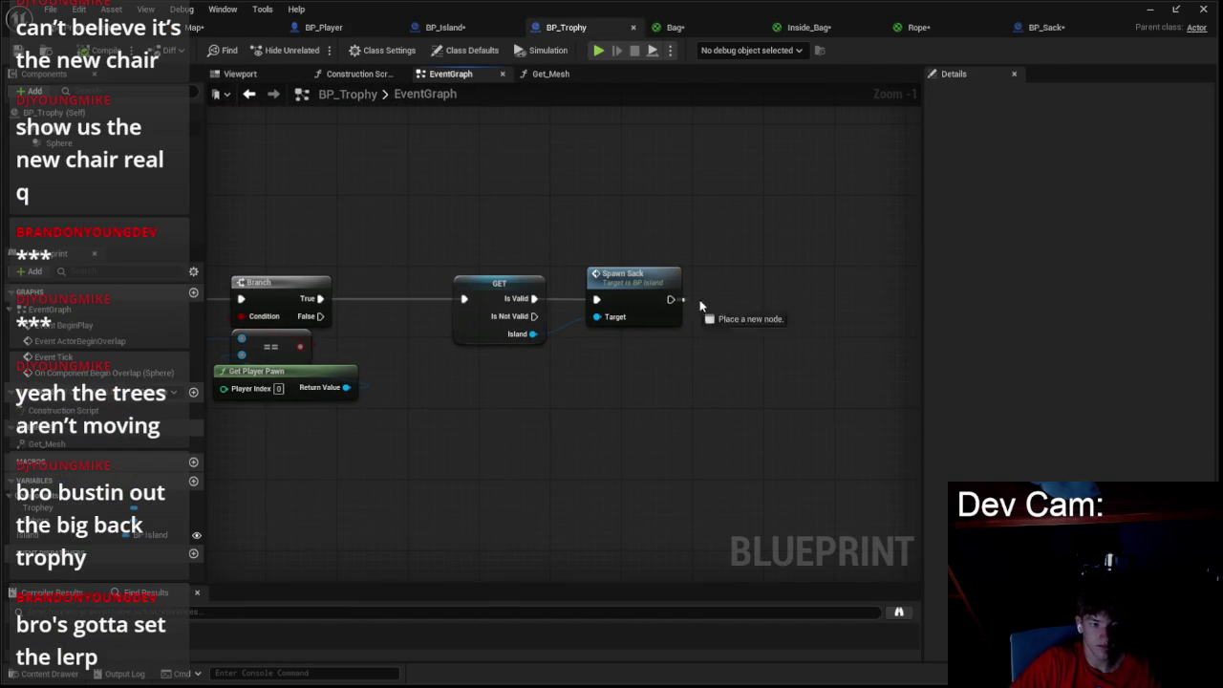
drag(670, 300, 763, 309)
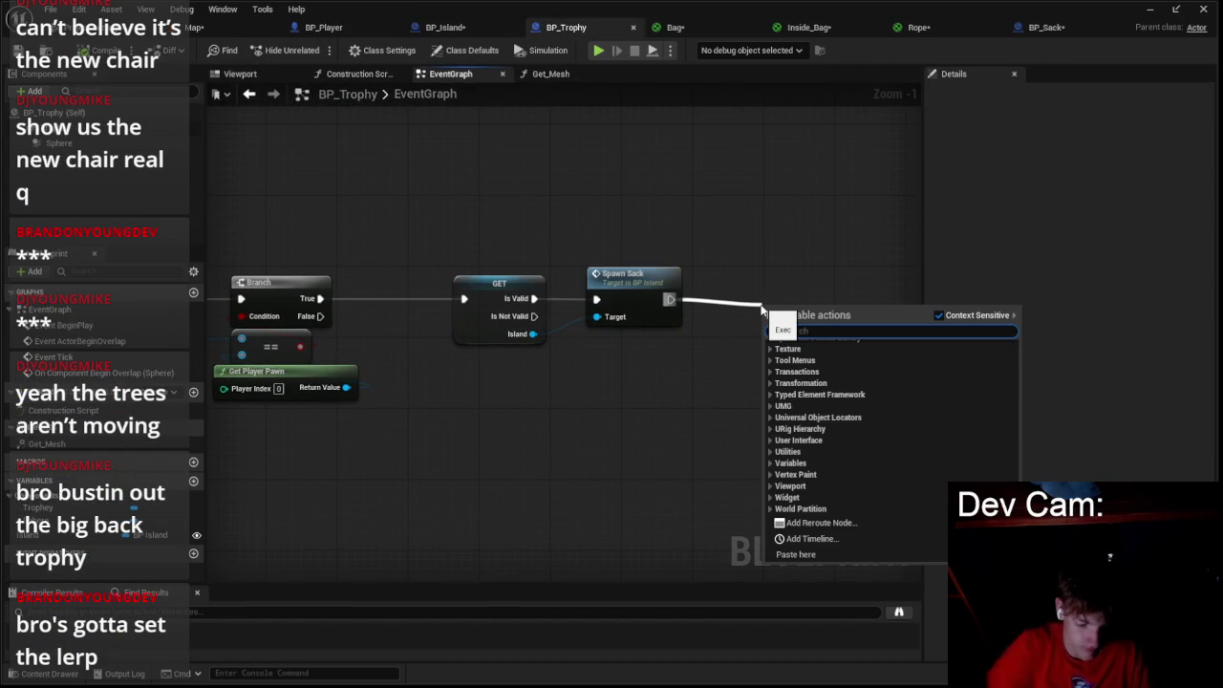
text(print)
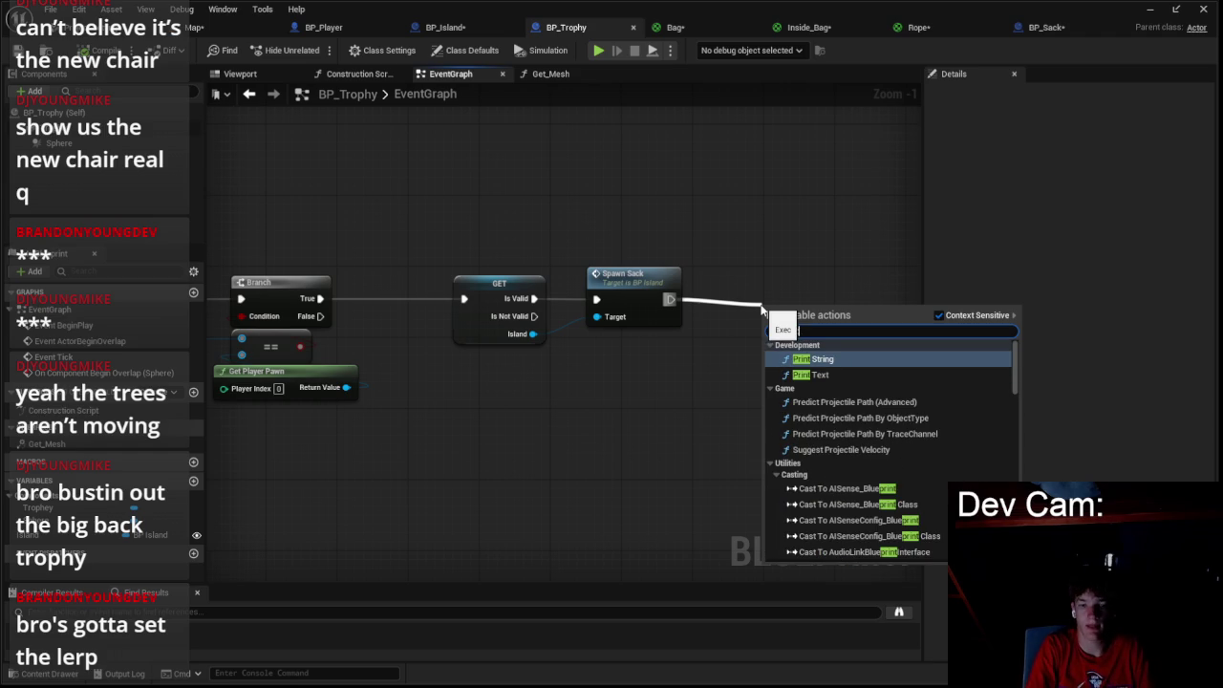
key(Return)
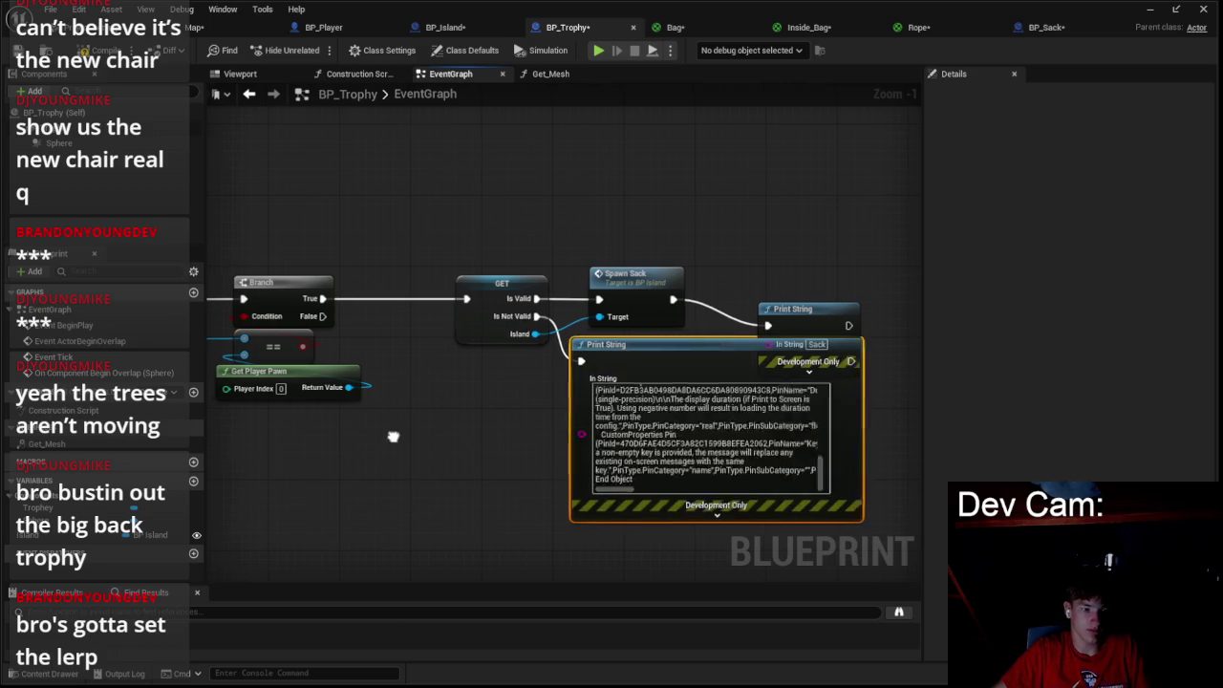
drag(535, 421, 711, 365)
click(804, 324)
text(Sack)
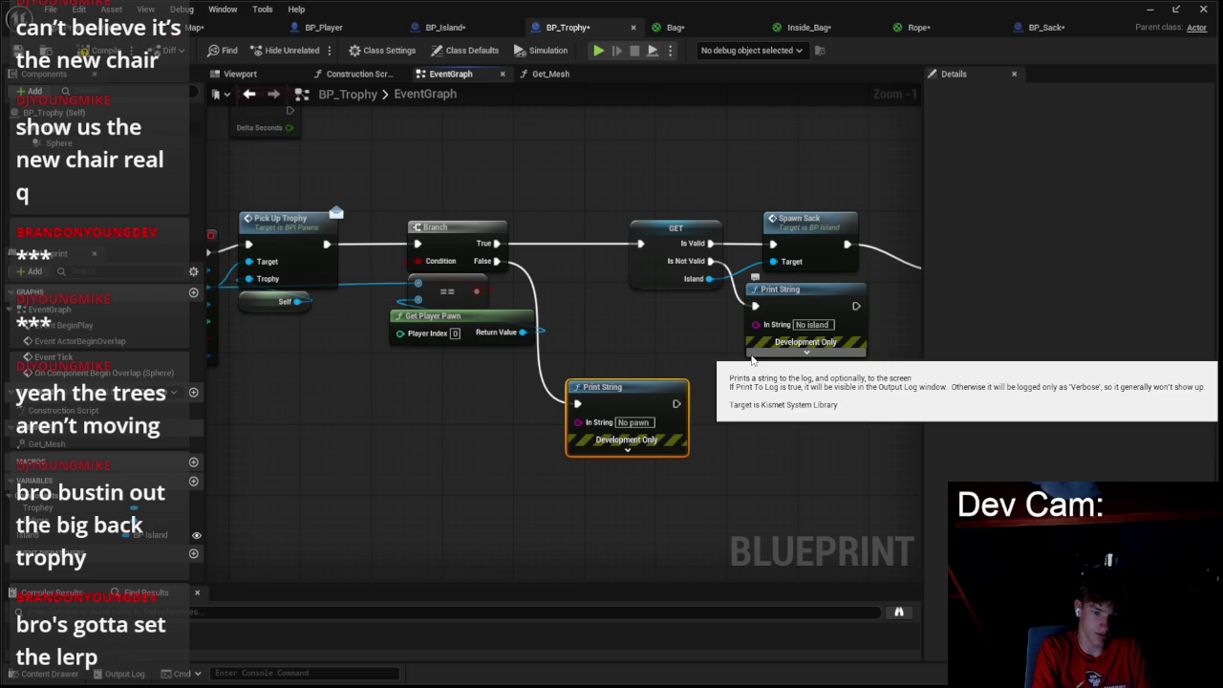
click(196, 27)
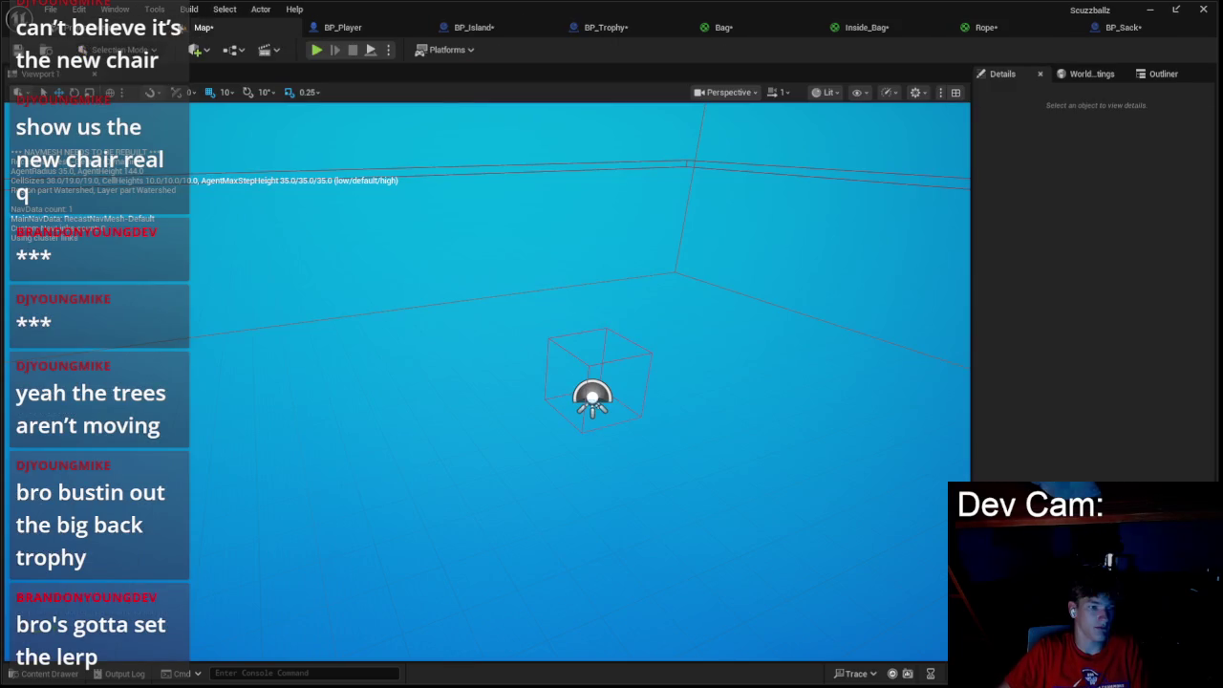
- Play the level to test the trophy pickup spawning the sack, then stop the session
click(318, 51)
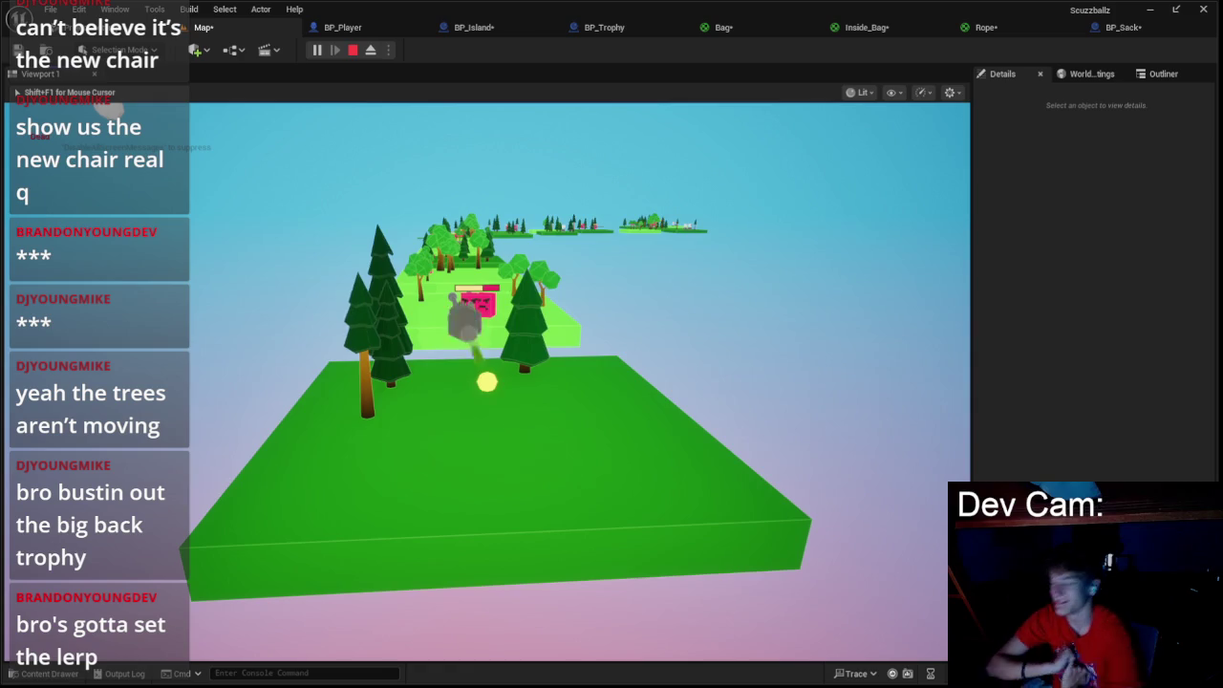
key(Escape)
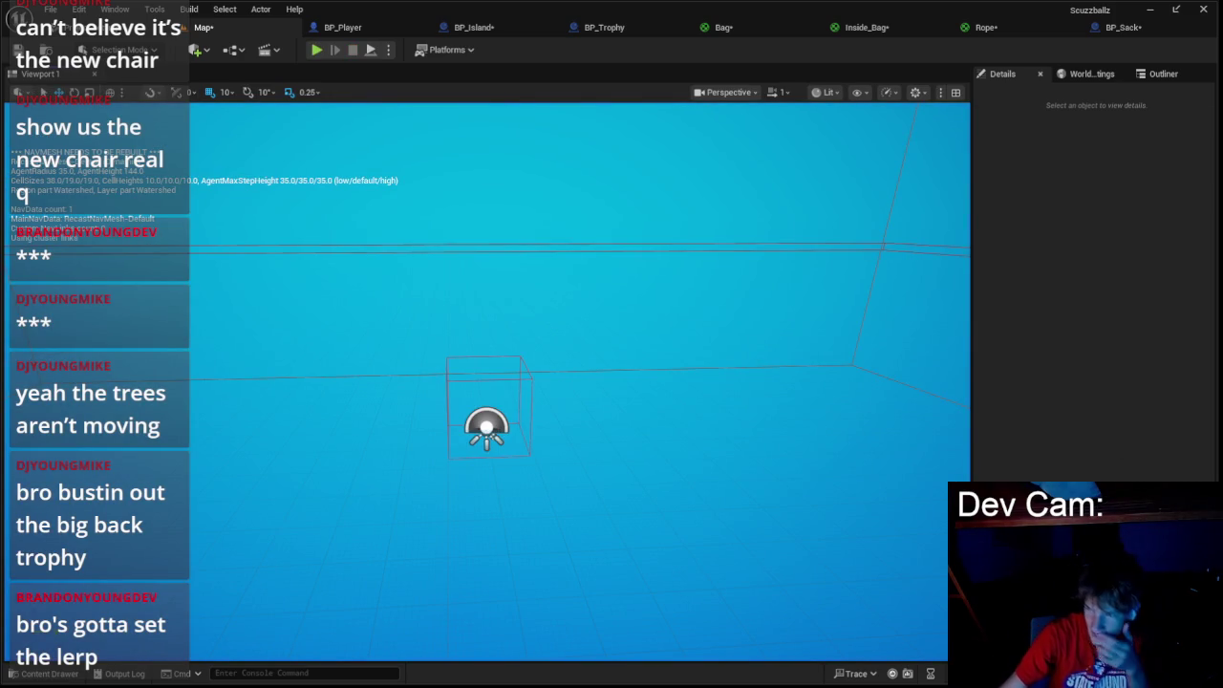
- Bring the Notepad agenda window to the front over the editor
key(alt+Tab)
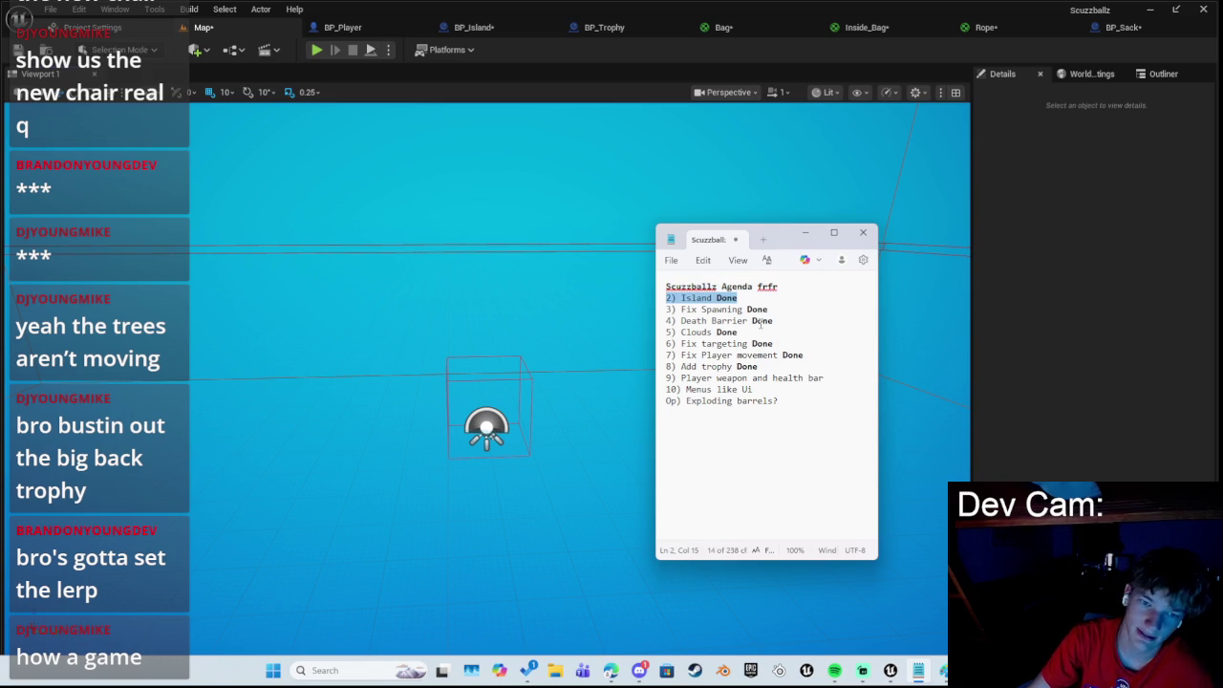
- Delete the blank lines and the Clouds, Death Barrier, Fix targeting and Fix Player movement Done items, then minimize the agenda
key(BackSpace)
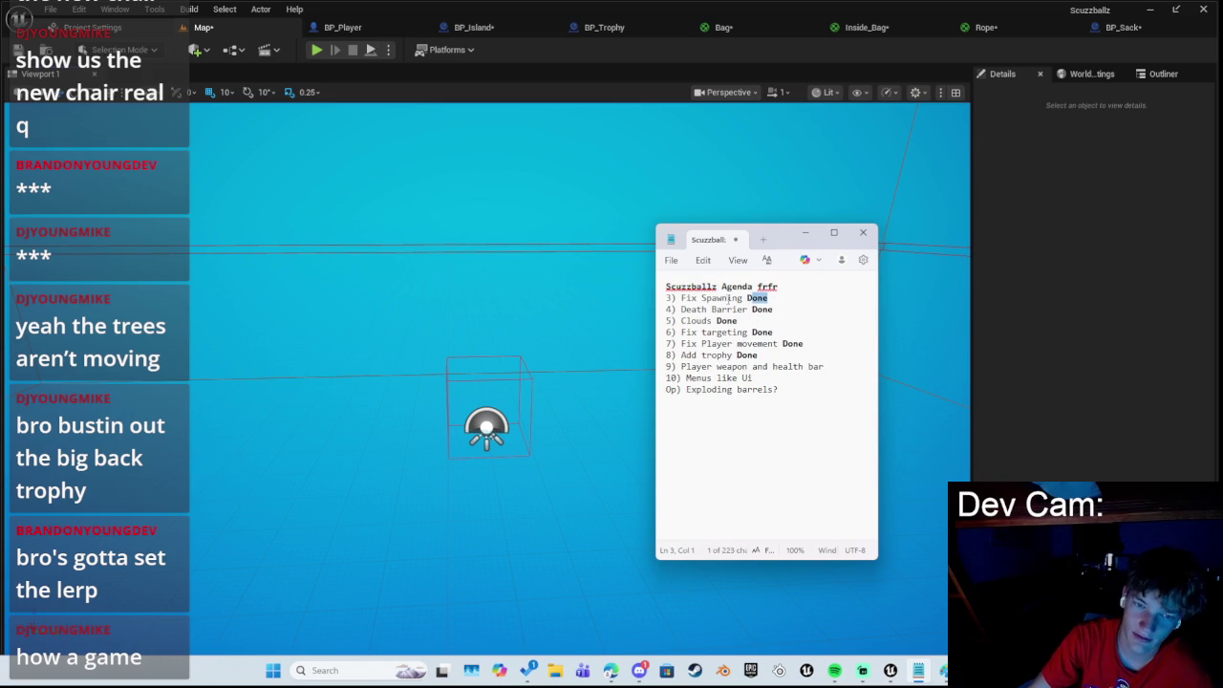
key(BackSpace)
key(BackSpace)
key(BackSpace)
drag(740, 298, 541, 293)
key(BackSpace)
key(BackSpace)
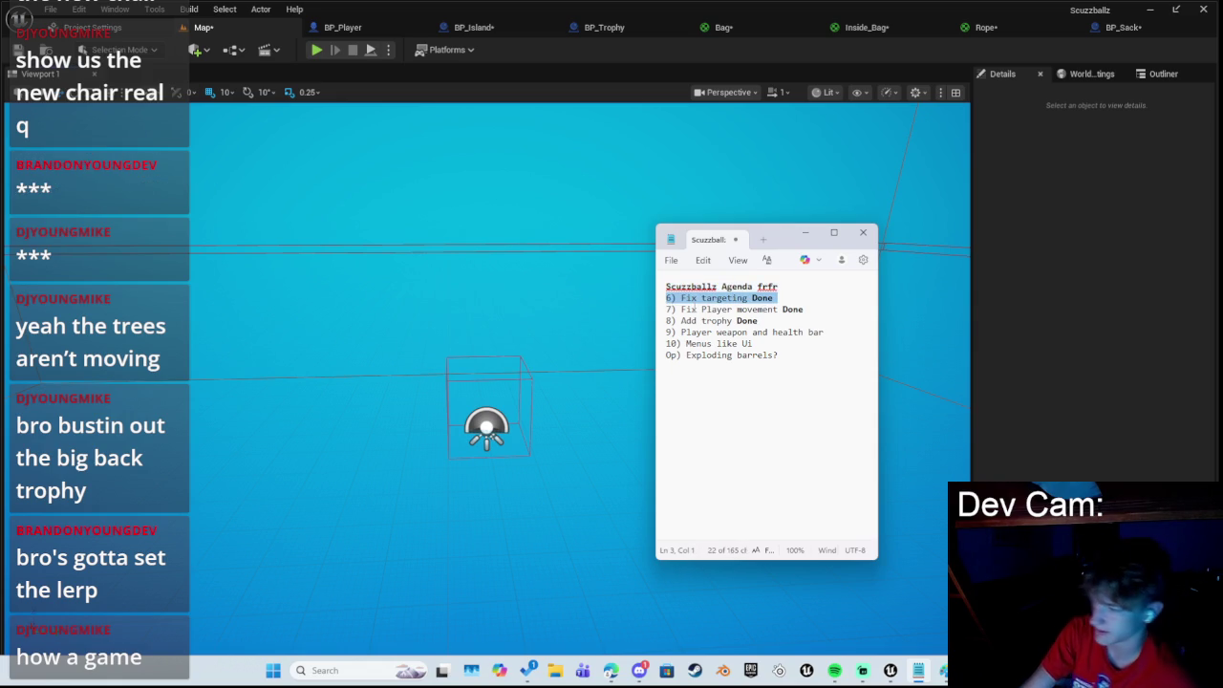
key(BackSpace)
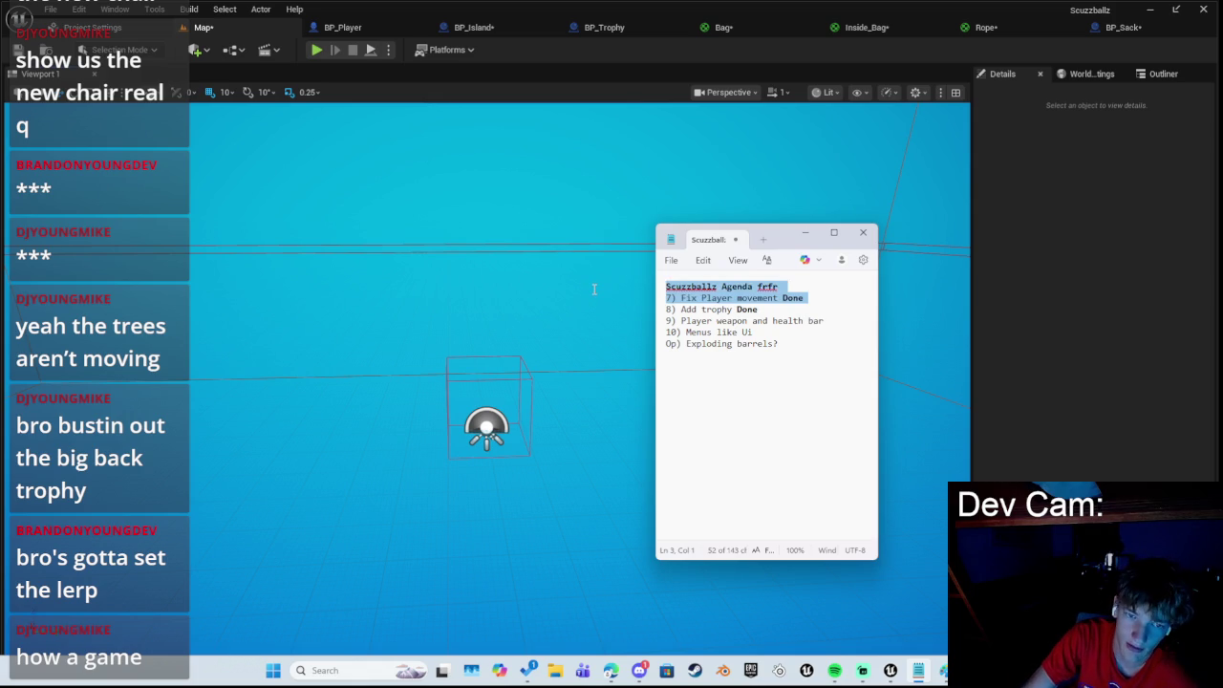
key(BackSpace)
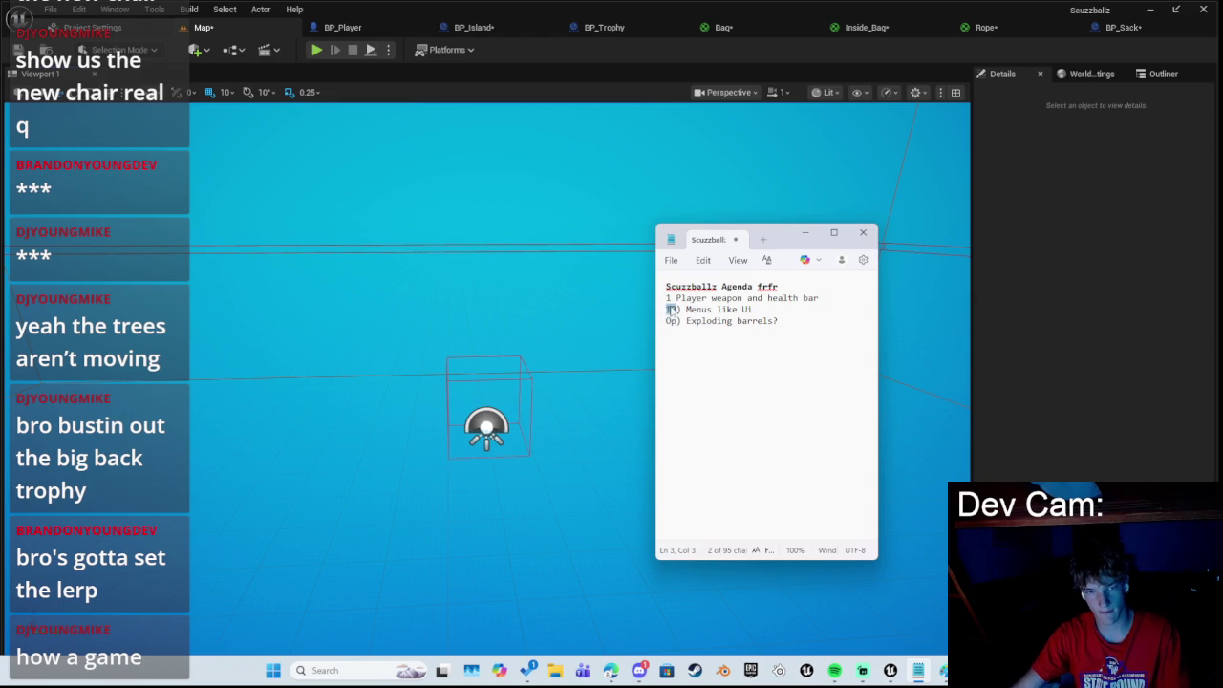
text(2)
click(805, 234)
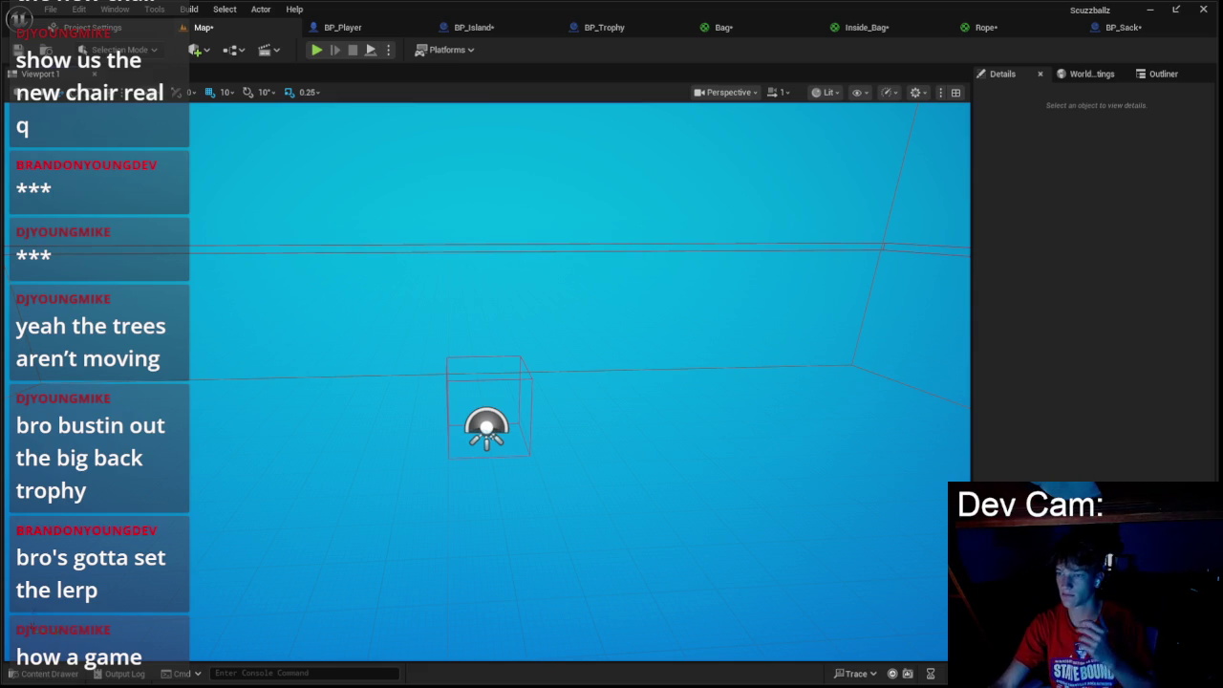
key(p)
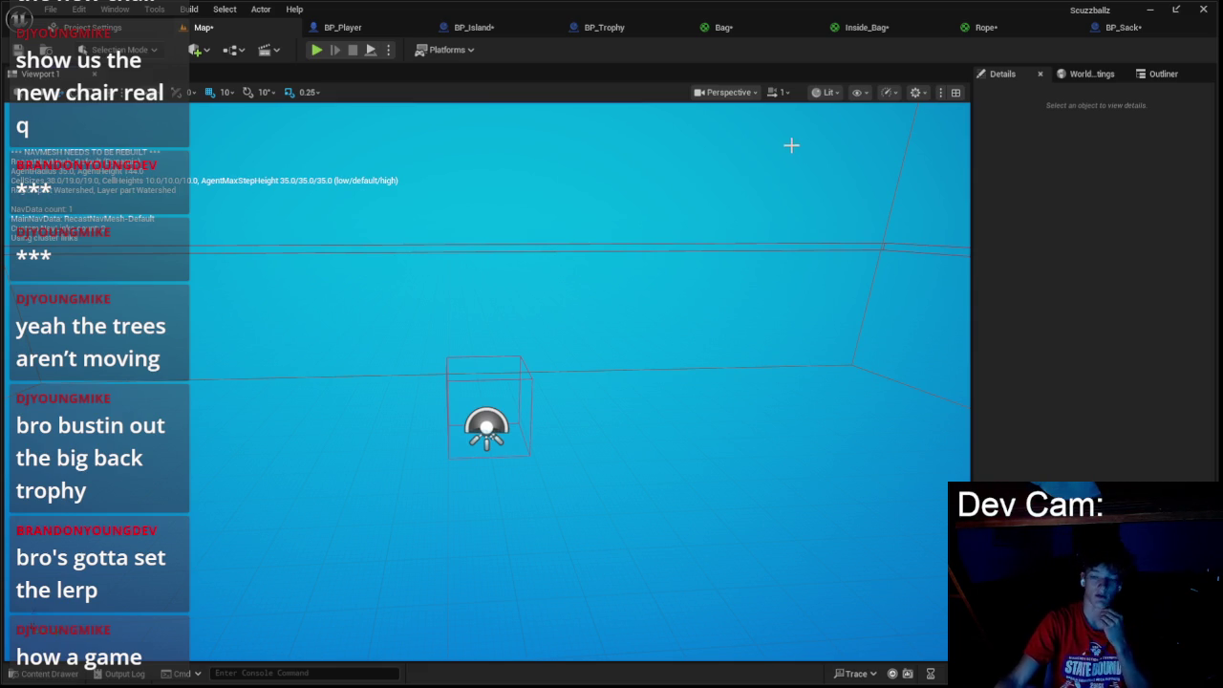
- Save all modified assets and start a play-test of the Map level
key(ctrl+shift+s)
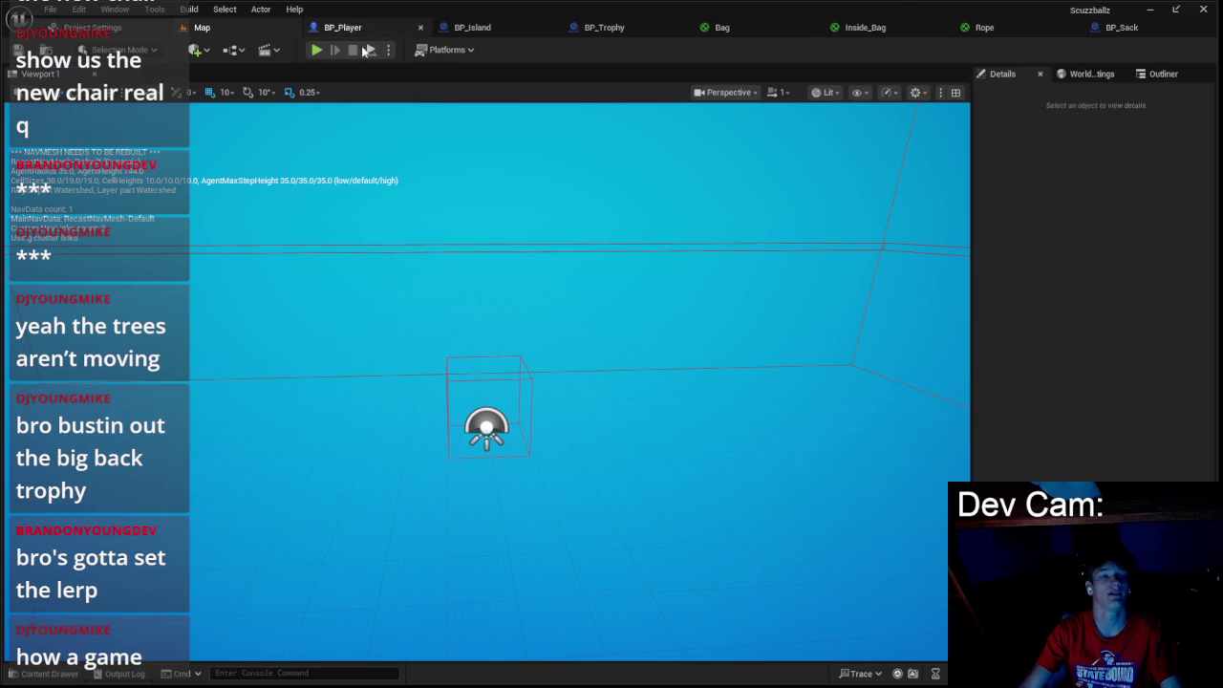
click(314, 52)
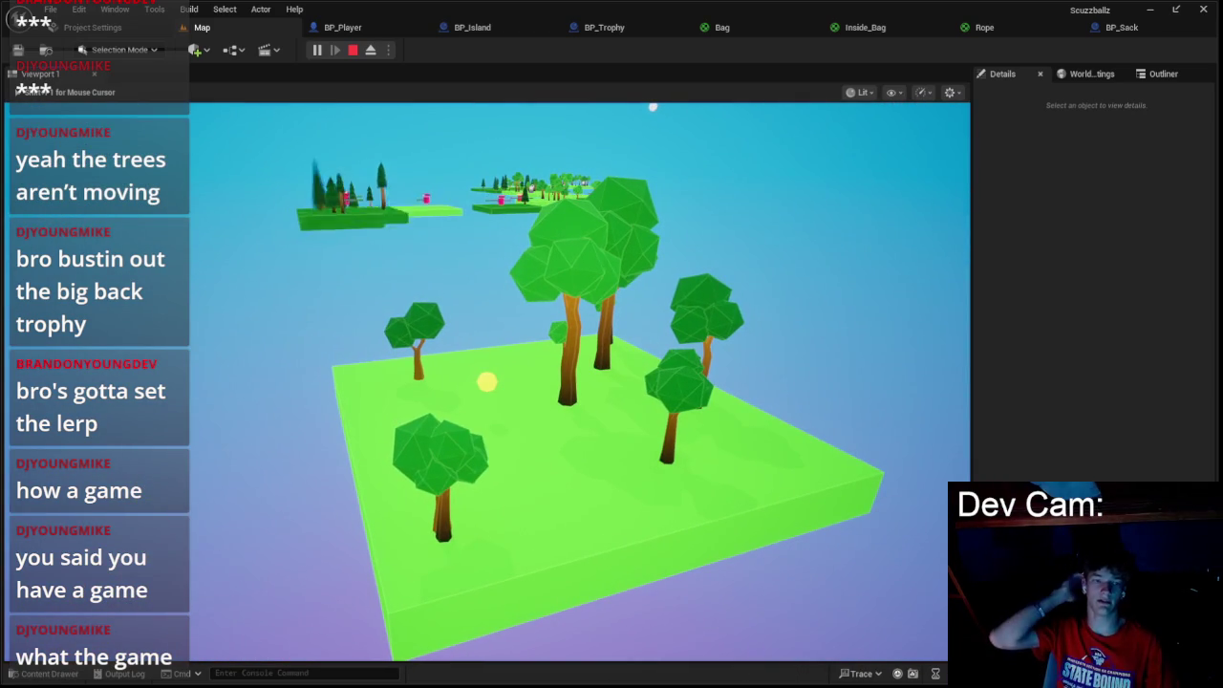
- Stop the play-test and open the Skybox blueprint from the Content Drawer's Assets folder
key(Escape)
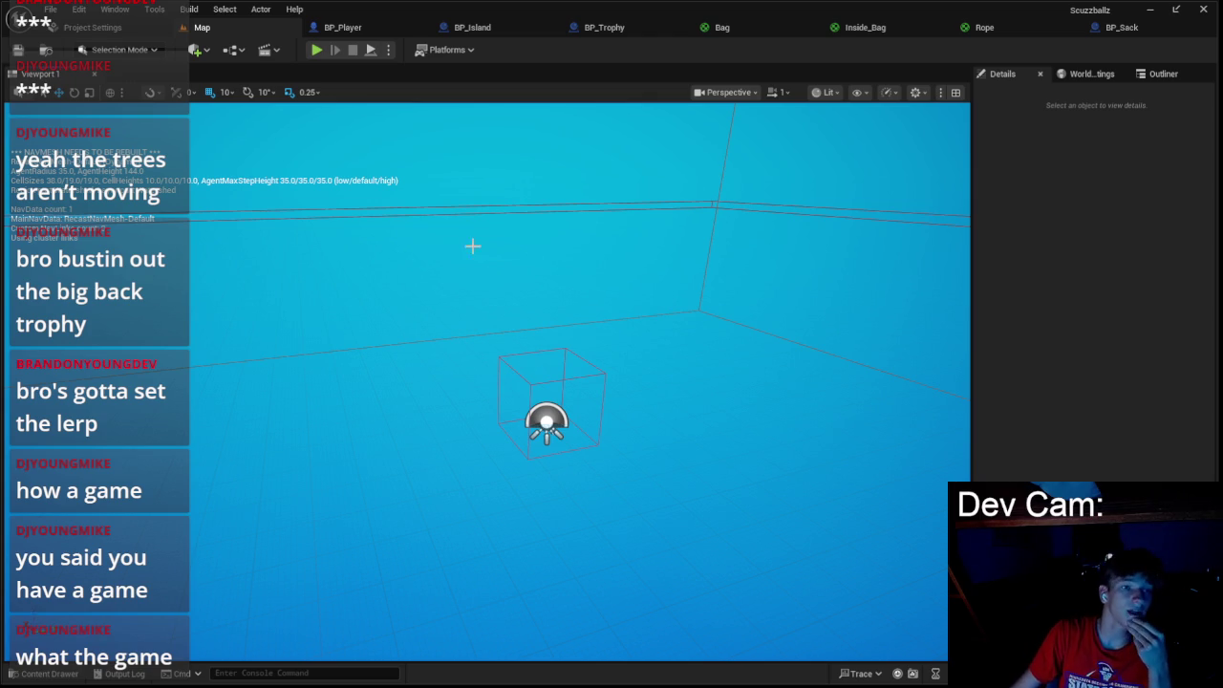
click(341, 29)
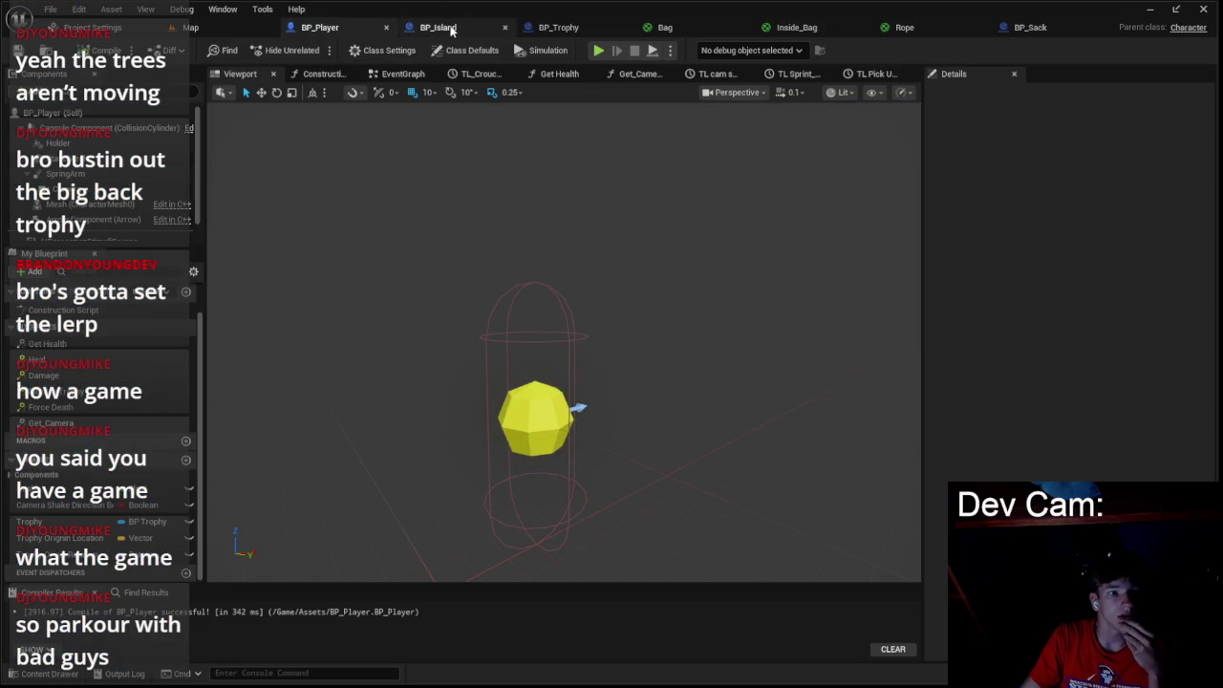
click(41, 676)
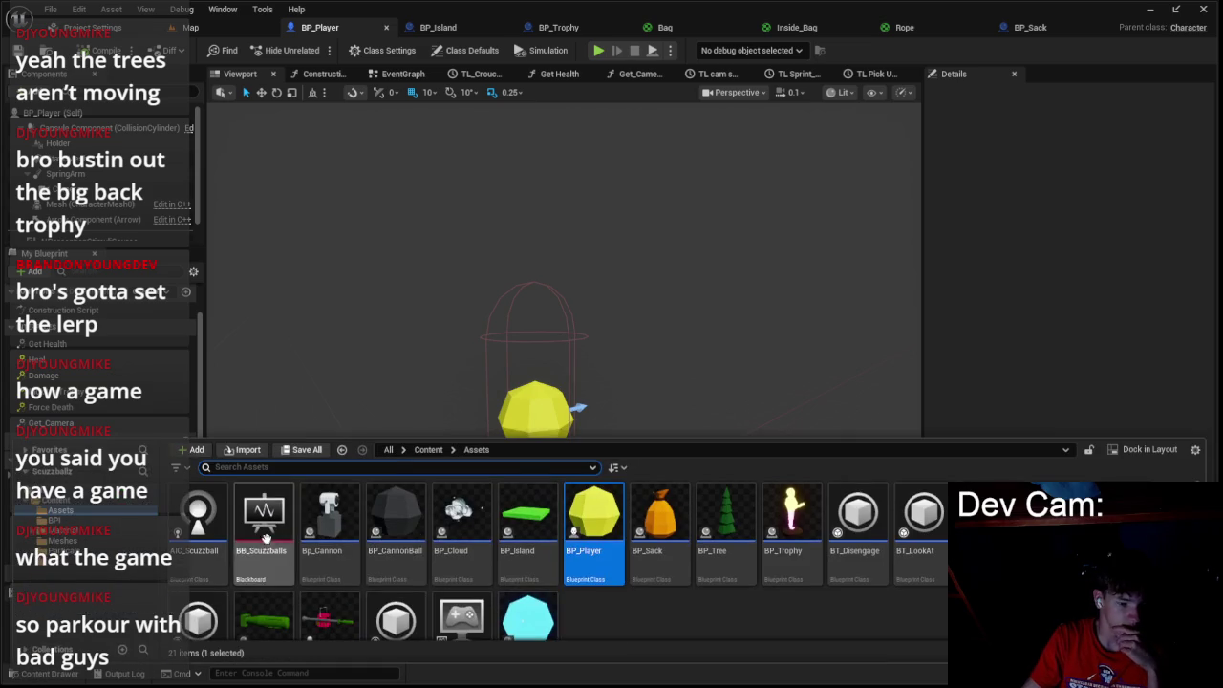
double_click(544, 584)
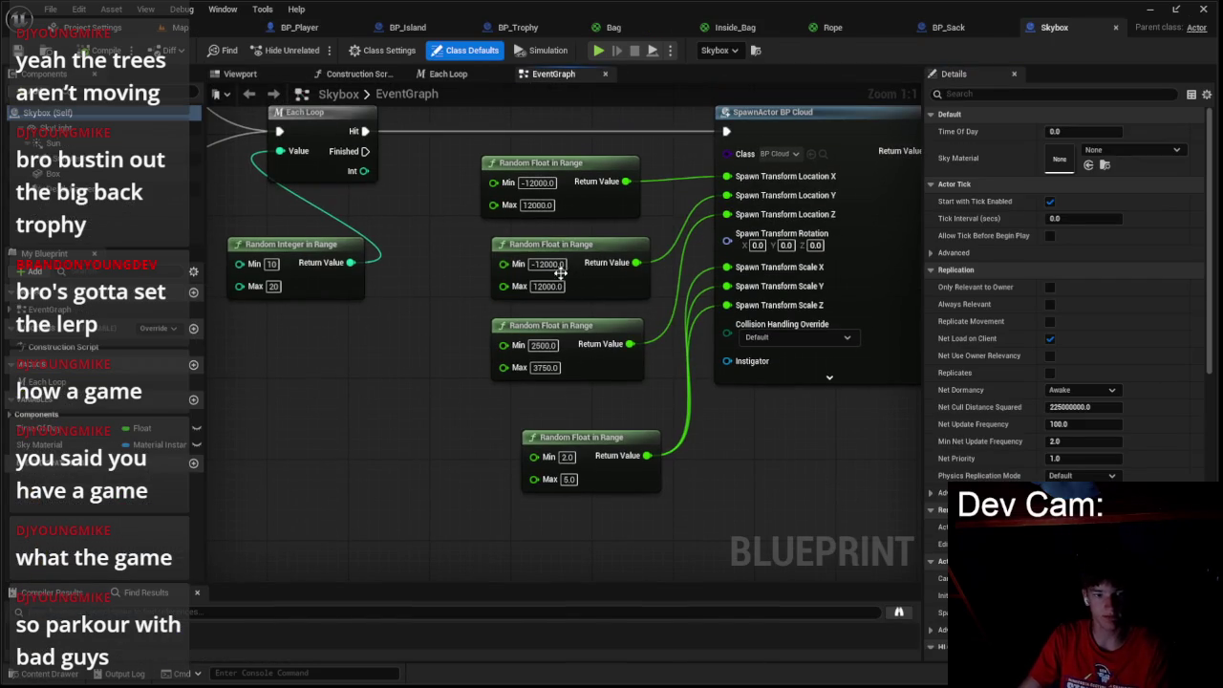
- Widen the Skybox middle cloud location range to Min -17500 and Max 17500
text(-200)
click(551, 288)
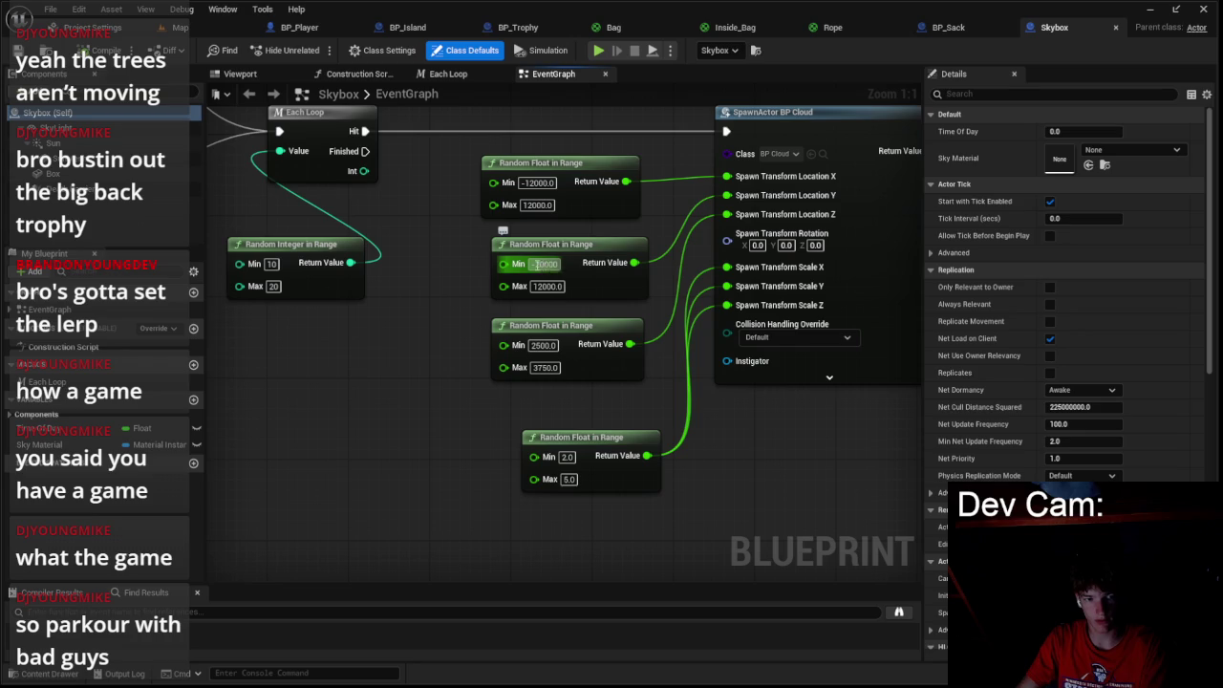
key(Return)
text(750)
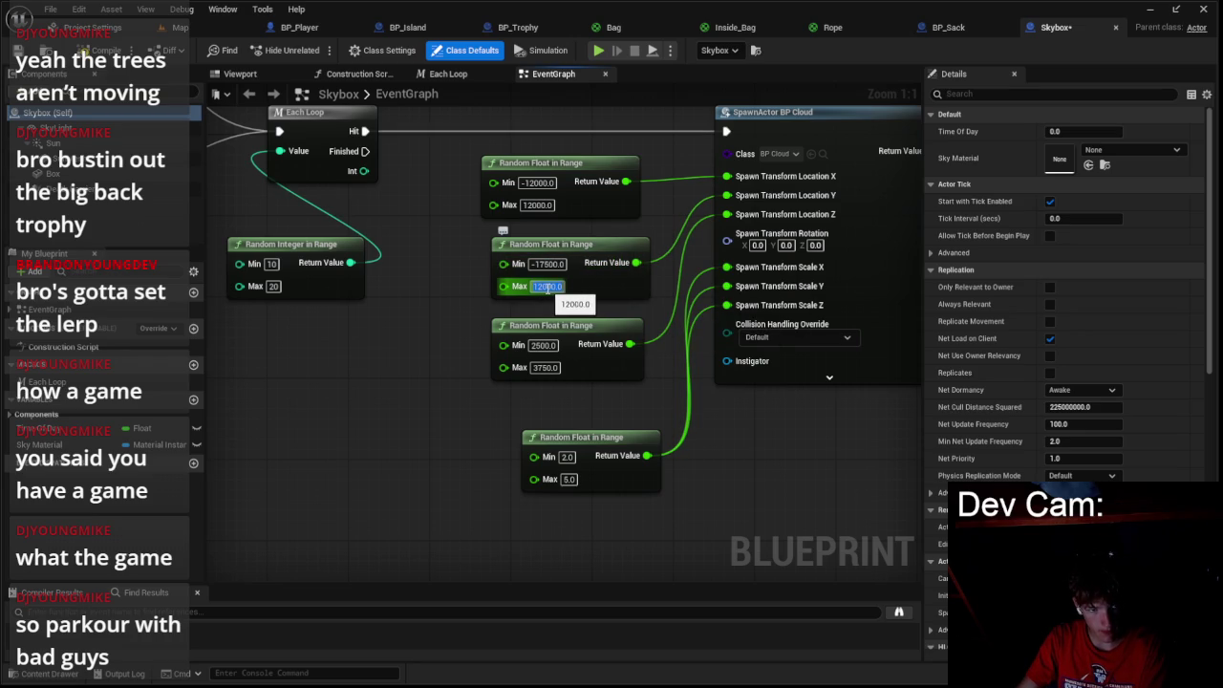
text(17)
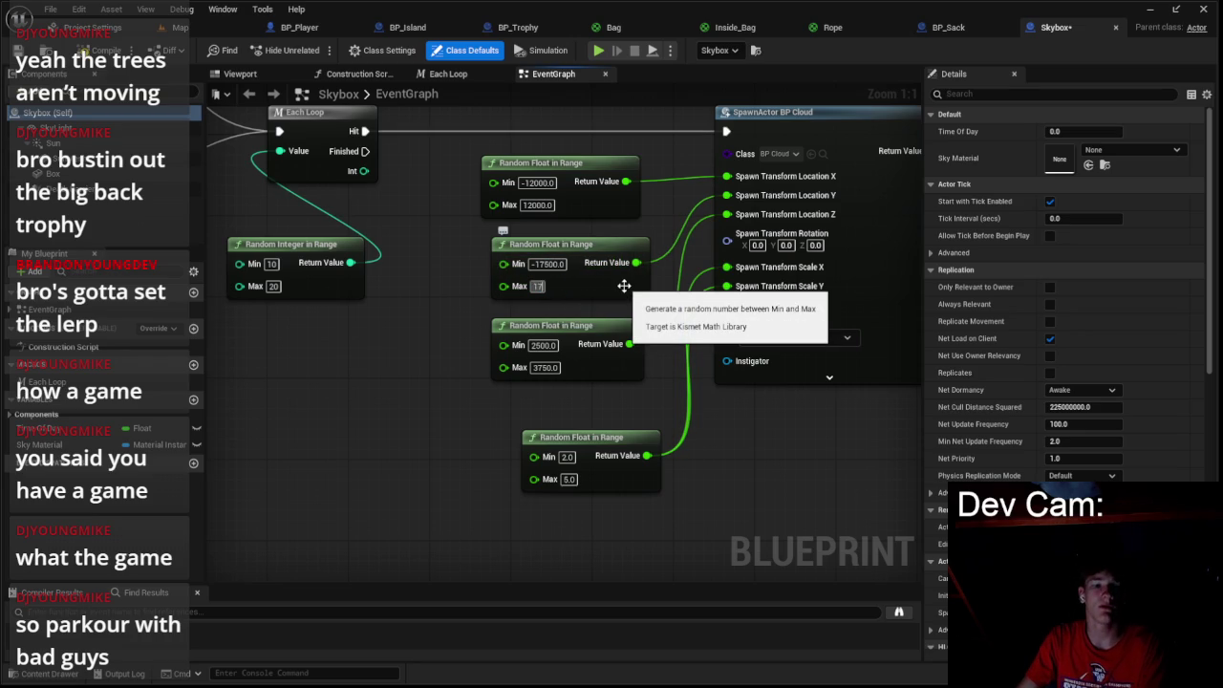
text(500)
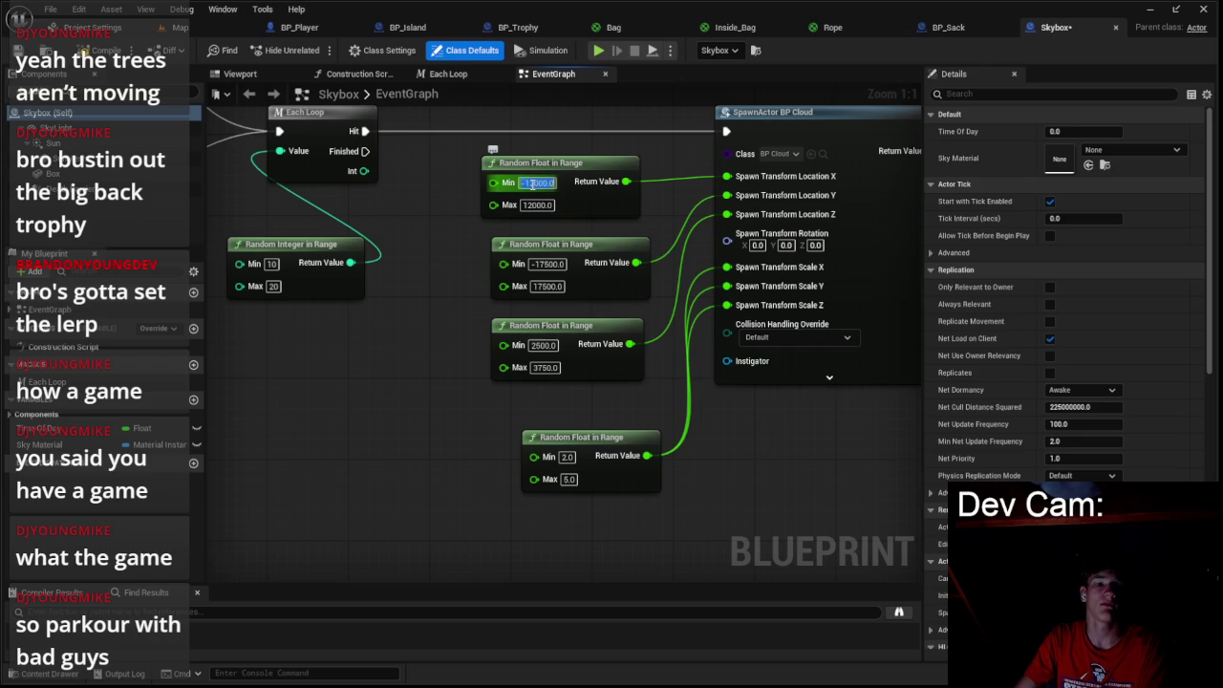